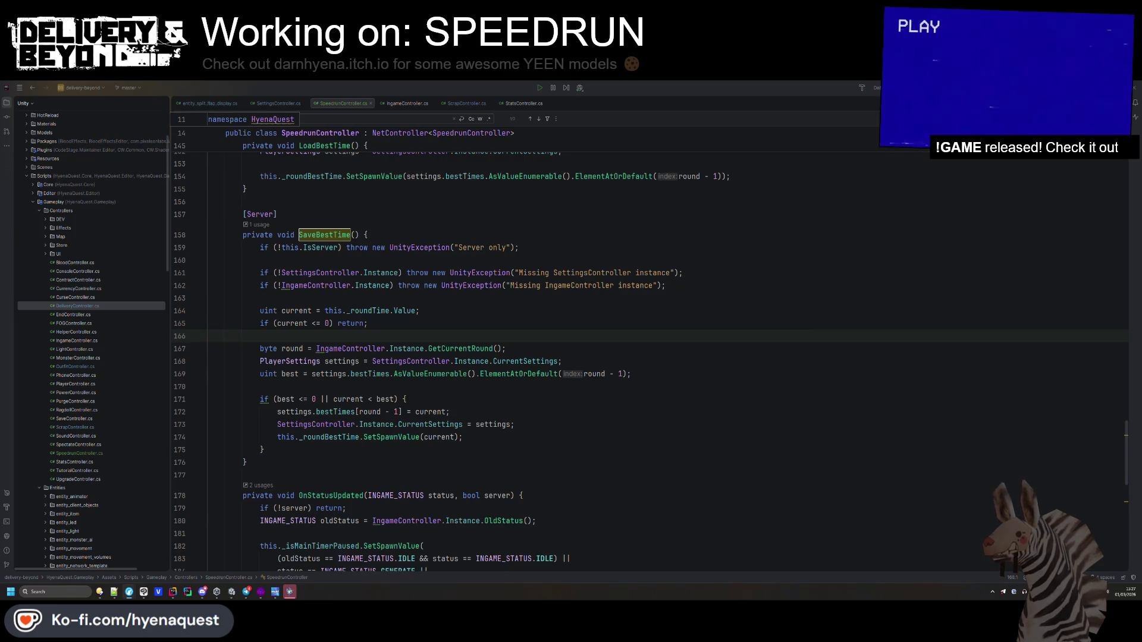
- Use Find Usages to jump to SaveBestTime's call in OnStatusUpdated, then return to Unity
right_click(669, 328)
scroll(435, 324, down, 5)
click(436, 324)
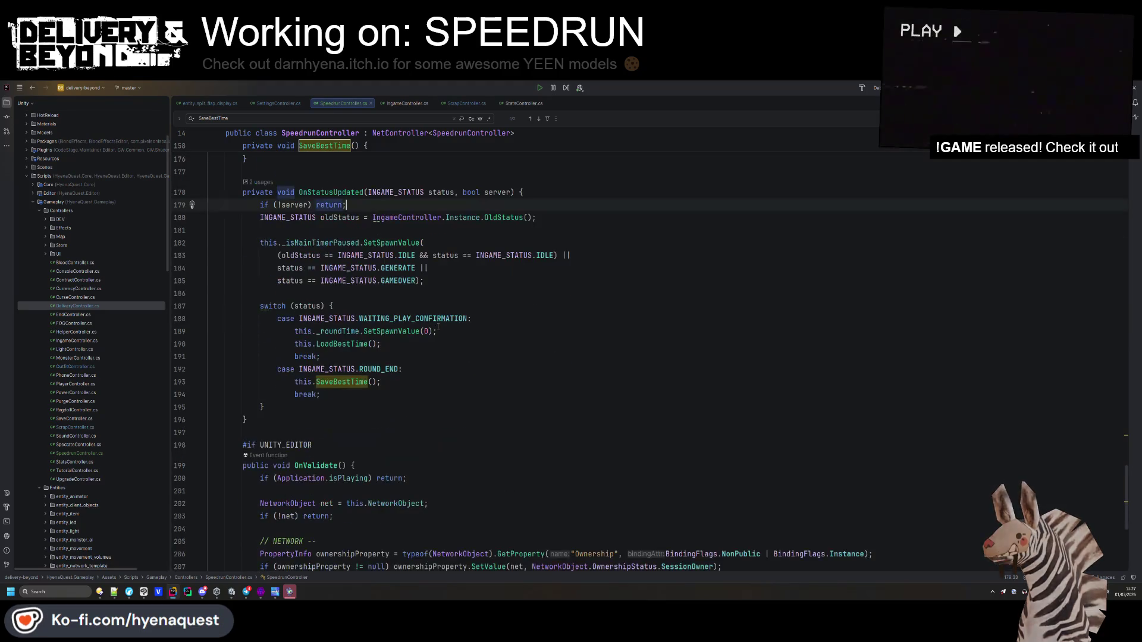
key(alt+Tab)
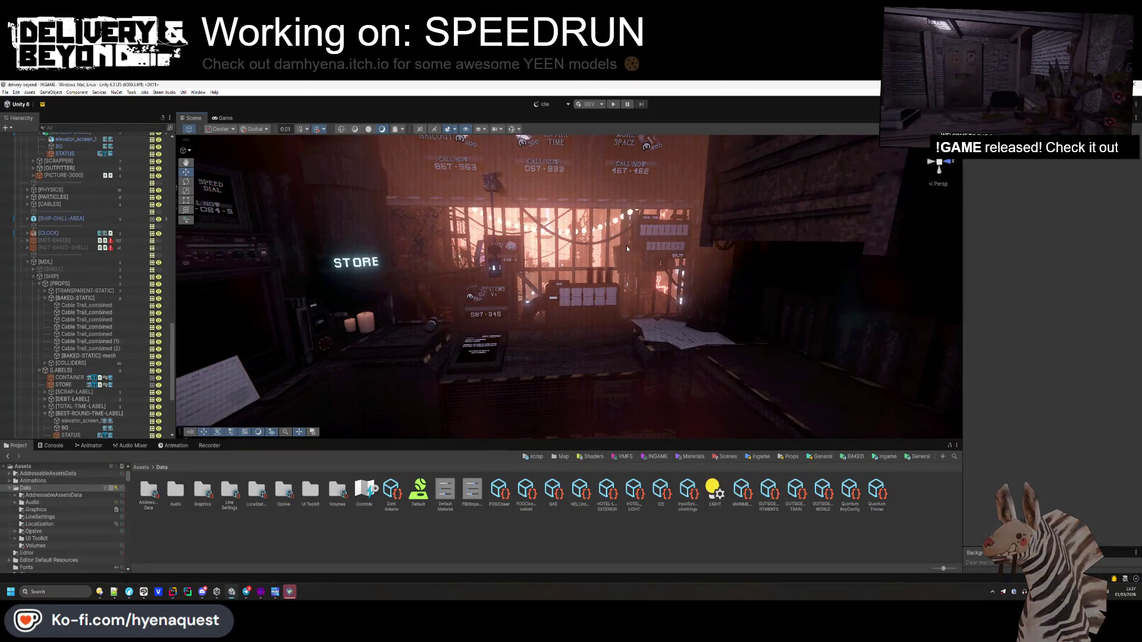
- Create an empty child object named PAUSED under the SPEEDRUN group
scroll(603, 267, up, 10)
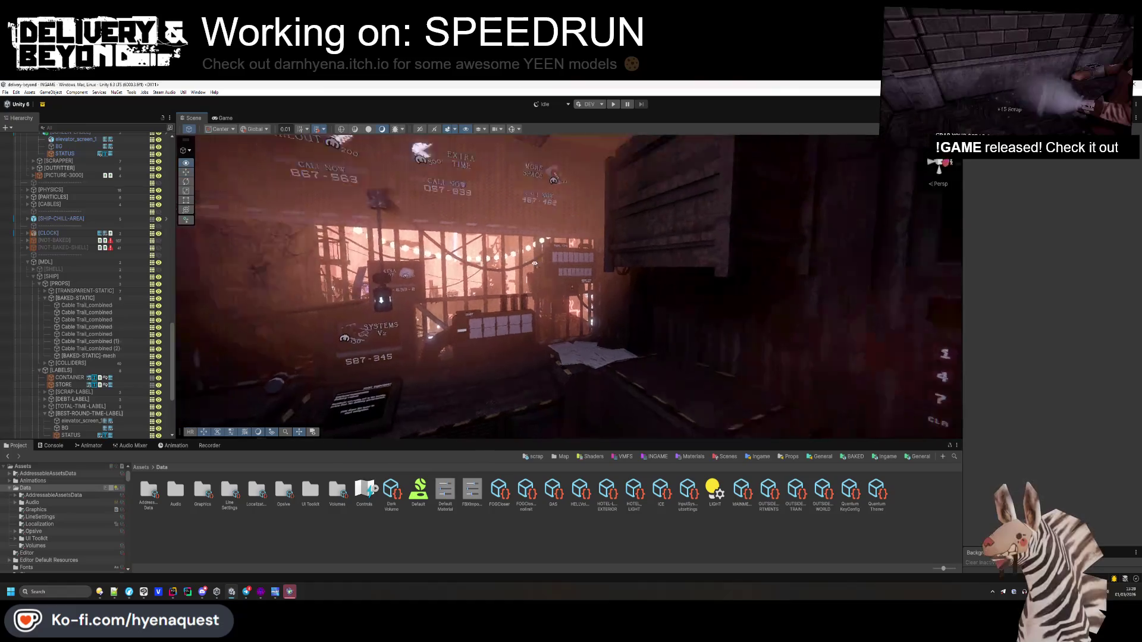
click(508, 298)
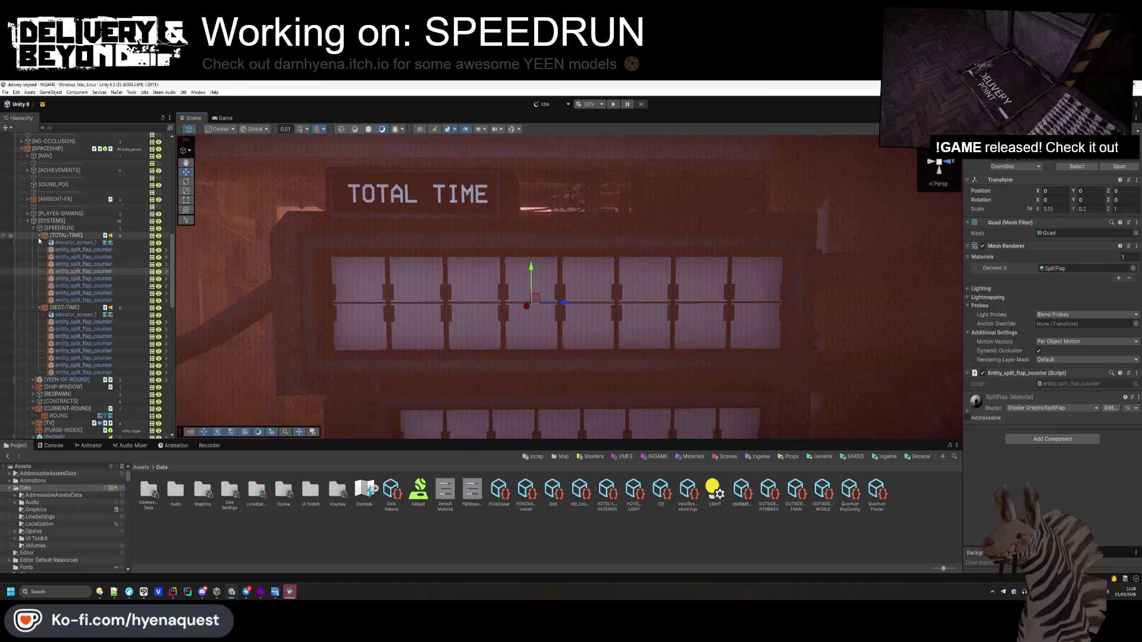
click(40, 234)
click(39, 242)
right_click(51, 228)
click(74, 320)
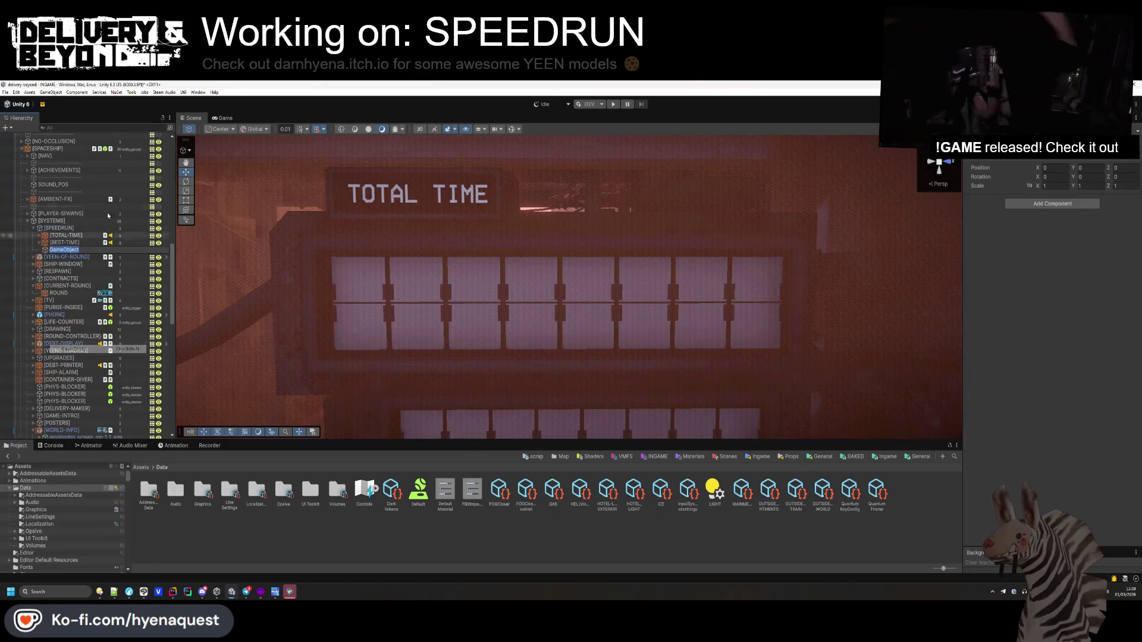
text(PAUSED)
key(Return)
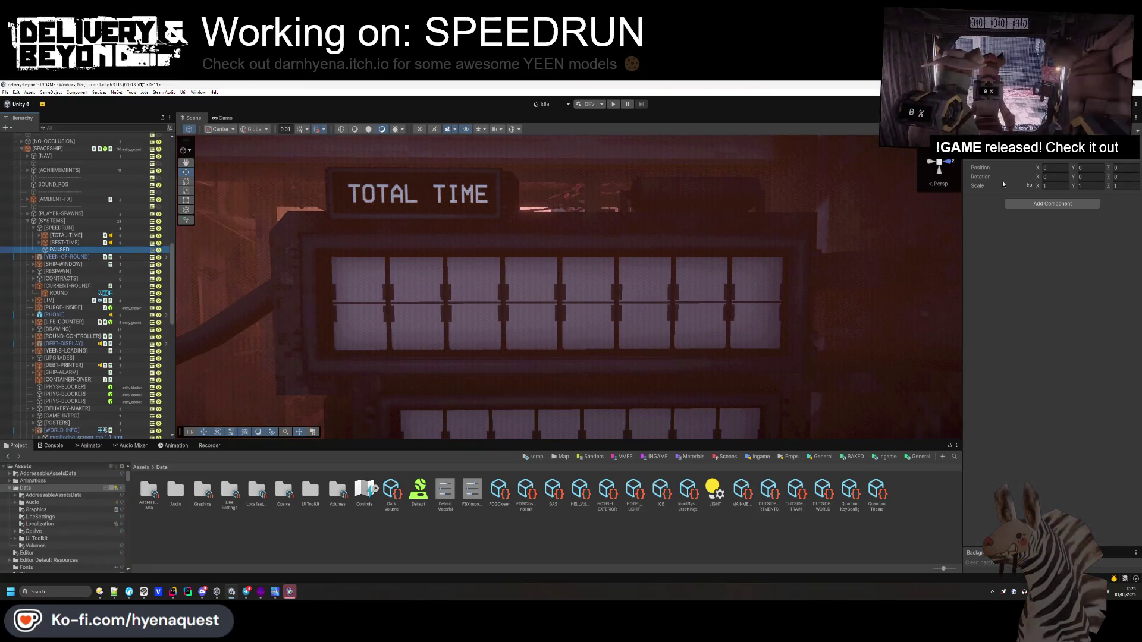
- Add a Mesh Filter to PAUSED using the Quad mesh
click(1062, 204)
text(mesh)
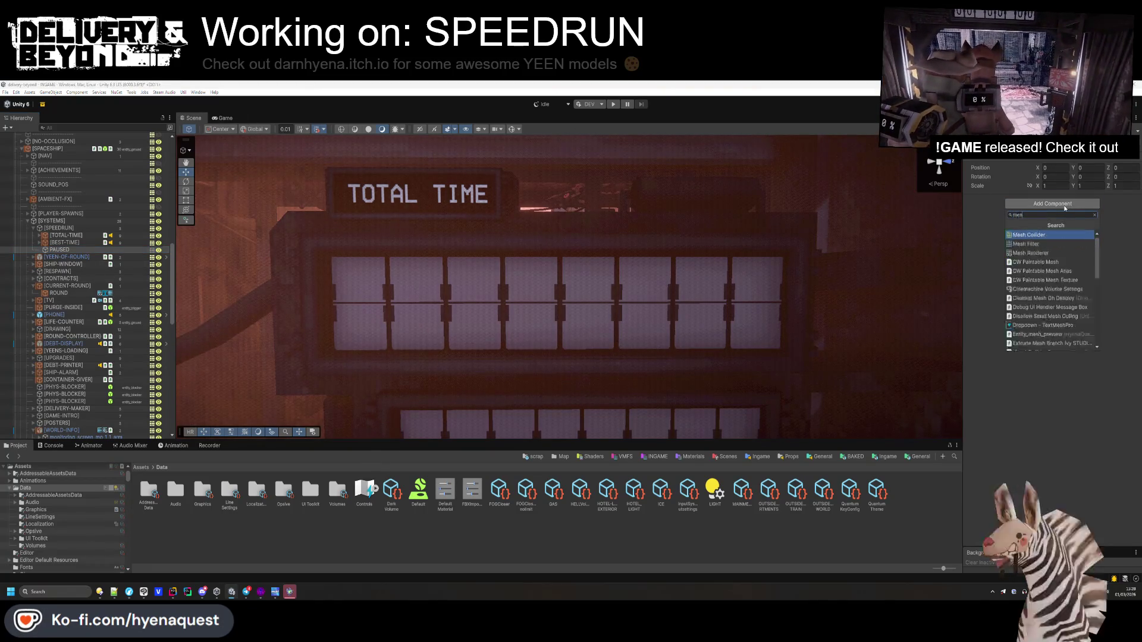
key(Return)
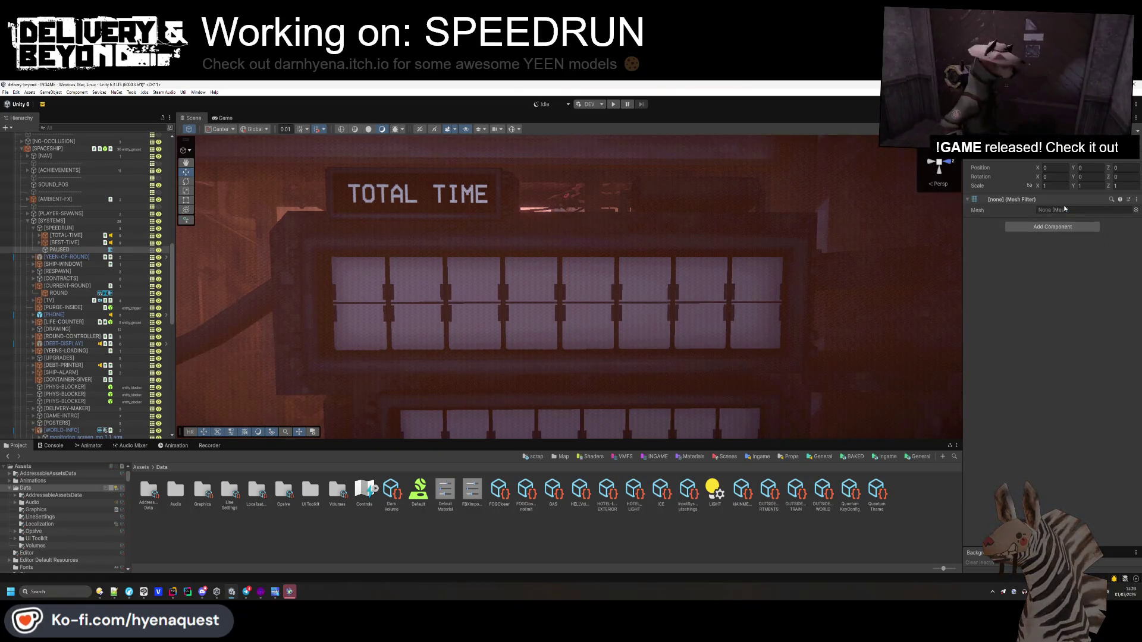
click(1136, 211)
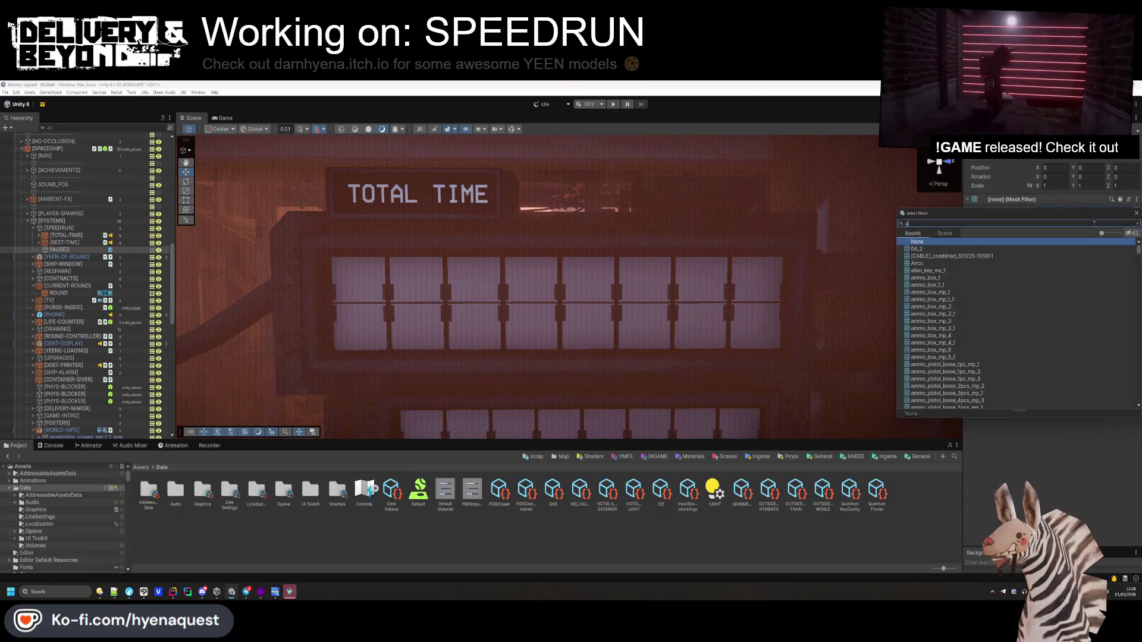
text(uad)
double_click(951, 255)
- Add a Mesh Renderer with the UNLIT_BLACK material and Cast Shadows set to Off
click(1051, 228)
text(mesh)
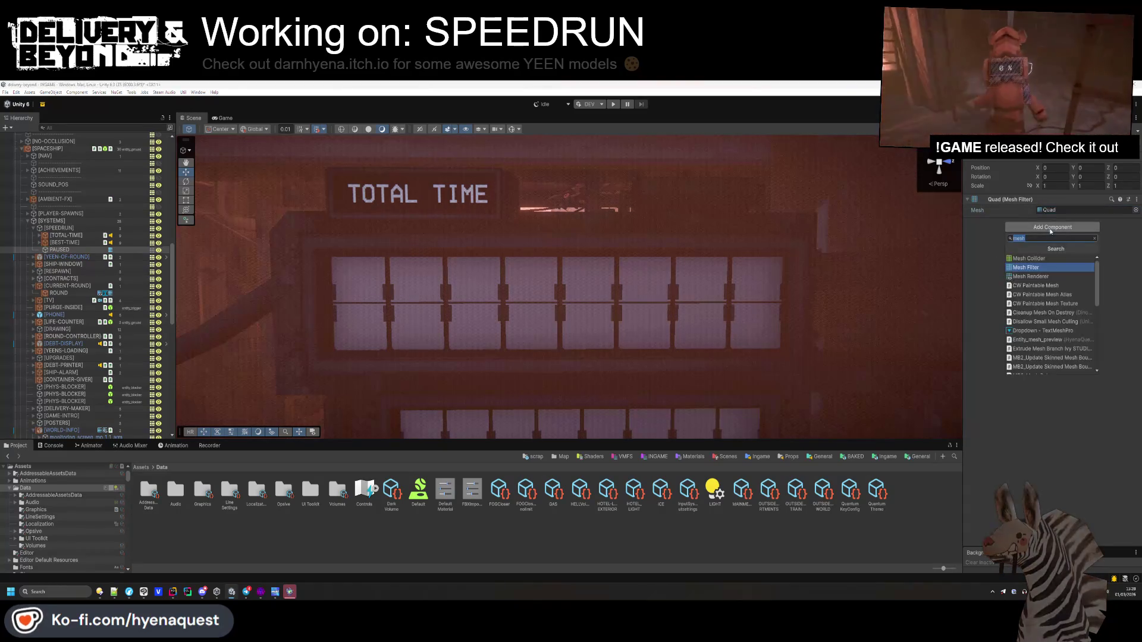
text(re)
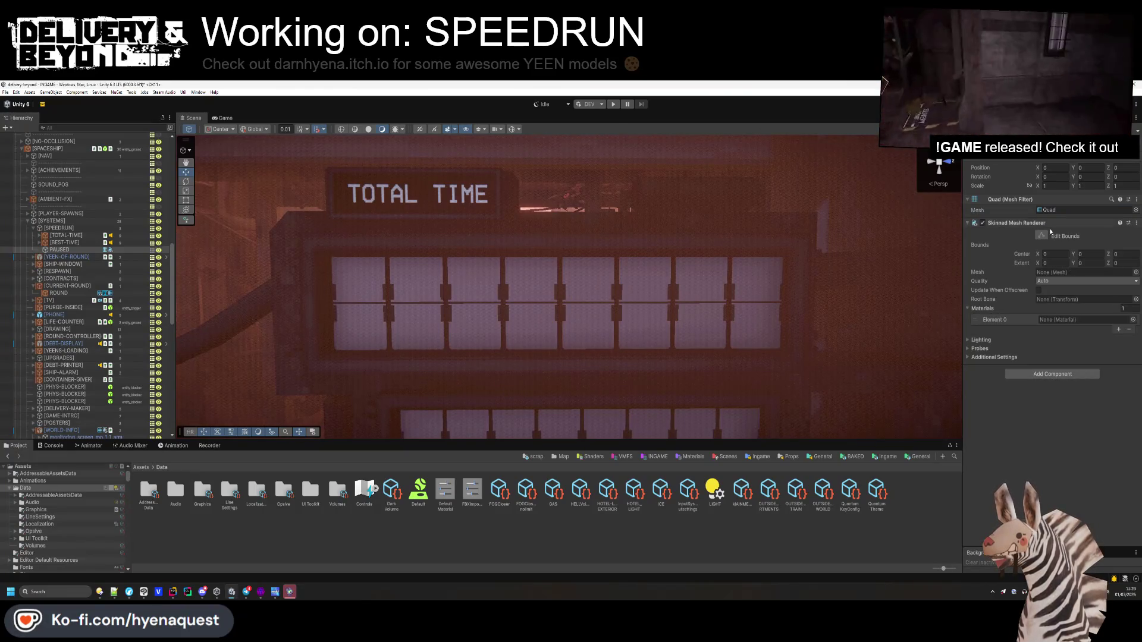
click(1028, 258)
click(1132, 245)
text(unlit_black)
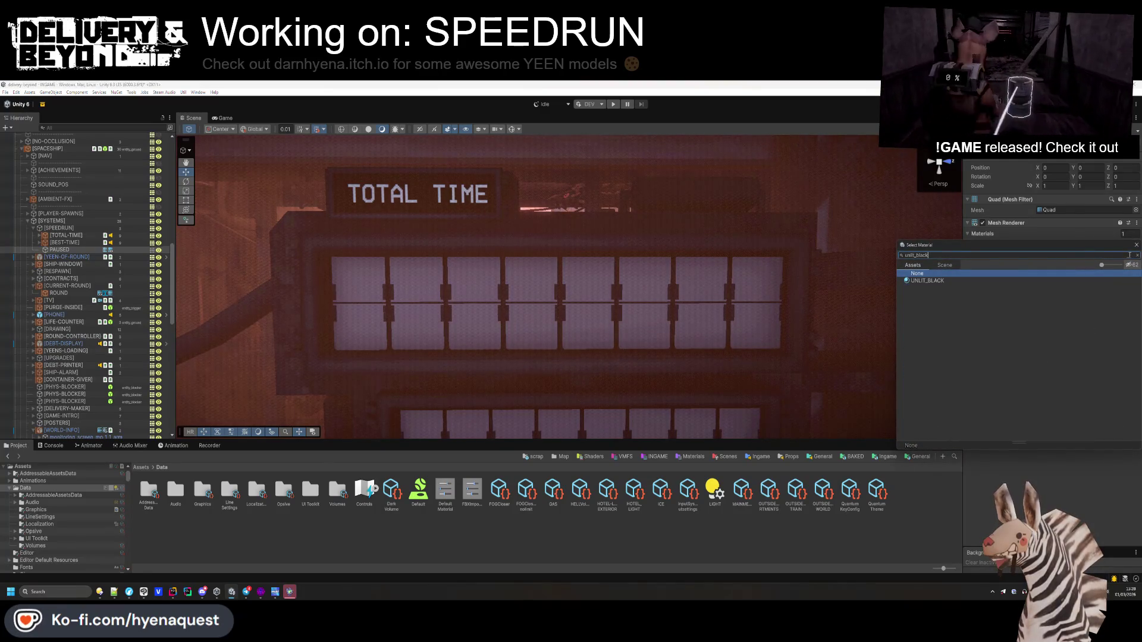
double_click(981, 287)
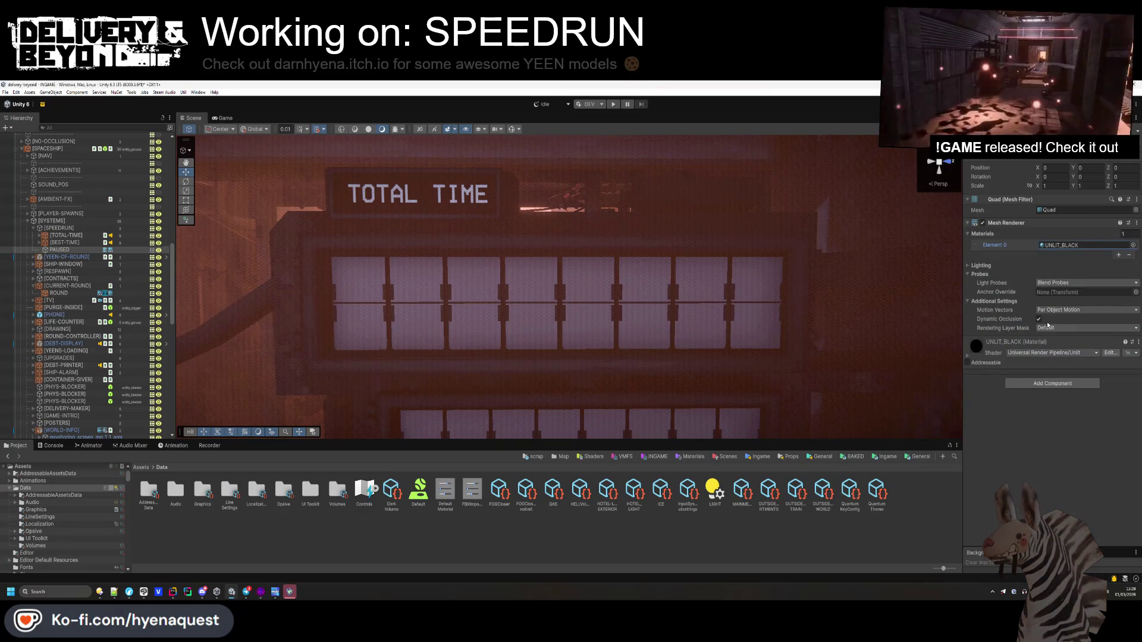
click(1001, 223)
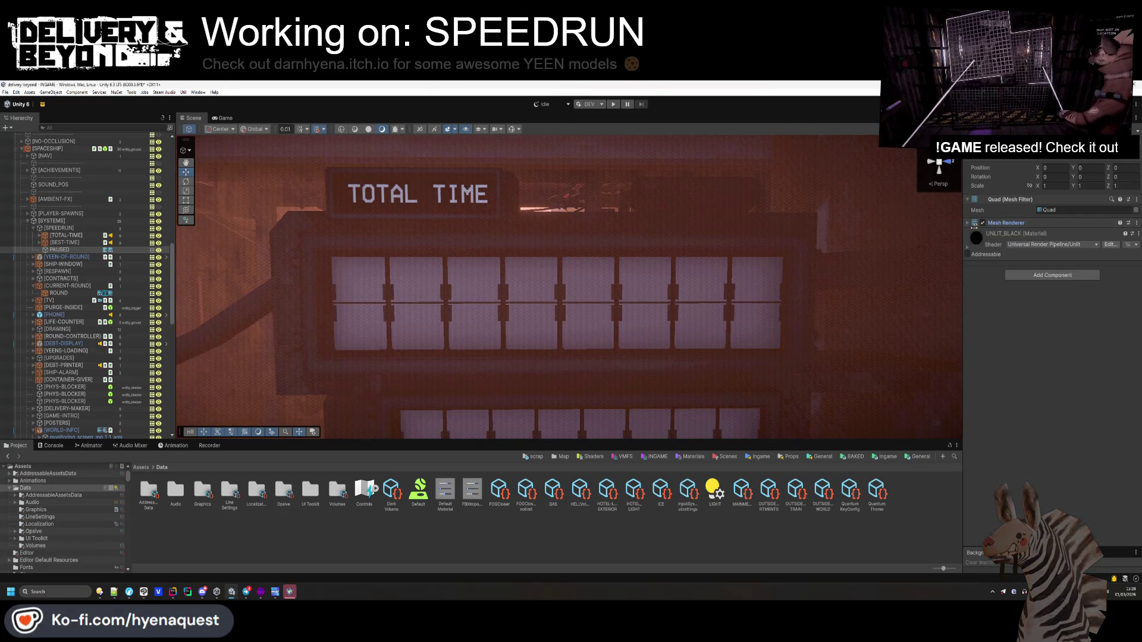
click(1002, 223)
click(1046, 275)
click(1045, 283)
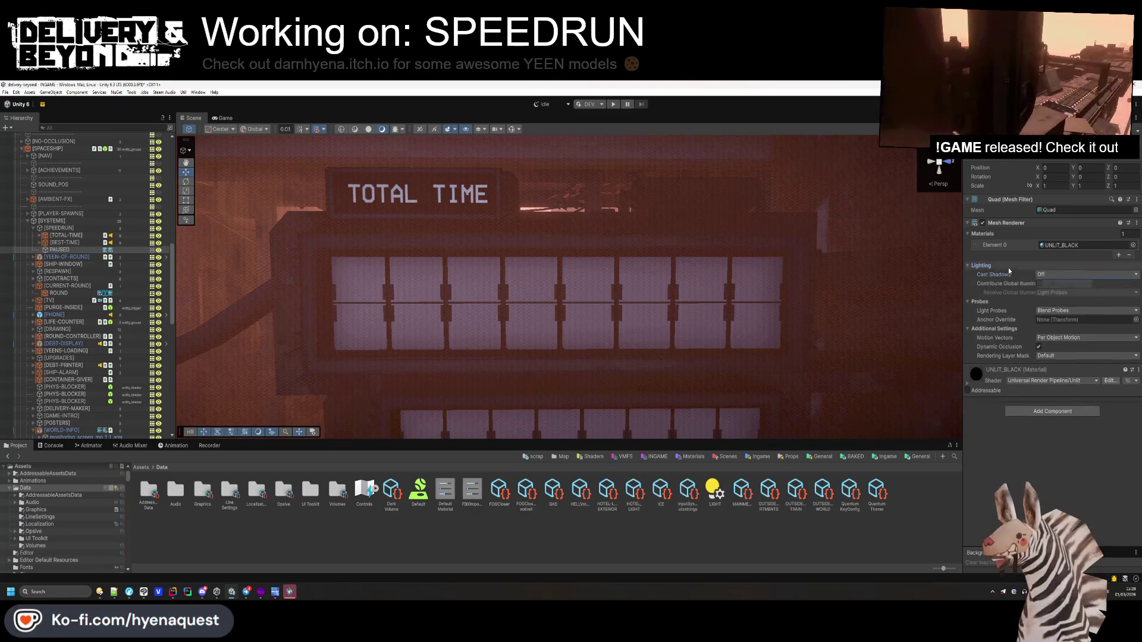
click(1013, 221)
- Set the PAUSED quad's Y rotation to 90
mouse_move(570, 286)
mouse_down()
mouse_move(418, 353)
mouse_move(440, 333)
mouse_move(727, 366)
mouse_move(728, 348)
mouse_move(856, 249)
mouse_move(727, 353)
mouse_move(659, 352)
mouse_move(809, 274)
mouse_move(595, 345)
mouse_move(494, 395)
mouse_move(642, 299)
mouse_up()
click(1088, 177)
text(90)
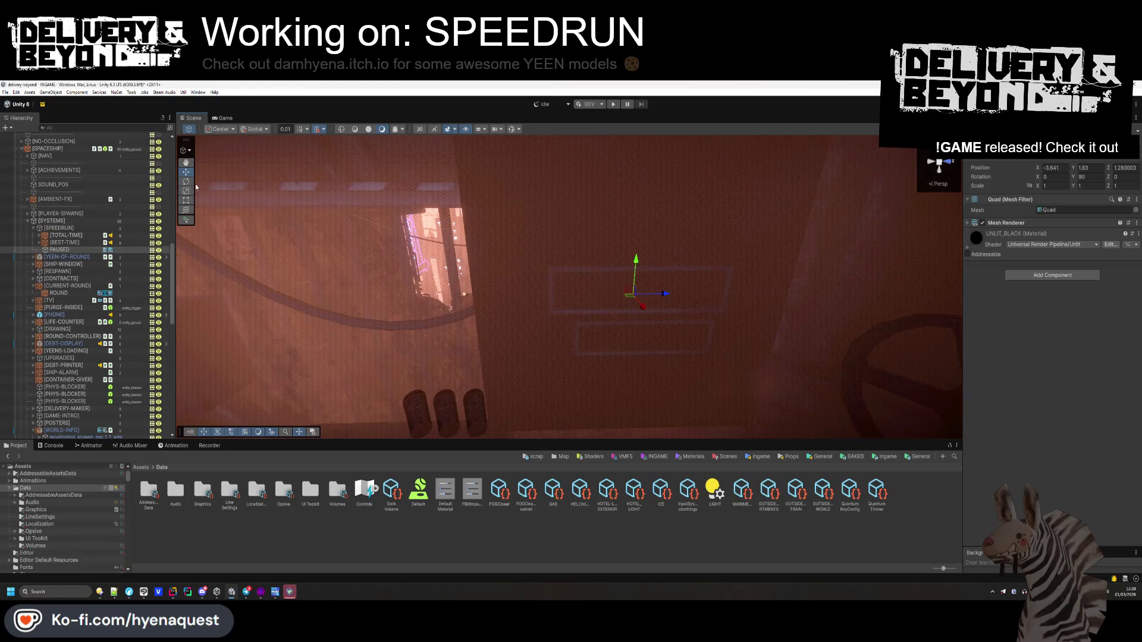
- Resize the quad with Rect handles into a thin strip covering the flap row
scroll(537, 255, down, 3)
drag(459, 143, 551, 310)
mouse_move(796, 309)
mouse_down()
mouse_move(732, 309)
mouse_move(747, 320)
mouse_up()
scroll(747, 319, down, 2)
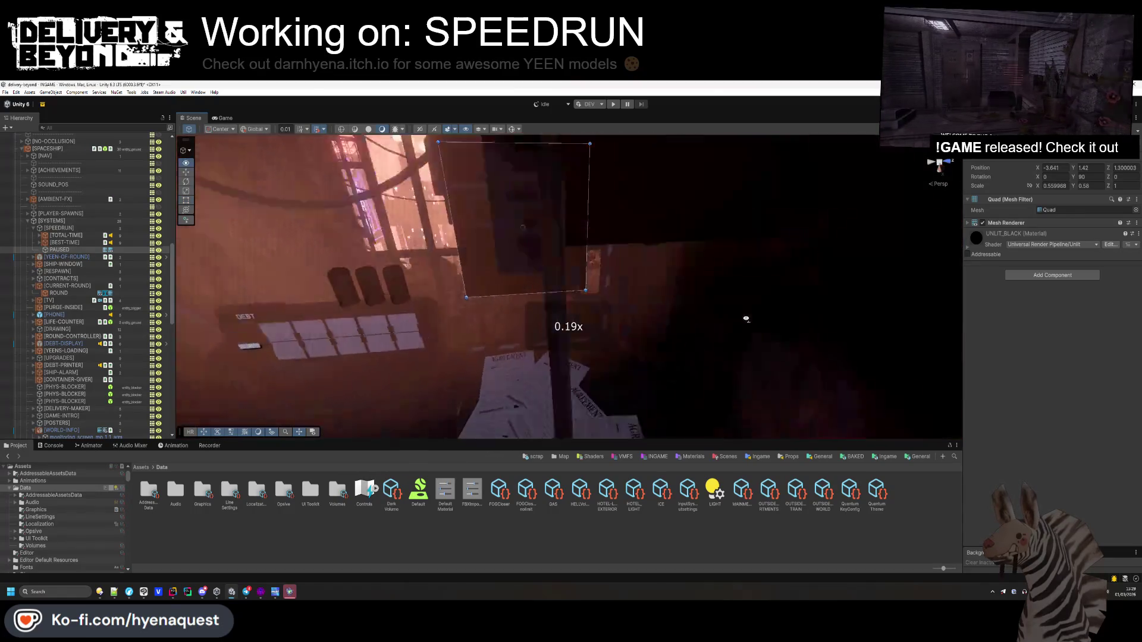
drag(602, 361, 601, 232)
mouse_move(527, 357)
mouse_down()
mouse_move(541, 173)
mouse_move(583, 191)
mouse_move(654, 301)
mouse_up()
drag(634, 238, 630, 242)
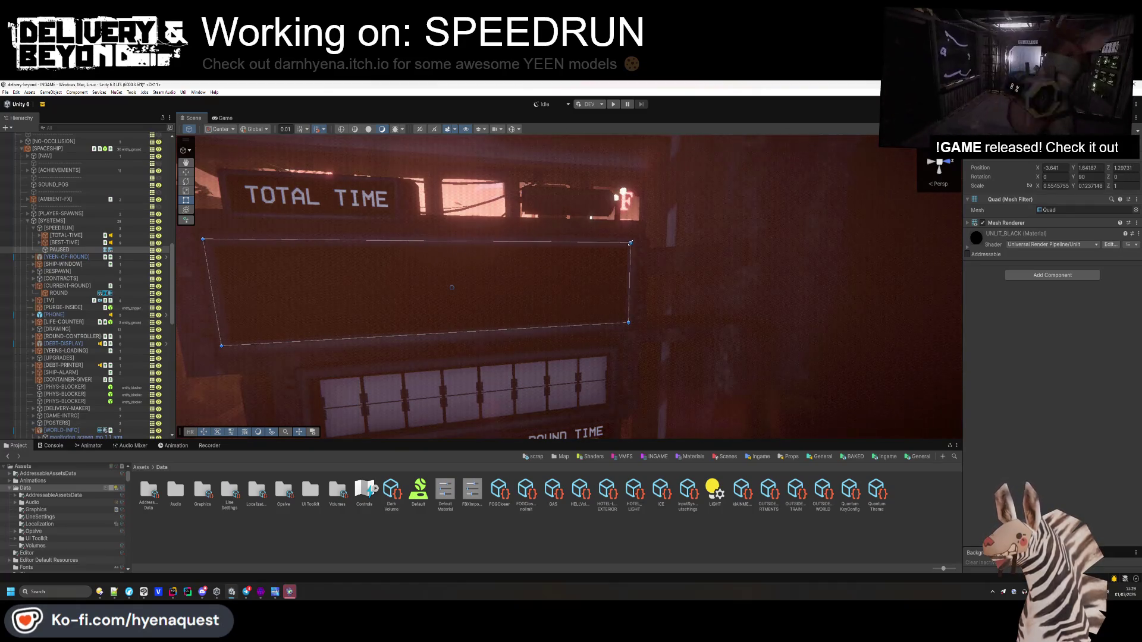
drag(626, 323, 628, 325)
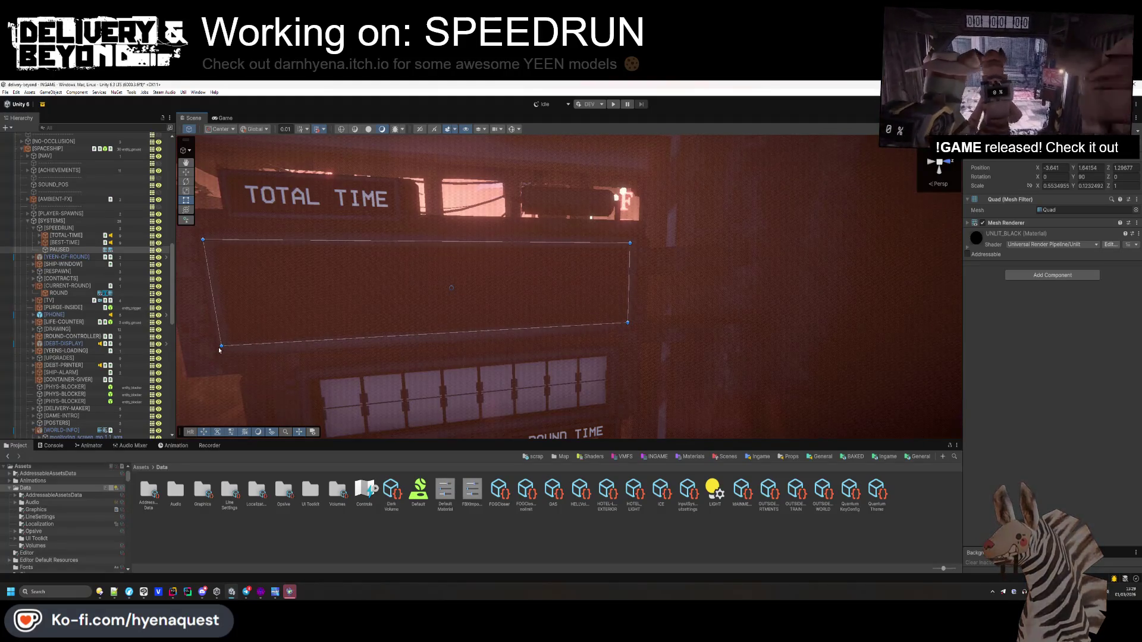
drag(221, 345, 225, 347)
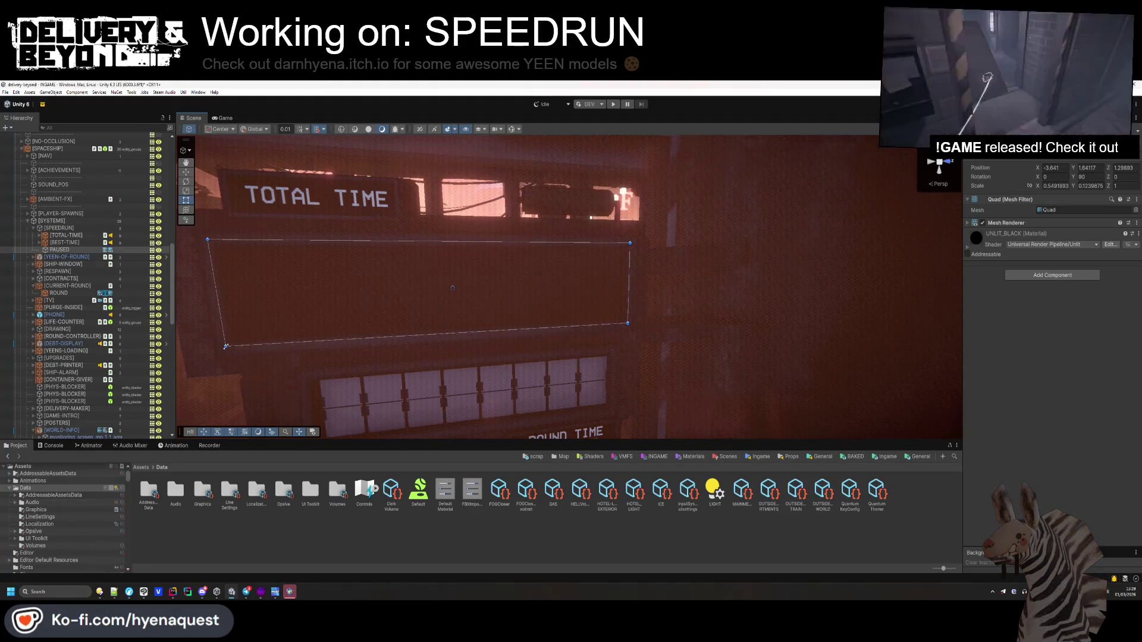
scroll(589, 413, down, 3)
mouse_move(589, 413)
mouse_down()
mouse_move(612, 420)
mouse_move(398, 326)
mouse_up()
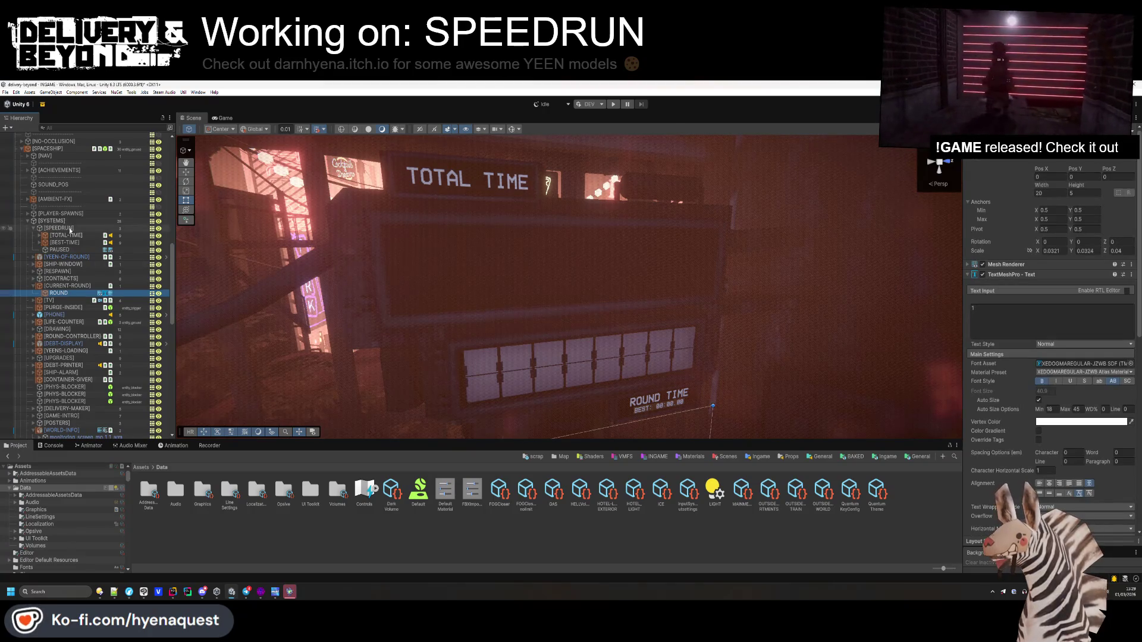
- Reparent ROUND into PAUSED under SPEEDRUN, undoing the accidental text box resize
drag(70, 231, 69, 229)
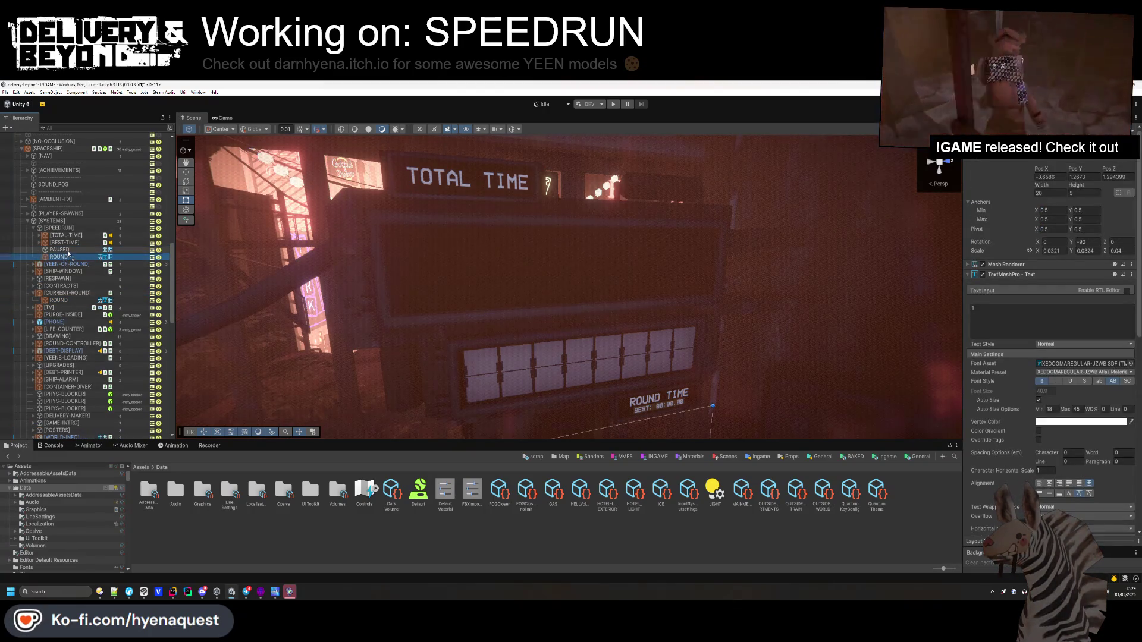
drag(68, 256, 59, 249)
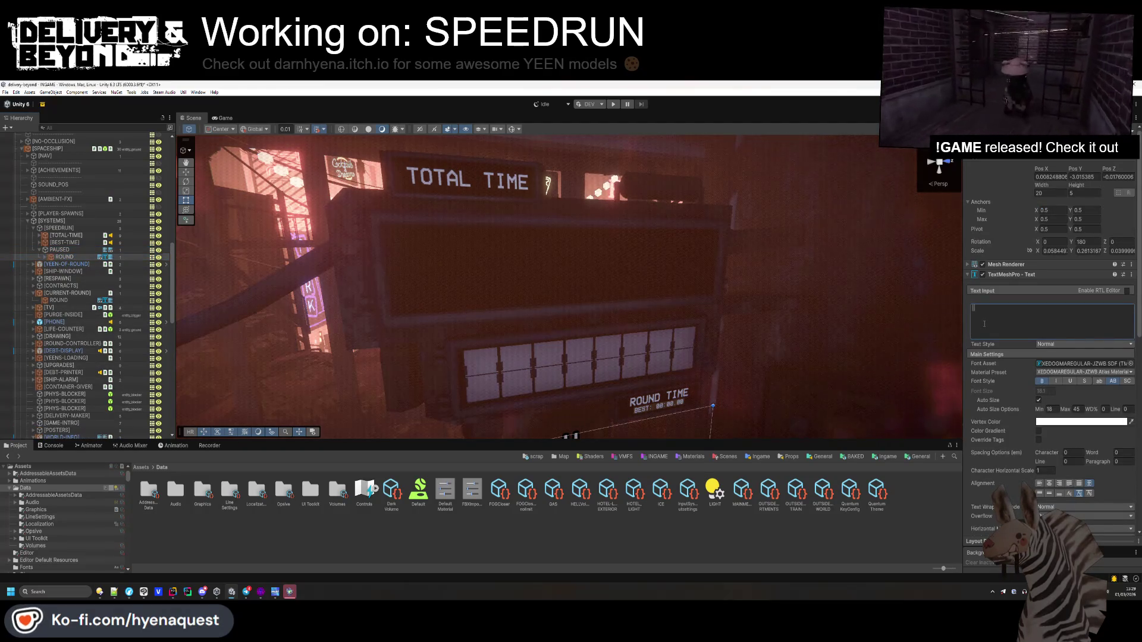
drag(737, 279, 750, 306)
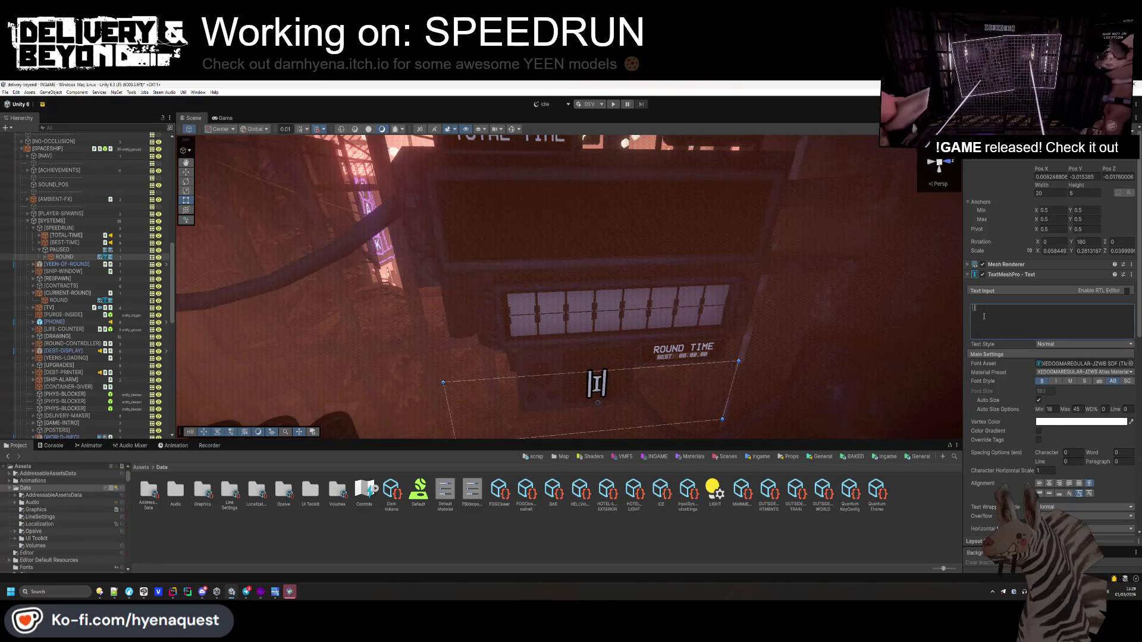
mouse_move(672, 262)
mouse_down()
mouse_move(667, 321)
mouse_move(678, 325)
mouse_move(615, 305)
mouse_up()
key(ctrl+z)
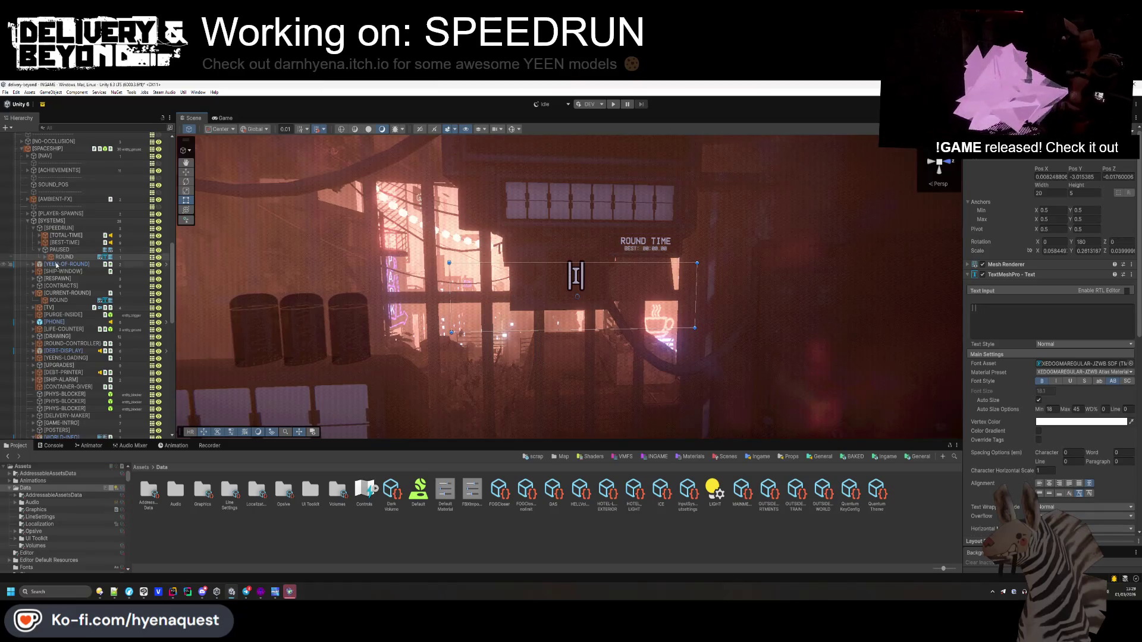
click(46, 256)
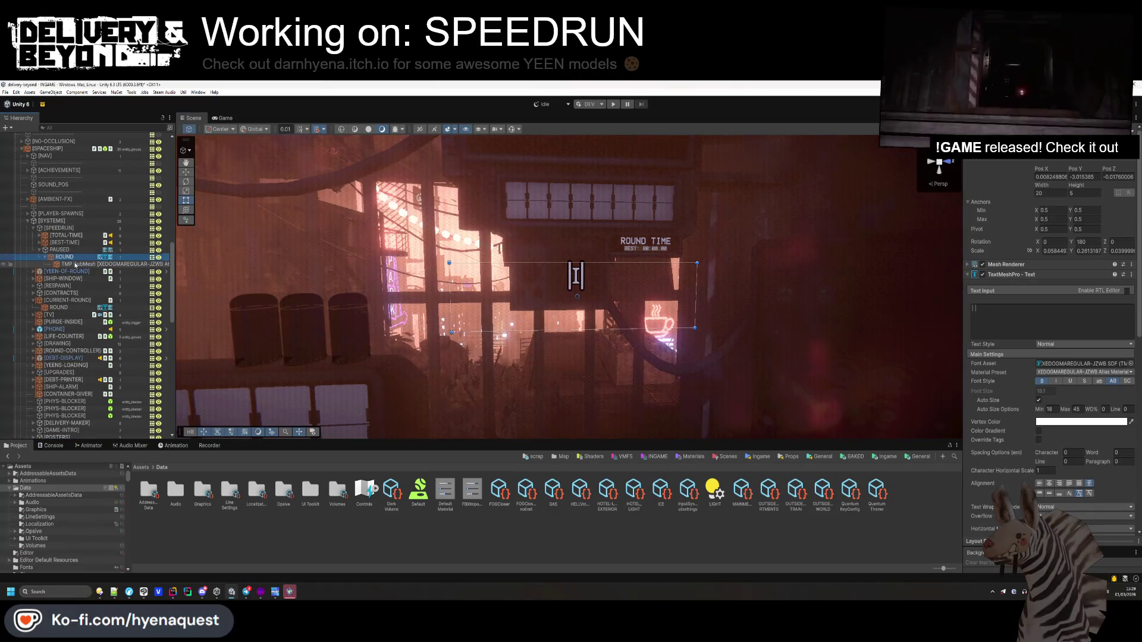
click(75, 264)
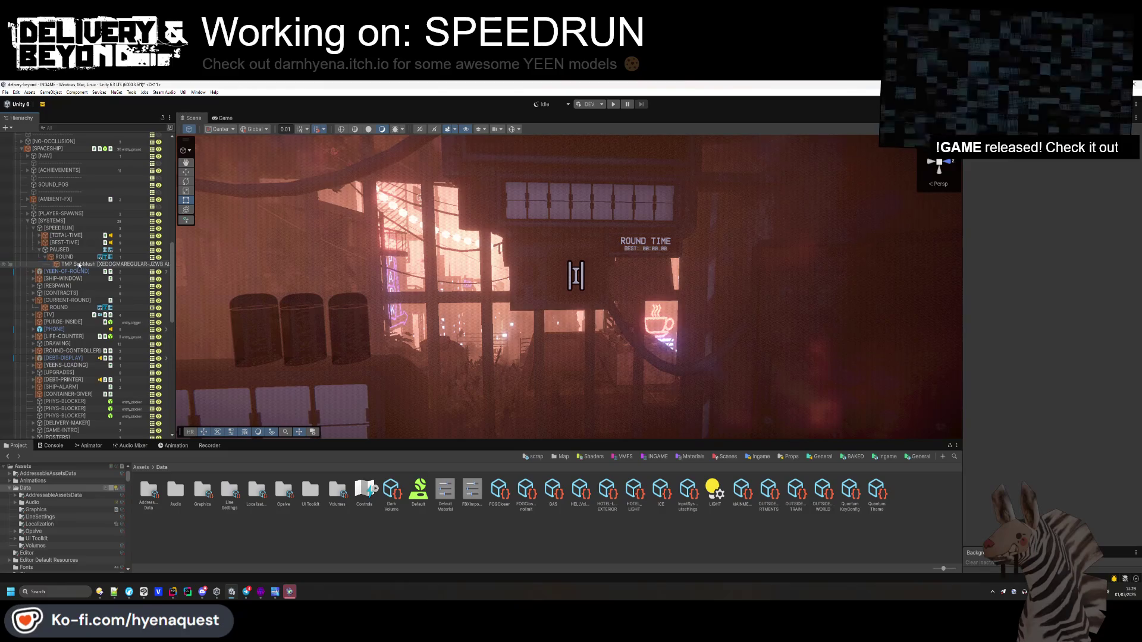
click(79, 257)
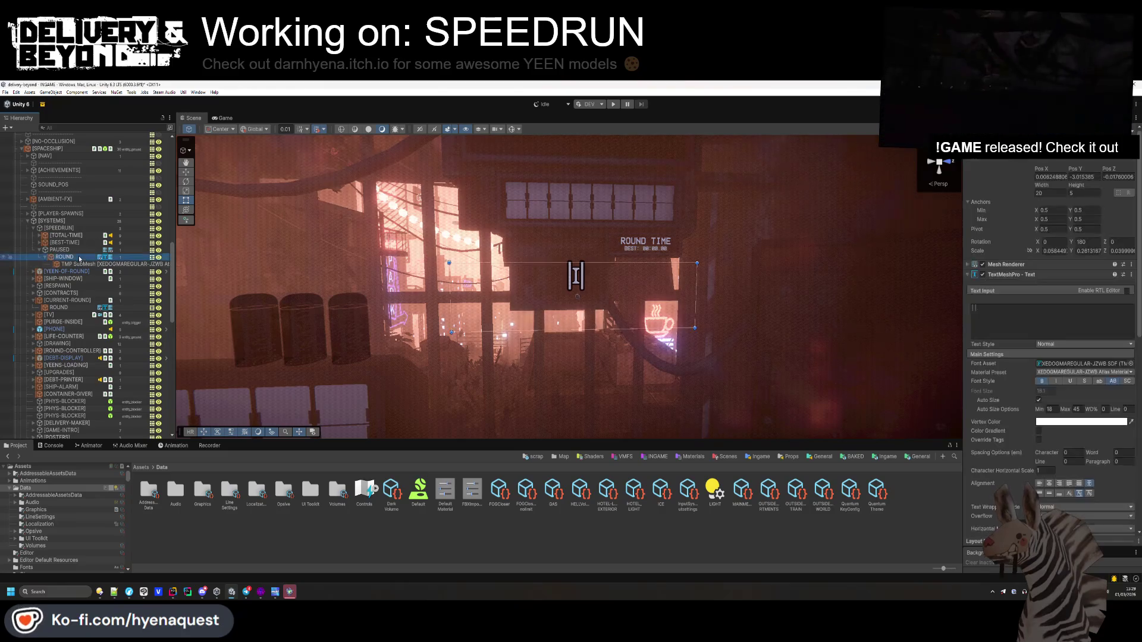
click(1029, 275)
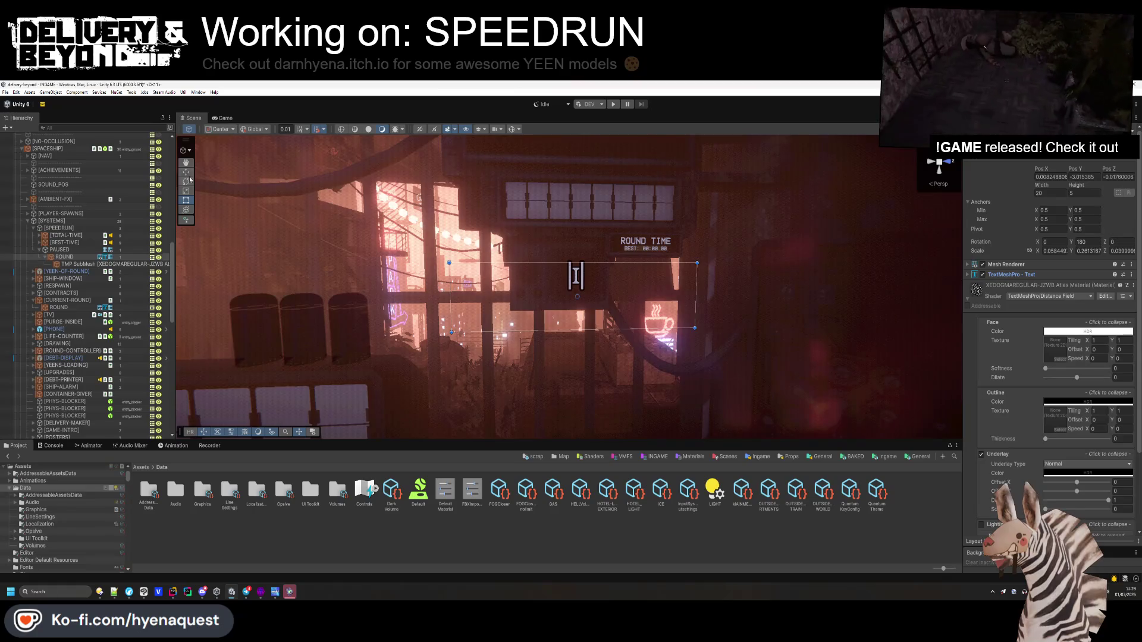
- Move the ROUND text object up onto the TOTAL TIME board
key(f)
mouse_move(593, 290)
mouse_down()
mouse_move(597, 161)
mouse_move(598, 196)
mouse_move(625, 202)
mouse_up()
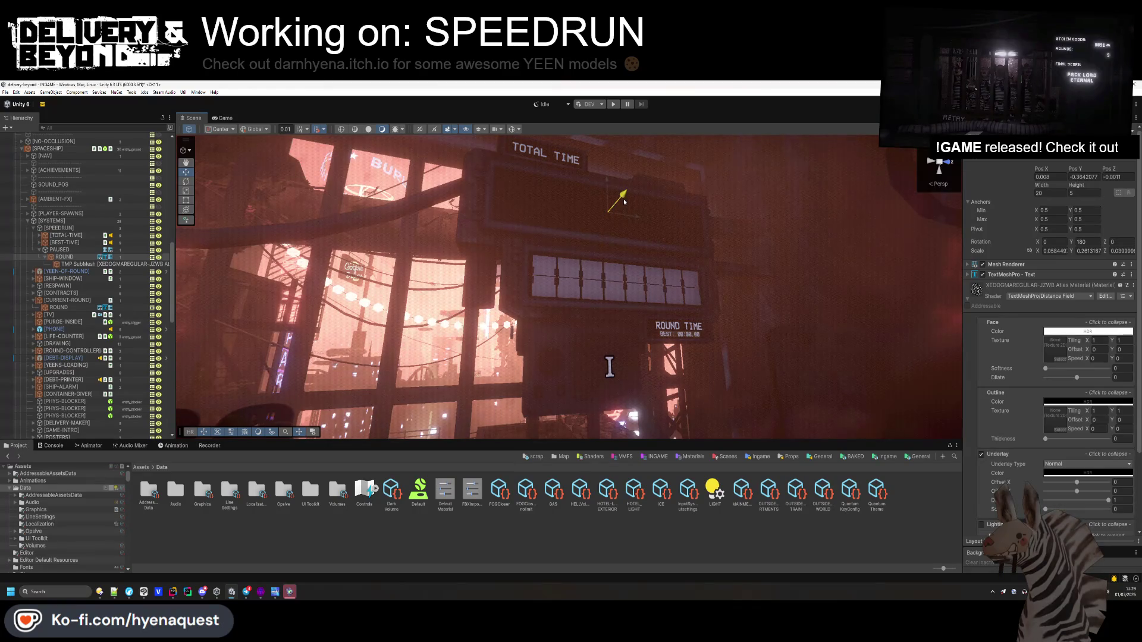
key(f)
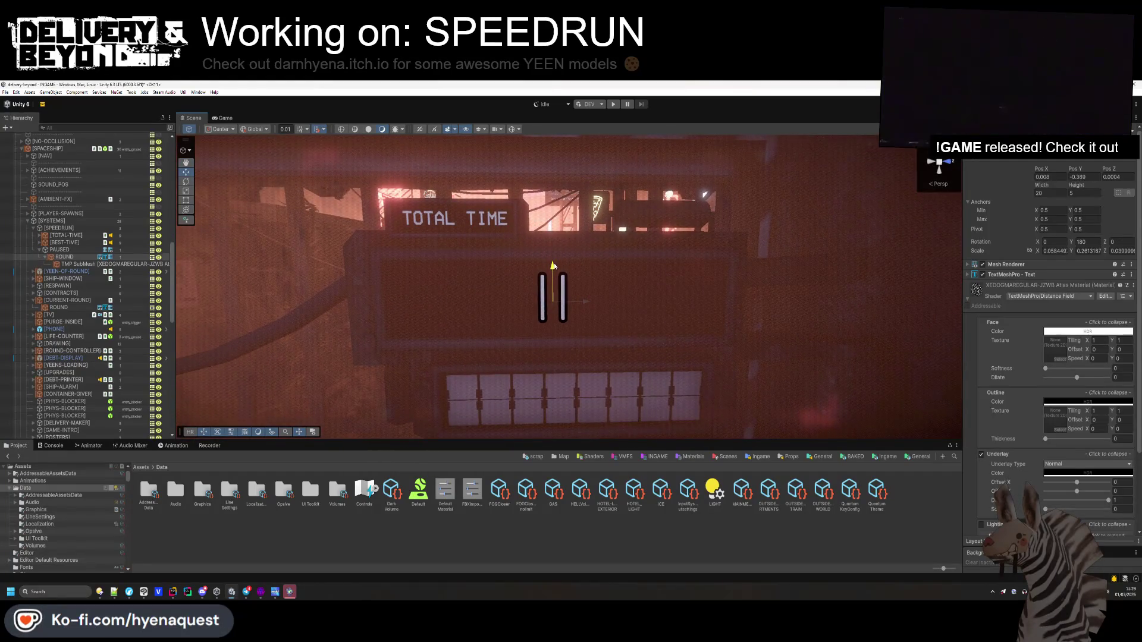
scroll(586, 303, down, 5)
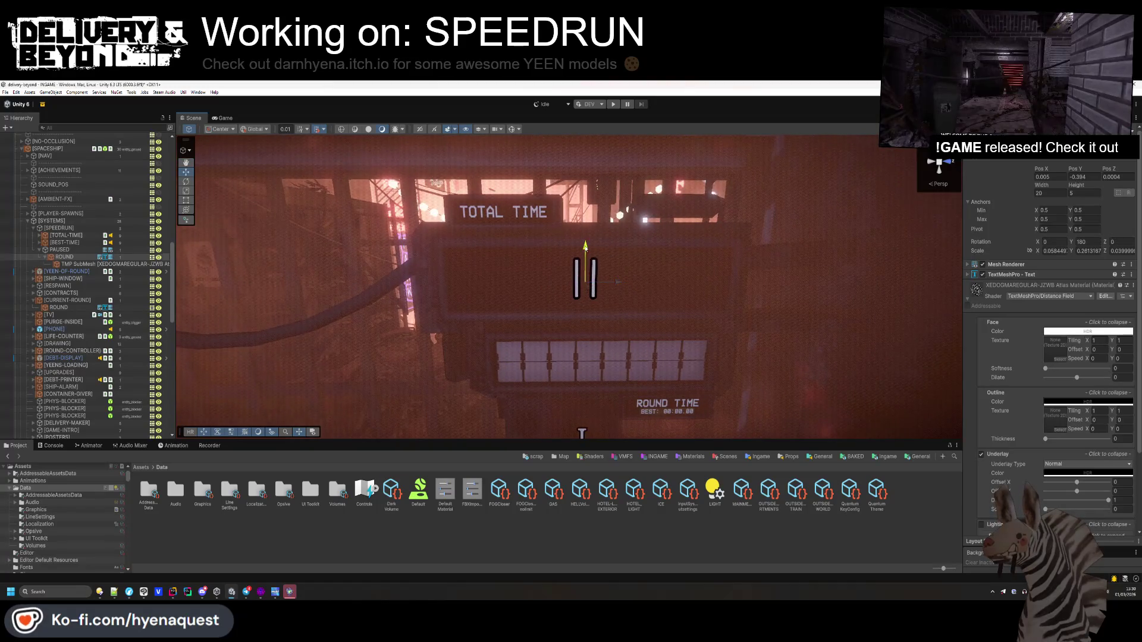
- Widen the ROUND text box to the left and right using the rect handles
click(512, 130)
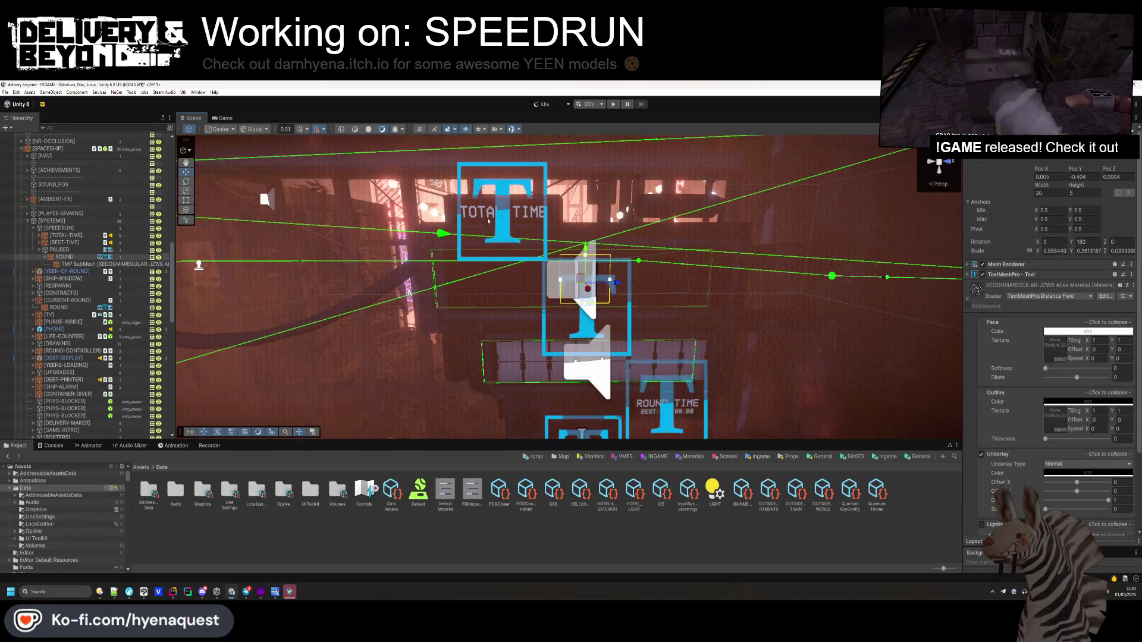
drag(538, 284, 451, 286)
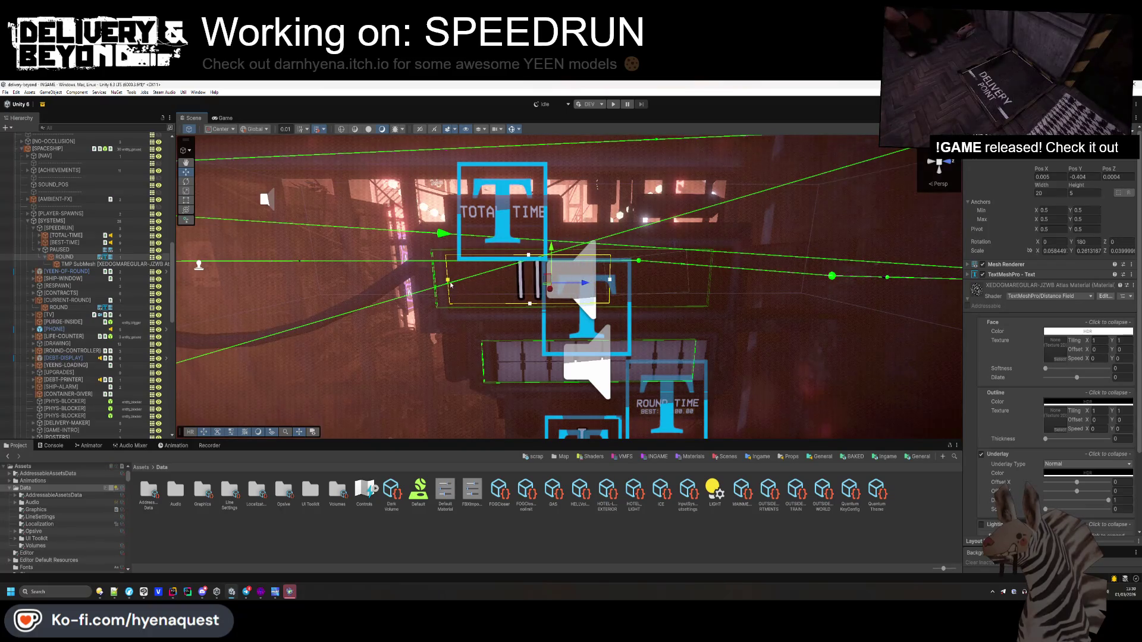
drag(611, 282, 730, 283)
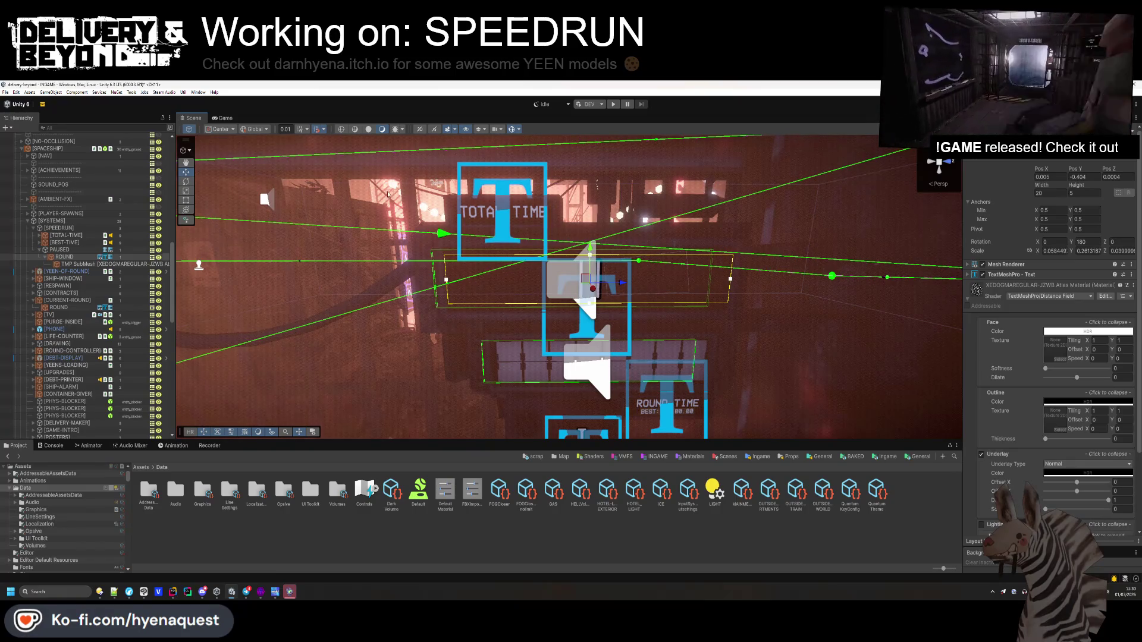
click(512, 129)
scroll(530, 195, down, 3)
mouse_move(590, 308)
mouse_down()
mouse_move(677, 335)
mouse_move(531, 330)
mouse_move(500, 298)
mouse_up()
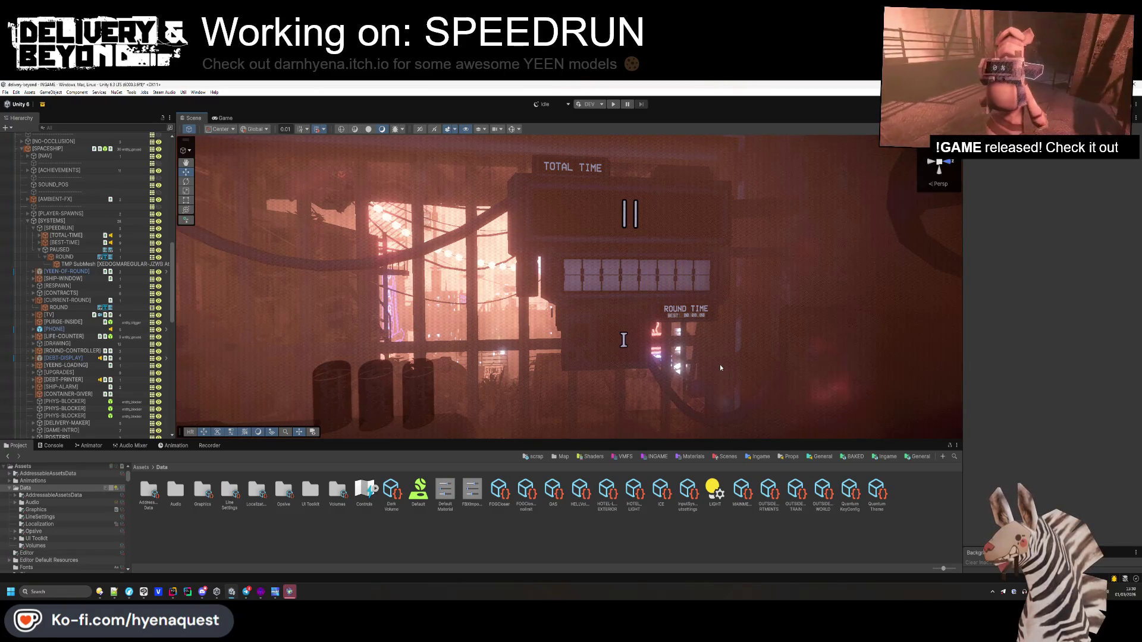
drag(673, 279, 682, 264)
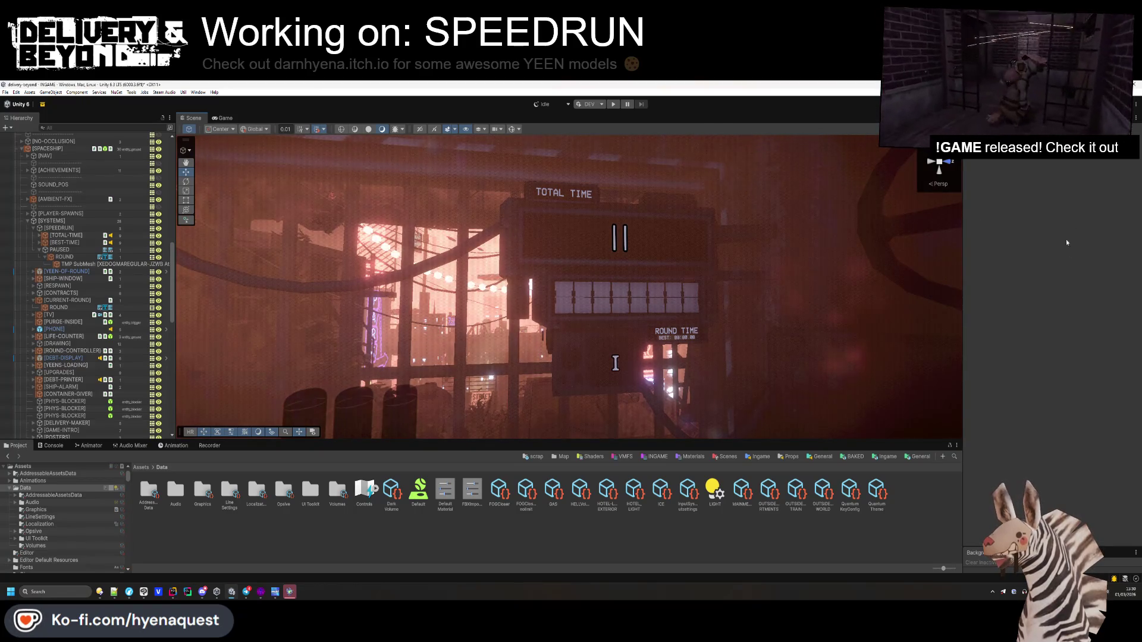
drag(349, 278, 359, 277)
drag(349, 270, 347, 294)
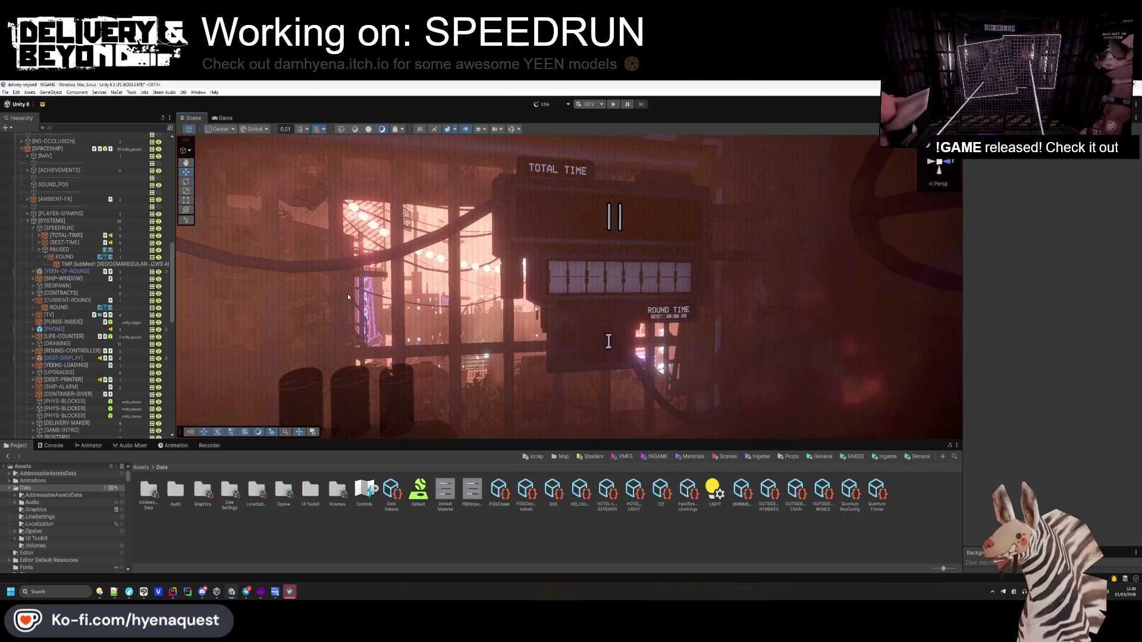
mouse_move(523, 234)
mouse_down()
mouse_move(650, 283)
mouse_move(600, 239)
mouse_move(618, 280)
mouse_up()
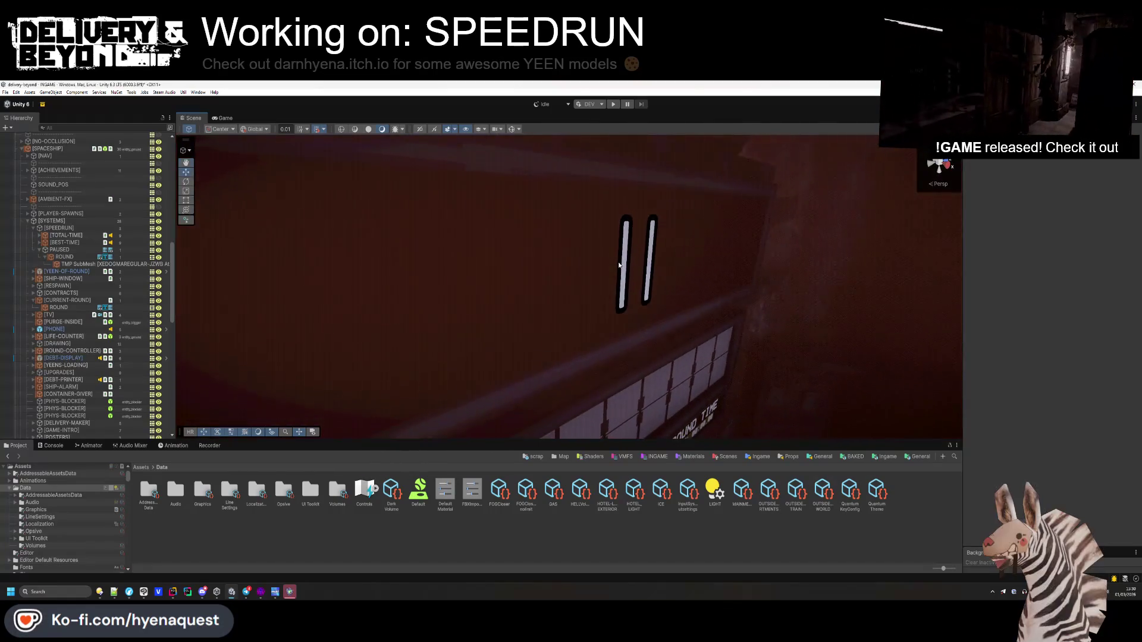
click(631, 262)
mouse_move(601, 319)
mouse_down()
mouse_move(522, 304)
mouse_move(543, 305)
mouse_move(537, 283)
mouse_move(556, 292)
mouse_up()
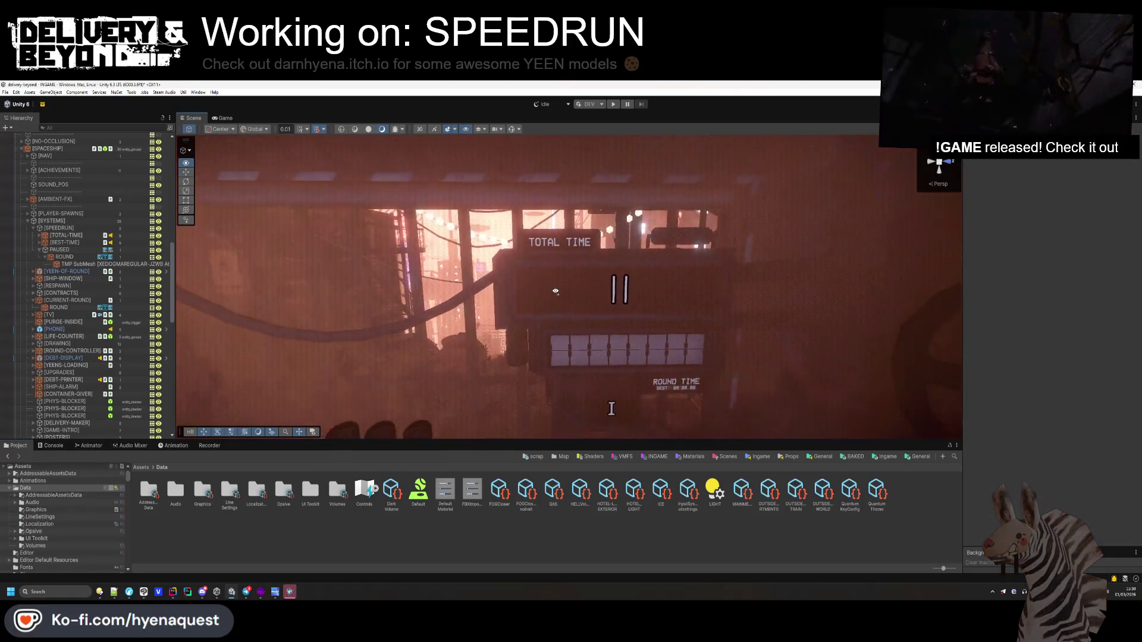
drag(611, 408, 645, 405)
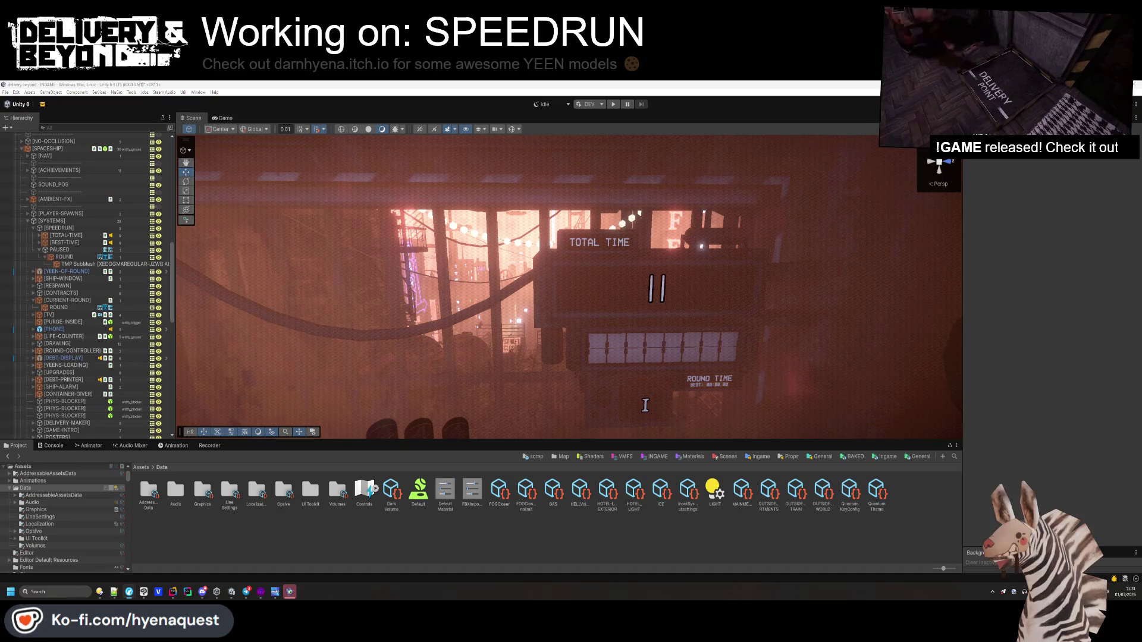
key(alt+Tab)
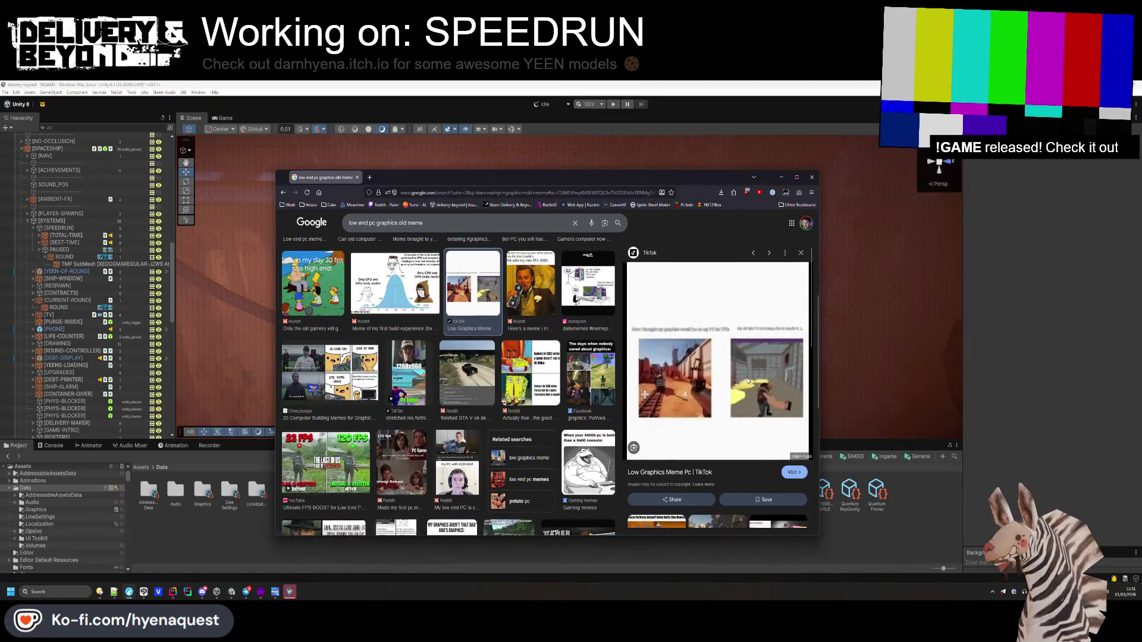
click(467, 238)
key(ctrl+w)
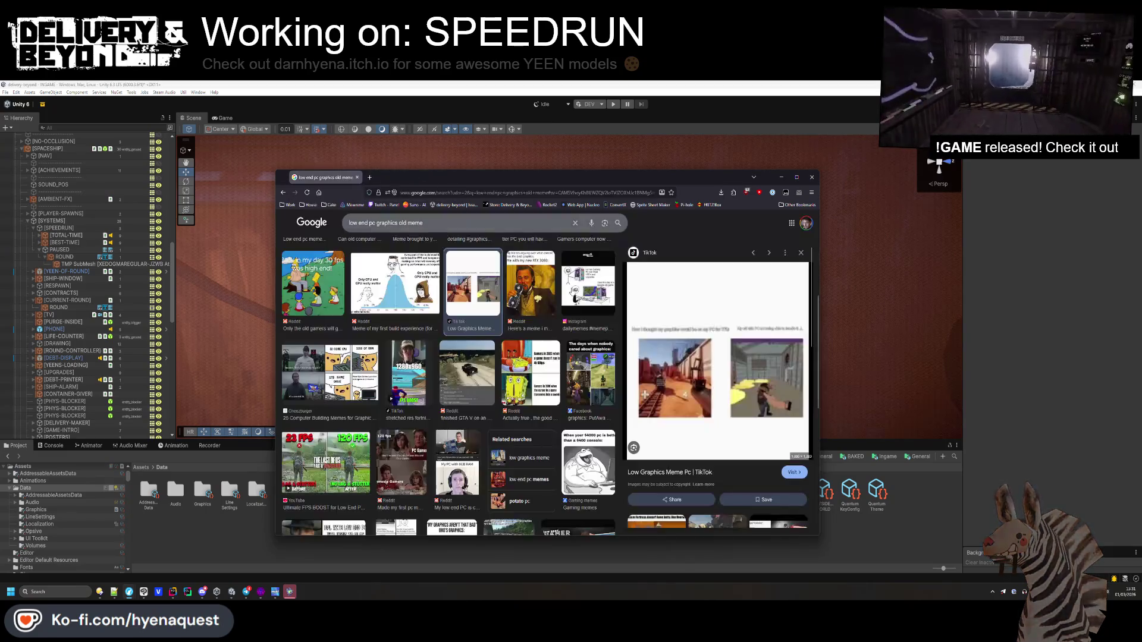
scroll(756, 407, down, 3)
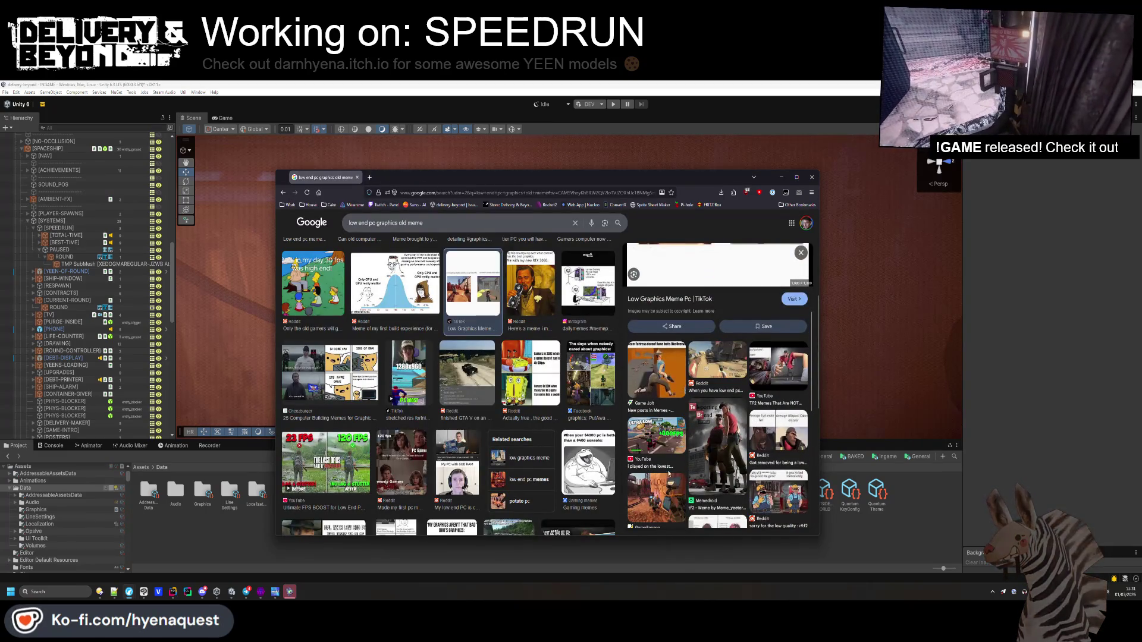
scroll(658, 372, up, 2)
triple_click(417, 223)
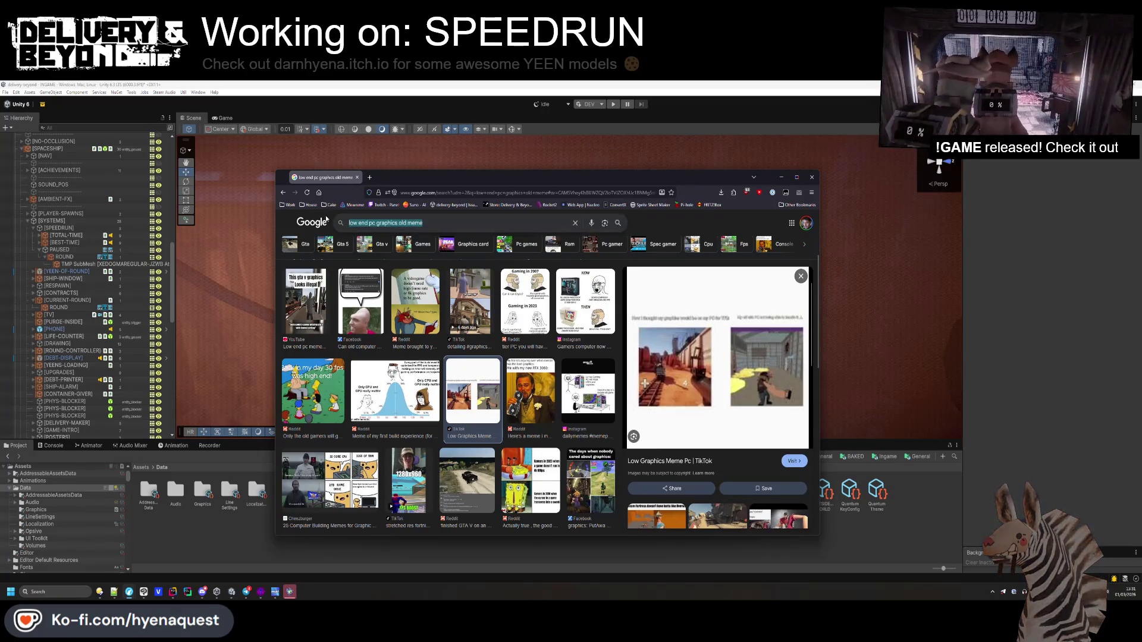
text(tf2 super low graphics)
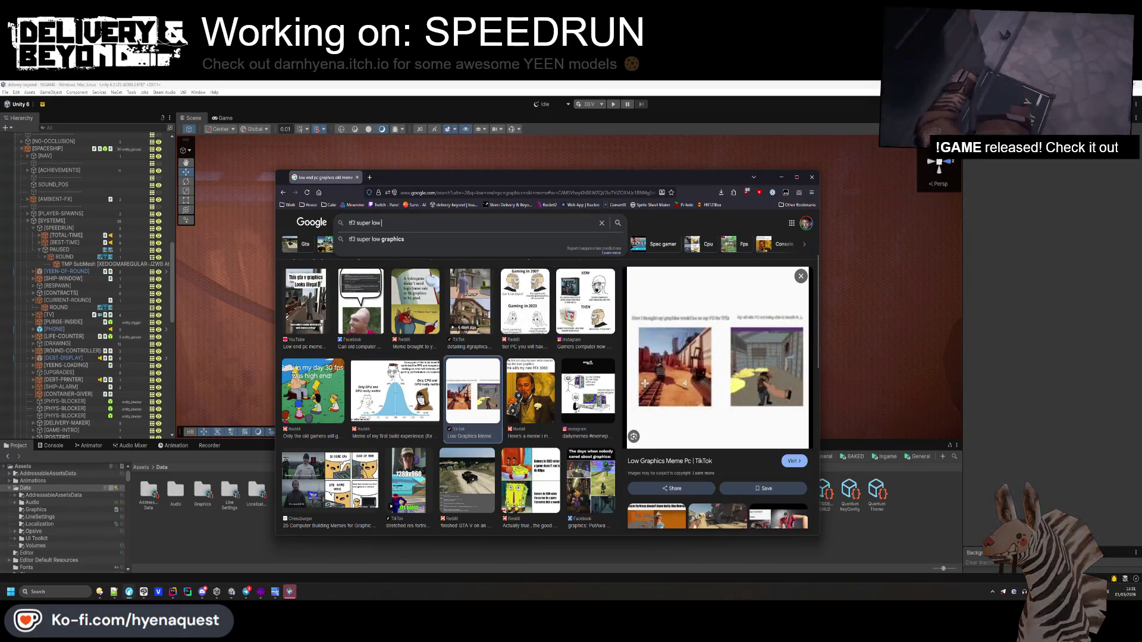
key(Return)
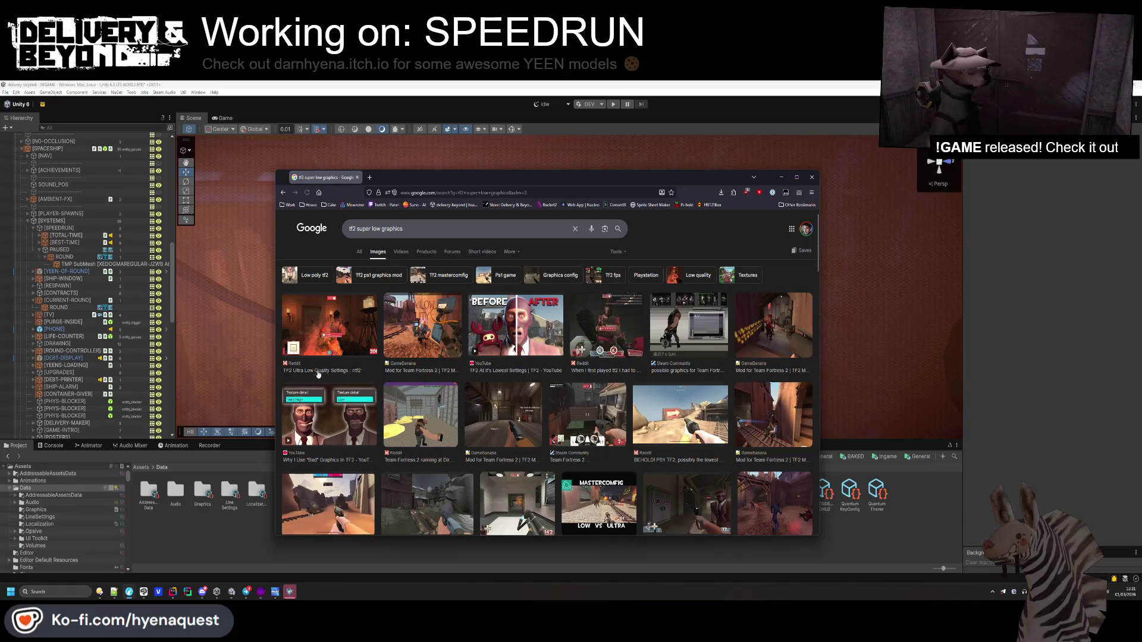
click(411, 428)
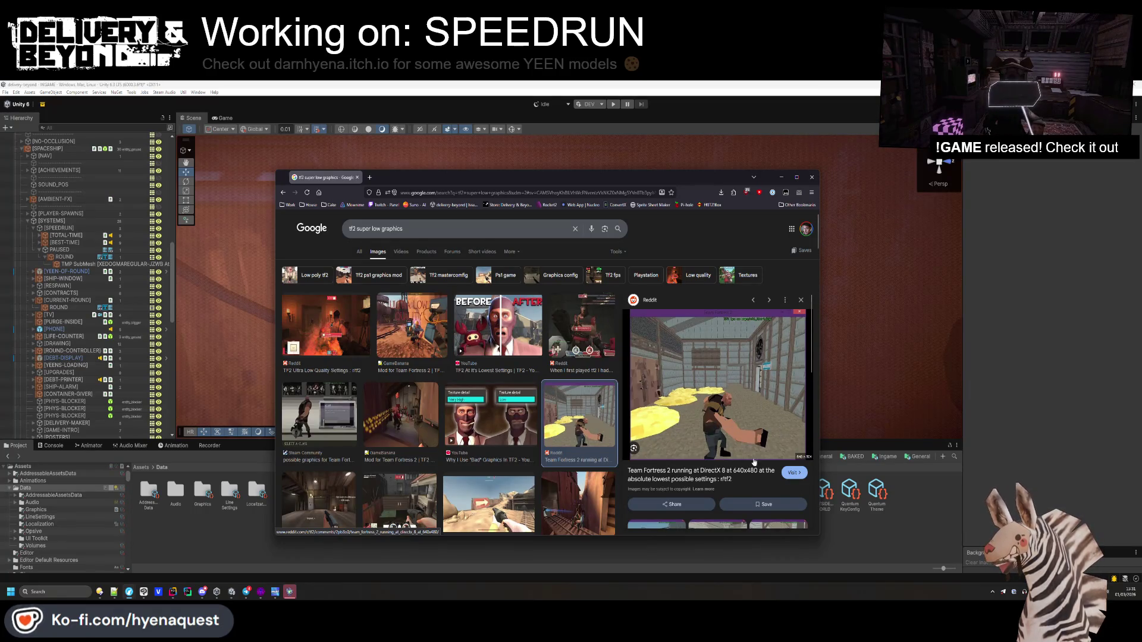
scroll(526, 431, down, 2)
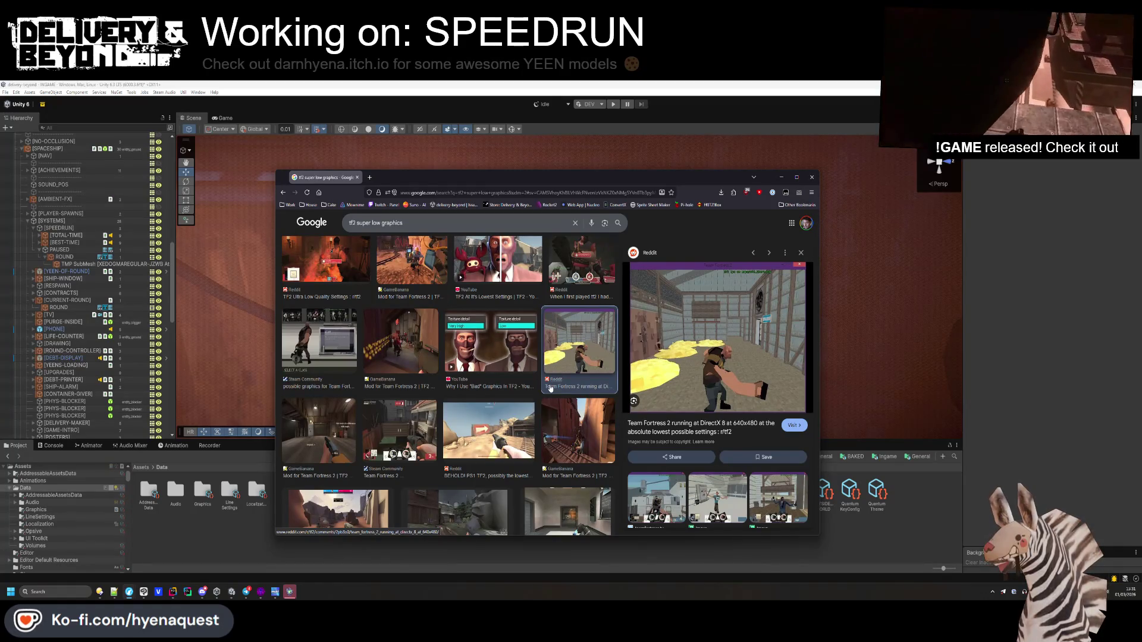
click(717, 499)
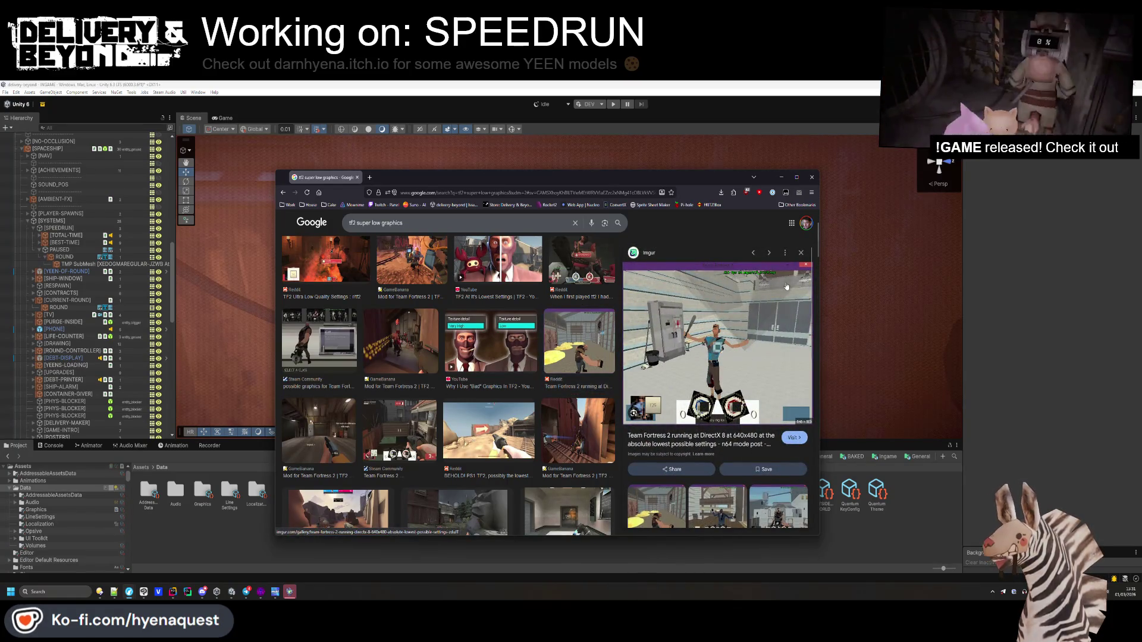
scroll(547, 405, down, 2)
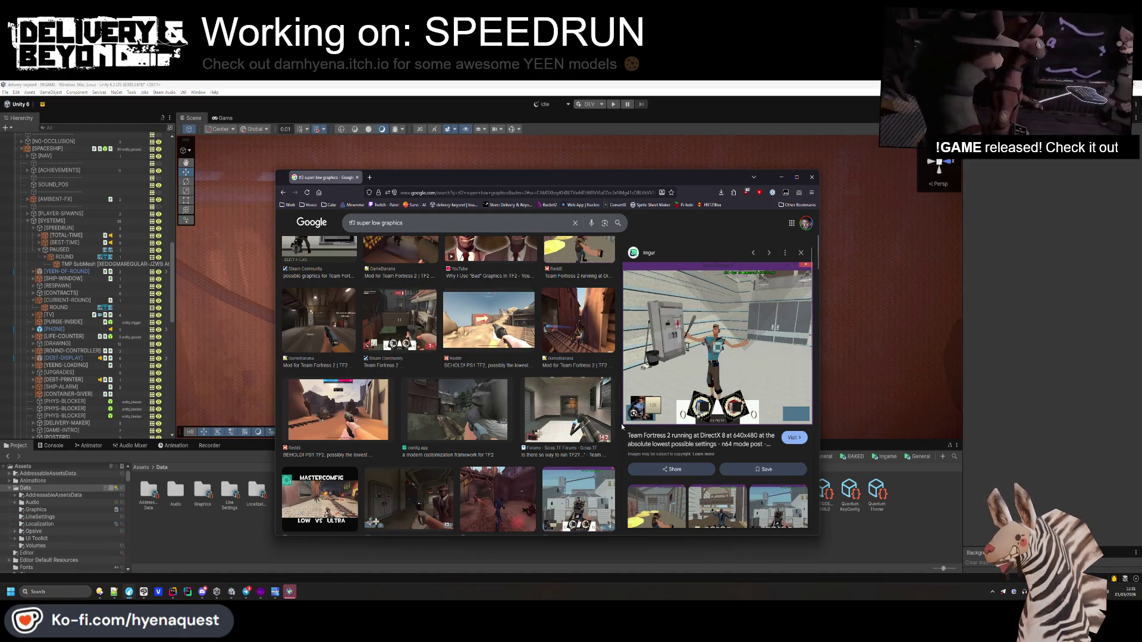
key(alt+Tab)
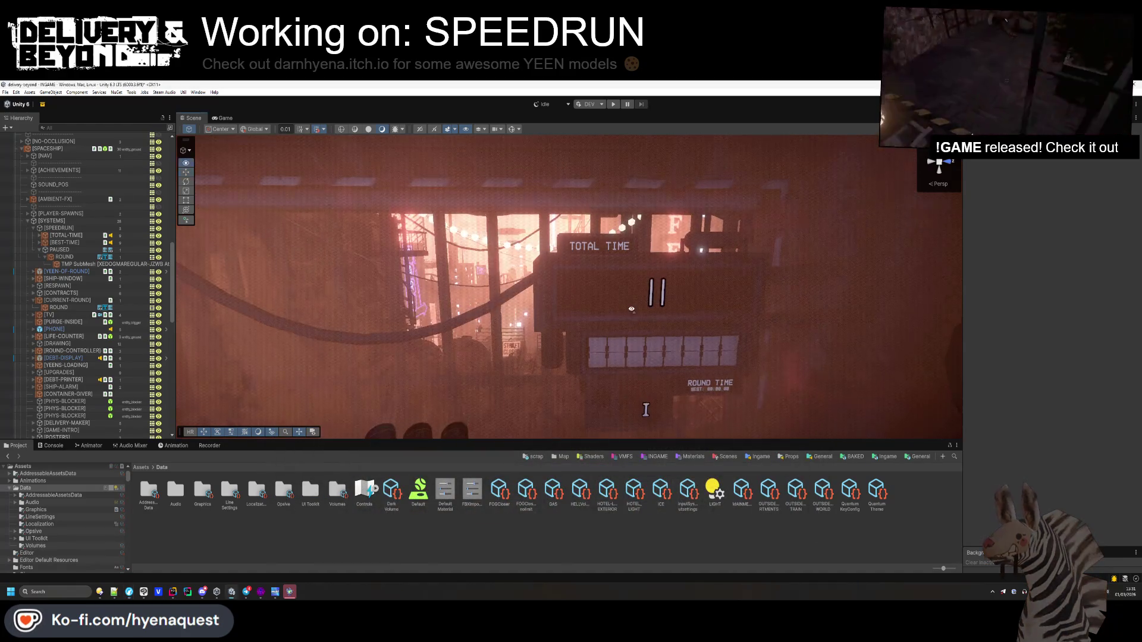
- Select the PAUSED quad and toggle the PAUSED group's visibility to preview it
click(78, 252)
click(713, 298)
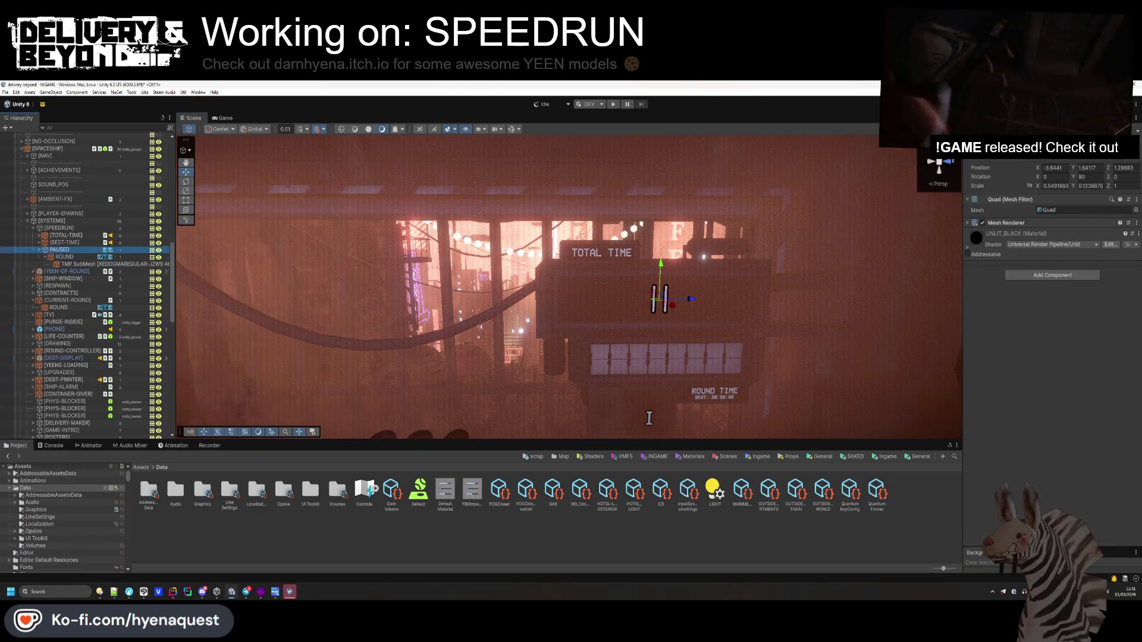
key(alt+shift+a)
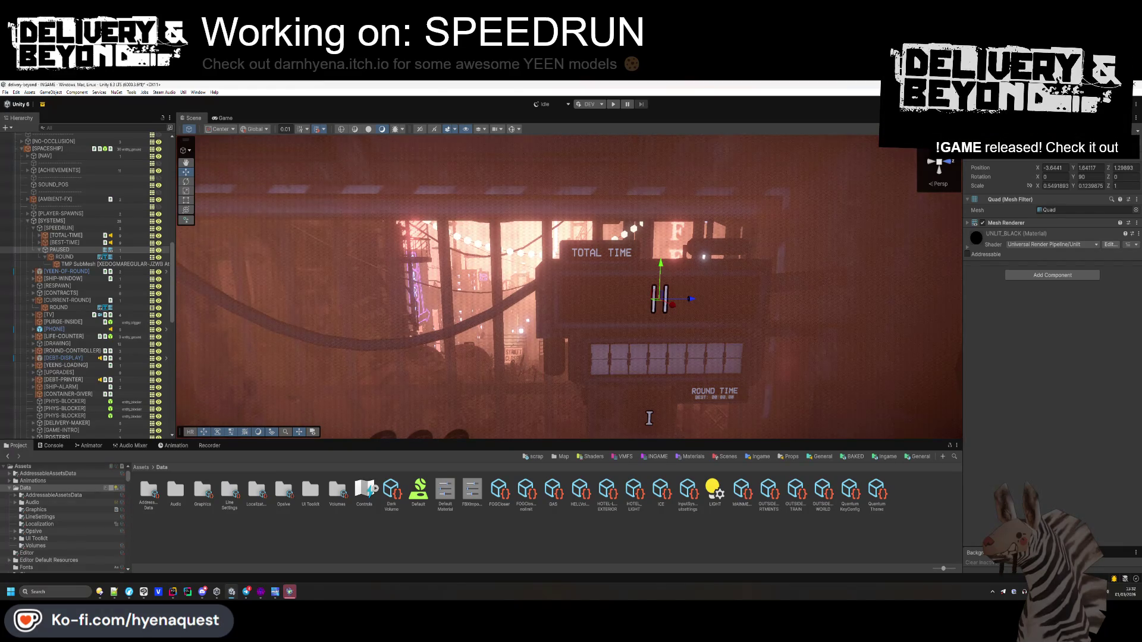
key(alt+shift+a)
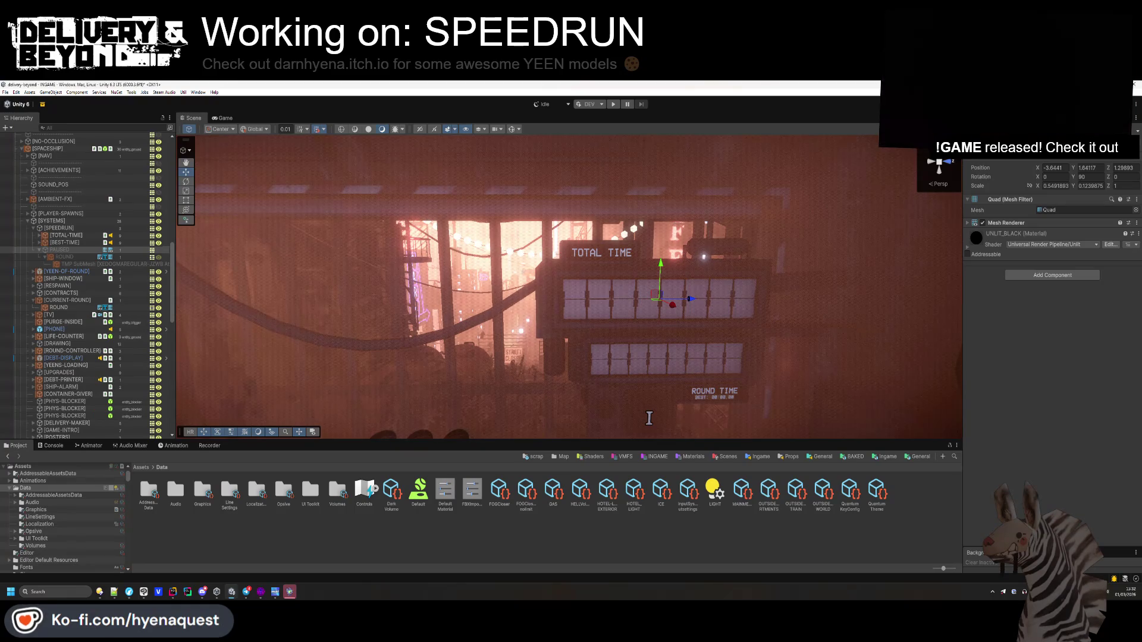
key(alt+shift+a)
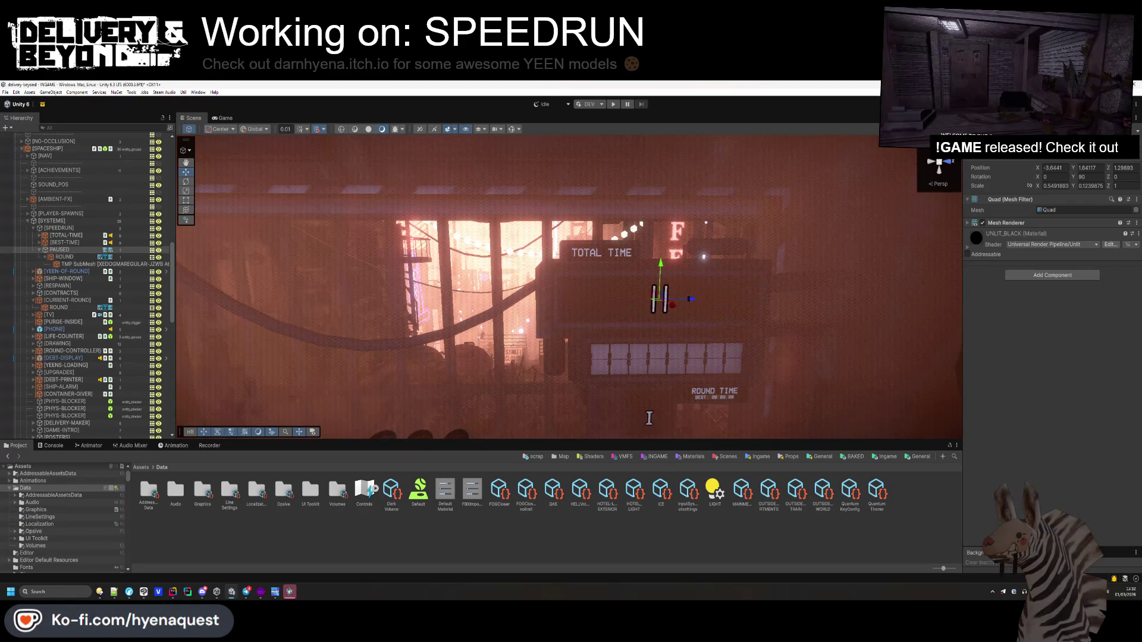
- Keep the pause icon centred over the TOTAL TIME tiles, undoing a trial move
scroll(631, 321, up, 6)
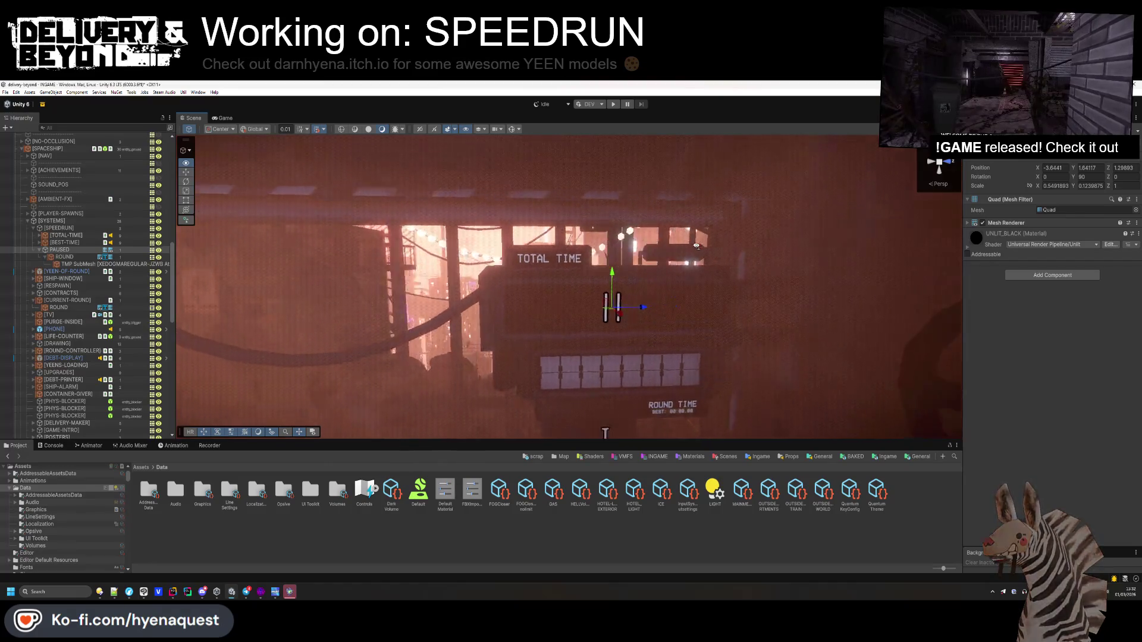
scroll(688, 233, down, 5)
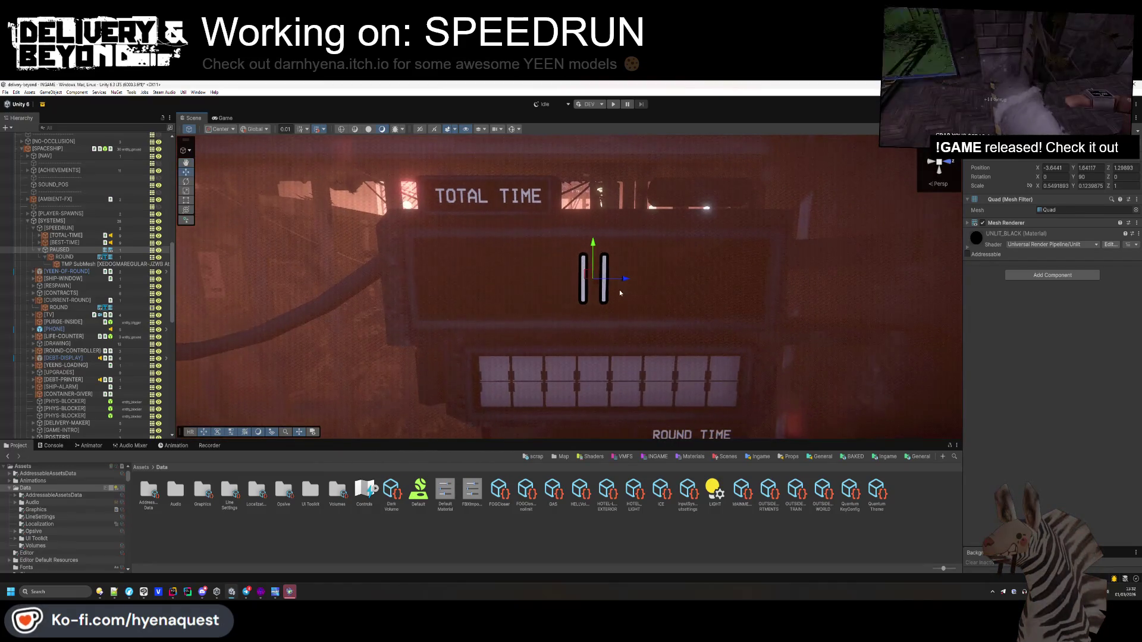
drag(650, 284, 859, 279)
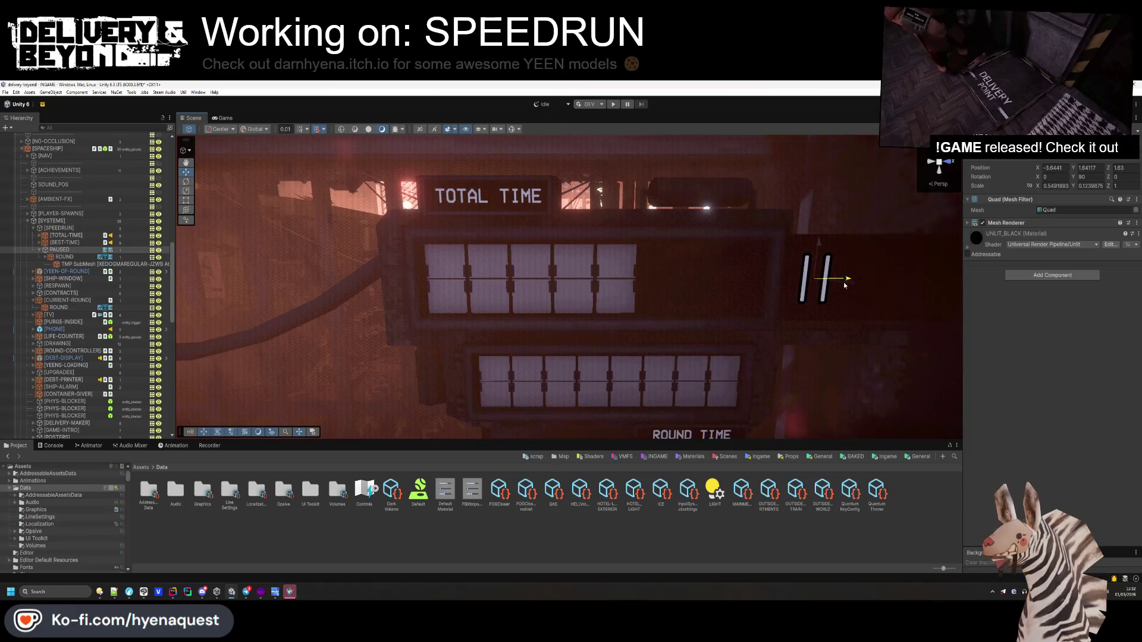
key(d)
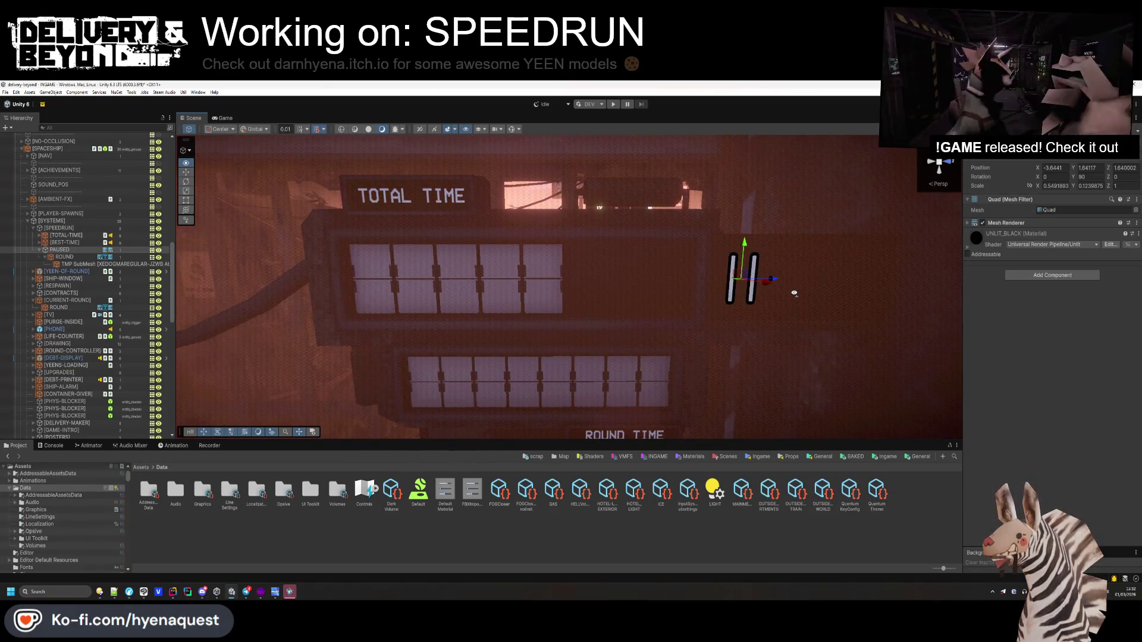
key(ctrl+z)
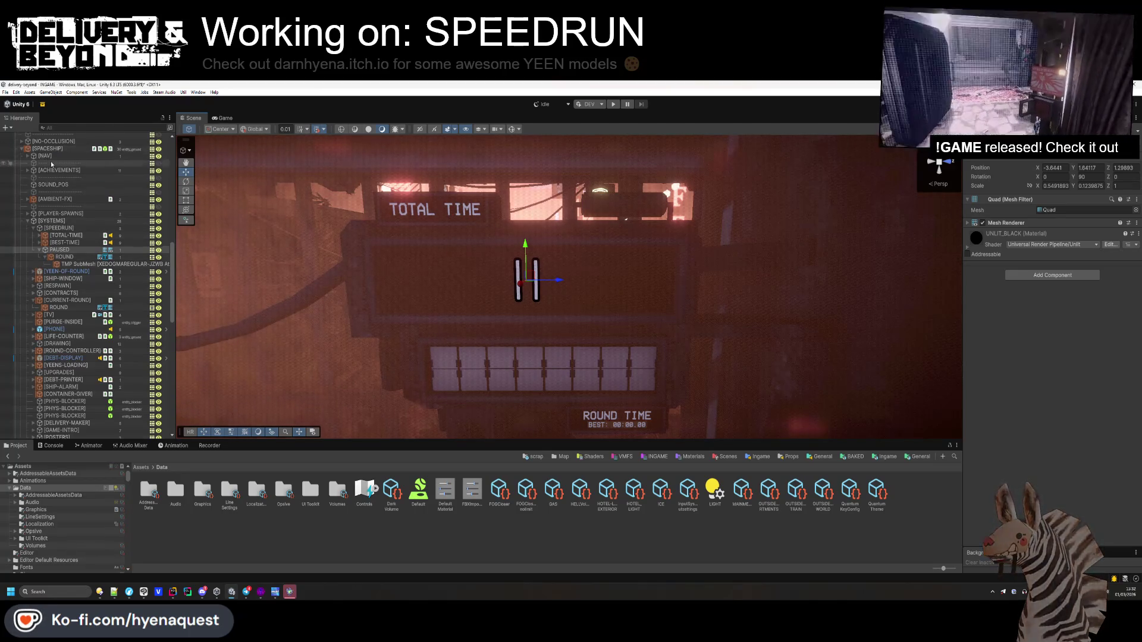
scroll(51, 163, up, 5)
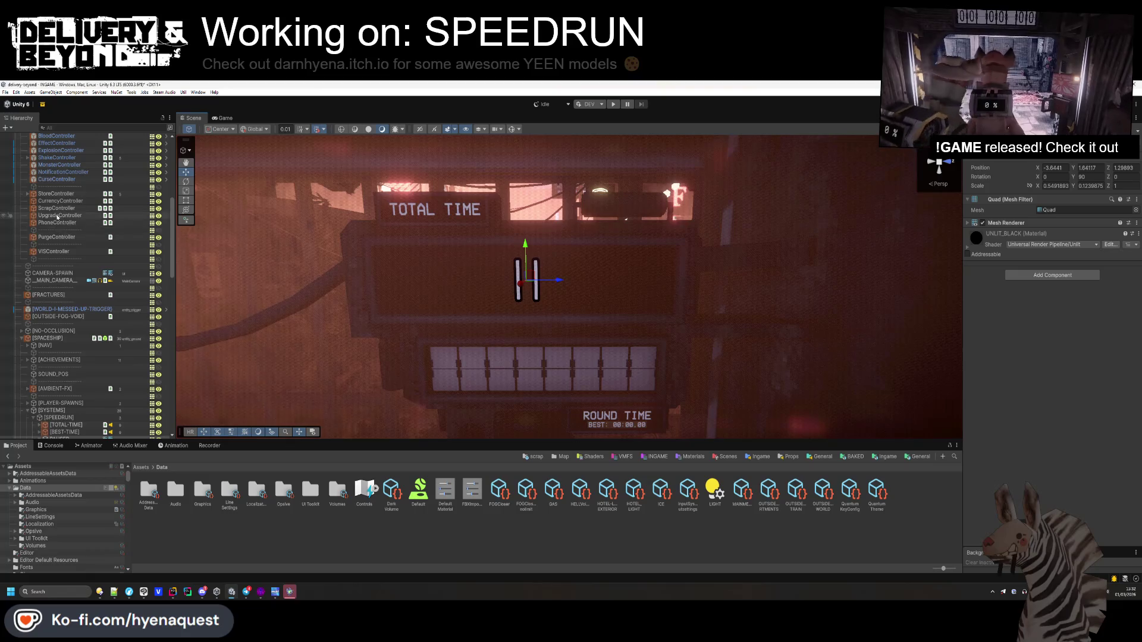
- Assign the PAUSED object to the speedrun controller's Pause field
scroll(58, 211, up, 6)
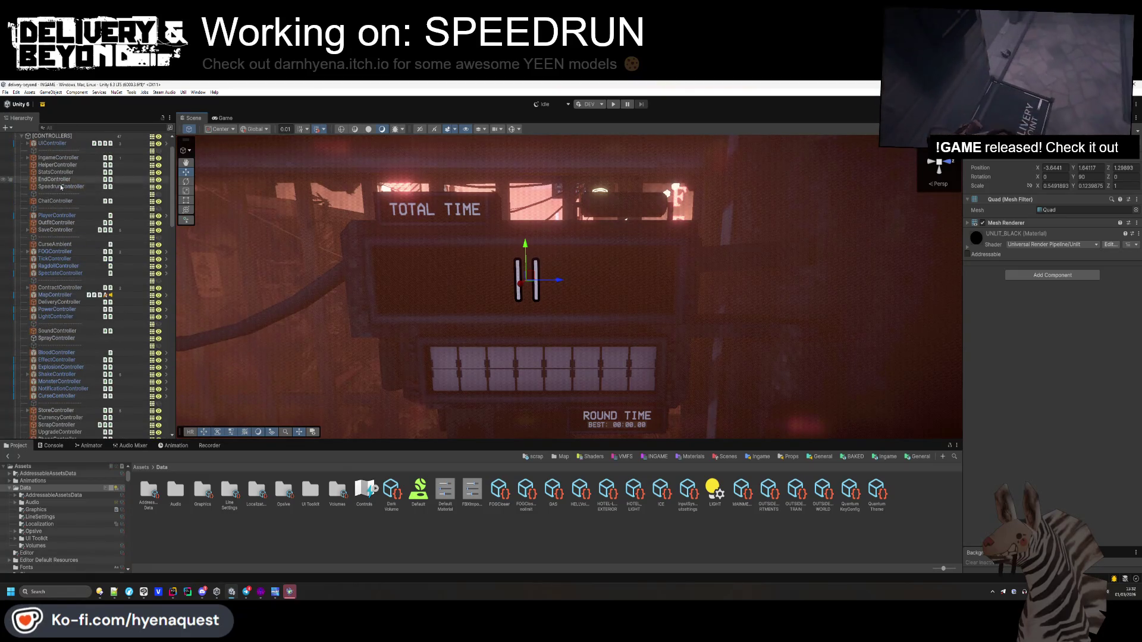
click(57, 188)
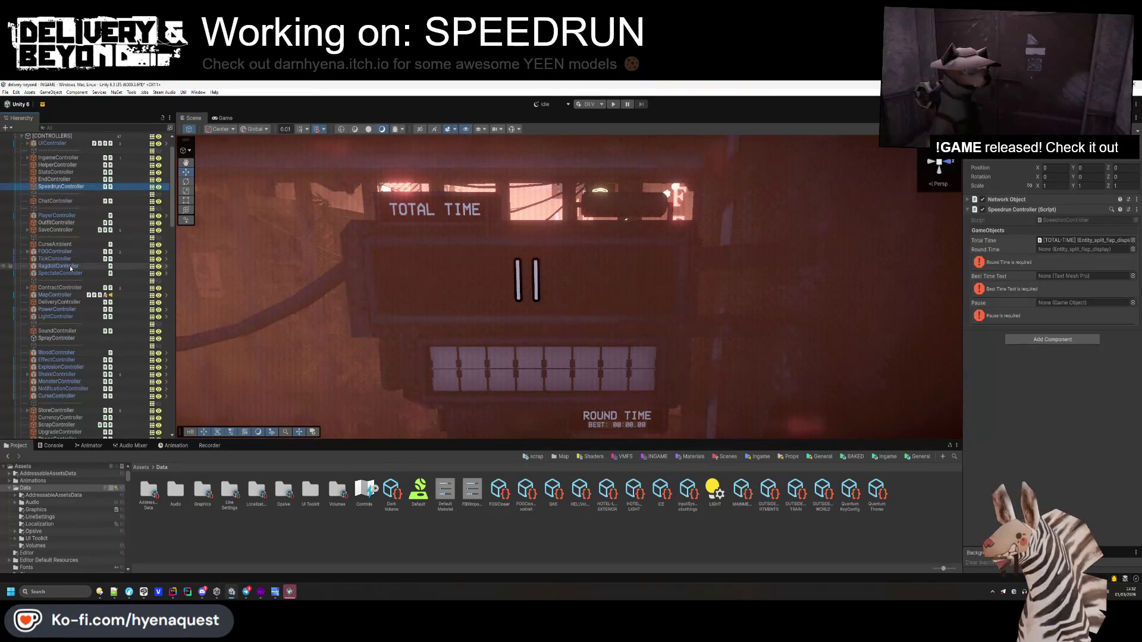
scroll(63, 356, down, 5)
scroll(63, 356, down, 2)
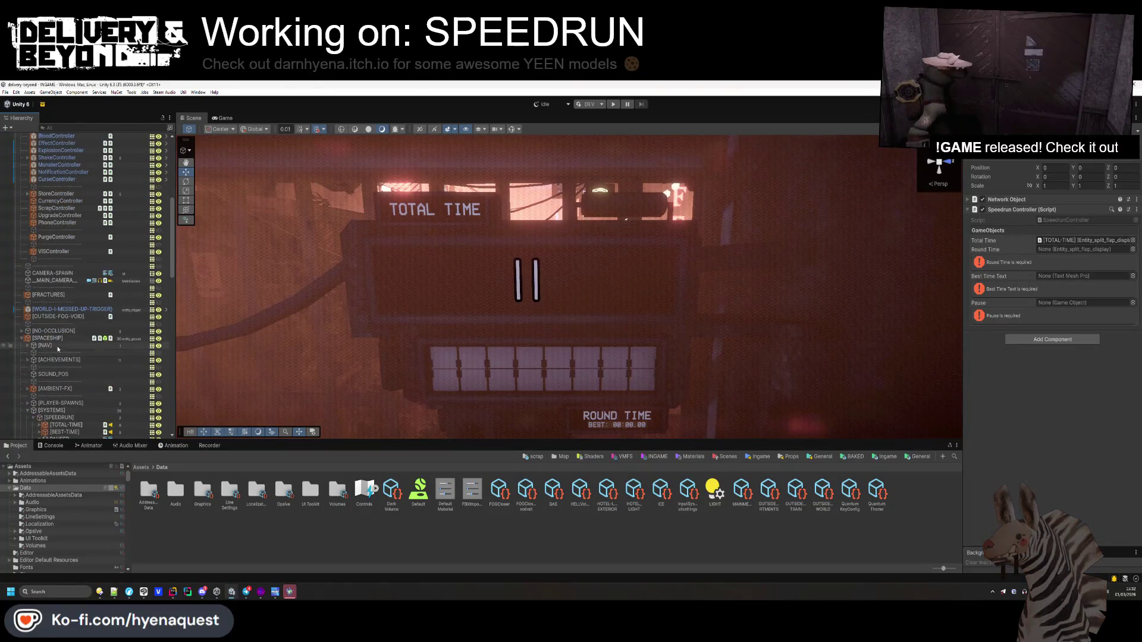
drag(876, 319, 1078, 302)
- Deactivate PAUSED to hide the pause symbol, then return to Rider
click(159, 386)
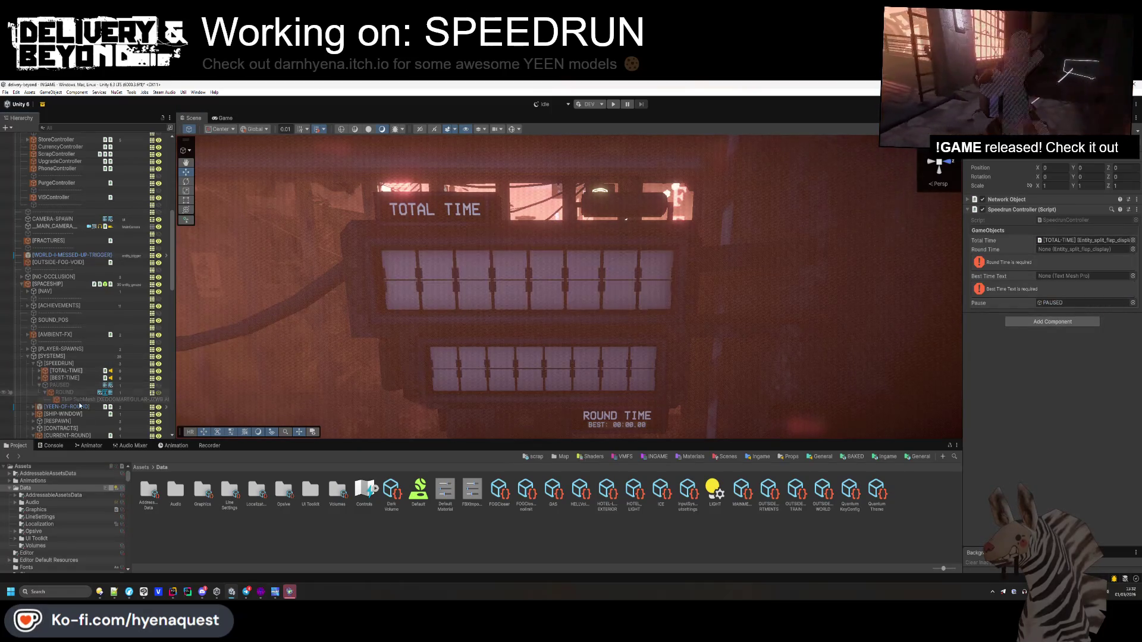
key(alt+Tab)
scroll(384, 336, up, 15)
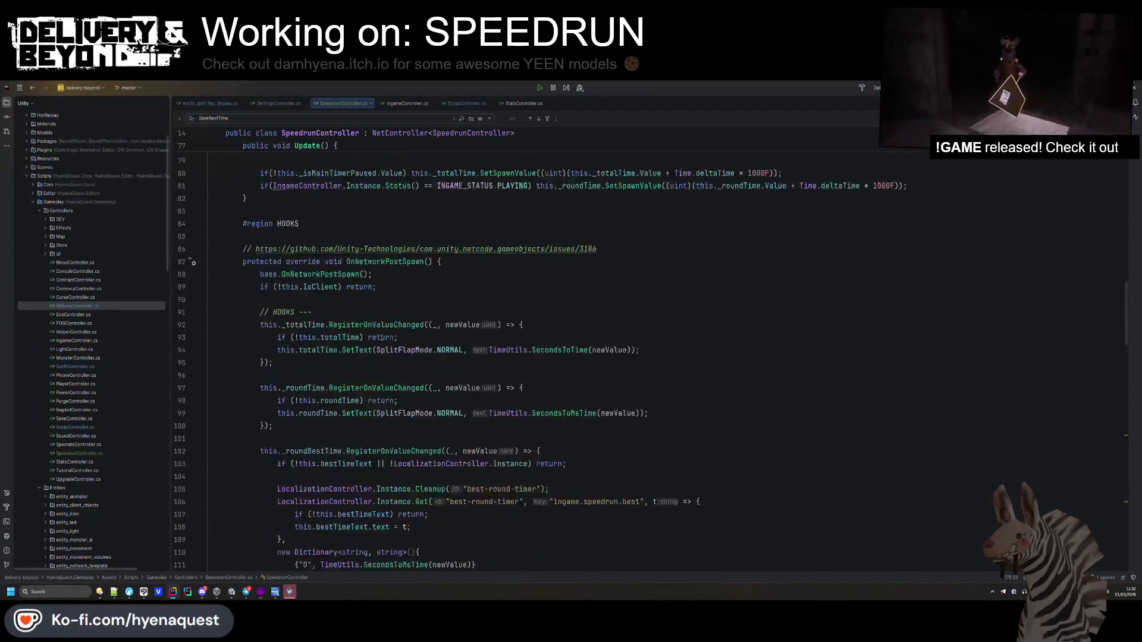
- Add this.pause.SetActive(false) after the pause check in Awake, then return to Unity
click(365, 367)
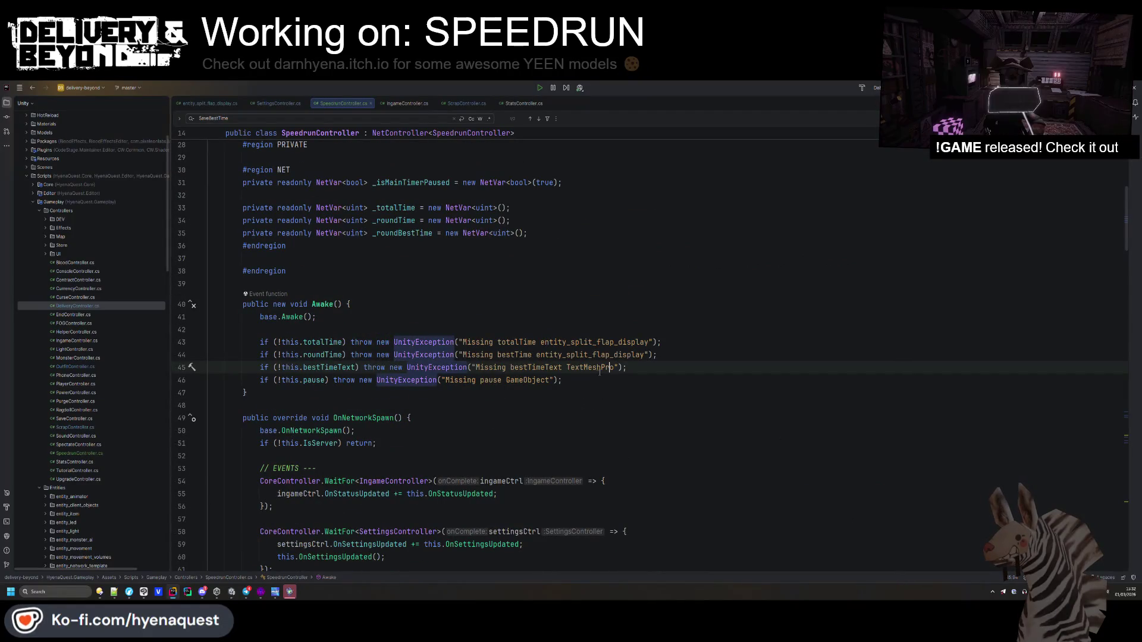
key(Down)
key(End)
key(Return)
text(this.pause.SetActive(false)
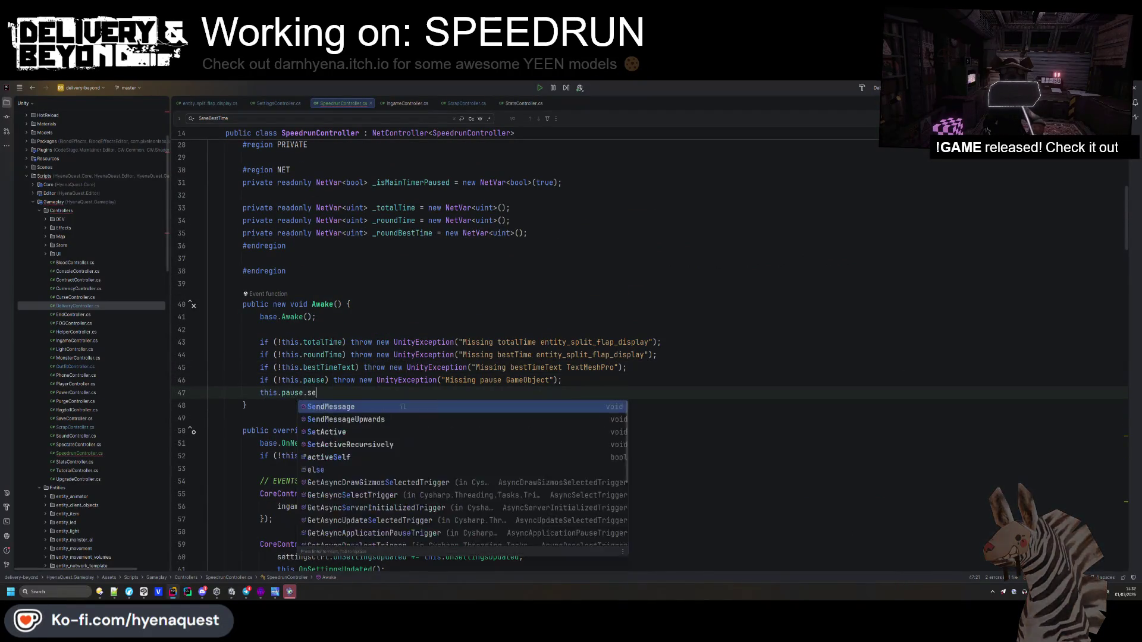
key(Escape)
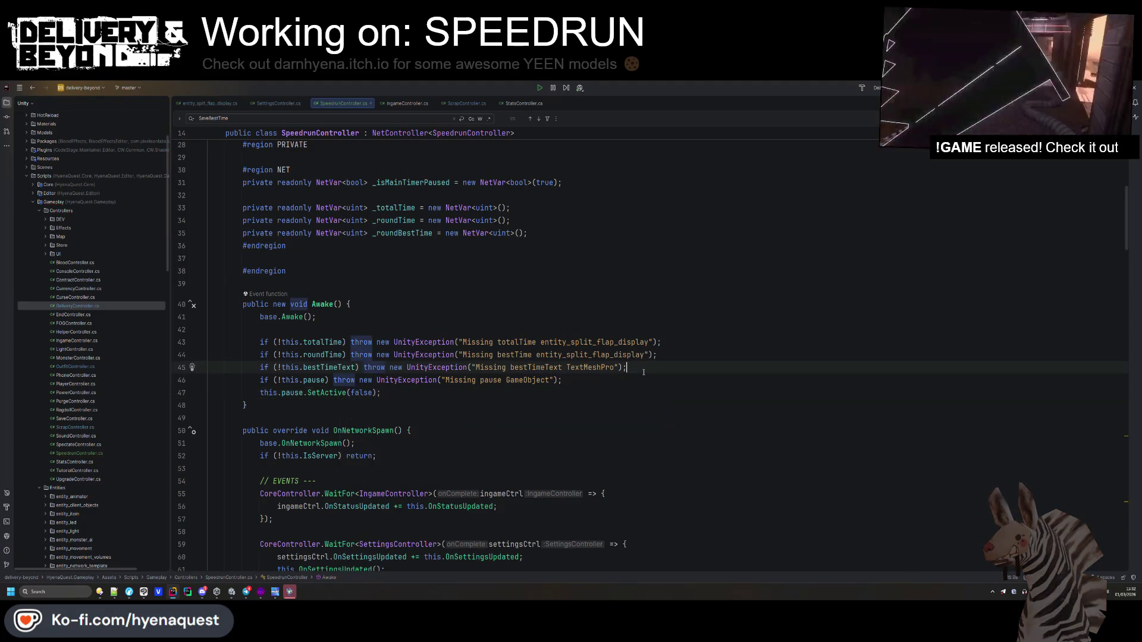
key(alt+Tab)
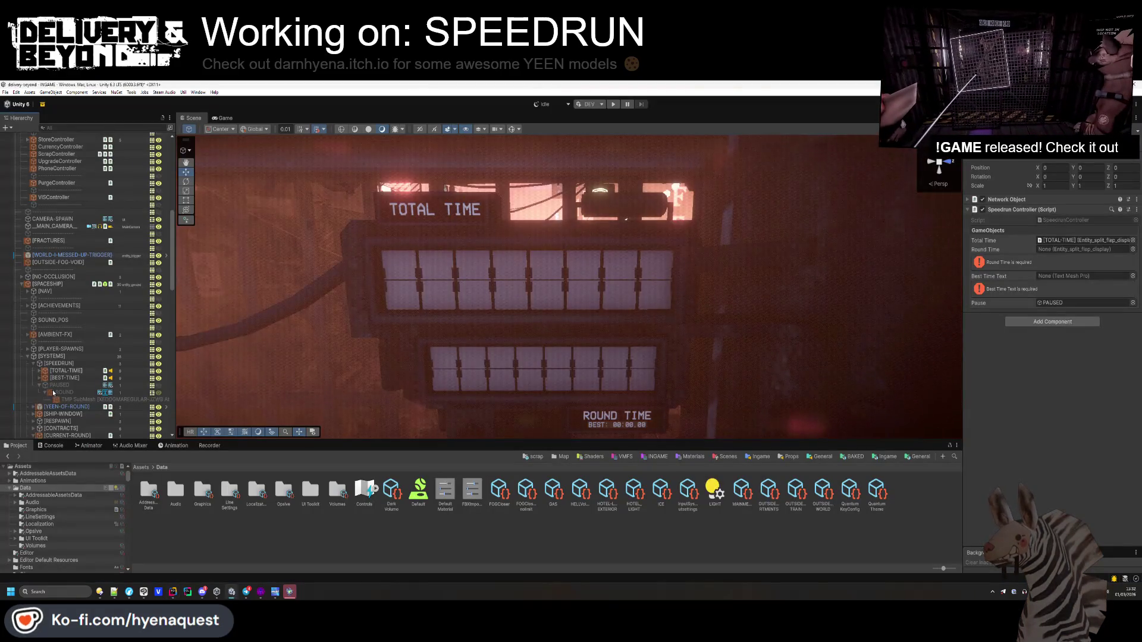
- Assign the lower [BEST-TIME] split-flap display to the controller's Round Time field
click(38, 386)
click(38, 386)
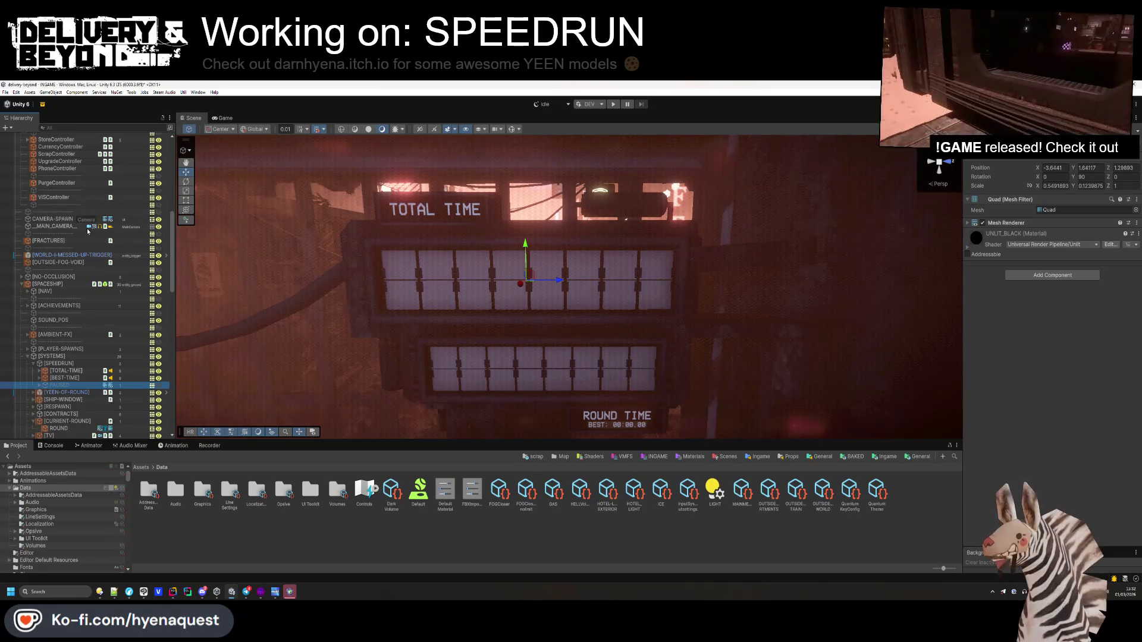
scroll(73, 172, up, 1)
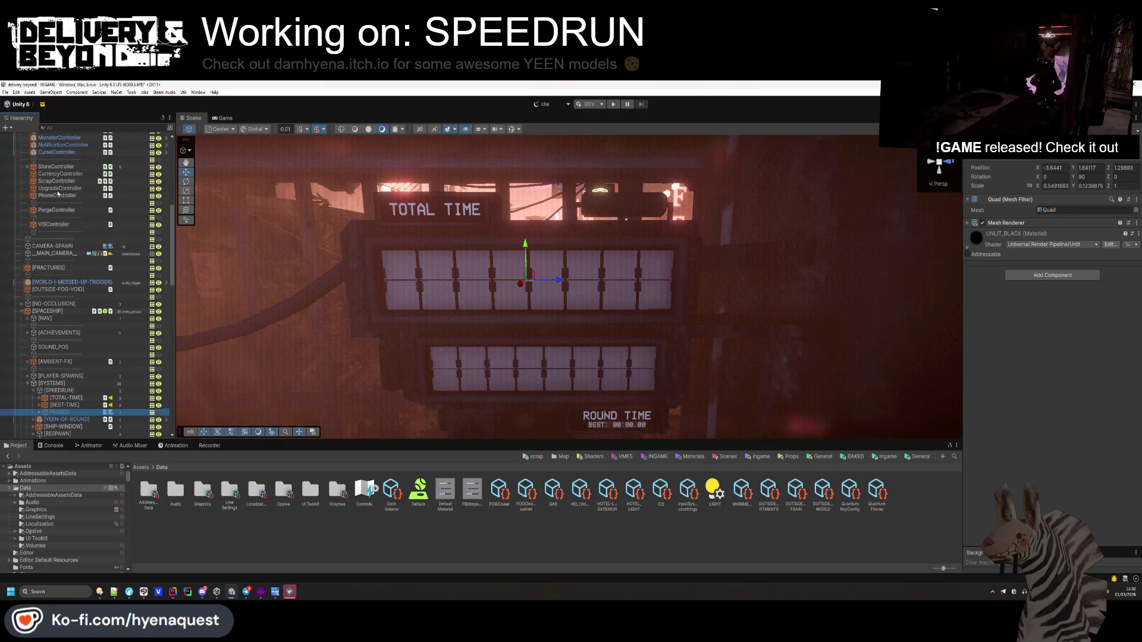
scroll(56, 197, up, 6)
scroll(65, 232, up, 2)
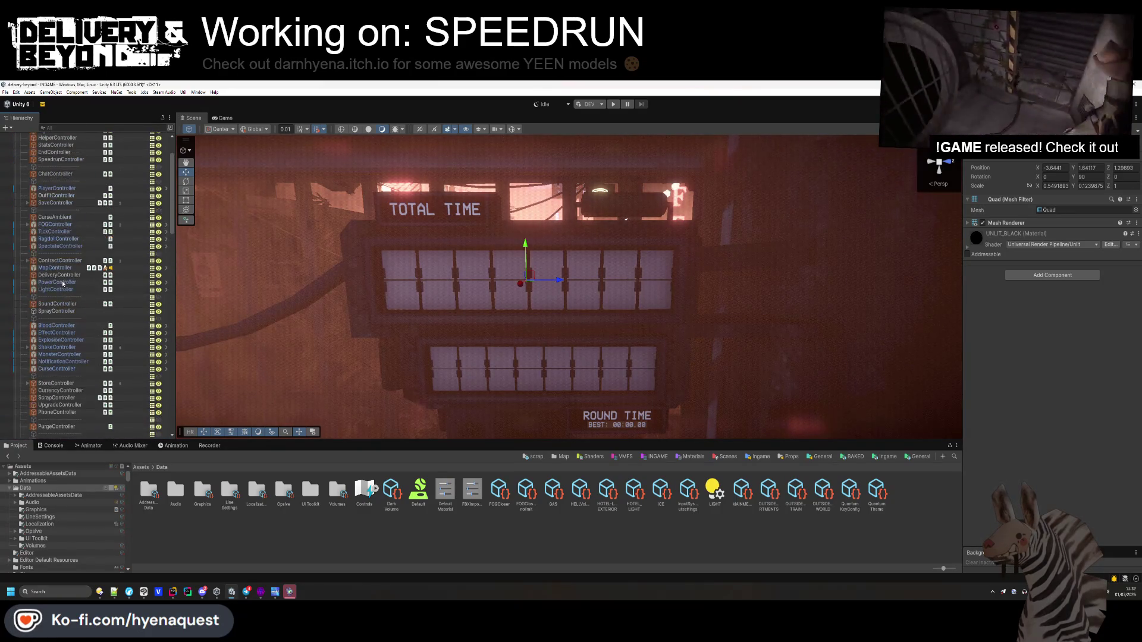
click(67, 187)
scroll(59, 268, down, 10)
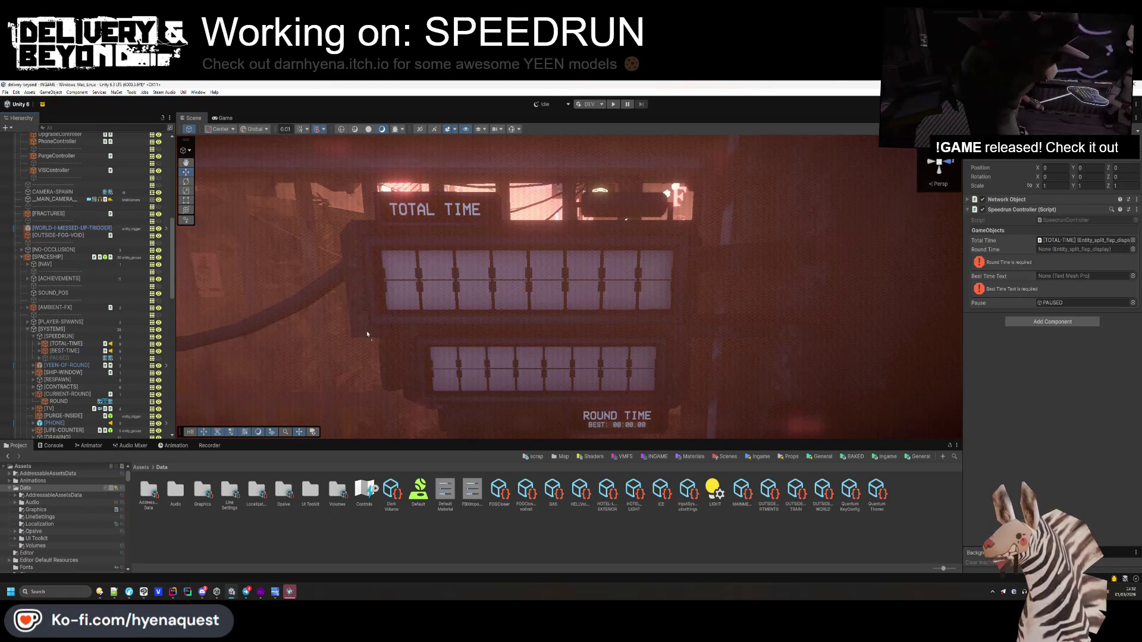
click(1058, 250)
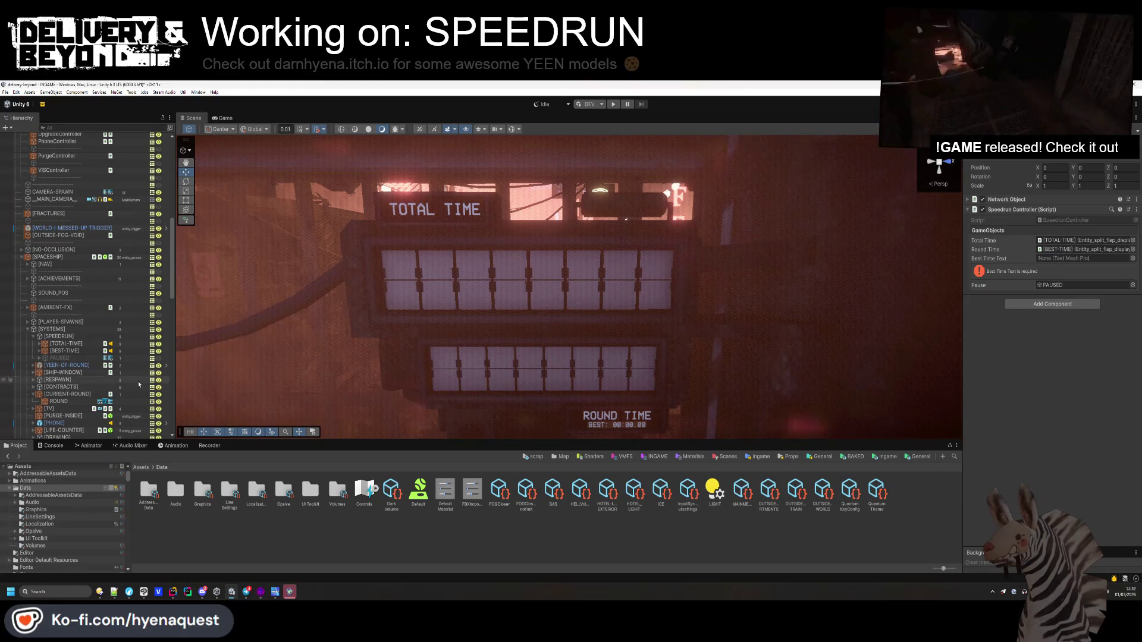
- Rename the lower split-flap display to [ROUND-TIME]
click(65, 351)
key(F2)
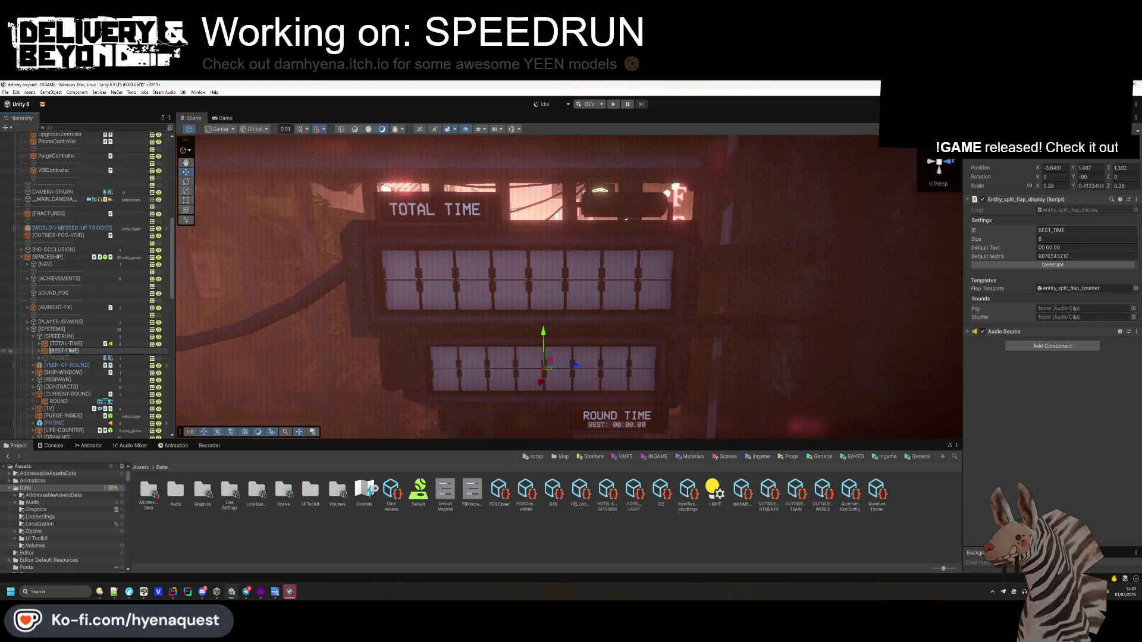
text([ROUND-TIME])
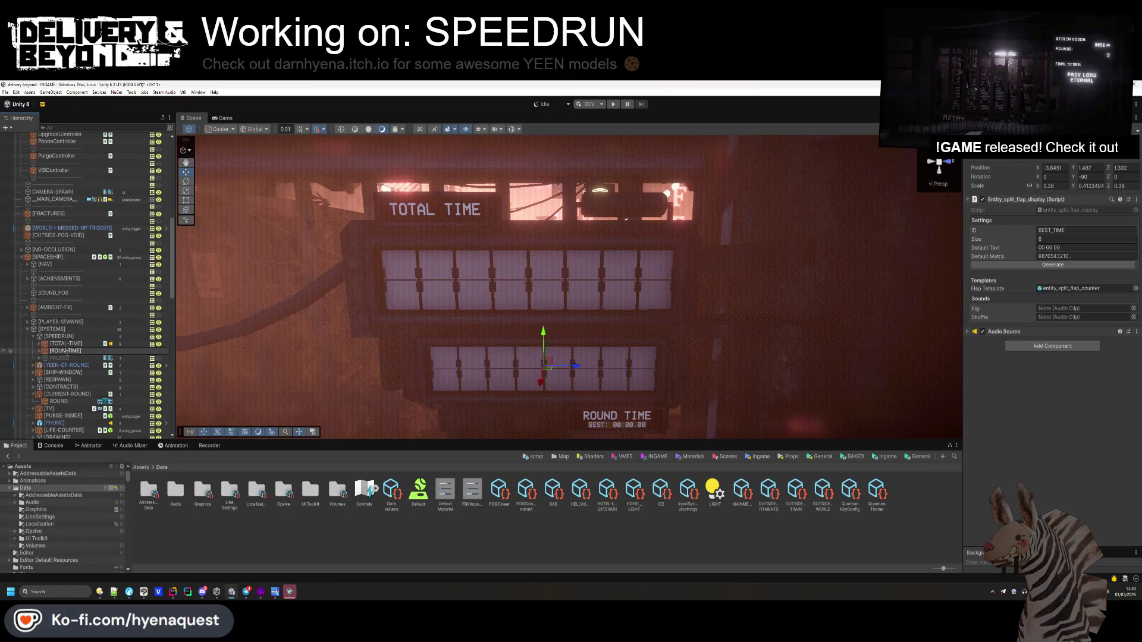
key(Return)
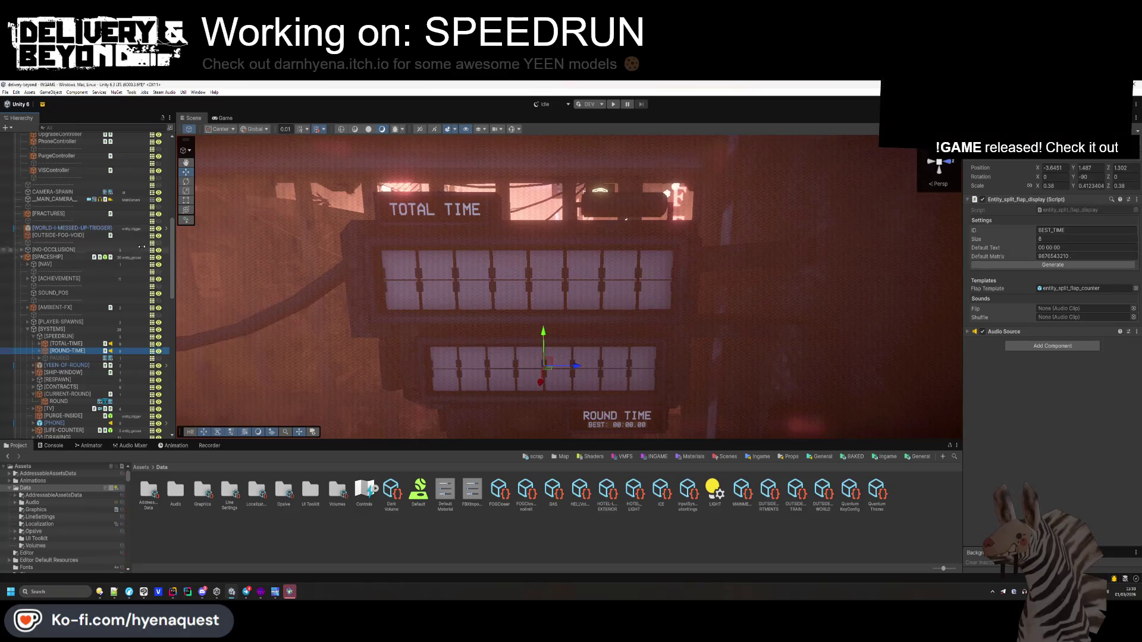
scroll(434, 340, down, 3)
click(603, 319)
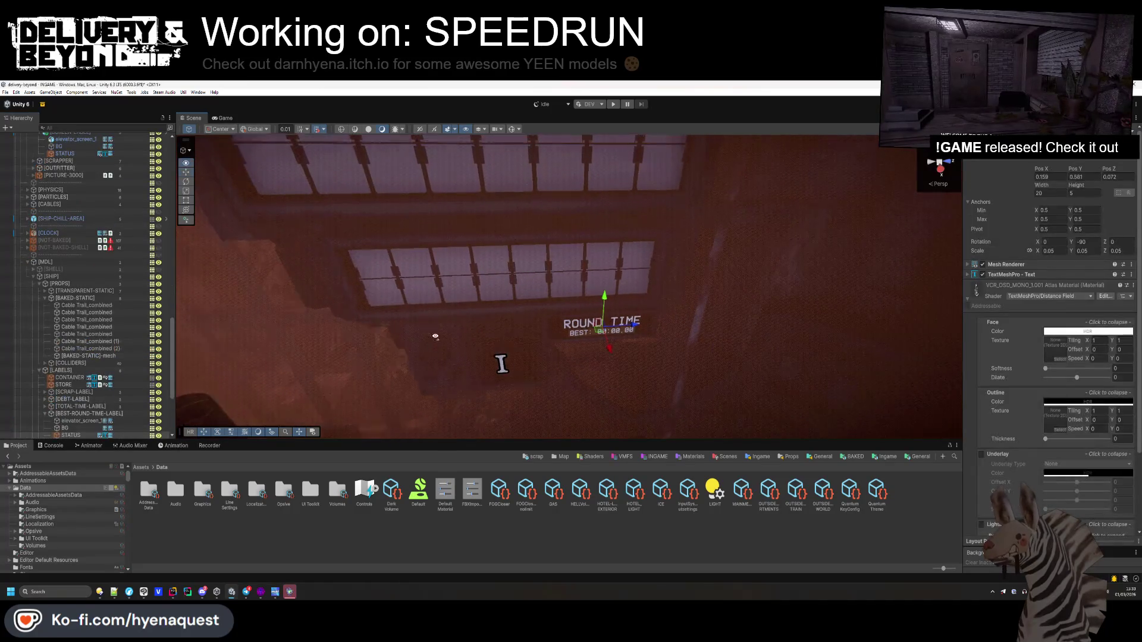
scroll(54, 327, up, 15)
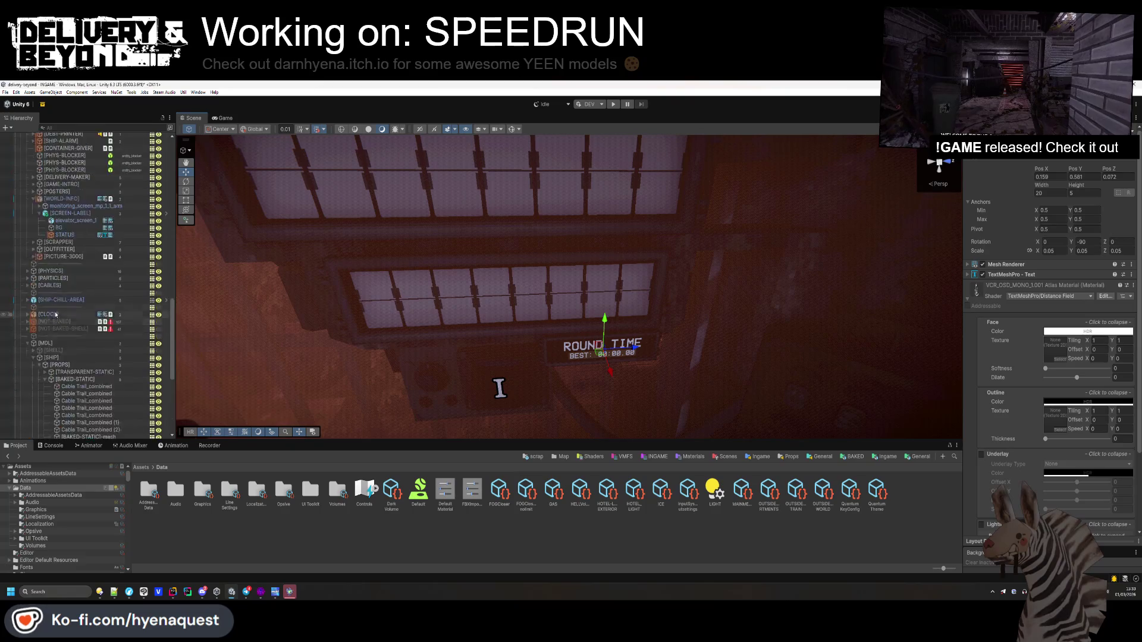
scroll(66, 306, down, 10)
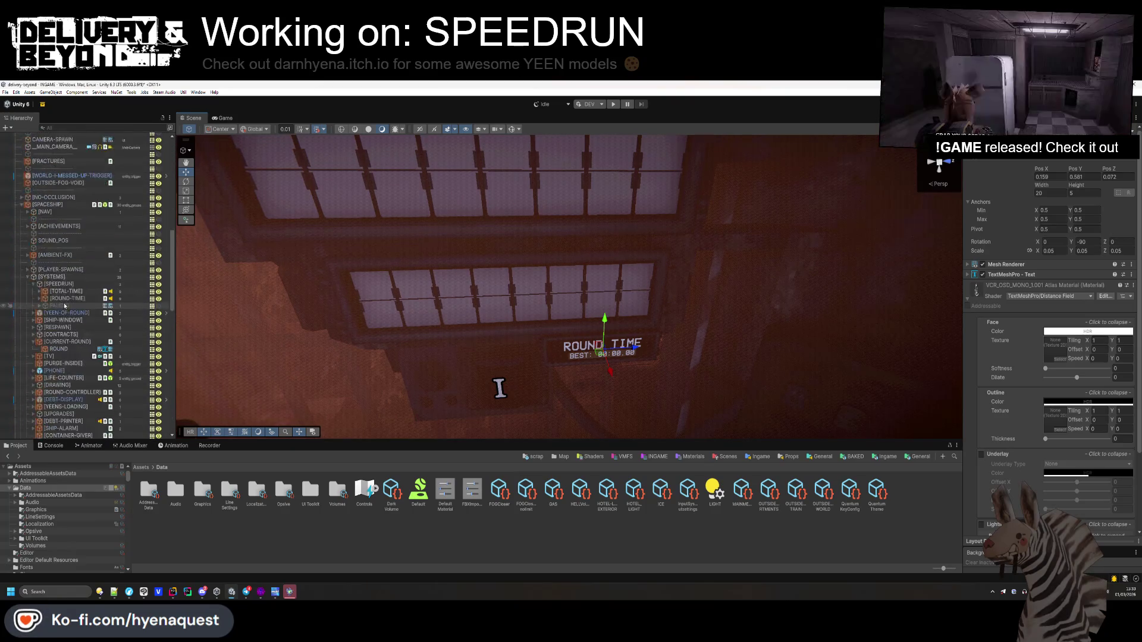
click(45, 276)
click(81, 291)
shift+click(89, 298)
scroll(77, 179, up, 3)
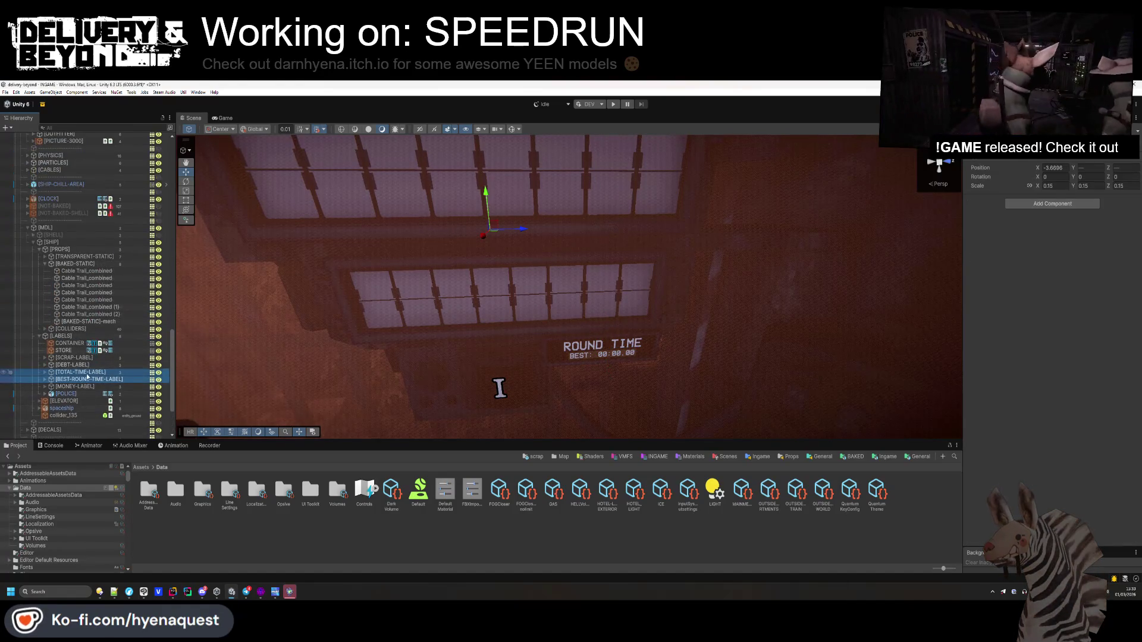
scroll(82, 139, up, 6)
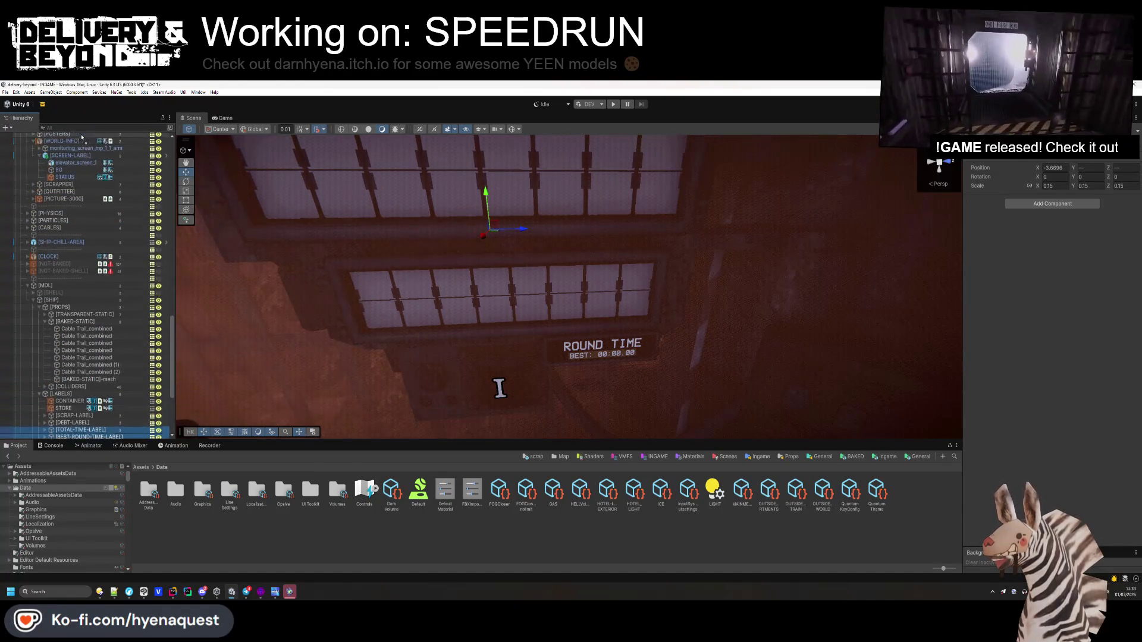
scroll(82, 138, up, 7)
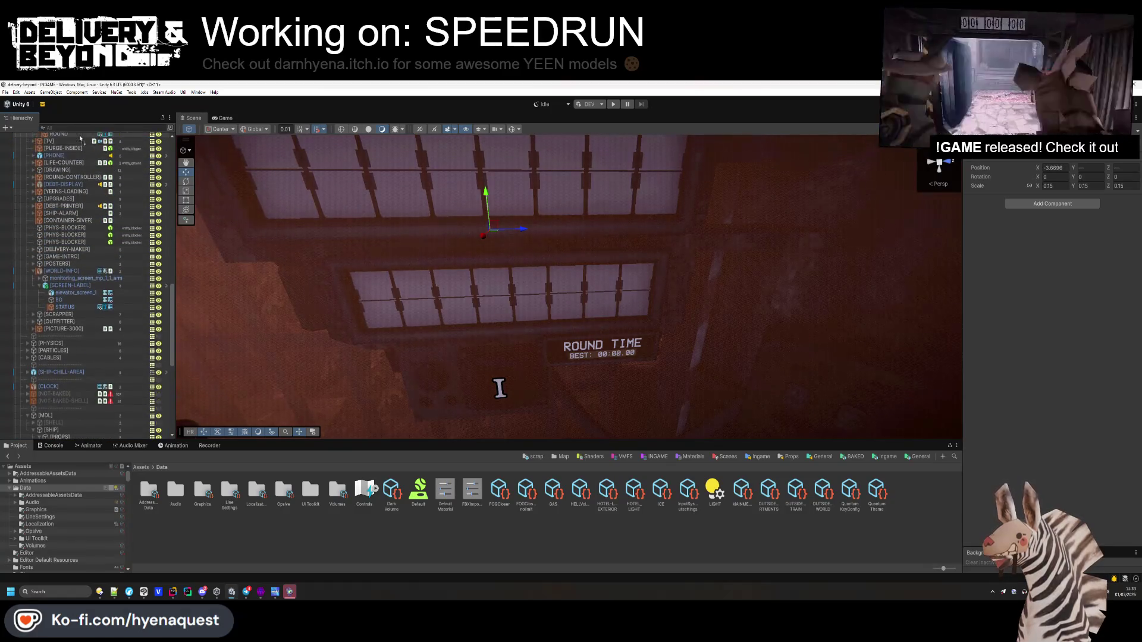
drag(71, 221, 70, 198)
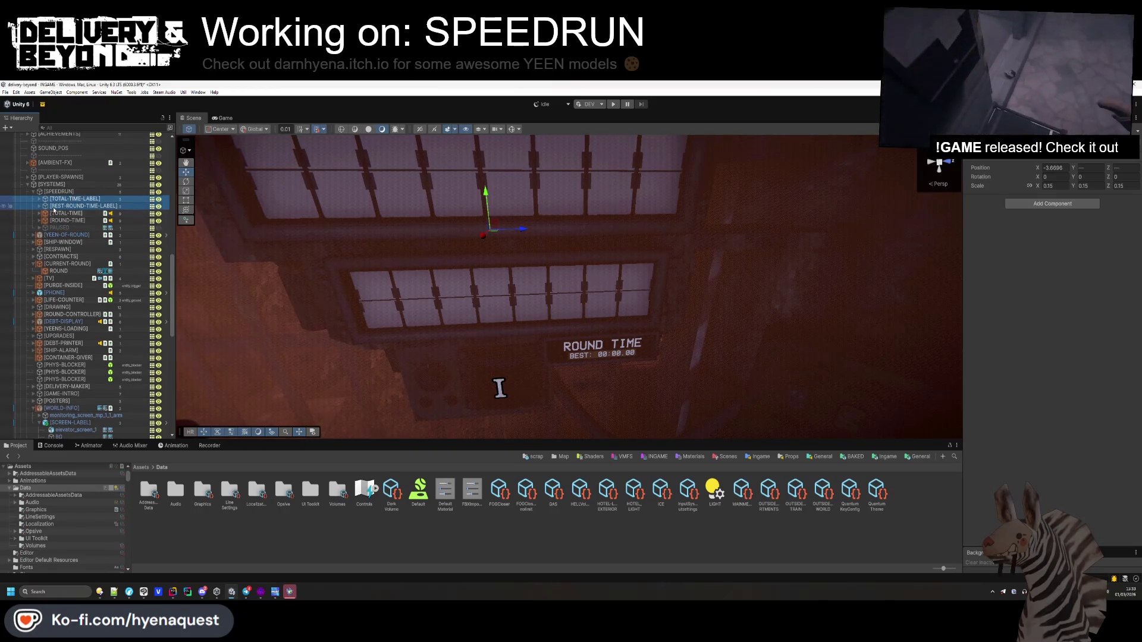
scroll(47, 211, up, 10)
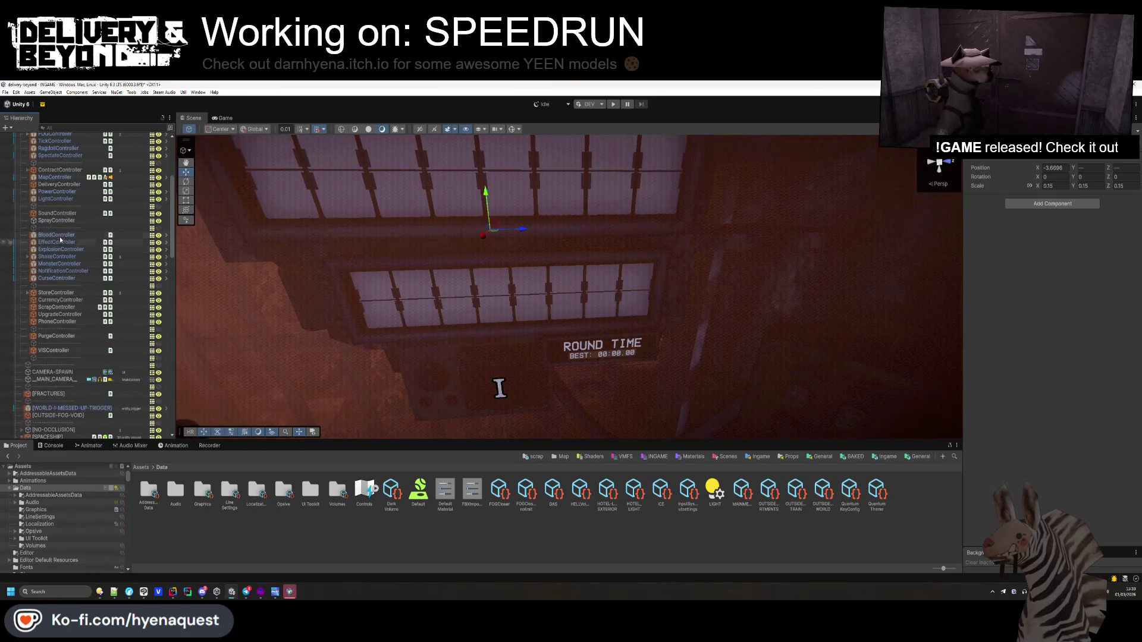
scroll(60, 219, up, 2)
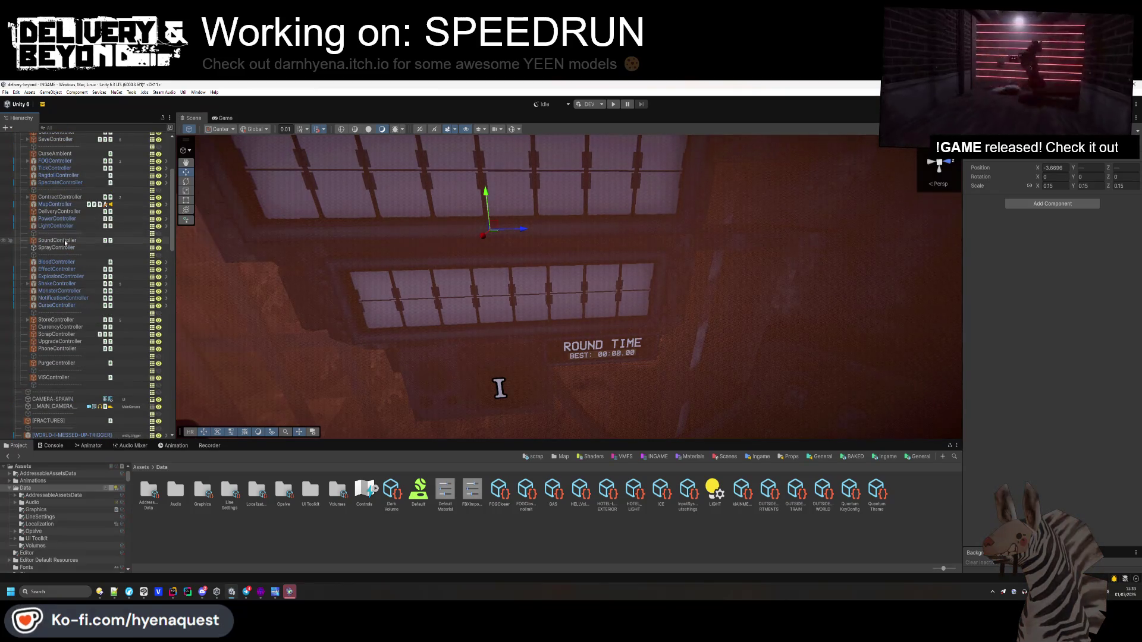
scroll(66, 241, up, 4)
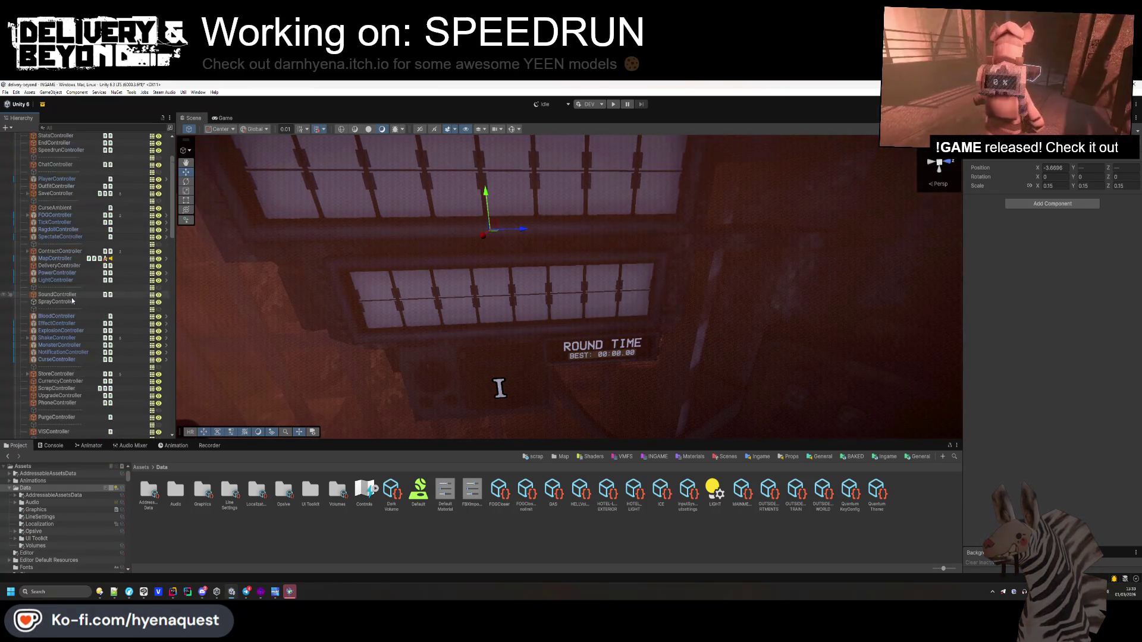
scroll(57, 185, up, 2)
click(57, 178)
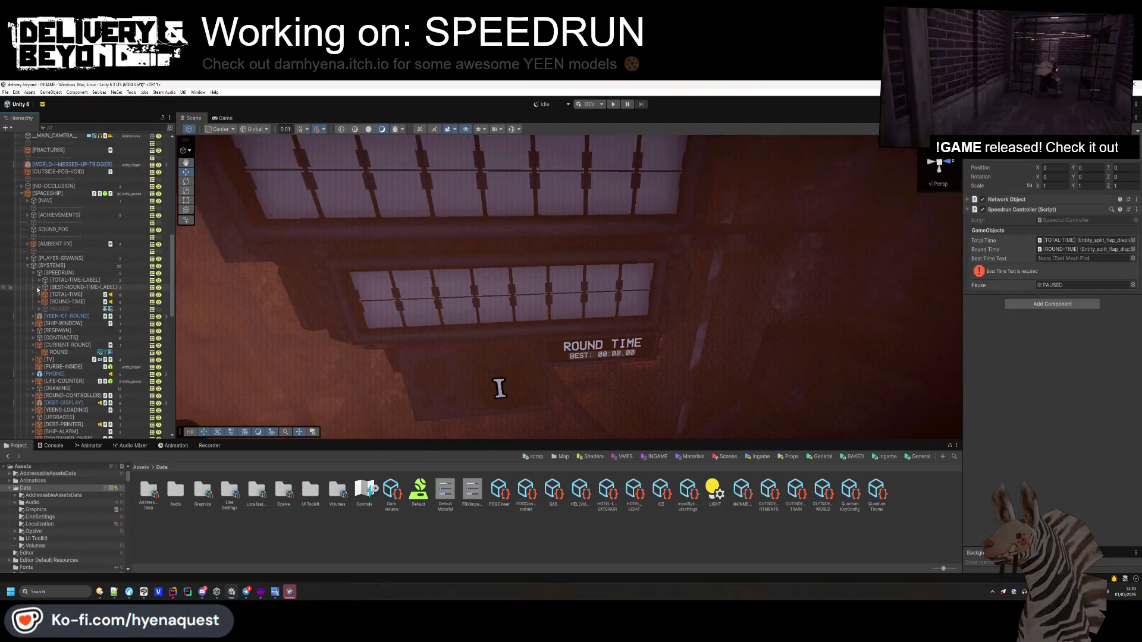
- Drag the STATUS child of [BEST-ROUND-TIME-LABEL] into the Best Time Text field
click(37, 287)
mouse_move(59, 308)
mouse_down()
mouse_move(1034, 291)
mouse_move(1065, 259)
mouse_up()
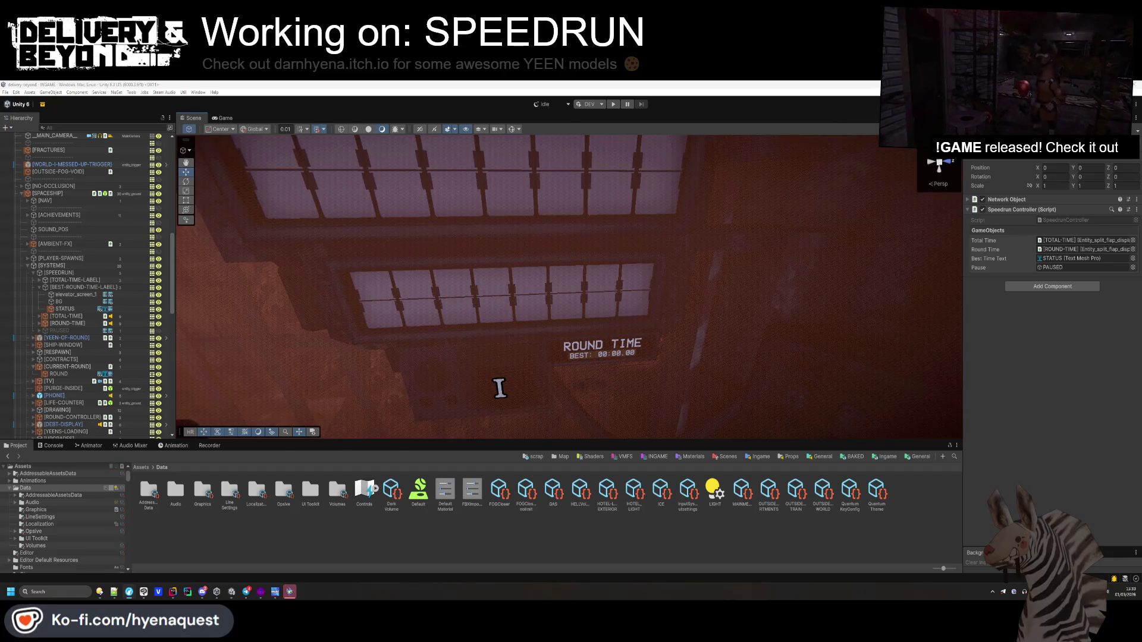
key(alt+Tab)
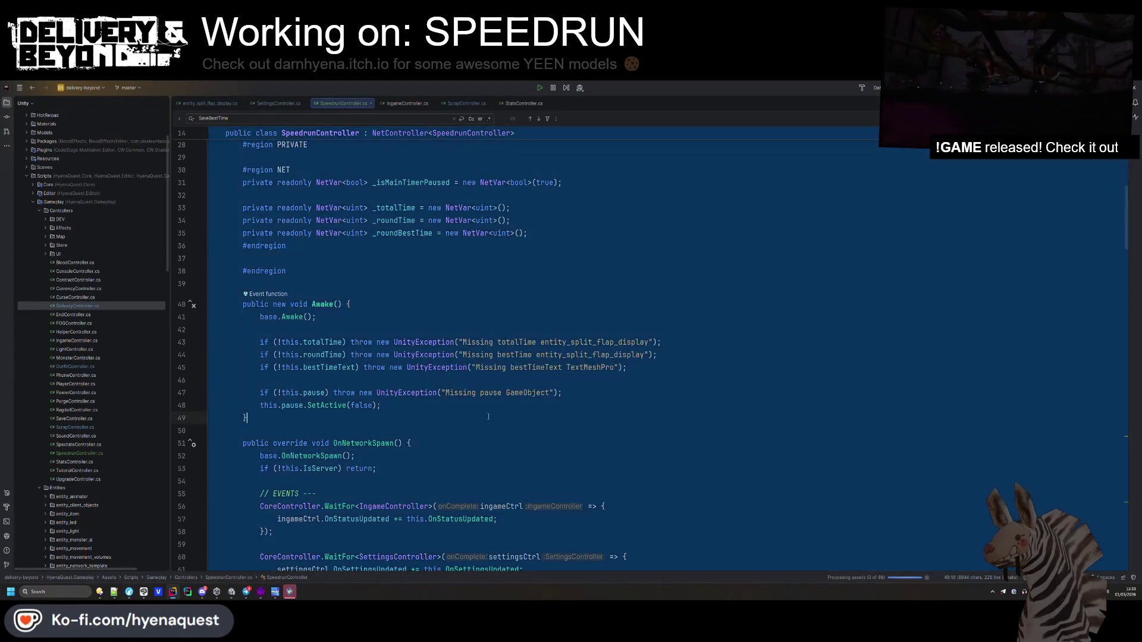
- Check the bestTimes default in SettingsController.cs, then replace all of SpeedrunController.cs with the revised code
click(275, 101)
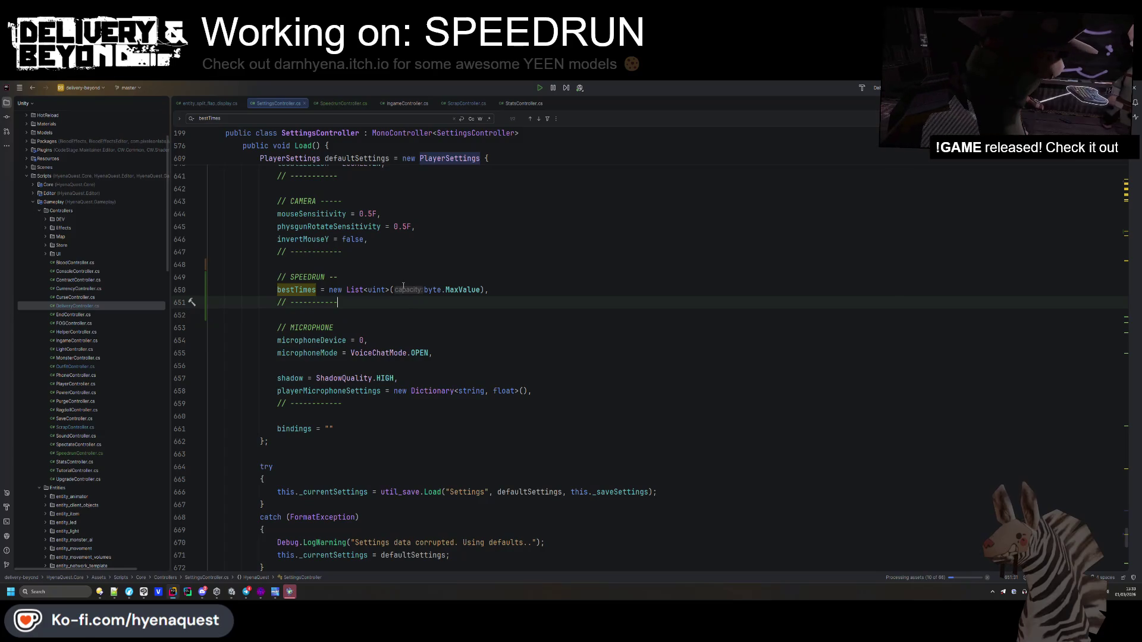
key(ctrl+Tab)
key(ctrl+a)
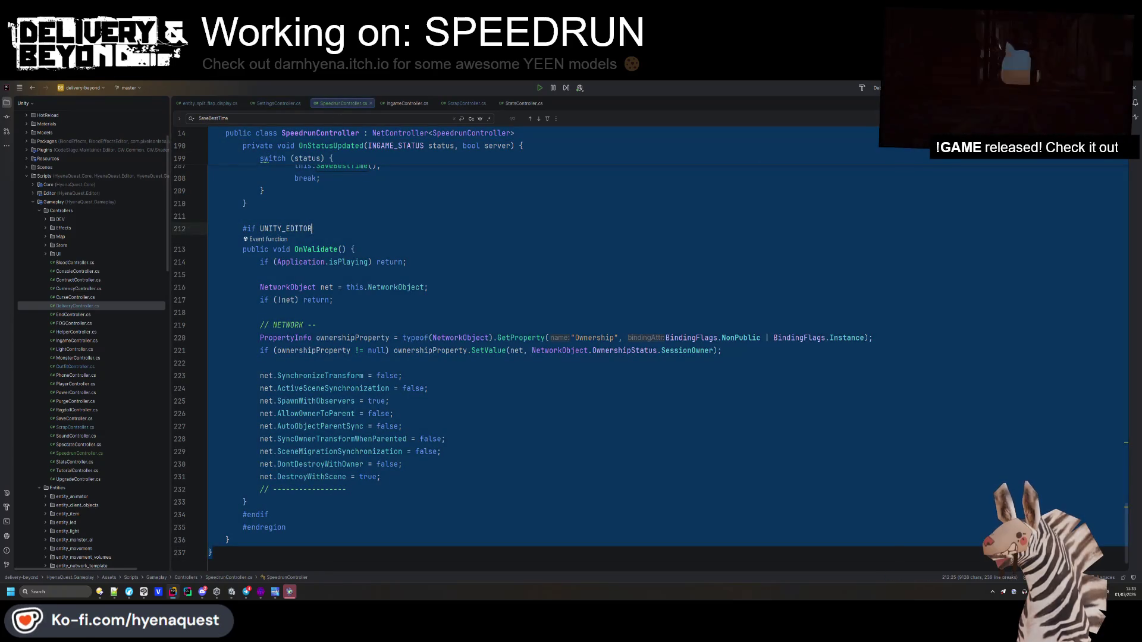
key(ctrl+v)
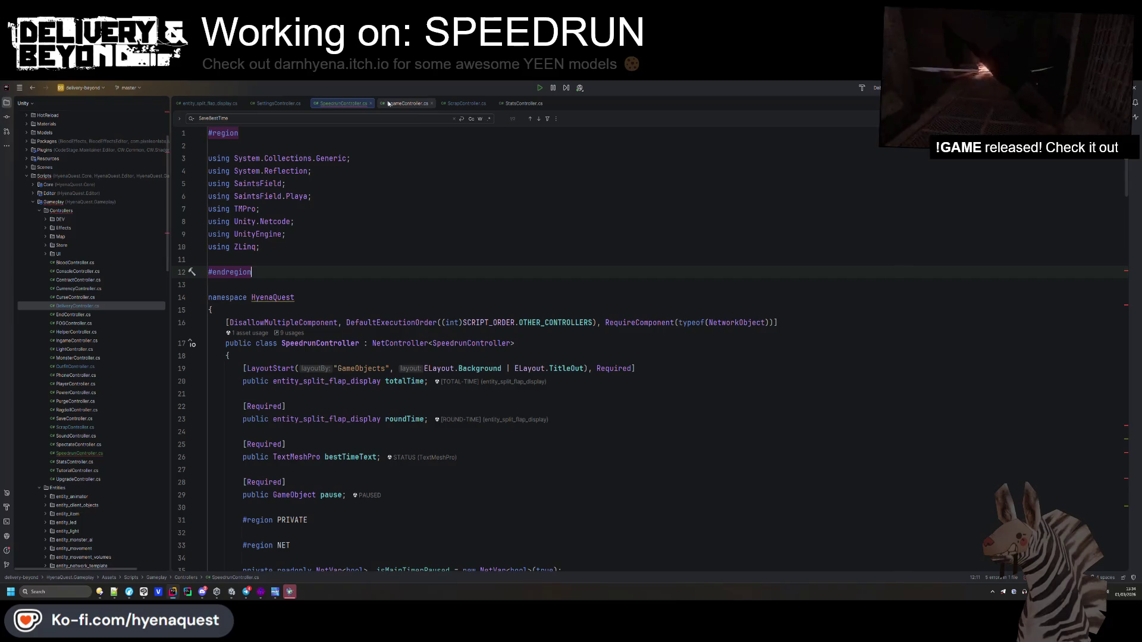
scroll(400, 281, down, 10)
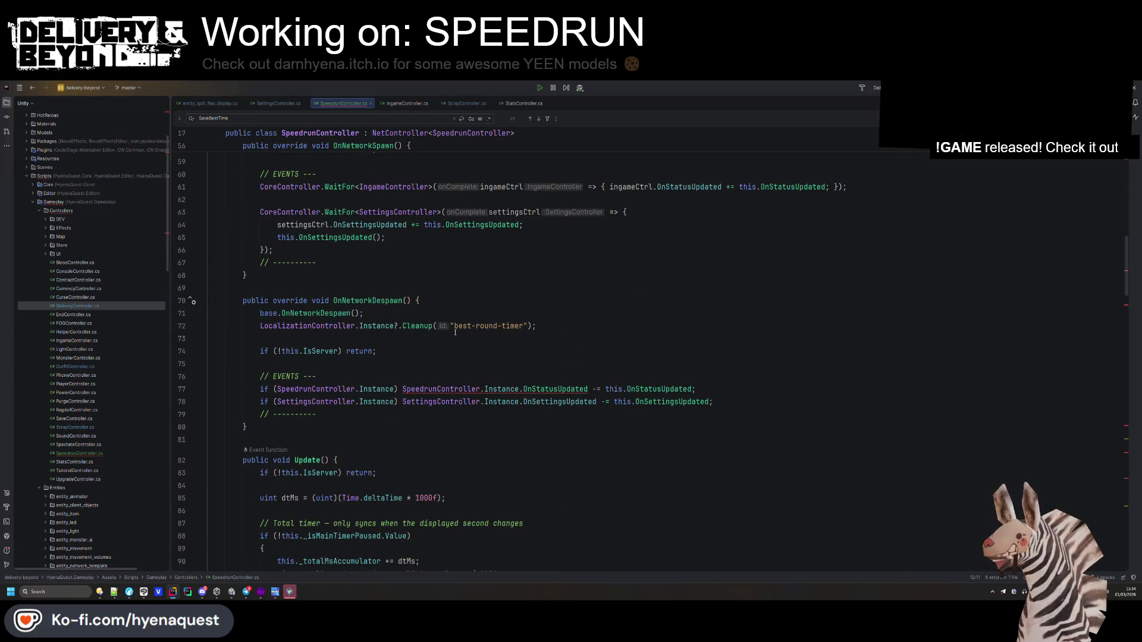
- Review the pasted despawn cleanup and settings unsubscribe code in SpeedrunController.cs
click(443, 351)
click(364, 402)
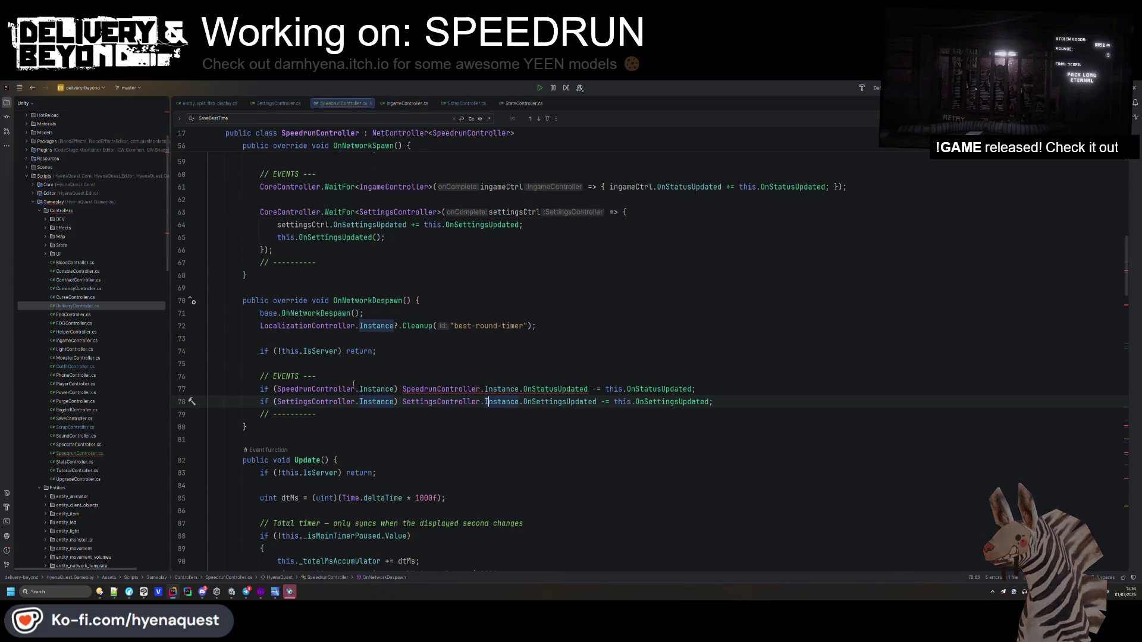
key(ctrl+a)
scroll(446, 308, down, 20)
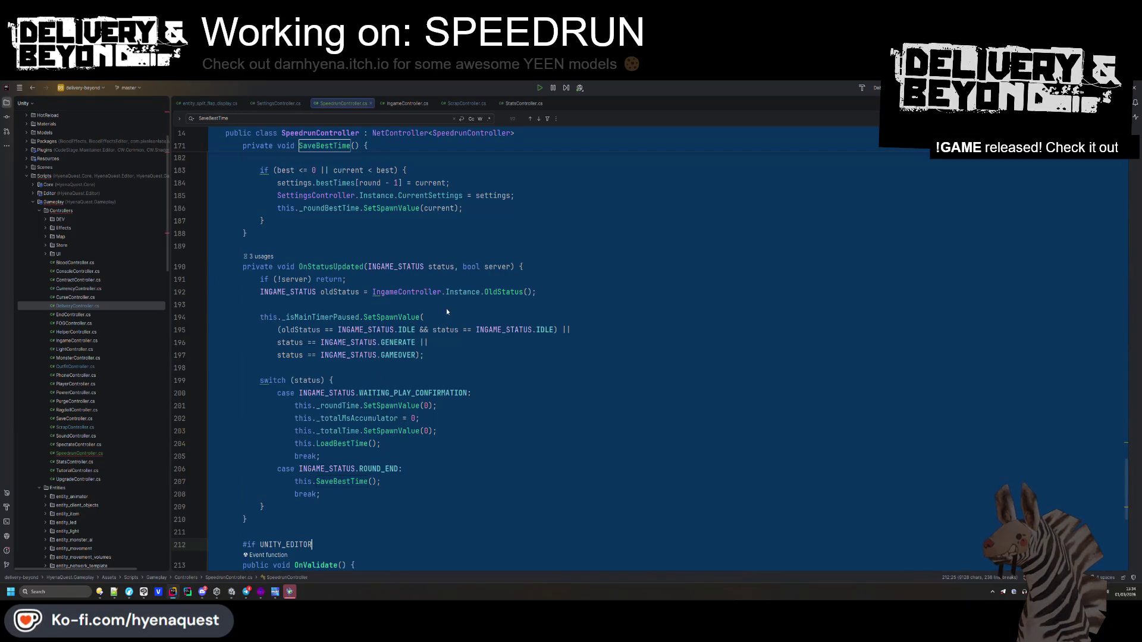
click(446, 355)
scroll(445, 355, down, 5)
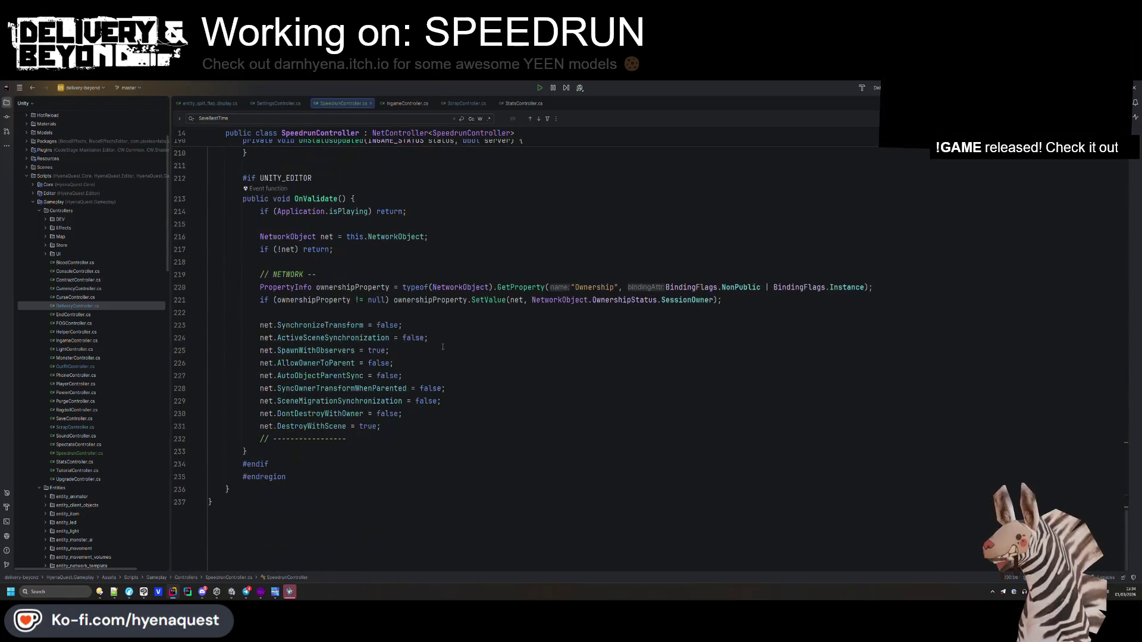
scroll(421, 397, up, 5)
- Reorder the round timer resets so the total time reset moves up using Move Line Up
click(461, 405)
key(Return)
key(Up)
key(alt+shift+Up)
click(461, 406)
key(Down)
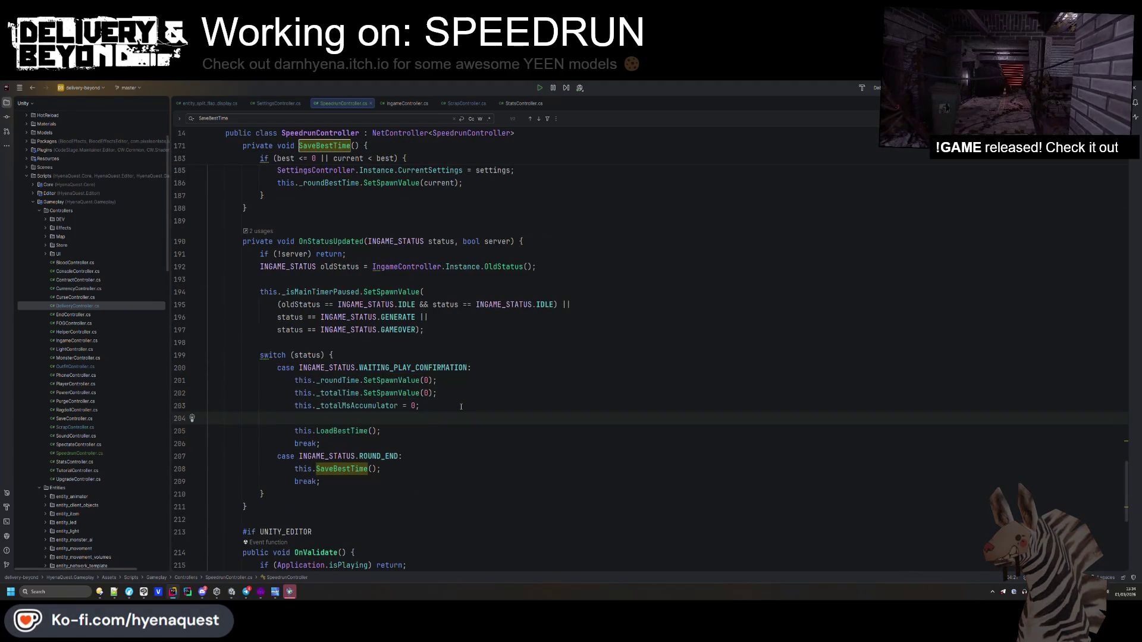
scroll(416, 411, up, 8)
- Revert stray edits and select the wrong controller name in the settings unsubscribe line
click(388, 398)
key(ctrl+a)
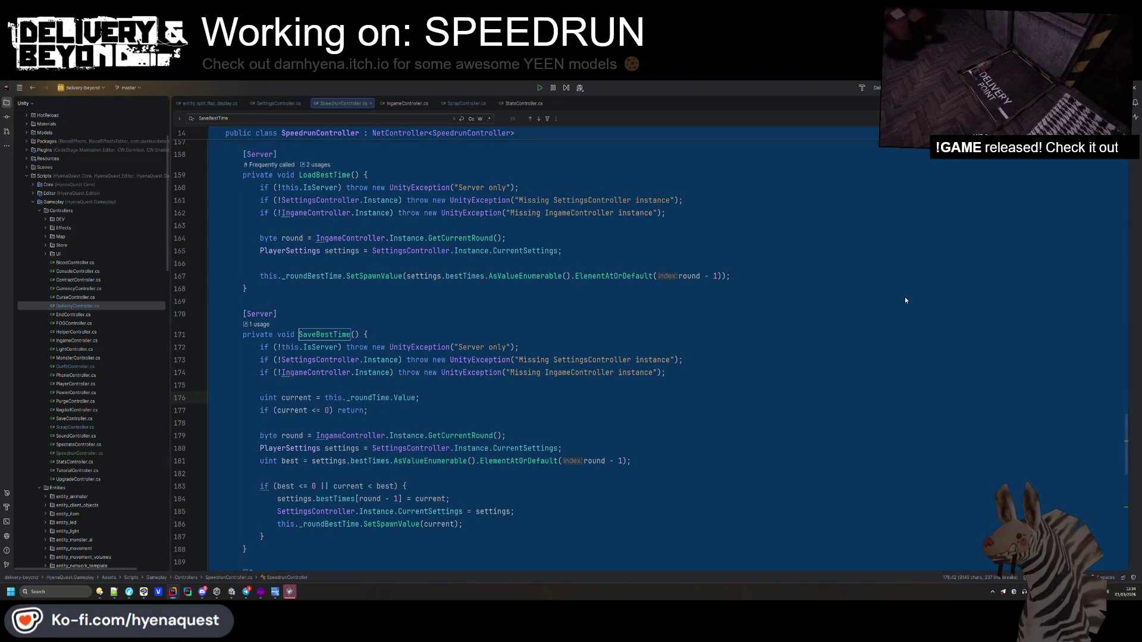
scroll(763, 391, up, 20)
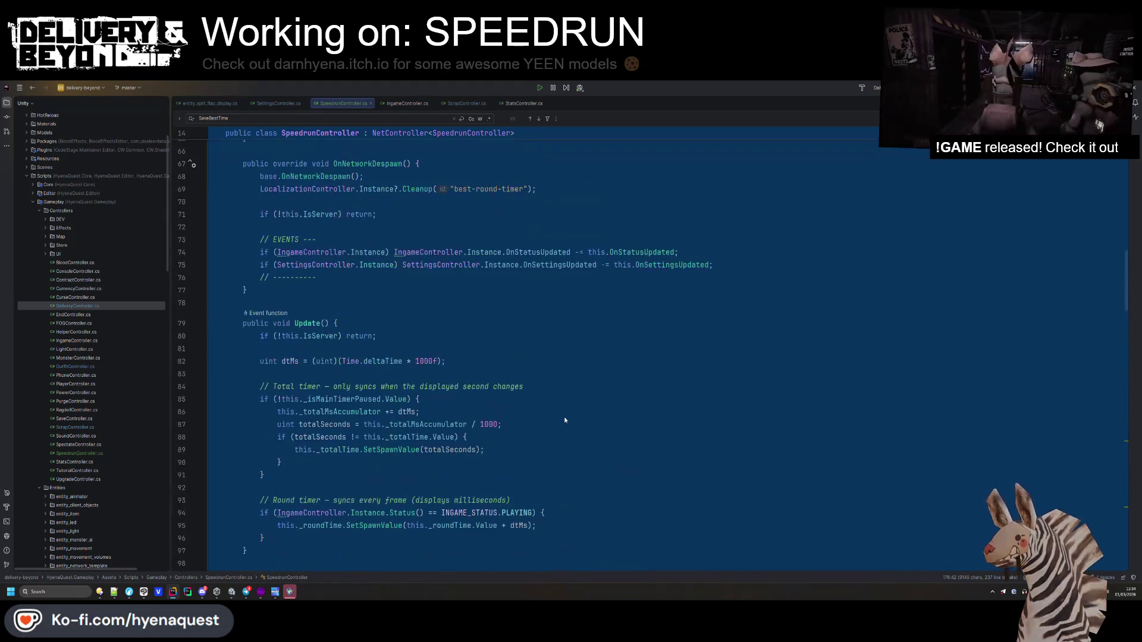
click(564, 420)
scroll(564, 416, up, 5)
click(356, 416)
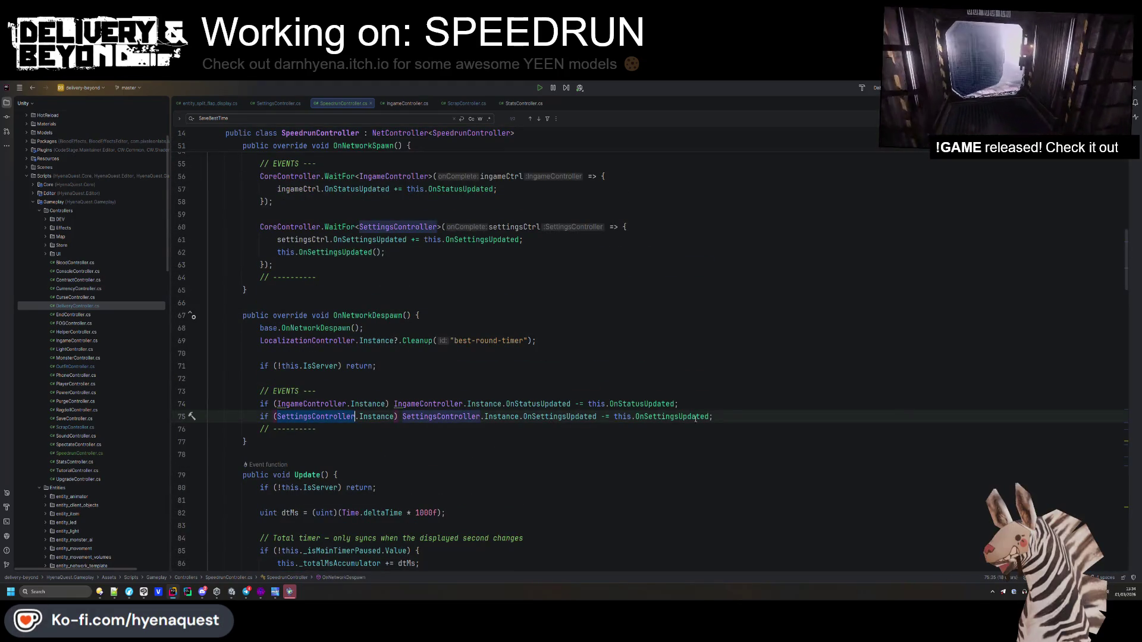
key(End)
key(shift+Up)
key(ctrl+z)
key(ctrl+z)
key(ctrl+z)
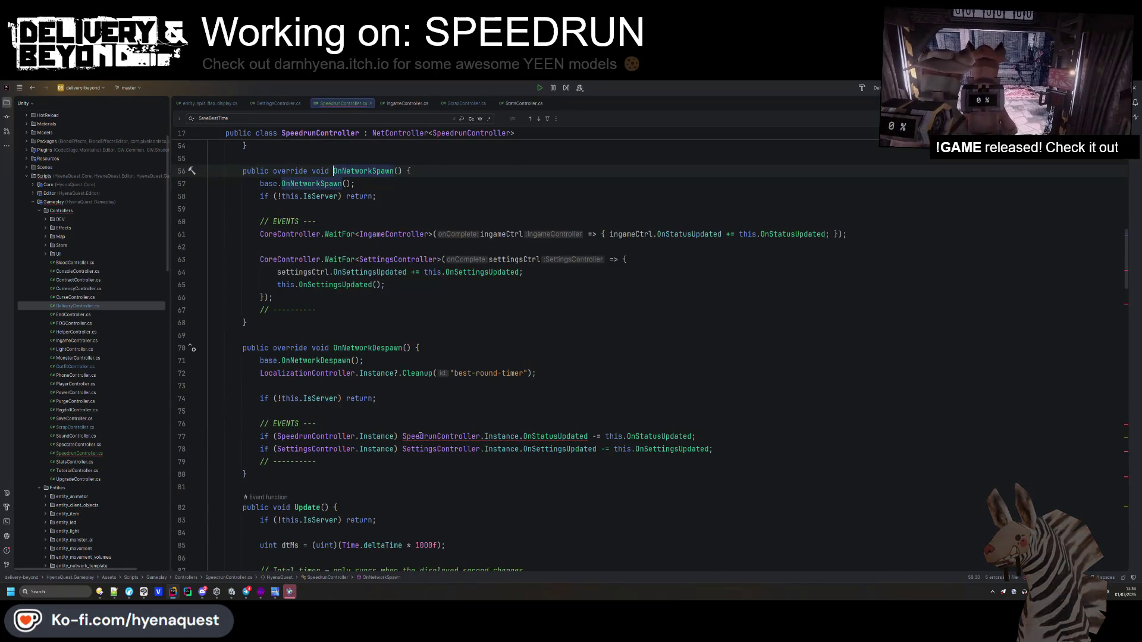
double_click(420, 436)
- Change the unsubscribe and line 77 status references from SpeedrunController to IngameController
text(In)
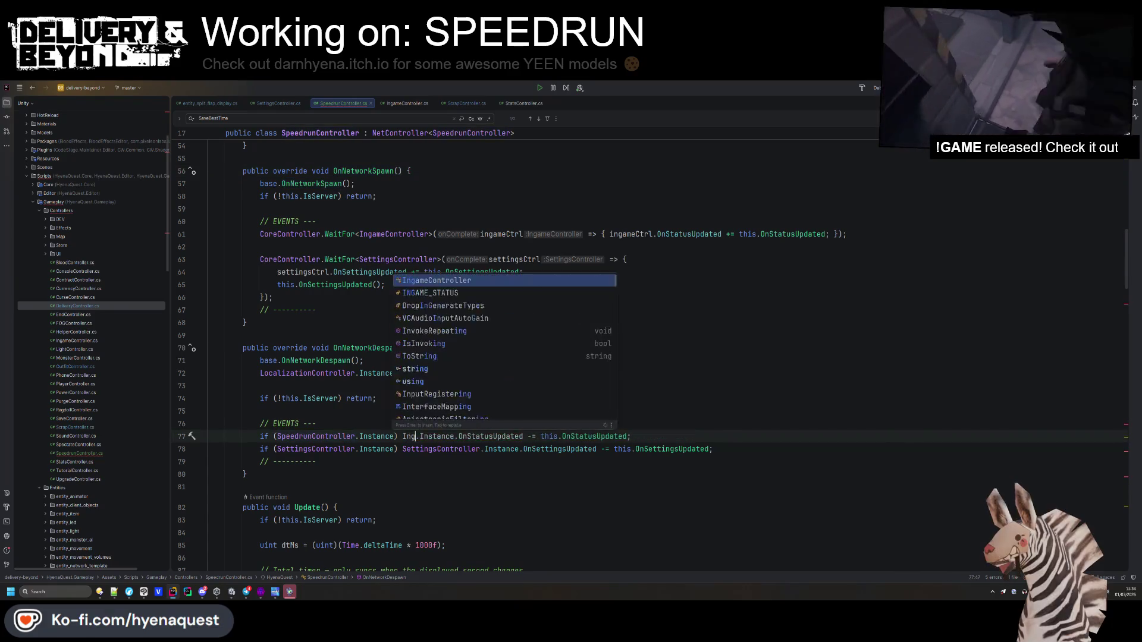
text(g)
key(Return)
double_click(340, 438)
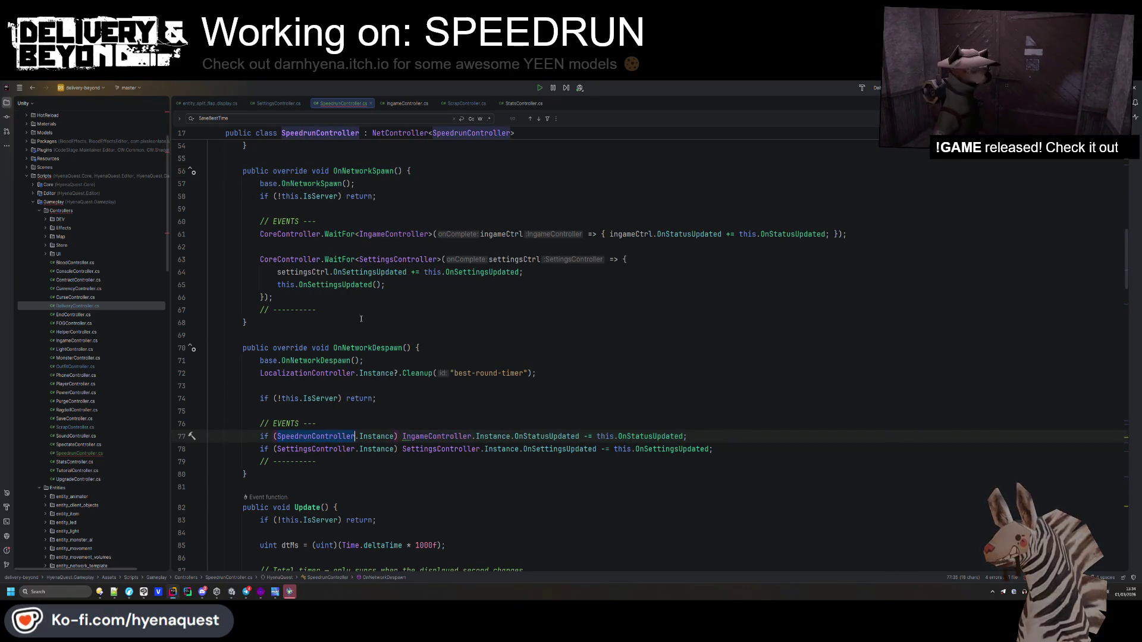
text(IngameController)
double_click(312, 447)
scroll(357, 387, down, 7)
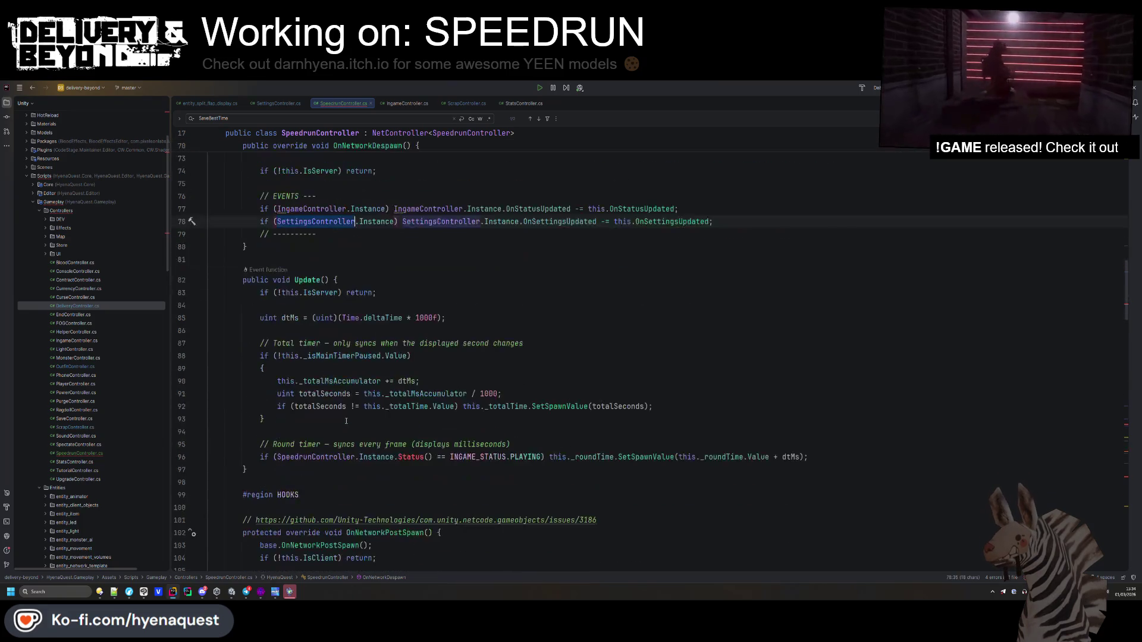
- Point the round lookups in LoadBestTime and SaveBestTime at IngameController instead of SpeedrunController
click(435, 396)
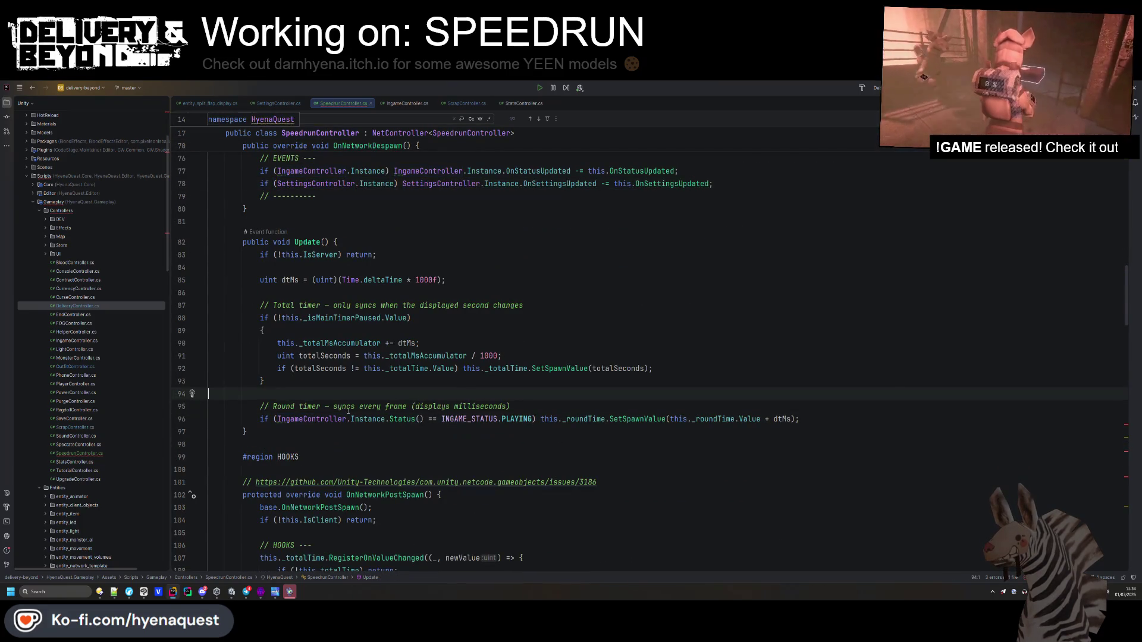
scroll(369, 402, down, 15)
scroll(314, 408, down, 7)
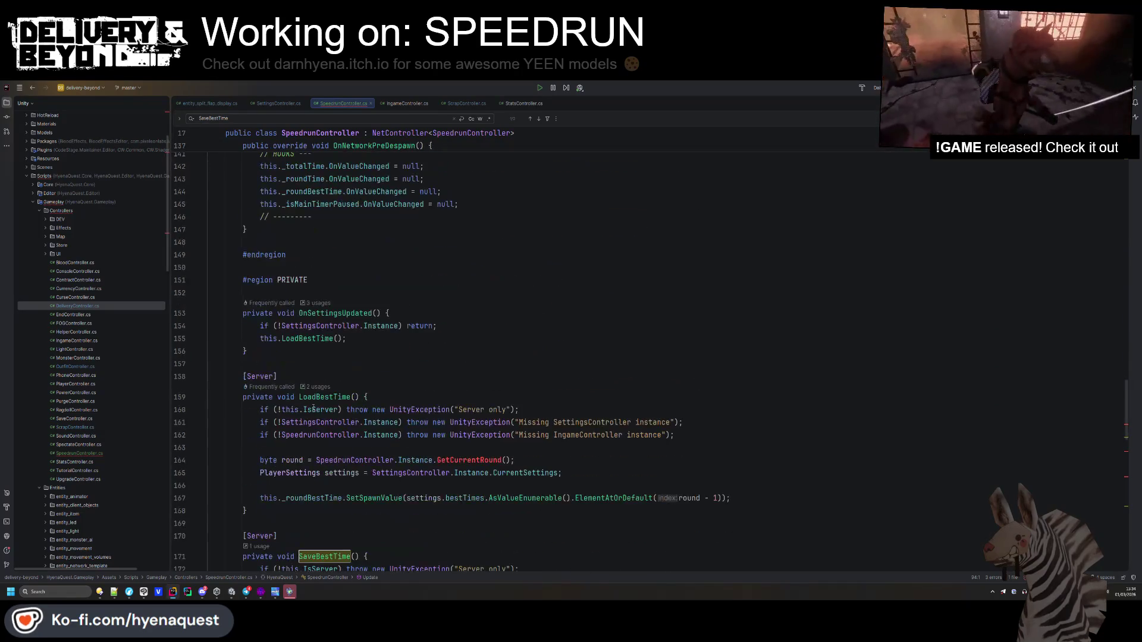
double_click(354, 461)
text(IngameController)
scroll(357, 387, down, 8)
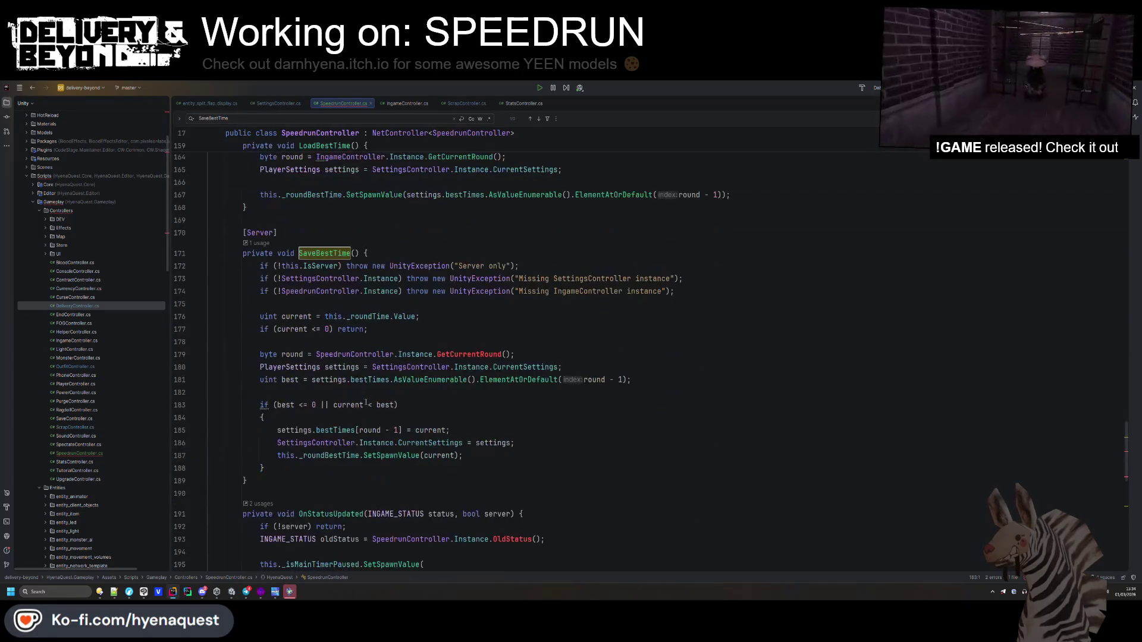
double_click(361, 355)
text(IngameController)
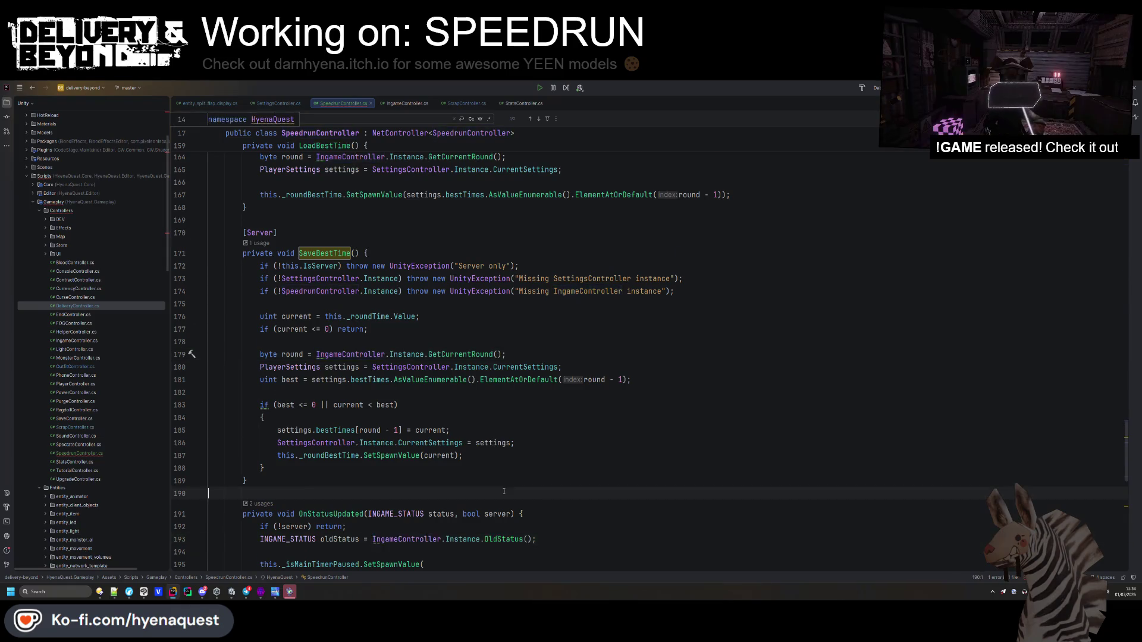
- Scroll through the rest of the fixed script and switch back to Unity
scroll(416, 359, down, 15)
scroll(416, 359, down, 2)
scroll(416, 360, up, 16)
click(231, 592)
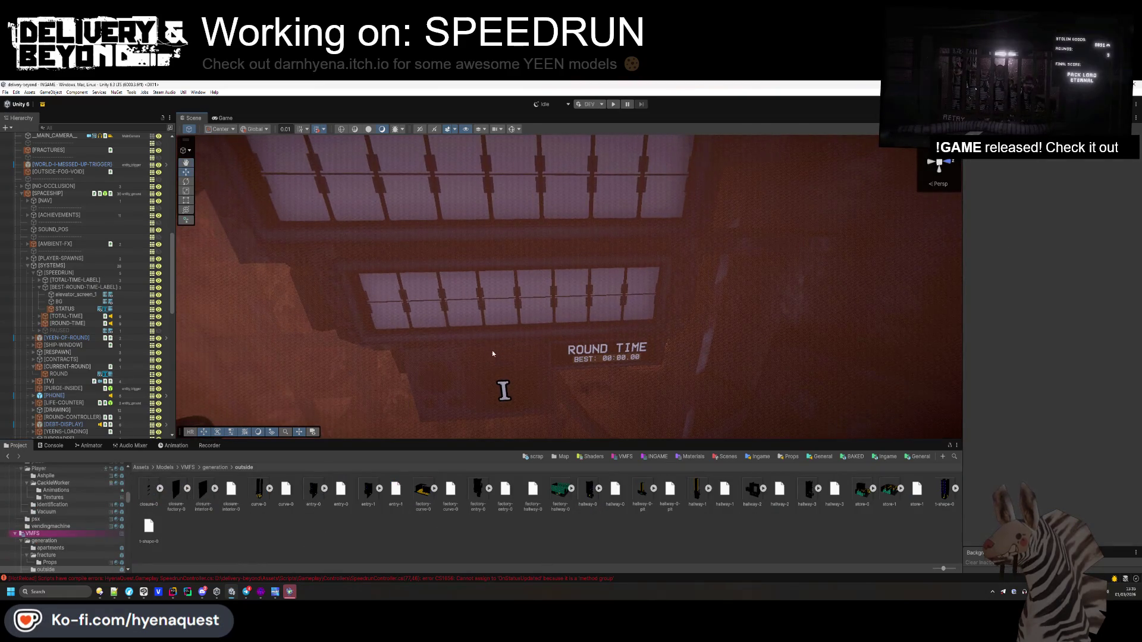
- Collapse BEST-ROUND-TIME-LABEL, SYSTEMS, the nested ship group, MDL, SPACESHIP and CONTROLLERS in the Hierarchy
click(39, 288)
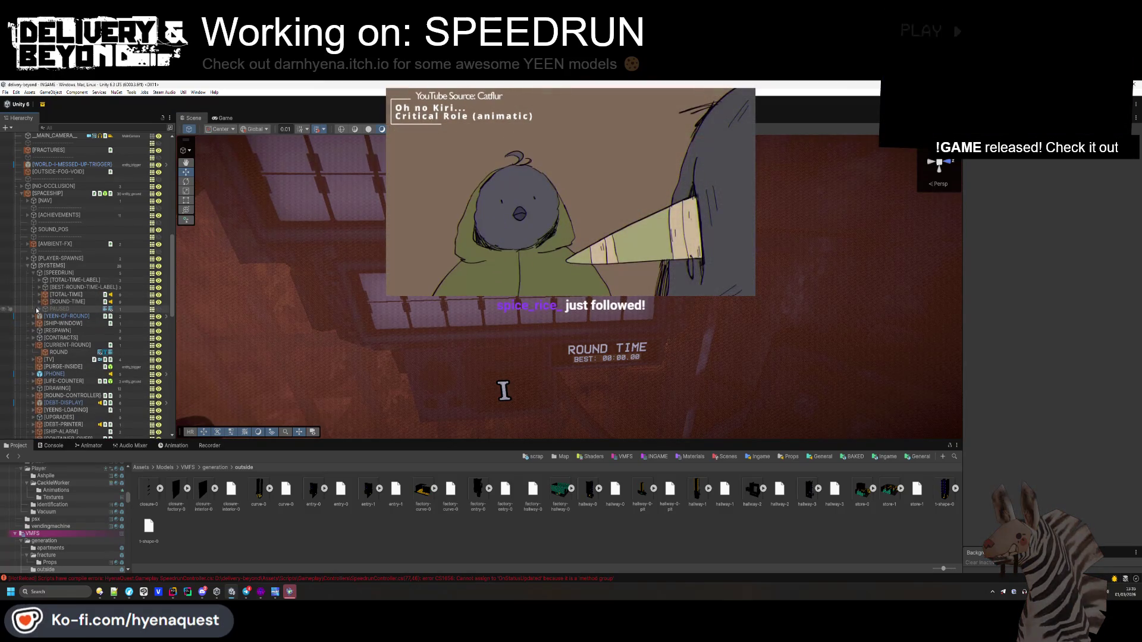
click(28, 265)
click(28, 366)
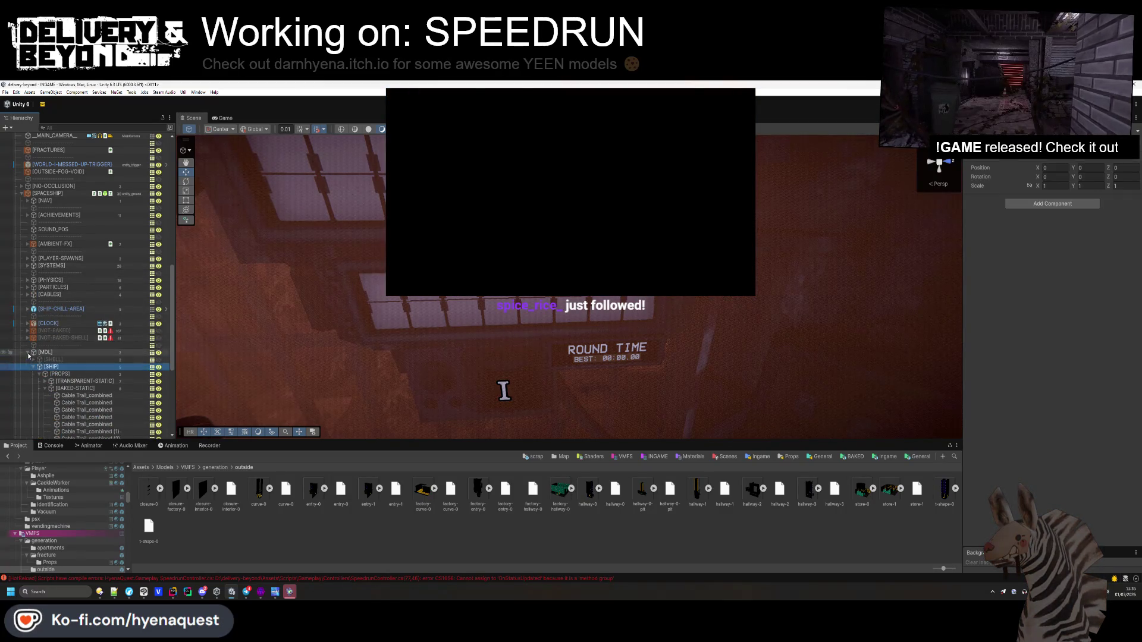
click(27, 356)
click(21, 193)
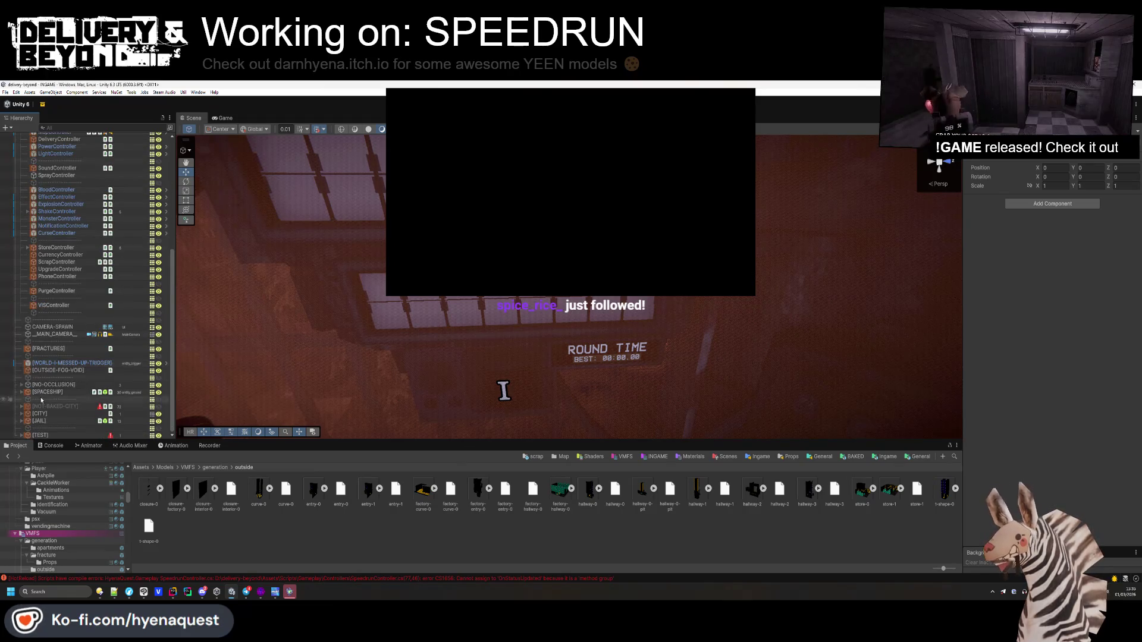
scroll(41, 357, up, 3)
click(21, 165)
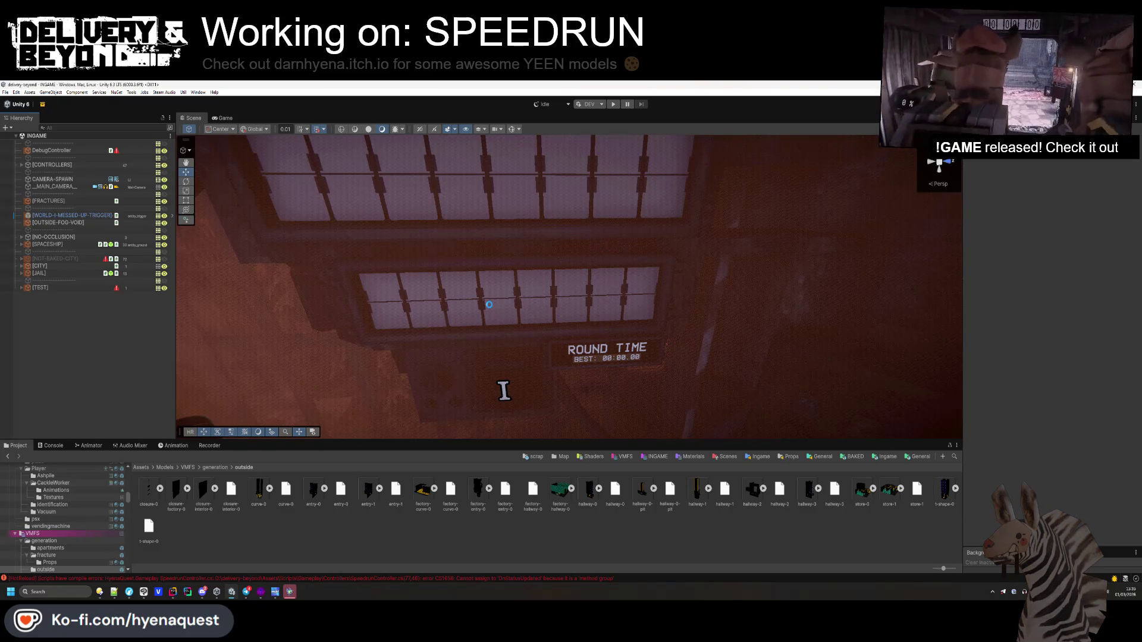
- In Hammer++, draw a new block brush just below the sign
key(alt+Tab)
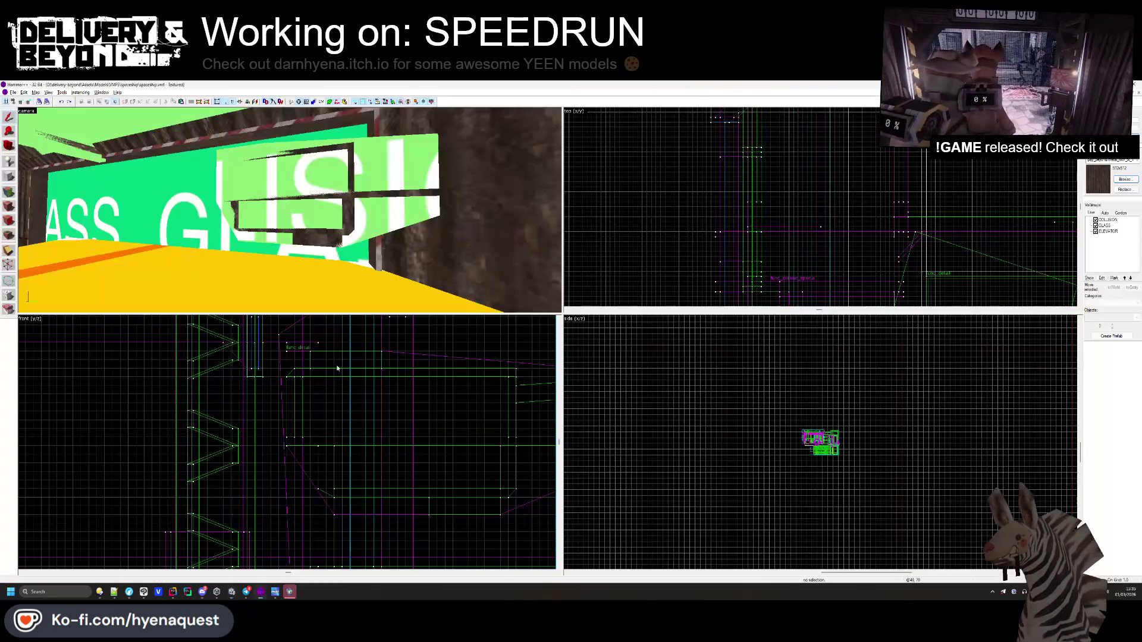
click(353, 230)
click(8, 264)
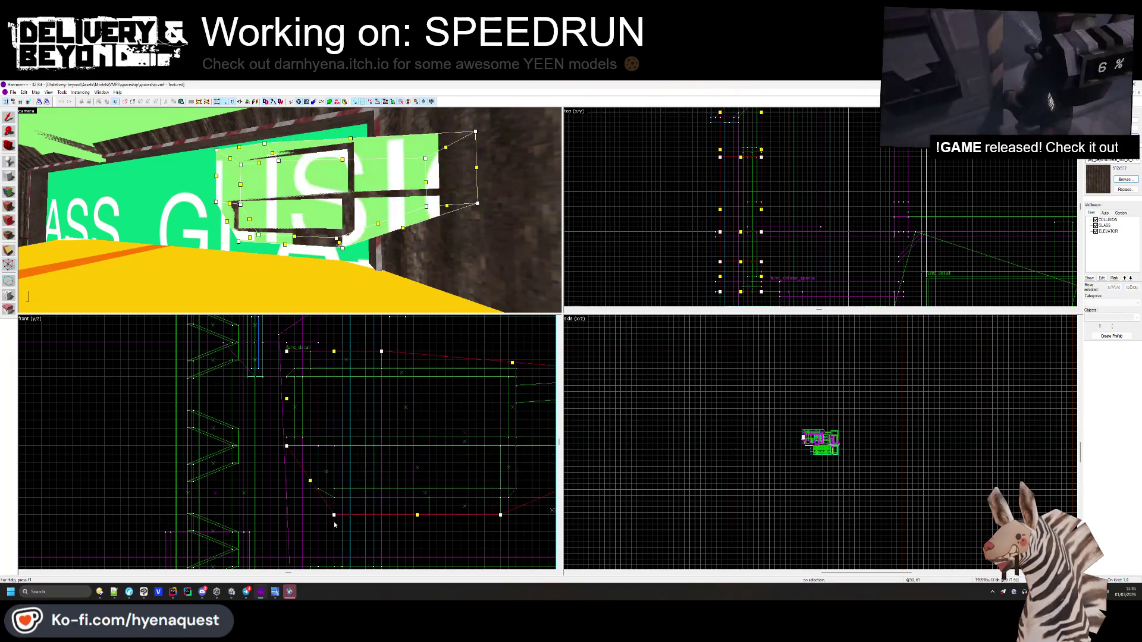
scroll(476, 485, up, 2)
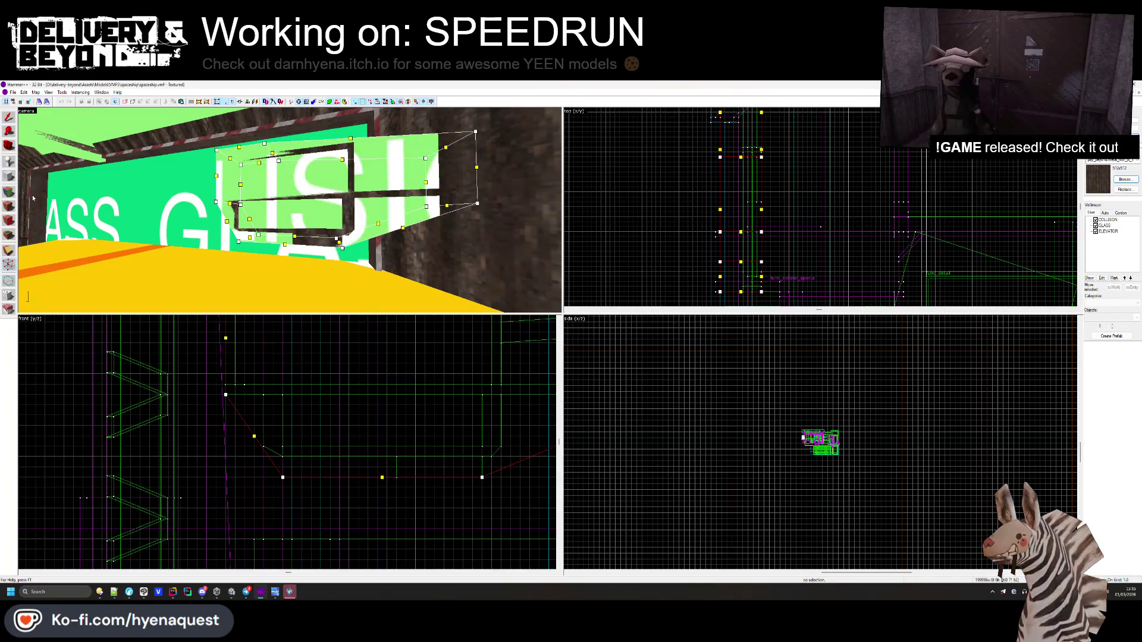
key(shift+s)
mouse_move(284, 477)
mouse_down()
mouse_move(409, 538)
mouse_move(414, 529)
mouse_move(399, 542)
mouse_up()
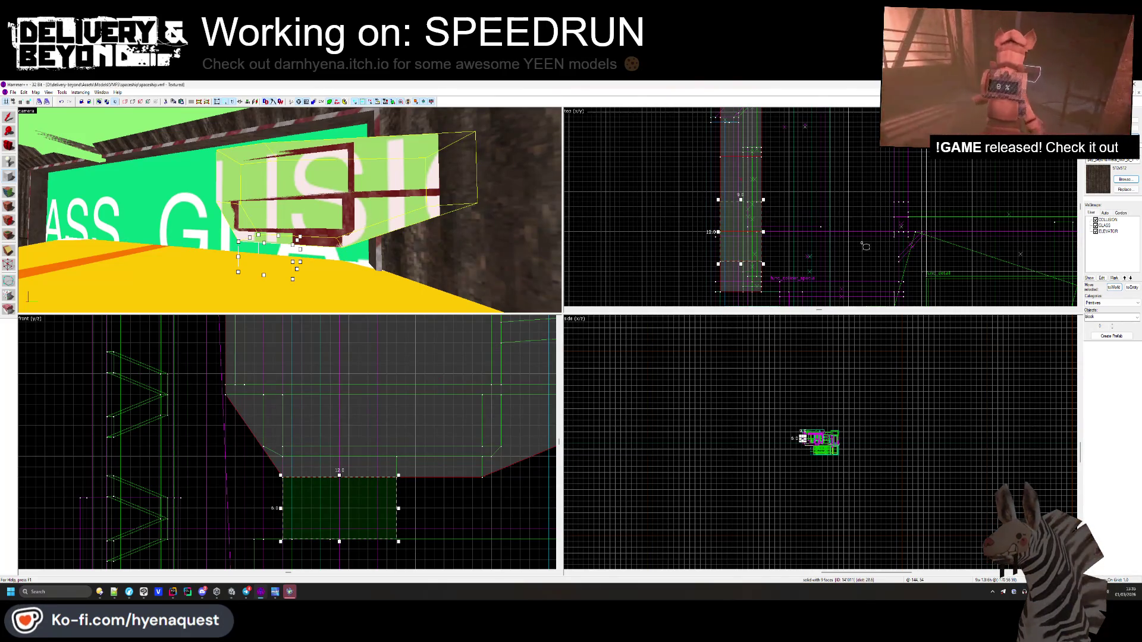
key(Return)
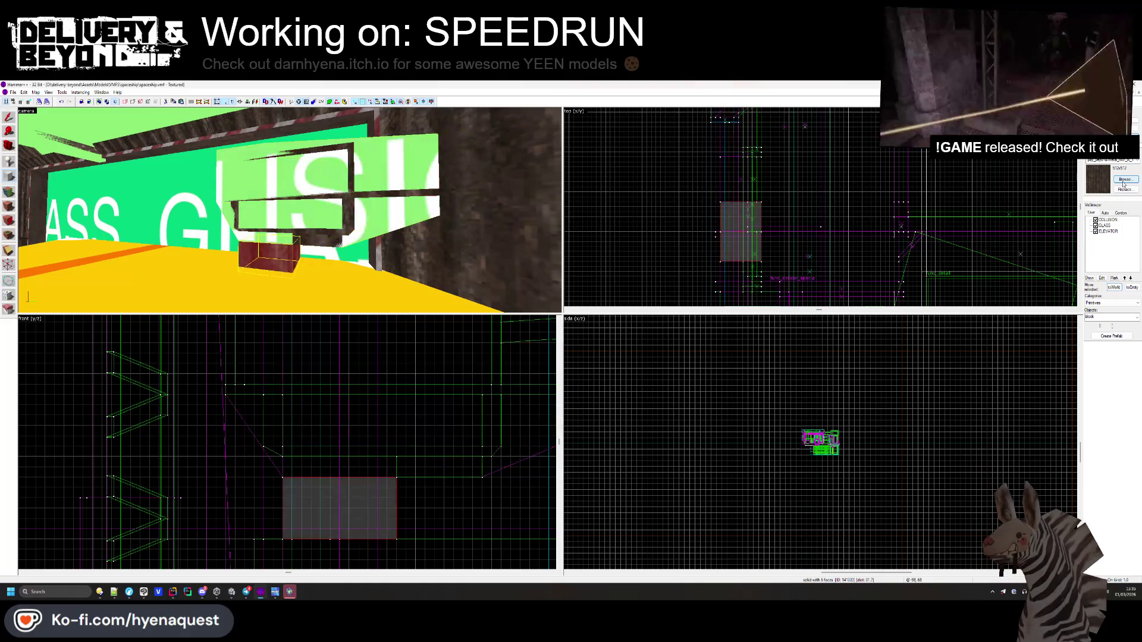
- Raise the new block slightly, checking its position against Unity's scene view
key(alt+Tab)
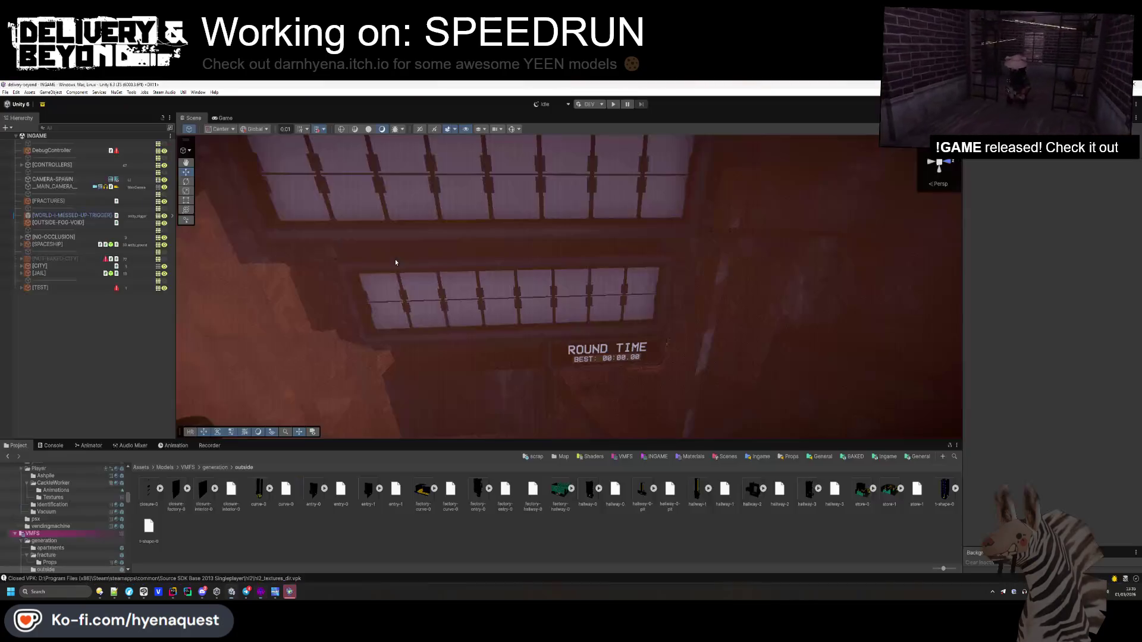
mouse_move(403, 295)
mouse_down()
mouse_move(390, 327)
mouse_move(385, 229)
mouse_move(409, 239)
mouse_up()
key(alt+Tab)
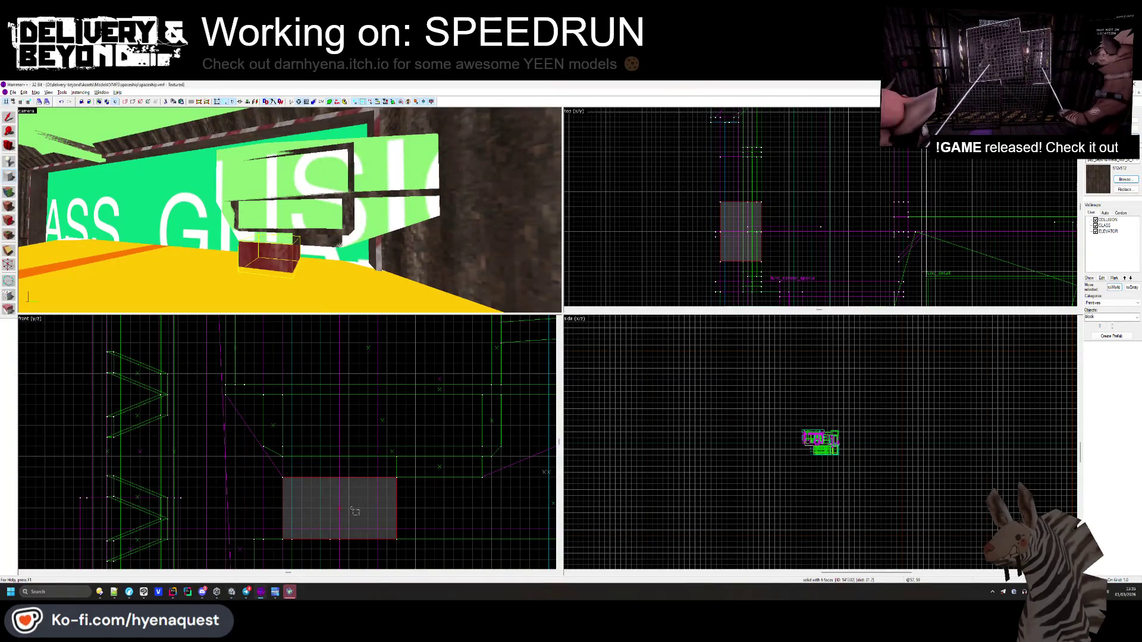
drag(305, 495, 306, 474)
key(alt+Tab)
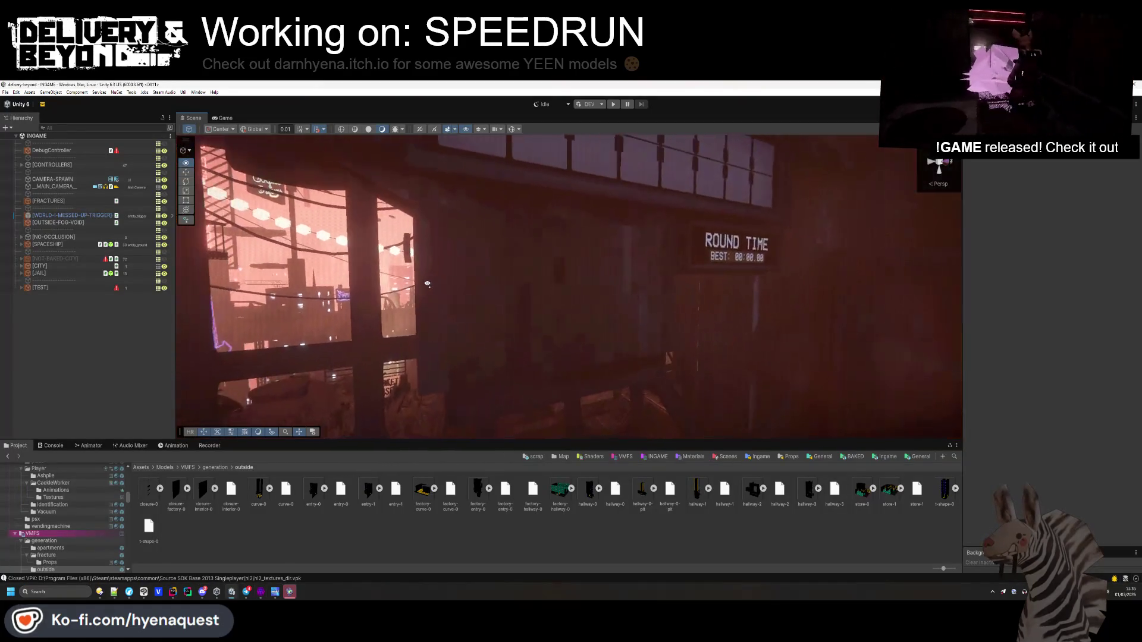
key(alt+Tab)
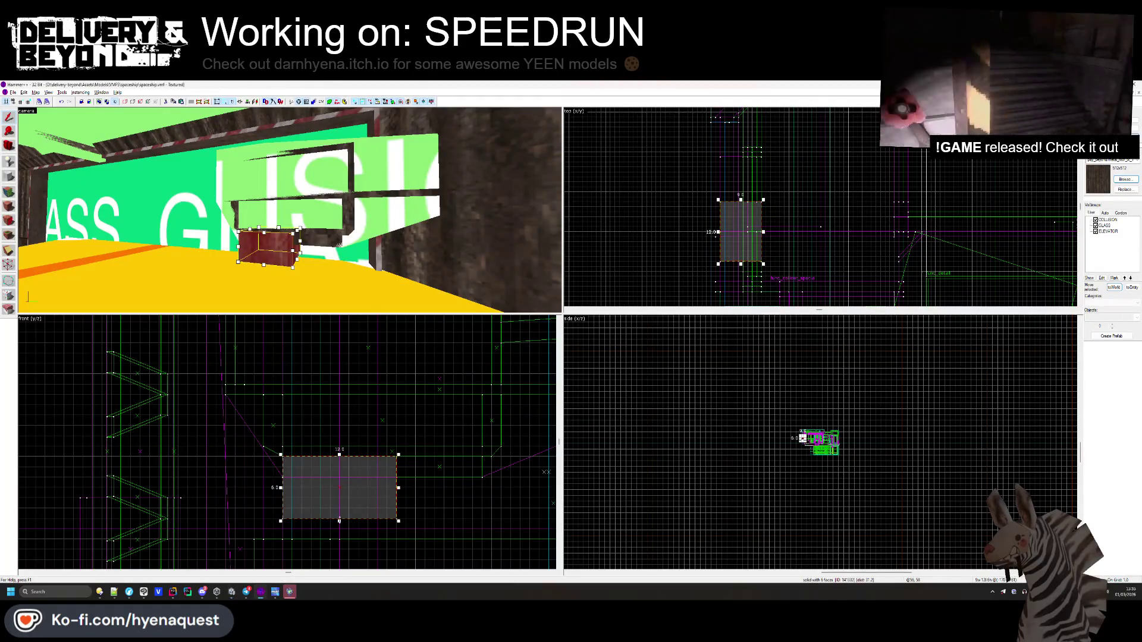
- Compare the block with the ROUND TIME sign in Unity, hiding the CITY group for clarity
key(Escape)
key(alt+Tab)
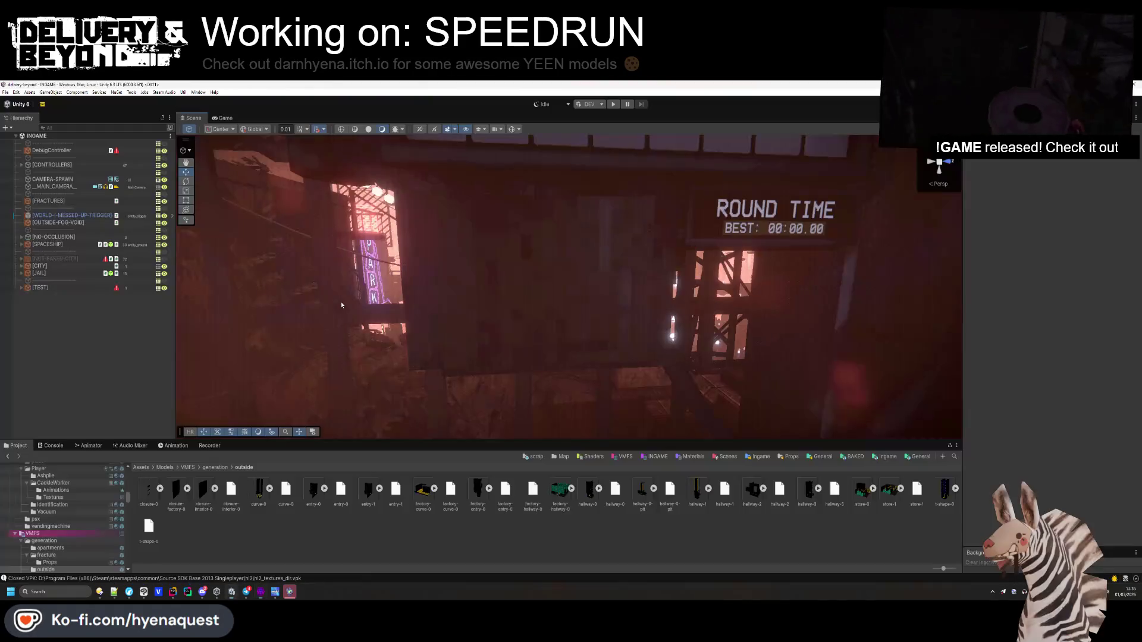
drag(421, 304, 426, 292)
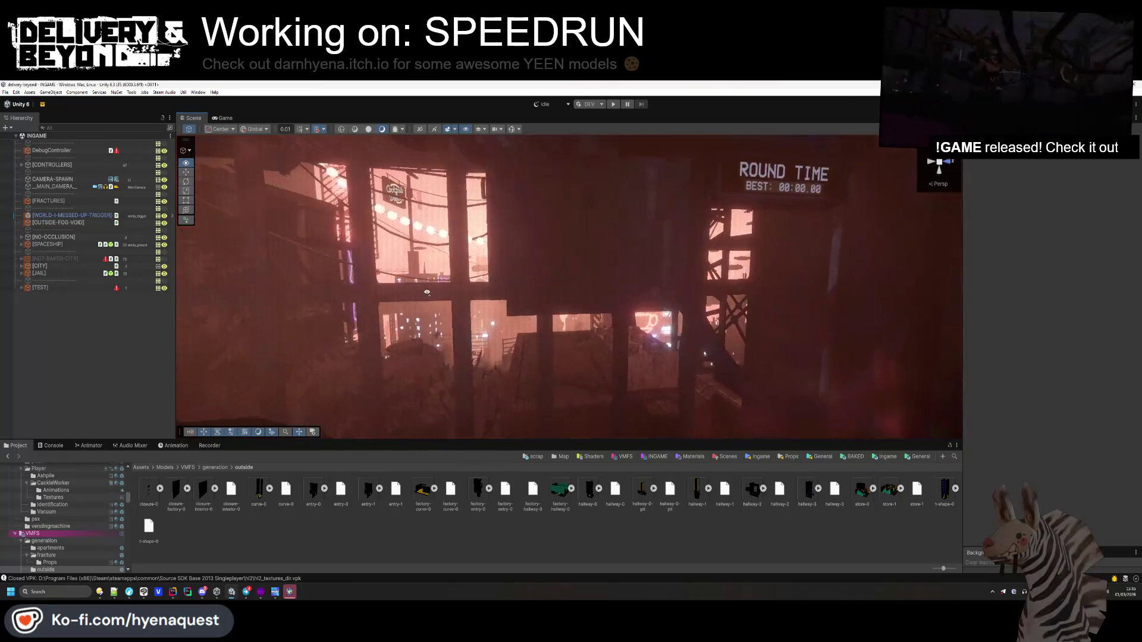
key(alt+Tab)
click(399, 526)
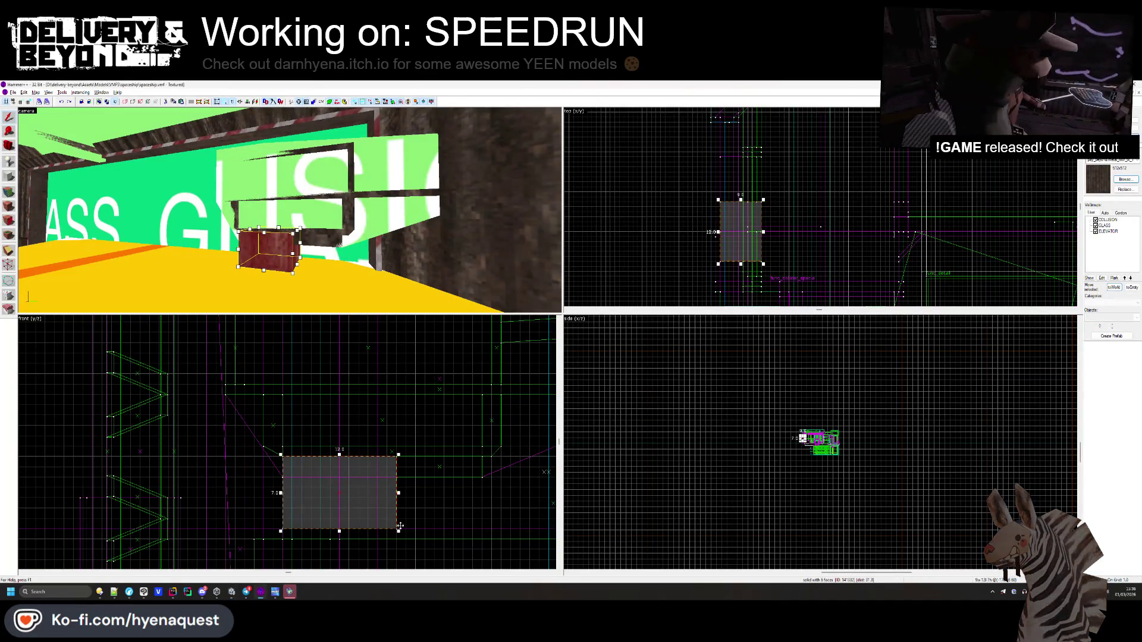
key(Escape)
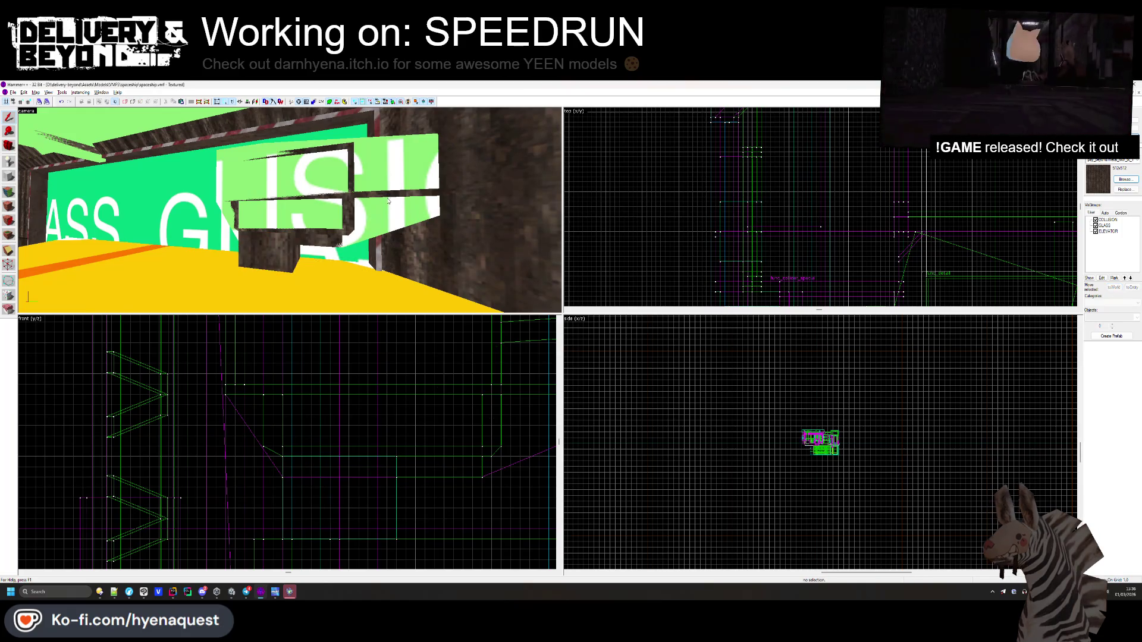
key(alt+Tab)
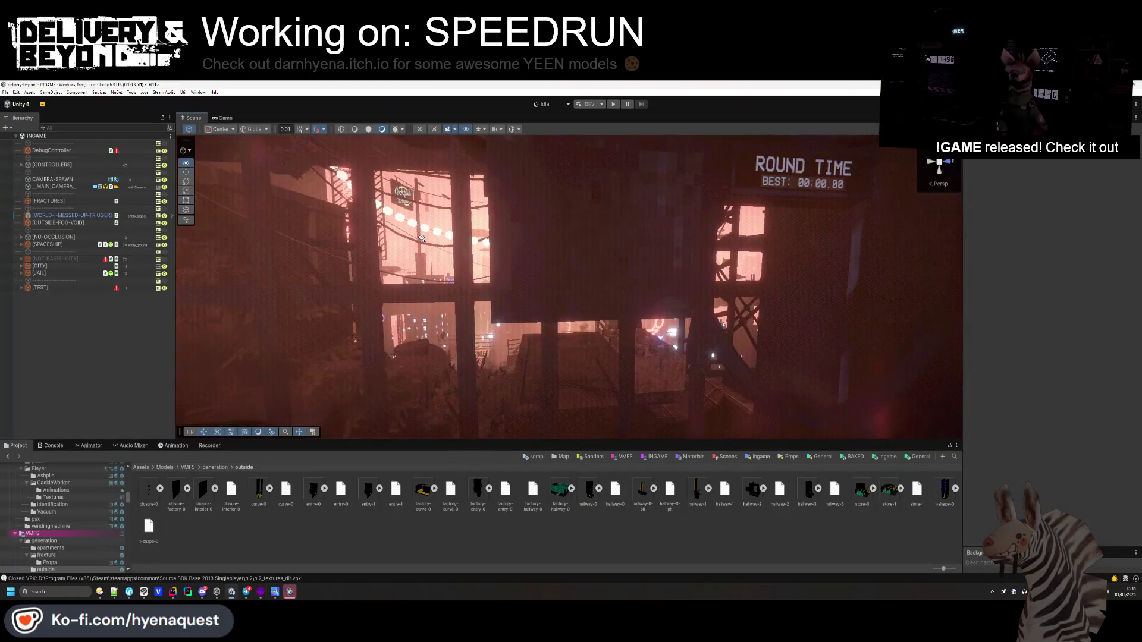
click(164, 267)
mouse_move(437, 288)
mouse_down()
mouse_move(467, 200)
mouse_move(591, 204)
mouse_move(595, 188)
mouse_up()
- Apply the green collision texture to the new block's face in Face Edit mode
key(alt+Tab)
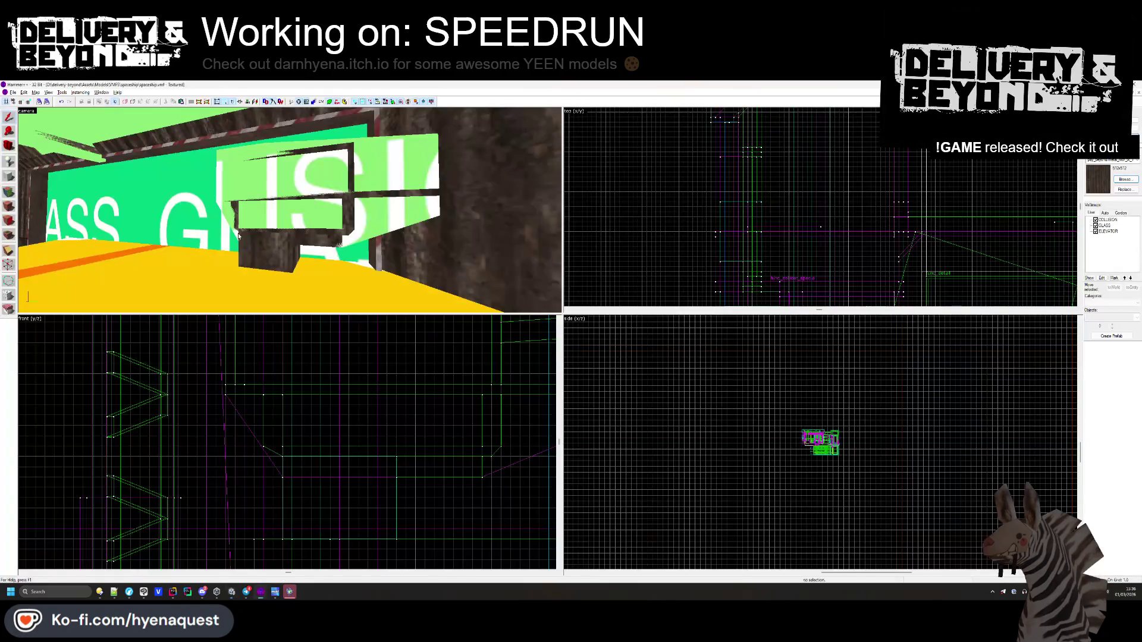
click(236, 237)
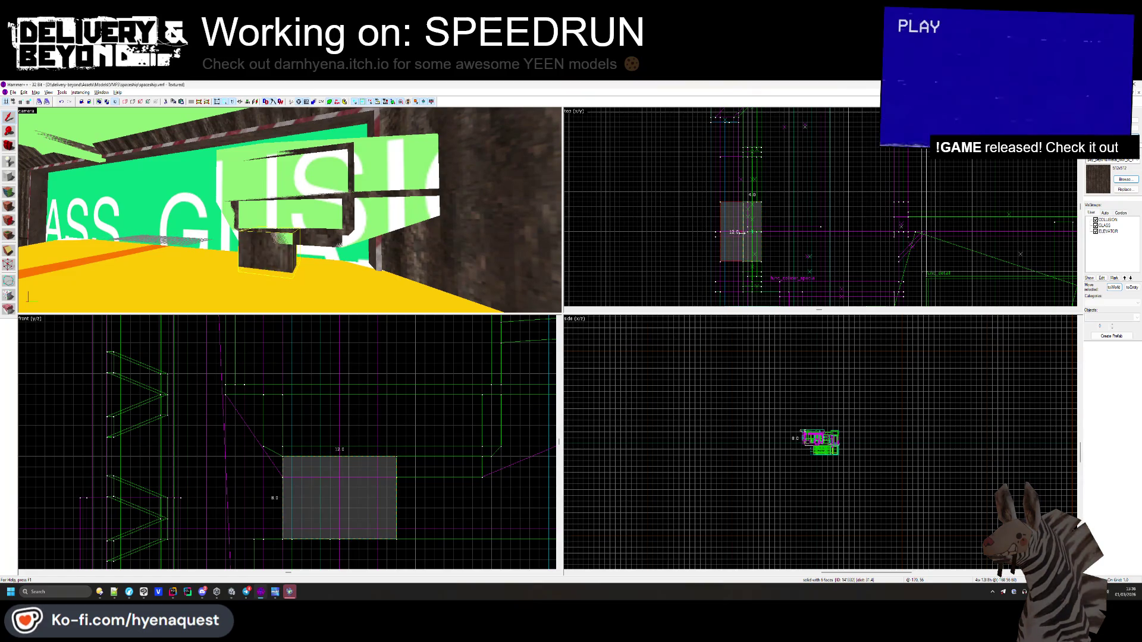
key(Escape)
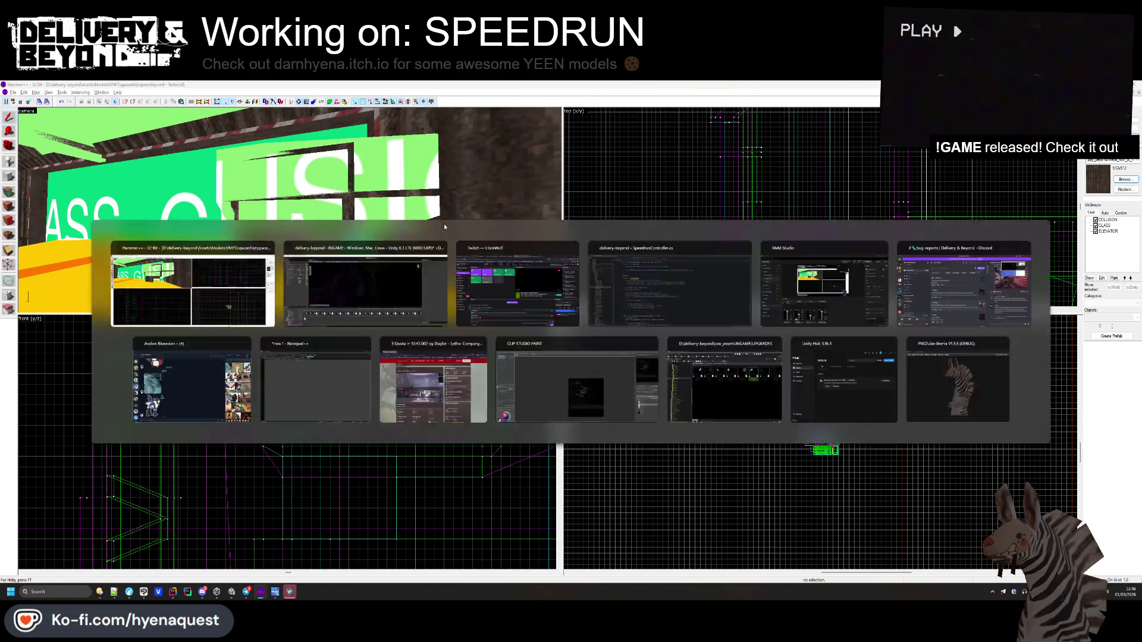
key(alt+Tab)
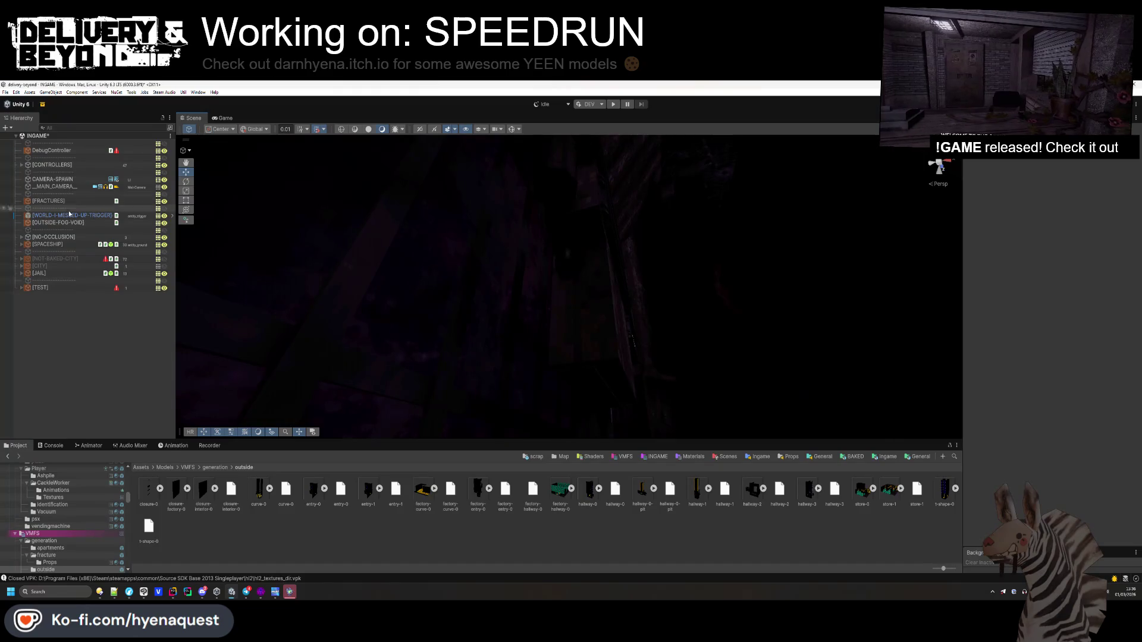
key(alt+Tab)
key(shift+a)
click(266, 254)
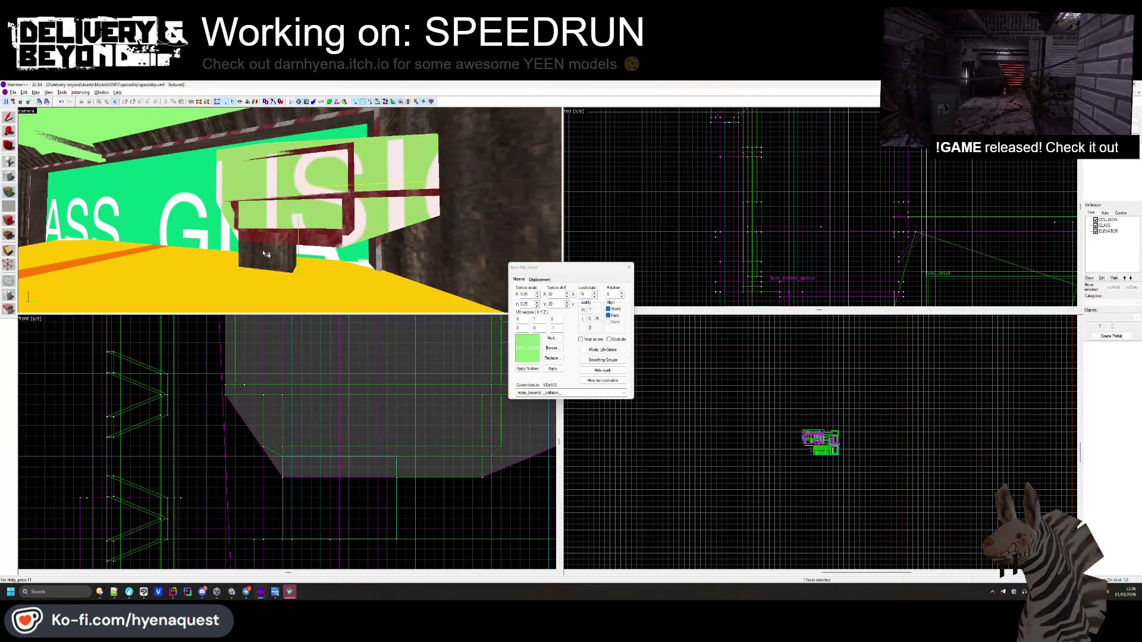
right_click(265, 254)
click(628, 267)
click(268, 256)
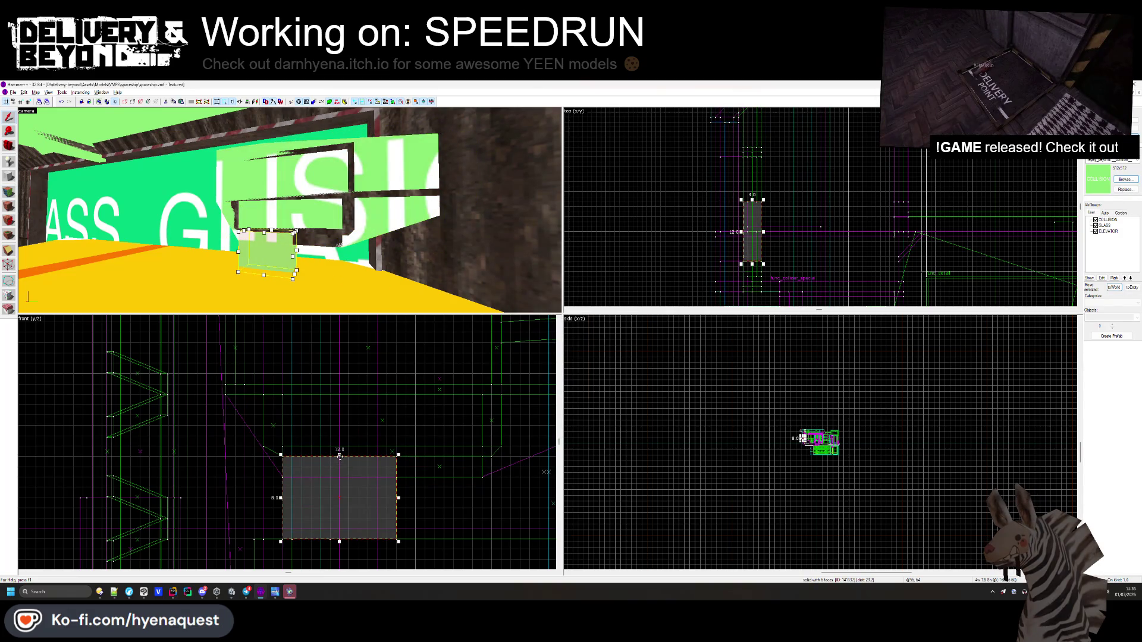
key(Escape)
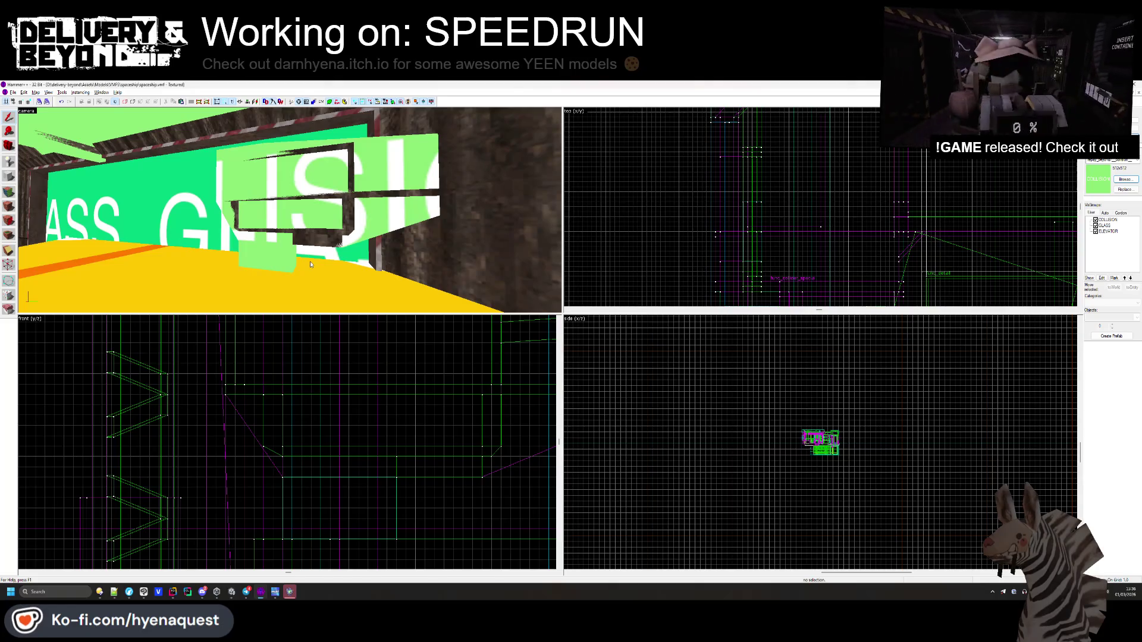
- Set the new block's VisGroup and return to Unity
key(alt+Tab)
key(alt+Tab)
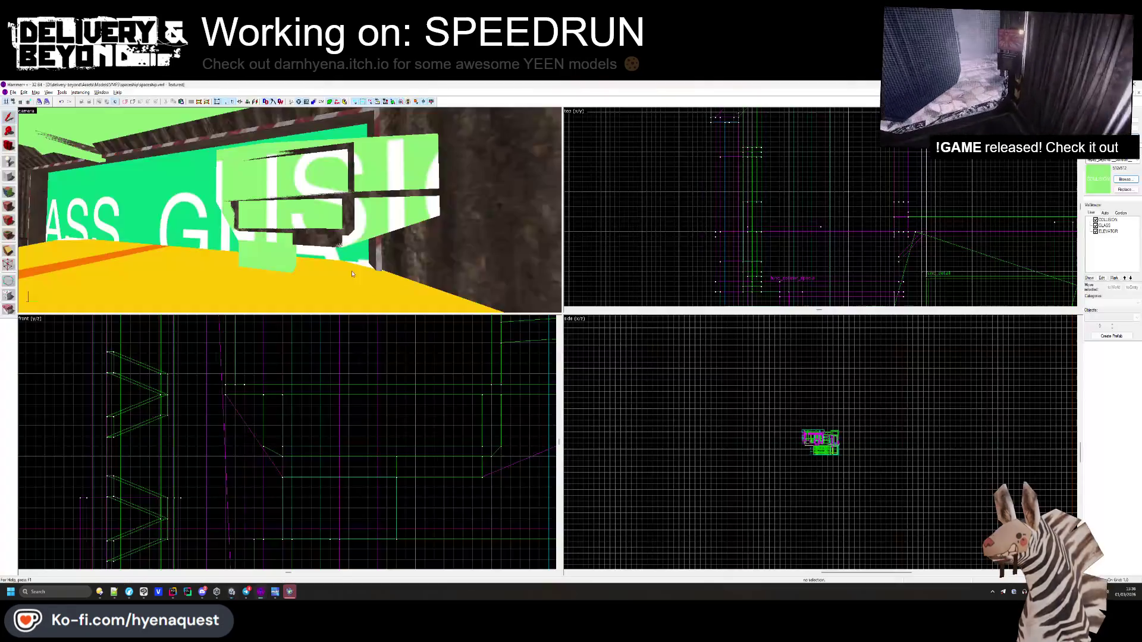
double_click(270, 260)
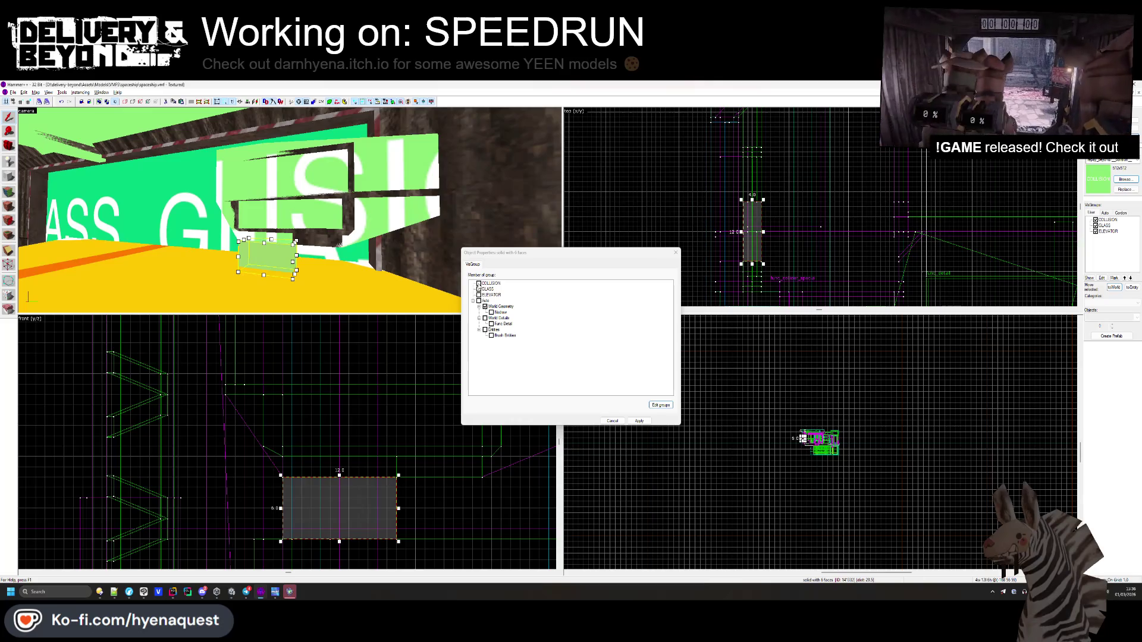
click(639, 421)
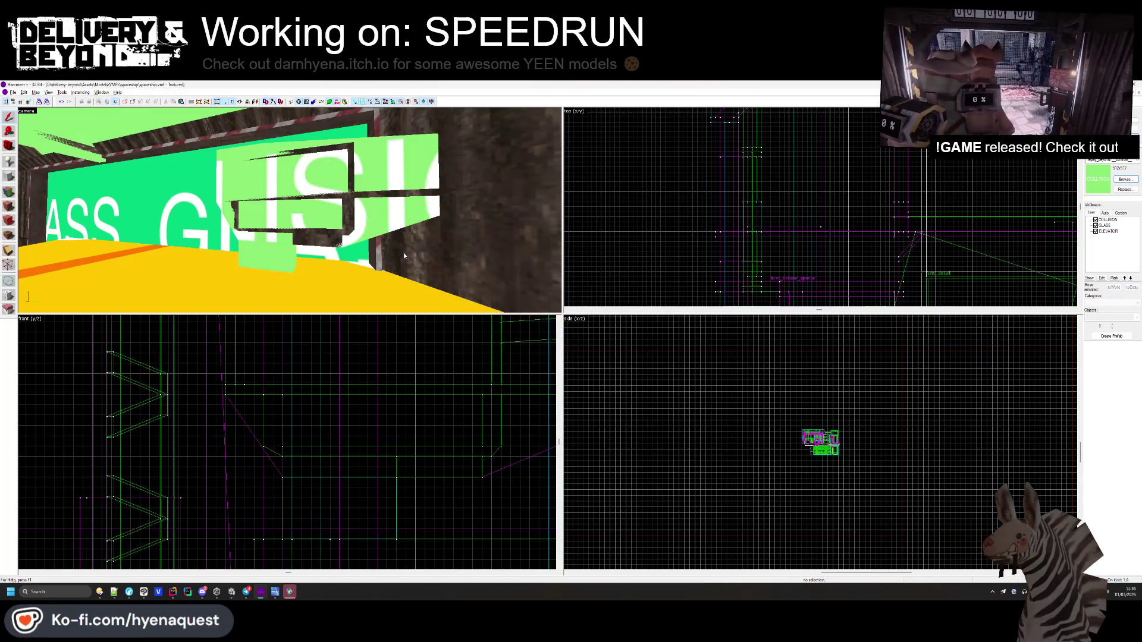
key(alt+Tab)
scroll(446, 265, down, 5)
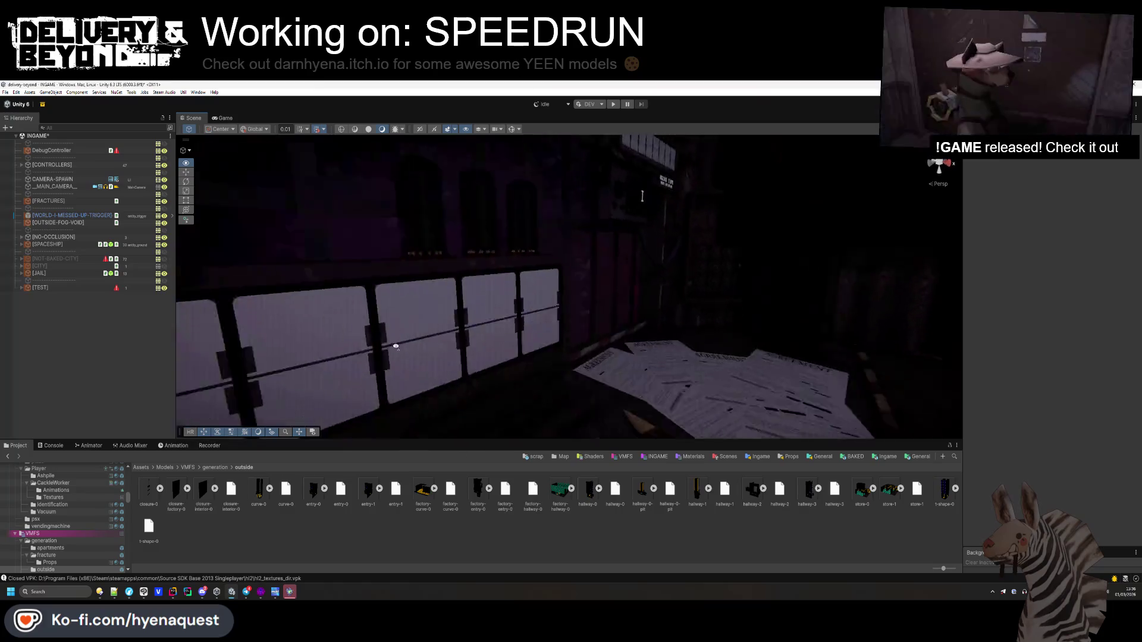
- Export the INGAME Steam Audio scene, unhide [CITY], save the scene, and select the lava lamp
click(165, 93)
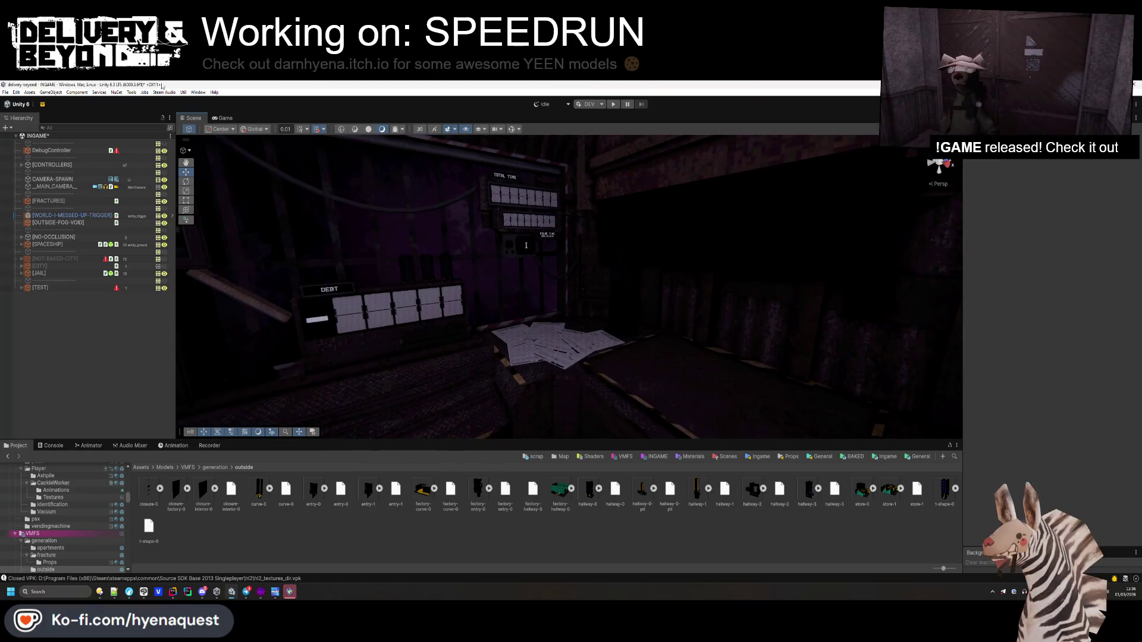
click(169, 112)
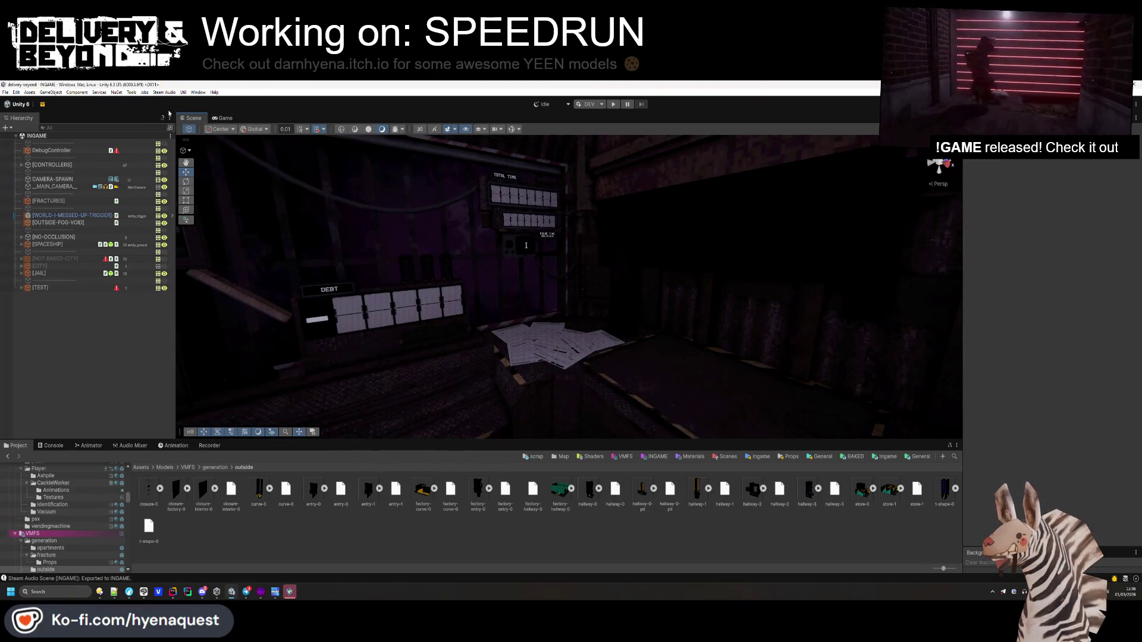
click(159, 266)
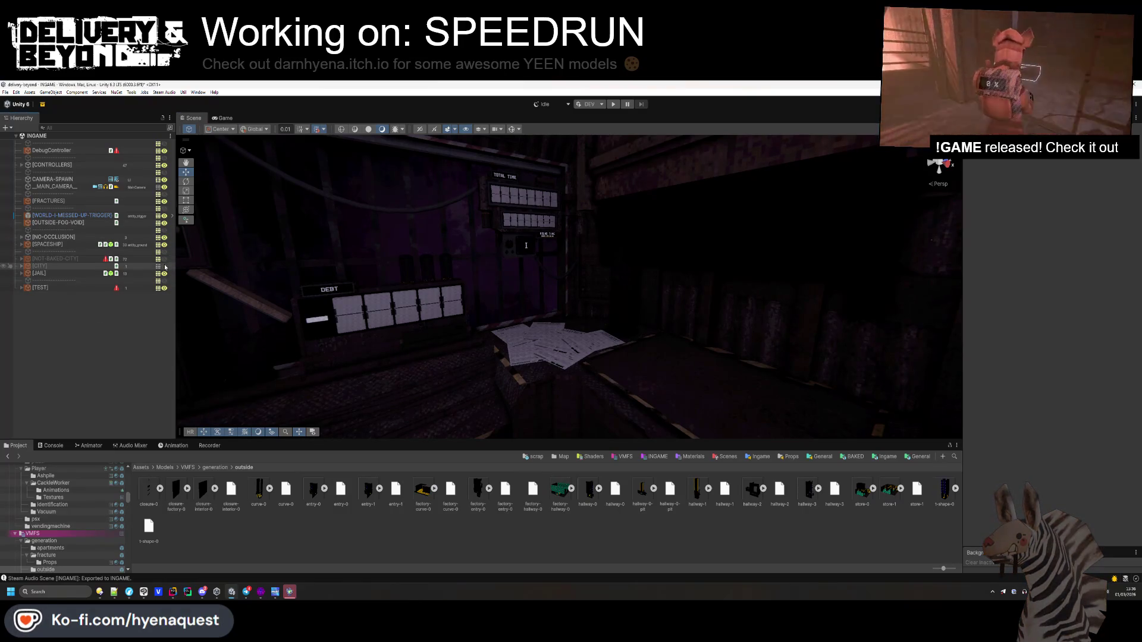
key(ctrl+s)
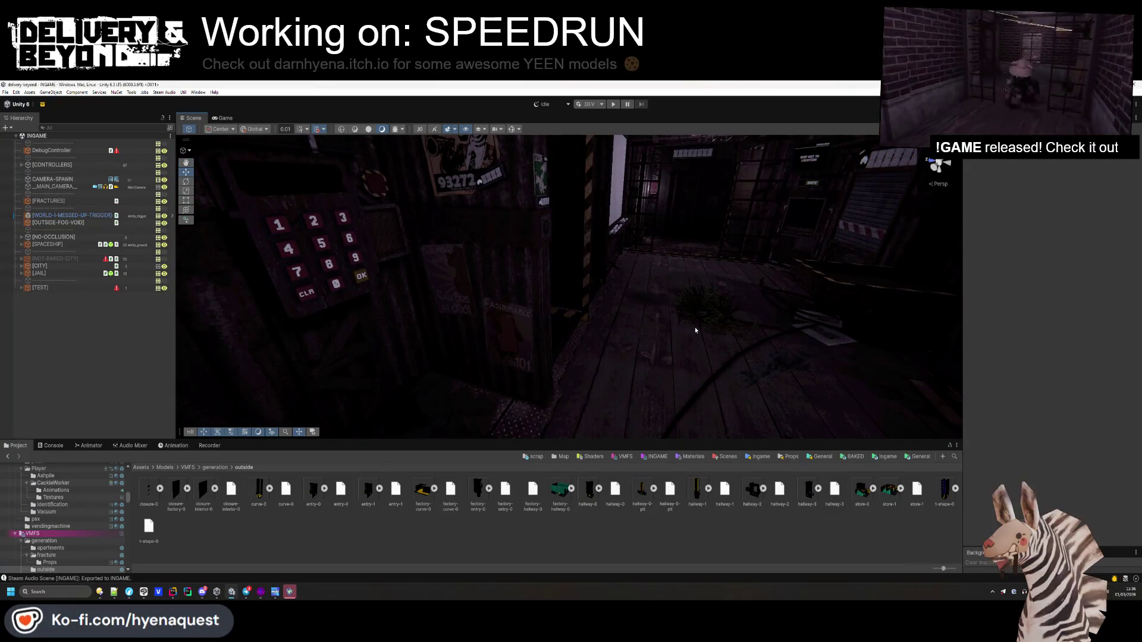
mouse_move(695, 330)
mouse_down()
mouse_move(764, 327)
mouse_move(850, 354)
mouse_move(647, 225)
mouse_move(556, 242)
mouse_move(658, 315)
mouse_move(668, 263)
mouse_move(573, 309)
mouse_move(643, 298)
mouse_move(454, 316)
mouse_move(701, 281)
mouse_move(684, 301)
mouse_move(498, 311)
mouse_move(501, 269)
mouse_move(451, 412)
mouse_move(472, 315)
mouse_move(477, 327)
mouse_move(462, 262)
mouse_move(553, 321)
mouse_move(466, 357)
mouse_move(357, 311)
mouse_up()
click(556, 325)
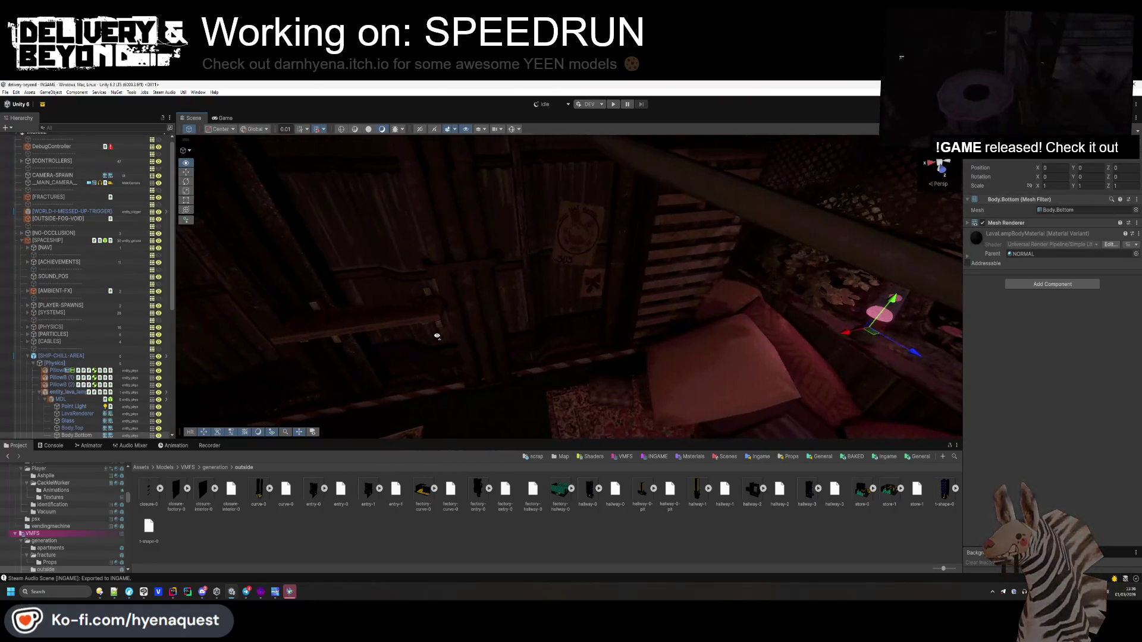
- Turn on Gizmos and orbit the Scene view toward the yellow spawn plane
click(510, 130)
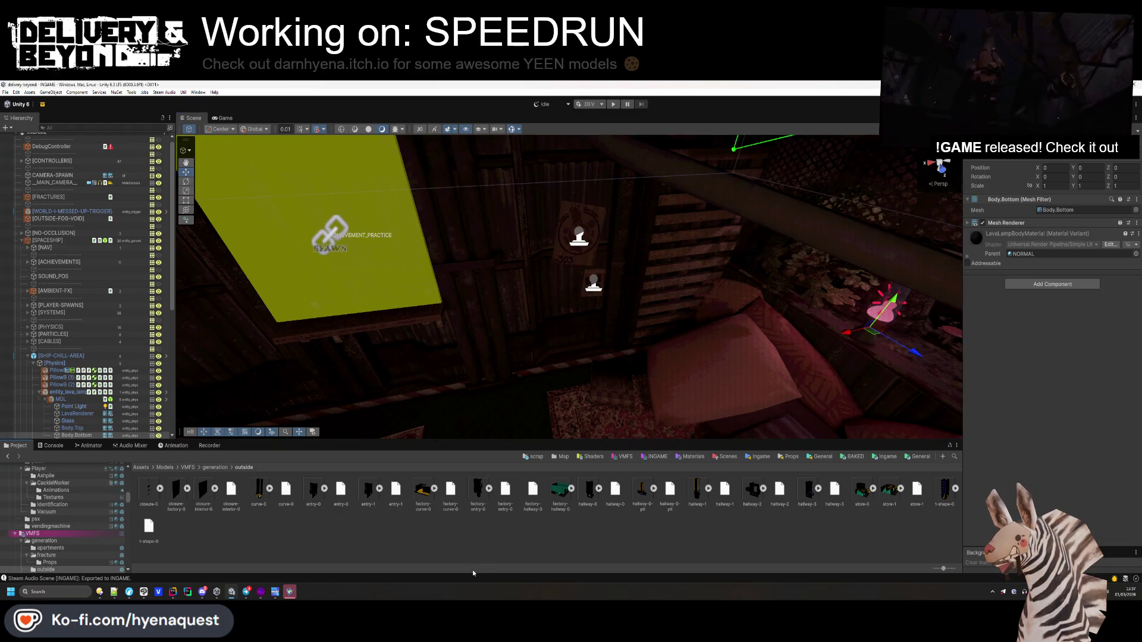
mouse_move(743, 316)
mouse_down()
mouse_move(553, 331)
mouse_move(526, 345)
mouse_up()
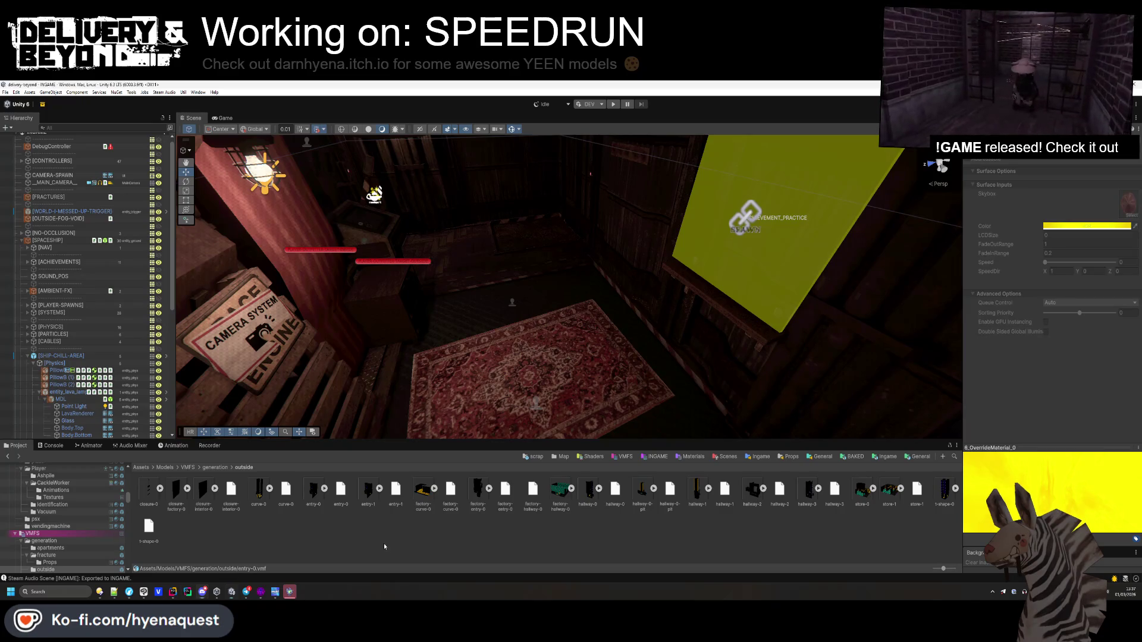
- Open Directory Opus and browse to the project's Assets > Sounds folder
click(99, 592)
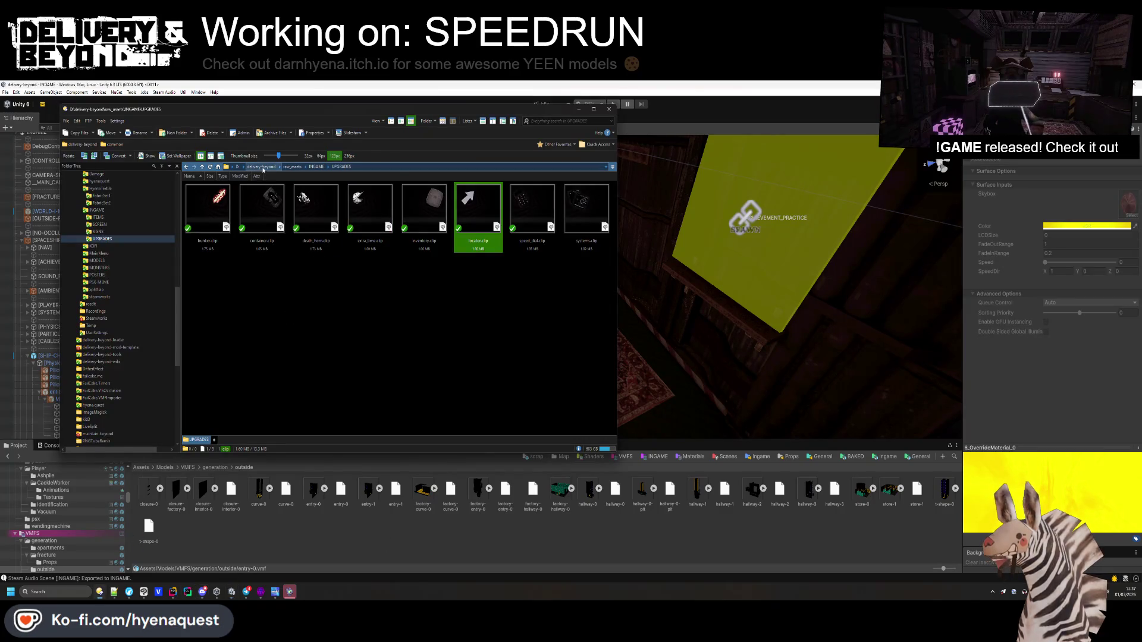
click(292, 167)
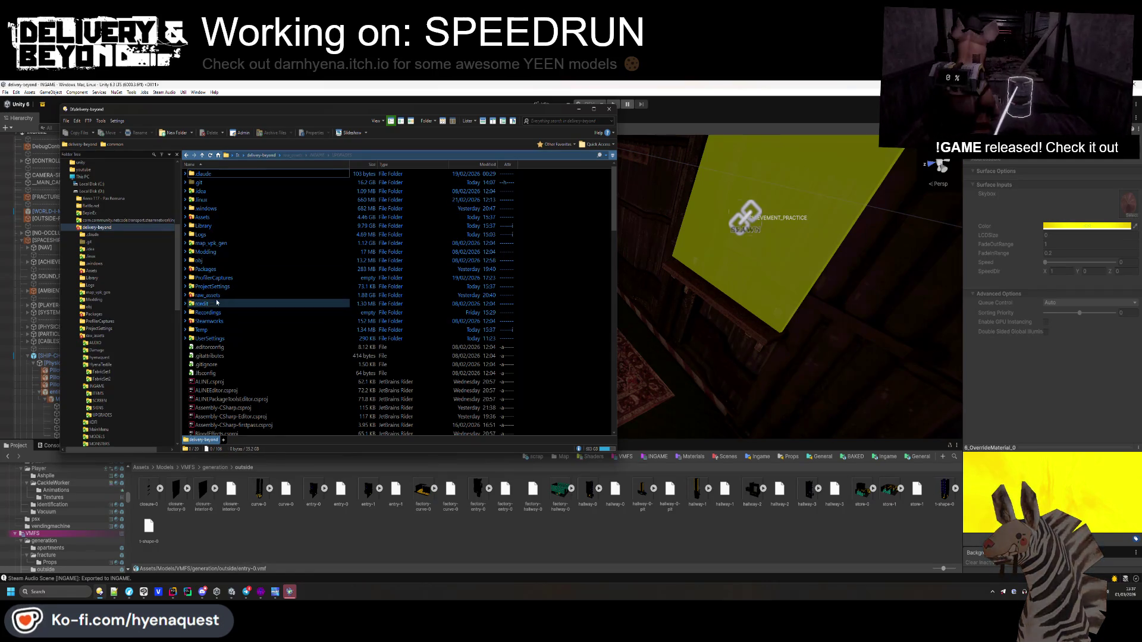
double_click(208, 297)
click(91, 173)
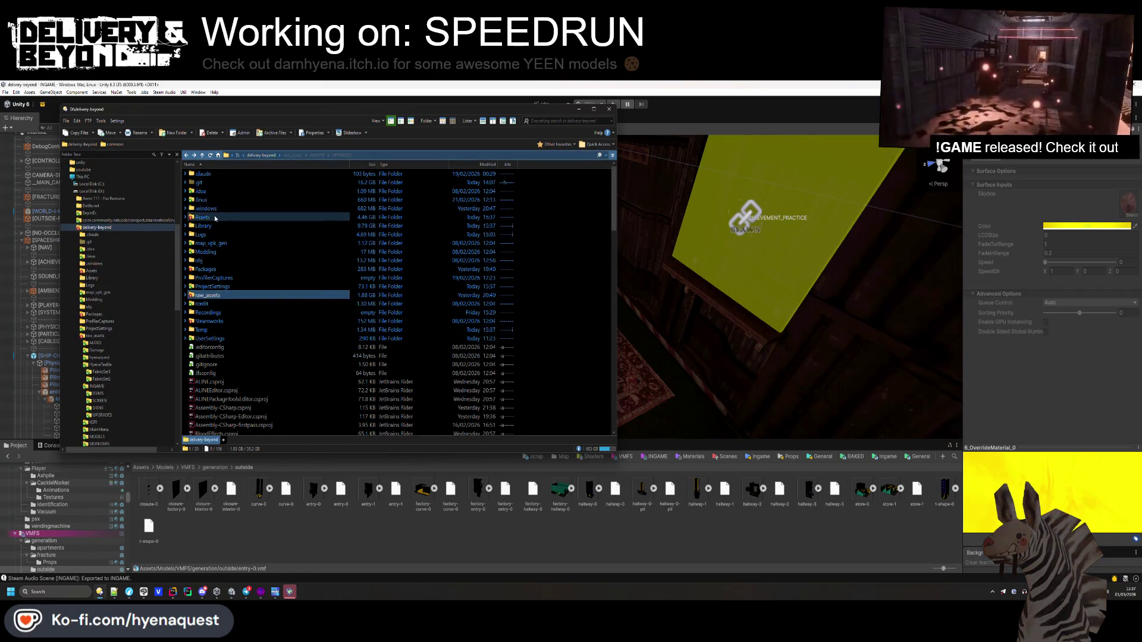
double_click(203, 321)
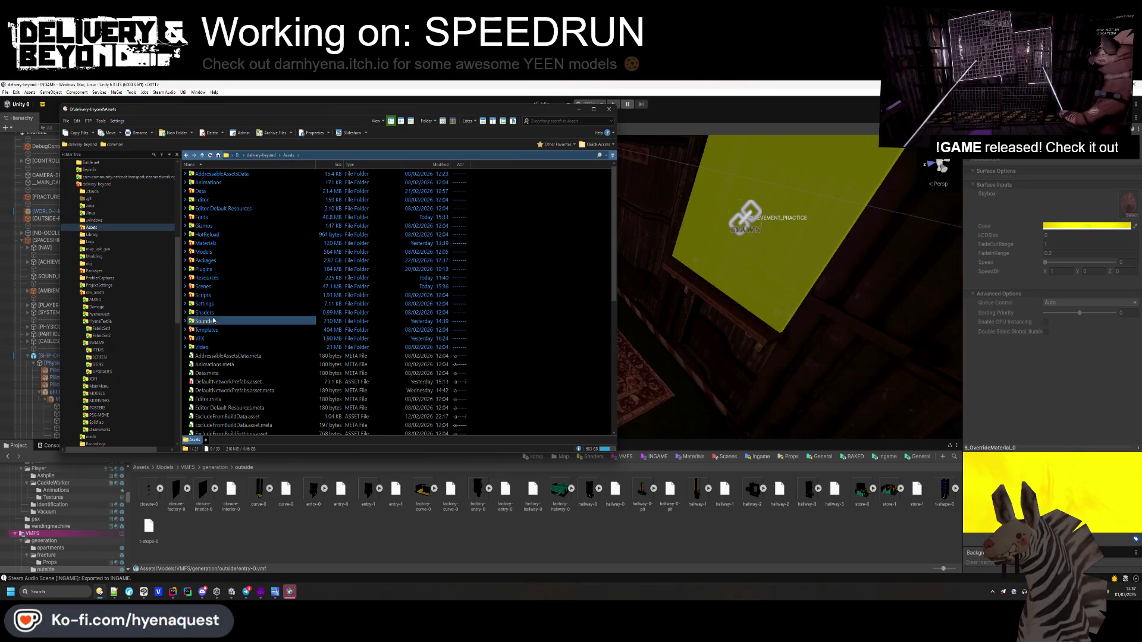
- Search Sounds for 'announce' and play arriving_announcement.ogg from the announcements folder
text(now)
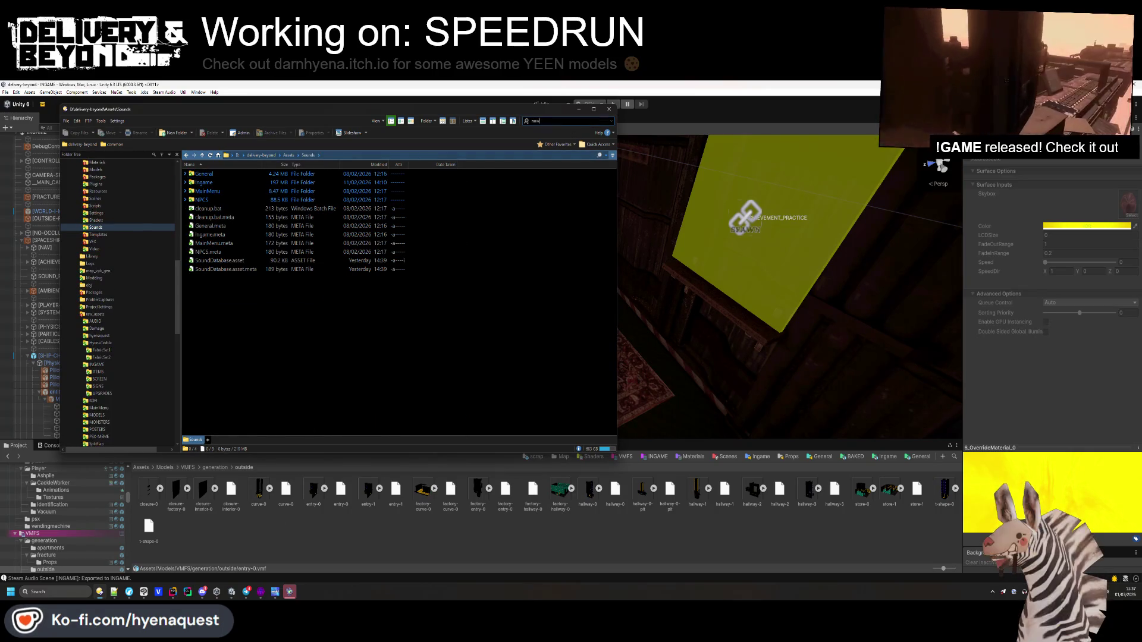
key(Return)
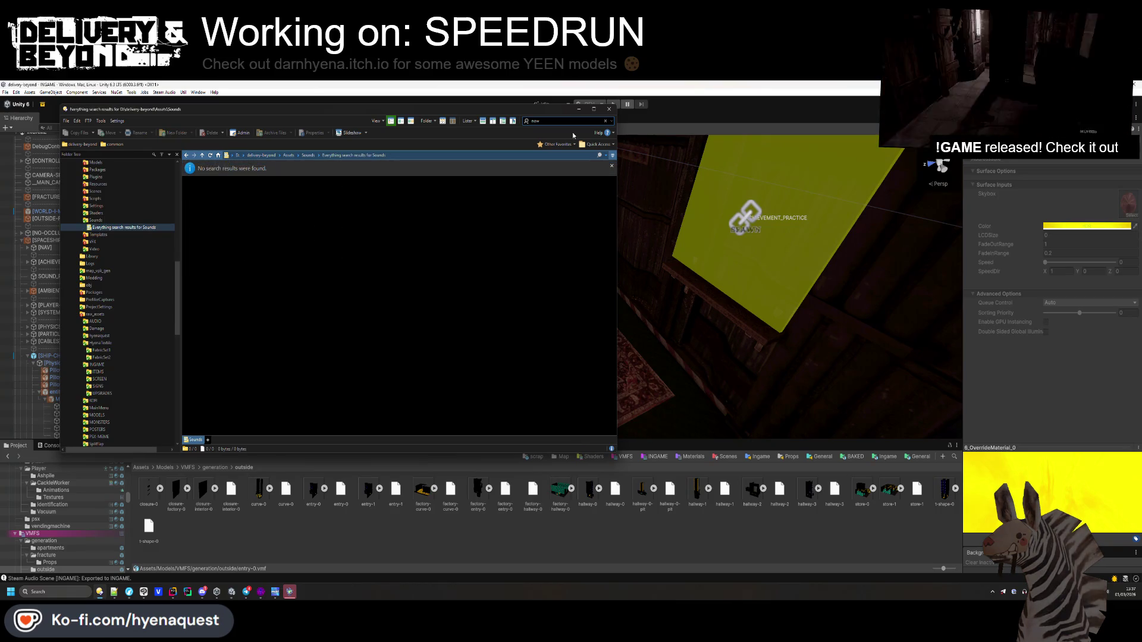
text(nounce)
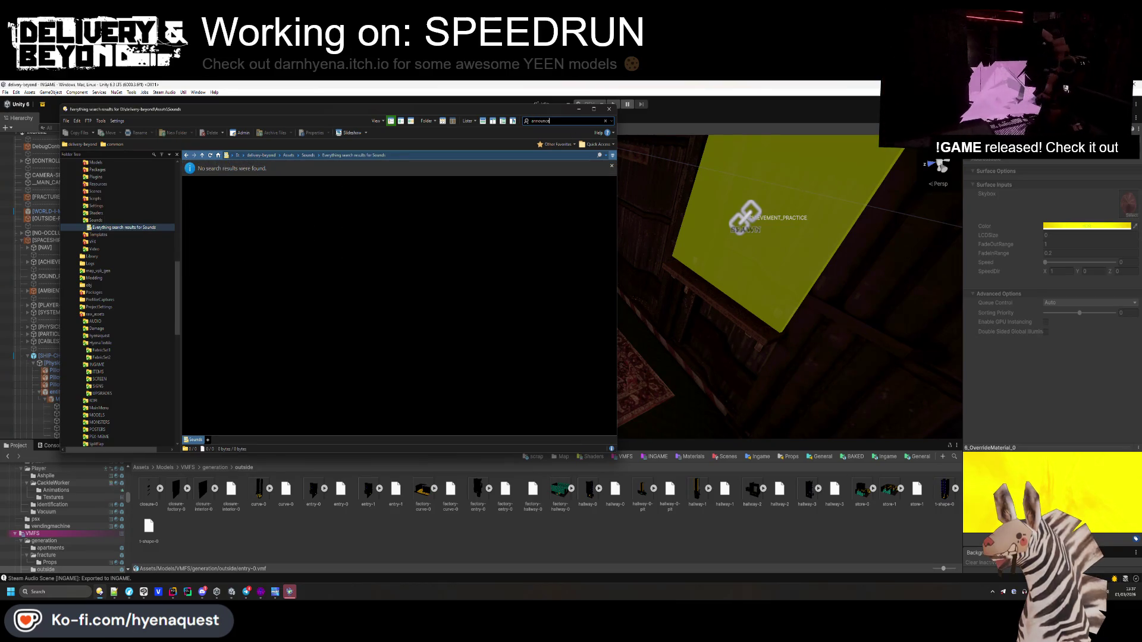
key(Return)
double_click(214, 178)
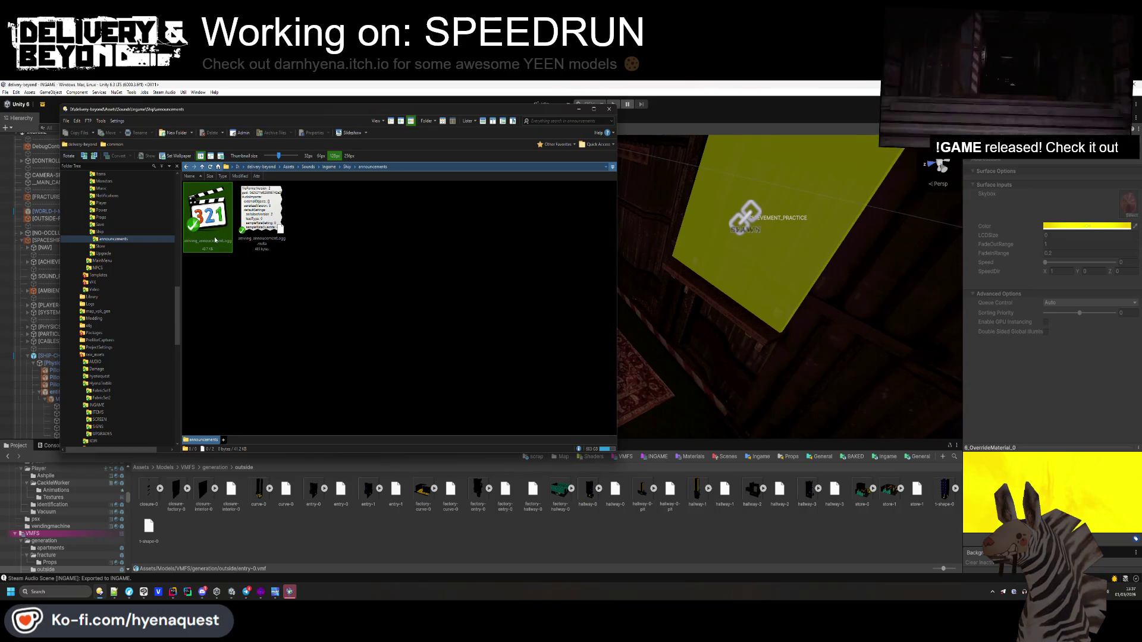
double_click(215, 239)
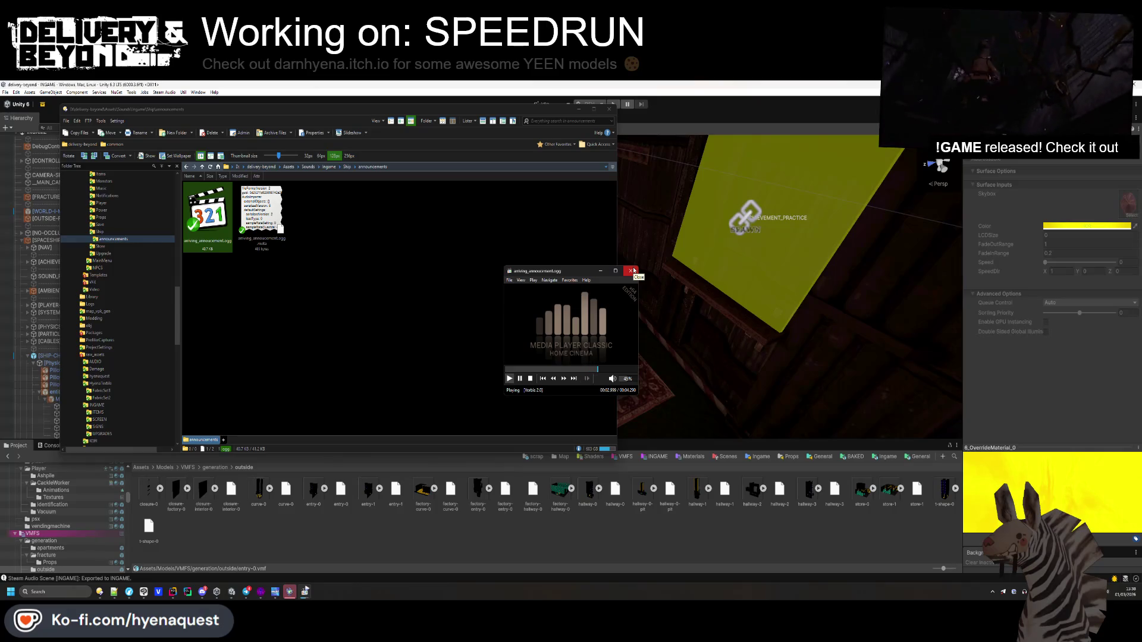
click(631, 271)
drag(208, 215, 81, 296)
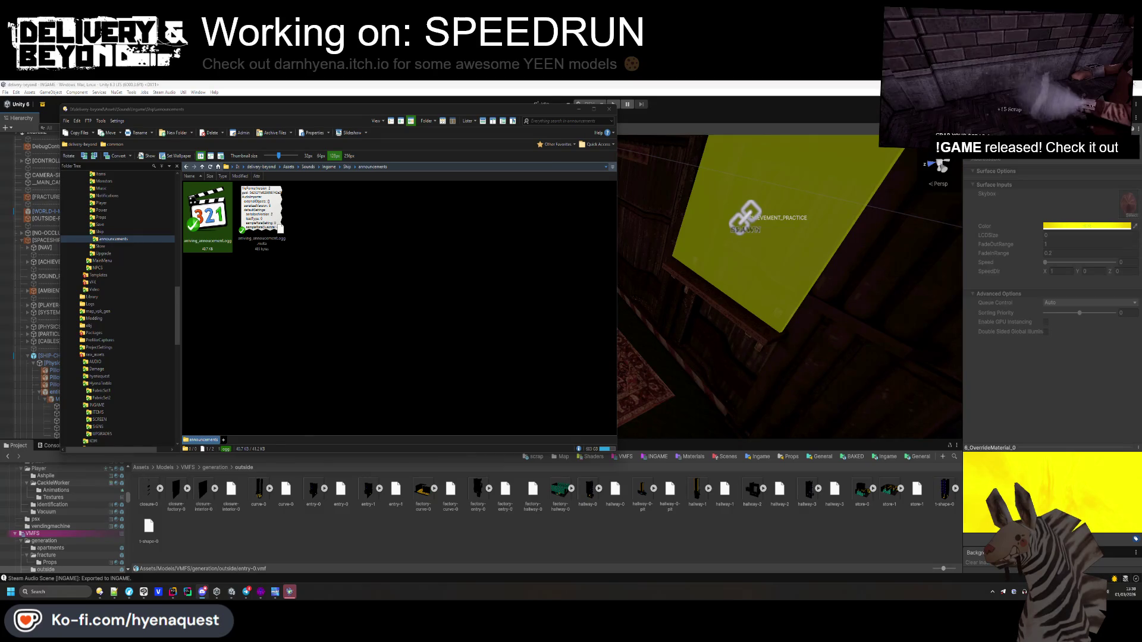
key(alt+Left)
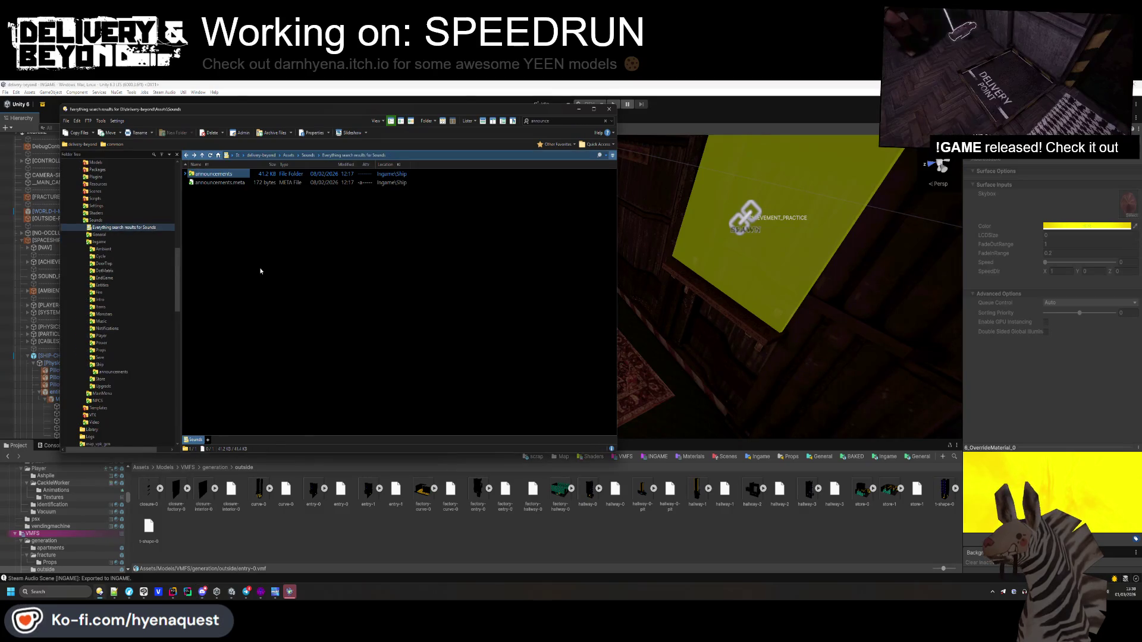
- Navigate from the search results to Sounds > General > Entities > Door
key(alt+Left)
double_click(206, 191)
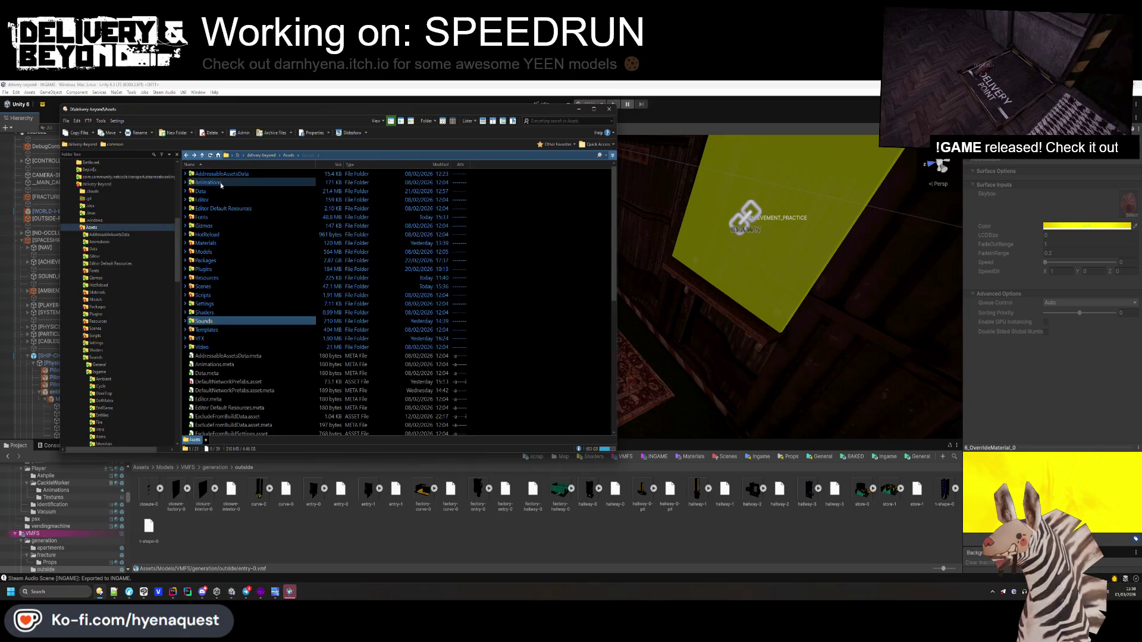
key(alt+Left)
double_click(206, 191)
key(alt+Left)
double_click(210, 215)
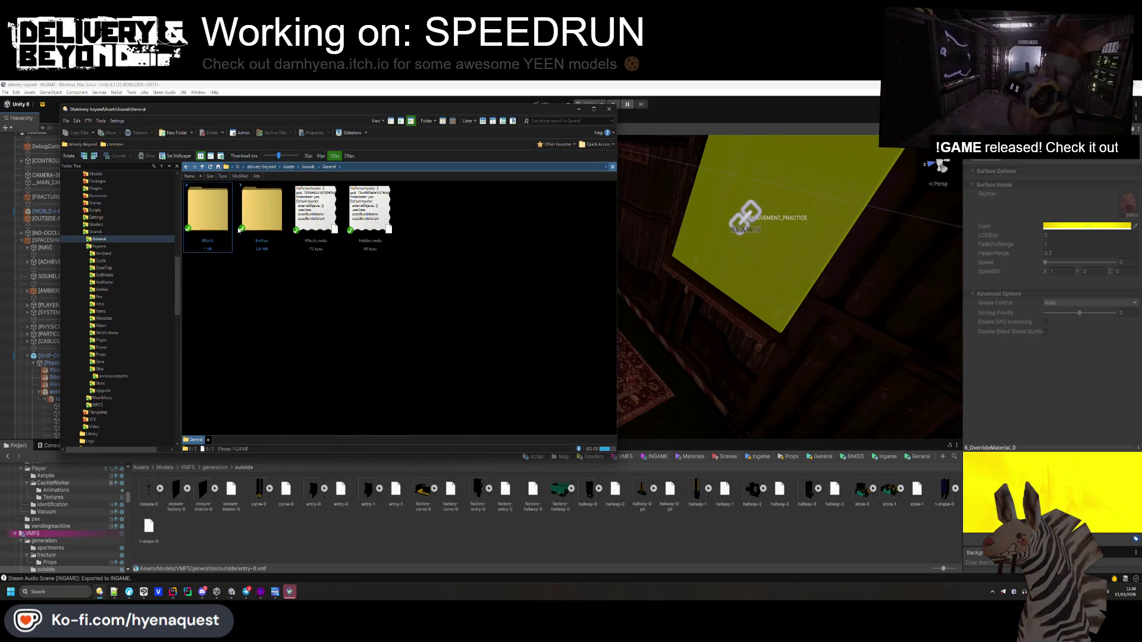
double_click(265, 229)
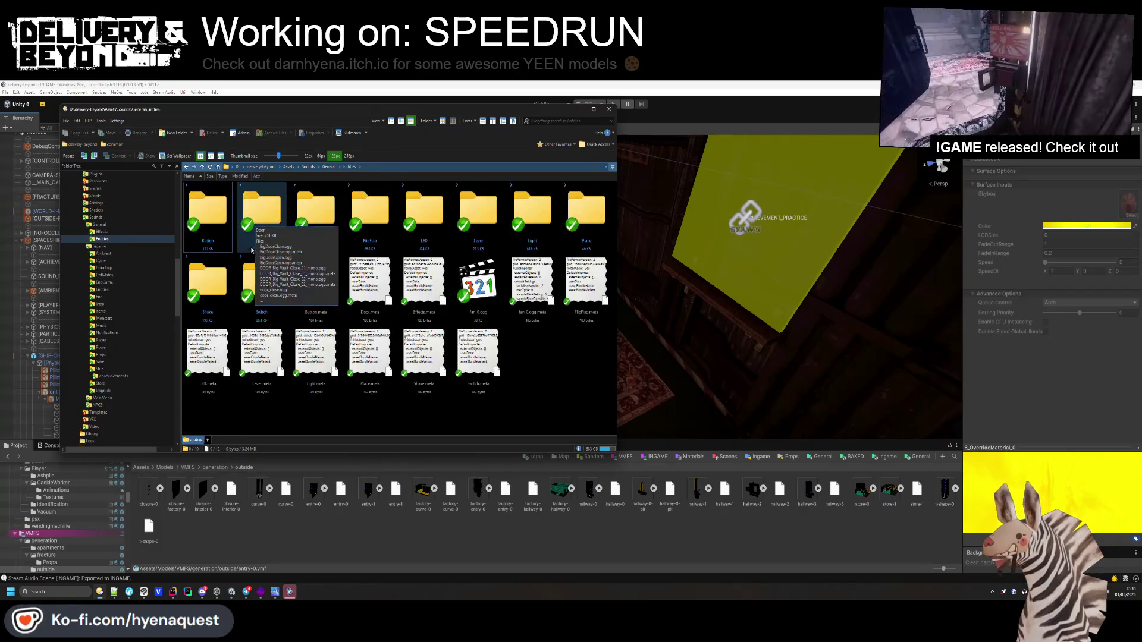
click(266, 238)
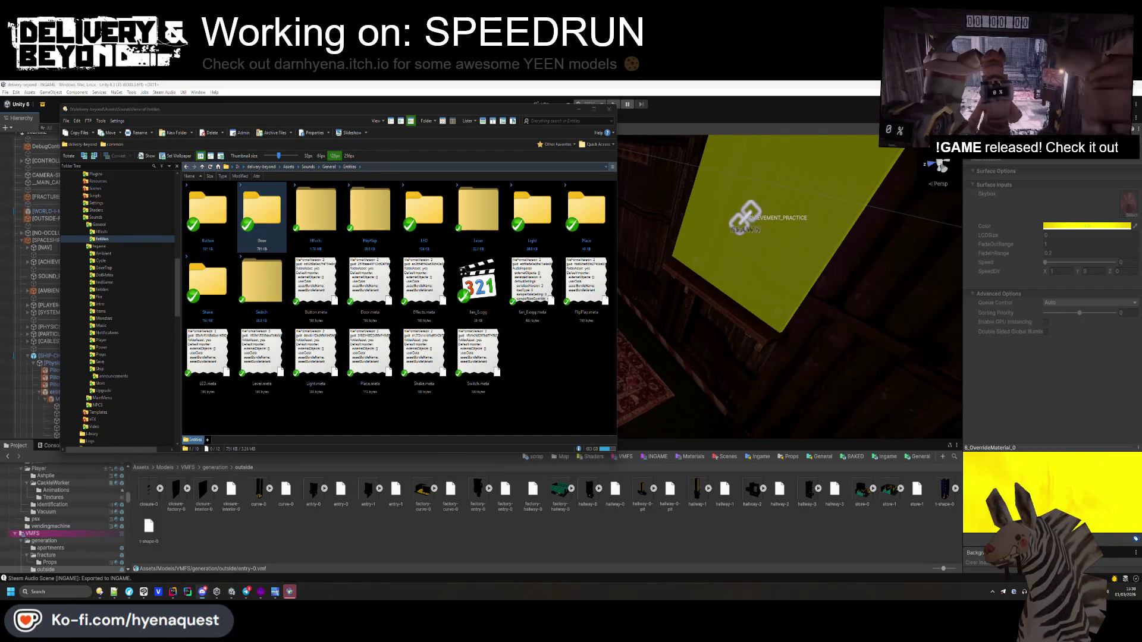
key(Return)
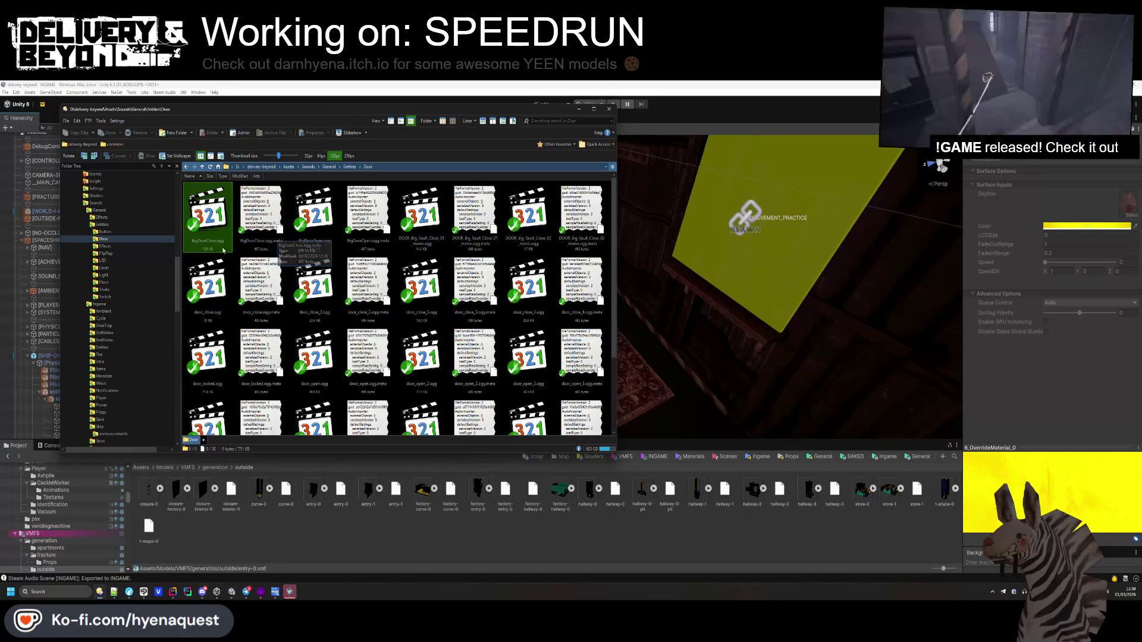
- Switch to Details view and preview the vault close clips and BigDoorOpen.ogg
drag(270, 156, 271, 157)
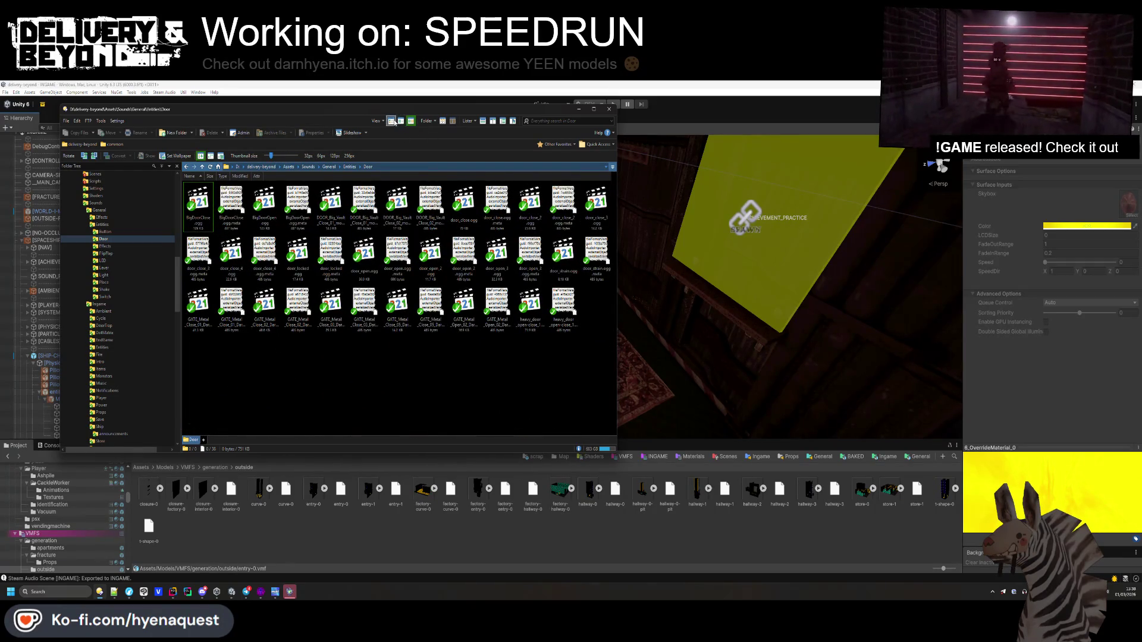
click(391, 122)
click(214, 243)
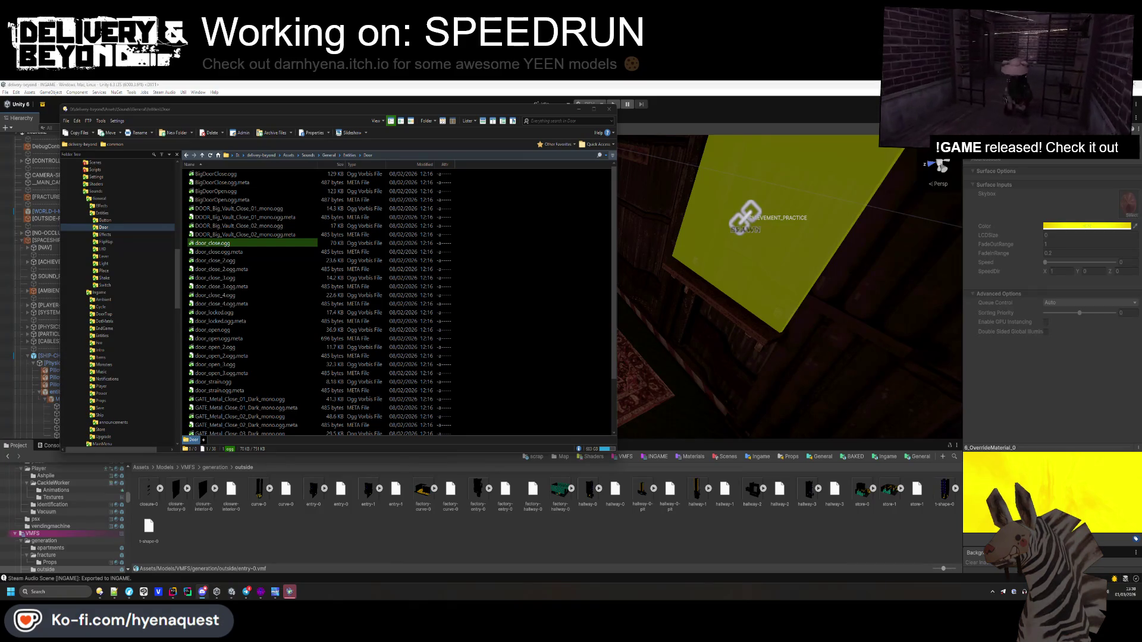
double_click(250, 208)
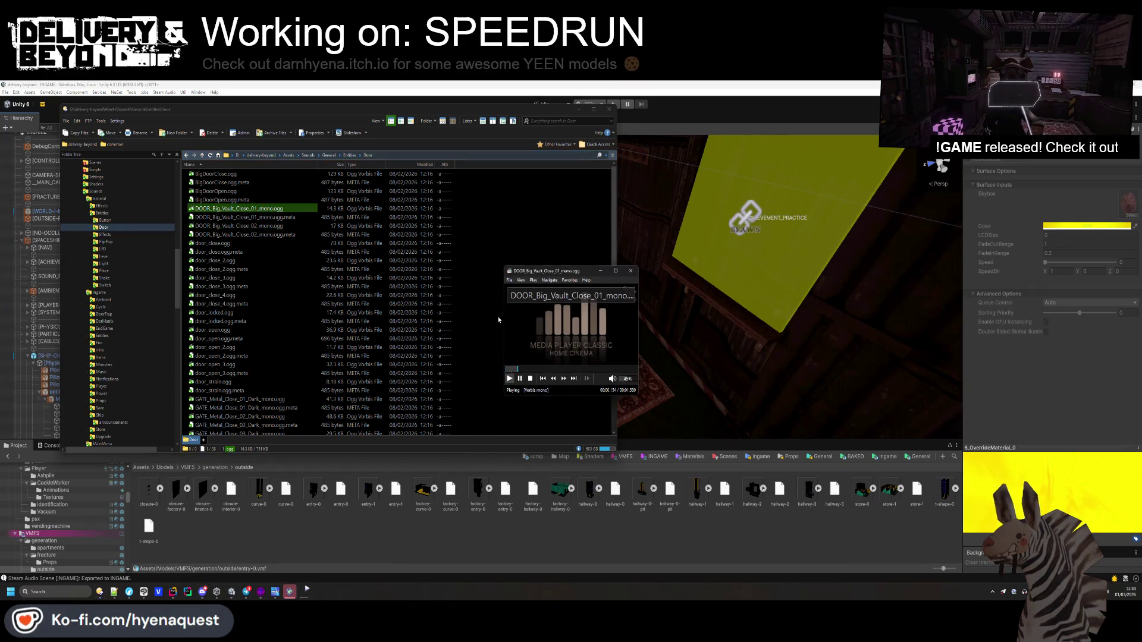
key(Down)
key(Down)
key(Return)
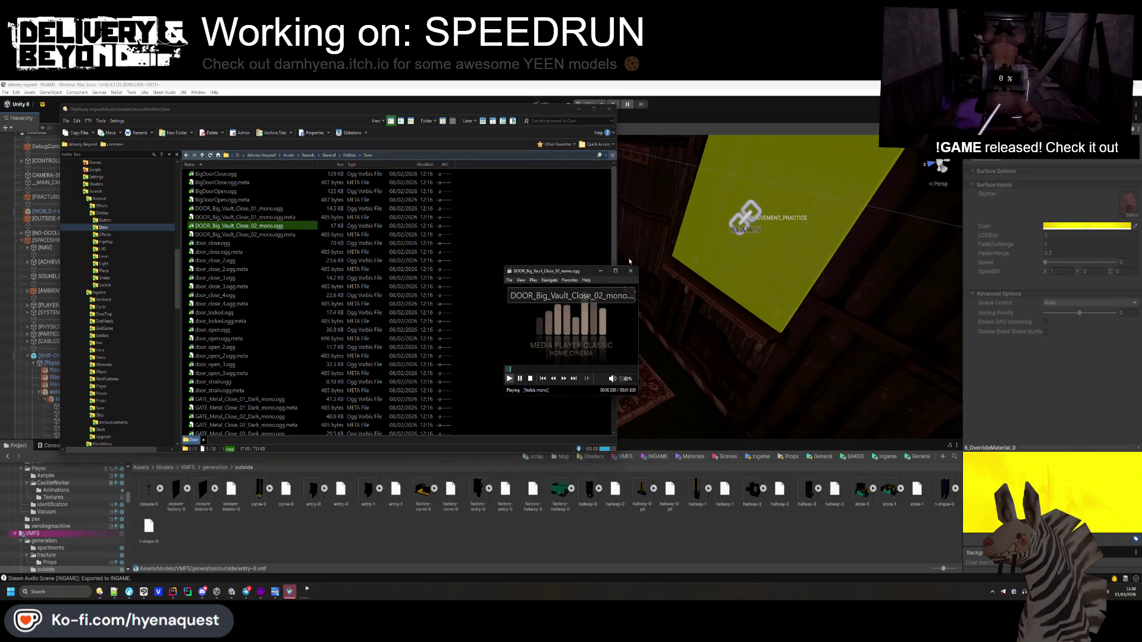
click(630, 272)
key(Up)
key(Up)
key(Up)
key(Return)
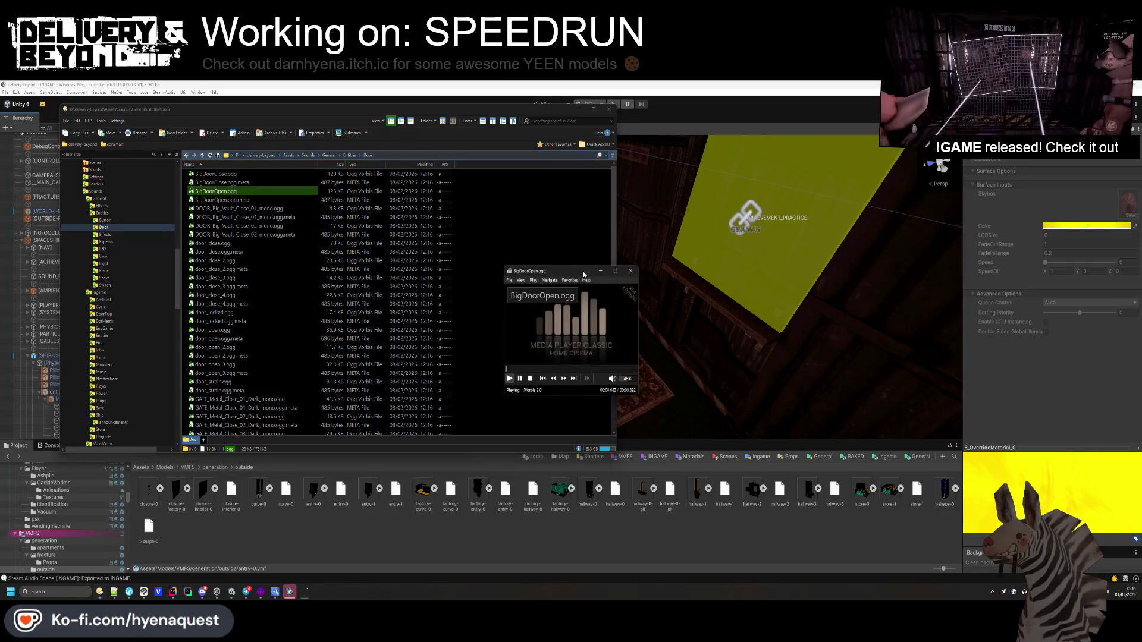
click(631, 271)
- Select the big door and vault close sounds, then close Directory Opus
ctrl+click(238, 208)
ctrl+click(238, 226)
ctrl+click(220, 174)
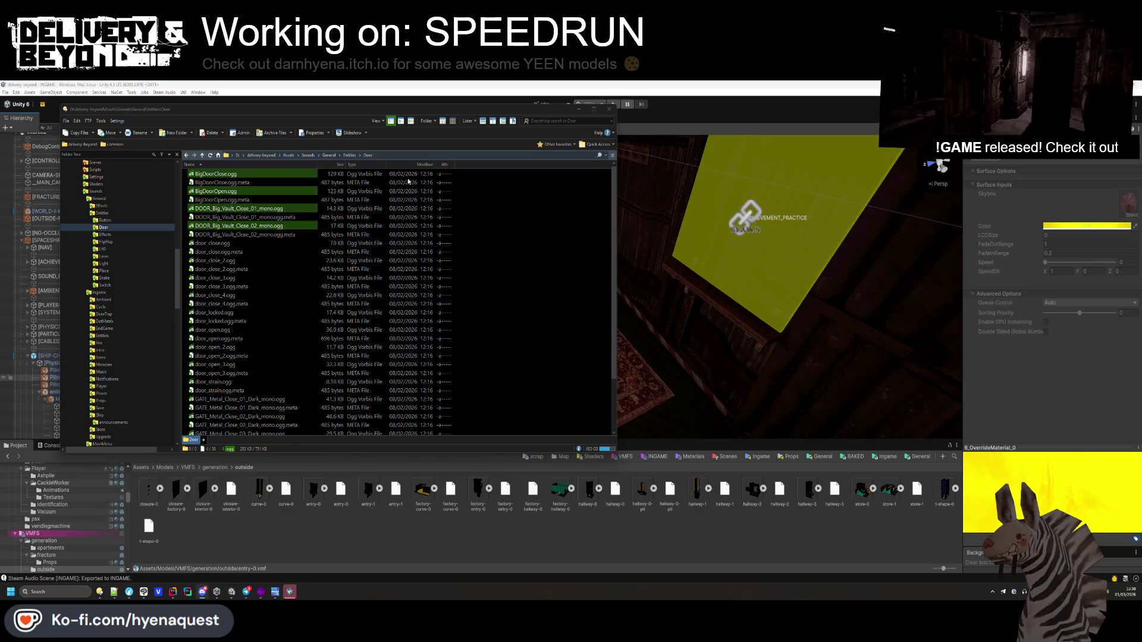
click(609, 110)
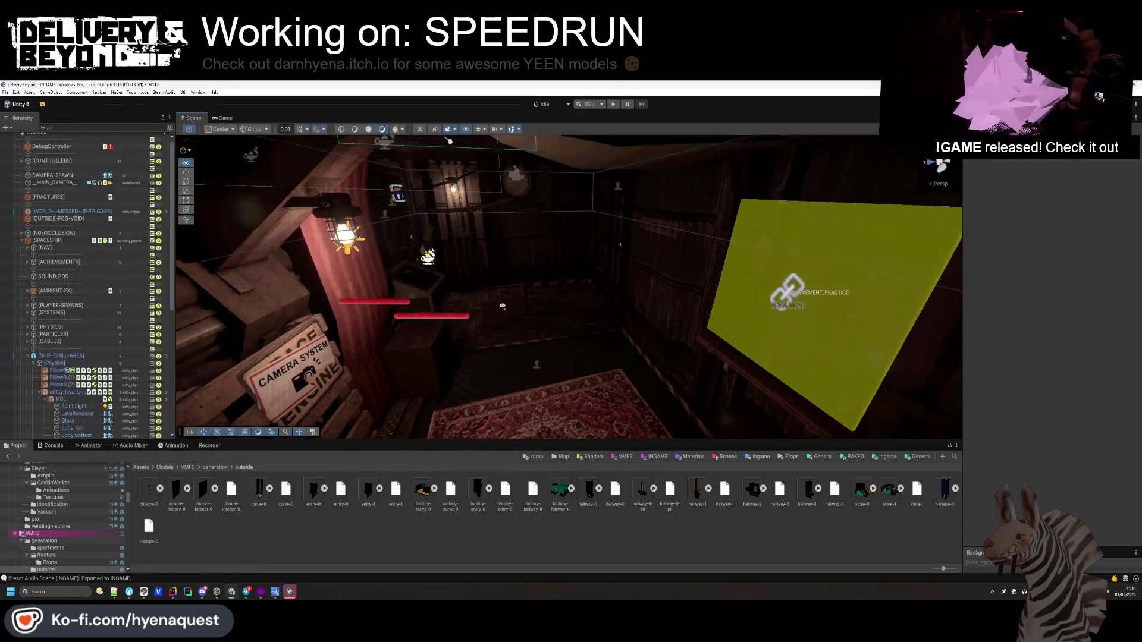
- Select SoundController under CONTROLLERS and collect the project's sounds into its sound database
scroll(22, 167, up, 1)
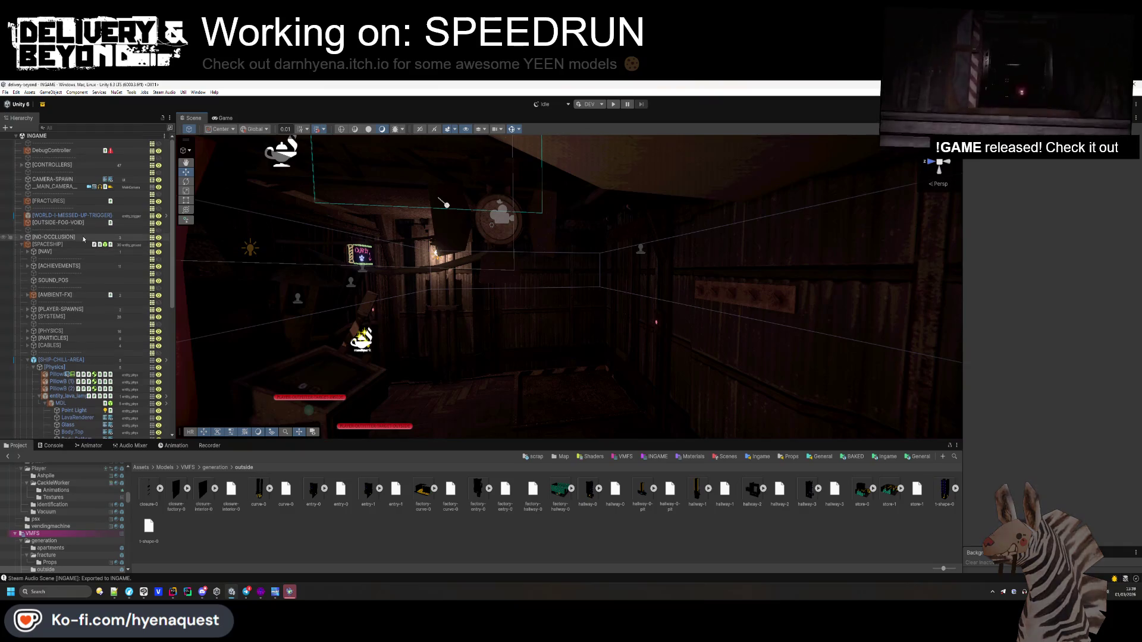
click(22, 165)
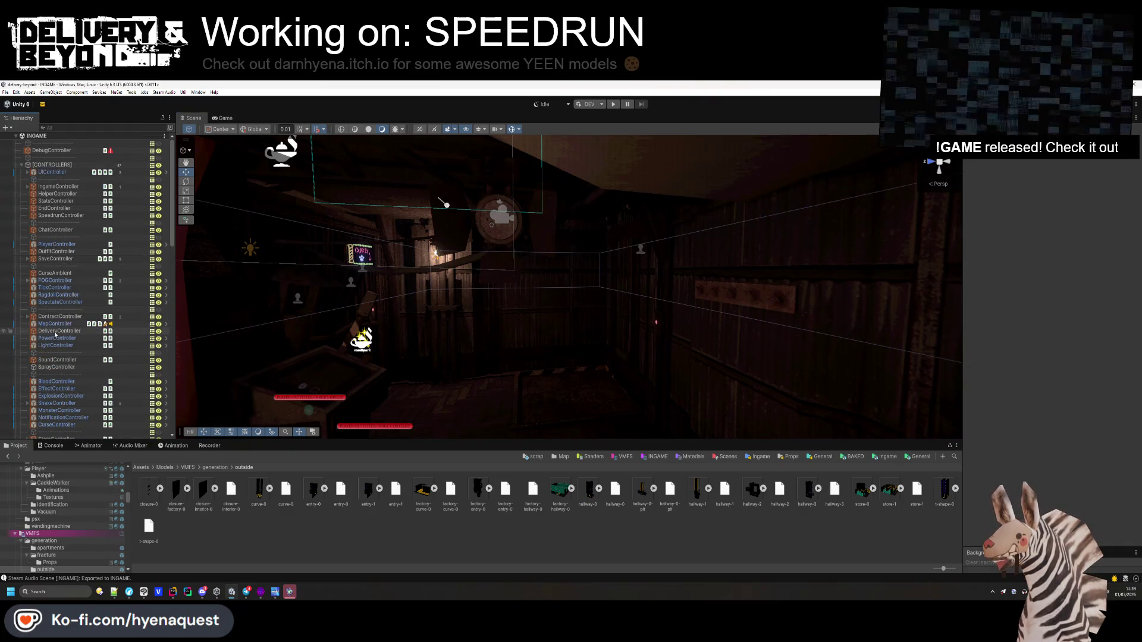
click(57, 359)
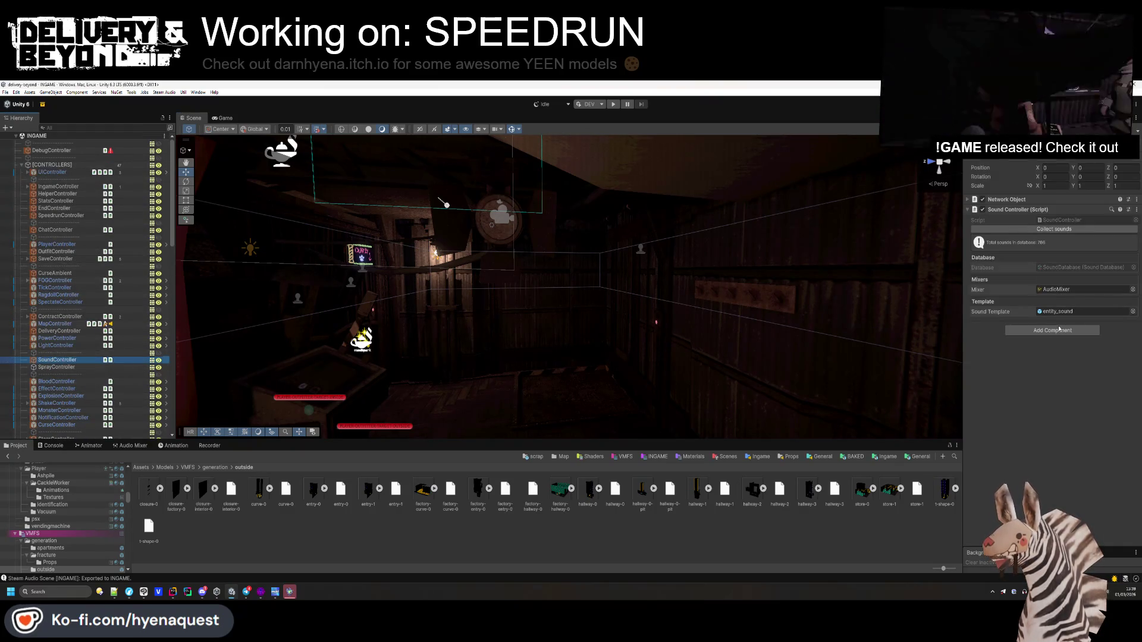
click(1054, 229)
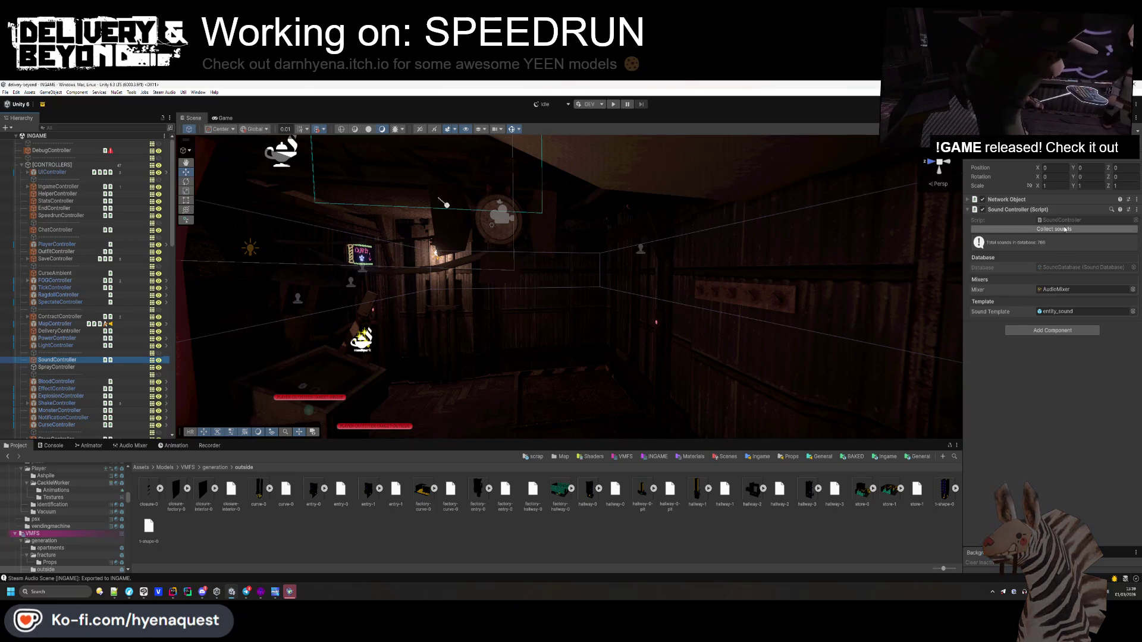
- Deselect everything, start the game in Play mode and enlarge the Game view
click(553, 543)
drag(506, 316, 616, 84)
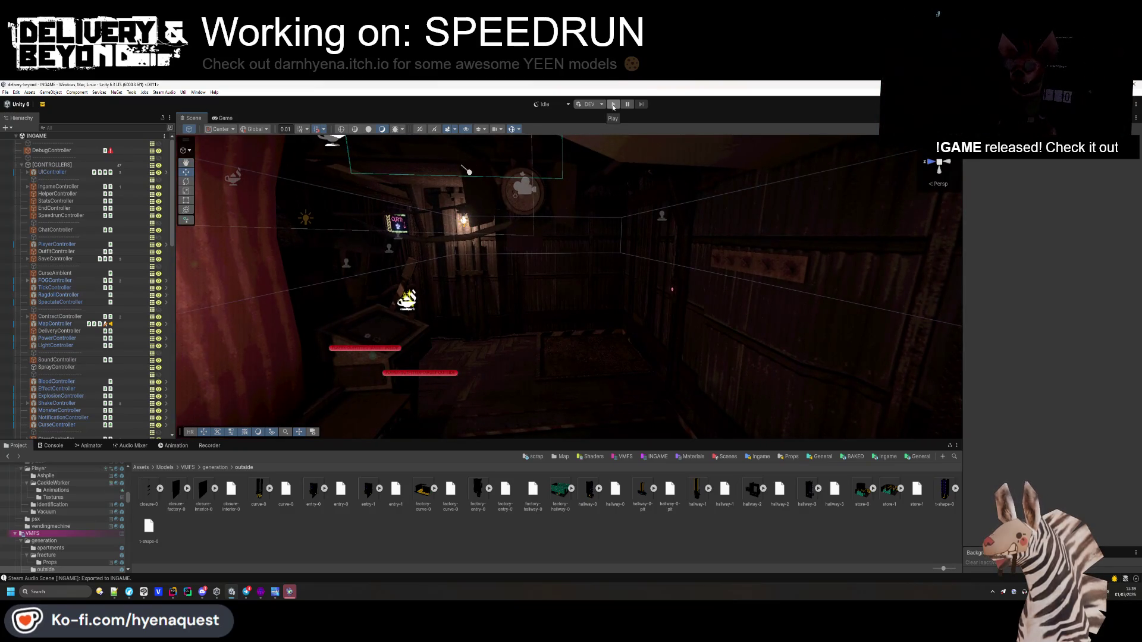
click(613, 105)
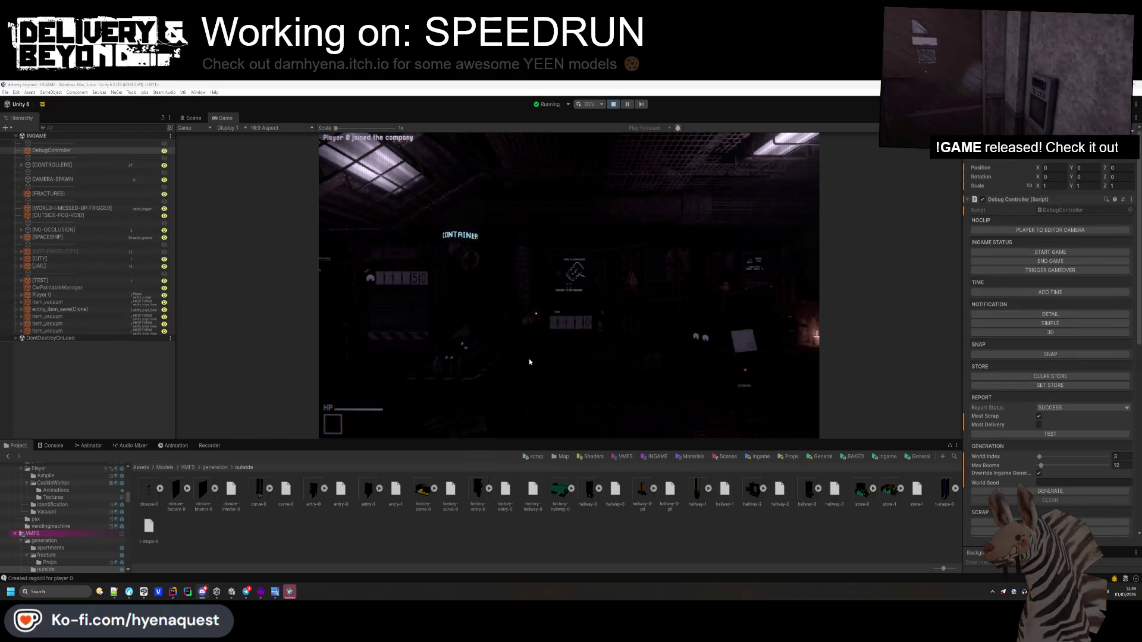
drag(572, 439, 572, 513)
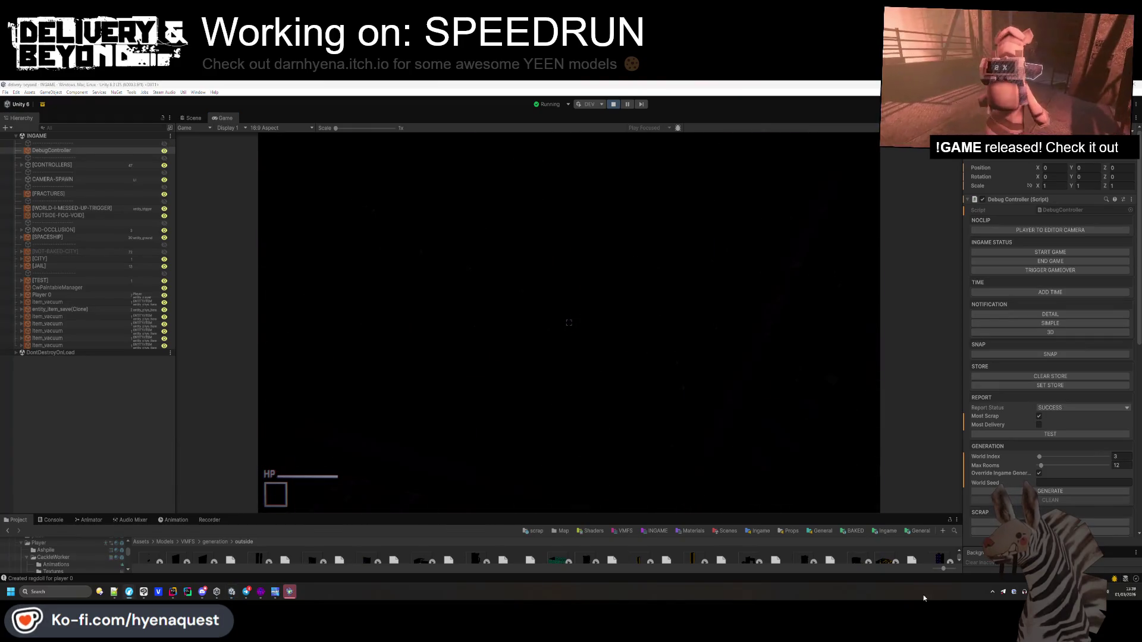
- Filter the Console to errors and follow the ArgumentNullException's SpeedrunController stack-trace link into Rider
key(ctrl+shift+c)
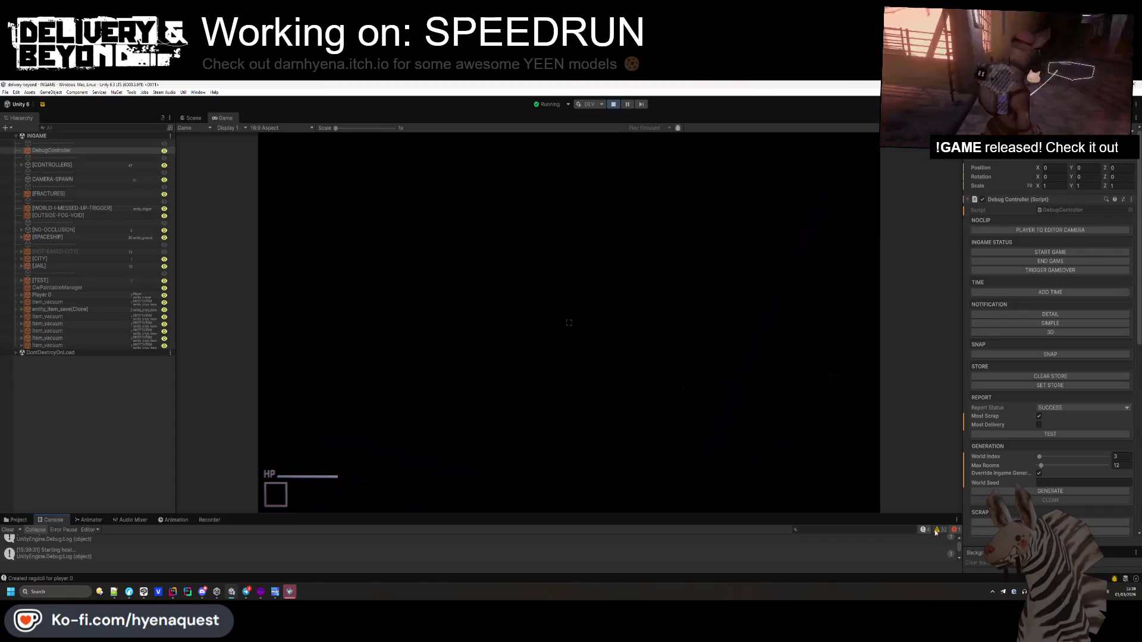
click(923, 529)
click(145, 544)
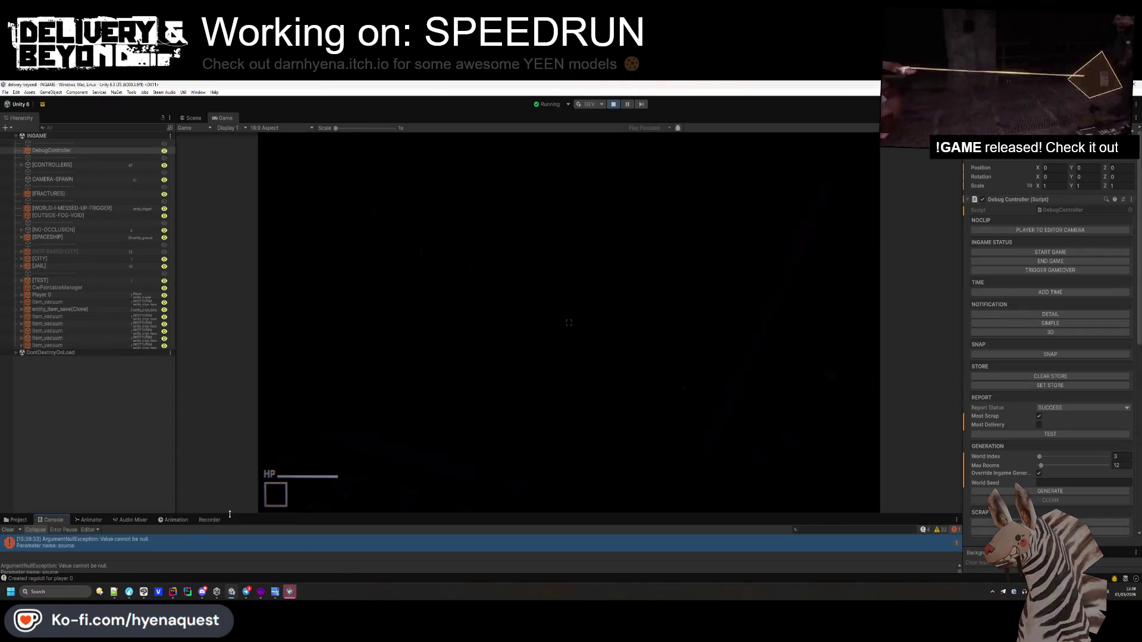
drag(156, 516, 152, 494)
scroll(147, 559, down, 2)
scroll(146, 558, down, 2)
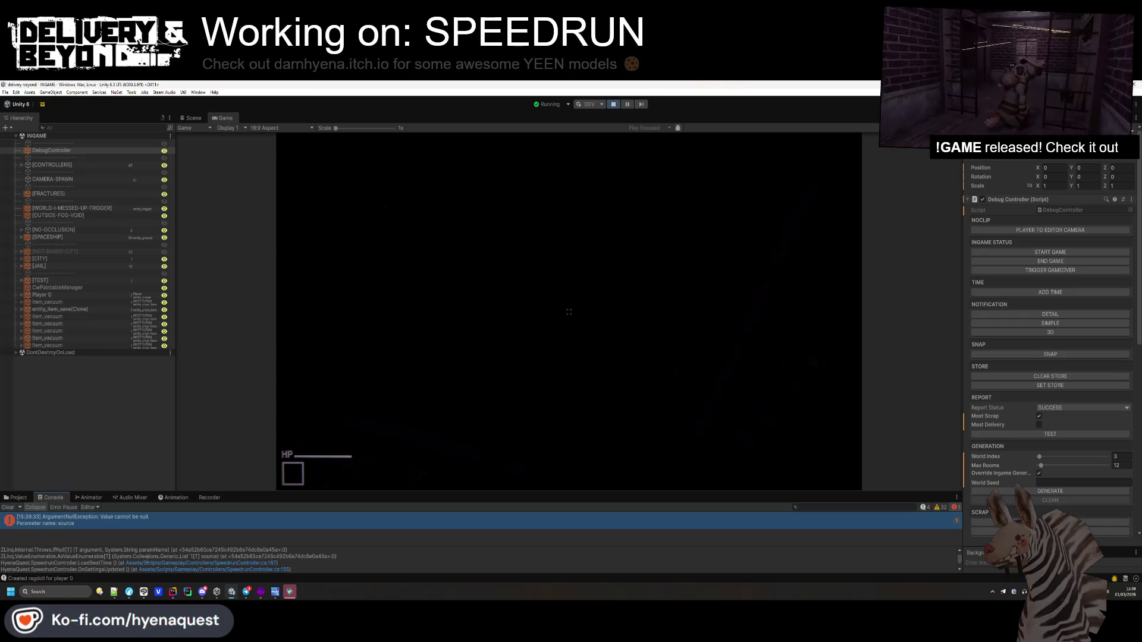
click(267, 568)
click(267, 568)
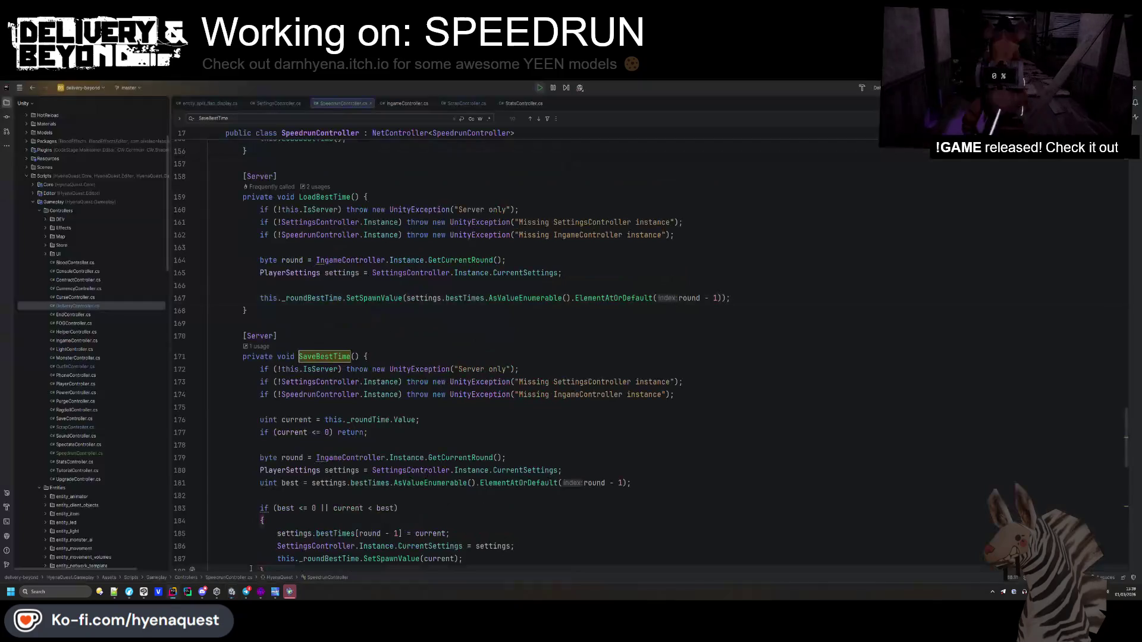
- Open SpeedrunController.LoadBestTime from the Unity console's stack trace
scroll(336, 427, down, 1)
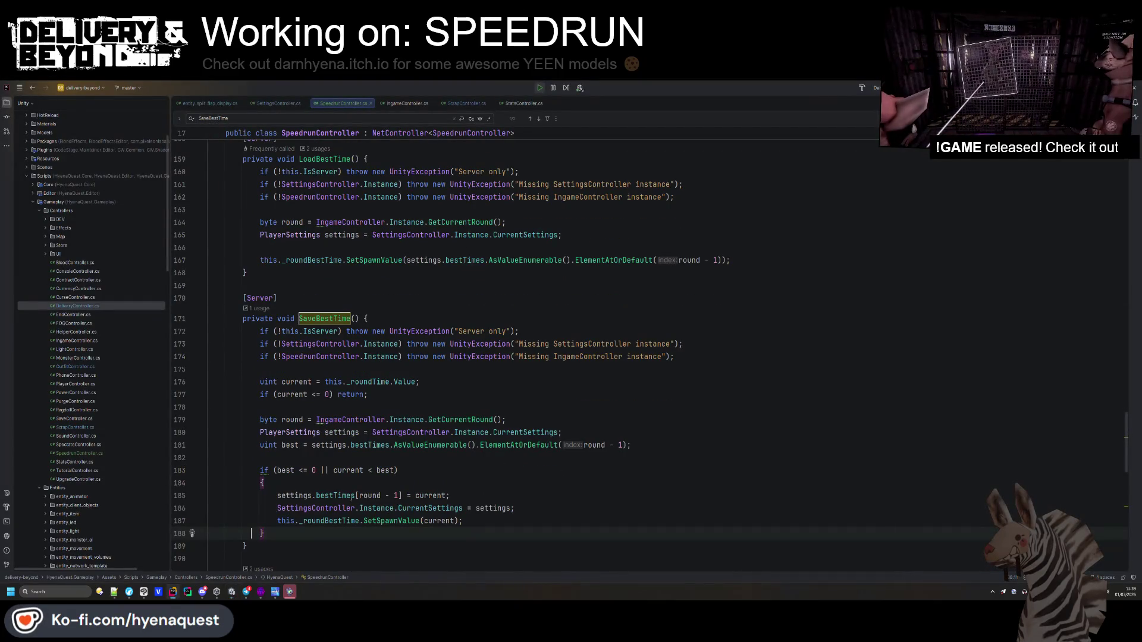
key(alt+Tab)
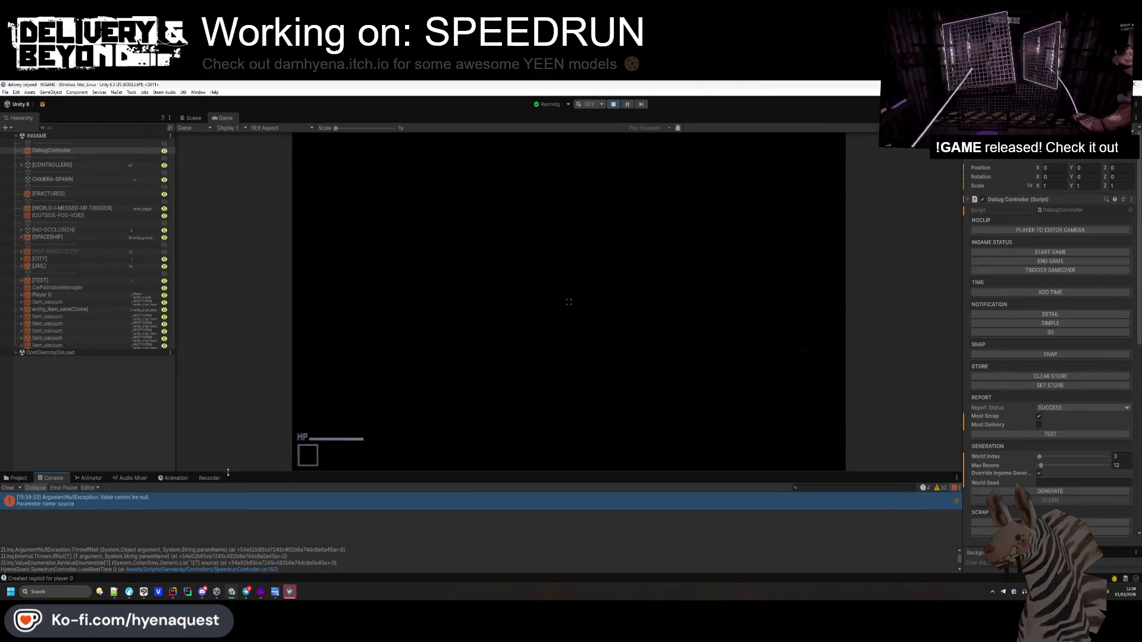
drag(224, 546, 227, 522)
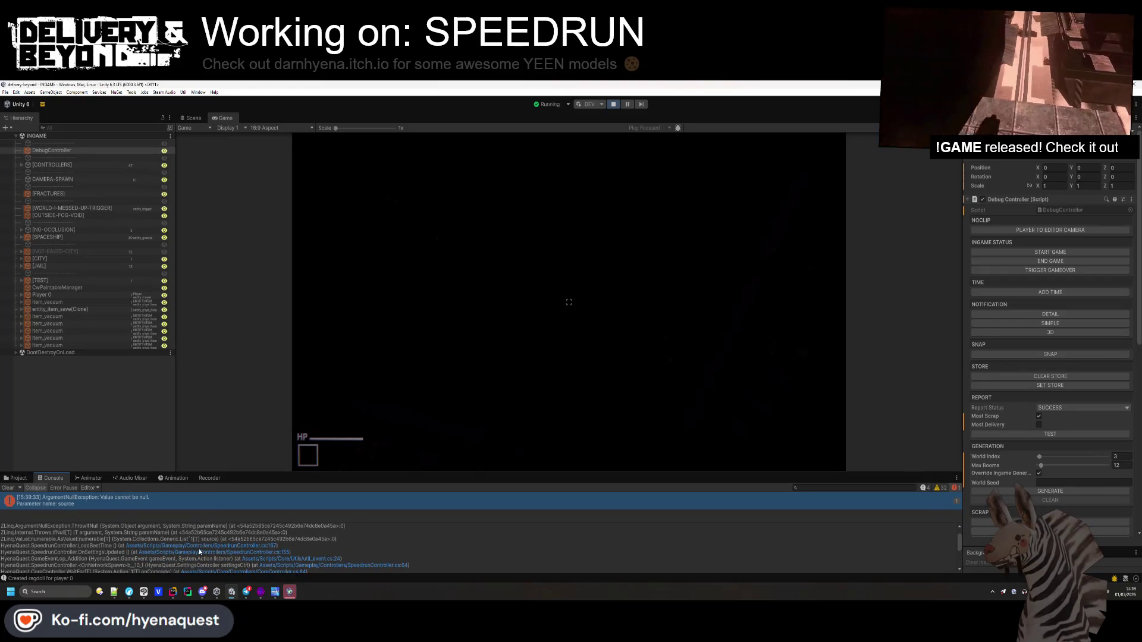
click(199, 546)
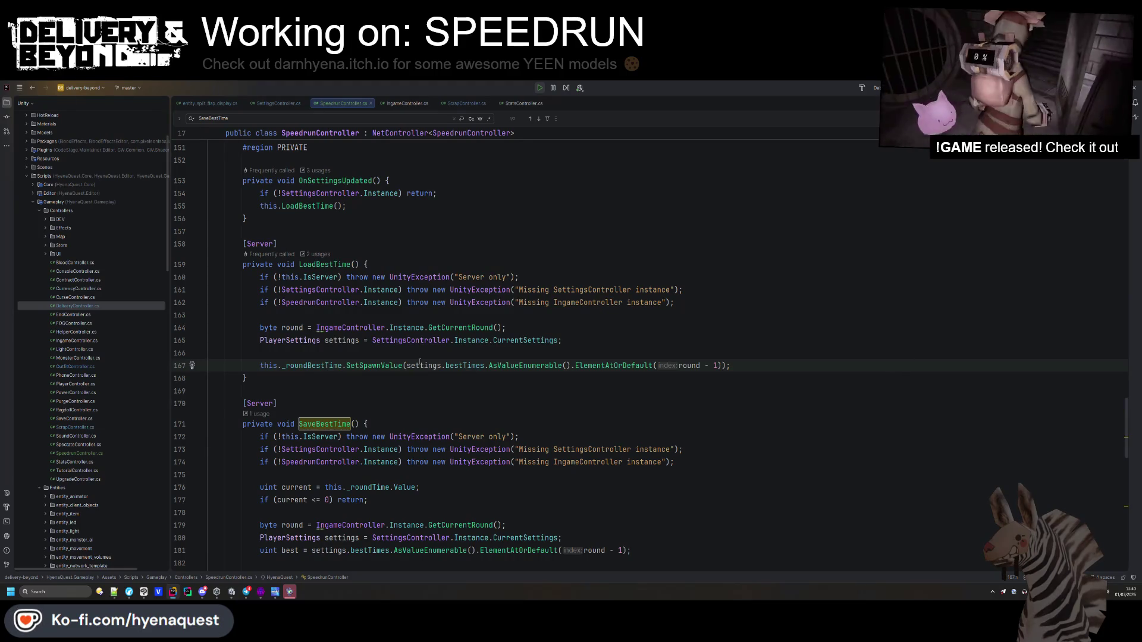
- Inspect the bestTimes declaration in SettingsController, abandoning an initializer edit, and return to LoadBestTime
ctrl+click(455, 366)
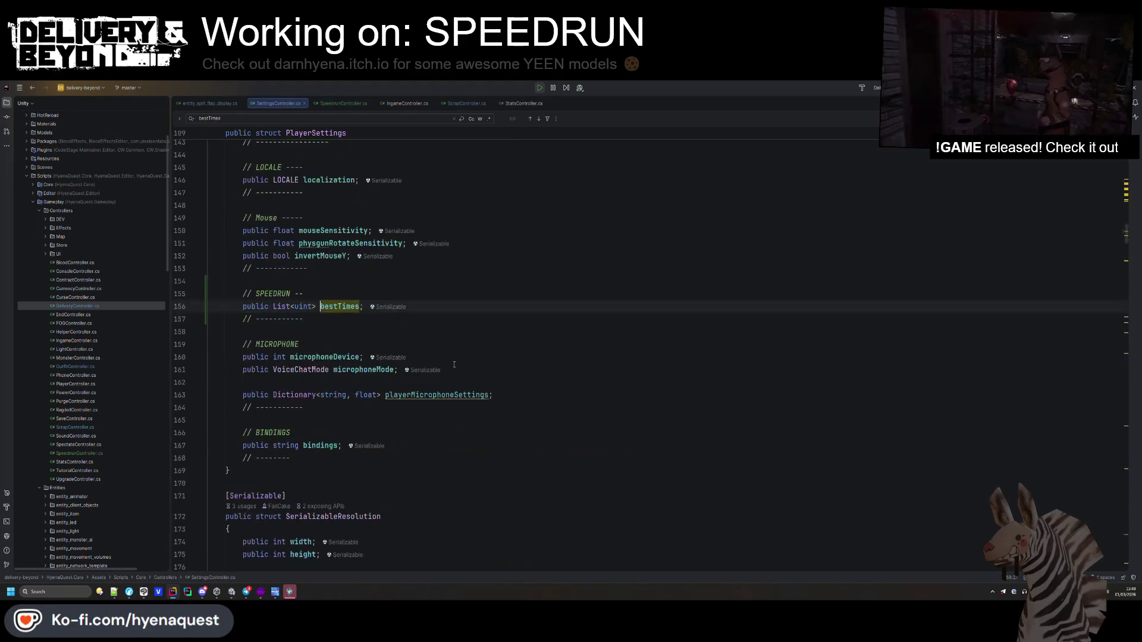
key(Down)
click(360, 307)
text(=)
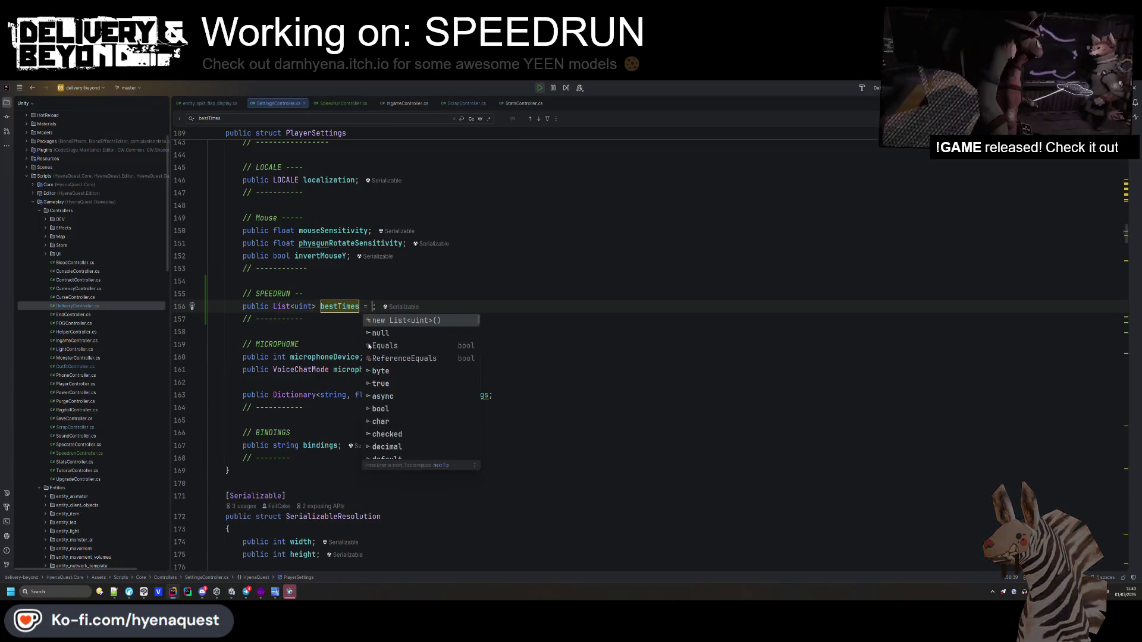
key(Escape)
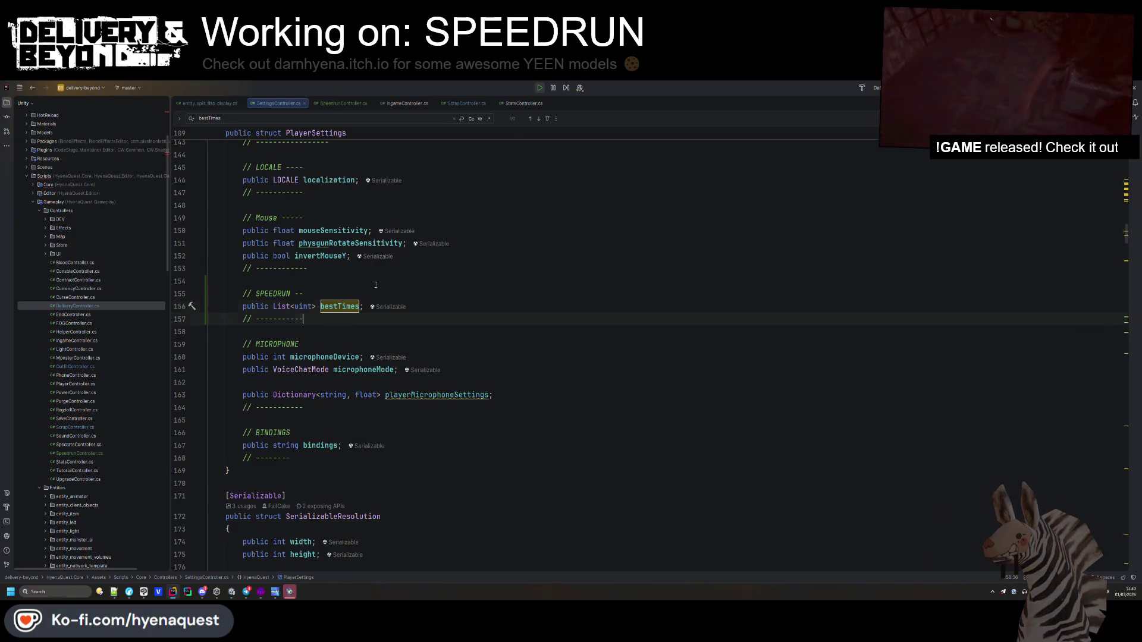
key(ctrl+alt+Left)
key(ctrl+w)
key(ctrl+w)
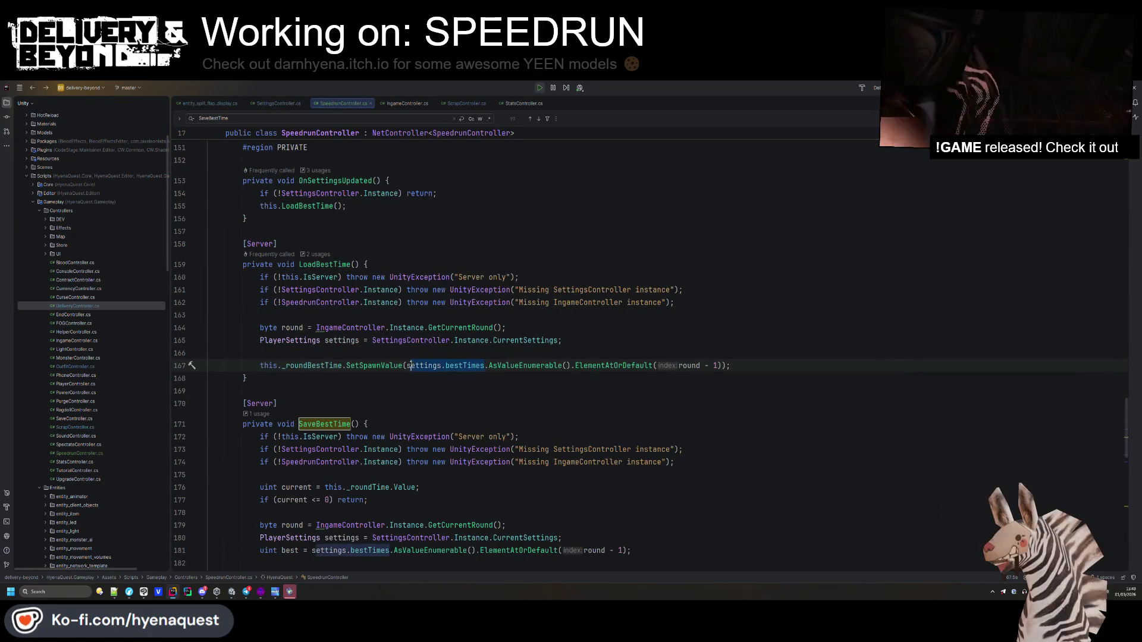
key(ctrl+b)
key(ctrl+alt+Left)
- Add 'if (settings.bestTimes == null) return;' below the PlayerSettings line in LoadBestTime
click(543, 277)
key(Return)
click(693, 311)
key(Return)
key(Return)
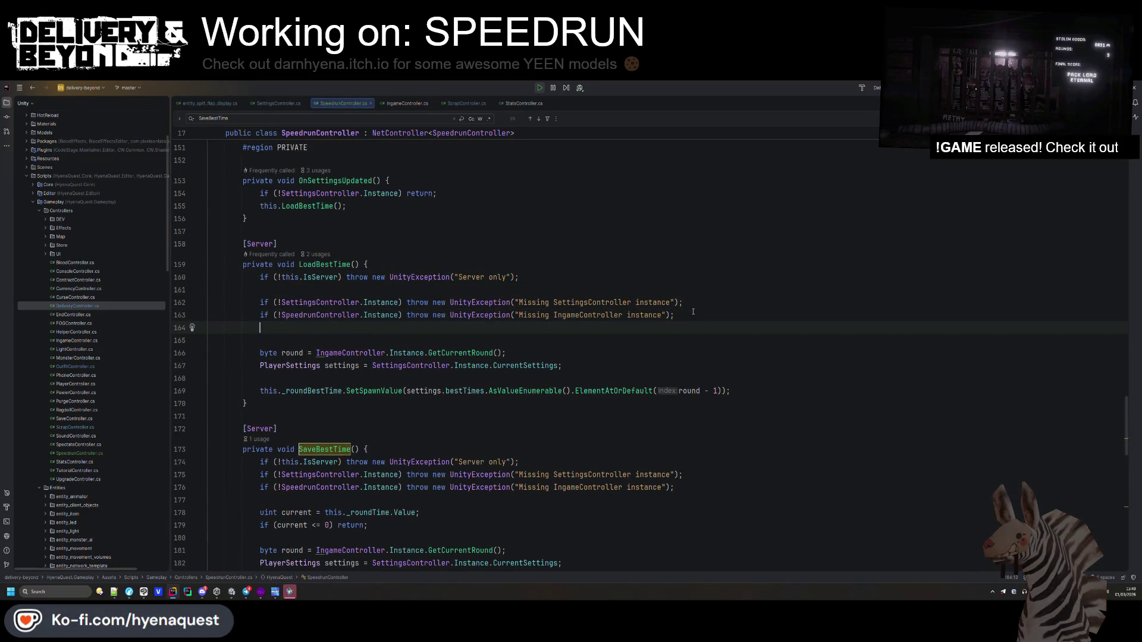
text(if(settings.bestTimes == null) et)
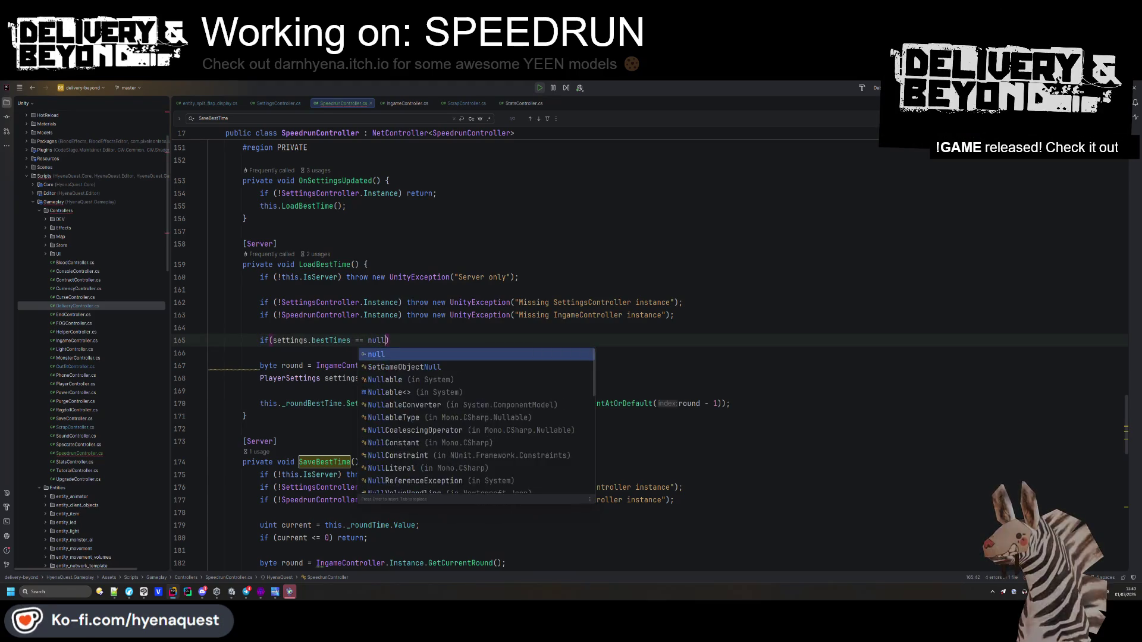
key(BackSpace)
key(BackSpace)
text(return;)
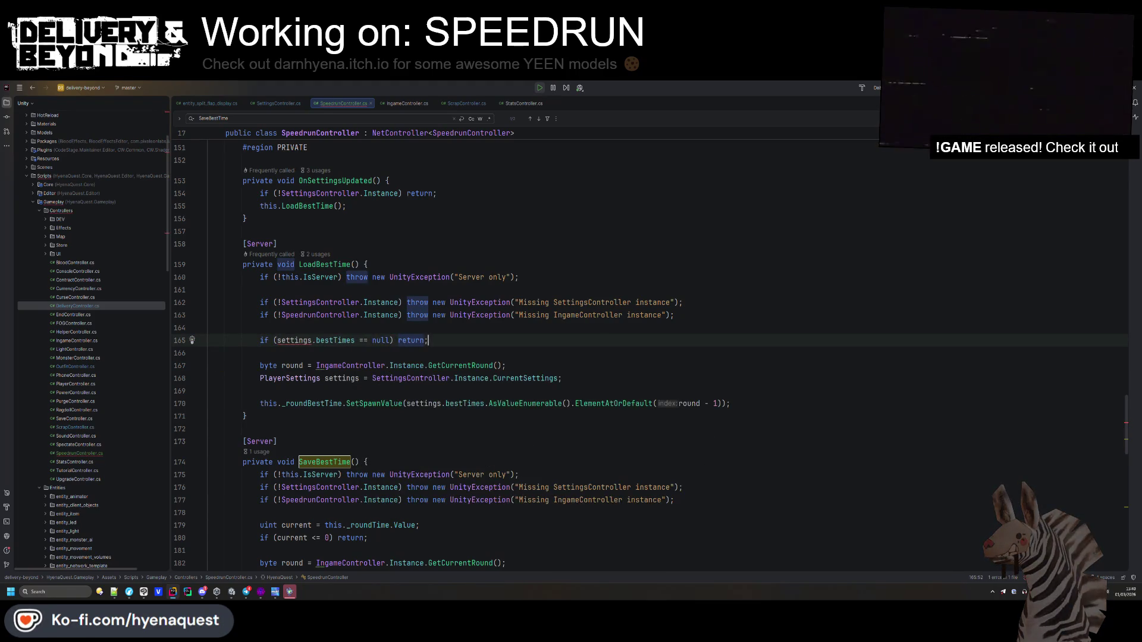
key(alt+shift+Down)
key(alt+shift+Down)
key(alt+shift+Down)
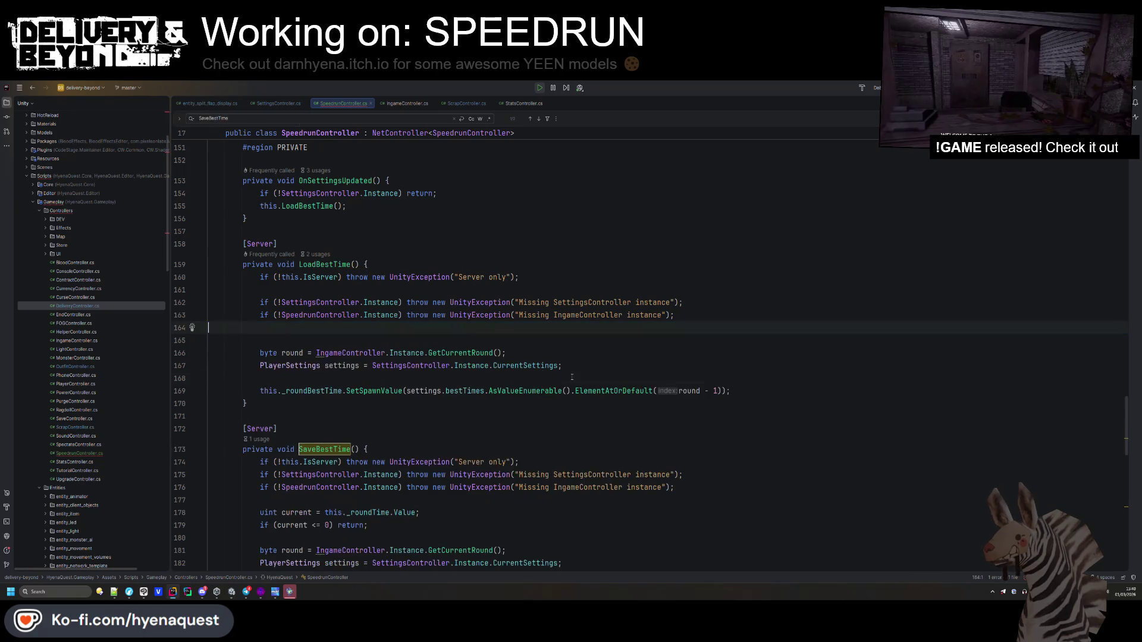
key(alt+shift+Up)
key(Up)
key(Up)
key(Up)
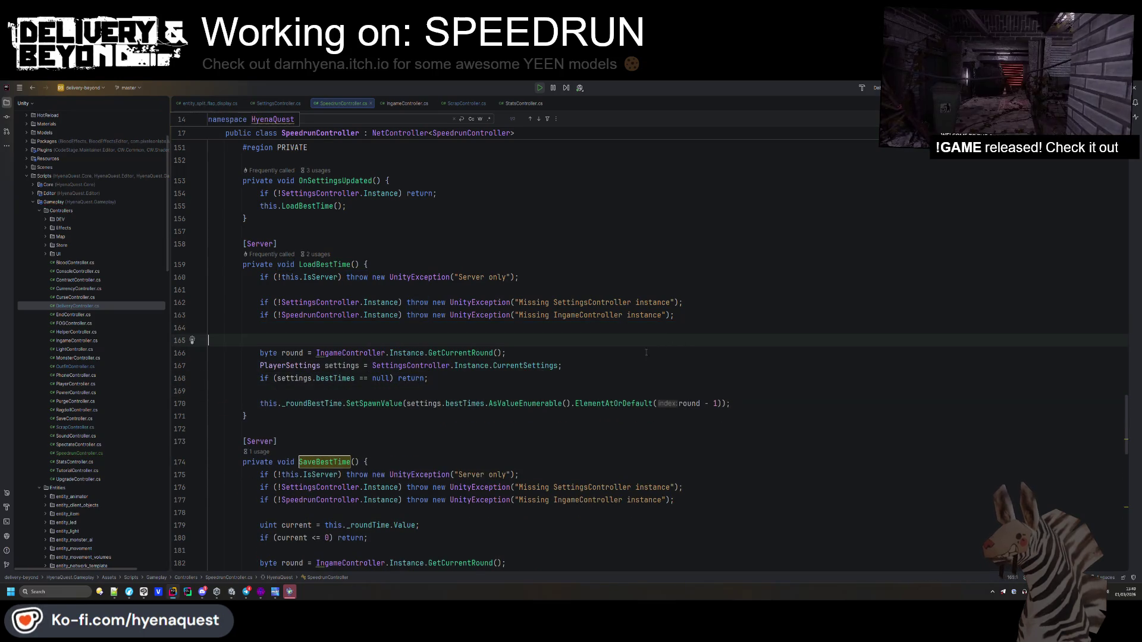
key(alt+Tab)
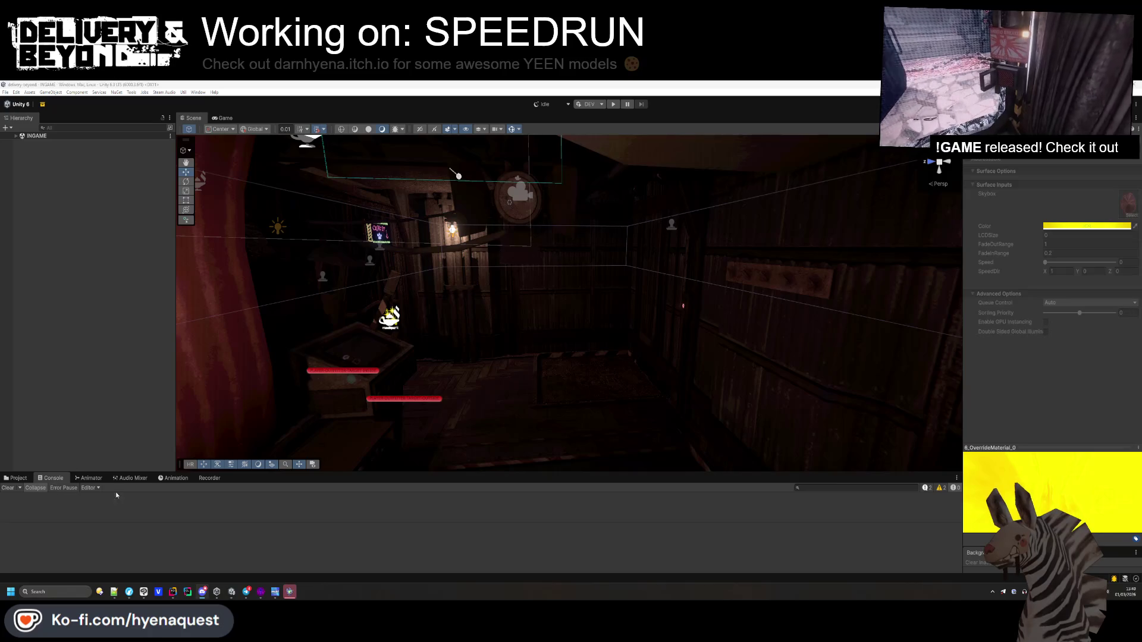
- Re-enter Play mode to test the null-check fix, then bring SpeedrunController.cs up in Rider
click(15, 245)
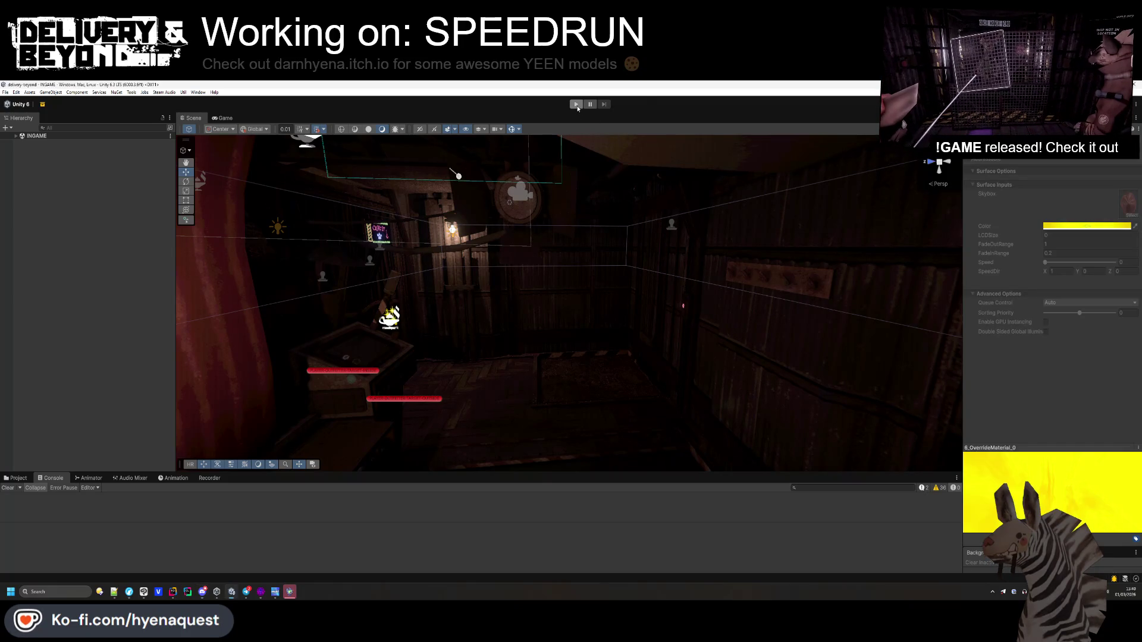
click(614, 105)
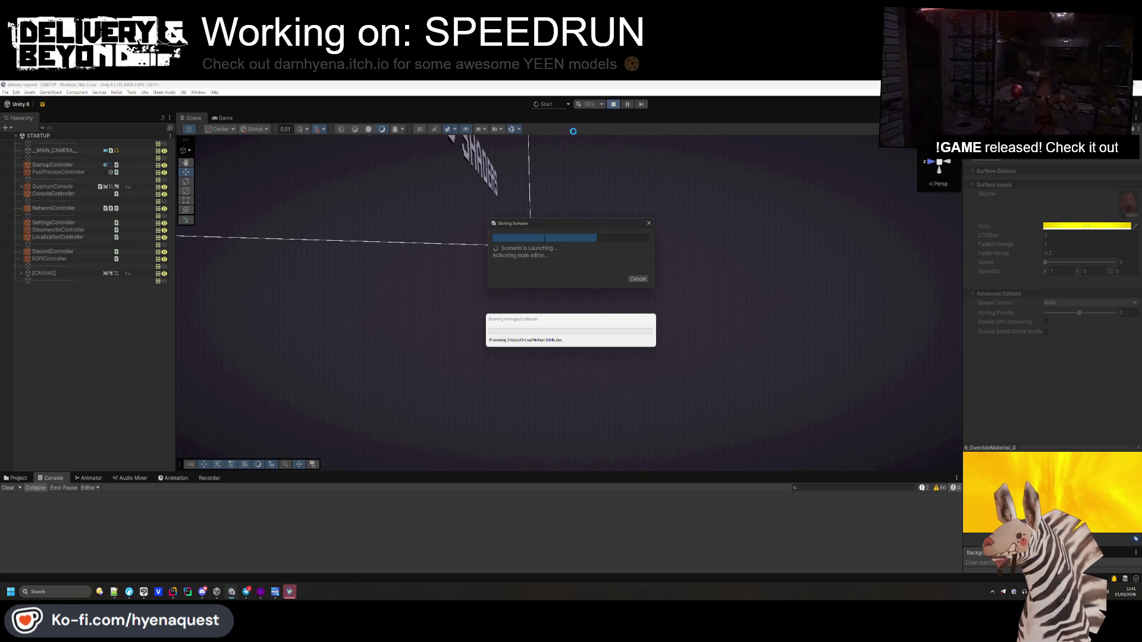
click(182, 595)
scroll(353, 362, down, 20)
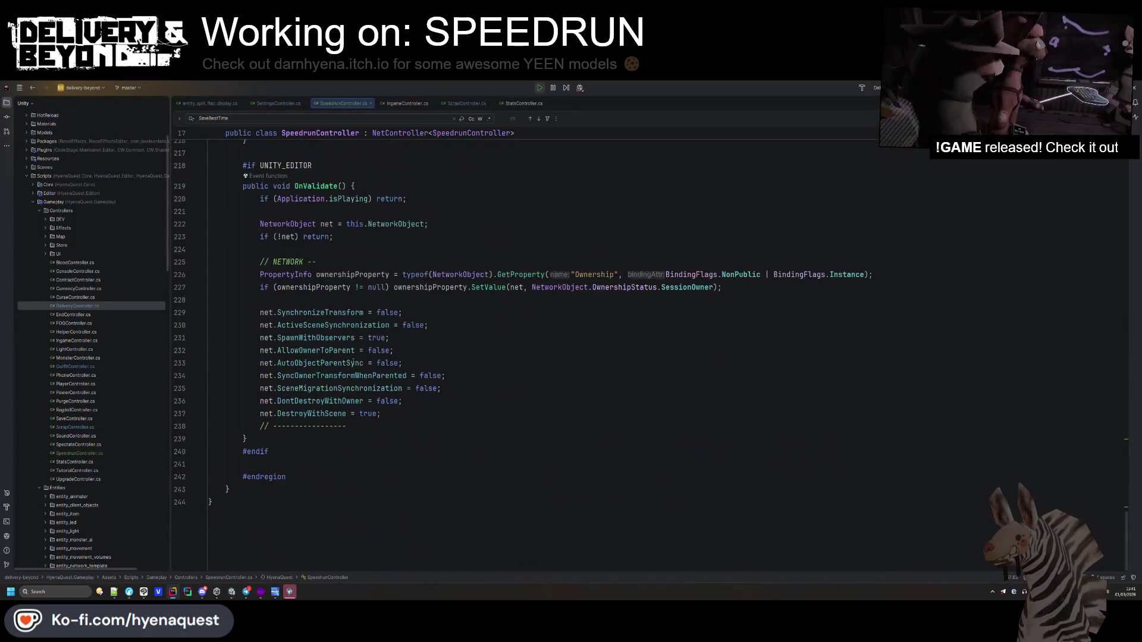
- In SettingsController.Load's SPEEDRUN block, change the condition to 'if (bestTimes == null)'
scroll(353, 363, up, 10)
click(288, 103)
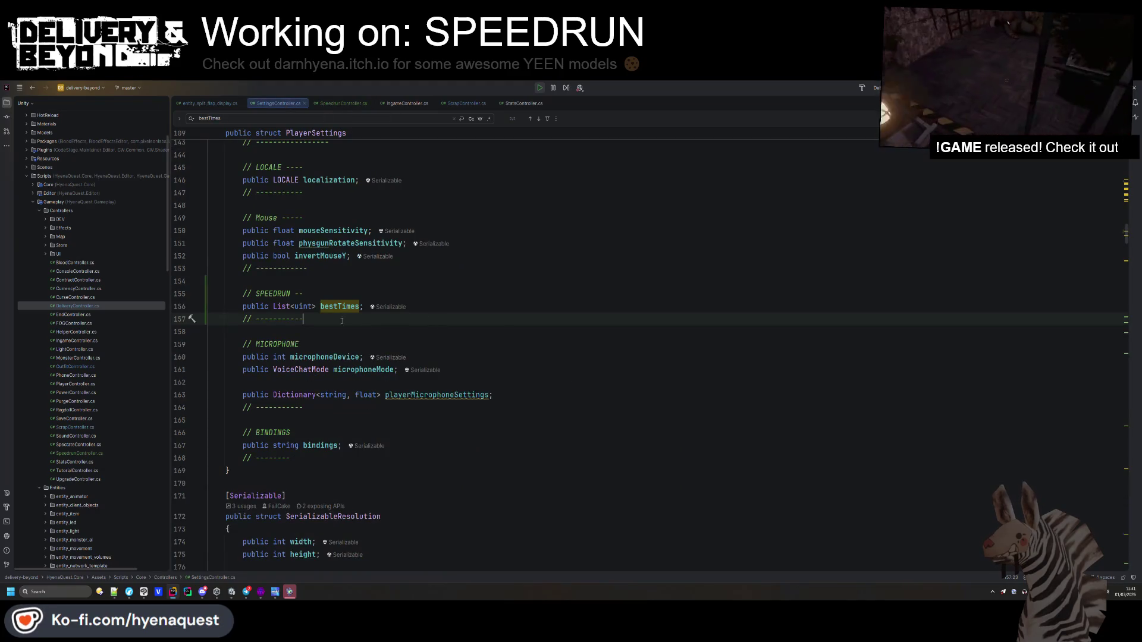
click(312, 308)
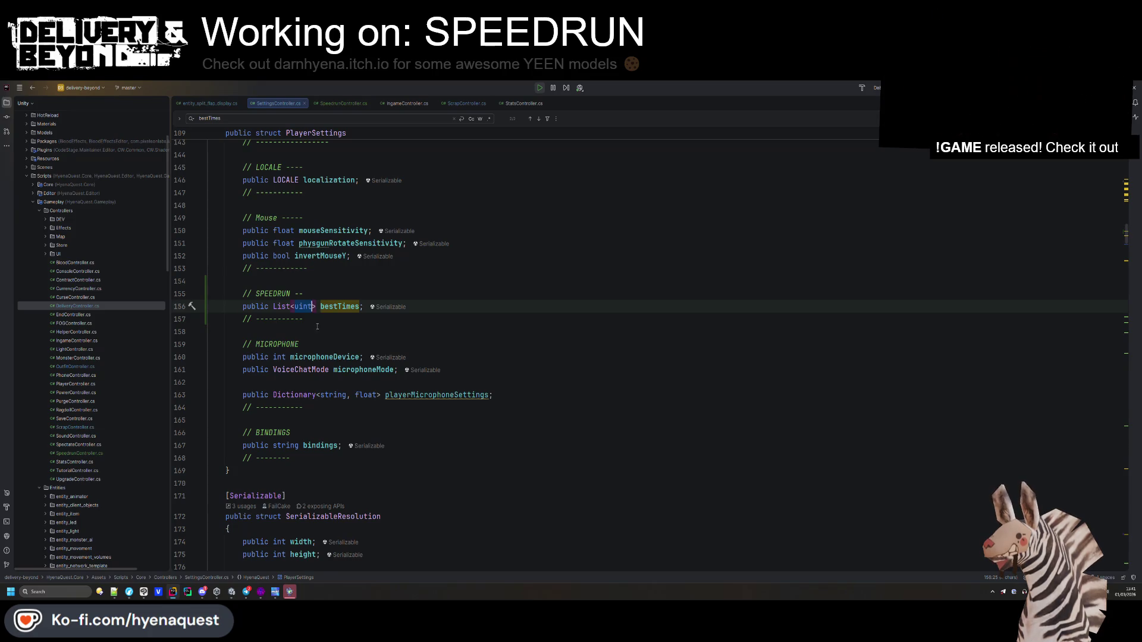
key(ctrl+shift+BackSpace)
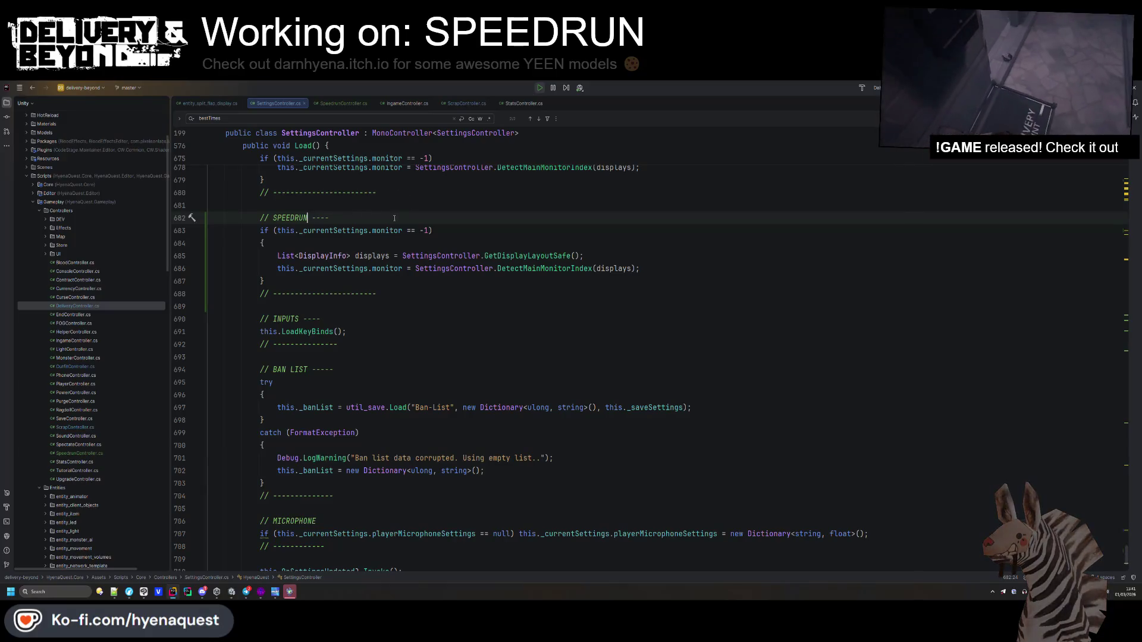
double_click(387, 231)
key(BackSpace)
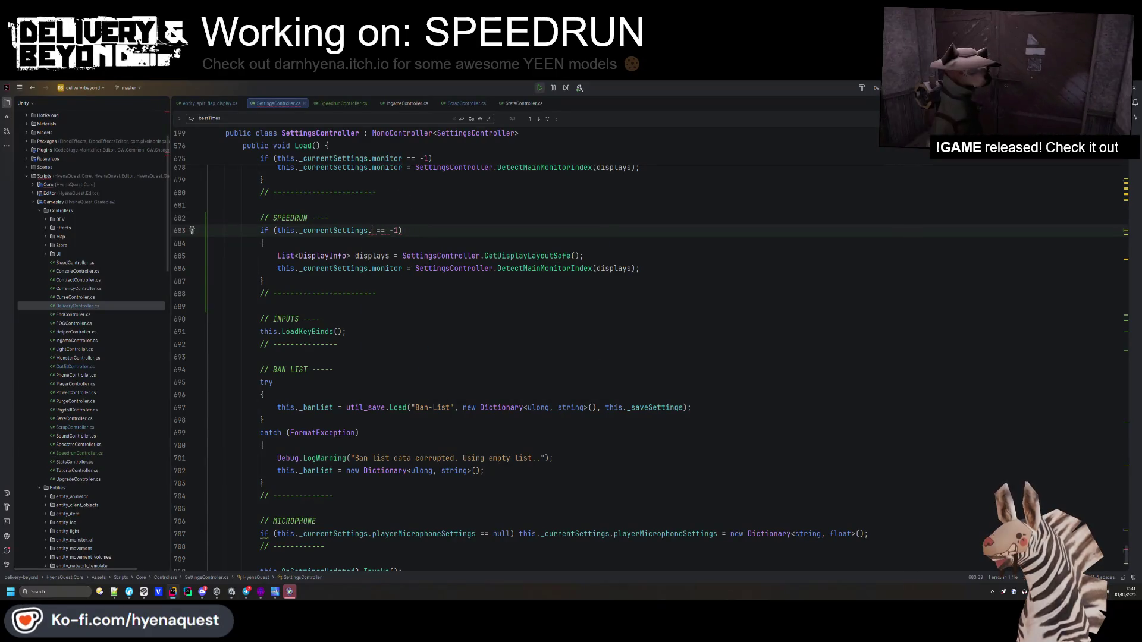
text(best)
key(Return)
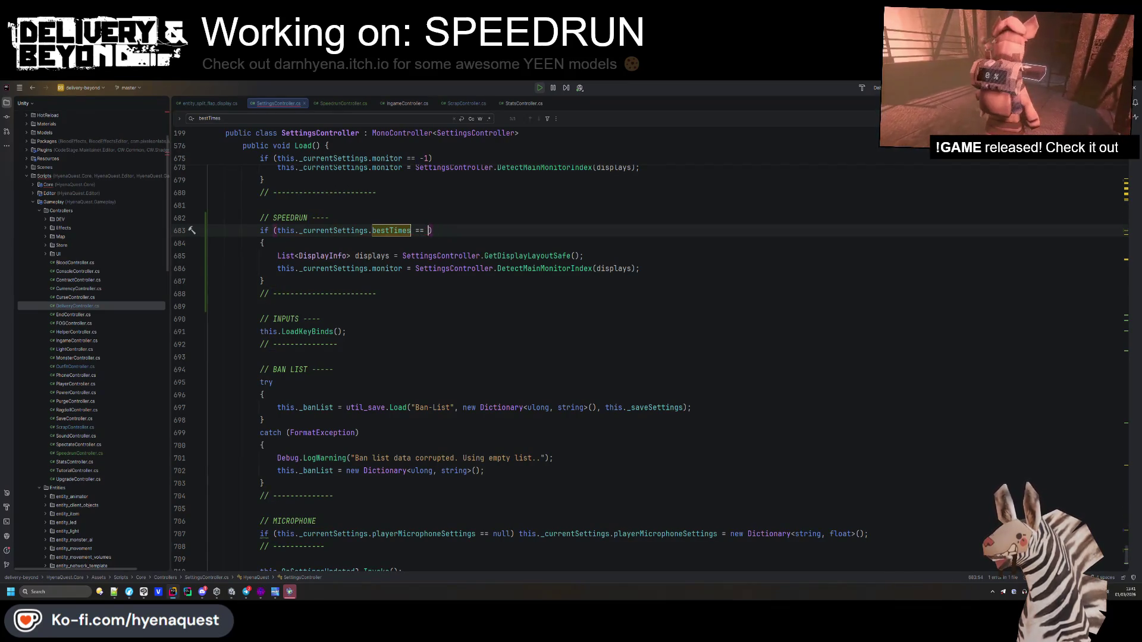
text(null)
key(Return)
- Replace the old block body with 'bestTimes = new uint[byte.MaxValue];' on one line
click(285, 243)
drag(273, 231, 412, 230)
key(ctrl+c)
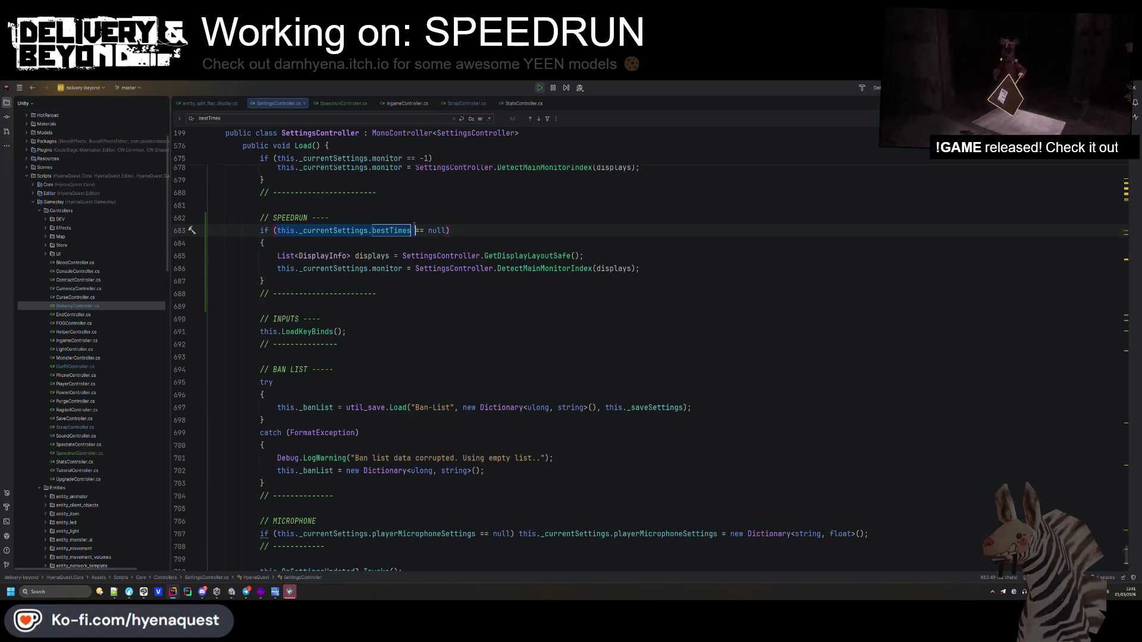
drag(267, 281, 451, 231)
key(ctrl+v)
text(new []{)
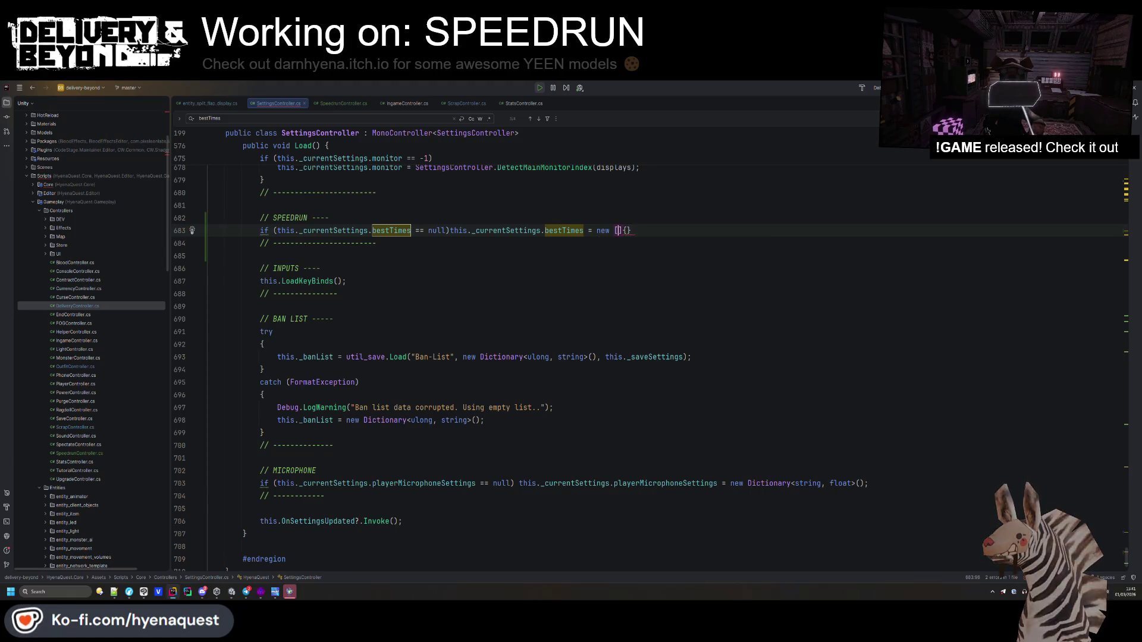
text(byte.MaxValue)
key(BackSpace)
key(BackSpace)
text(;)
click(618, 230)
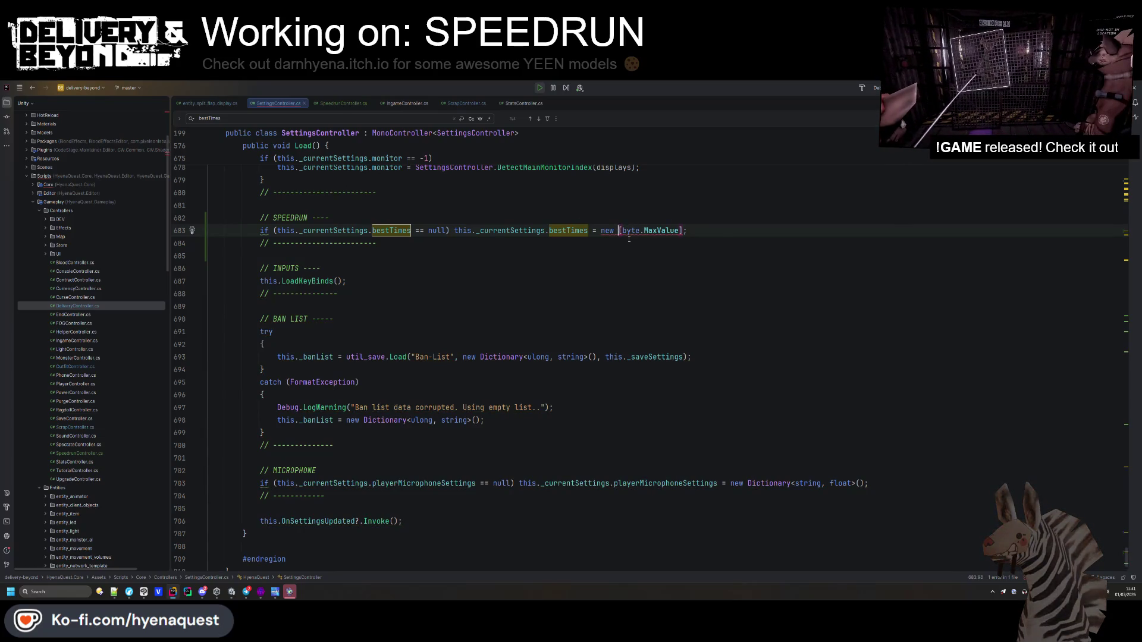
text(uint)
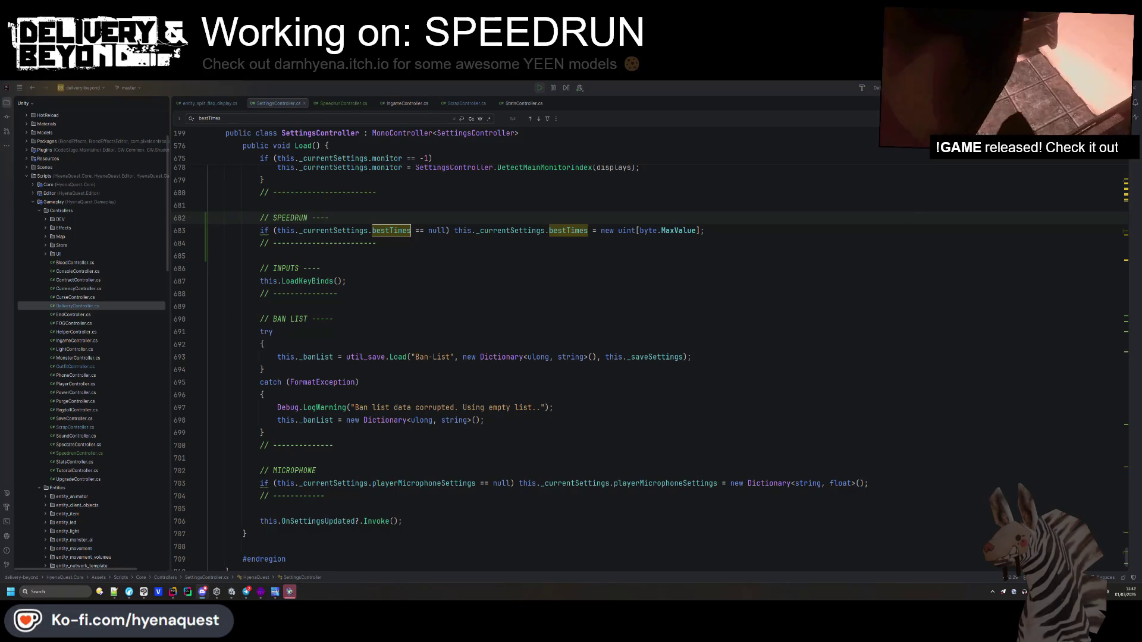
click(693, 376)
key(Up)
key(Up)
key(Up)
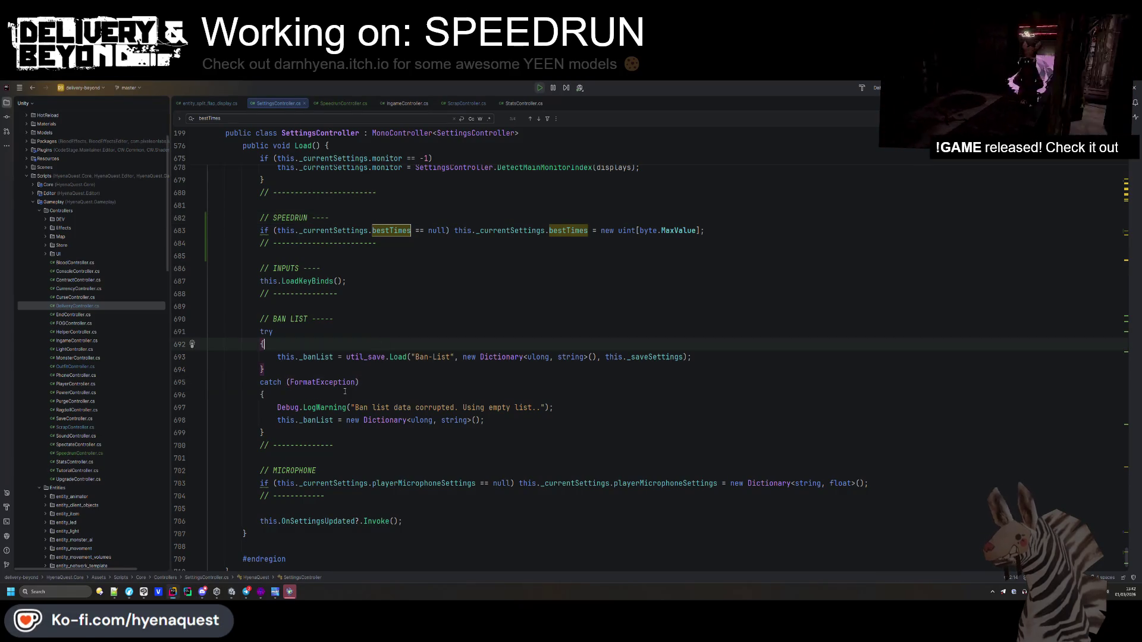
click(261, 592)
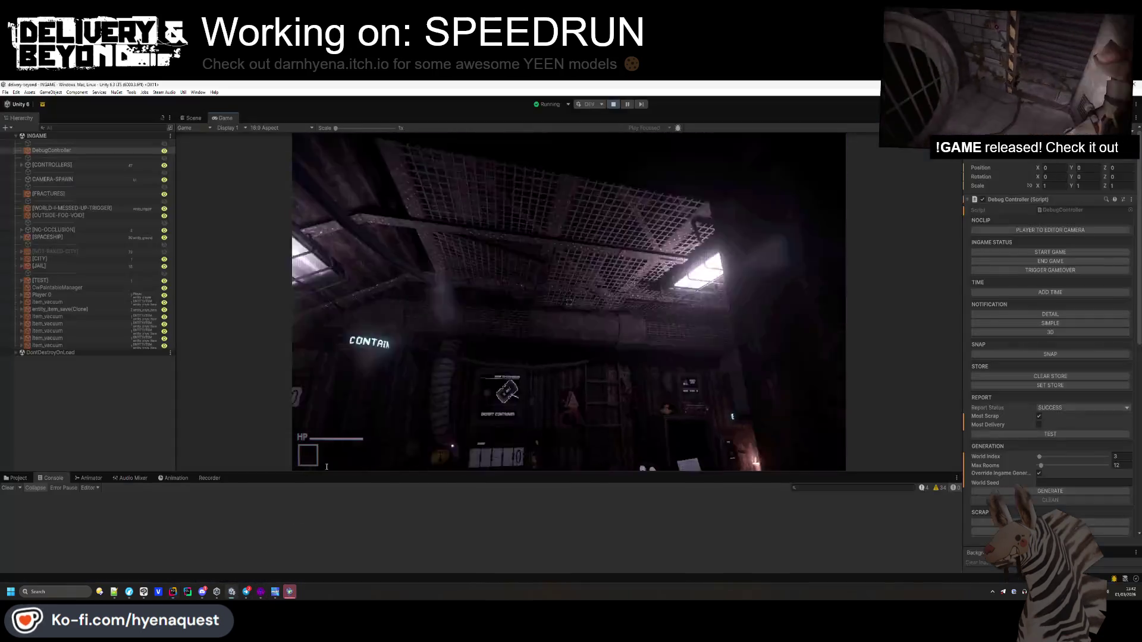
- Play the game and watch TOTAL TIME pass 13 seconds, then return to SettingsController.cs
click(411, 402)
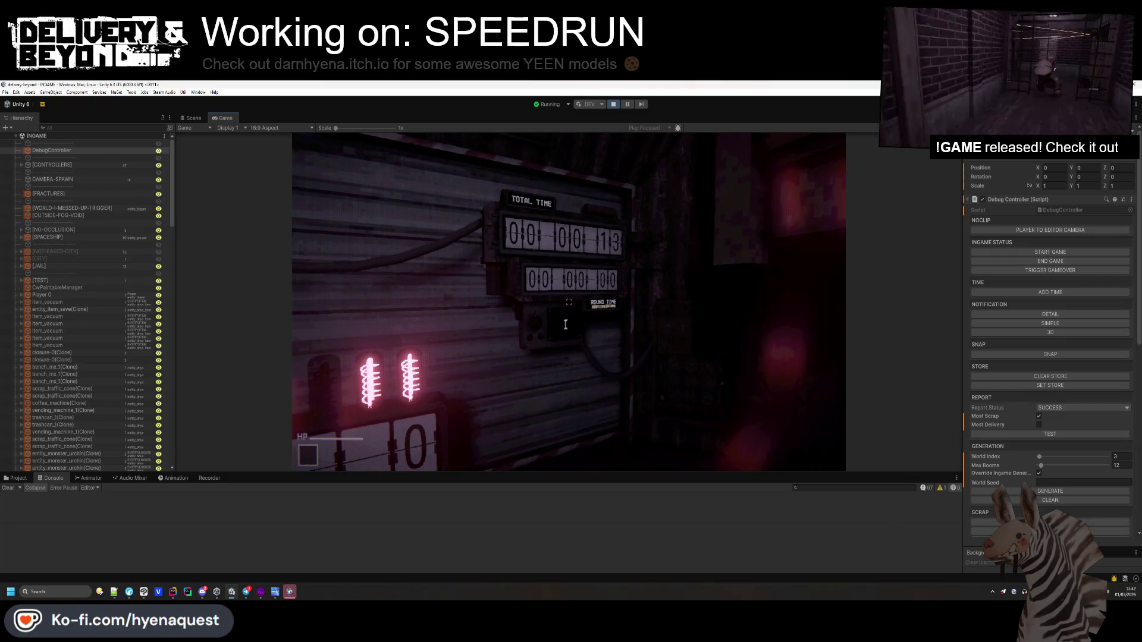
key(alt+Tab)
click(215, 105)
click(277, 103)
scroll(386, 331, up, 8)
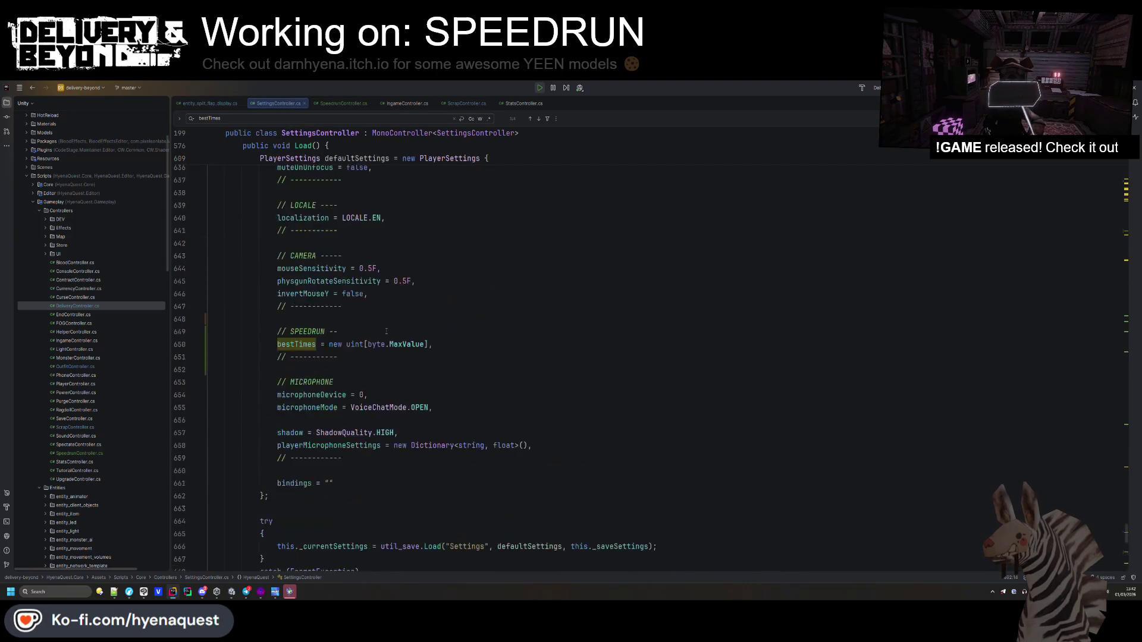
- Find all usages of GetFallbackResolution and compare the StartupController and SettingsController copies
scroll(386, 331, up, 20)
scroll(429, 418, up, 10)
scroll(411, 357, down, 20)
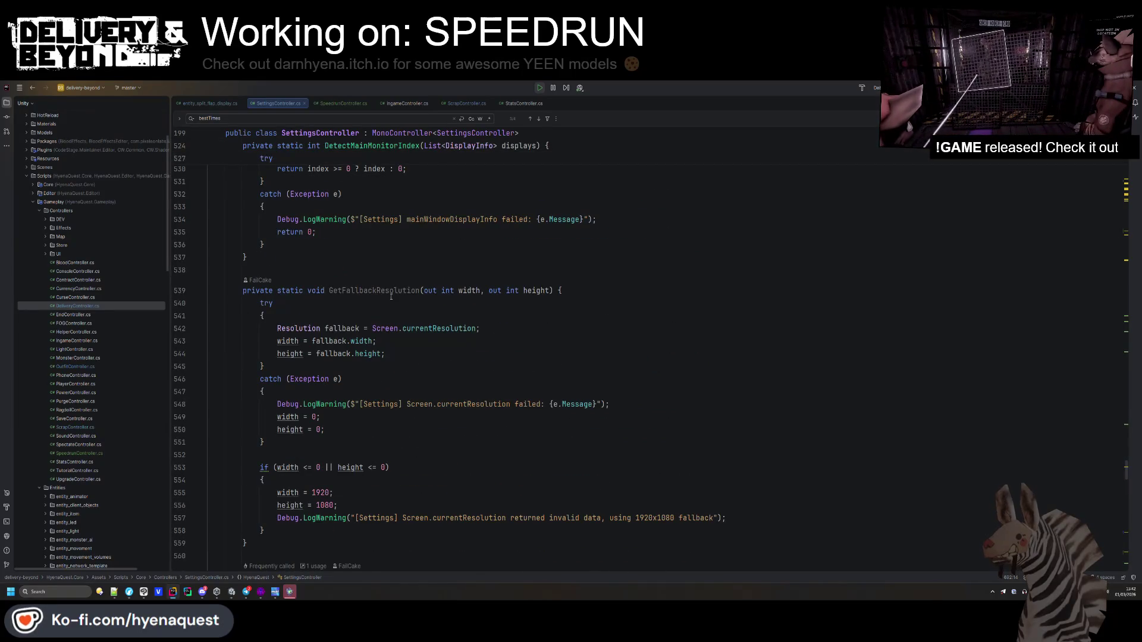
click(390, 291)
key(ctrl+shift+f)
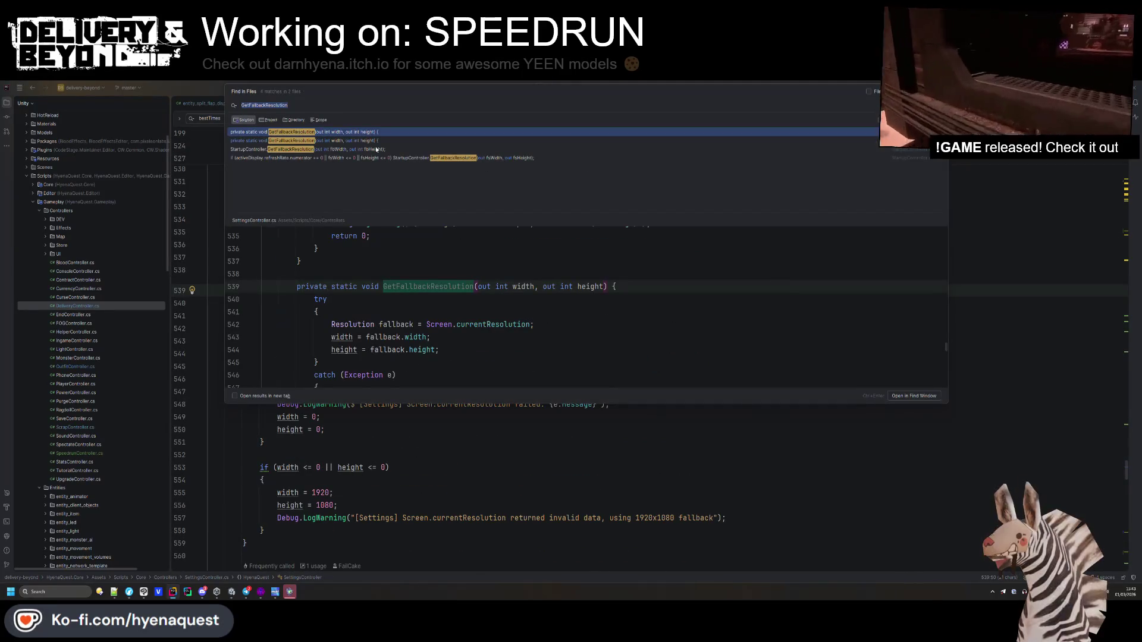
click(362, 158)
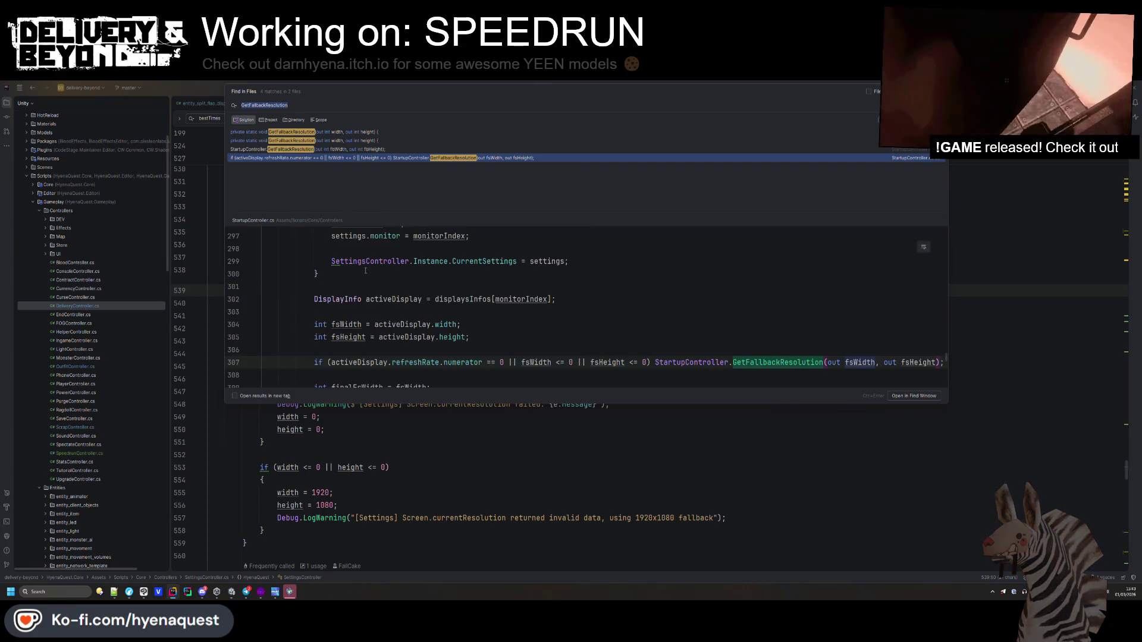
click(351, 148)
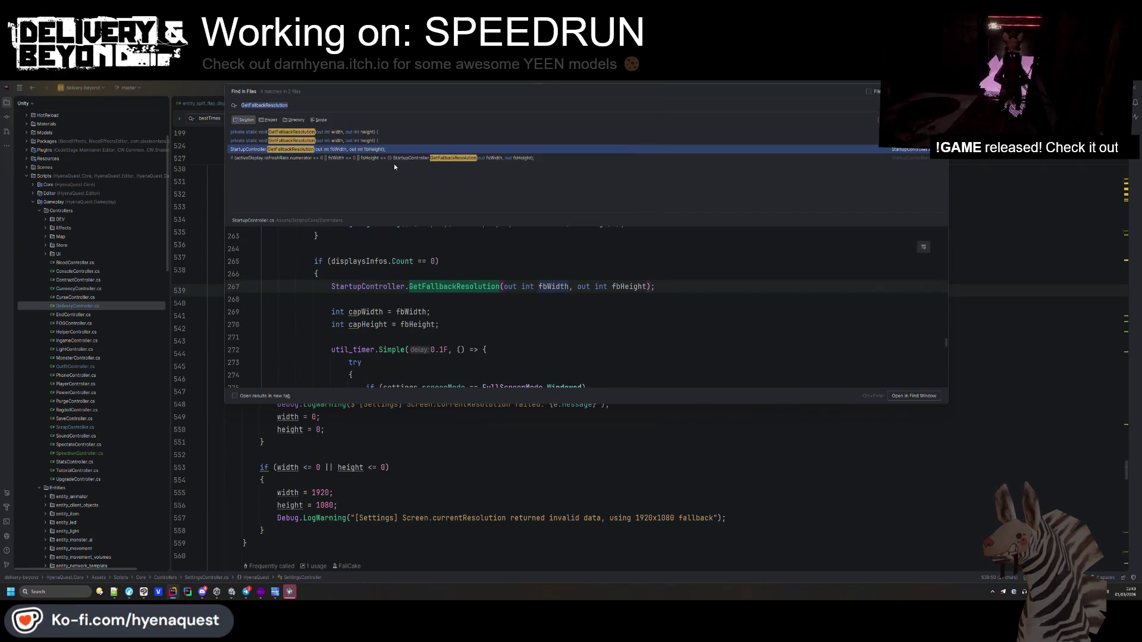
click(396, 159)
click(384, 140)
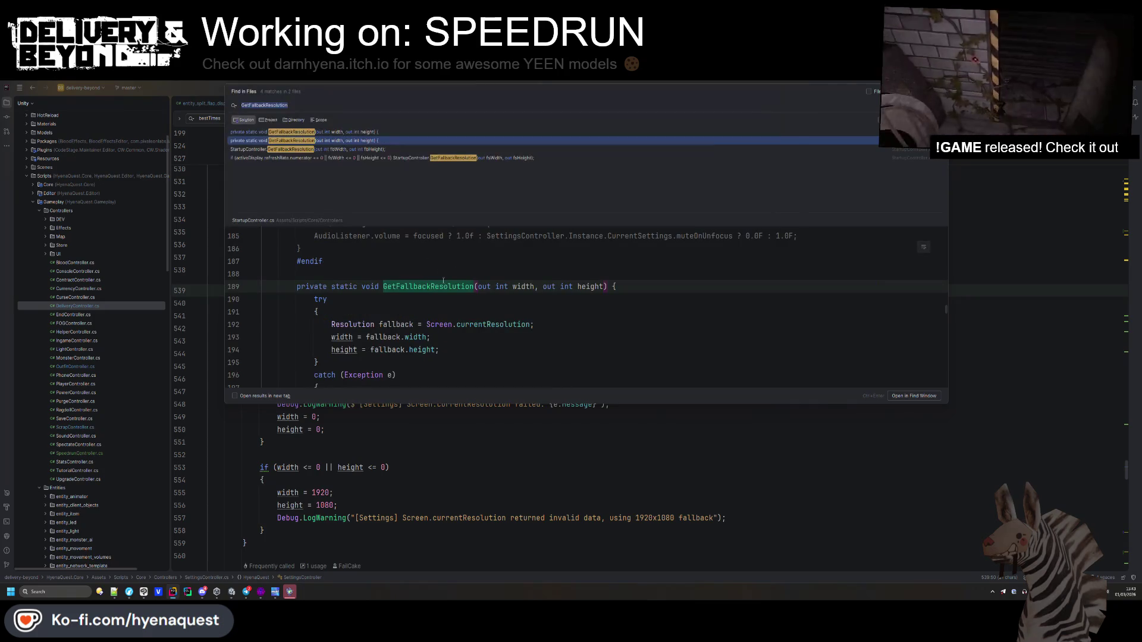
click(381, 133)
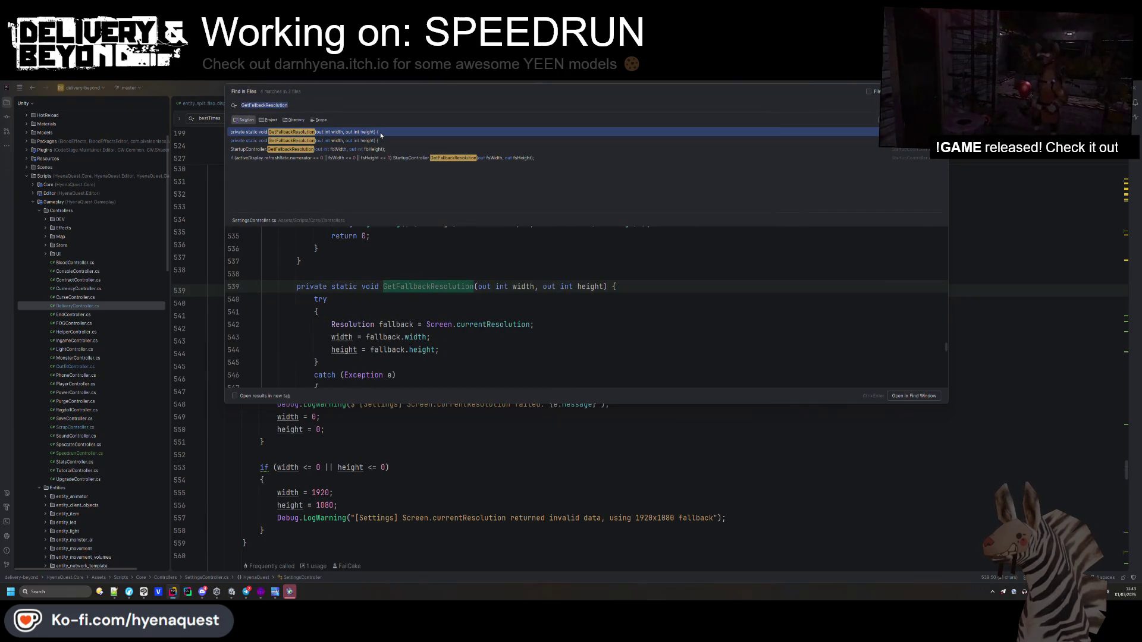
key(Down)
key(Up)
key(Down)
key(Up)
key(Return)
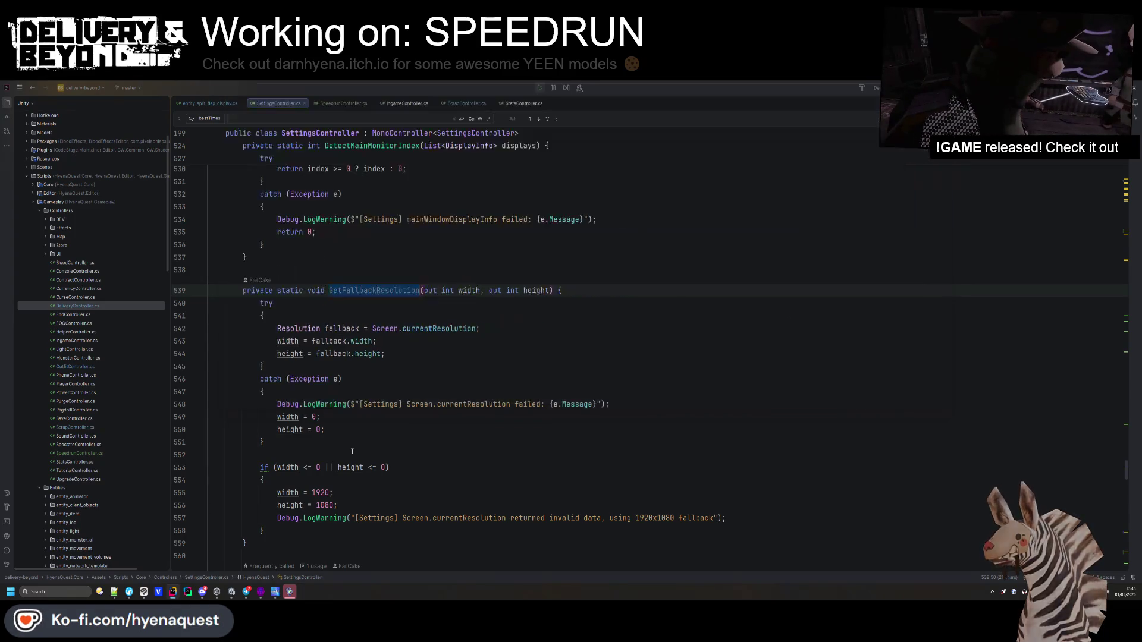
- Select and delete the duplicate GetFallbackResolution method from SettingsController.cs
click(265, 514)
shift+click(489, 221)
key(BackSpace)
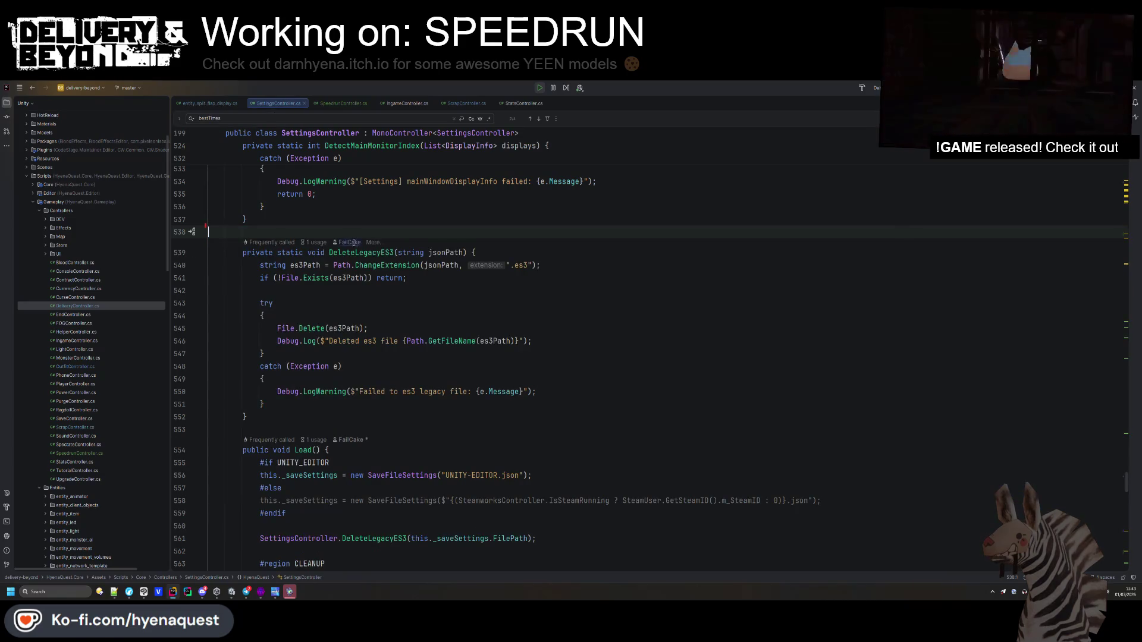
click(343, 103)
- Set roundTime.SetText's mode to SplitFlapMode.INSTANT and hot-reload it into the running game
double_click(324, 147)
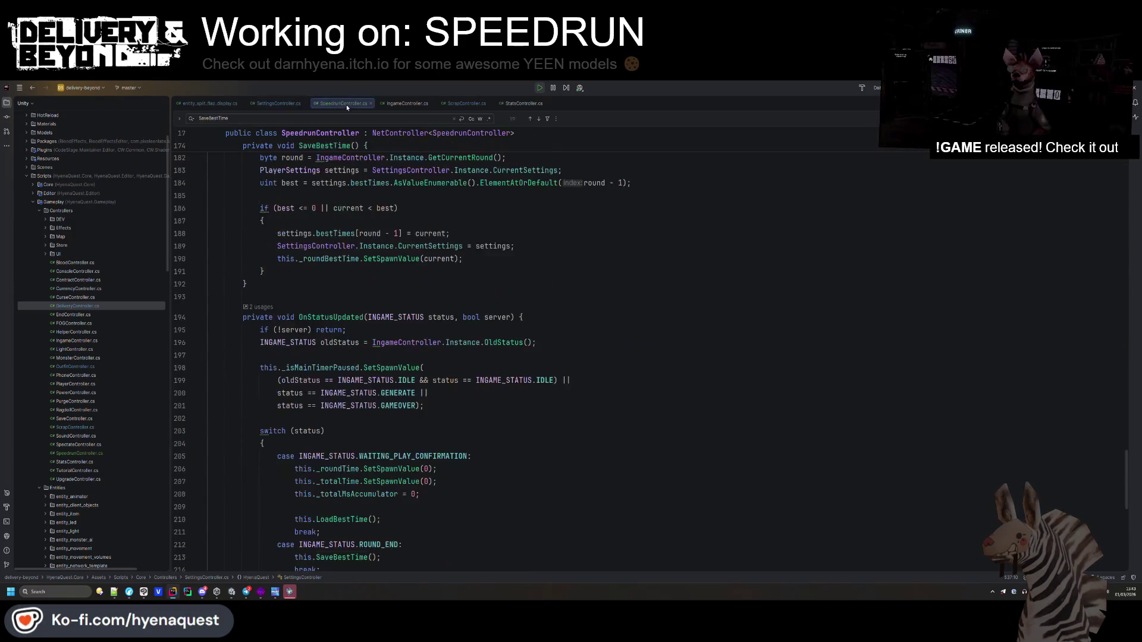
key(ctrl+f)
key(Return)
scroll(458, 290, up, 15)
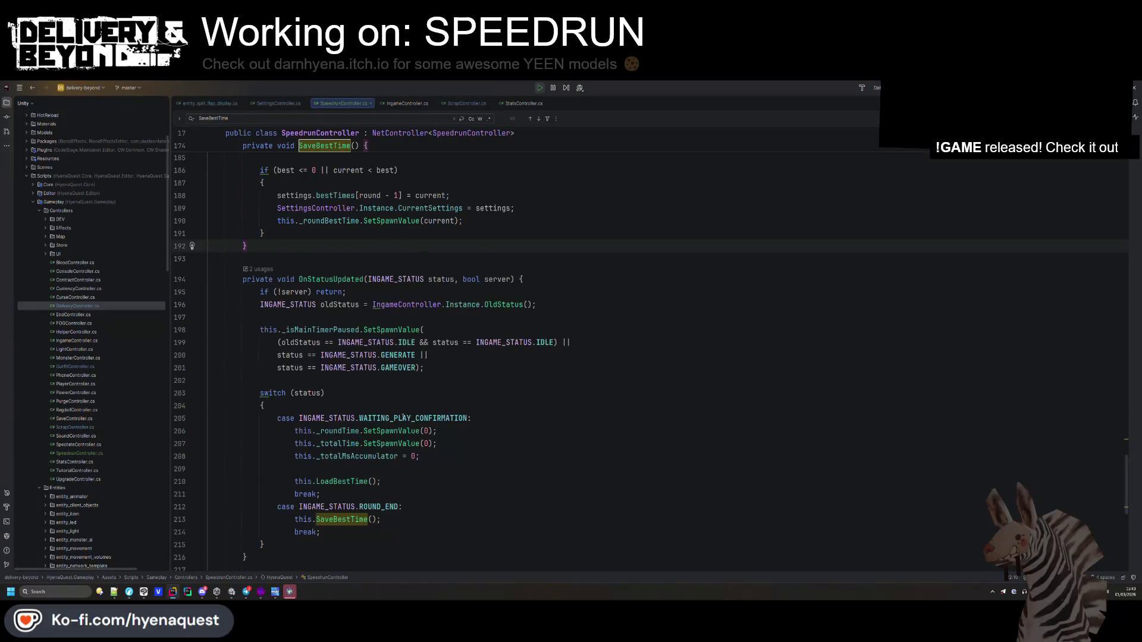
scroll(404, 409, up, 12)
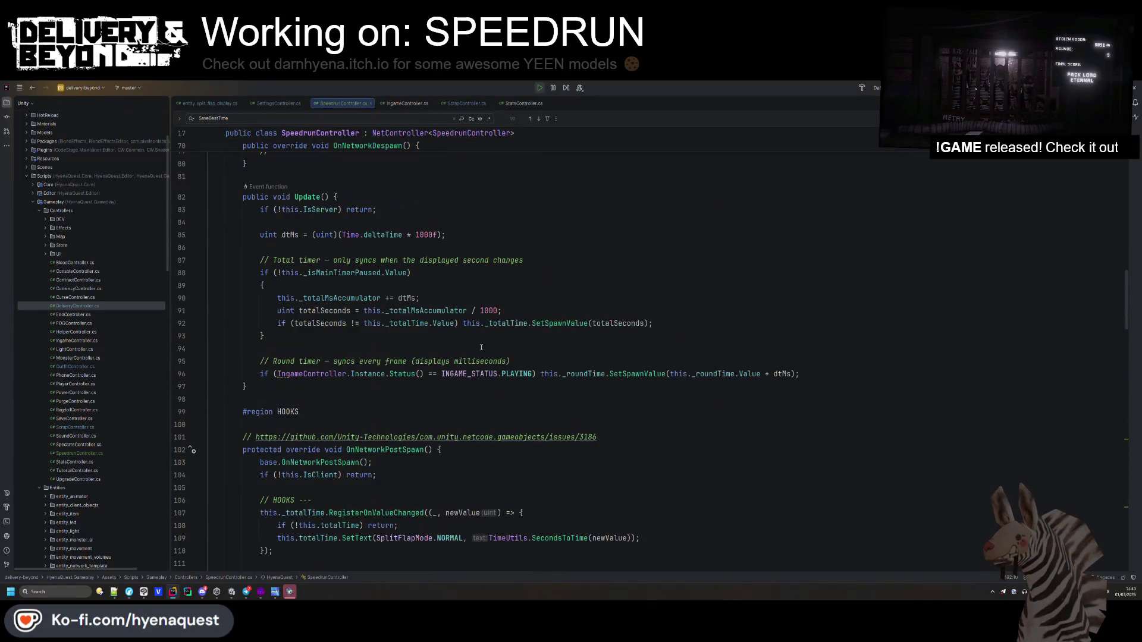
scroll(451, 336, down, 6)
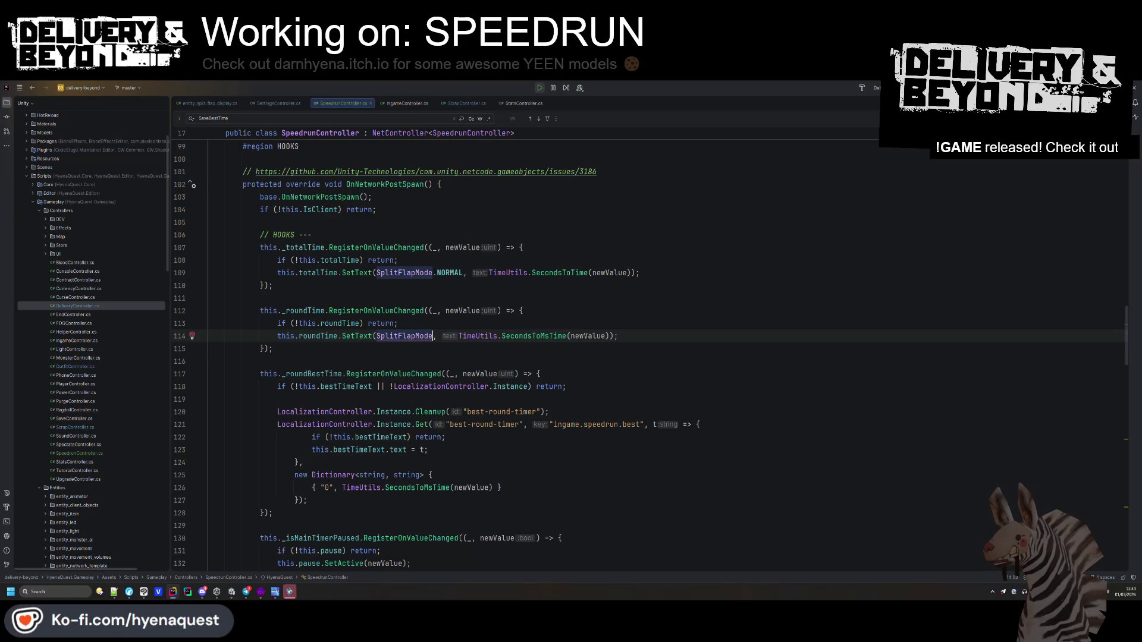
text(.)
key(Return)
key(Down)
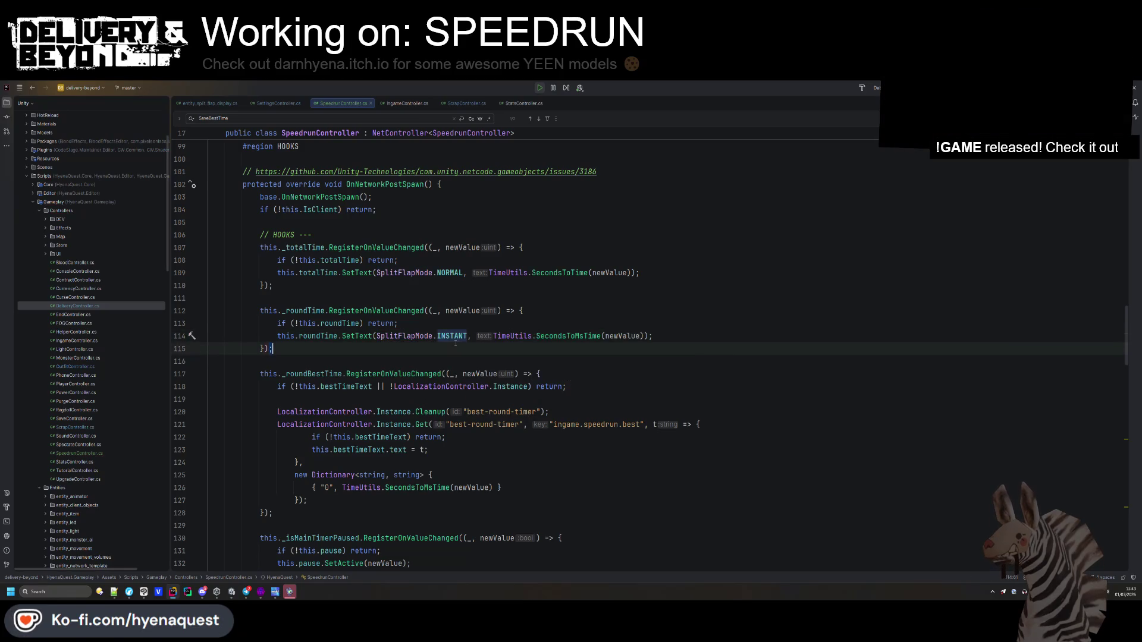
key(alt+Tab)
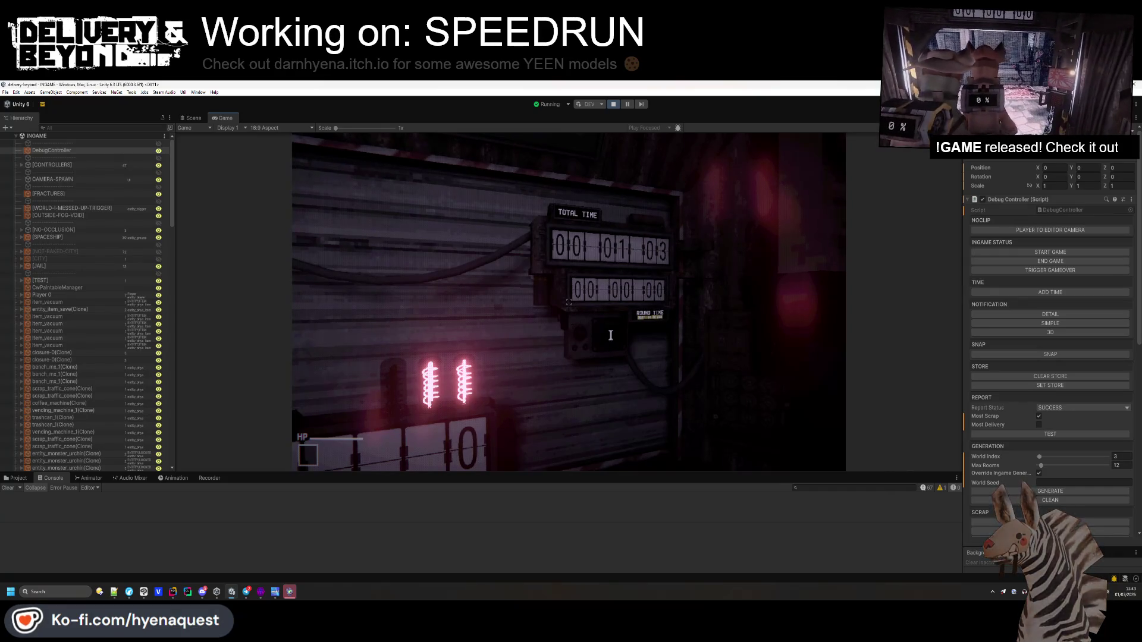
- Walk up to the timer board to check the round time display, then return to Rider
key(w)
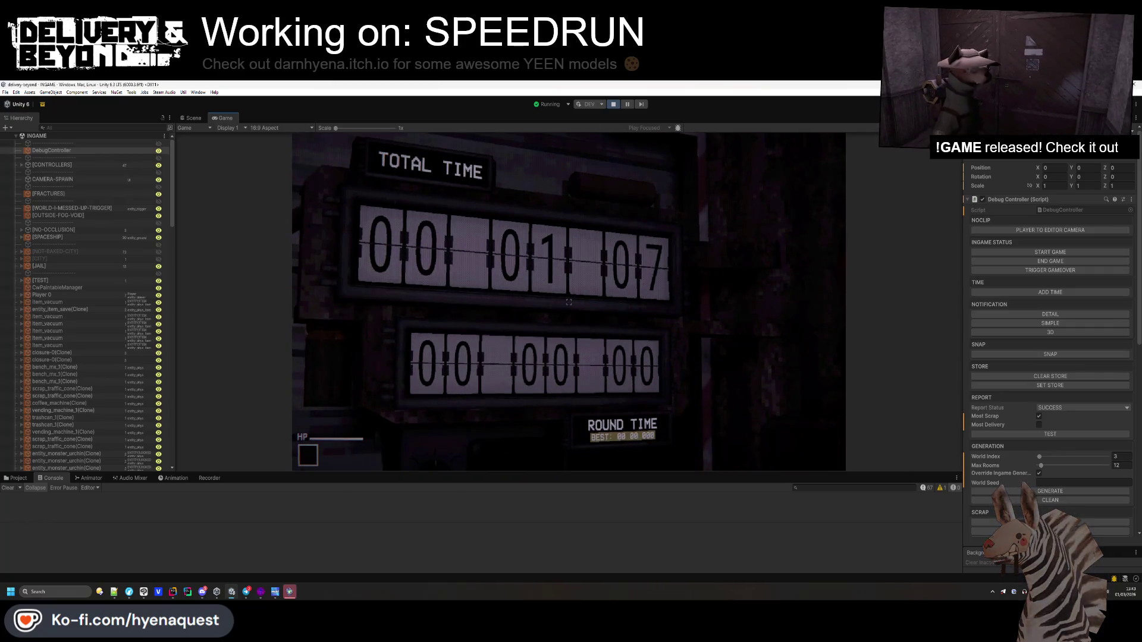
key(s)
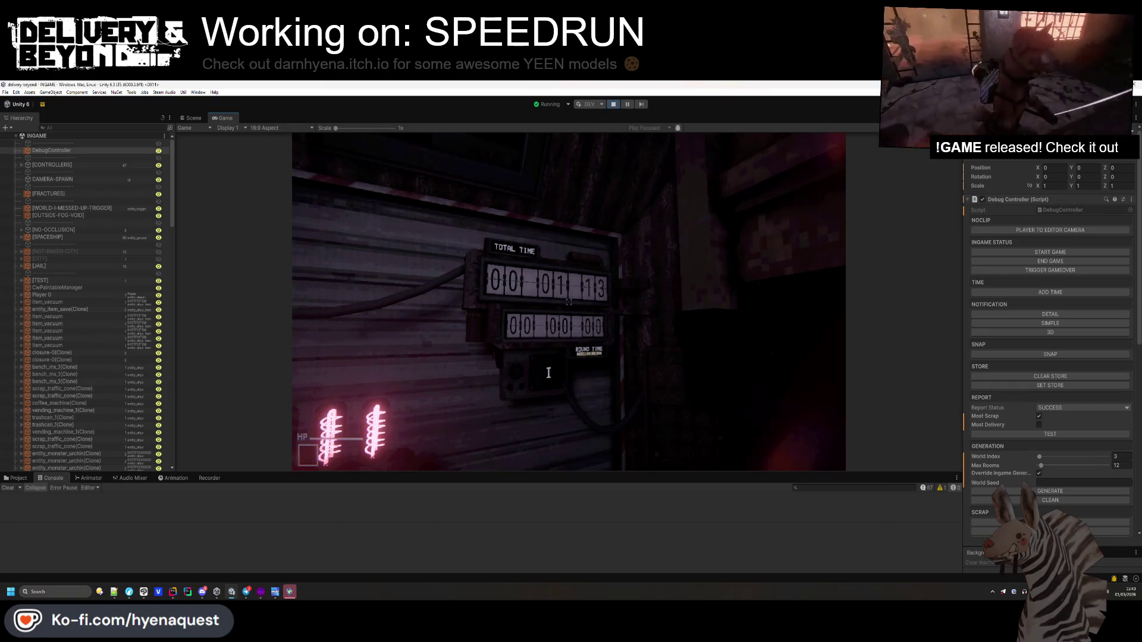
key(alt+Tab)
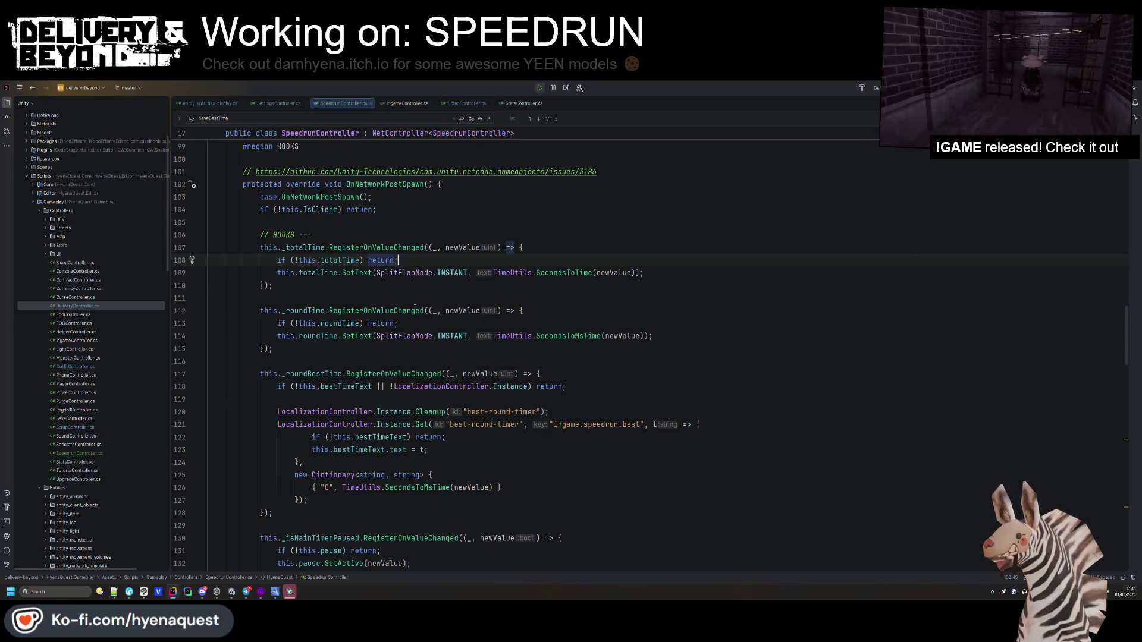
- In SecondsToMsTime, replace the space before the milliseconds with a '.' separator
ctrl+click(584, 335)
click(408, 368)
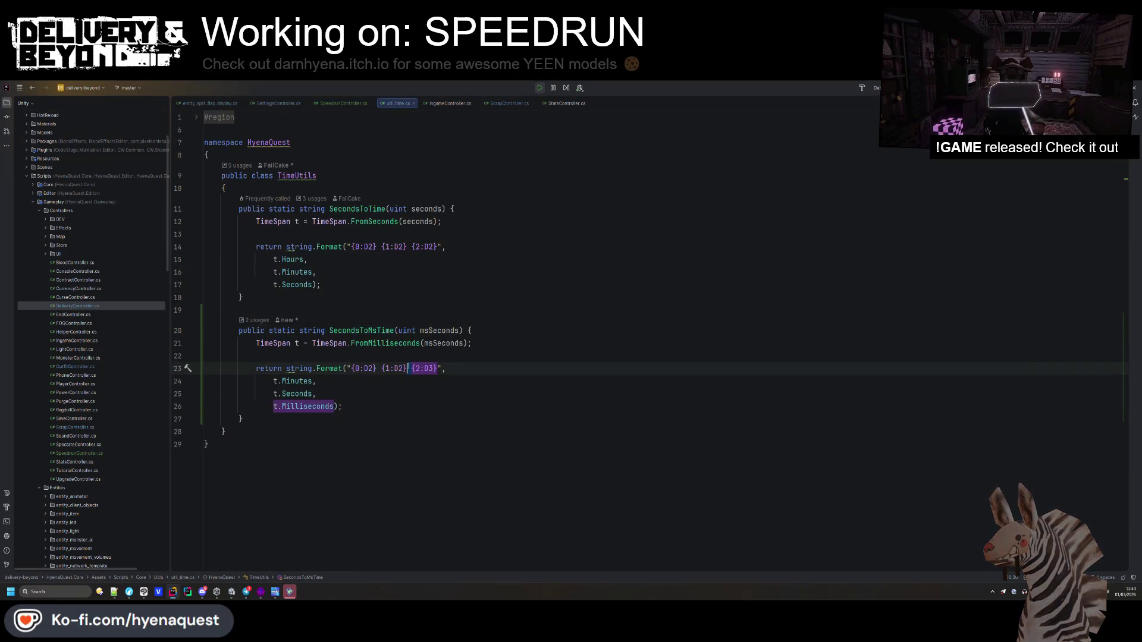
key(Delete)
text(.)
click(379, 369)
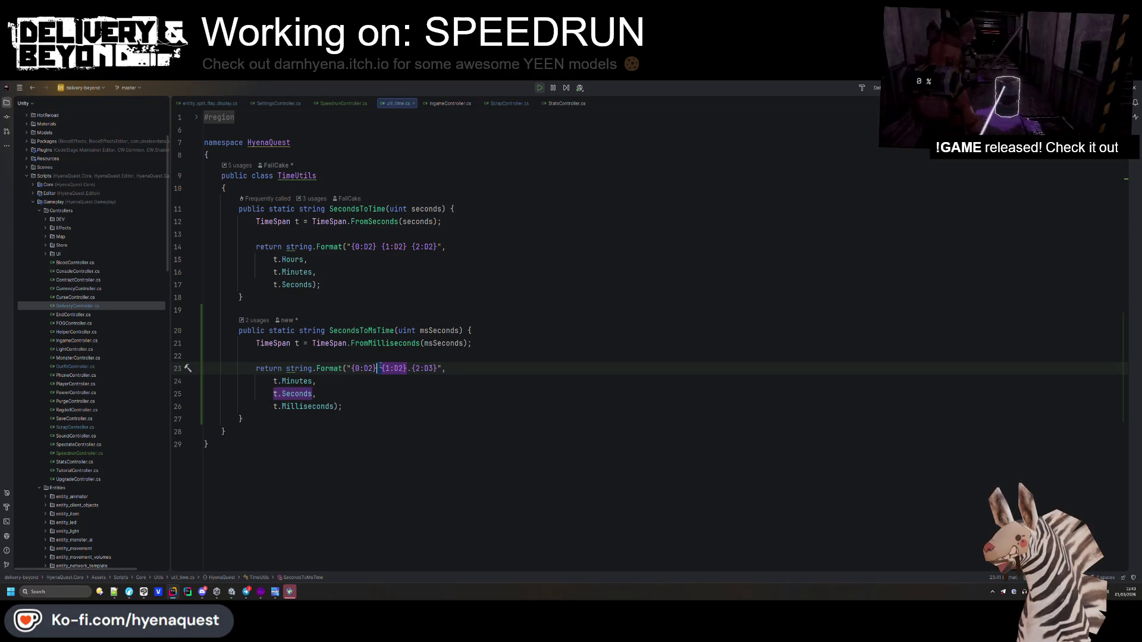
- Check the running game again, then scroll SpeedrunController.cs to LoadBestTime and SaveBestTime
key(alt+Tab)
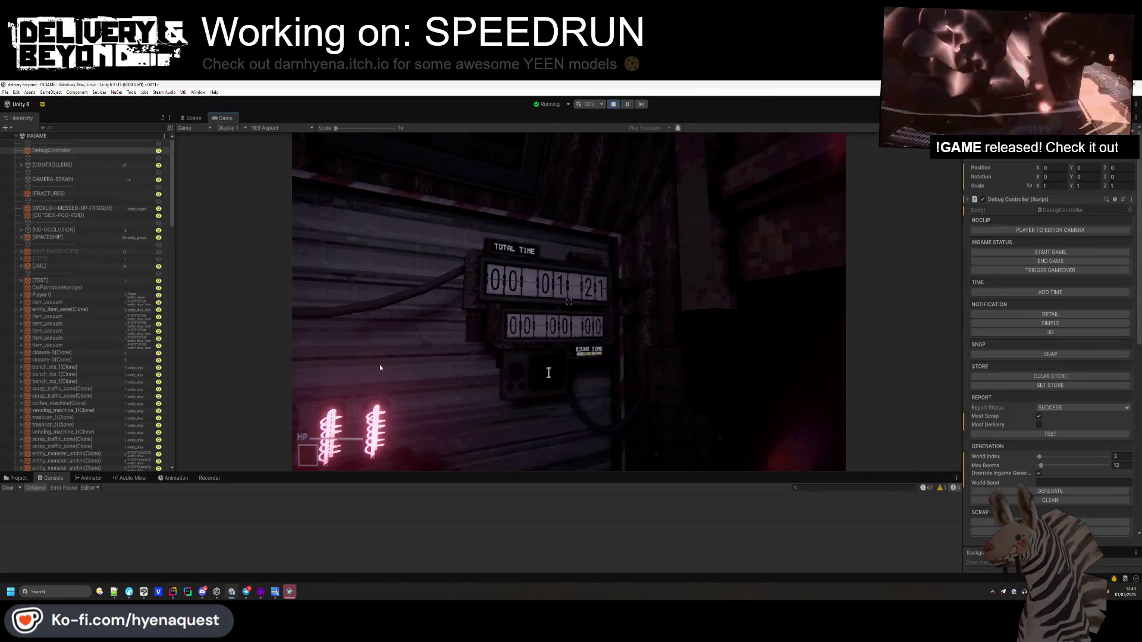
click(549, 373)
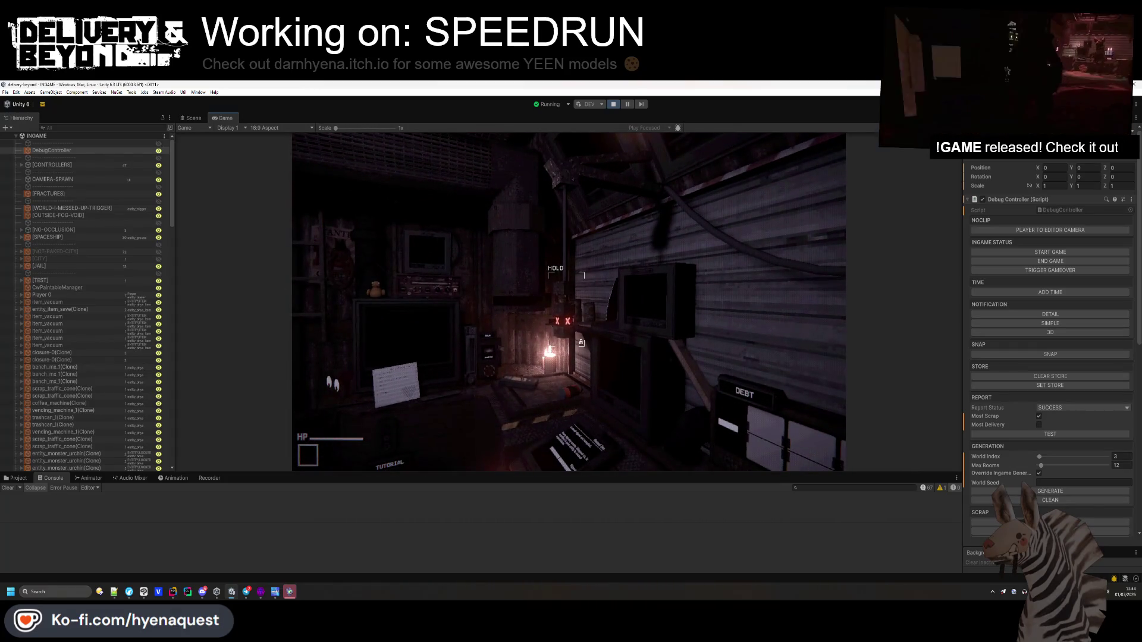
key(alt+Tab)
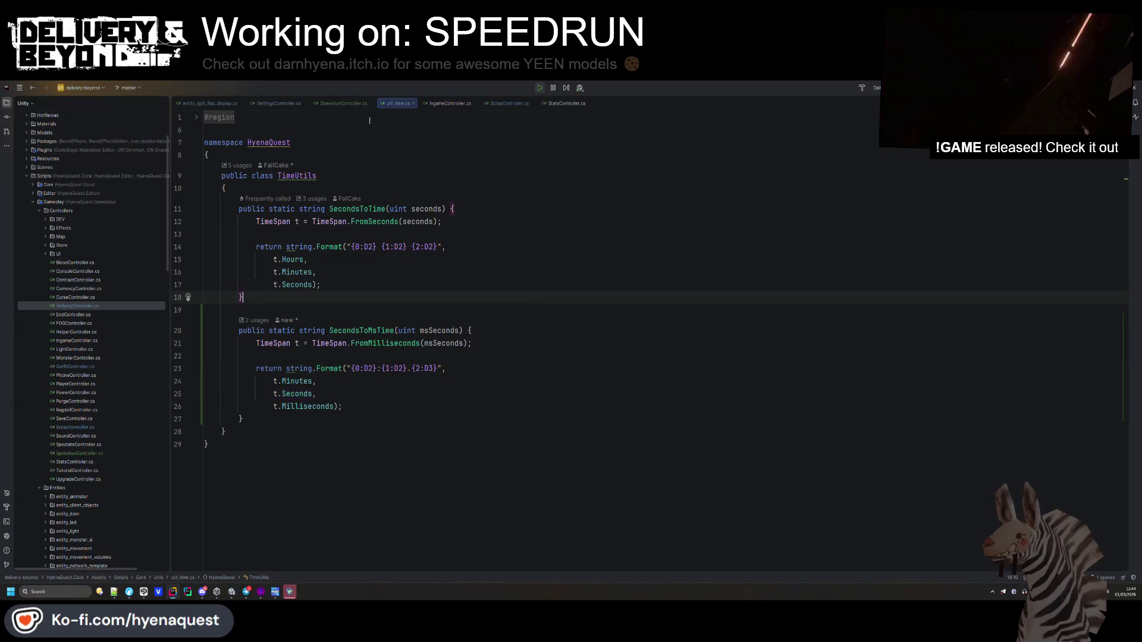
scroll(331, 343, down, 5)
scroll(331, 338, up, 5)
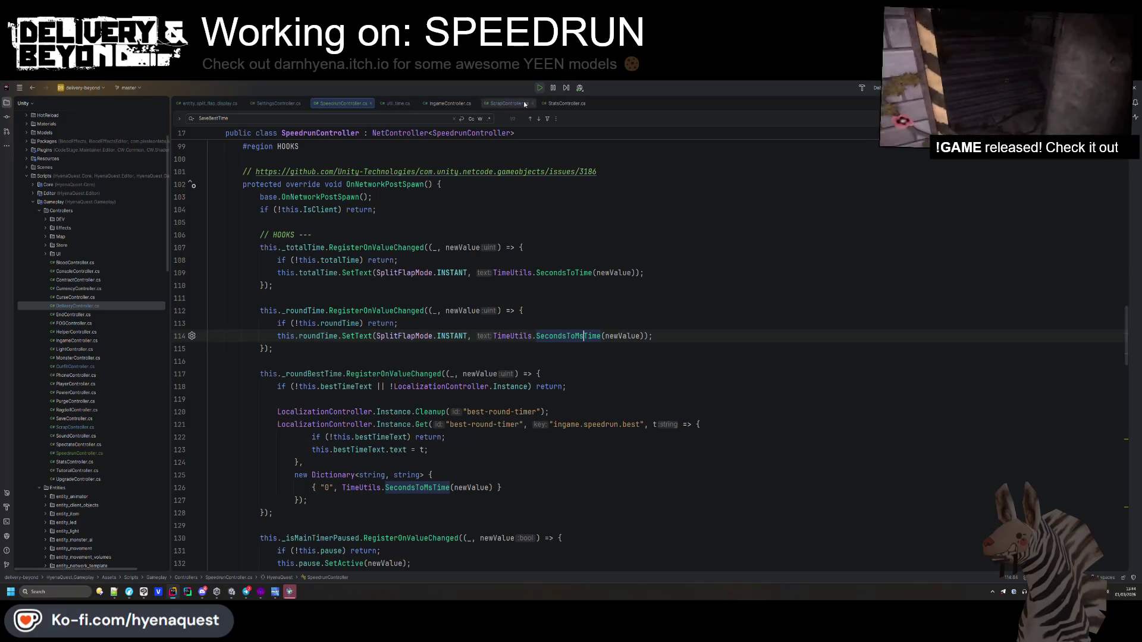
scroll(404, 308, down, 15)
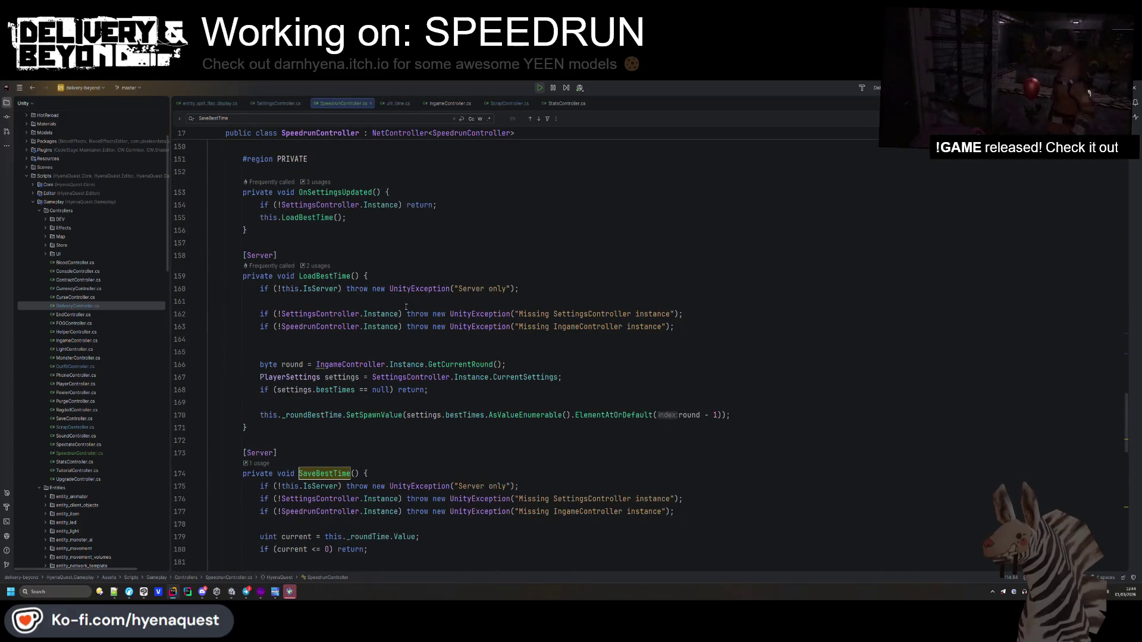
- Find SaveBestTime in the file and open a new line in the ROUND_END case
scroll(404, 308, down, 3)
key(ctrl+f)
text(savet)
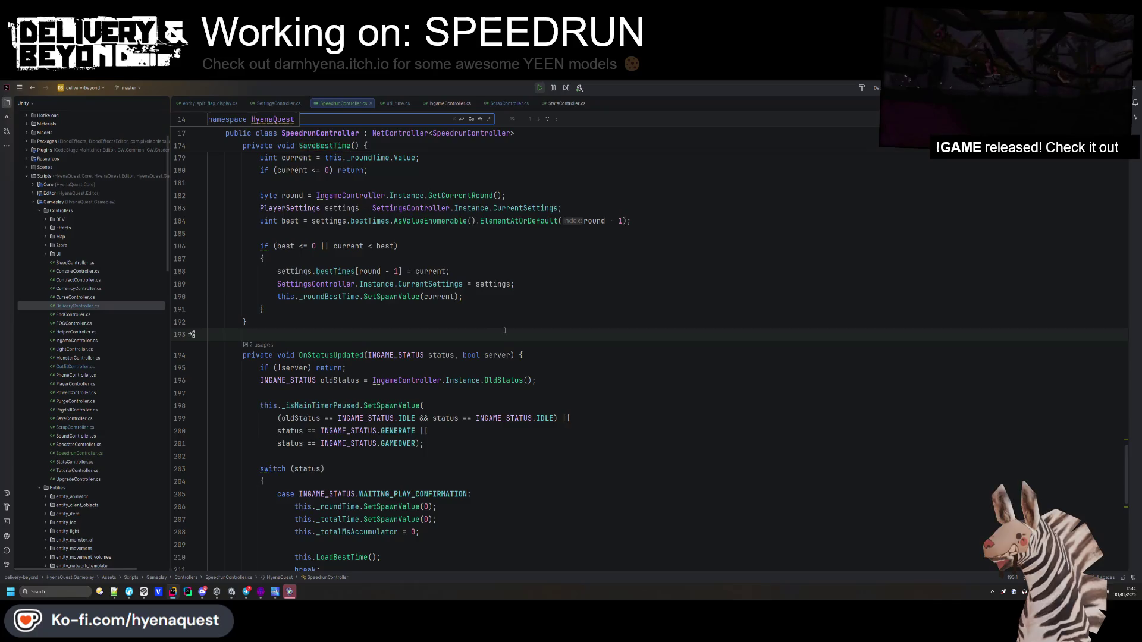
text(im)
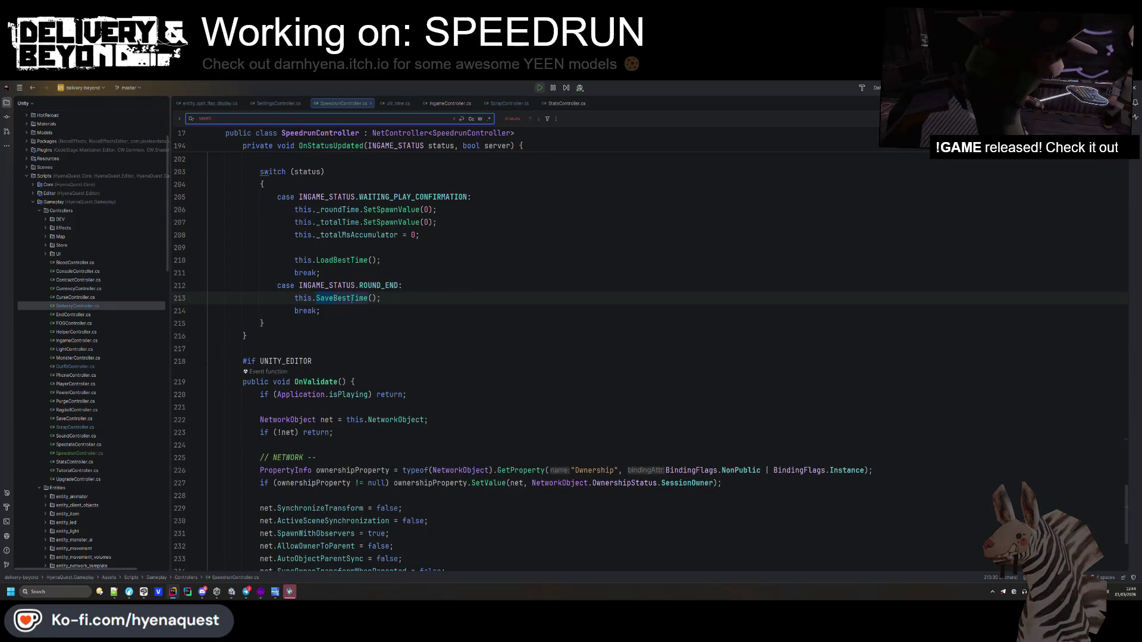
click(437, 287)
key(Return)
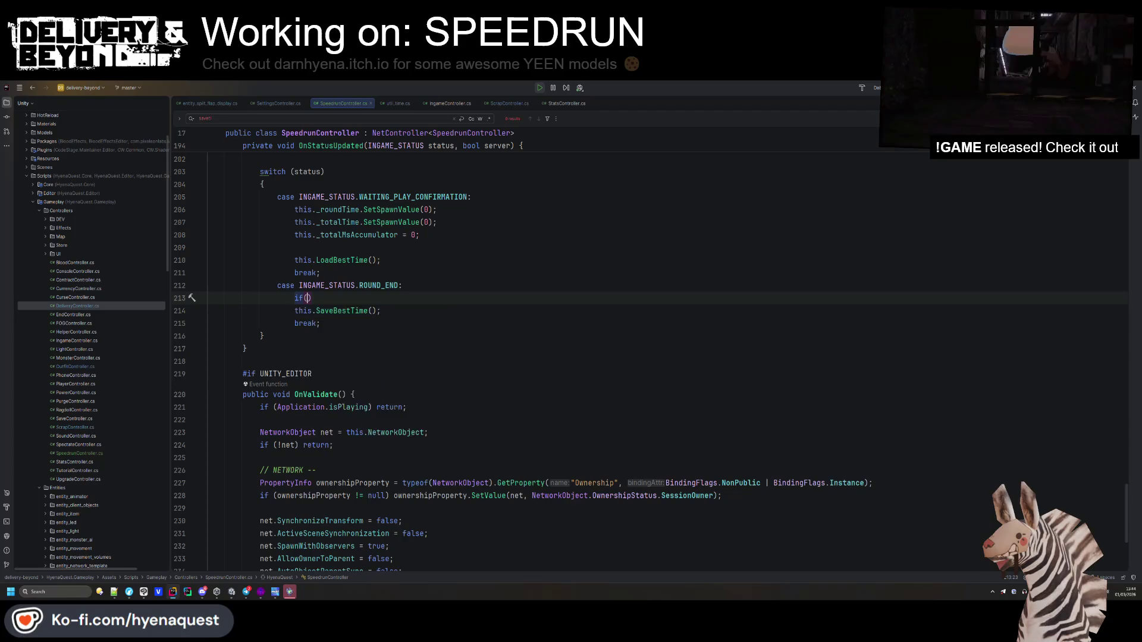
- Write the condition if(CurrencyController.Instance.GetDebt() <= 0) using the GetDebt autocomplete
text(if(I)
key(BackSpace)
text(CurrencyController.Instance.)
text(getde)
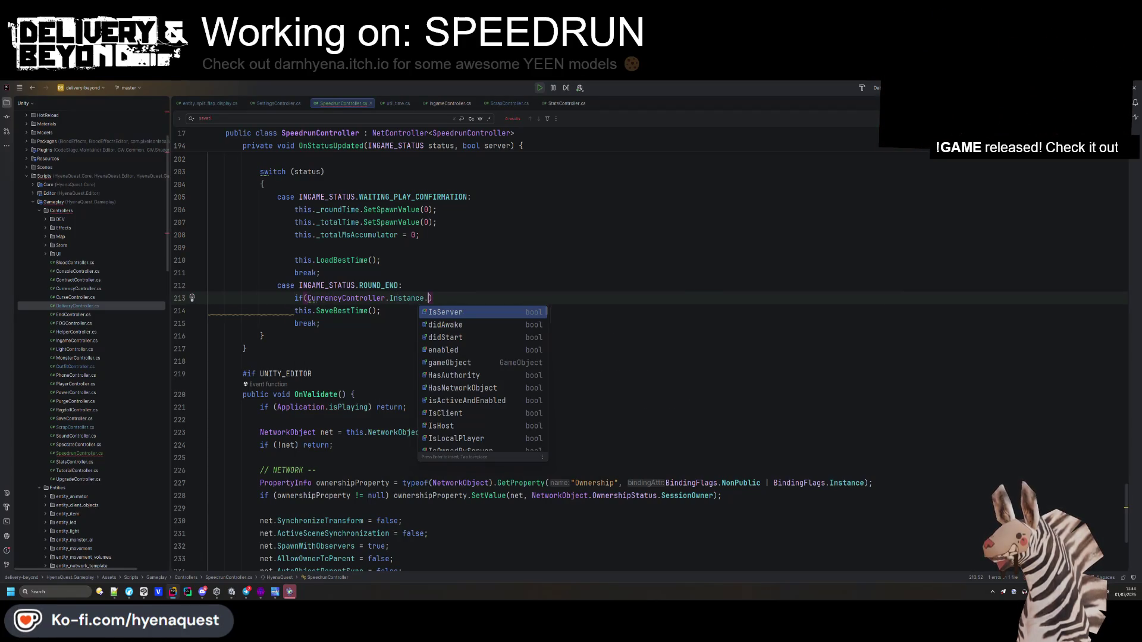
key(Return)
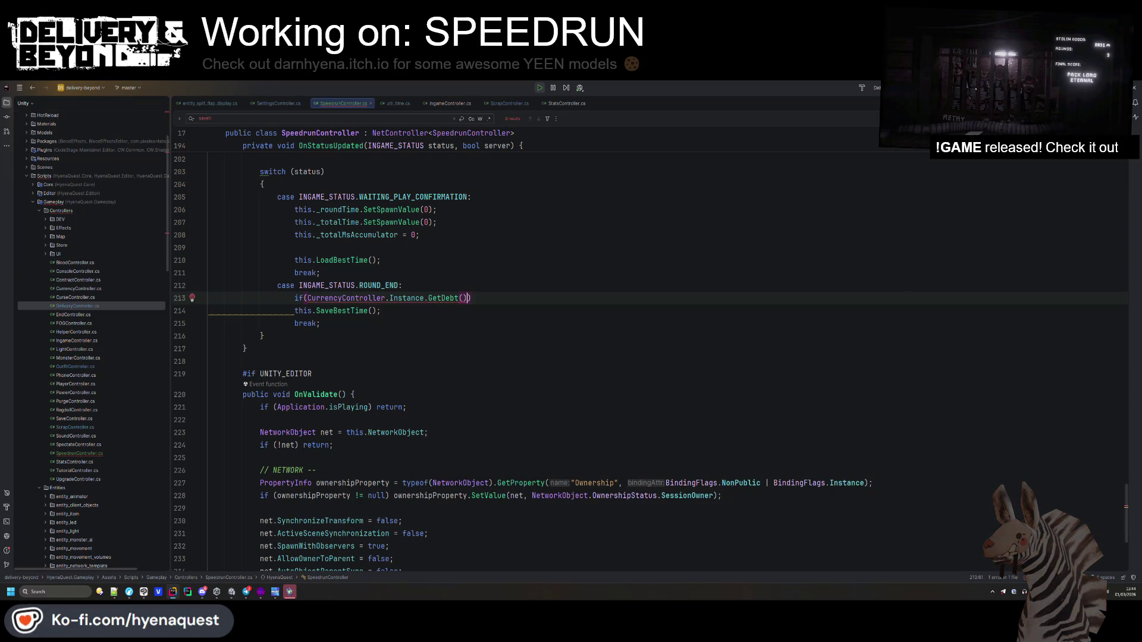
text(== 0)
key(BackSpace)
key(BackSpace)
text(<= 0)
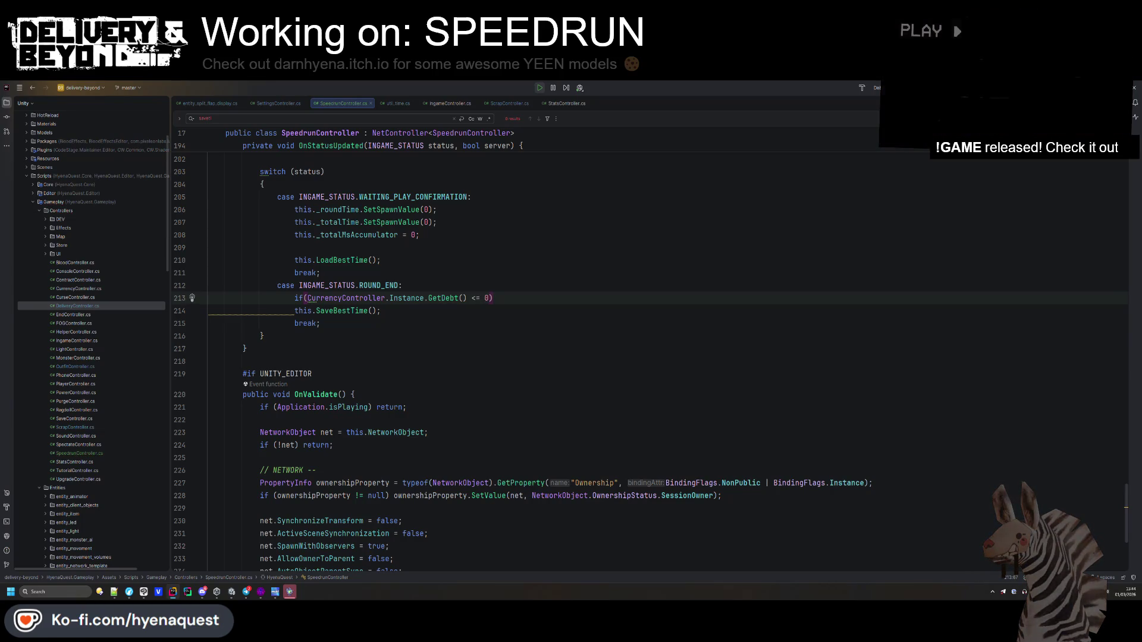
- Join this.SaveBestTime() onto the debt condition and make Instance null-conditional with '?'
key(End)
key(Delete)
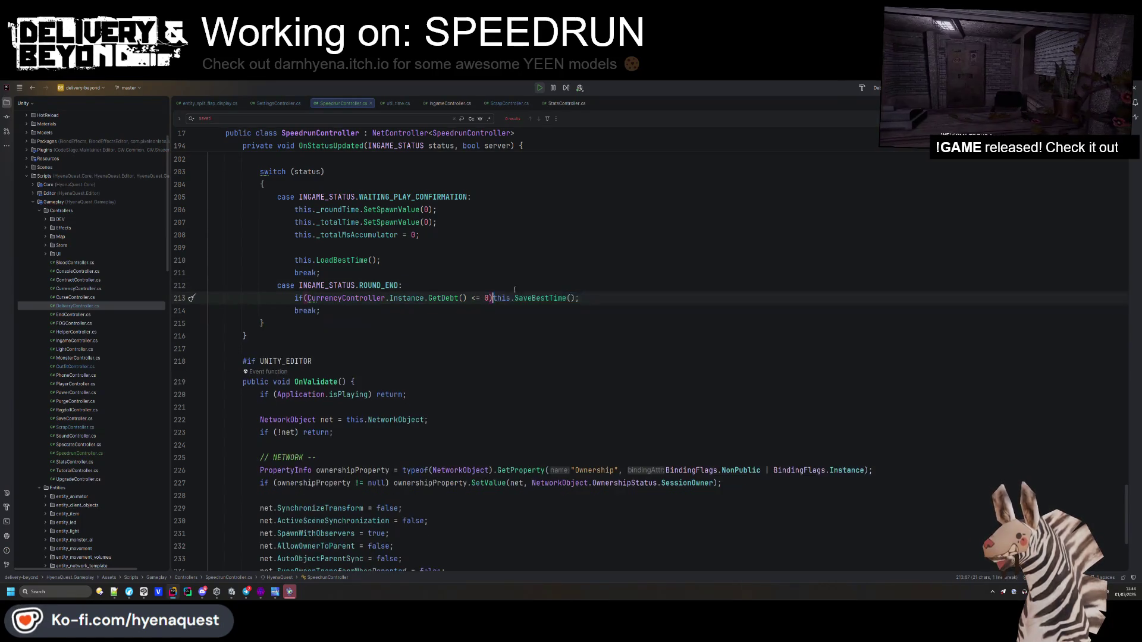
click(424, 298)
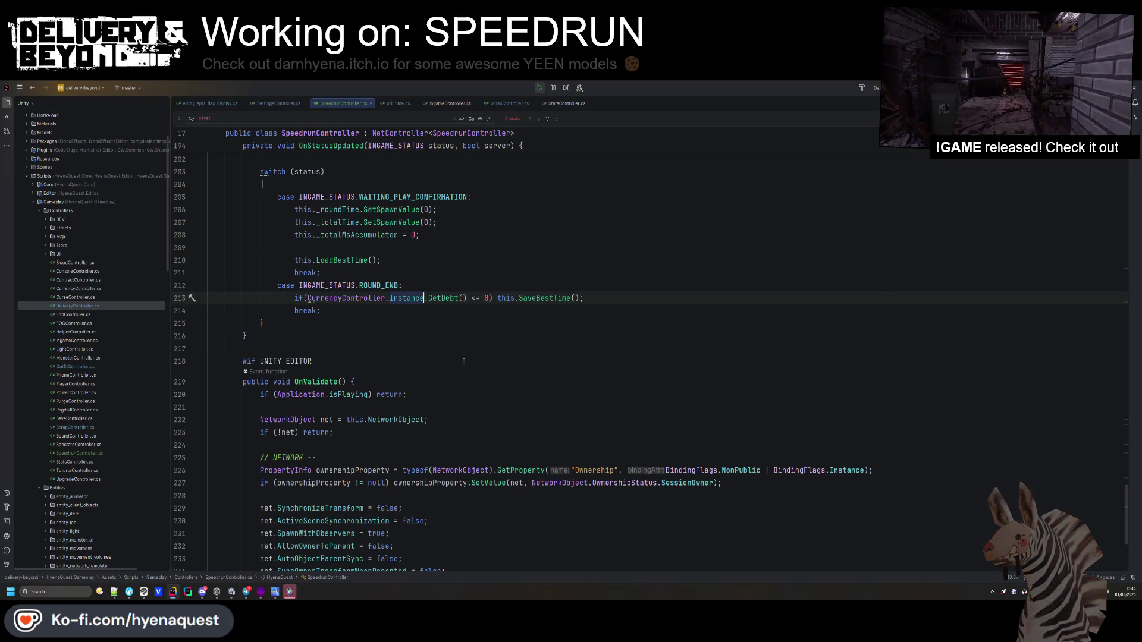
text(?)
click(467, 334)
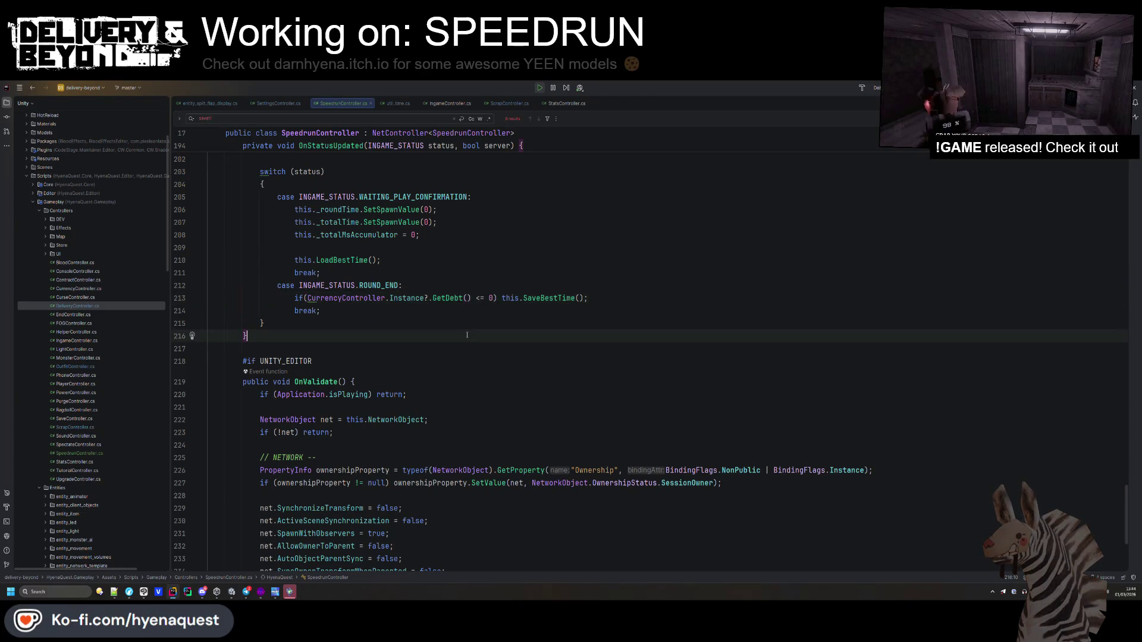
scroll(467, 335, up, 4)
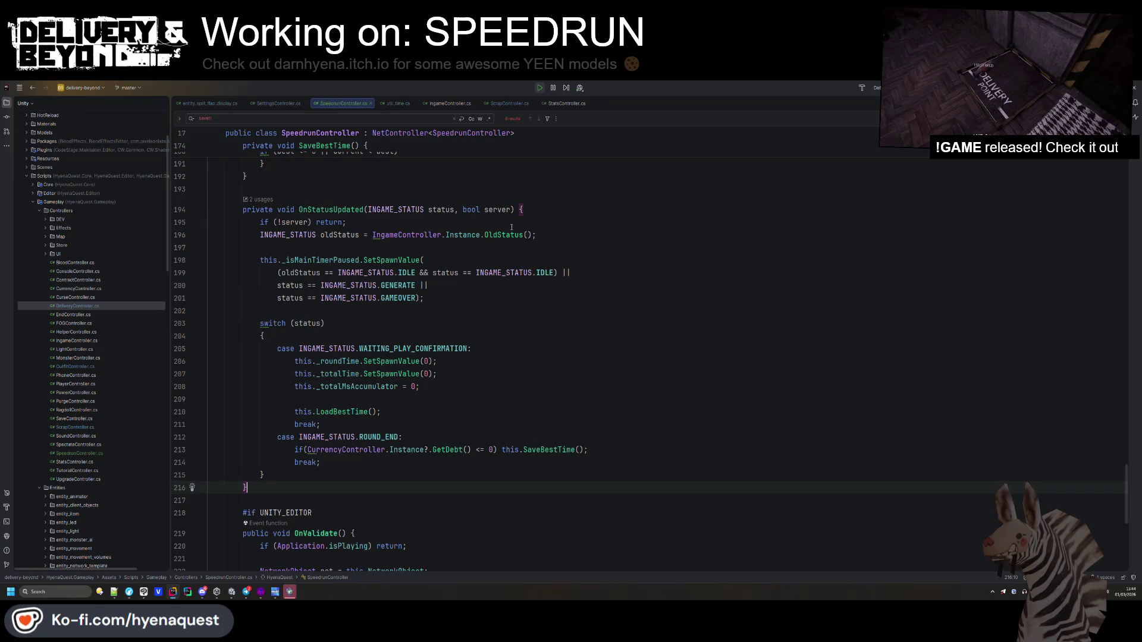
key(alt+Tab)
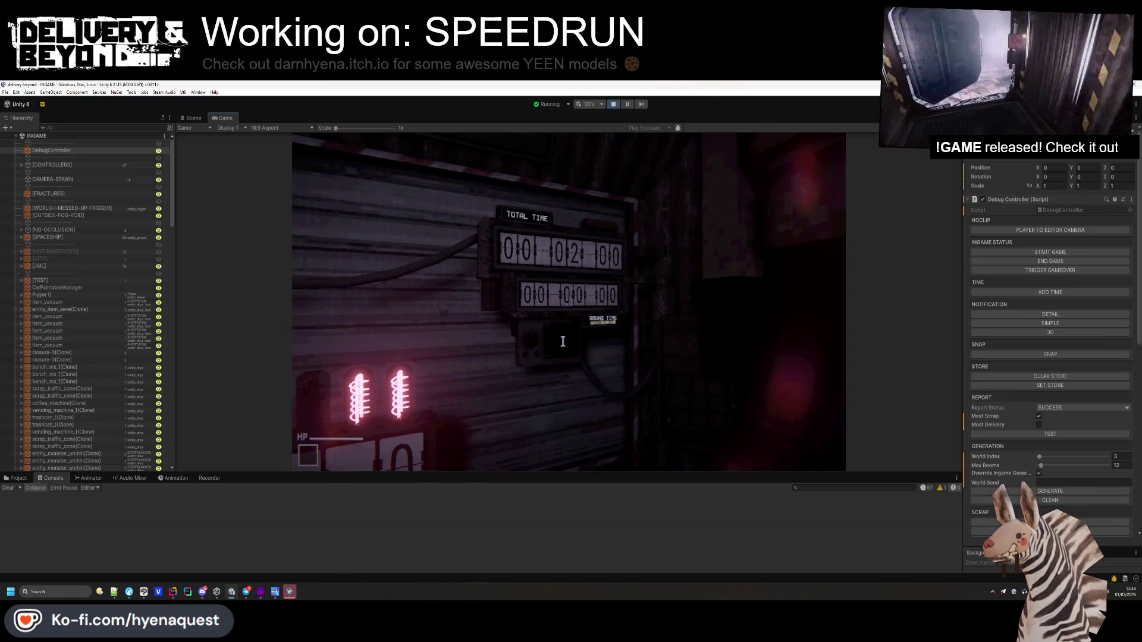
- Walk the player down the corridor to the timer wall sign, then clear the Console
click(562, 341)
key(w)
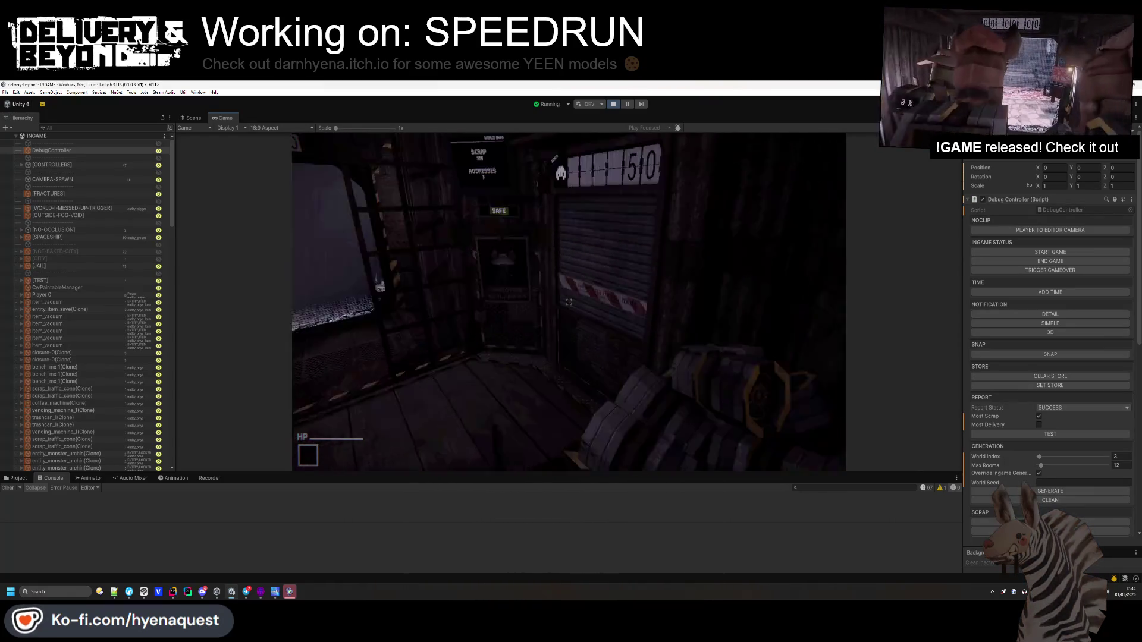
key(w)
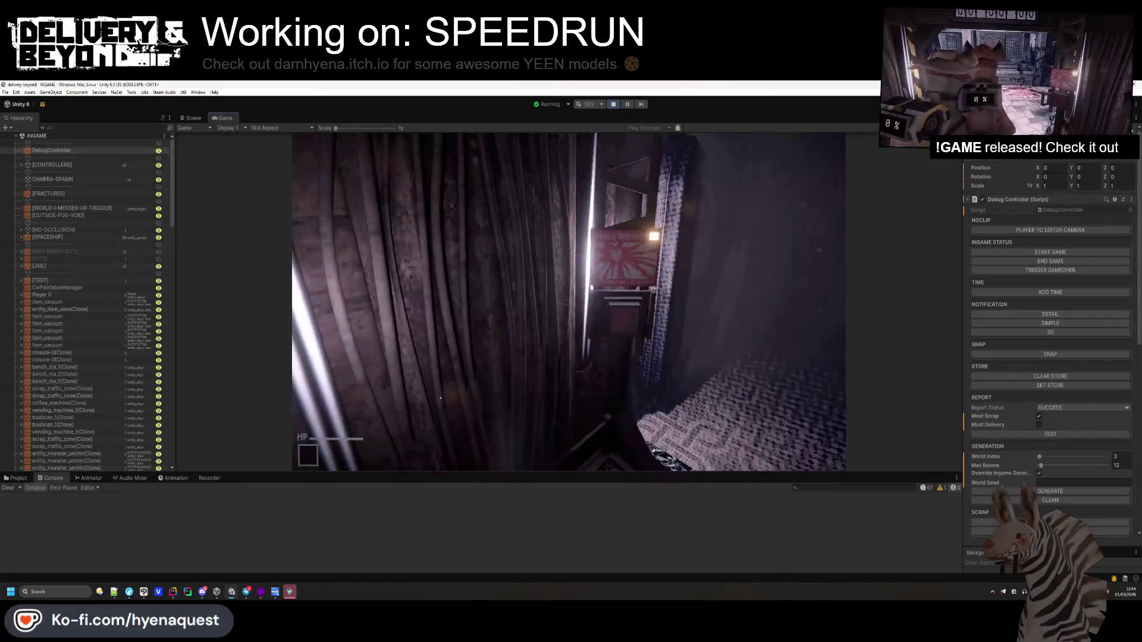
key(w)
key(Escape)
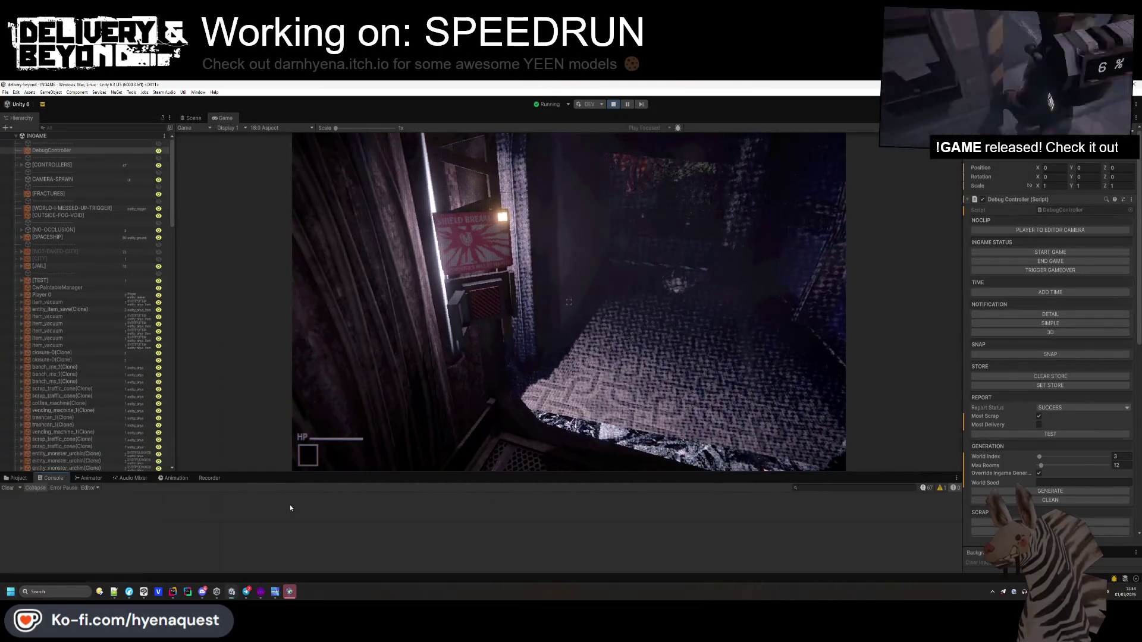
click(8, 488)
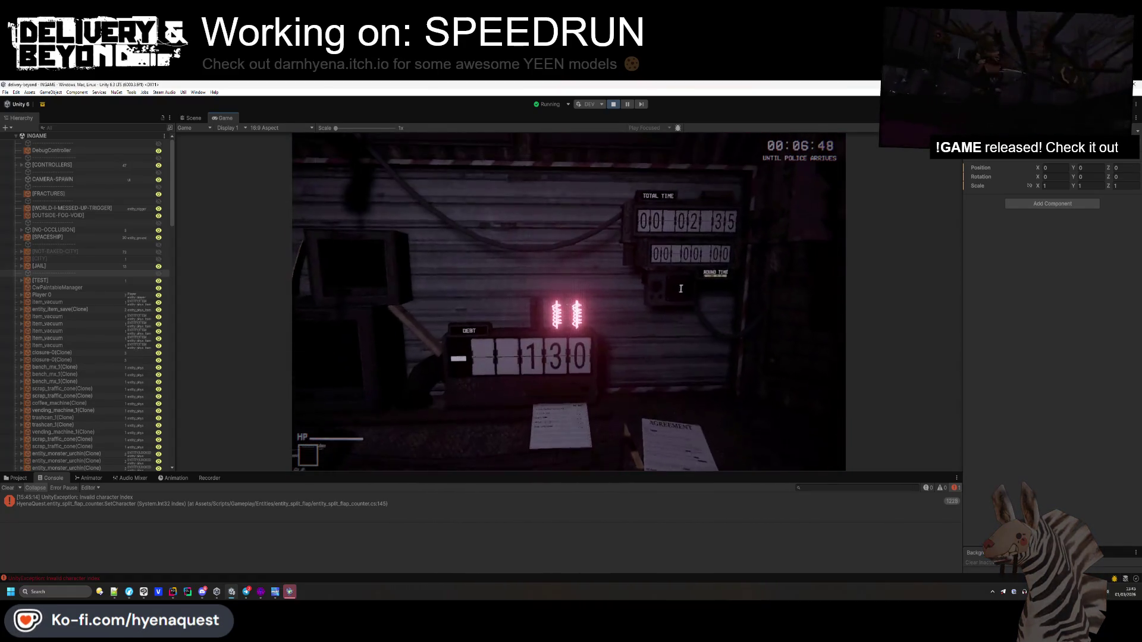
- Select the console error to read its stack trace
key(super)
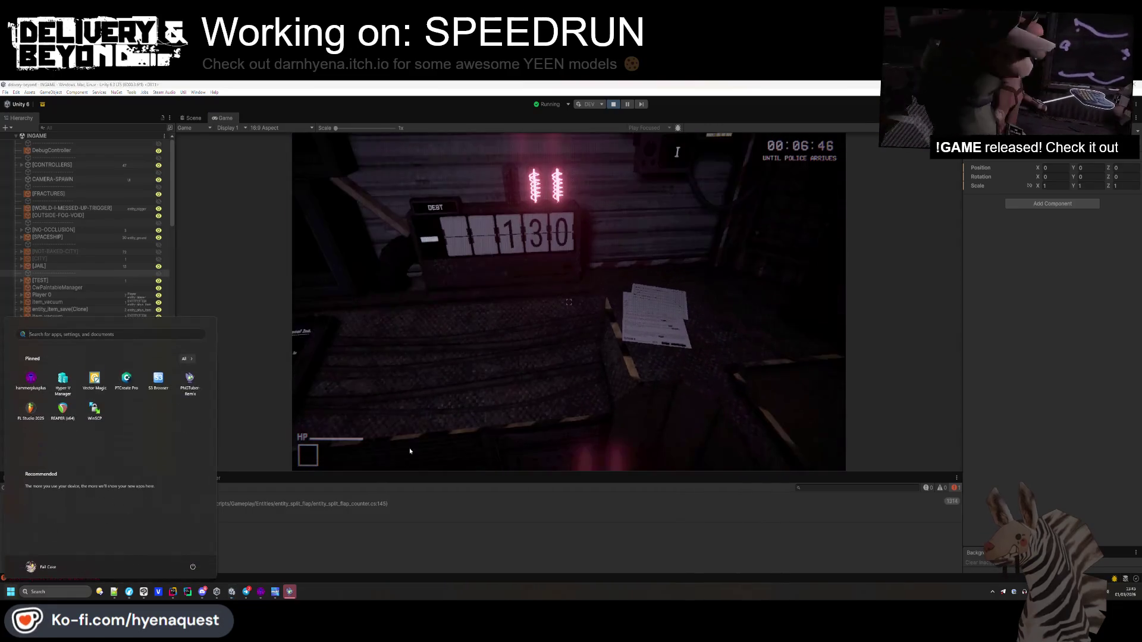
click(356, 505)
key(Escape)
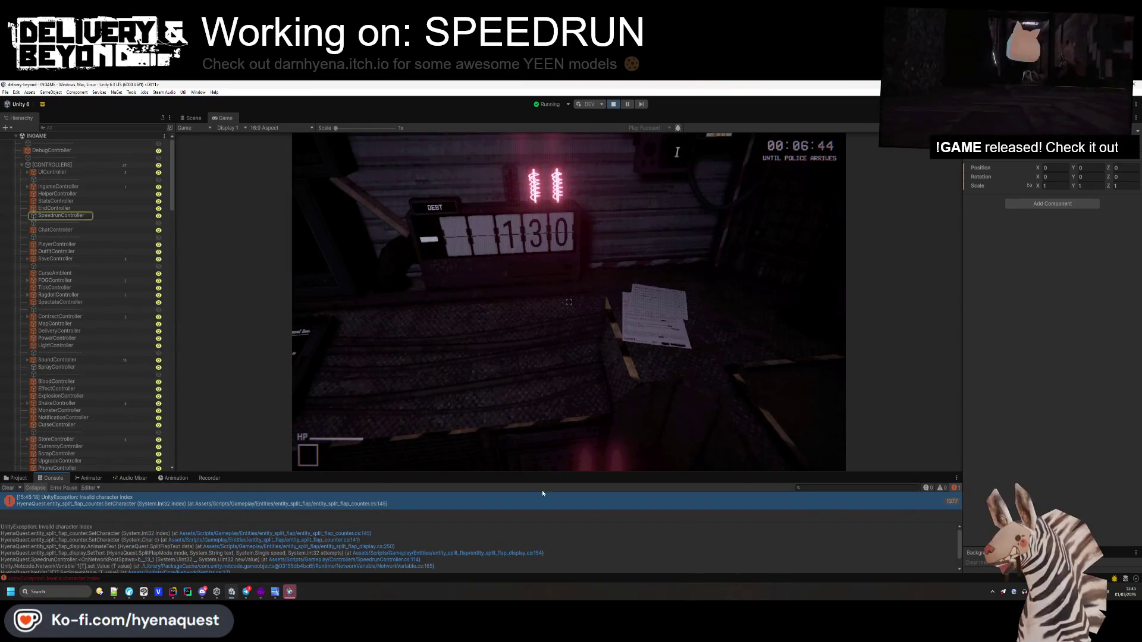
- Inspect the milliseconds placeholder in util_time.cs's format string, then clear the invalid index errors
key(alt+Tab)
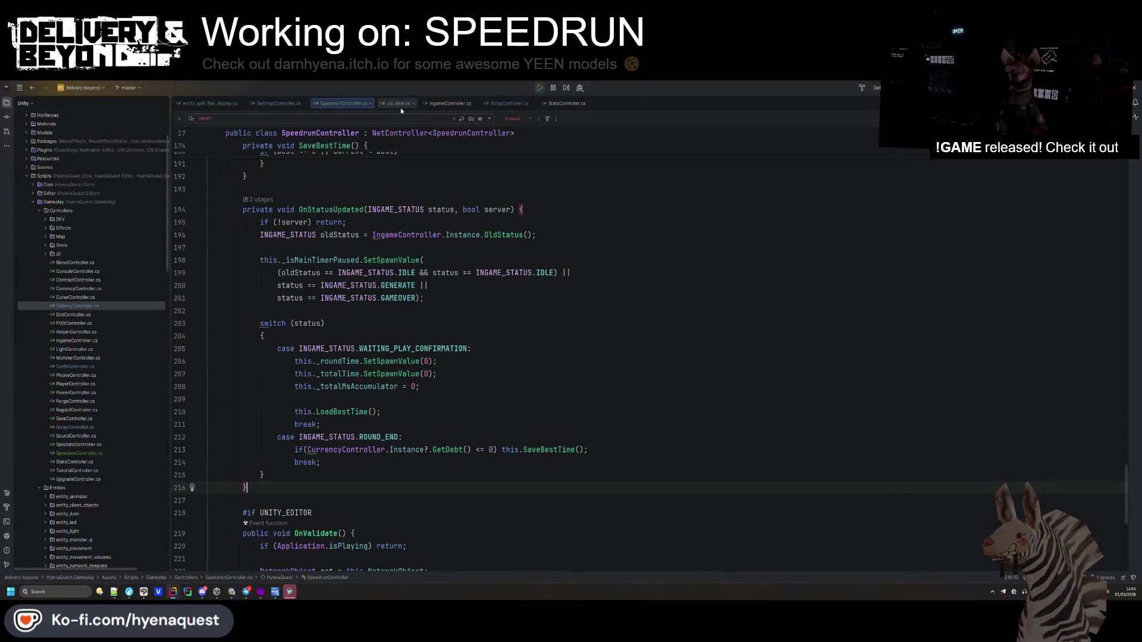
click(398, 104)
click(411, 368)
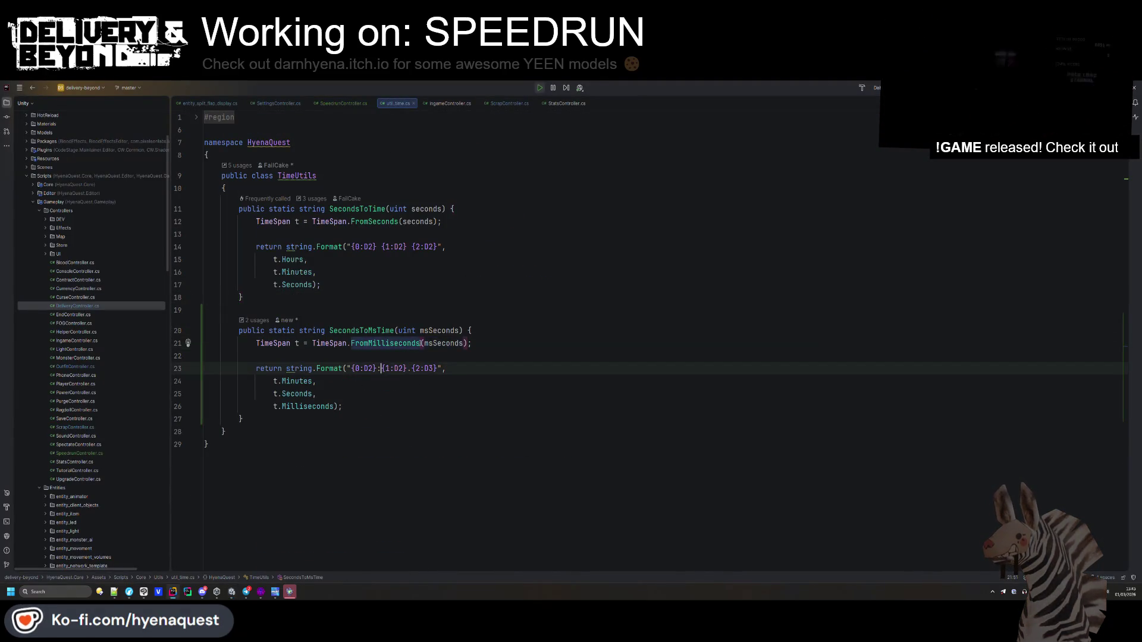
key(alt+Tab)
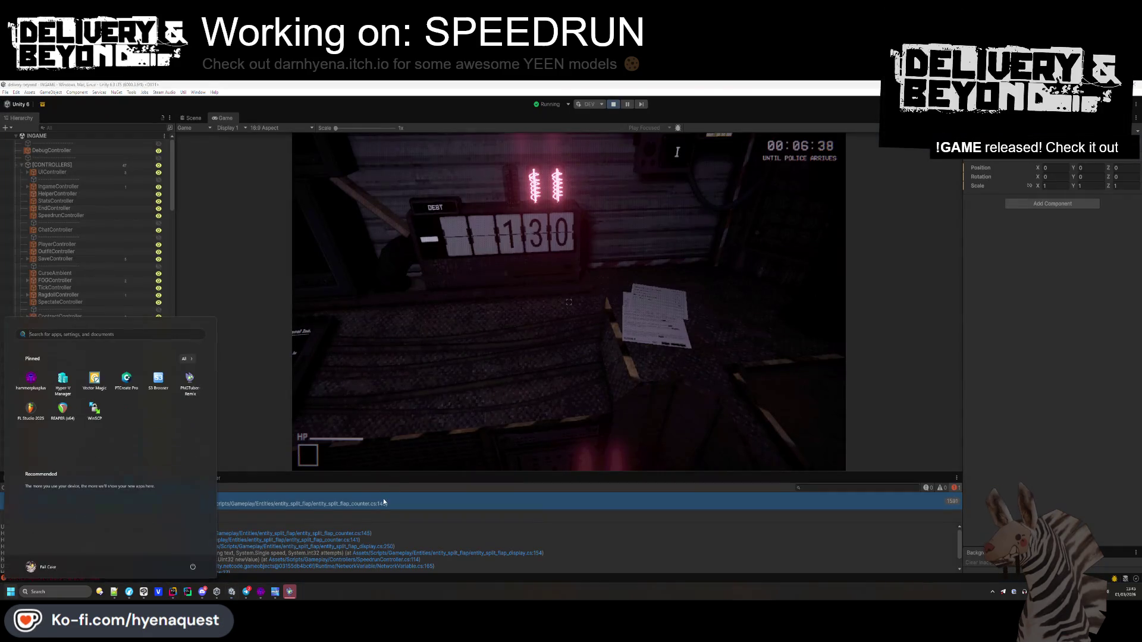
click(12, 489)
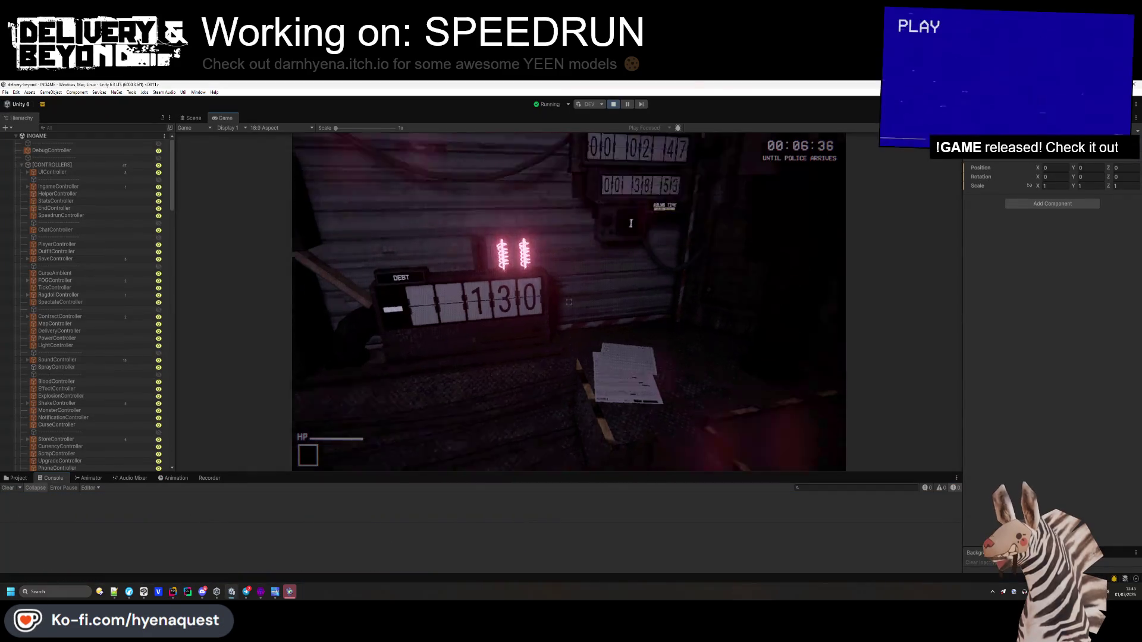
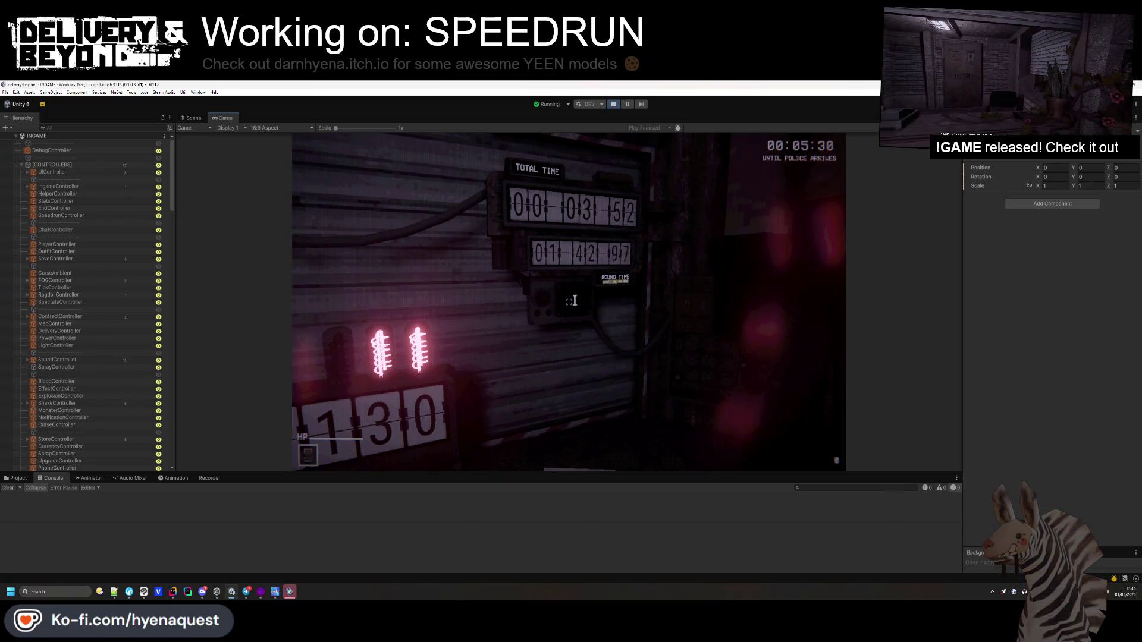
- Switch over to Clip Studio Paint and close the current canvas
key(alt+Tab)
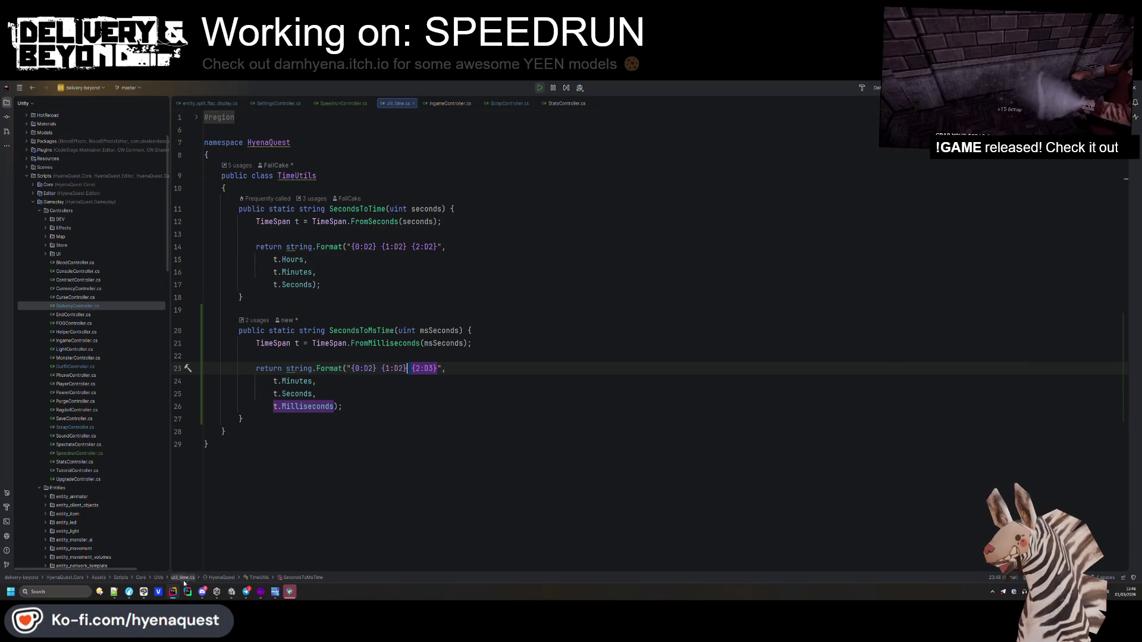
click(129, 592)
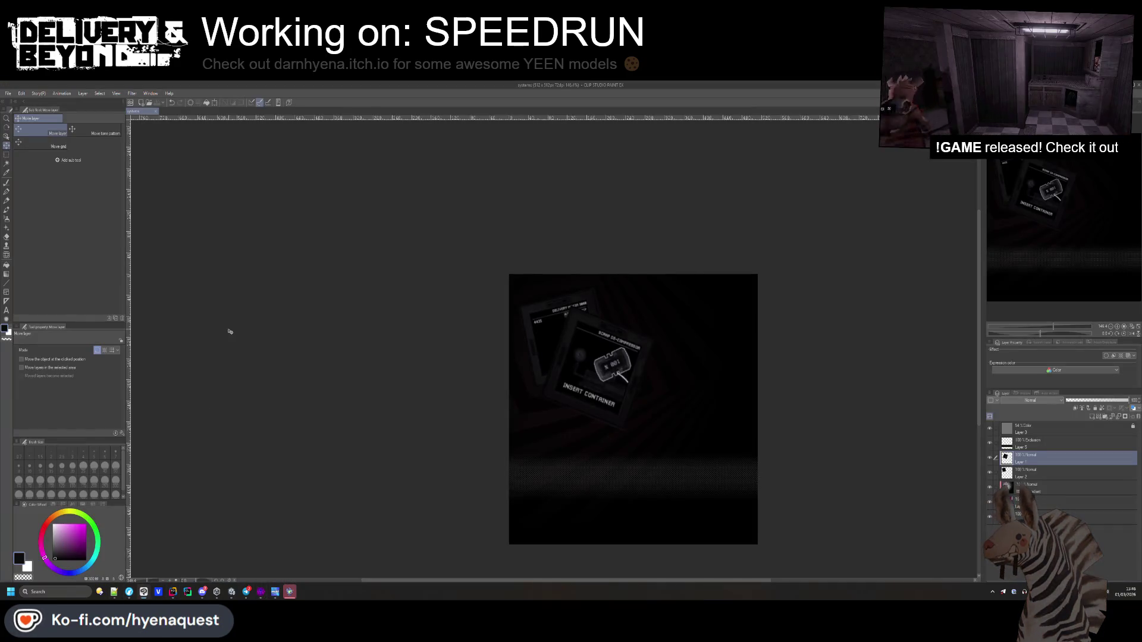
click(156, 112)
- Bring up File > Open at the delivery-beyond project folder
click(8, 93)
click(26, 118)
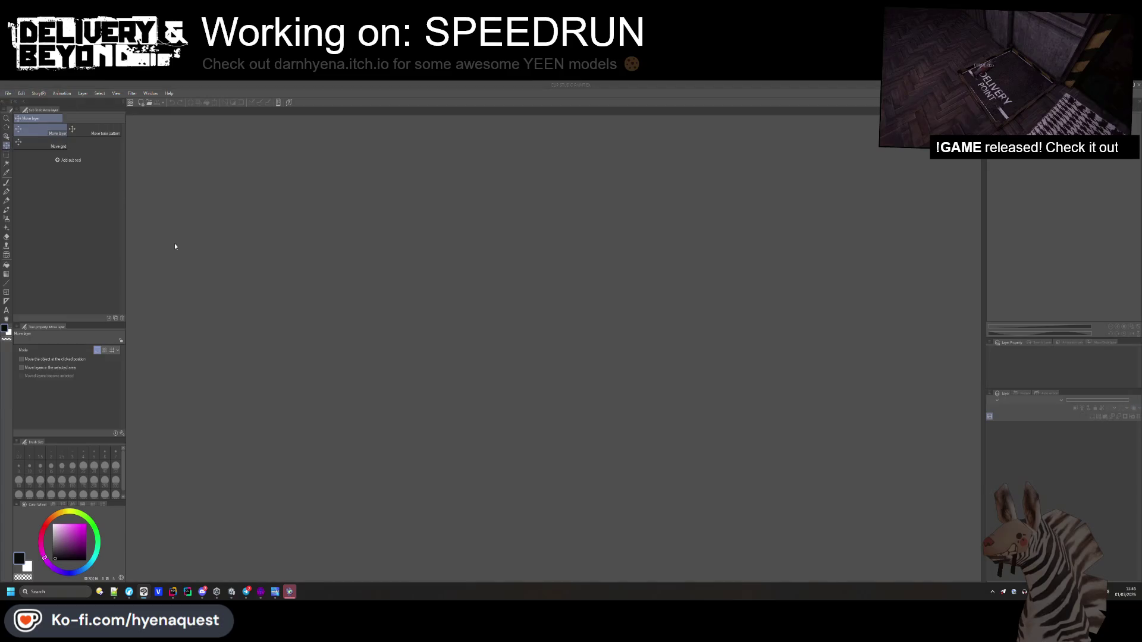
click(136, 103)
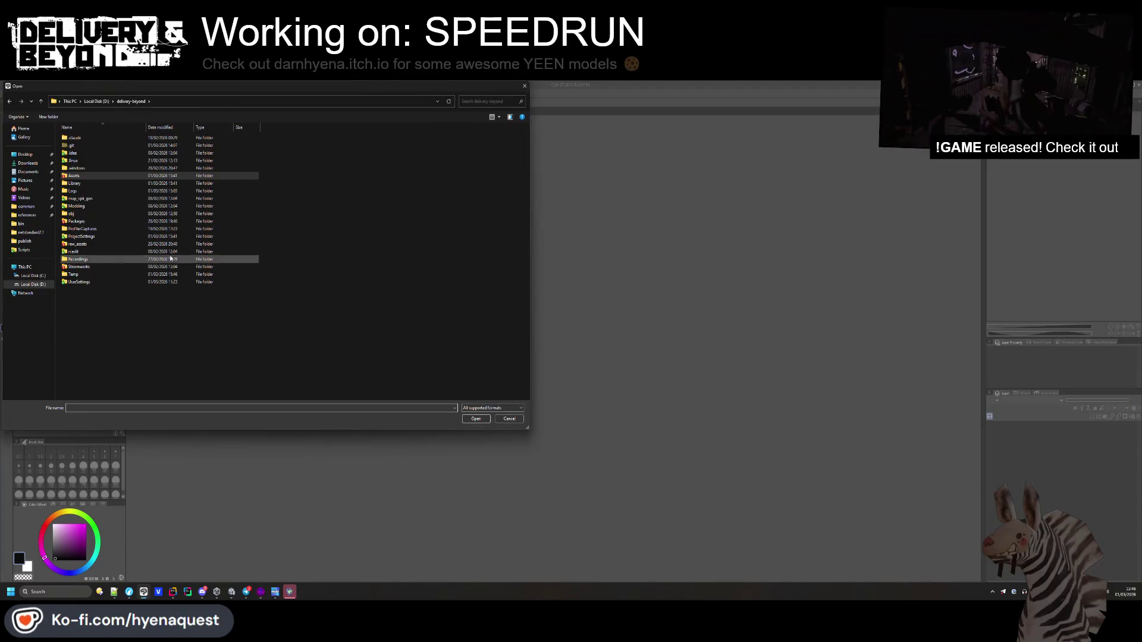
- Cancel the Open dialog, browse delivery-beyond's Assets folder in XYplorer, then return to Unity
click(525, 86)
click(108, 592)
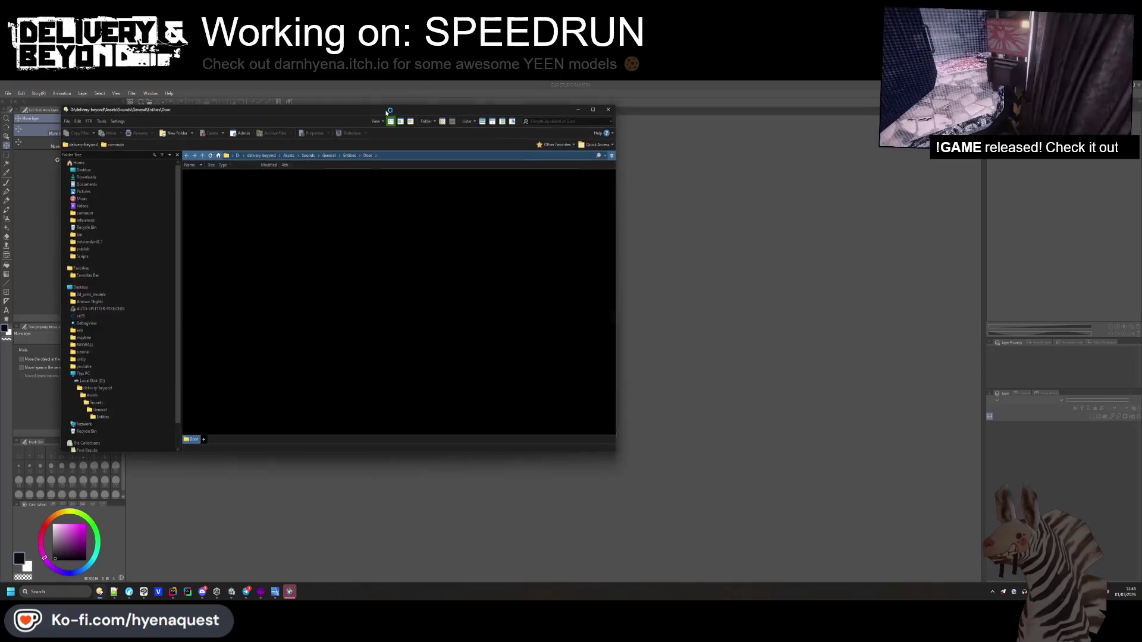
click(247, 156)
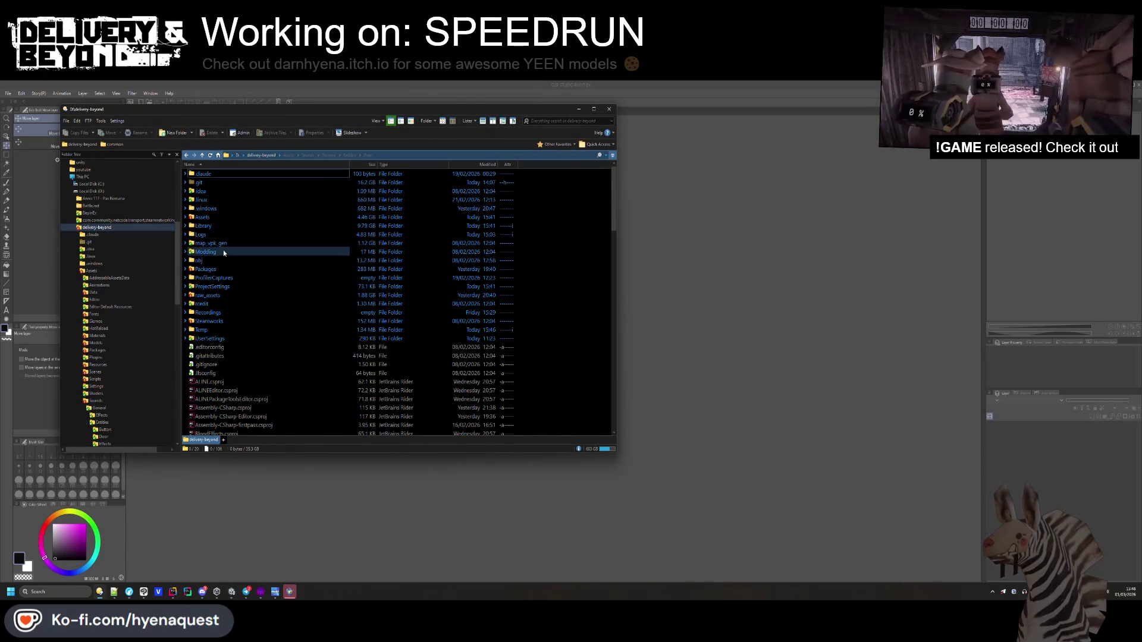
double_click(205, 217)
click(202, 592)
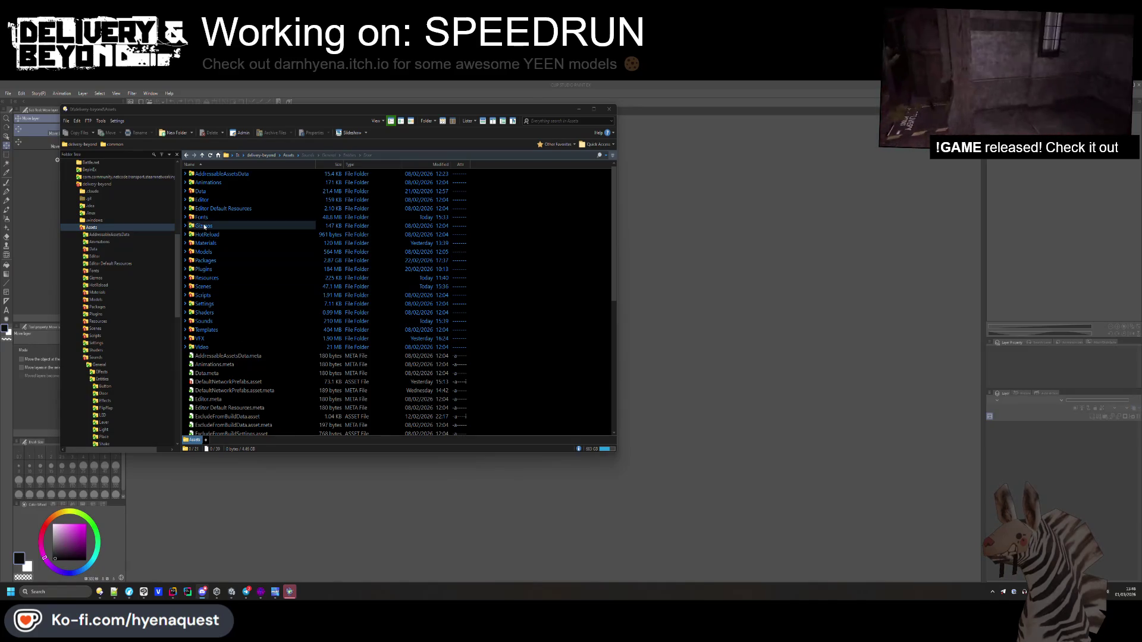
click(232, 592)
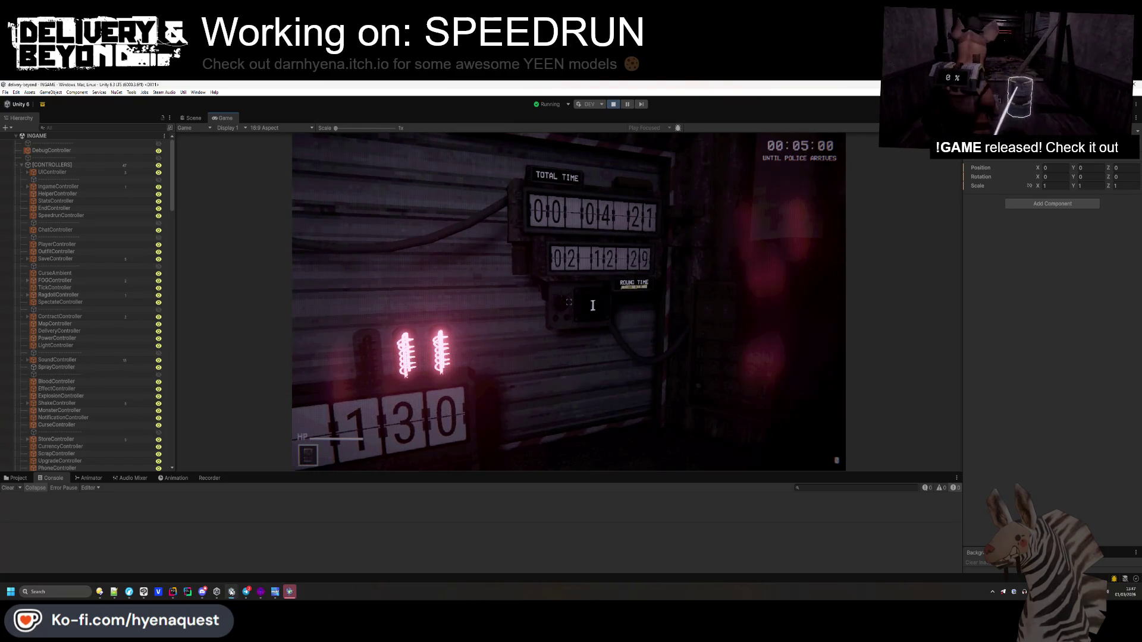
- Snip a screenshot of the Game view's split-flap timers, then bring XYplorer back up
click(623, 529)
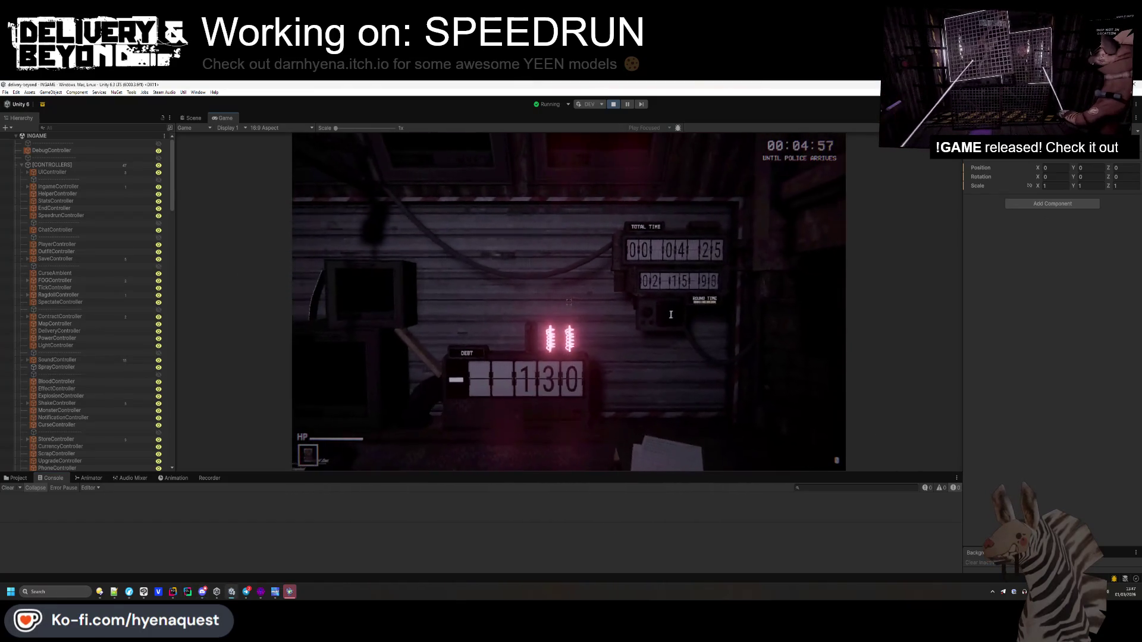
key(super+shift+s)
drag(416, 171, 800, 441)
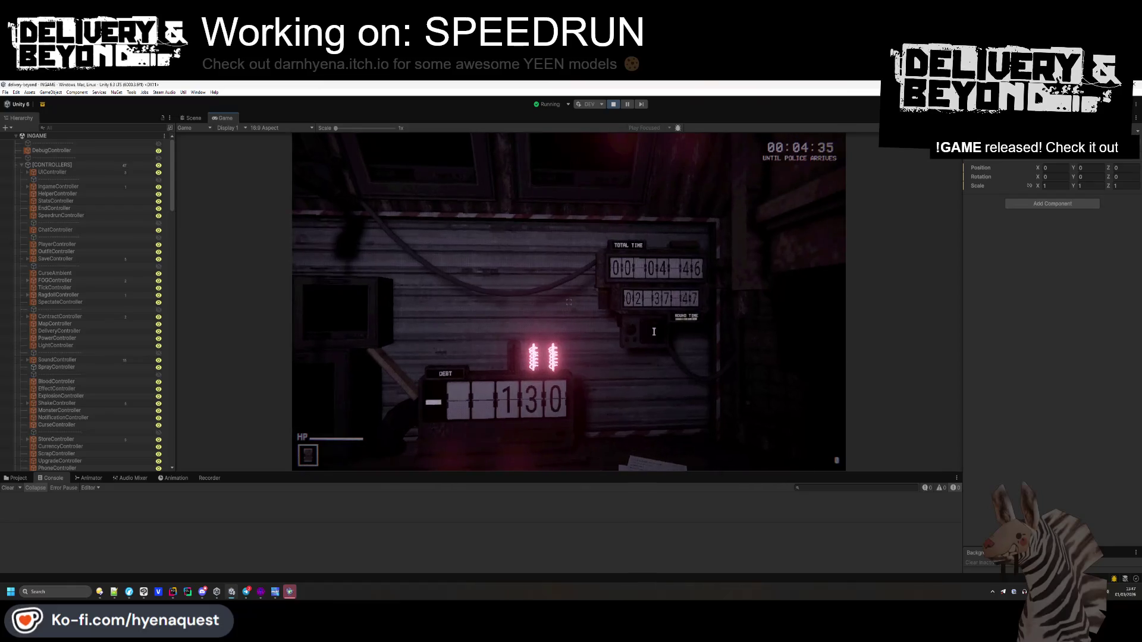
click(142, 592)
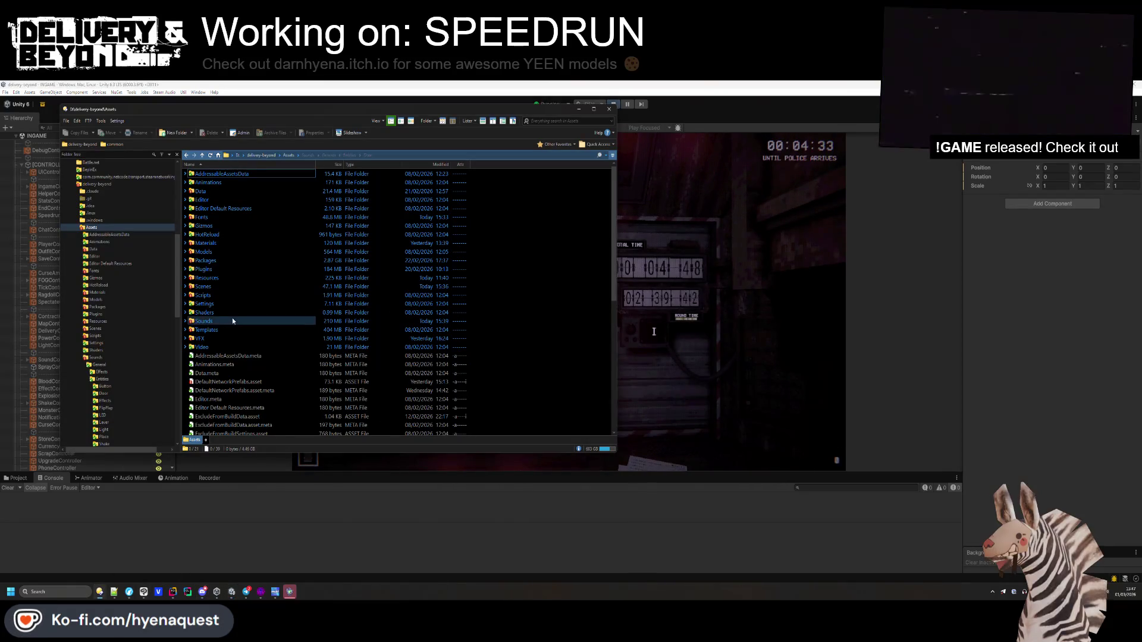
- Navigate from delivery-beyond into raw_assets > Splitflap
click(261, 155)
double_click(210, 295)
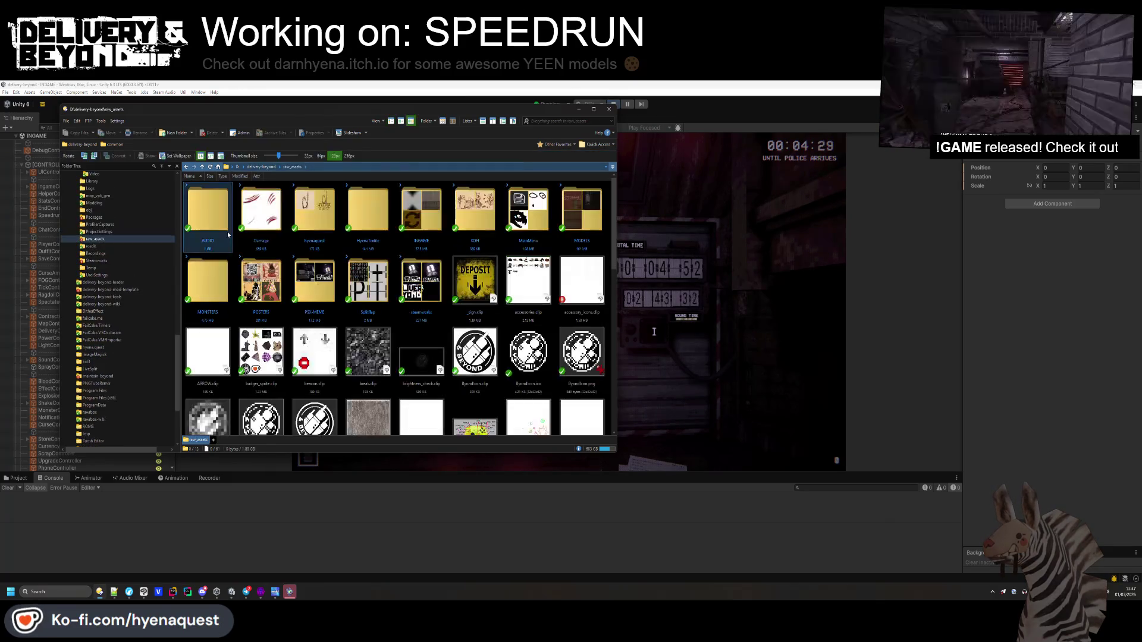
double_click(368, 278)
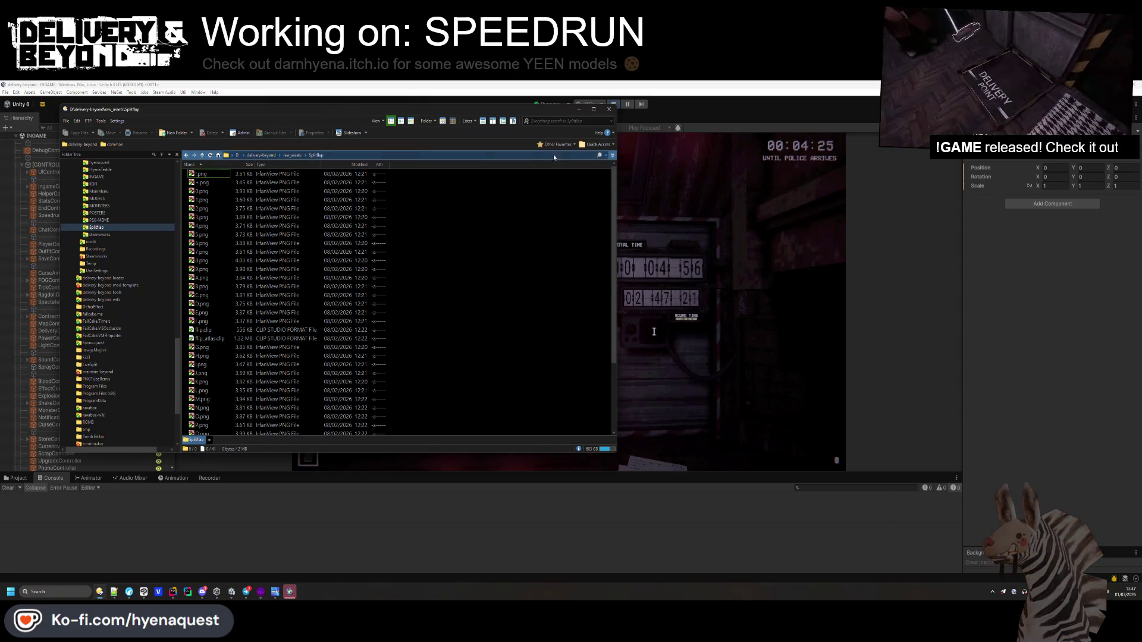
- Show the Splitflap files as thumbnails and open flip_atlas.clip
click(400, 121)
click(411, 121)
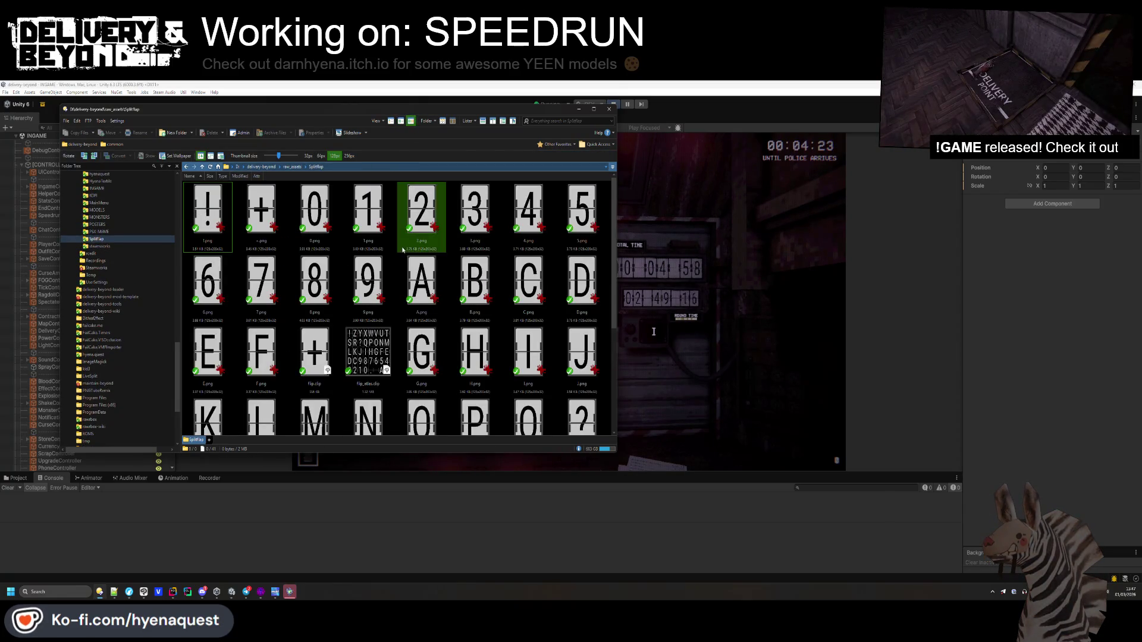
scroll(410, 244, down, 3)
scroll(463, 380, up, 4)
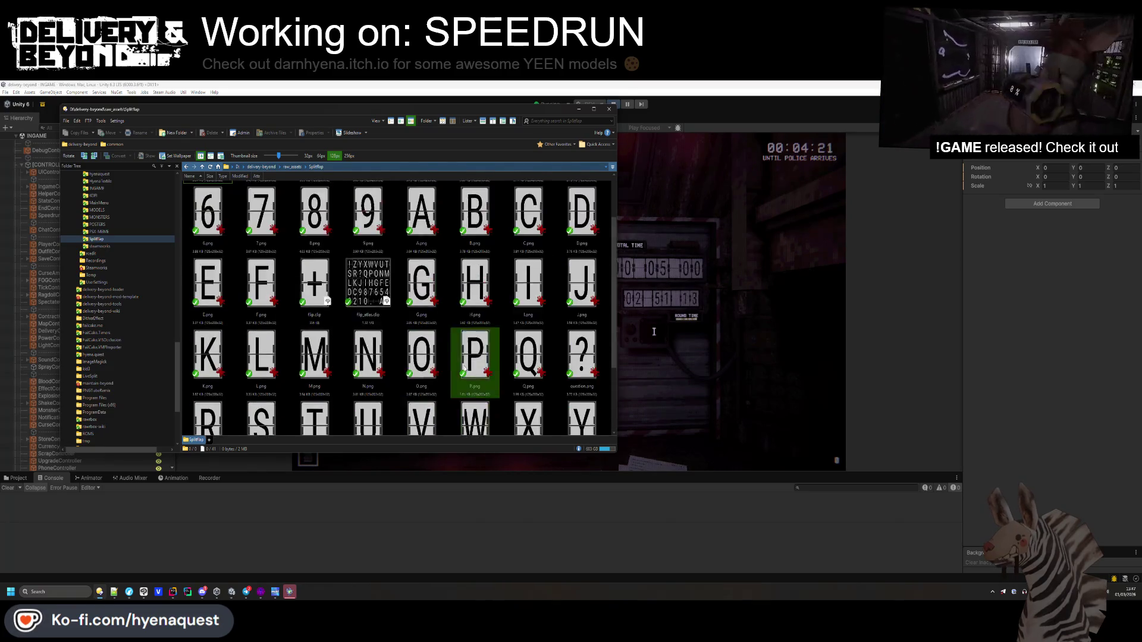
double_click(377, 357)
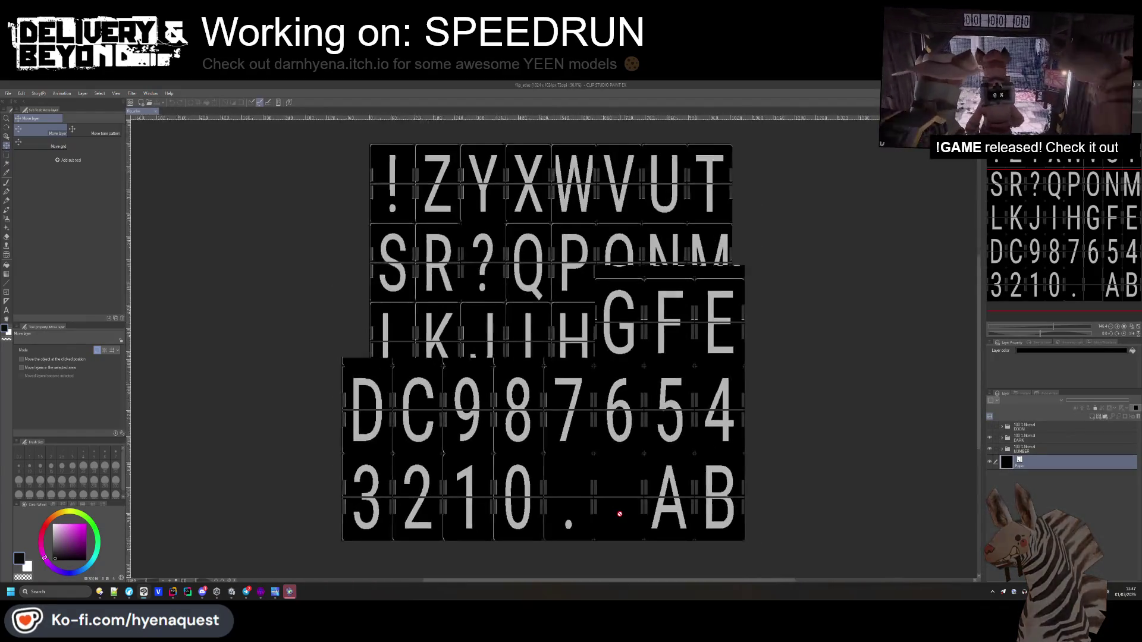
- Zoom into the atlas and toggle the tile background, Paper and DARK layers to compare
scroll(660, 537, down, 1)
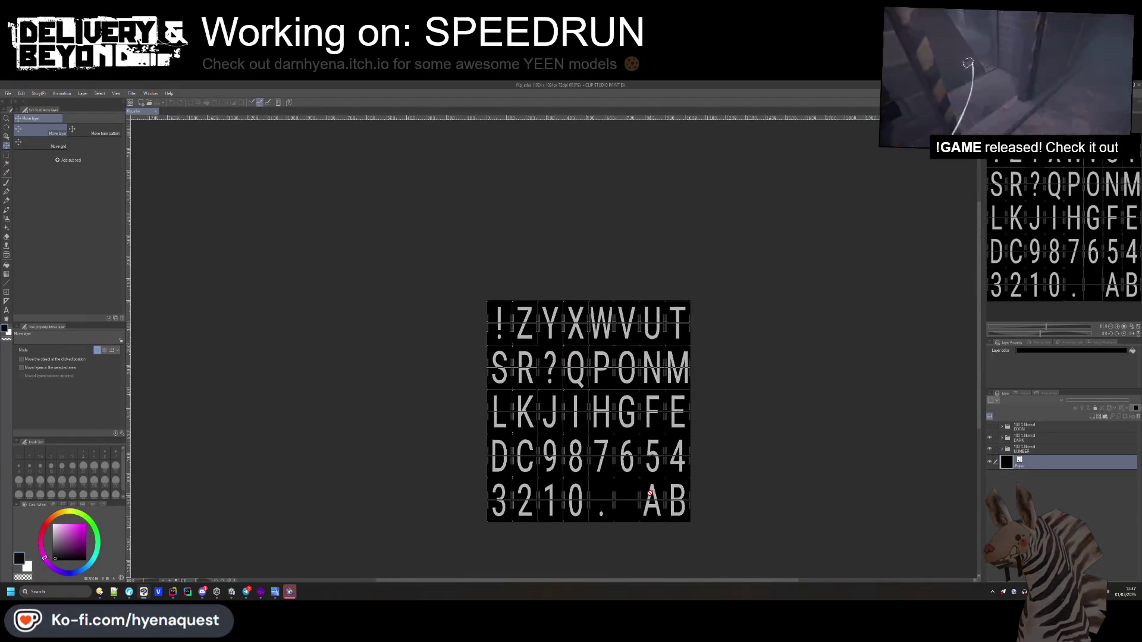
scroll(661, 537, up, 1)
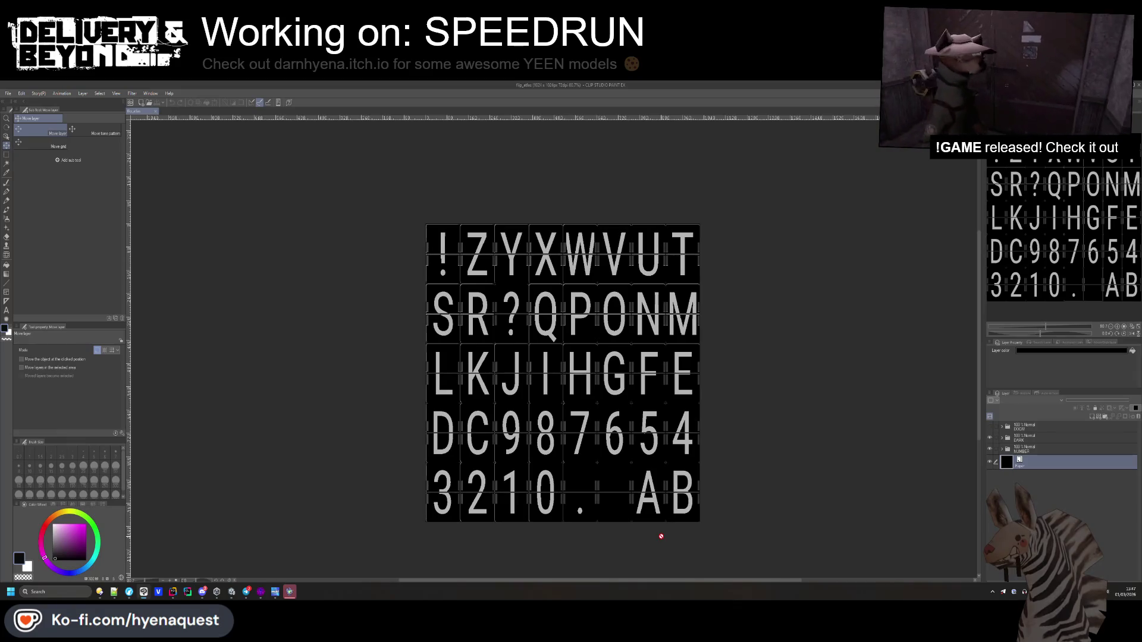
scroll(440, 256, up, 5)
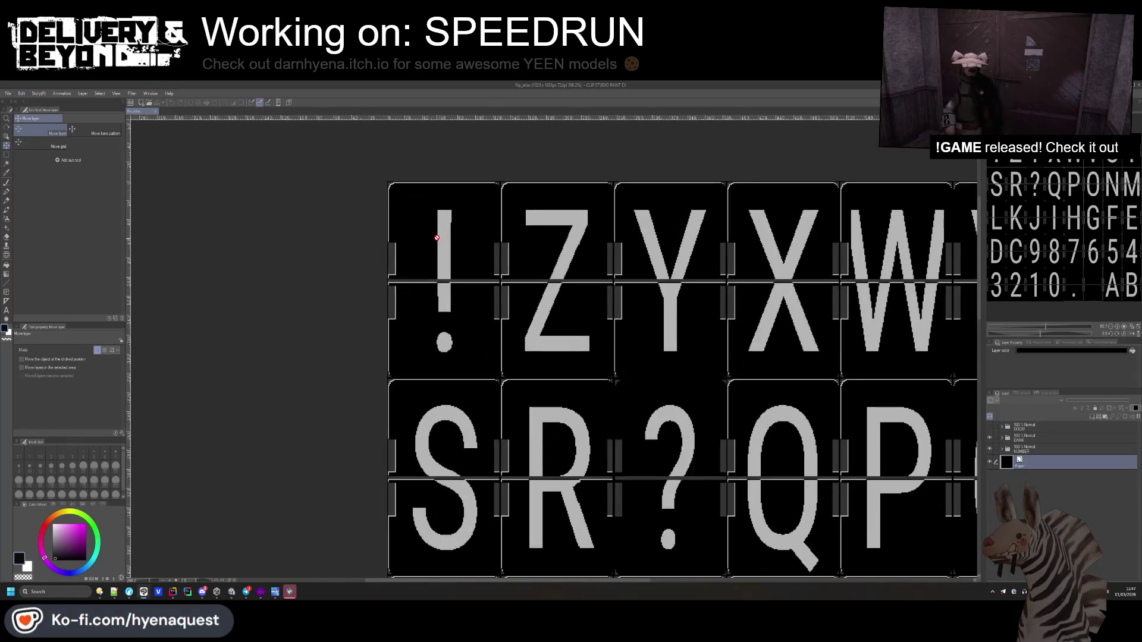
scroll(437, 263, down, 6)
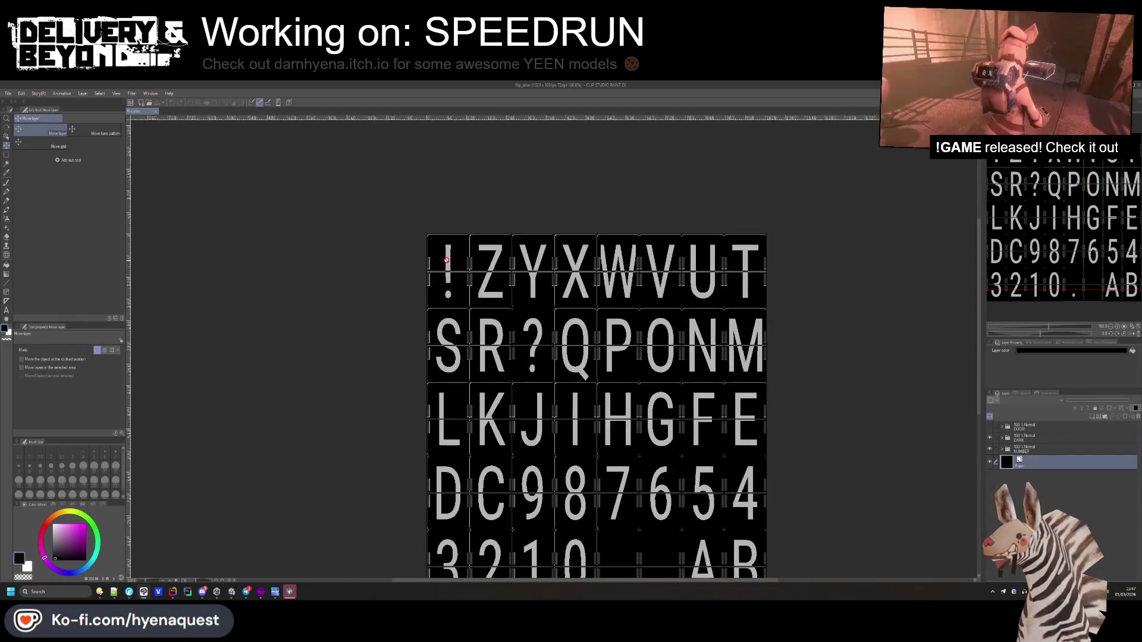
scroll(446, 263, up, 2)
scroll(446, 263, up, 1)
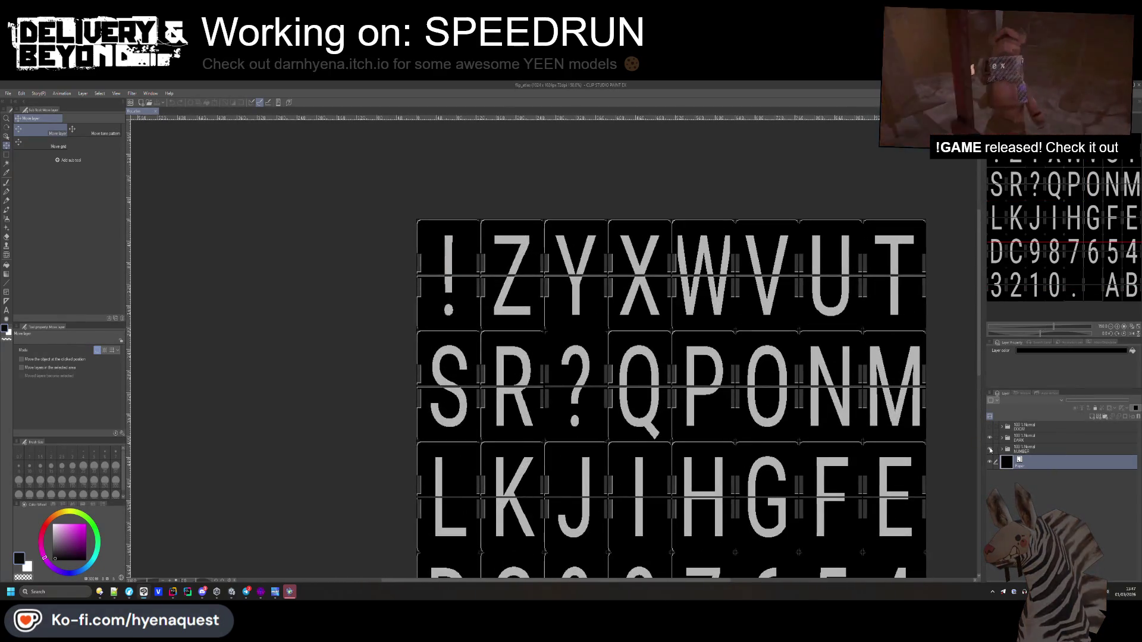
click(990, 461)
click(990, 461)
click(990, 461)
click(990, 462)
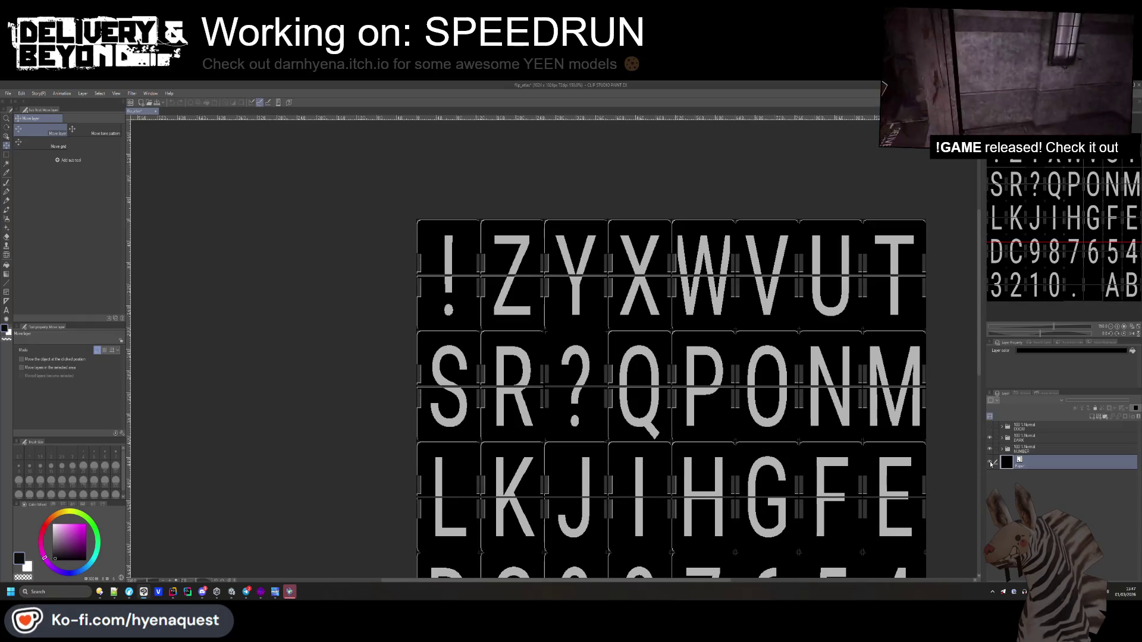
click(989, 439)
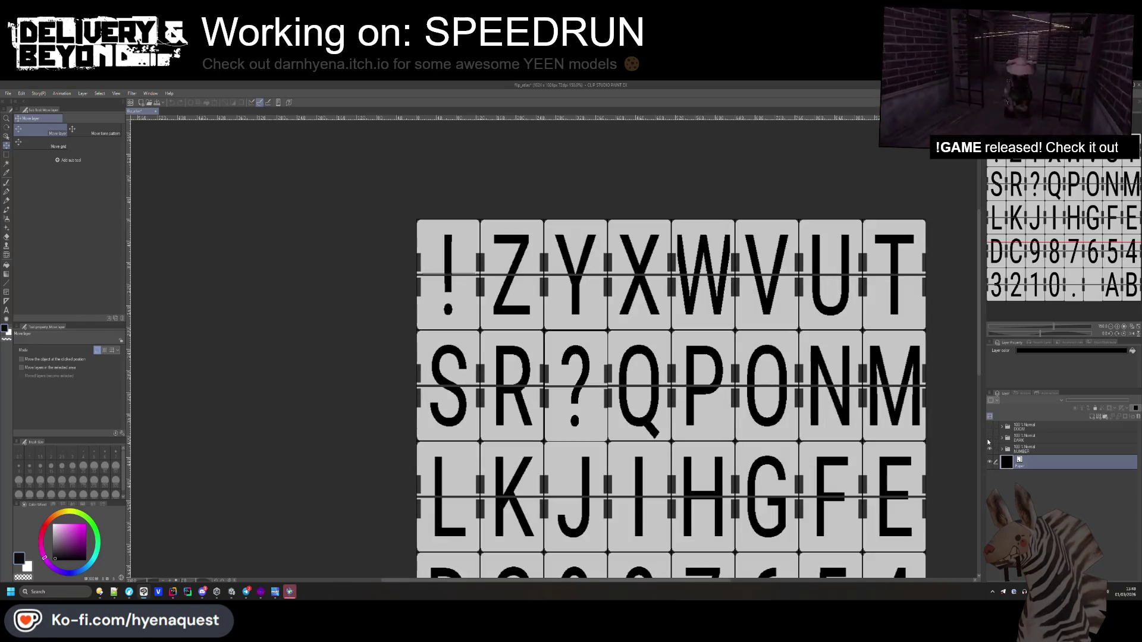
click(989, 438)
click(989, 438)
click(989, 438)
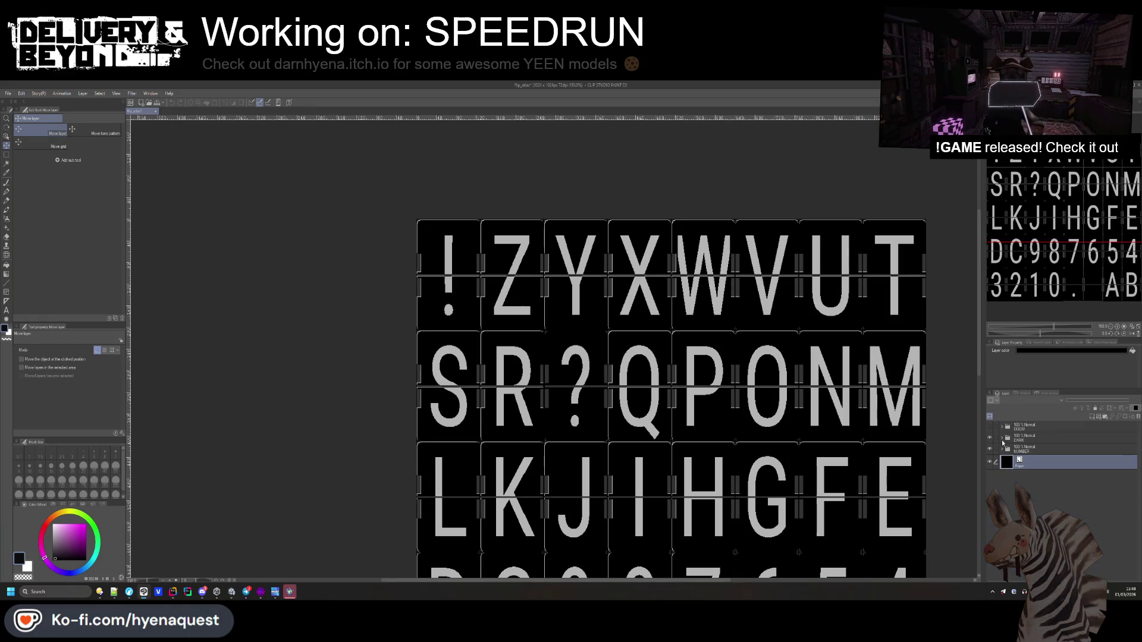
- Expand the DARK folder and toggle Layer 3's letters and the dark tiles on and off
click(1005, 441)
click(1003, 439)
click(1039, 460)
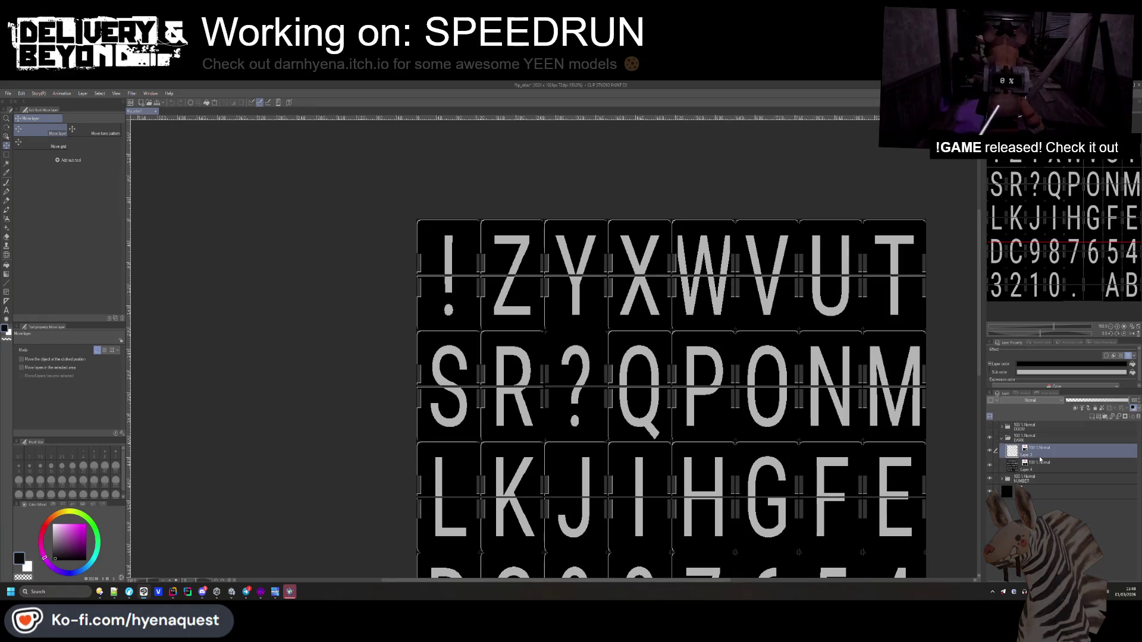
click(990, 450)
click(990, 451)
click(990, 451)
click(990, 451)
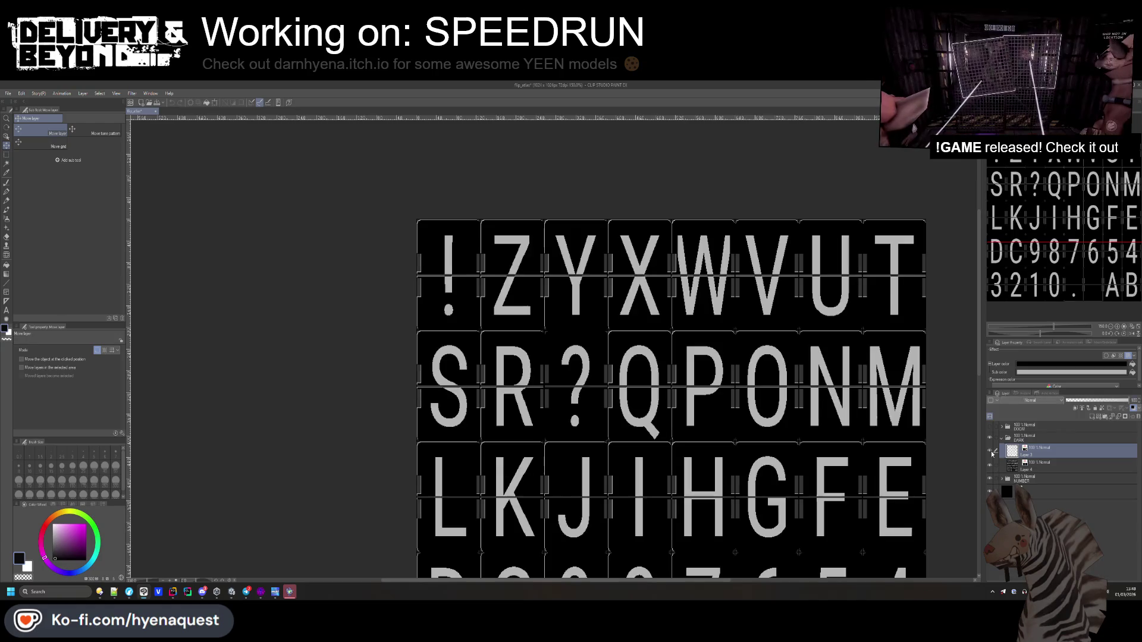
click(992, 465)
click(993, 465)
click(992, 465)
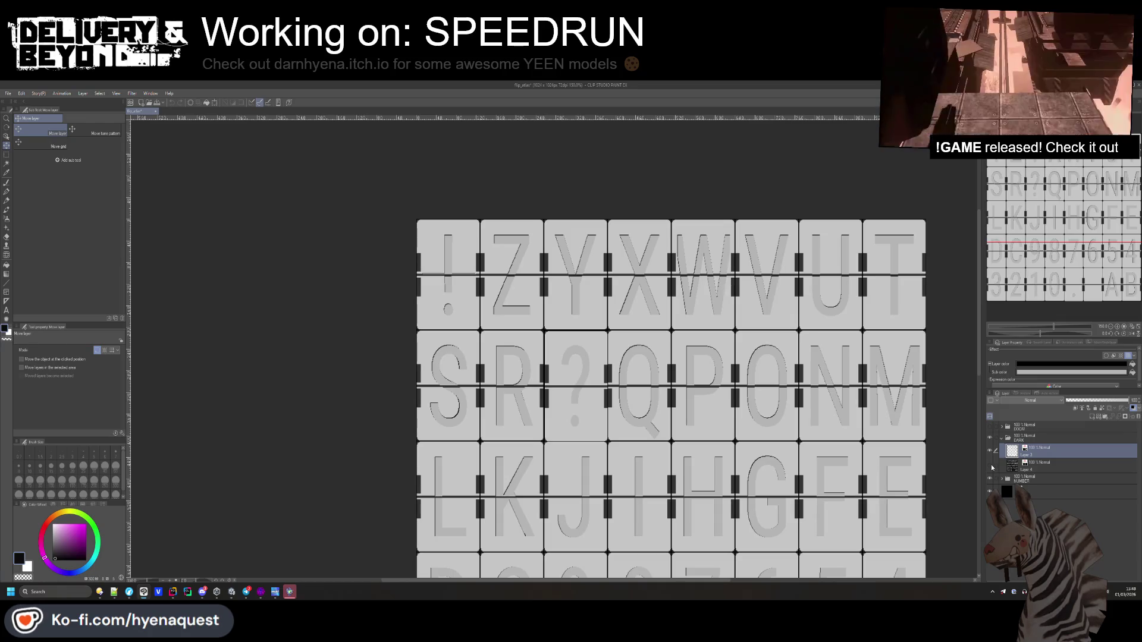
click(992, 466)
click(991, 454)
click(992, 455)
click(1074, 439)
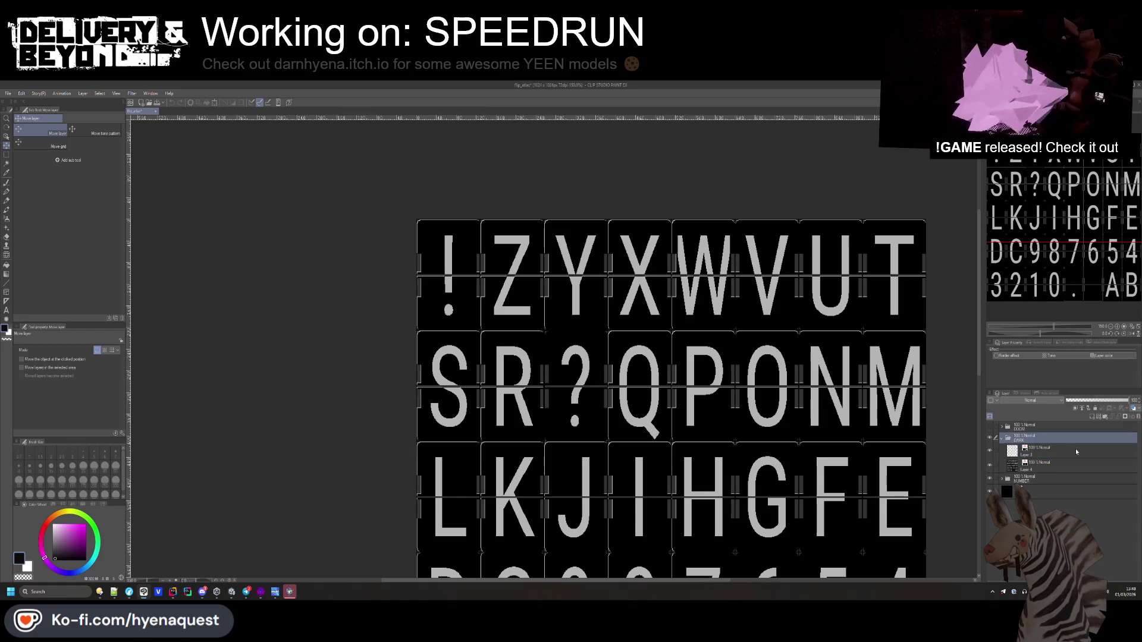
scroll(434, 248, up, 5)
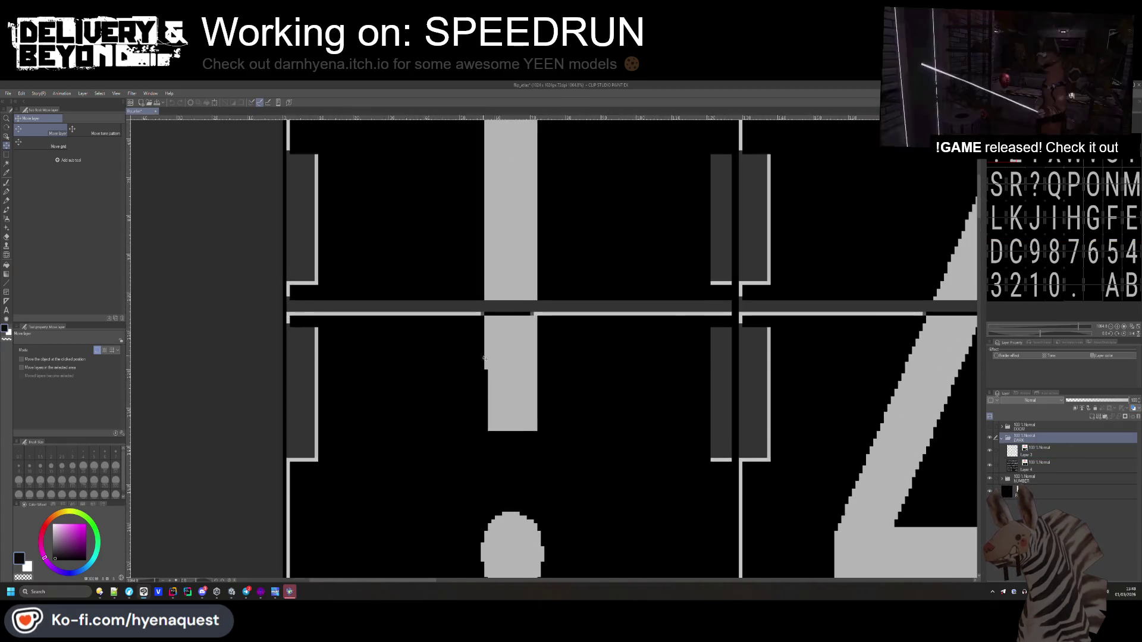
- Add a new layer inside the DARK folder
scroll(800, 417, down, 1)
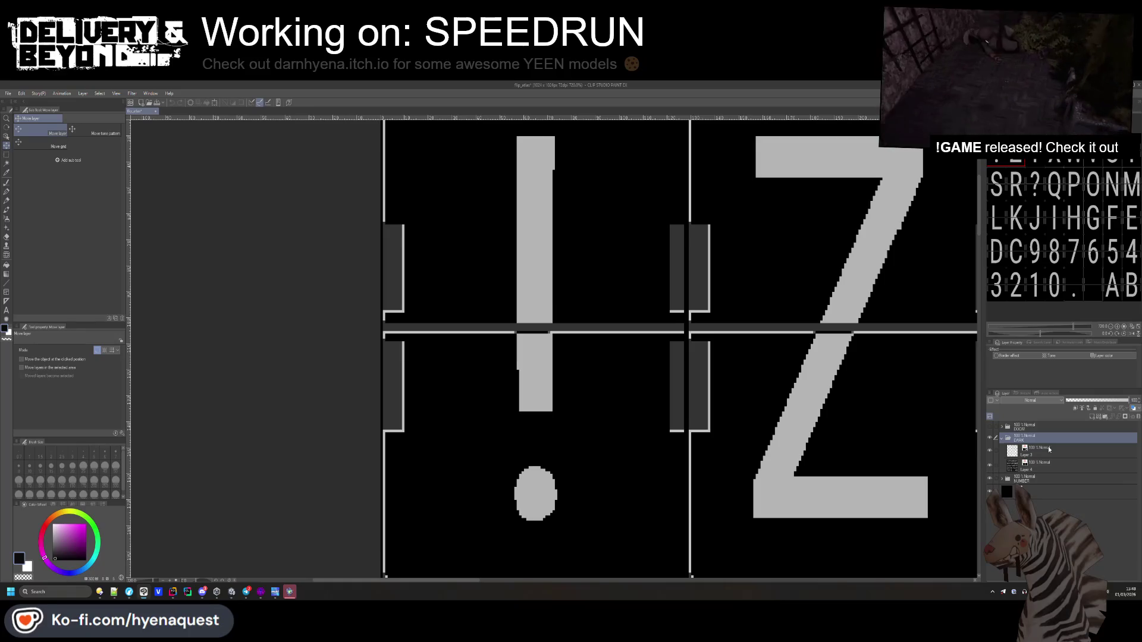
click(1045, 466)
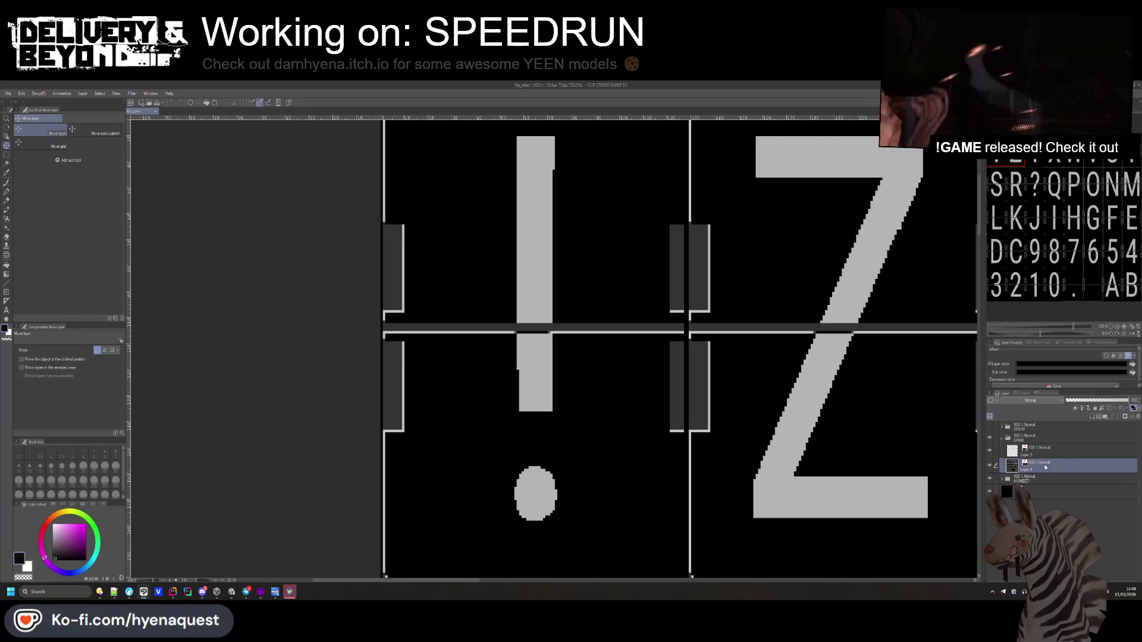
drag(1066, 391, 1063, 402)
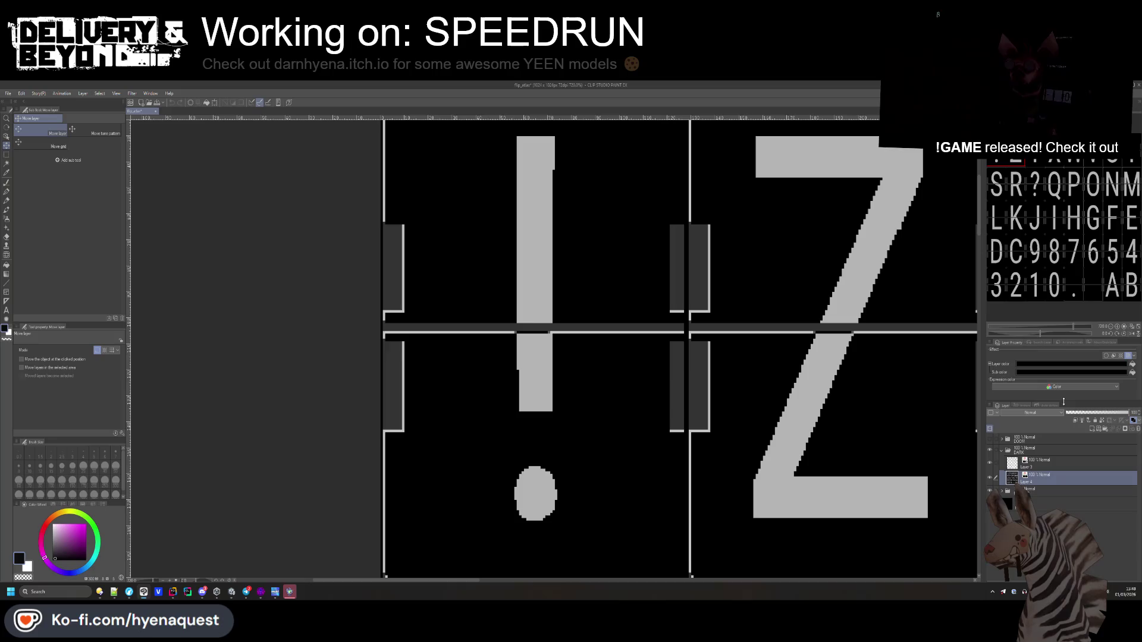
click(1044, 453)
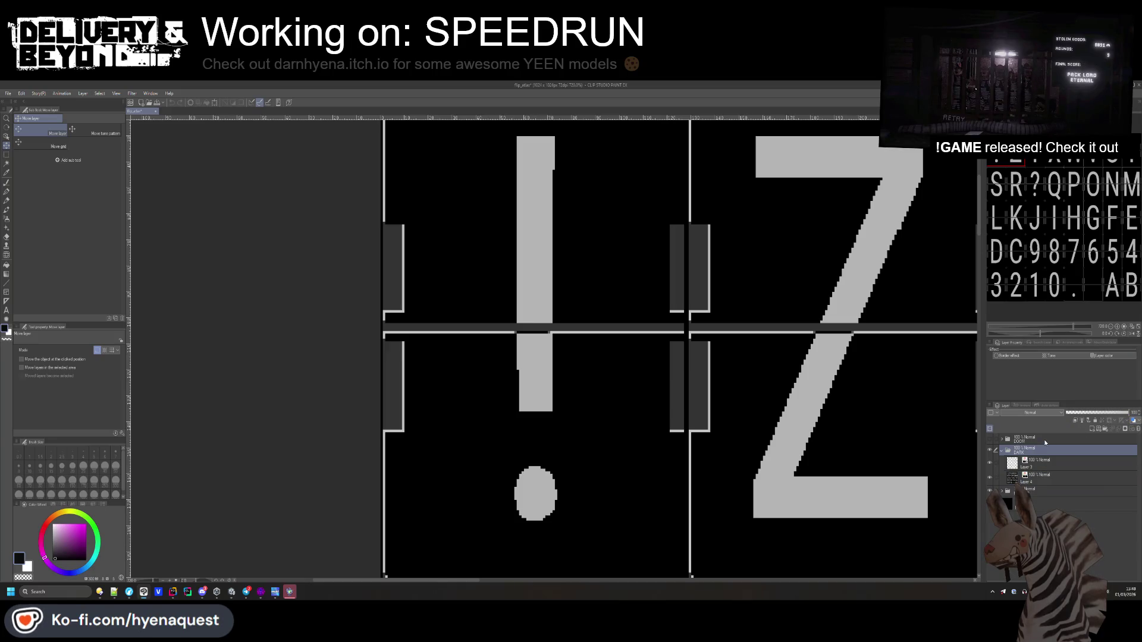
click(1098, 428)
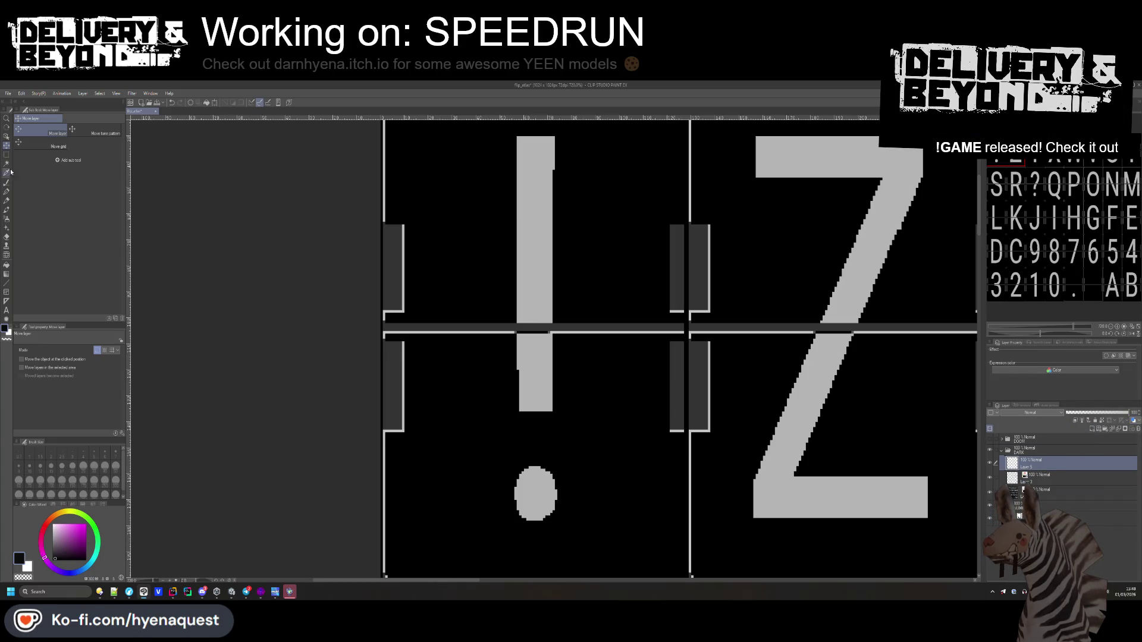
- Rectangle-select the exclamation mark's stem, delete it, and deselect
key(m)
drag(565, 530, 564, 530)
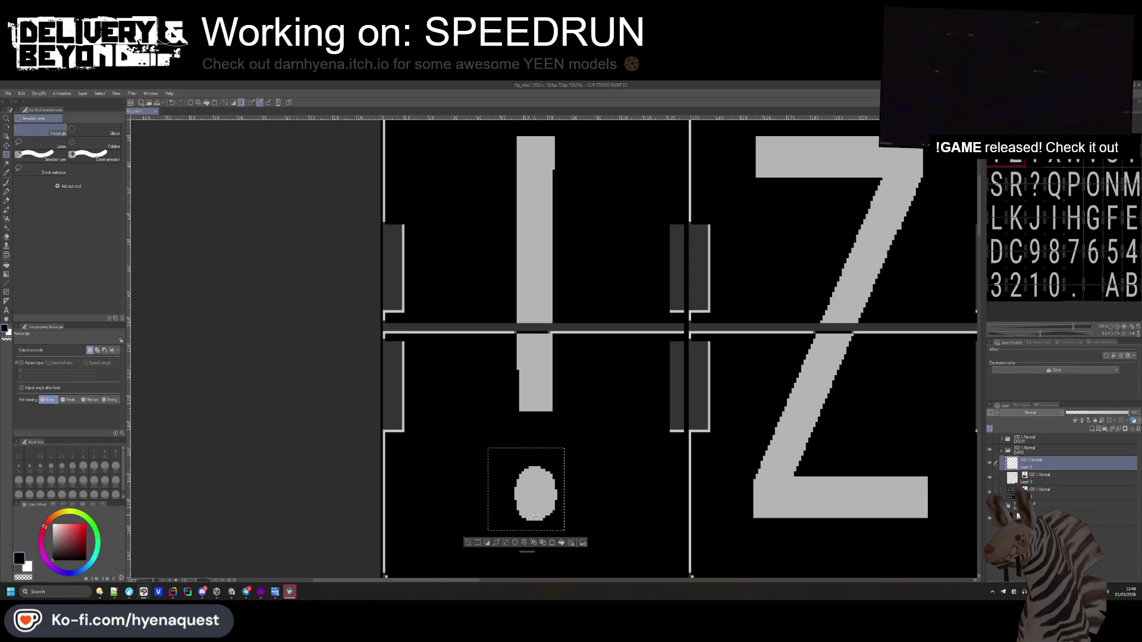
drag(507, 334, 566, 420)
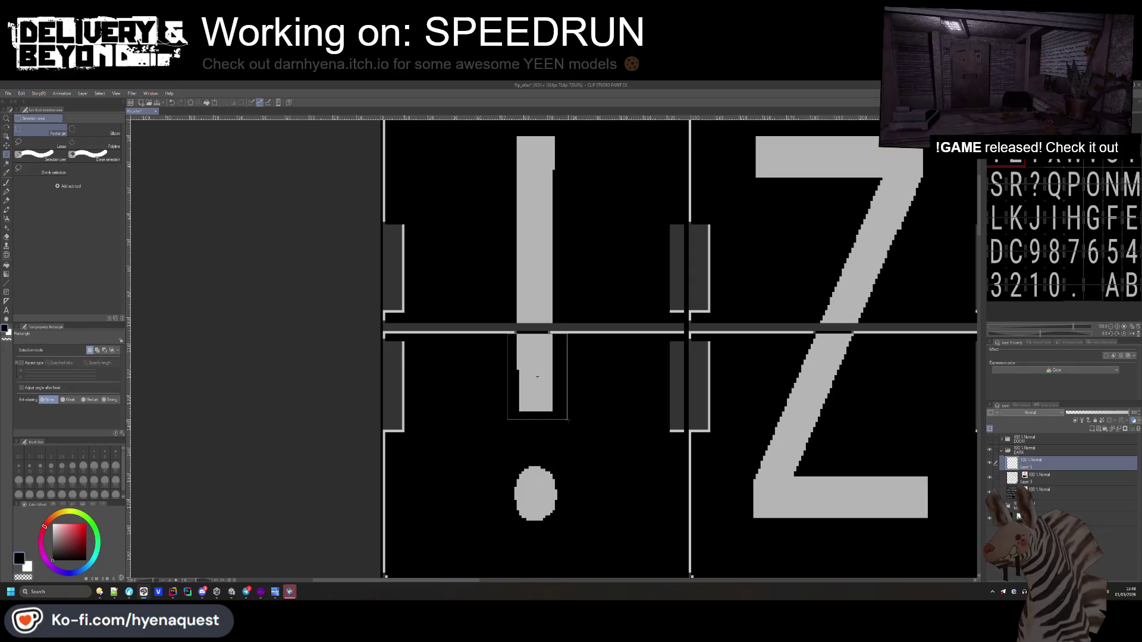
click(563, 397)
scroll(564, 397, down, 3)
scroll(530, 244, up, 3)
drag(568, 310, 574, 361)
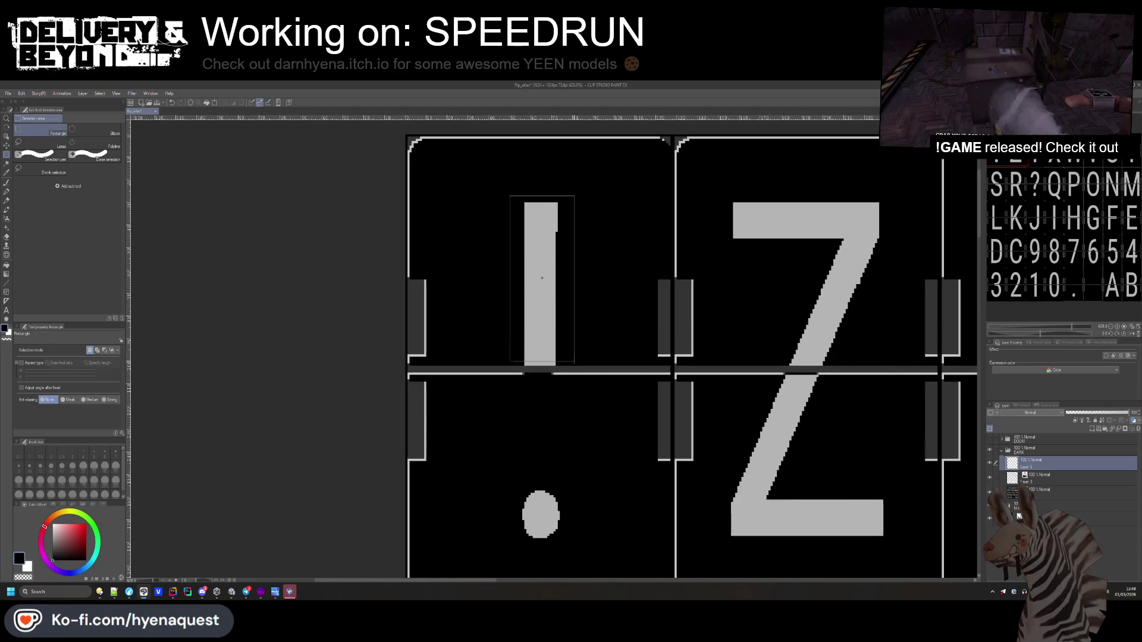
key(Delete)
key(ctrl+d)
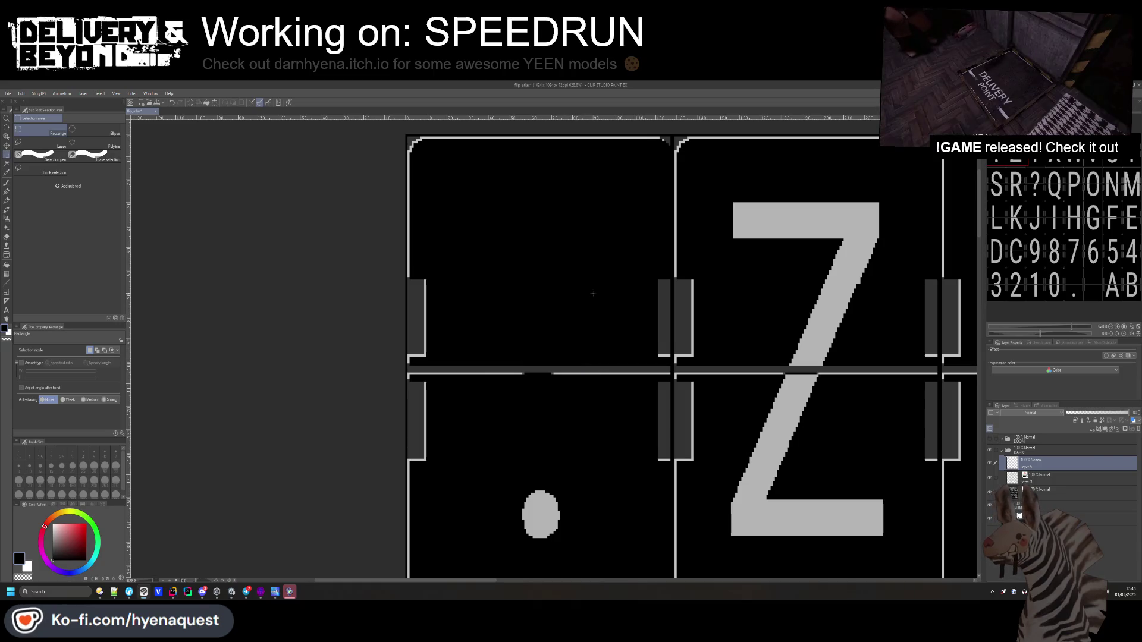
- Zoom out and bring the light letter atlas into view
scroll(490, 295, down, 3)
scroll(489, 295, down, 2)
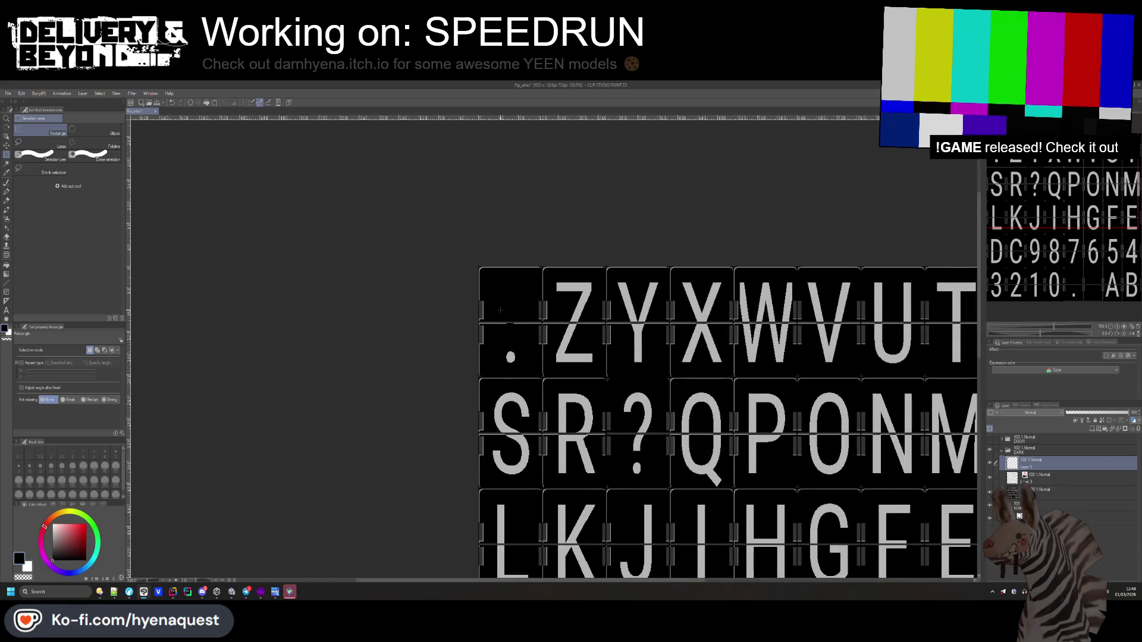
click(1038, 492)
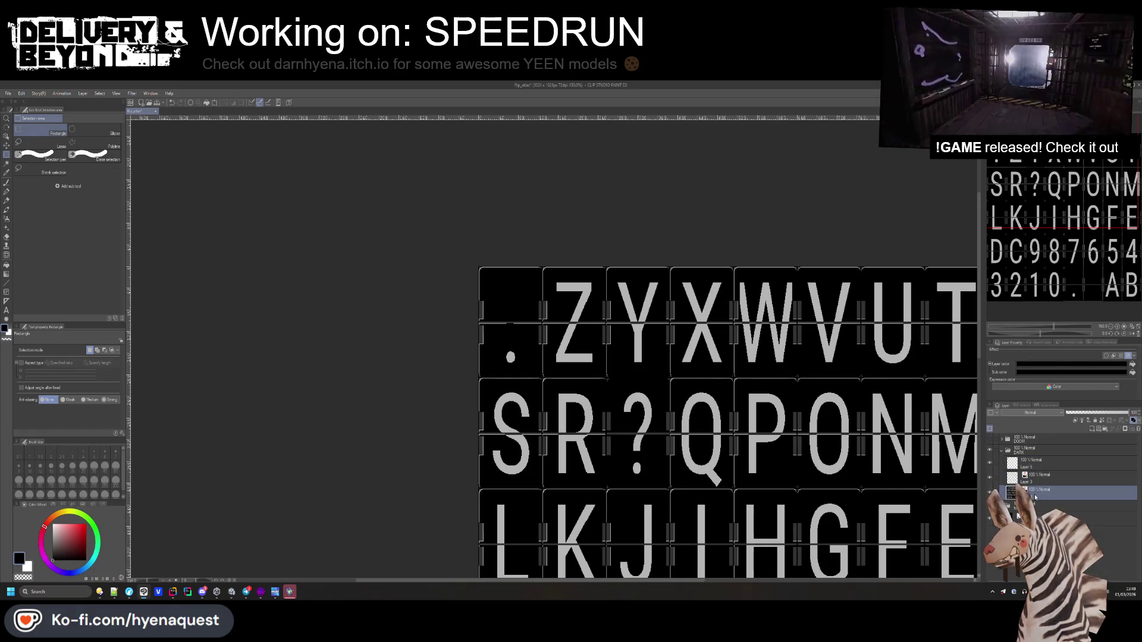
click(1076, 447)
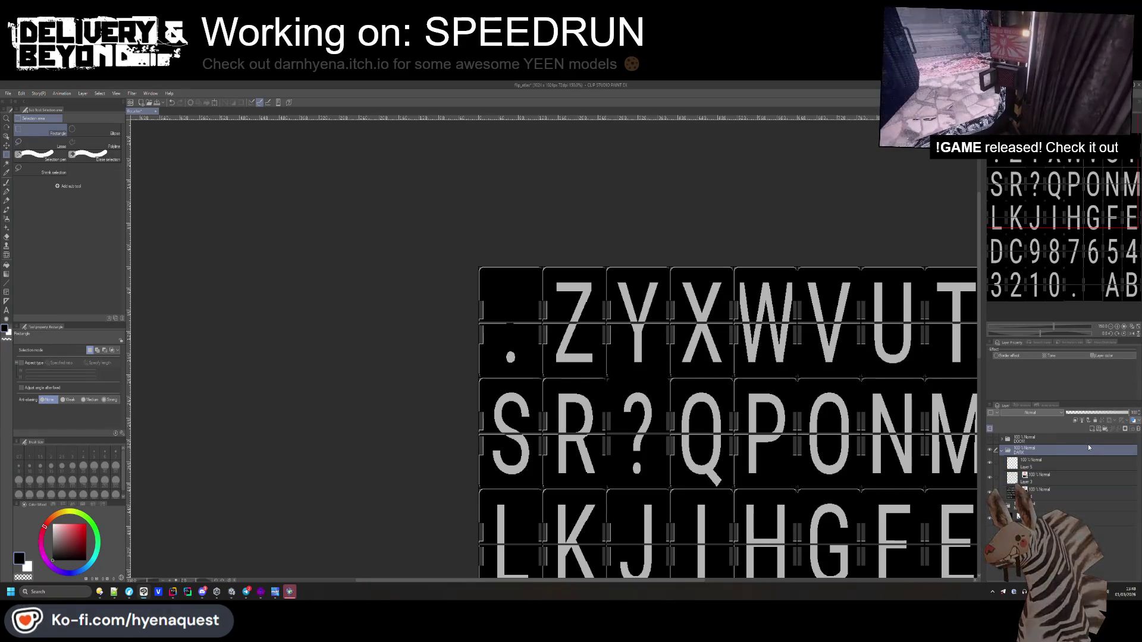
scroll(621, 282, down, 2)
scroll(571, 267, up, 1)
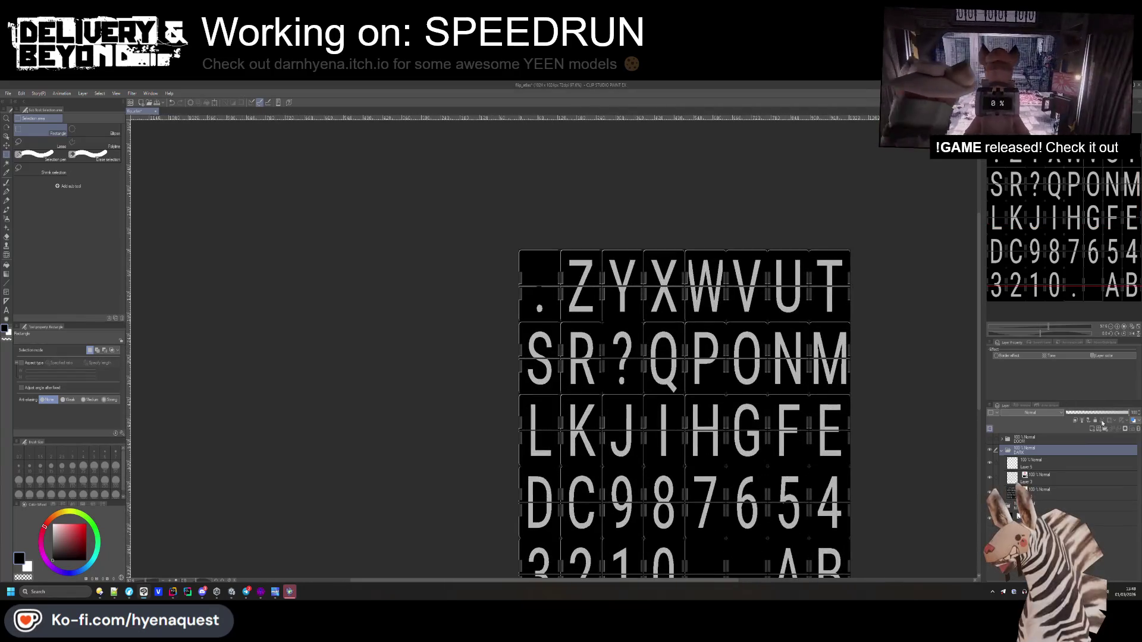
scroll(540, 279, up, 4)
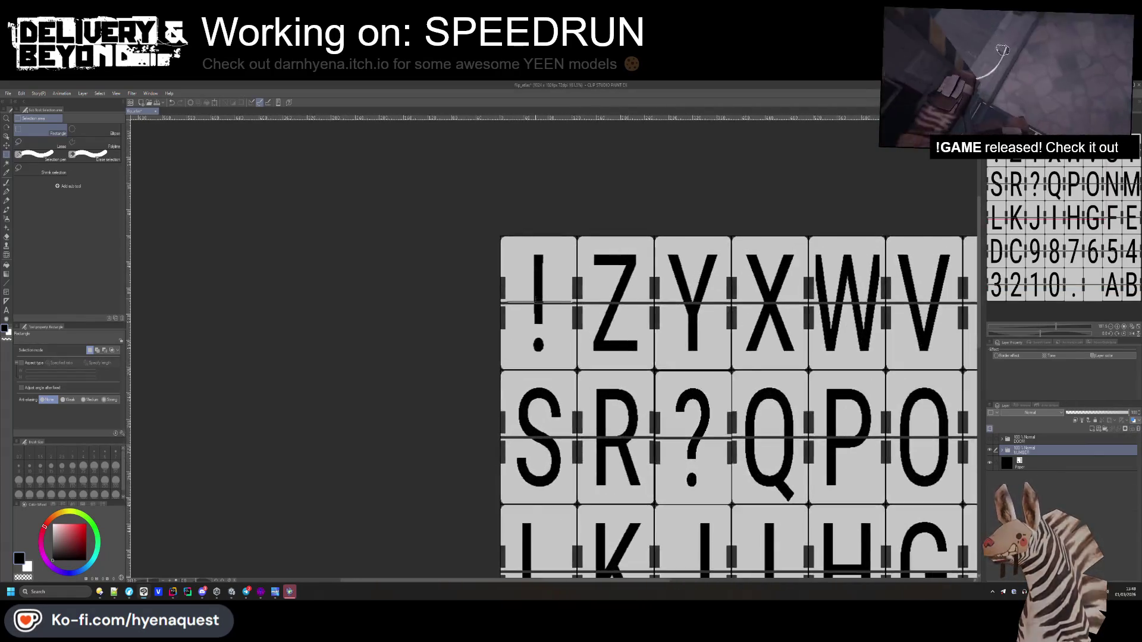
- Select the Paper layer, expand the NUMBER folder and scroll to the 9–0 digit layers
click(1040, 461)
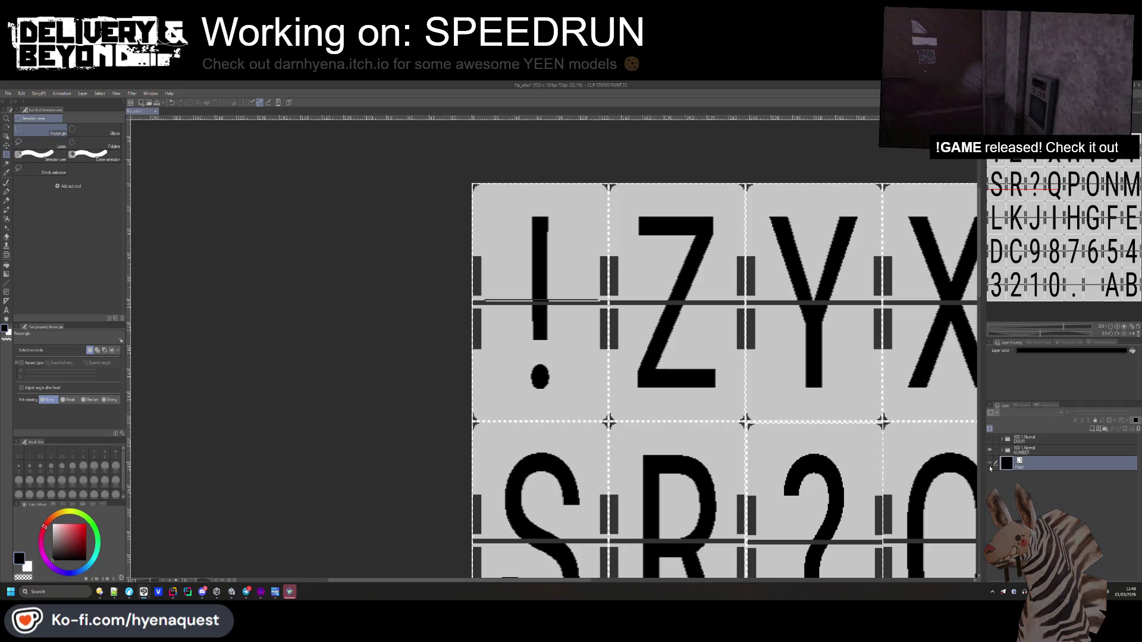
scroll(540, 300, up, 3)
scroll(468, 295, down, 3)
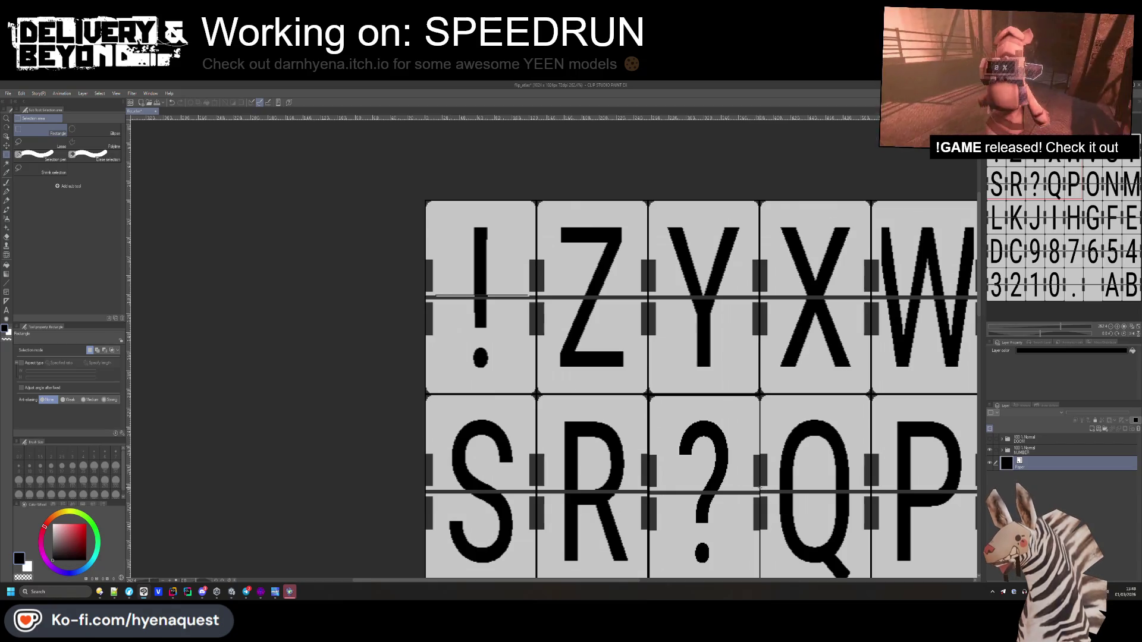
scroll(801, 512, down, 2)
scroll(801, 513, up, 4)
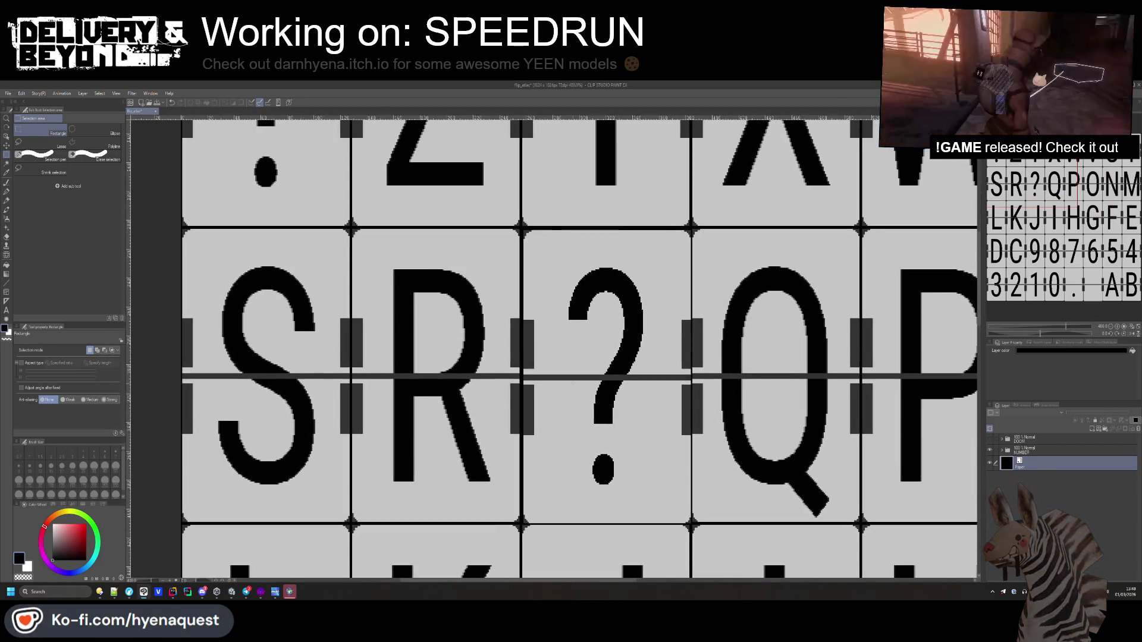
scroll(486, 367, down, 1)
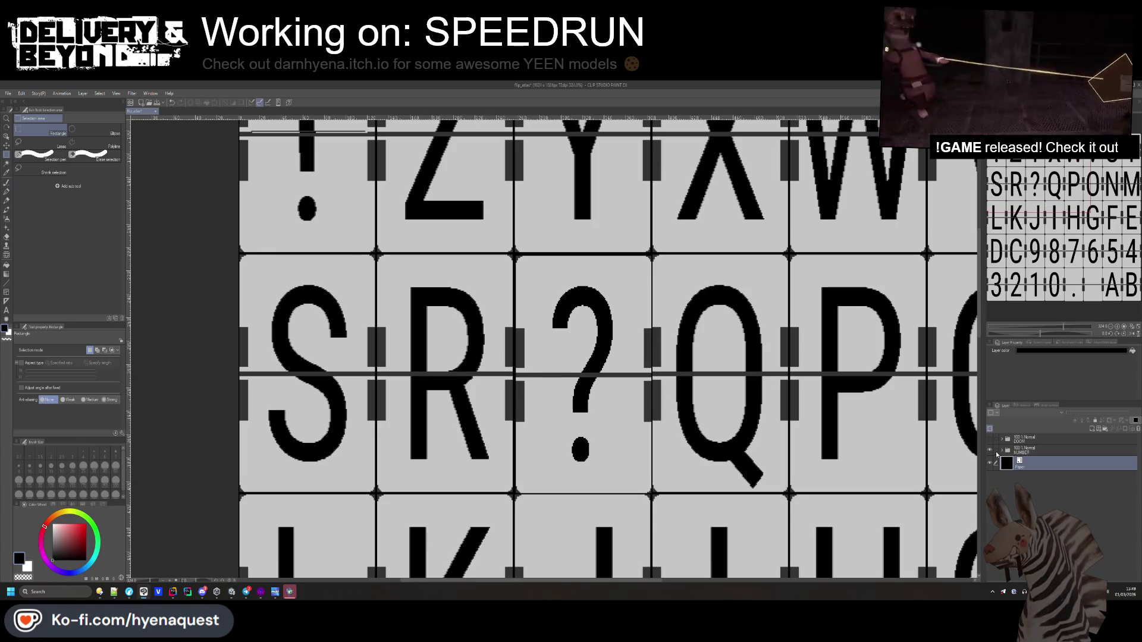
click(1002, 450)
scroll(1003, 453, down, 10)
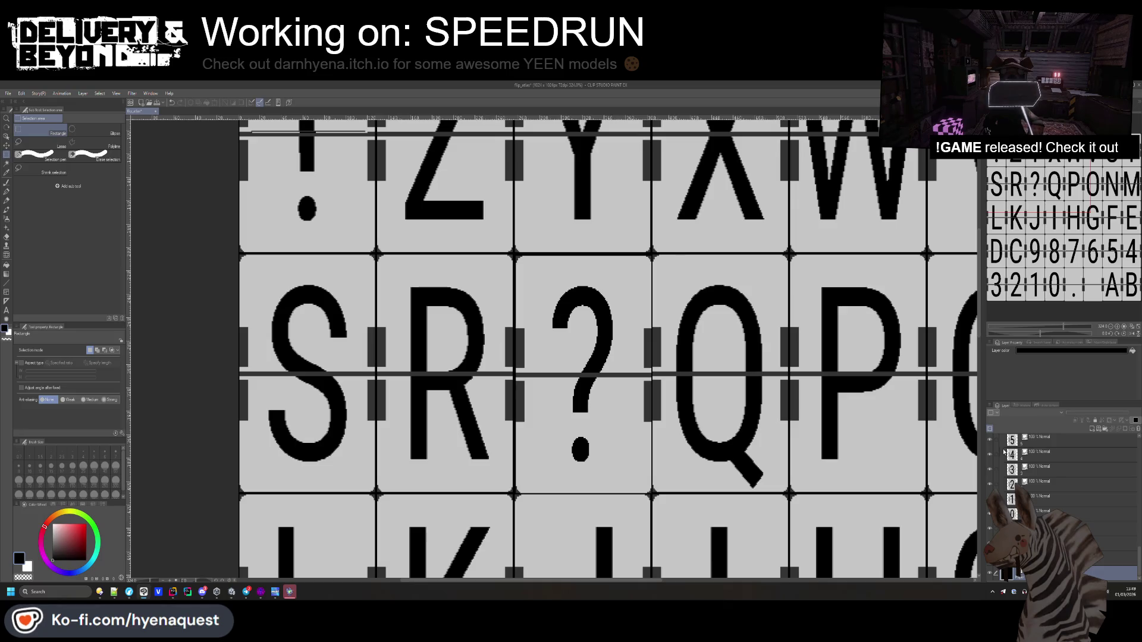
scroll(708, 398, down, 7)
scroll(659, 416, up, 6)
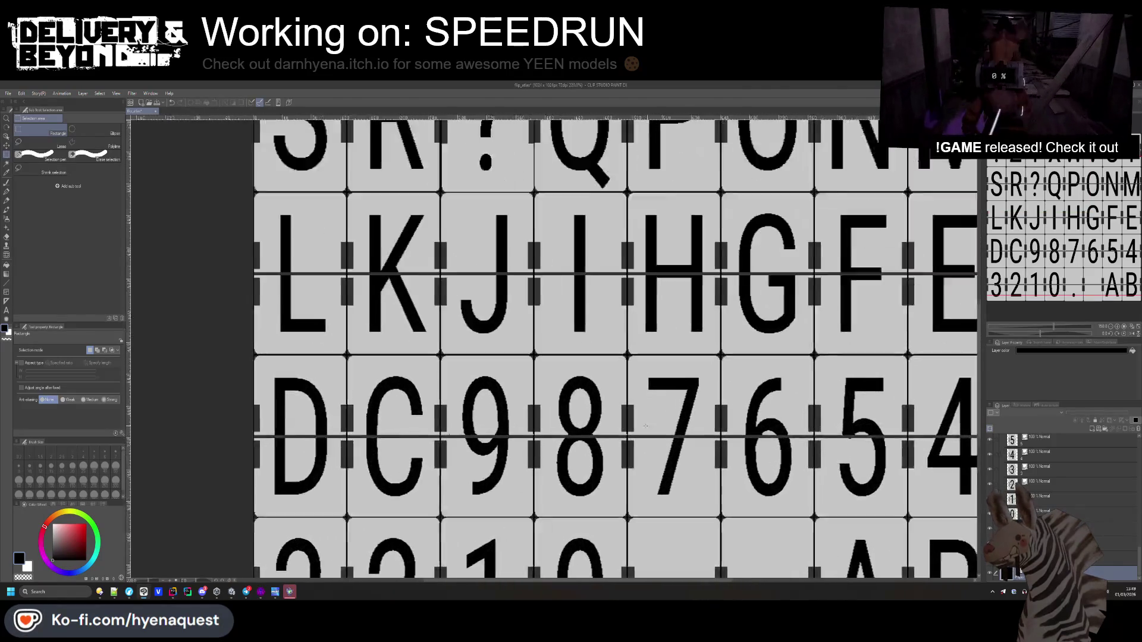
scroll(410, 437, down, 1)
scroll(416, 437, up, 3)
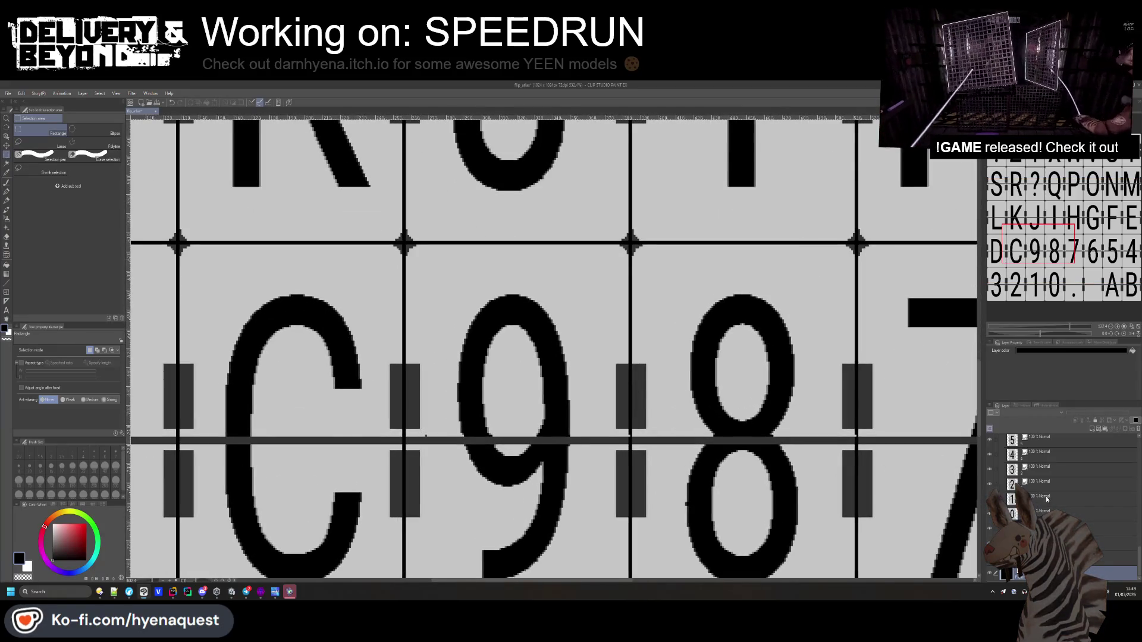
- Select the 9 glyph layer and collapse then re-expand the NUMBER folder
scroll(1045, 504, up, 4)
click(1052, 442)
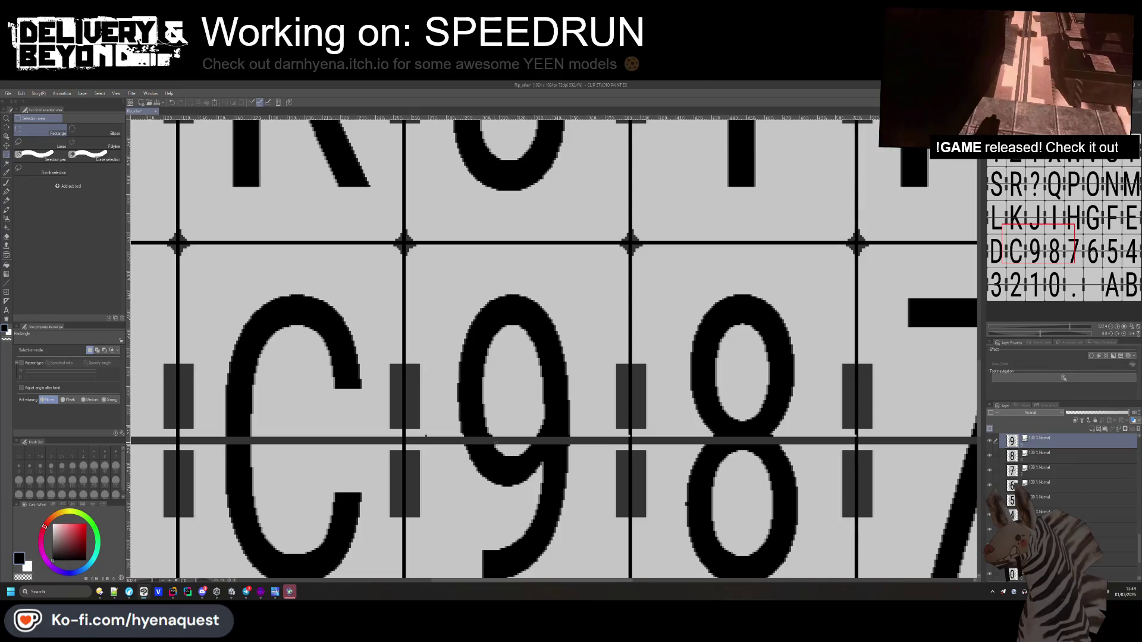
drag(425, 435, 433, 421)
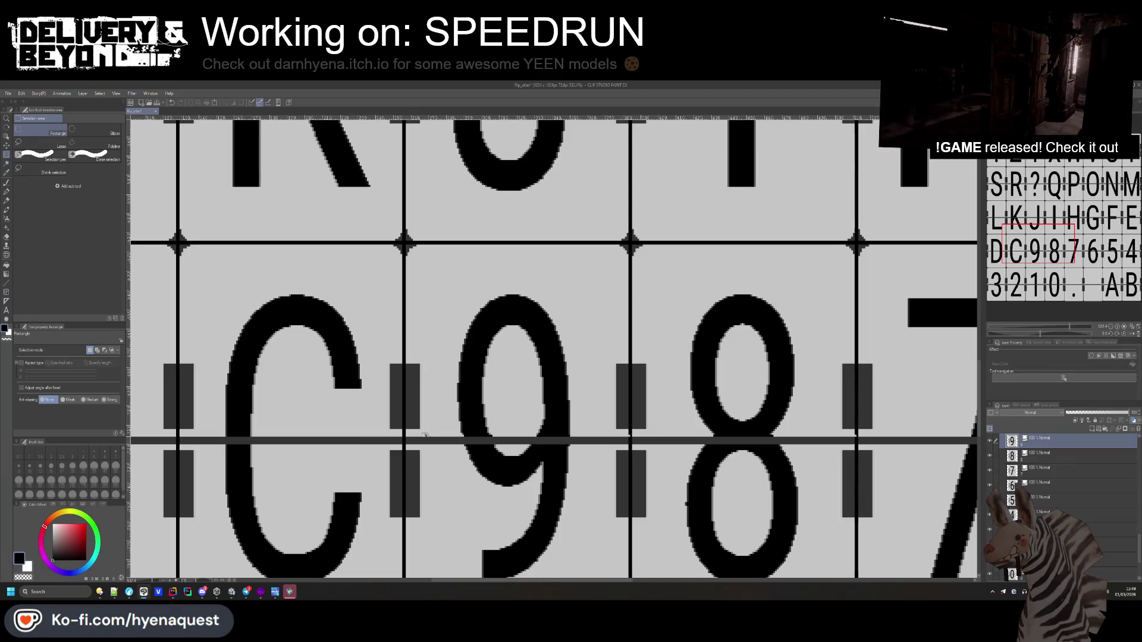
scroll(1055, 485, up, 10)
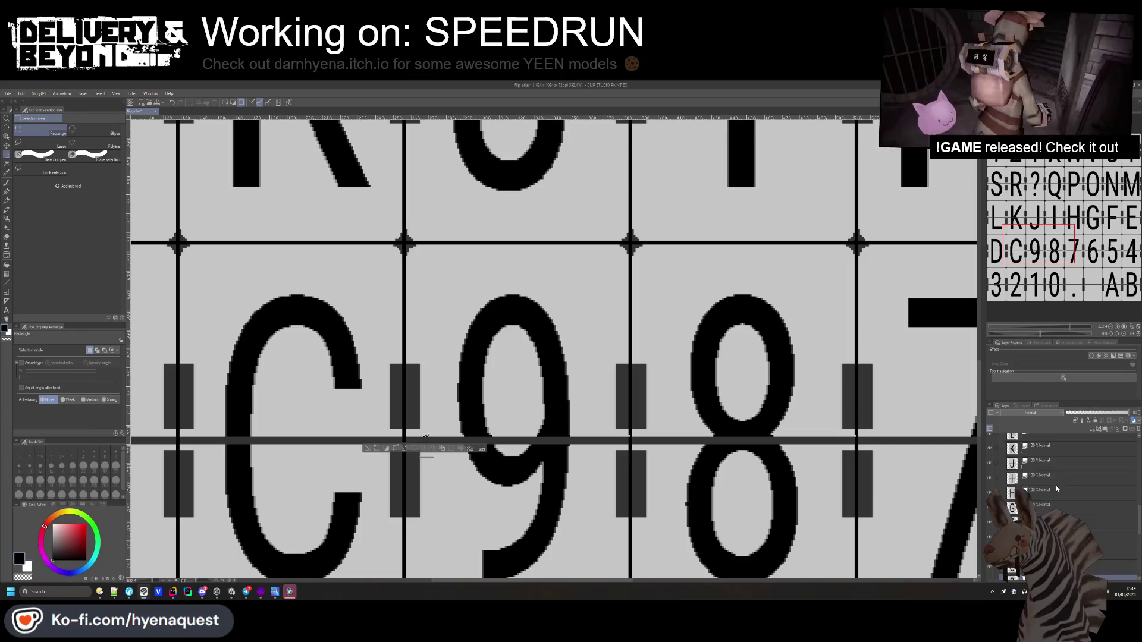
scroll(1060, 504, up, 3)
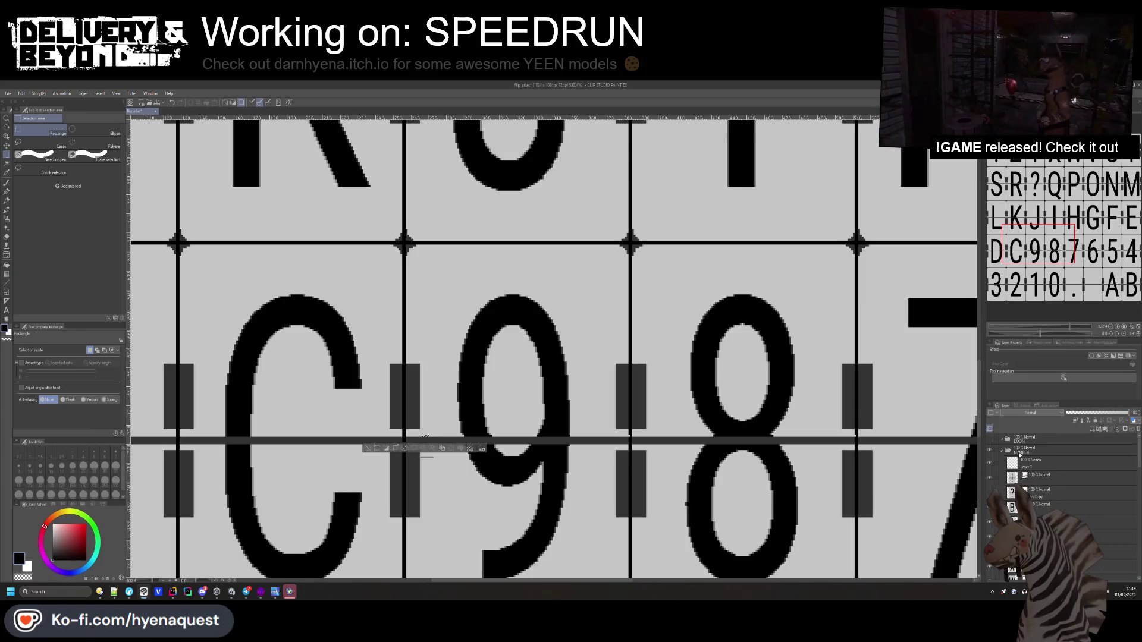
click(1002, 452)
click(1001, 451)
scroll(1027, 479, down, 5)
scroll(1027, 479, down, 5)
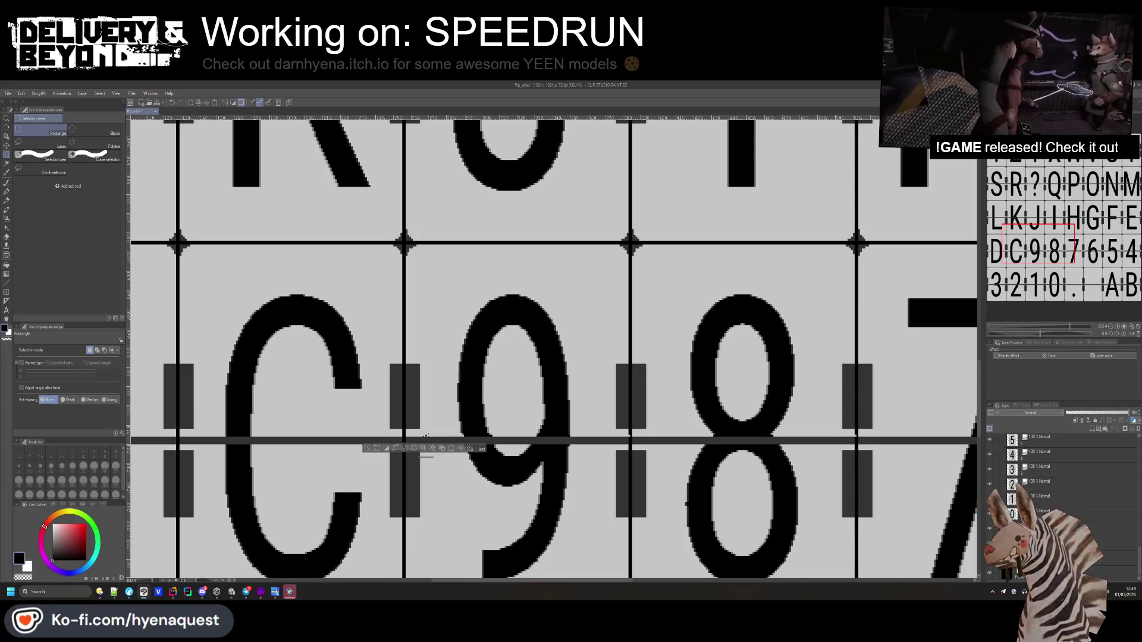
- Select the digit layers from Layer 1 downward
click(1112, 558)
scroll(1028, 479, up, 10)
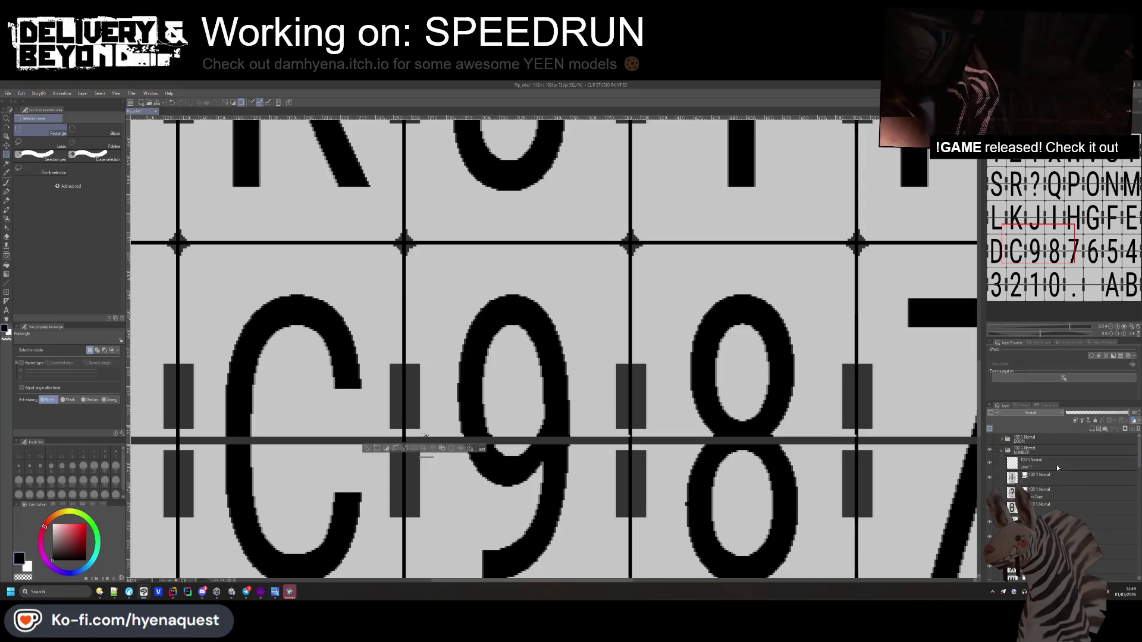
shift+click(1057, 468)
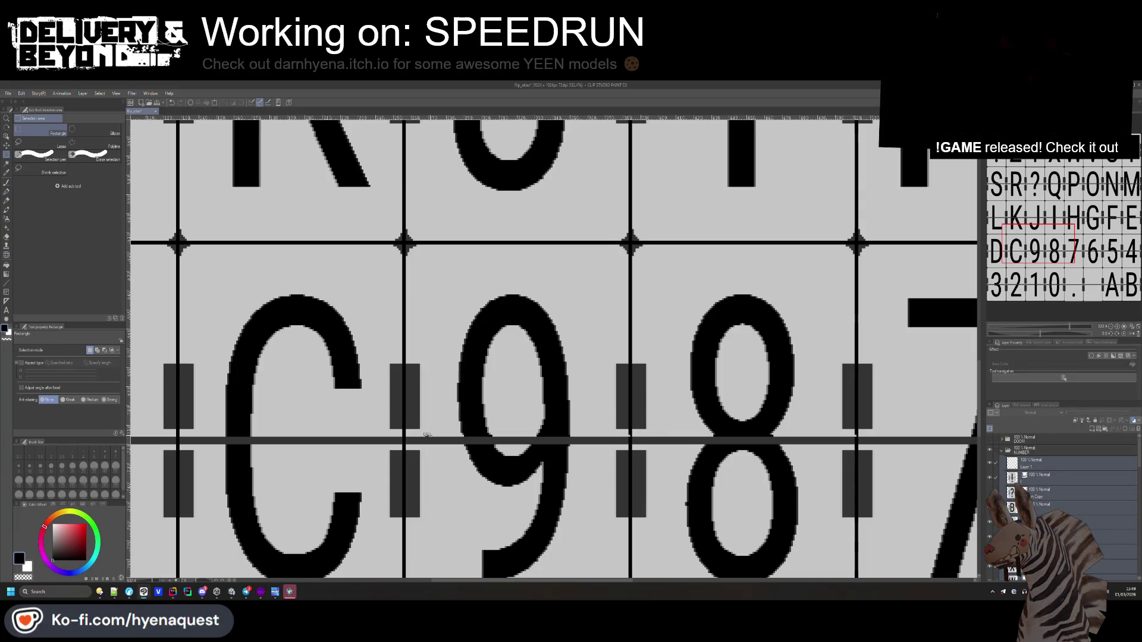
scroll(428, 436, up, 5)
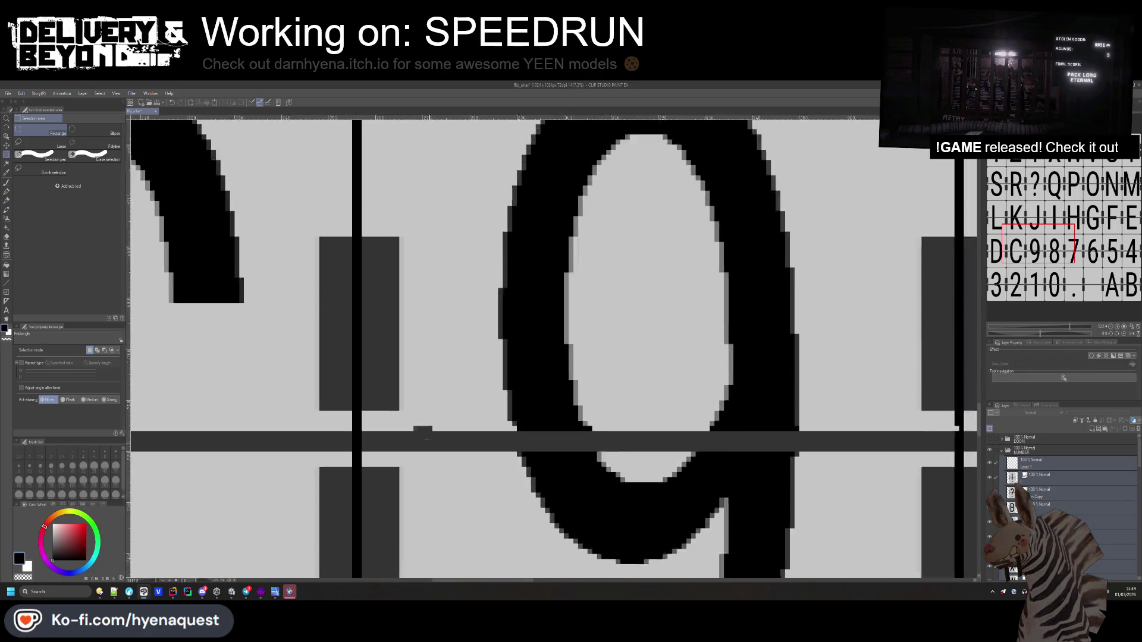
drag(458, 424, 458, 429)
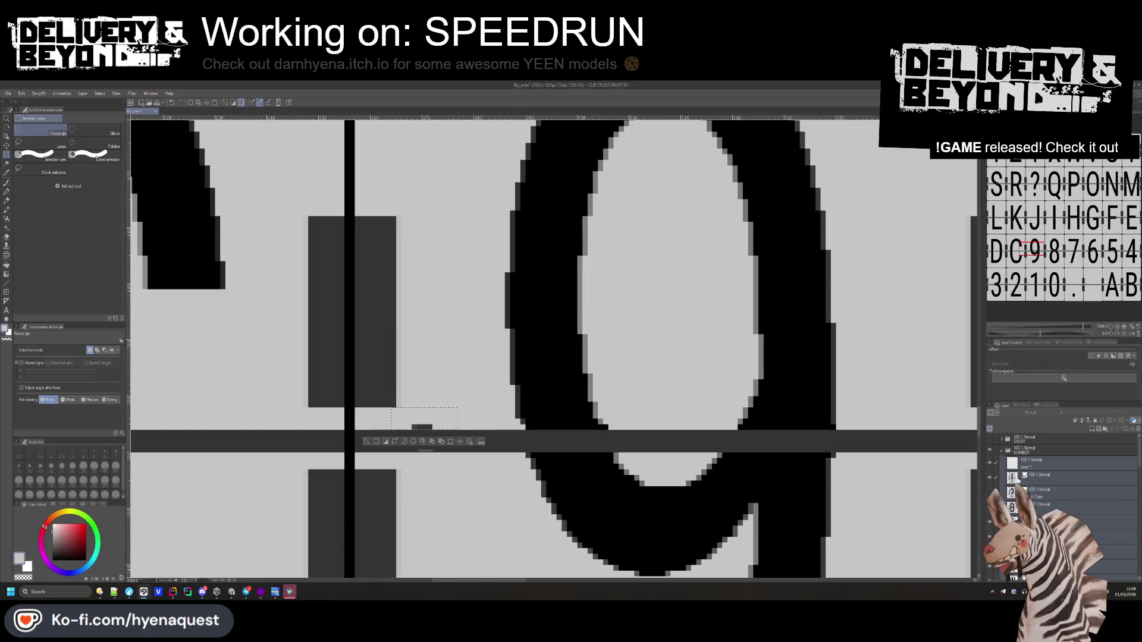
scroll(1035, 477, down, 3)
scroll(1035, 477, down, 10)
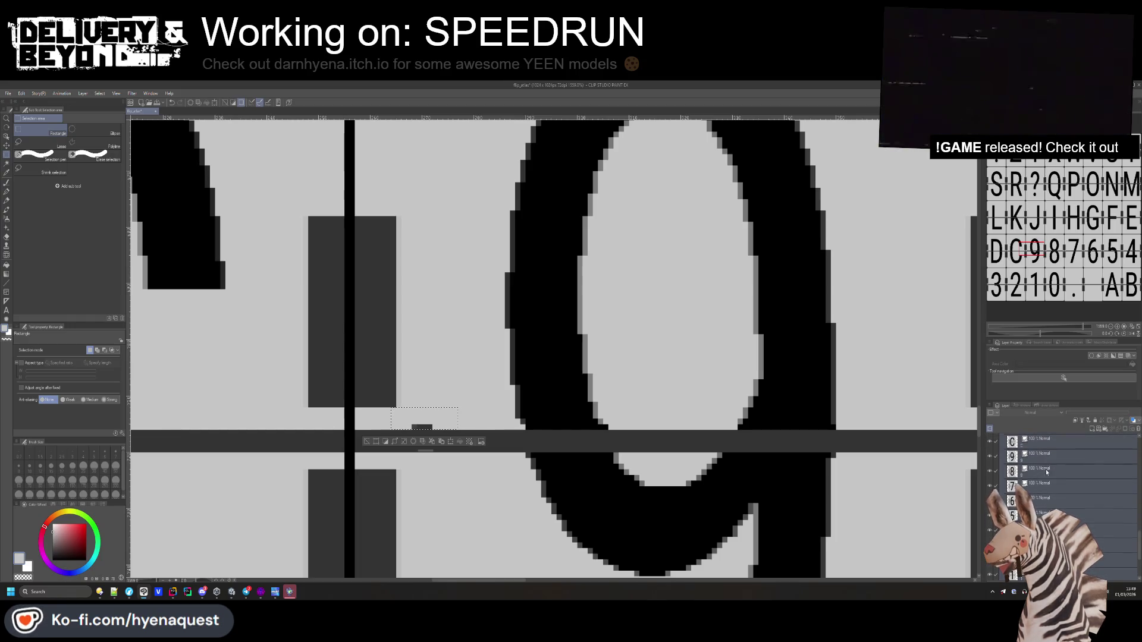
- Add a new layer above Layer 1
click(1051, 461)
scroll(492, 425, down, 3)
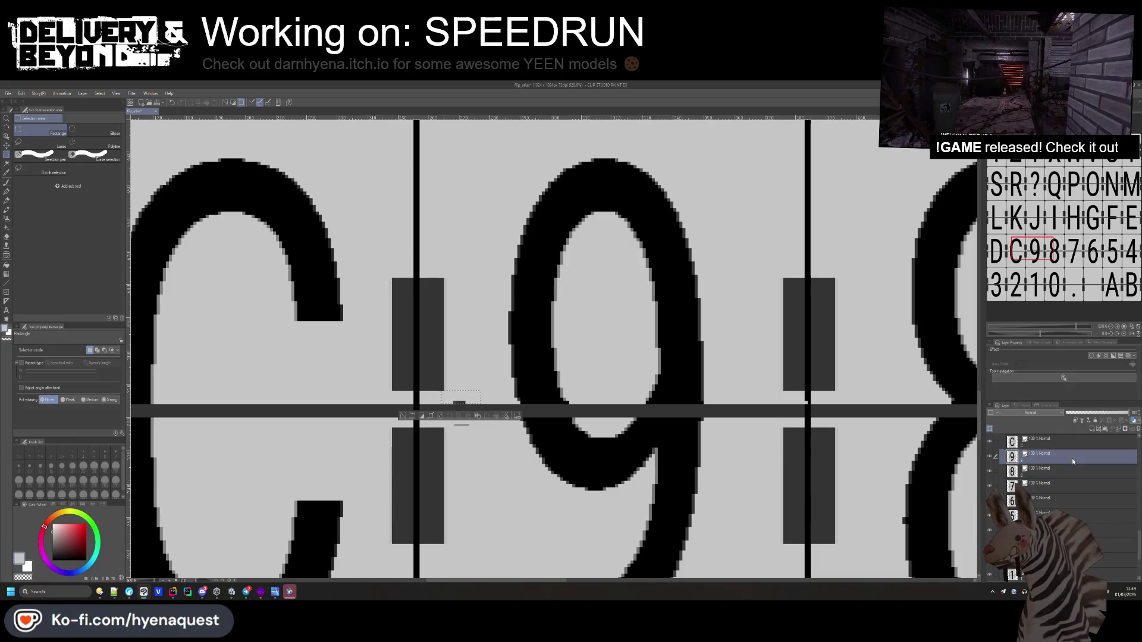
scroll(558, 416, down, 2)
scroll(1056, 465, up, 15)
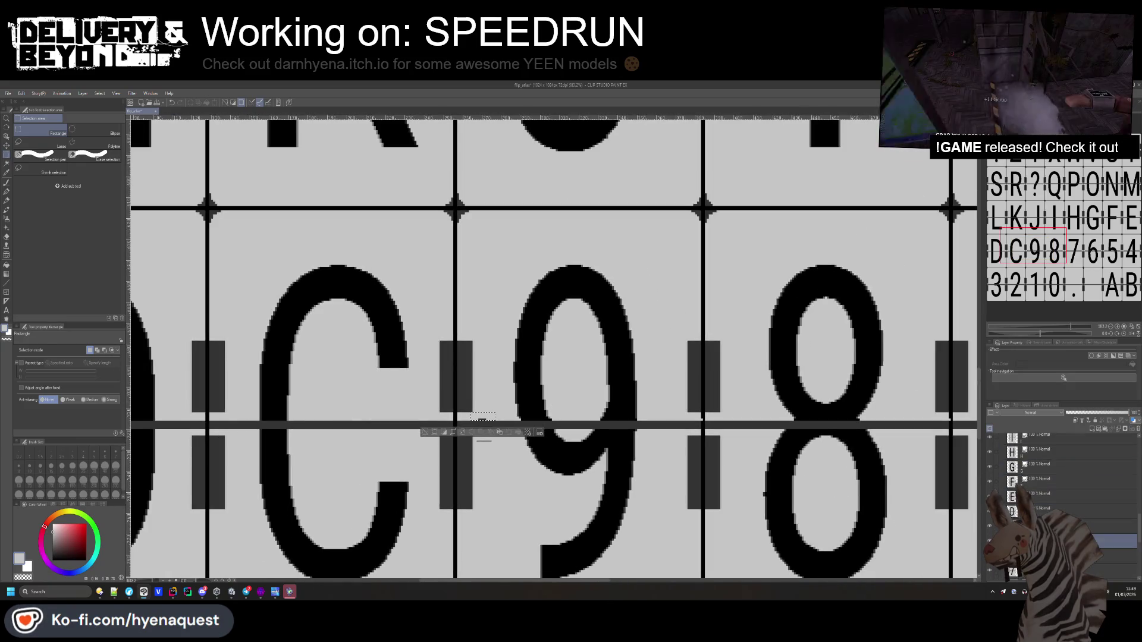
click(1057, 464)
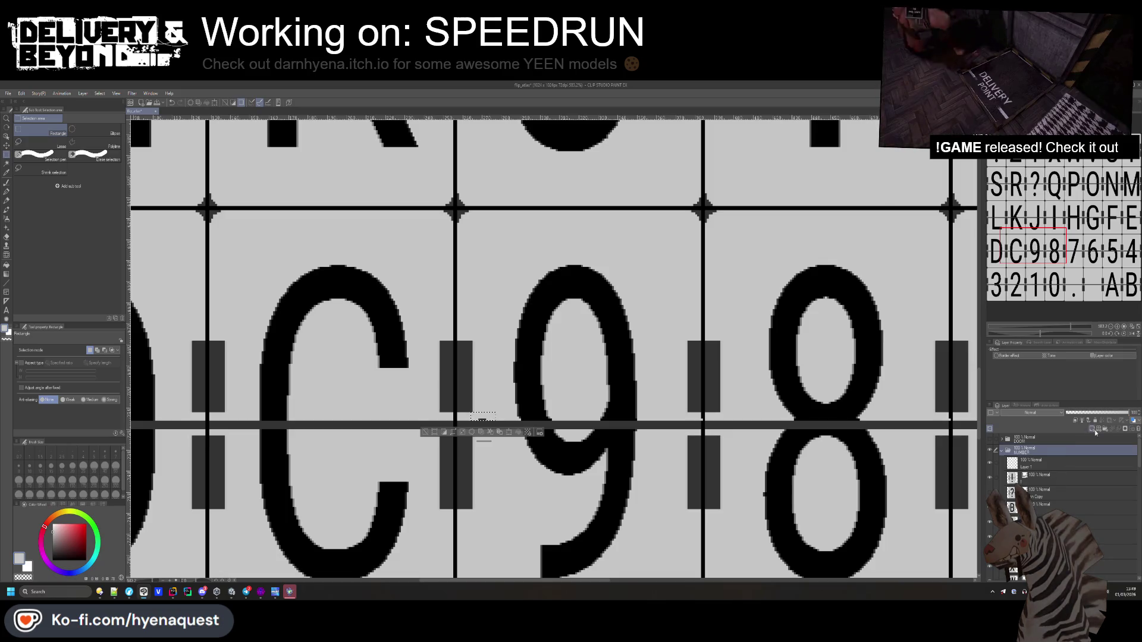
click(1092, 429)
scroll(1053, 446, down, 1)
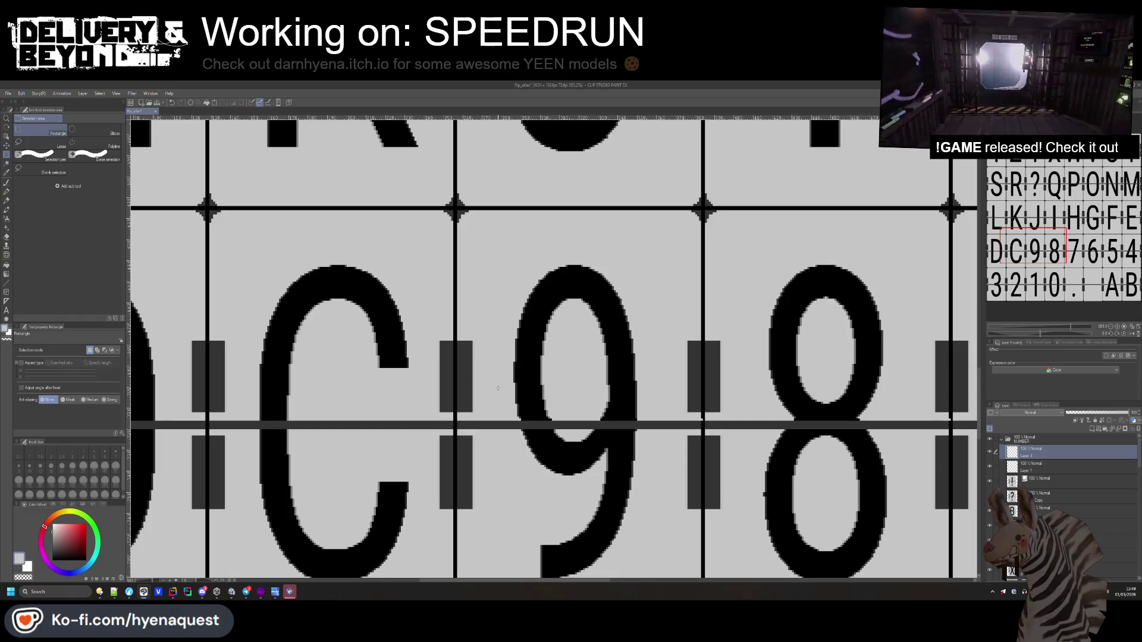
- Clear the selection and pick up black from the 9/8 tile split line
click(519, 431)
scroll(521, 437, down, 3)
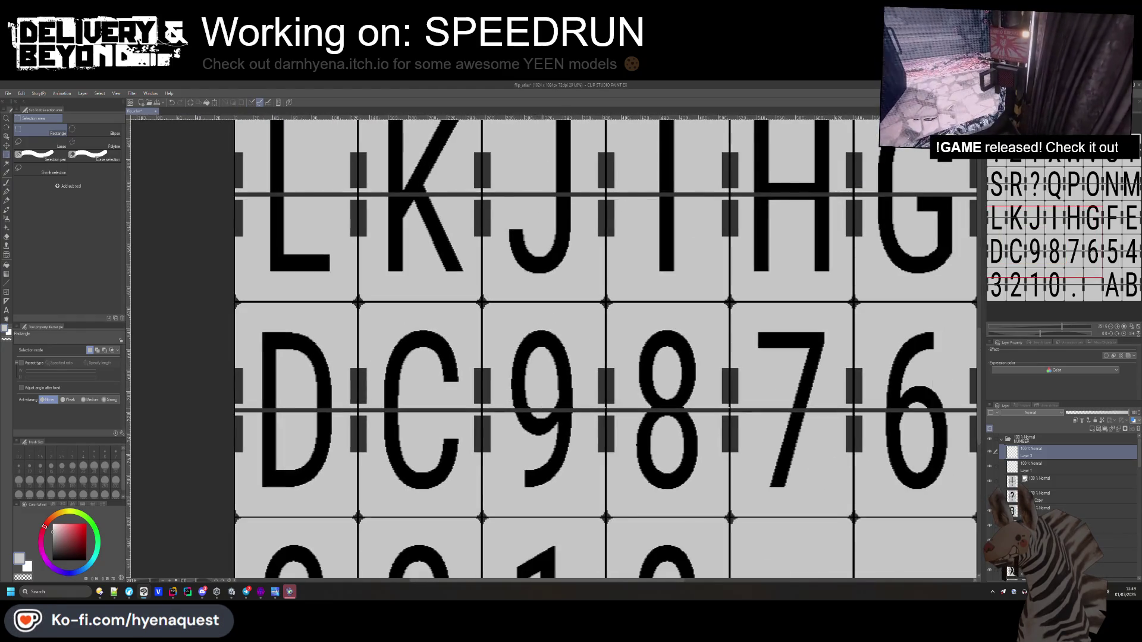
scroll(610, 387, up, 6)
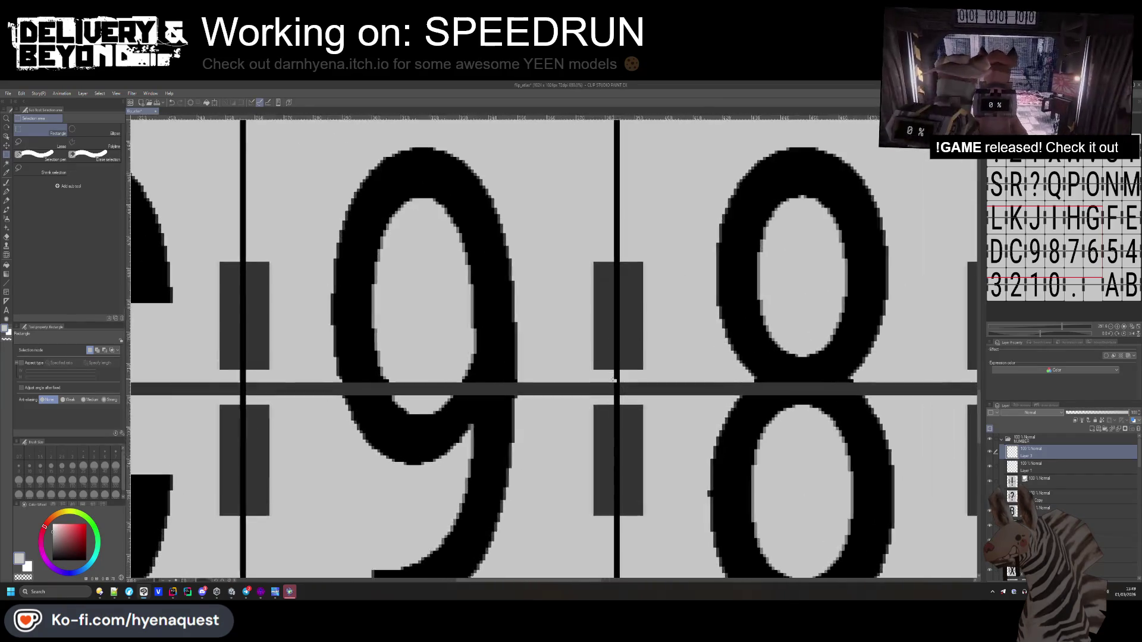
drag(616, 379, 617, 381)
alt+click(616, 381)
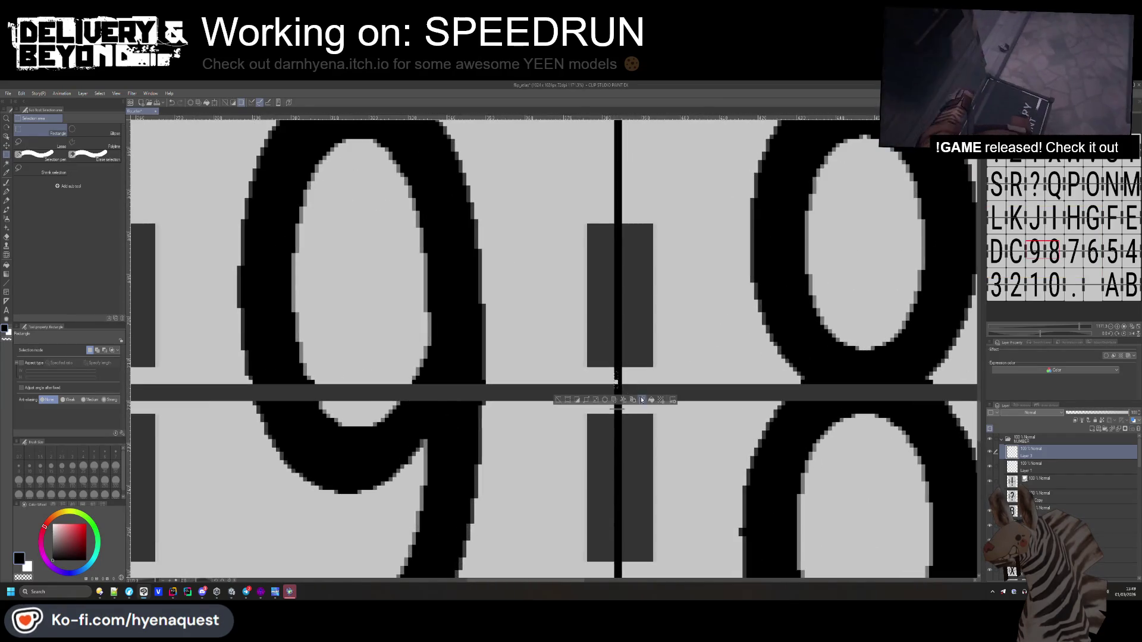
- Rectangle-select the small gap in the split line right of the 8 tile
scroll(649, 374, down, 3)
scroll(871, 371, up, 3)
drag(870, 362, 873, 375)
scroll(872, 370, down, 6)
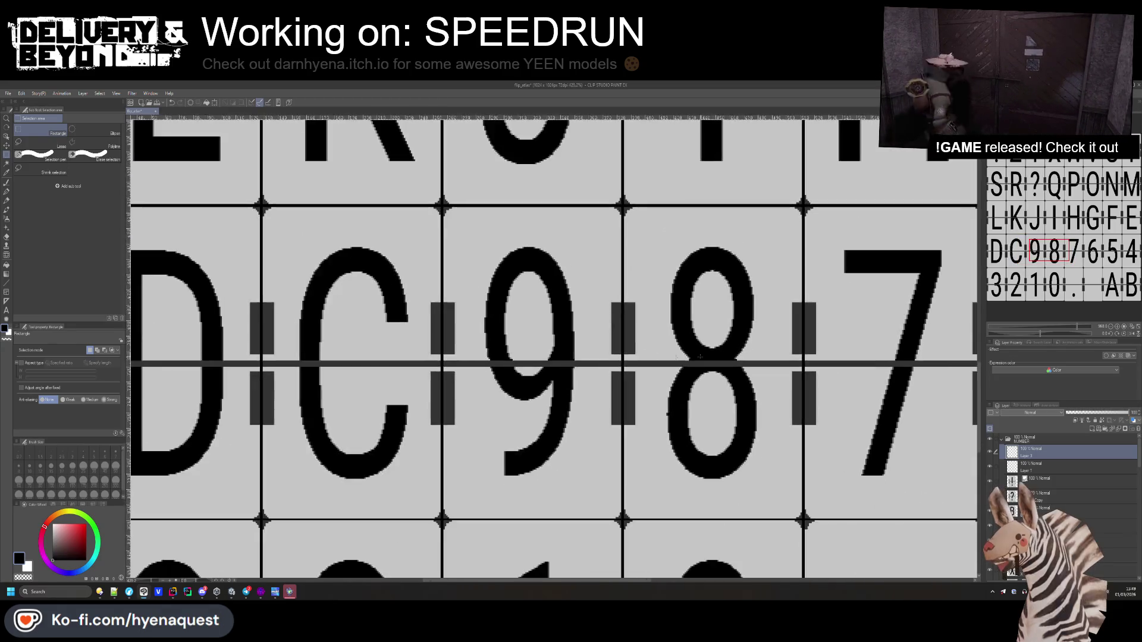
scroll(890, 374, up, 3)
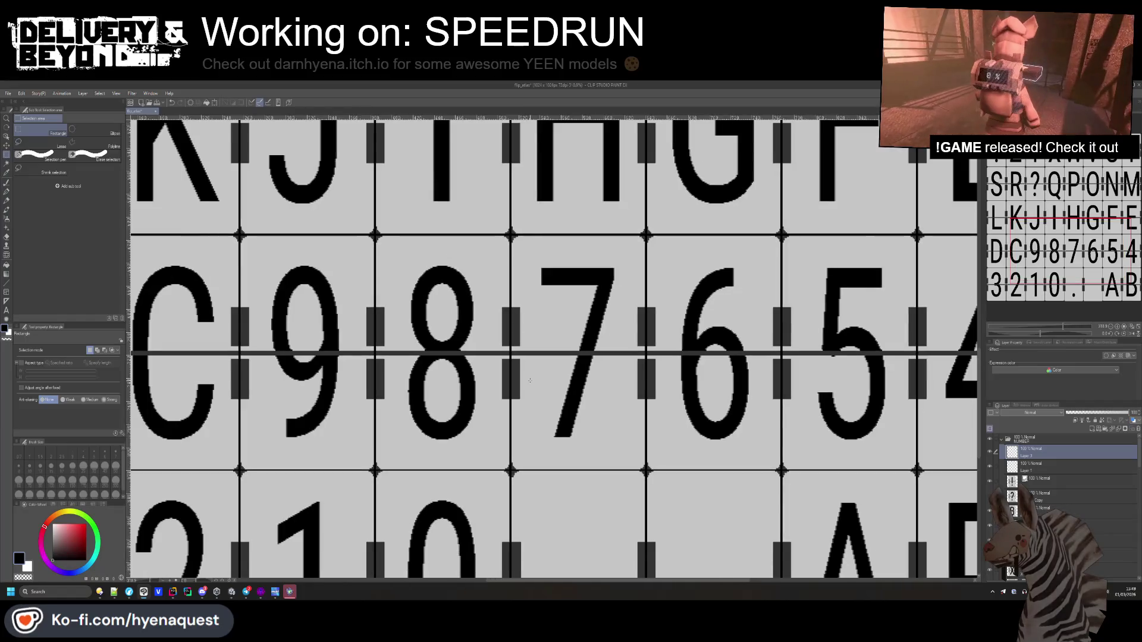
scroll(531, 382, down, 3)
scroll(827, 503, down, 2)
scroll(426, 224, up, 8)
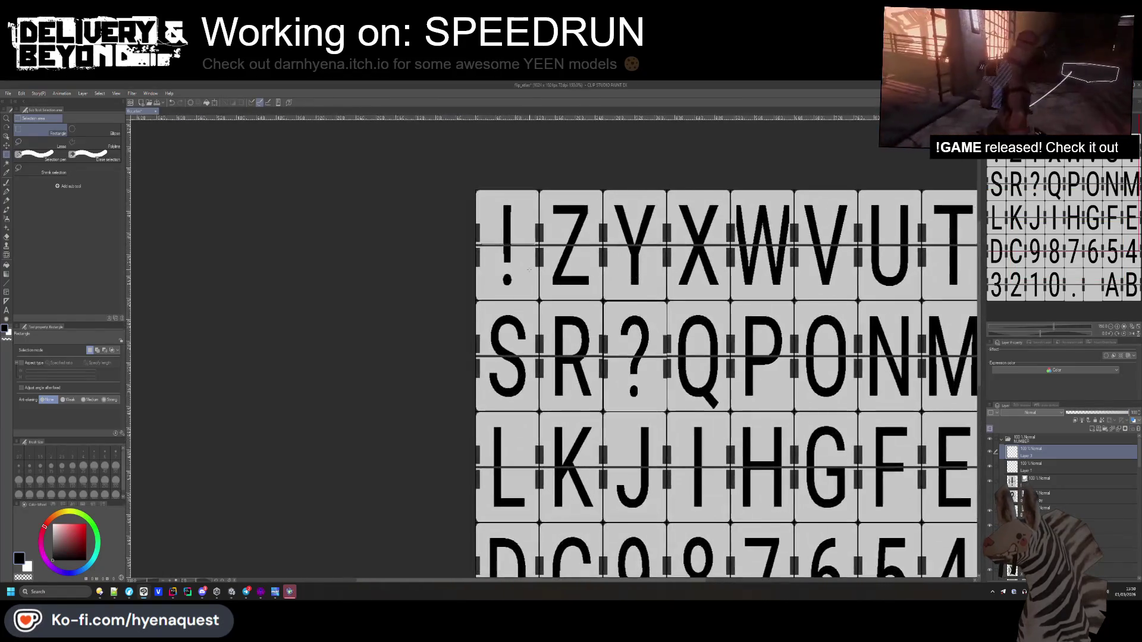
- Fill the strip under the ! grey to erase the line, then redraw the split line dark
scroll(457, 255, down, 3)
drag(447, 258, 753, 267)
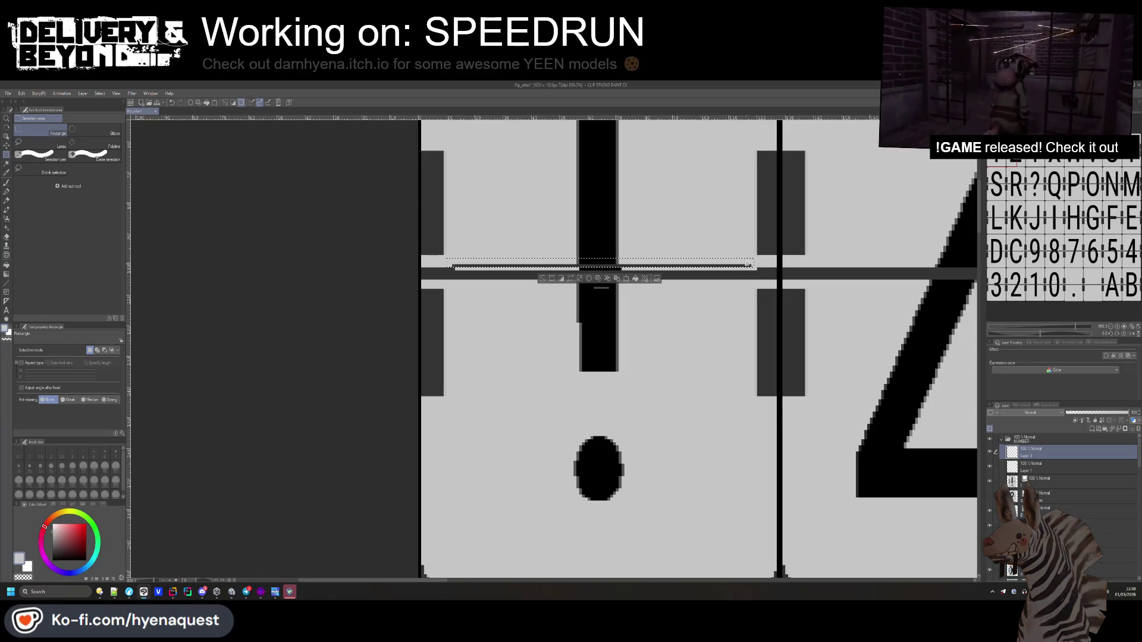
click(641, 281)
key(ctrl+d)
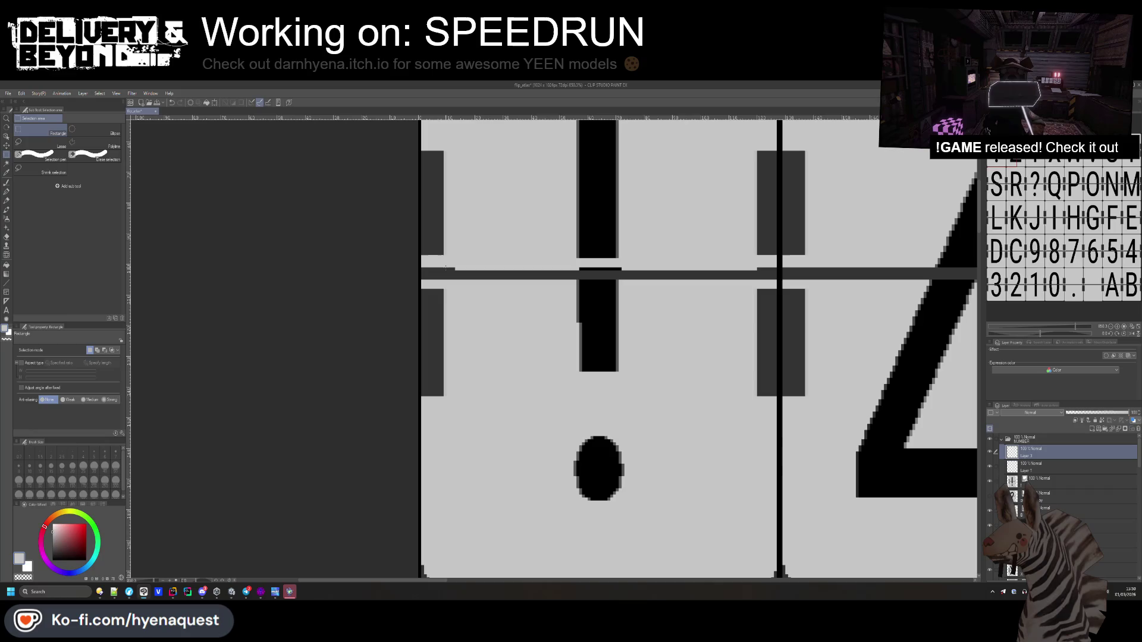
drag(732, 283, 757, 276)
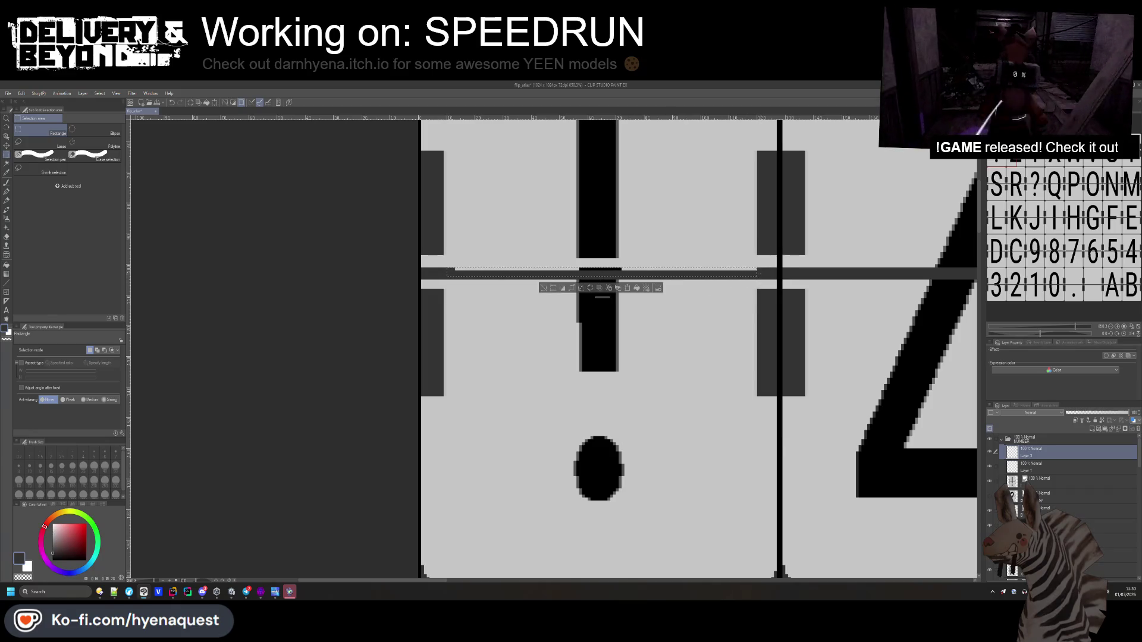
click(651, 288)
key(ctrl+d)
- Select the layer holding the ? glyph and nudge it up one pixel with Move layer
scroll(457, 292, down, 5)
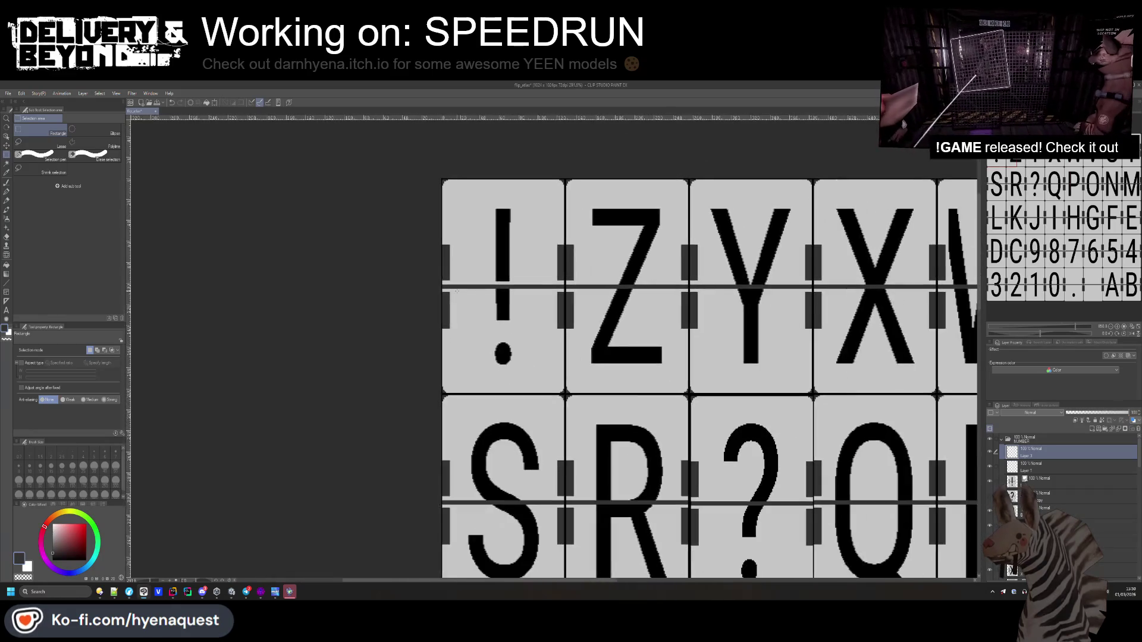
scroll(458, 291, down, 2)
scroll(699, 416, up, 8)
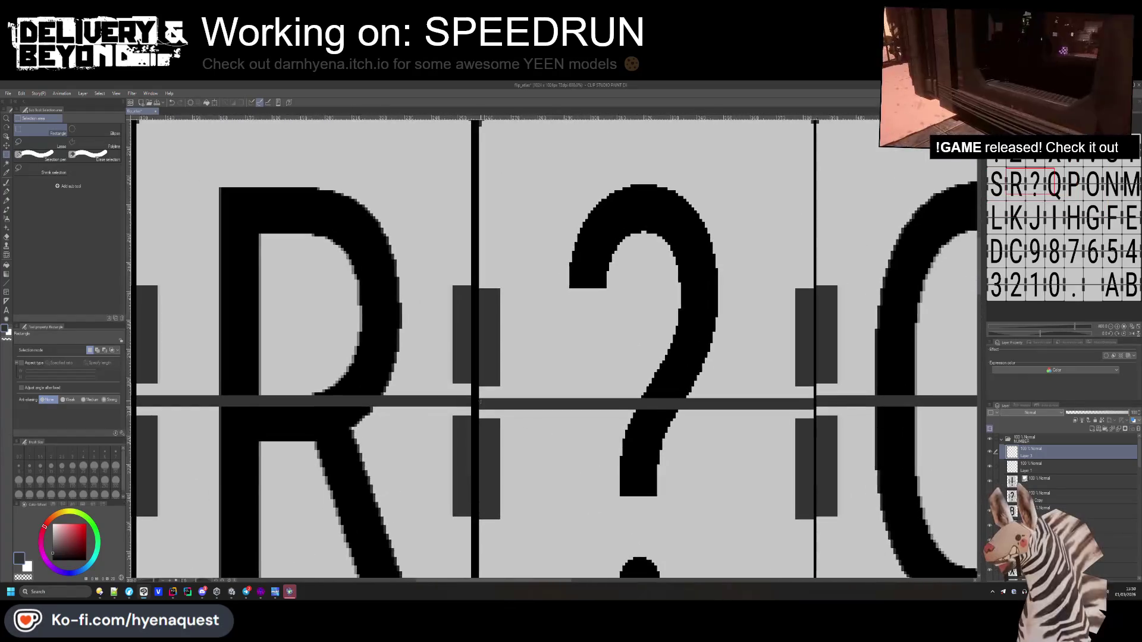
scroll(499, 446, down, 3)
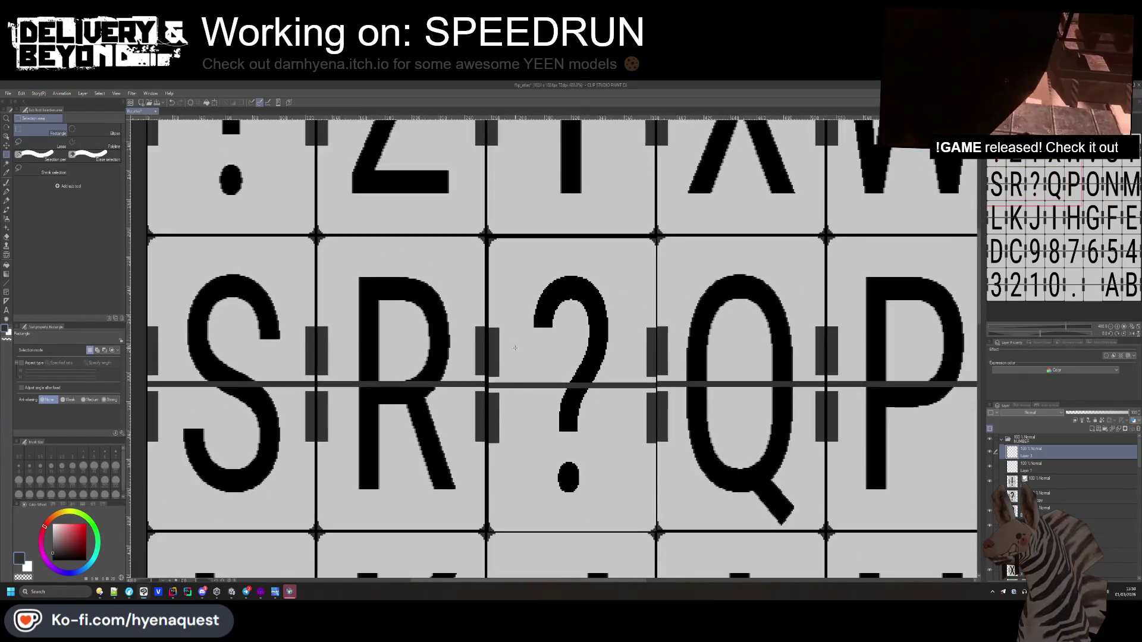
scroll(511, 487, up, 3)
click(1065, 510)
scroll(1059, 475, down, 2)
click(1051, 471)
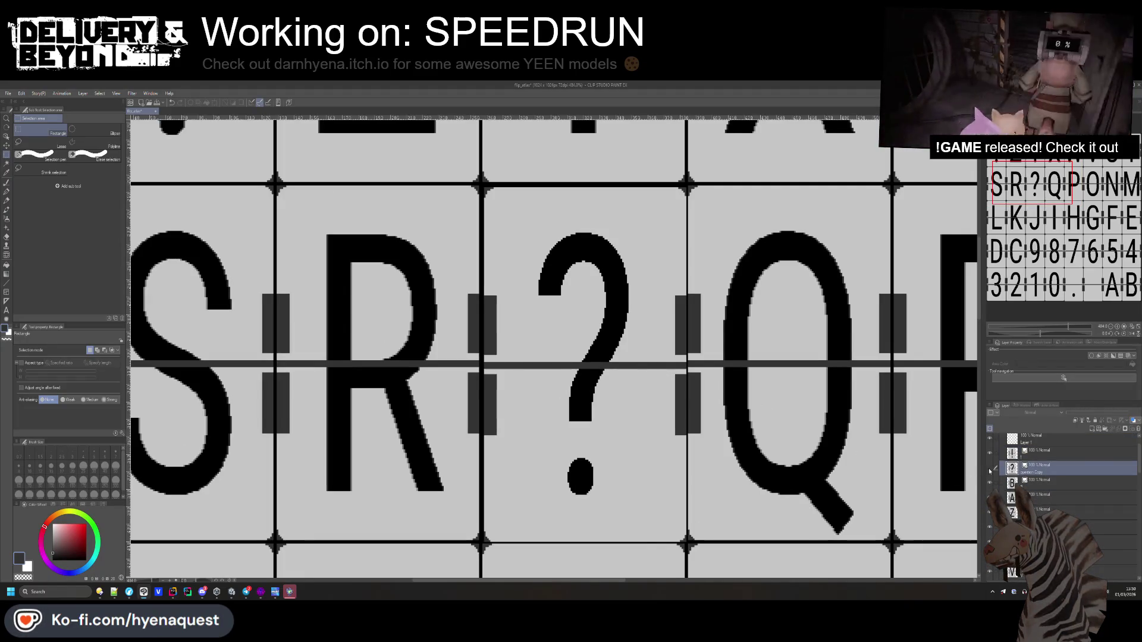
scroll(1075, 476, down, 3)
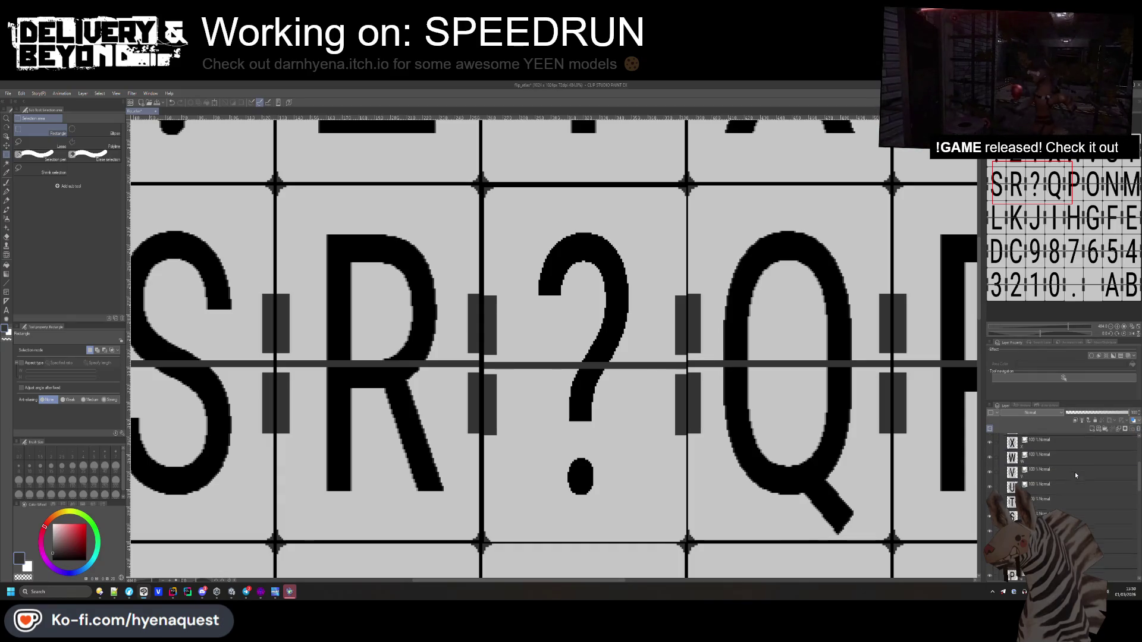
scroll(1076, 478, down, 10)
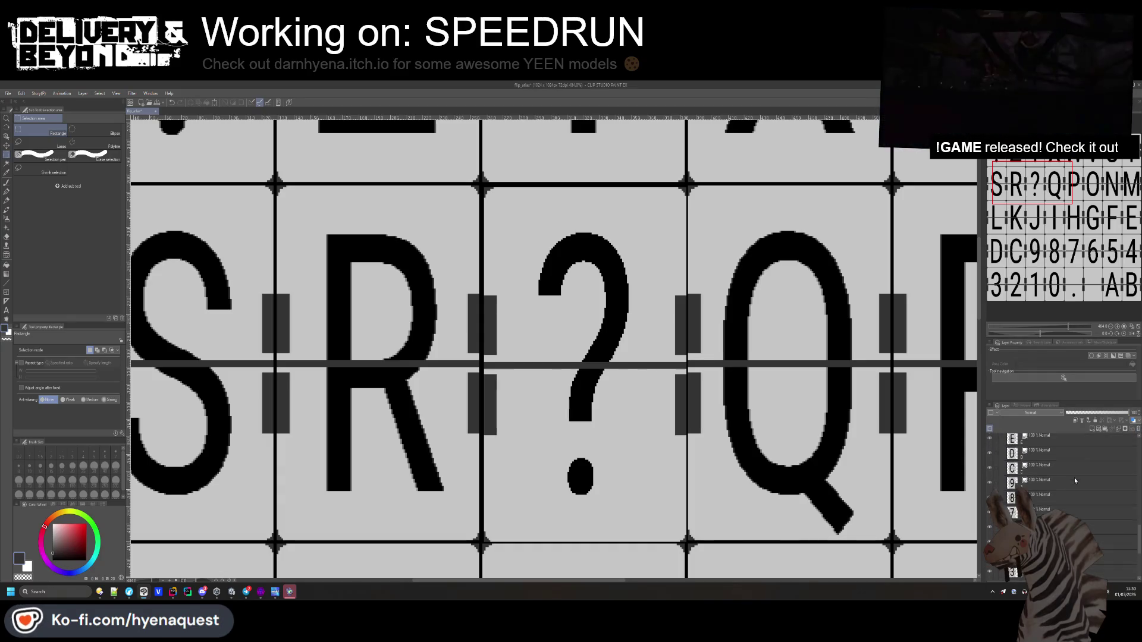
scroll(1076, 480, up, 3)
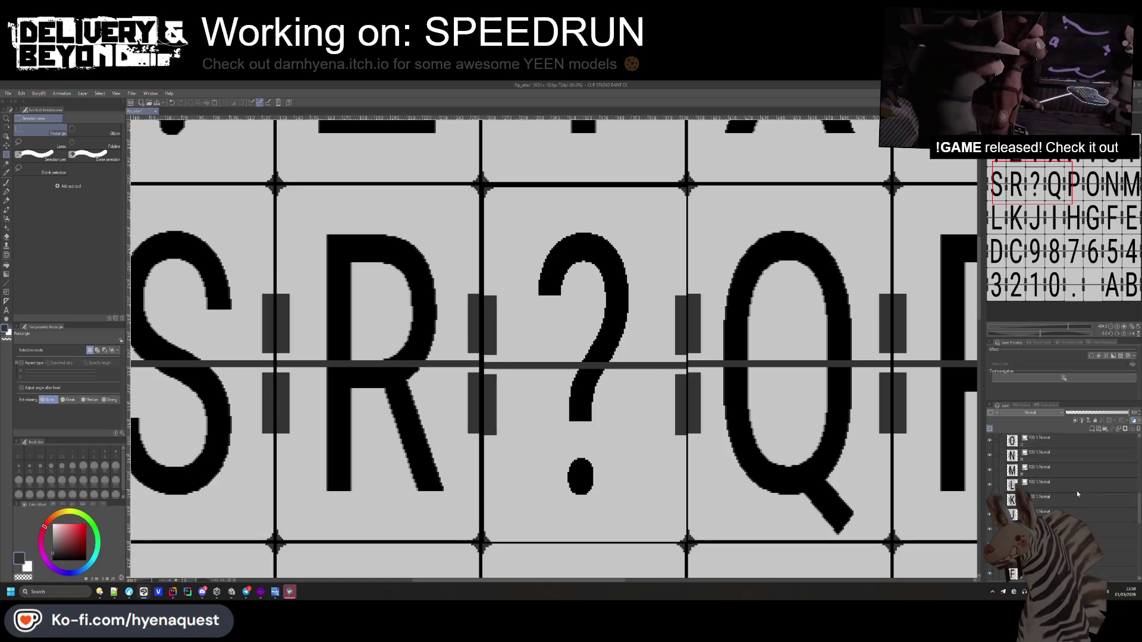
click(1100, 518)
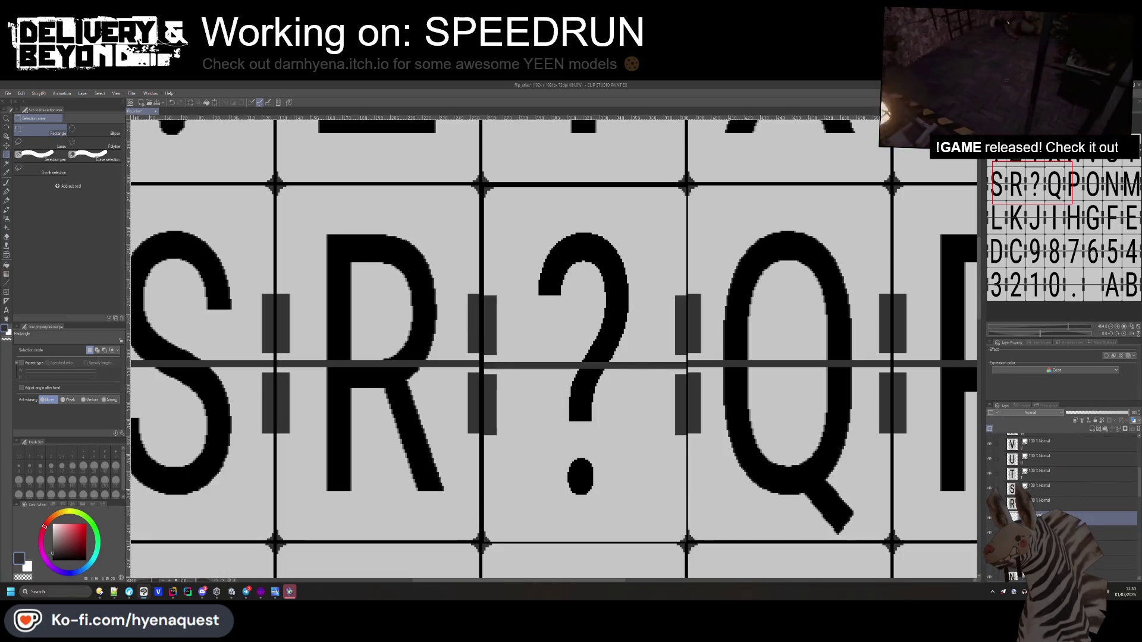
key(k)
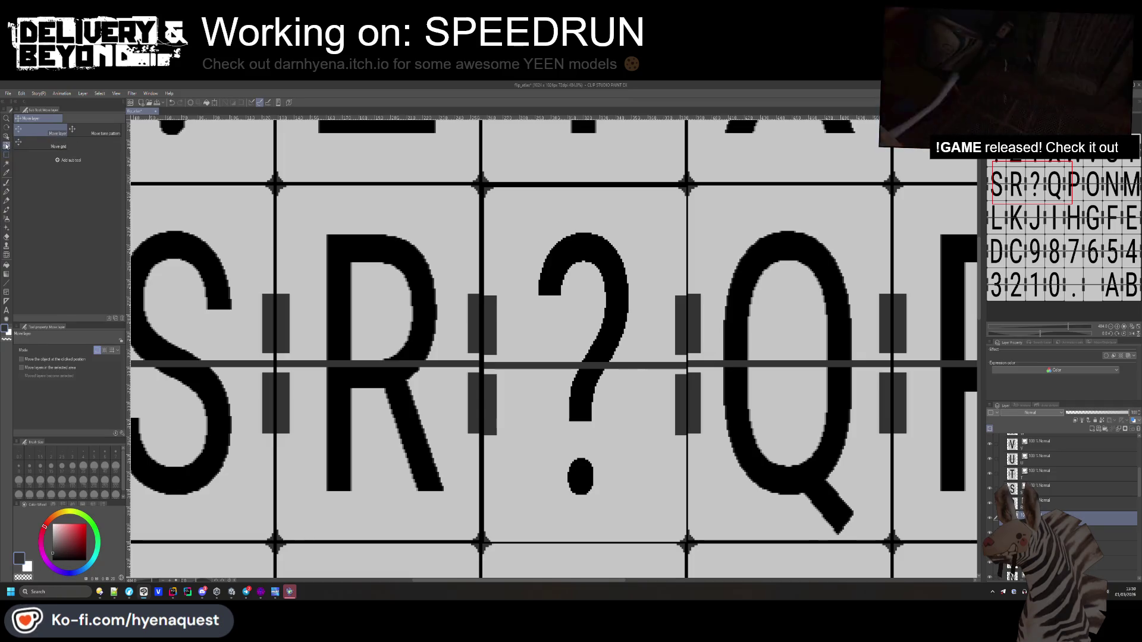
key(Up)
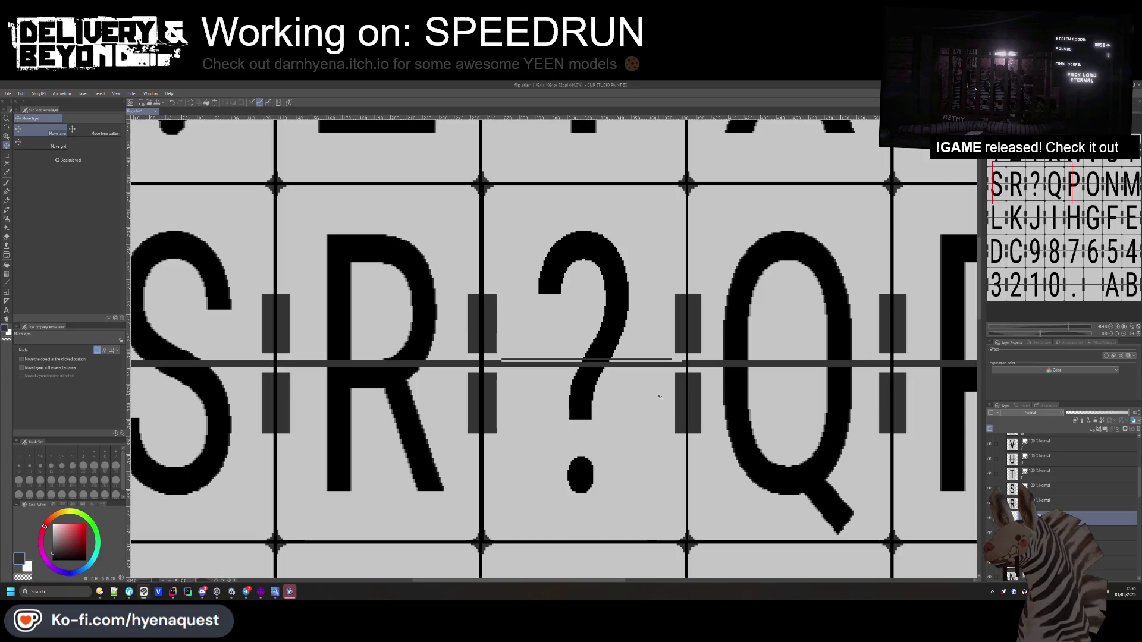
- Zoom in on the ? tile and reselect the split-line strip, undoing an accidental fill
key(ctrl+plus)
key(ctrl+plus)
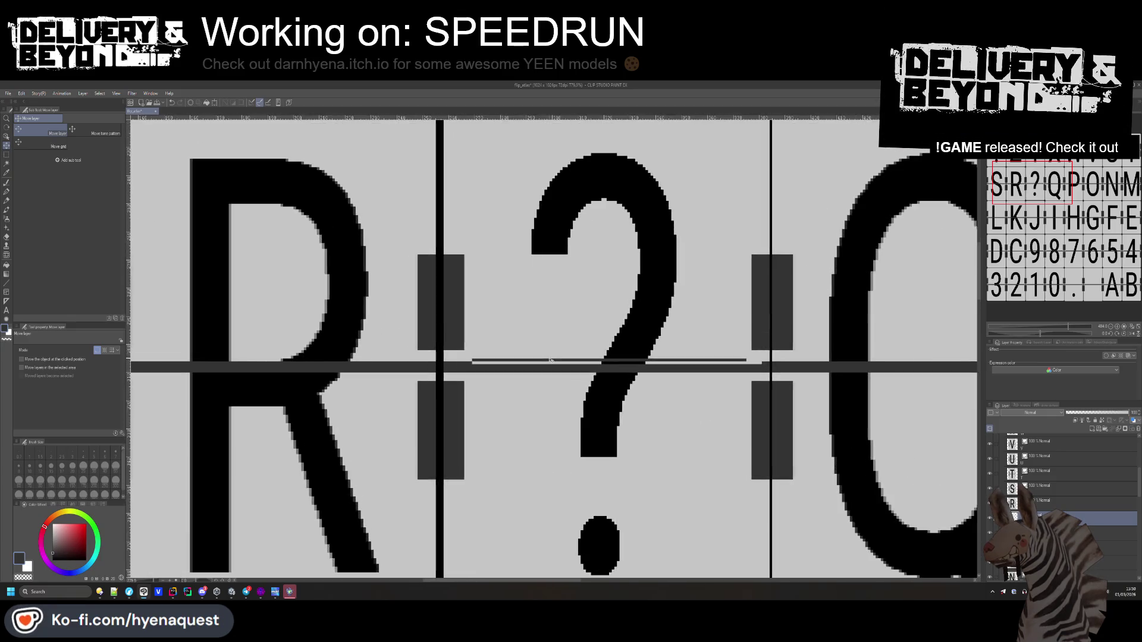
click(7, 155)
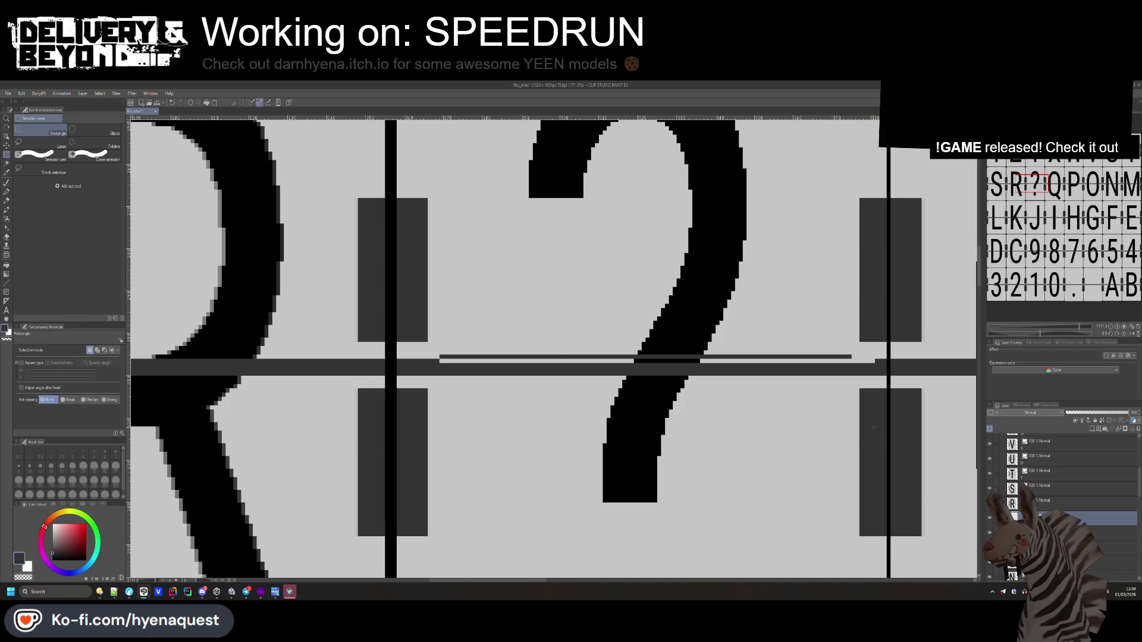
mouse_move(437, 358)
mouse_down()
mouse_move(952, 380)
mouse_move(879, 372)
mouse_up()
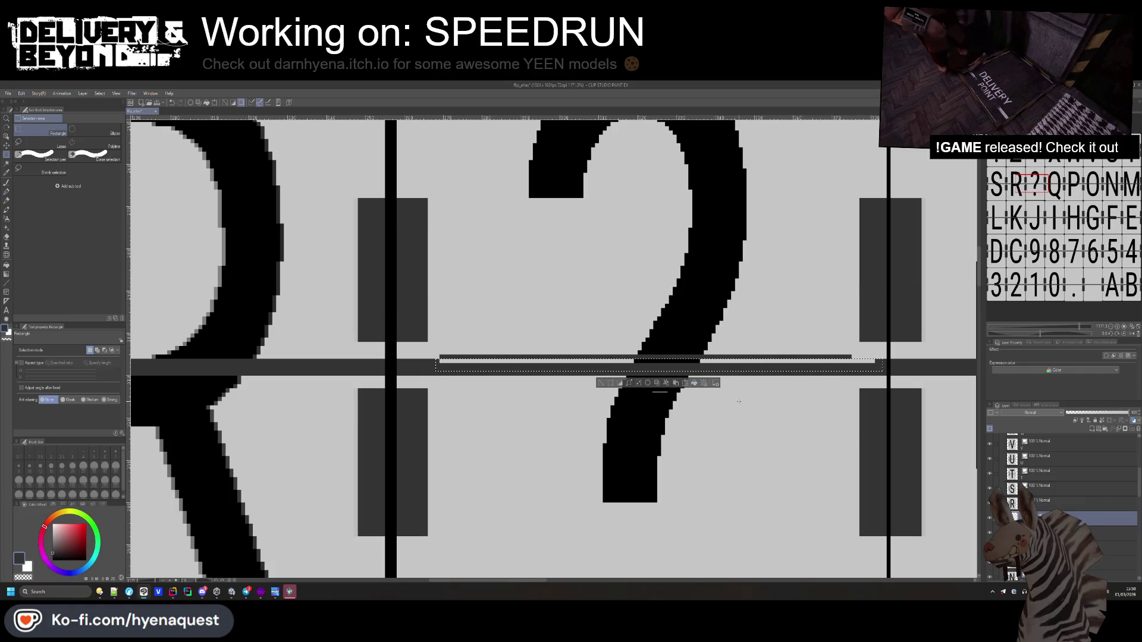
scroll(600, 355, down, 10)
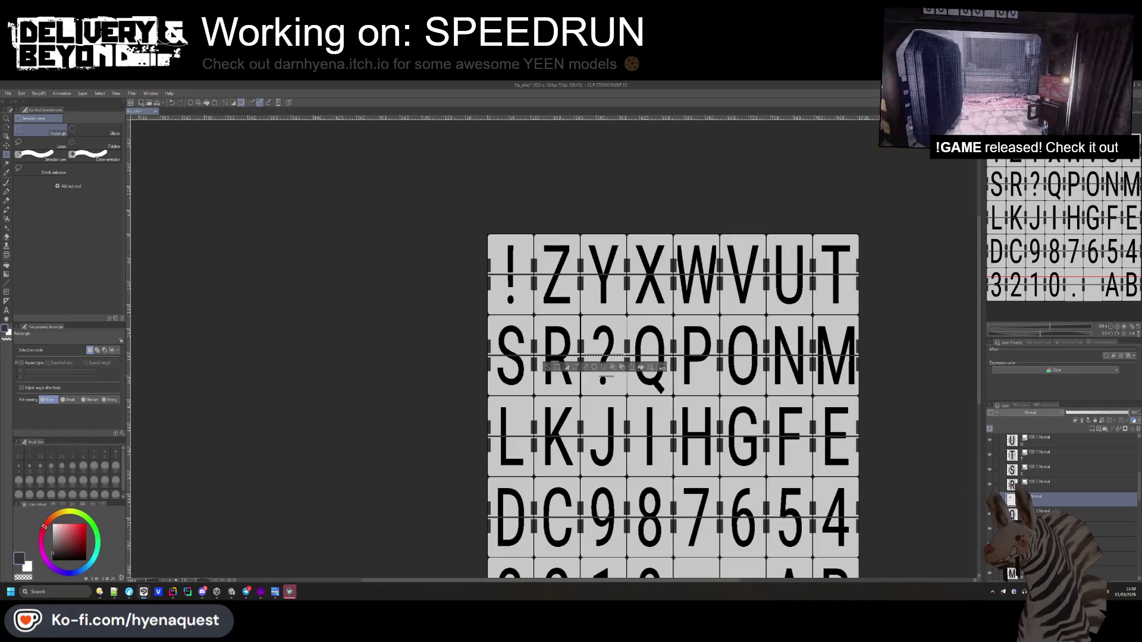
scroll(664, 372, up, 5)
scroll(664, 373, up, 3)
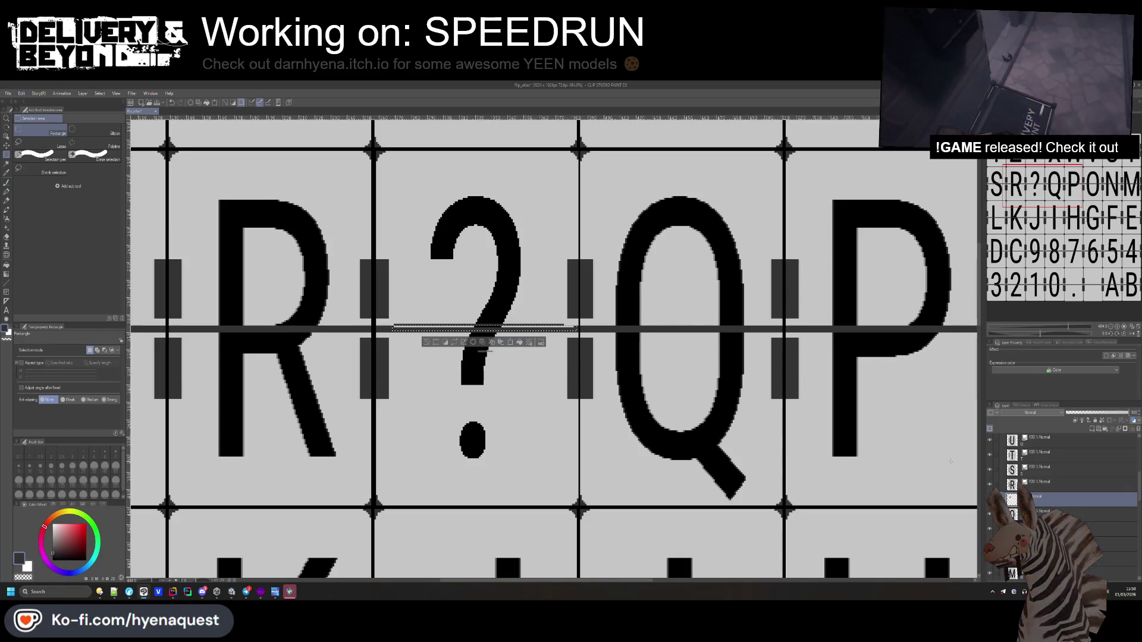
scroll(463, 303, up, 2)
drag(393, 240, 517, 390)
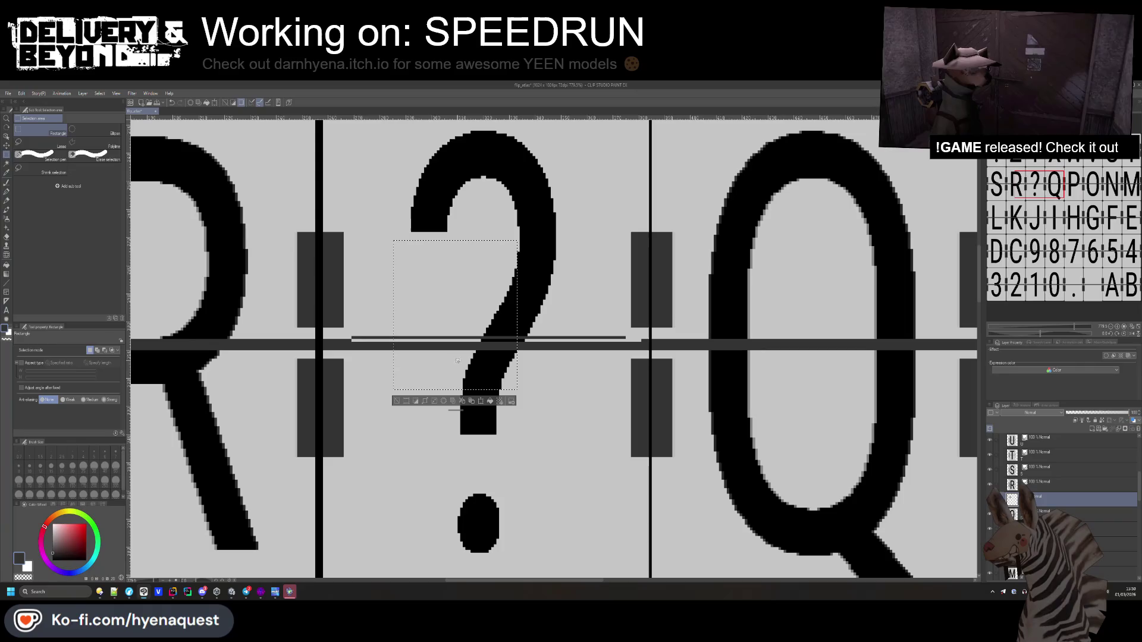
click(490, 401)
key(ctrl+z)
key(ctrl+d)
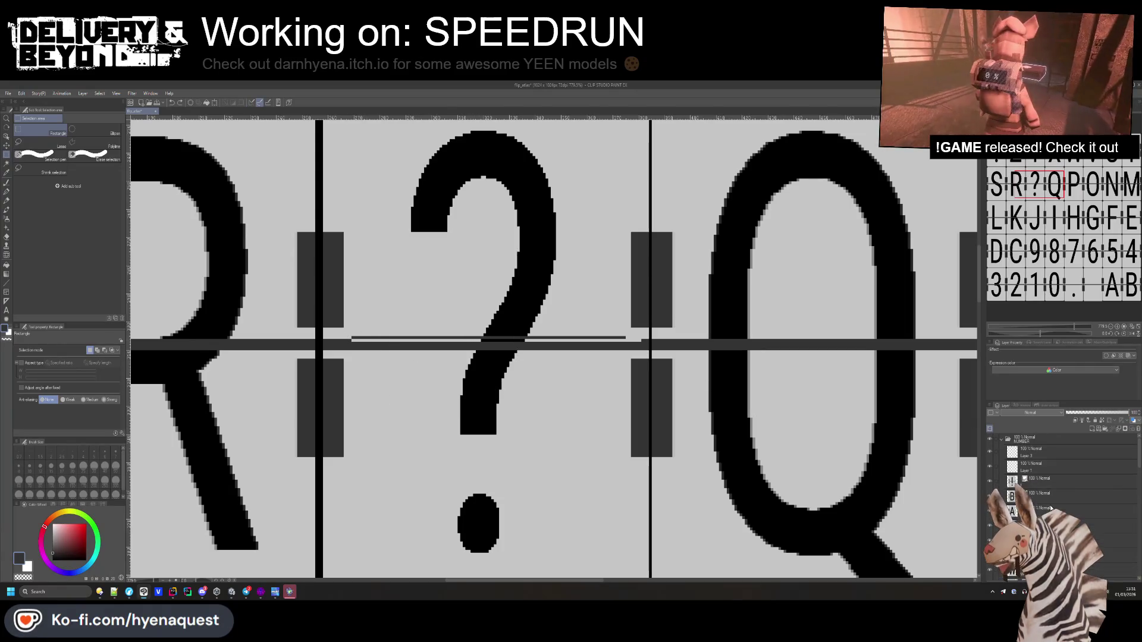
- On Layer 3, fill the strip above the dark band and the strip below the ? black
click(1047, 452)
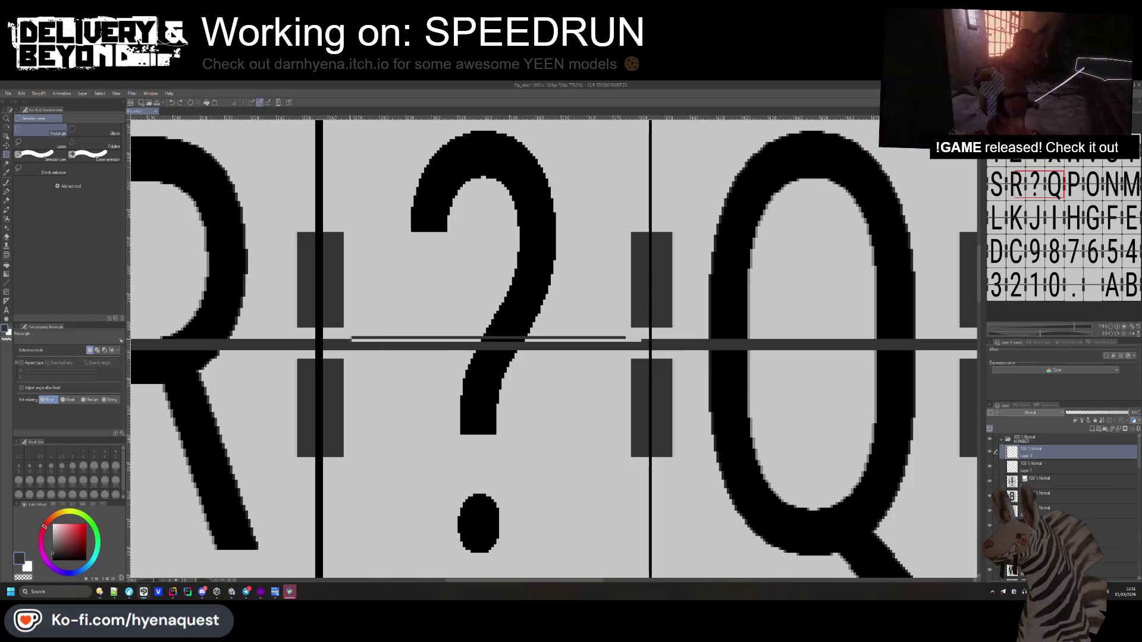
drag(350, 339, 646, 349)
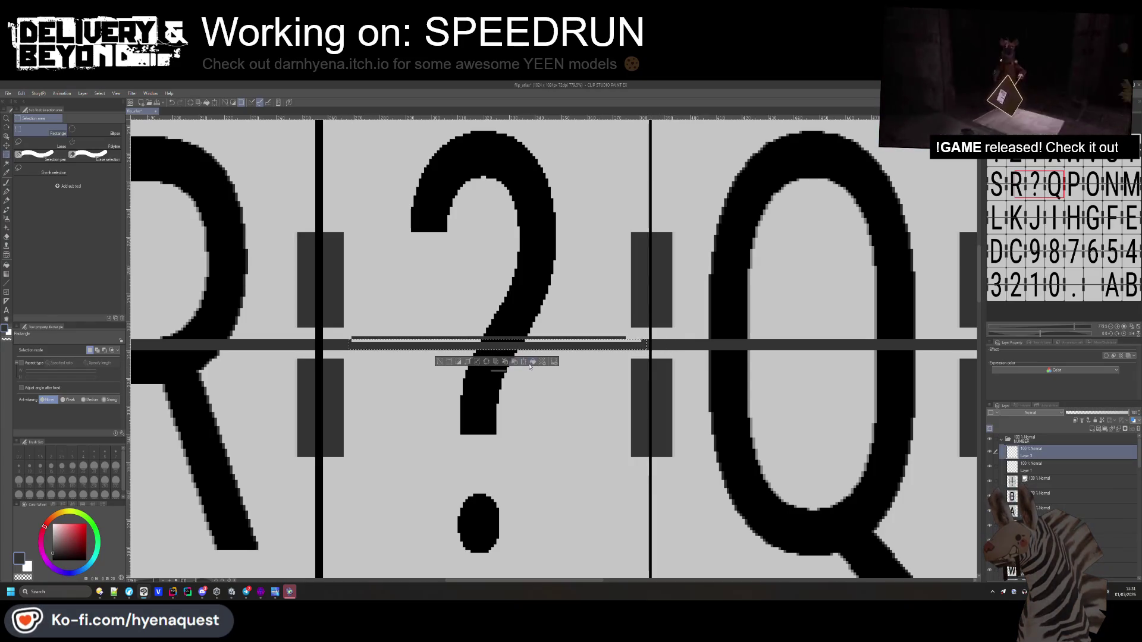
scroll(412, 334, up, 2)
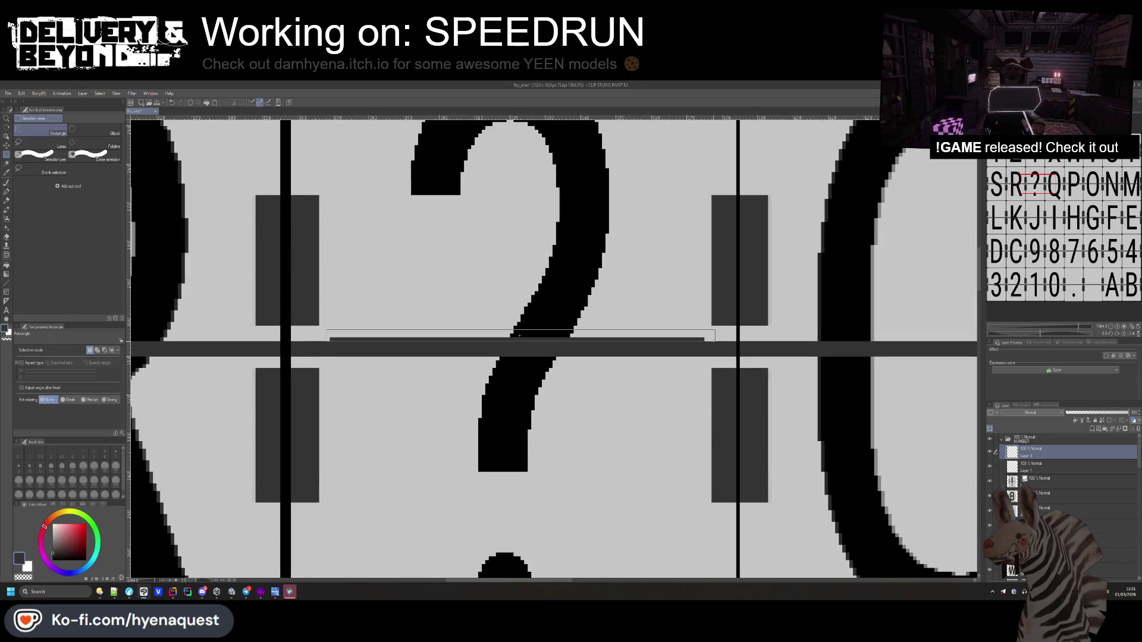
click(556, 353)
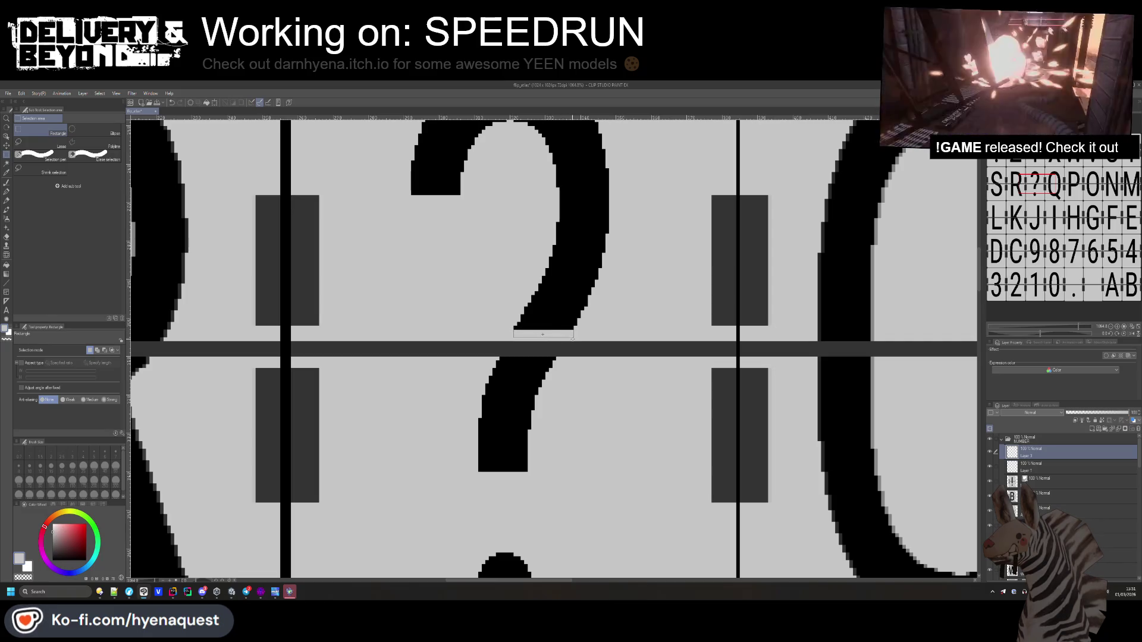
drag(572, 339, 572, 340)
click(500, 353)
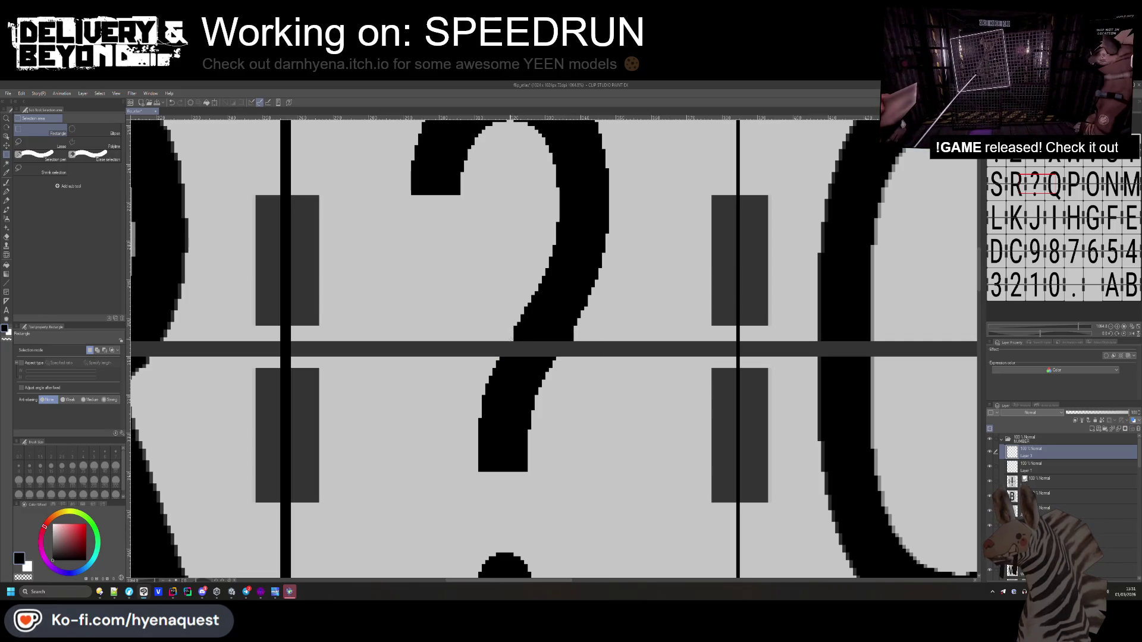
- Transform and commit part of the ? glyph, then zoom out over the whole letter atlas
click(531, 354)
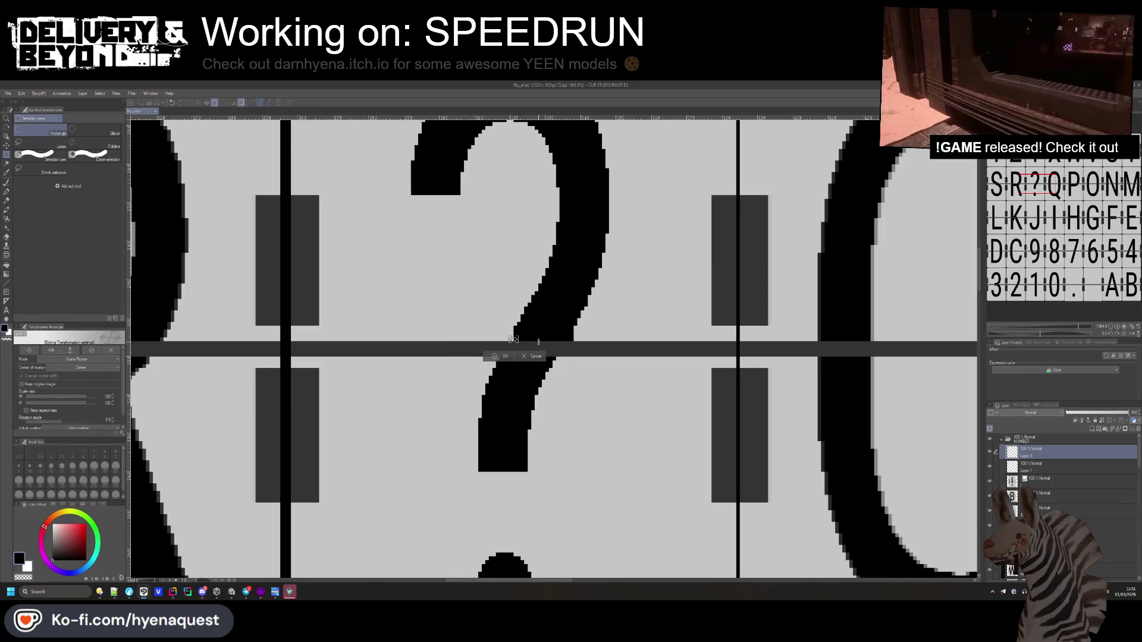
click(530, 357)
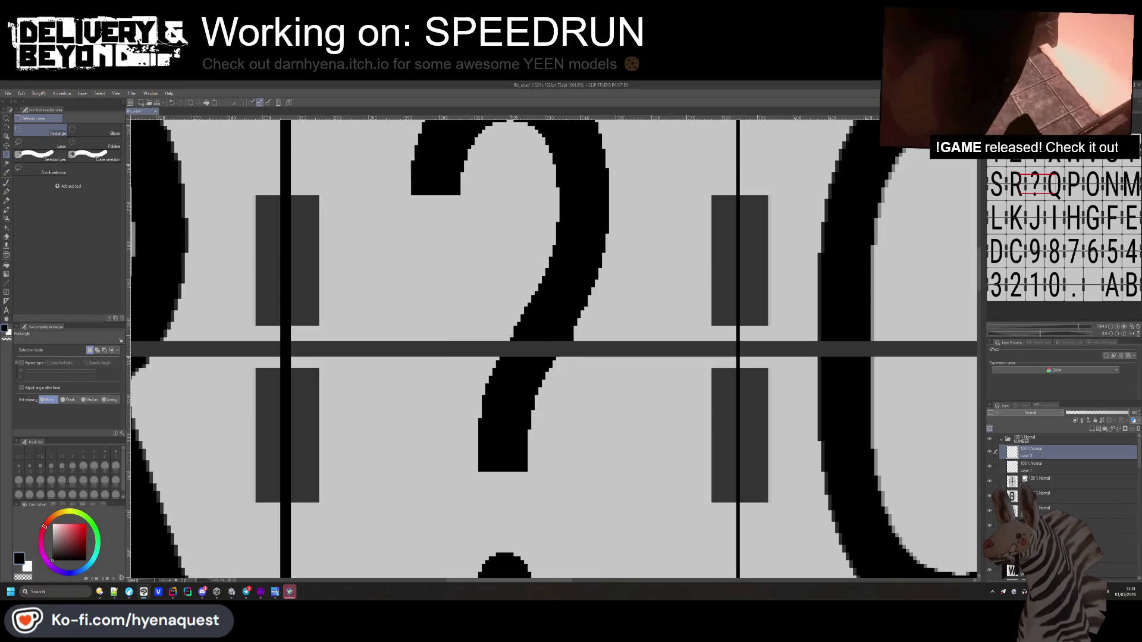
scroll(553, 351, down, 10)
scroll(511, 399, up, 3)
scroll(623, 343, up, 5)
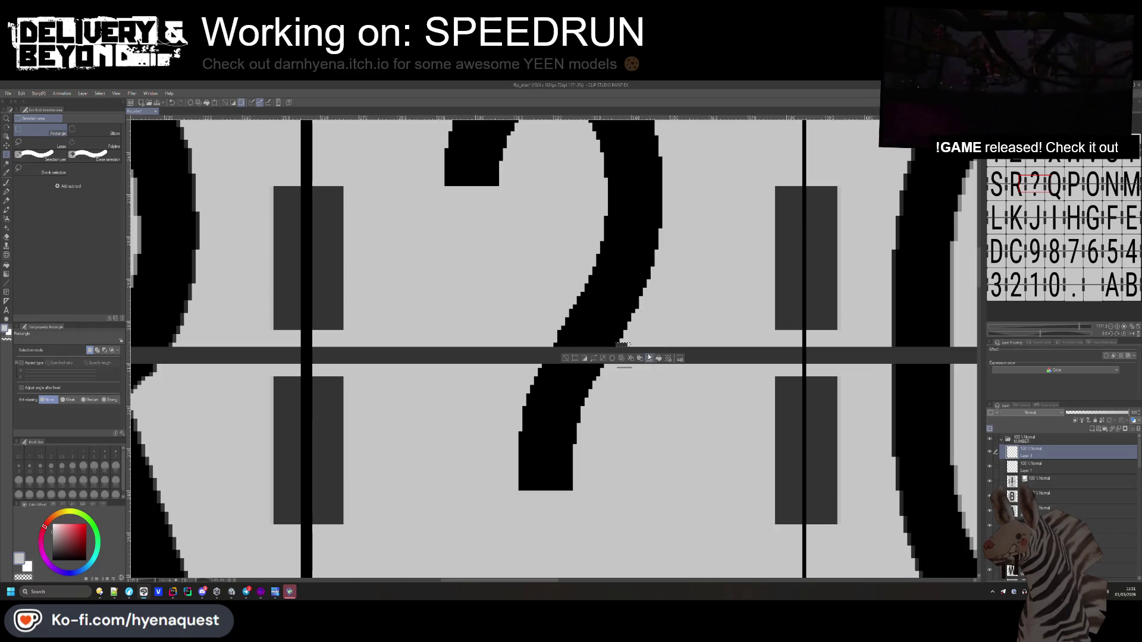
scroll(612, 380, down, 7)
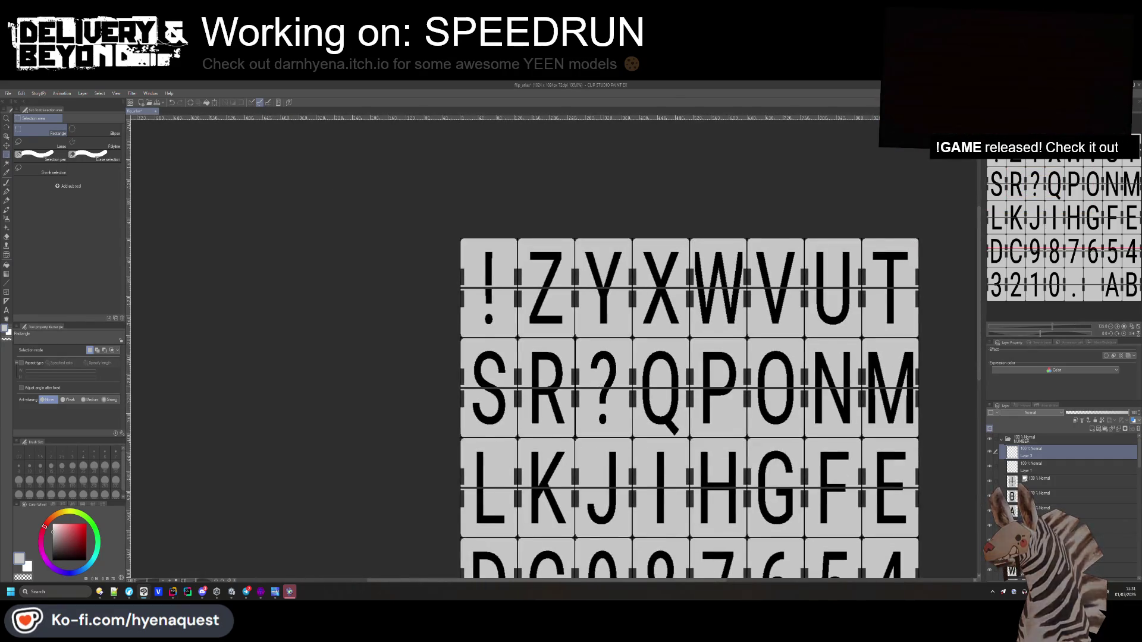
scroll(614, 456, down, 3)
scroll(614, 456, up, 1)
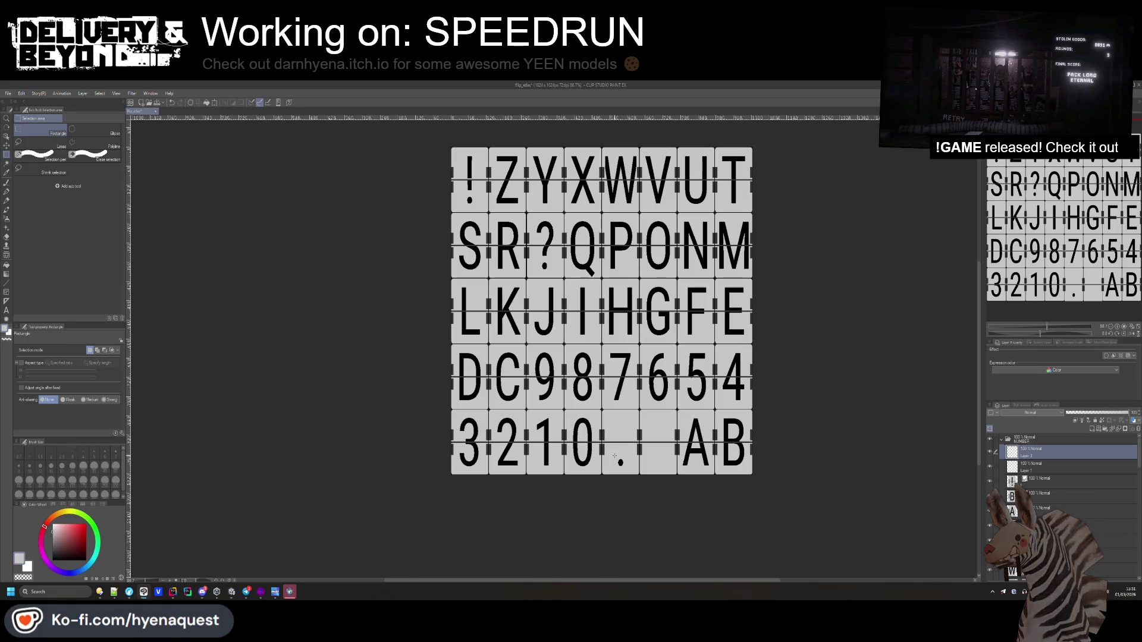
key(alt+Tab)
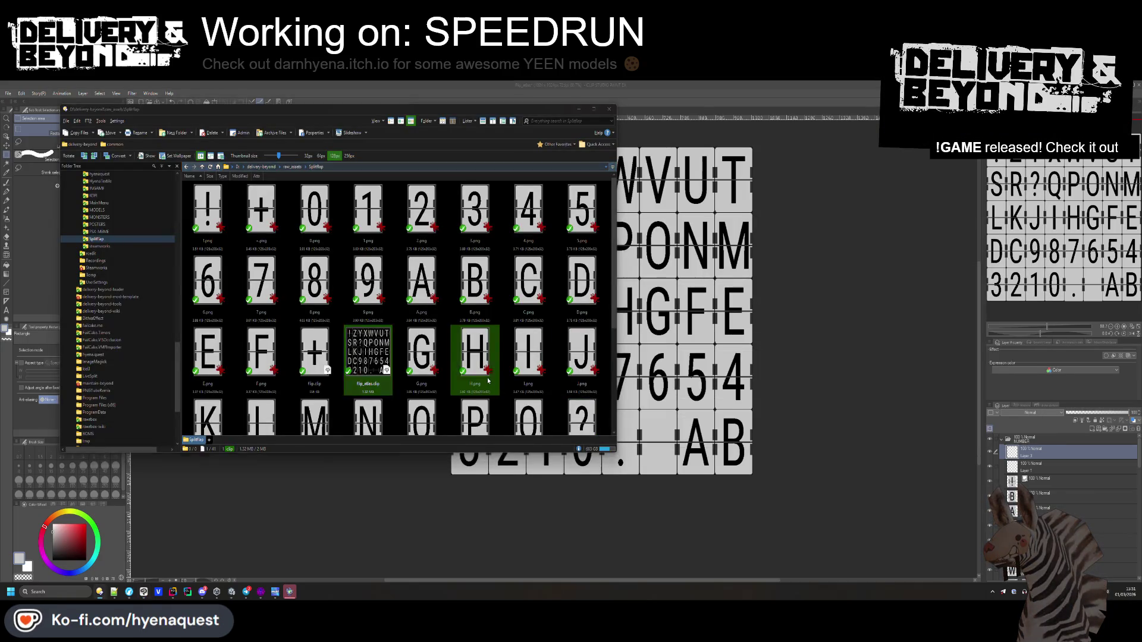
- In Unity, free the pointer from the running game and stop Play mode
key(alt+Tab)
key(alt+Tab)
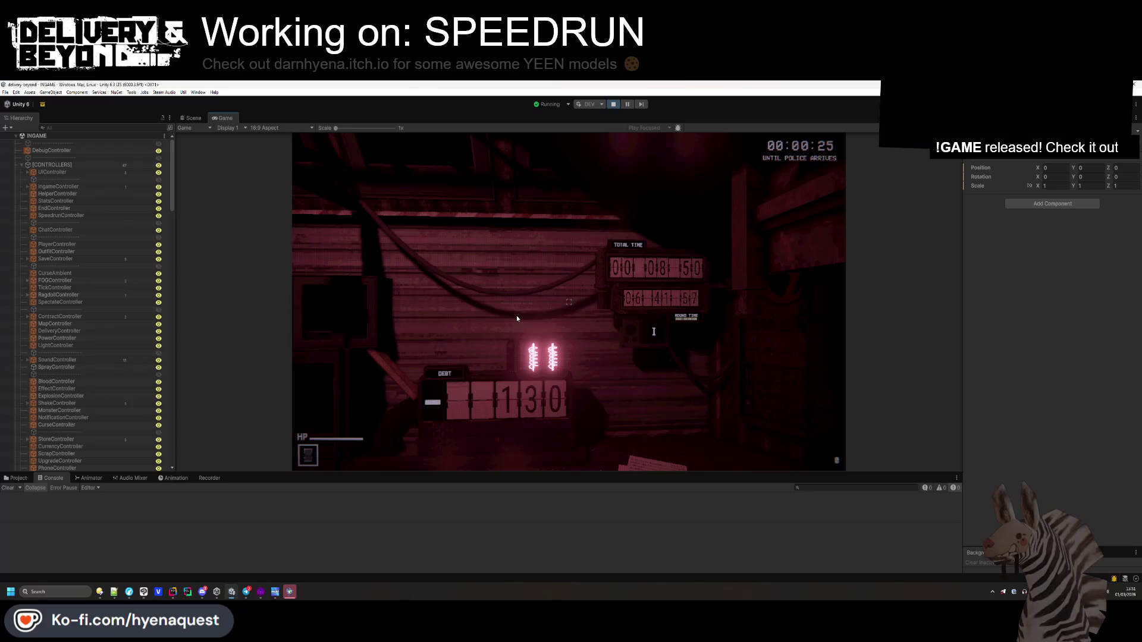
click(516, 318)
key(super)
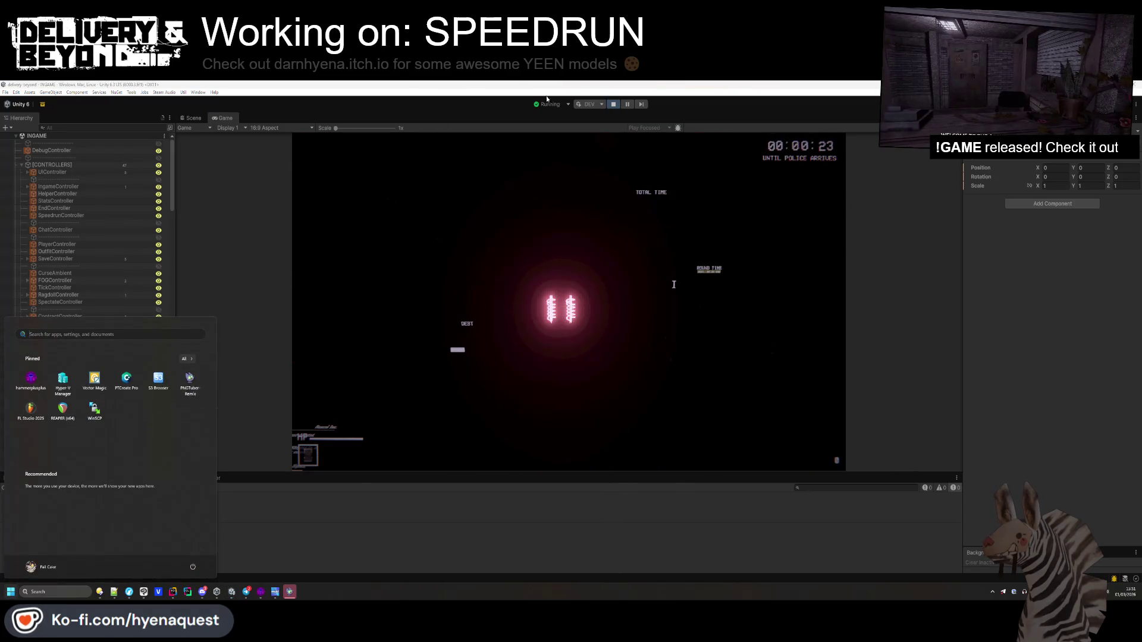
click(614, 105)
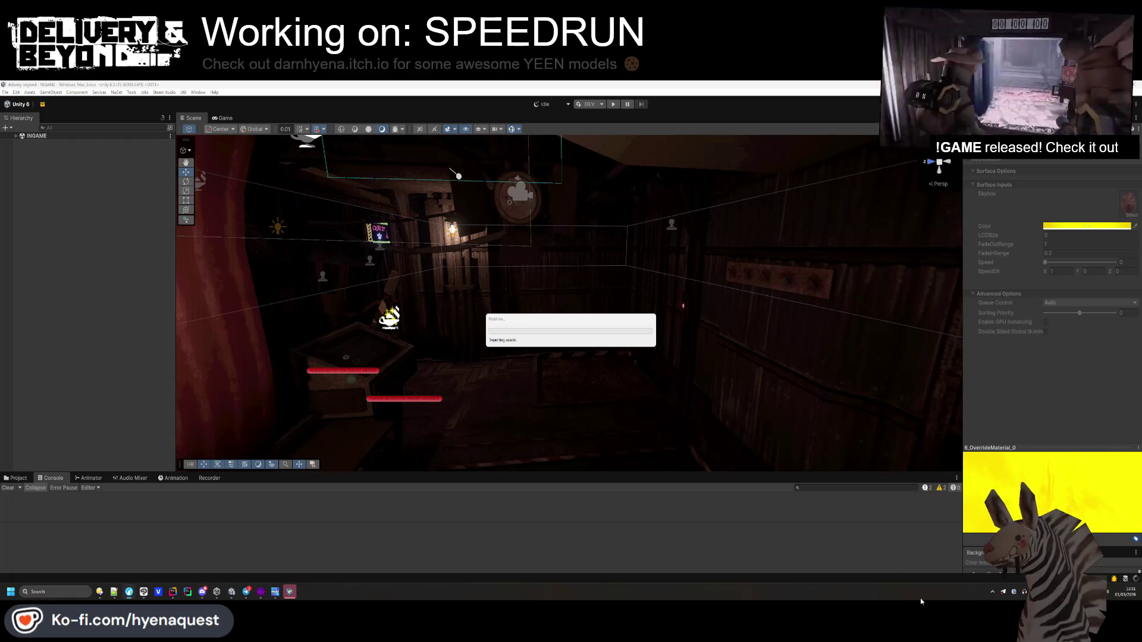
key(alt+Tab)
key(alt+Tab)
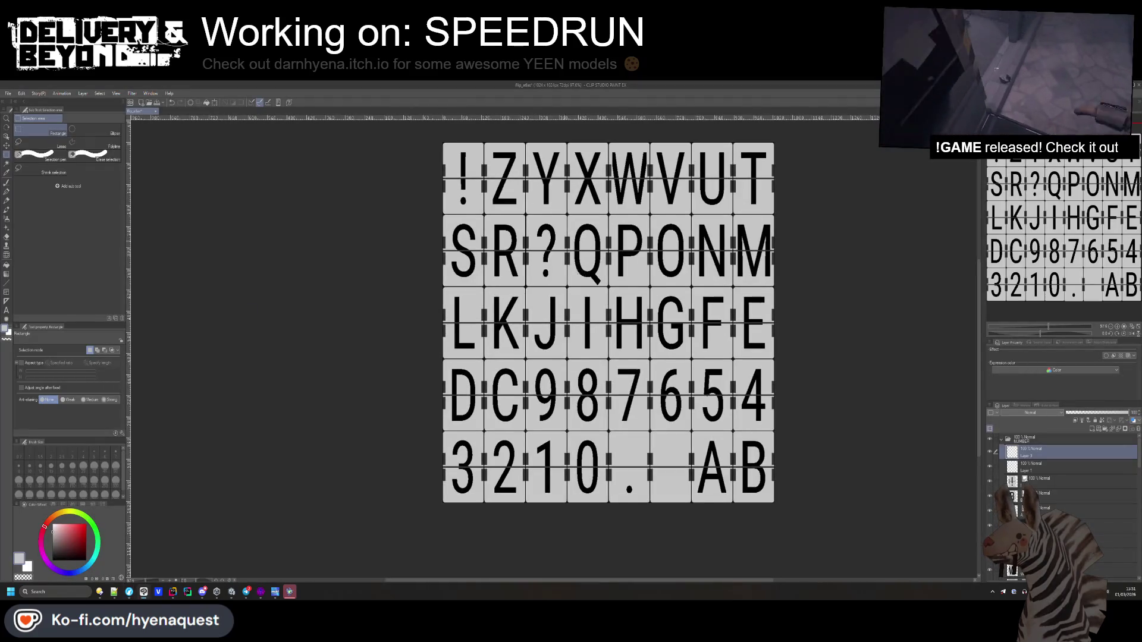
- Rasterize the ! layer and reorder it within its folder
scroll(533, 194, up, 5)
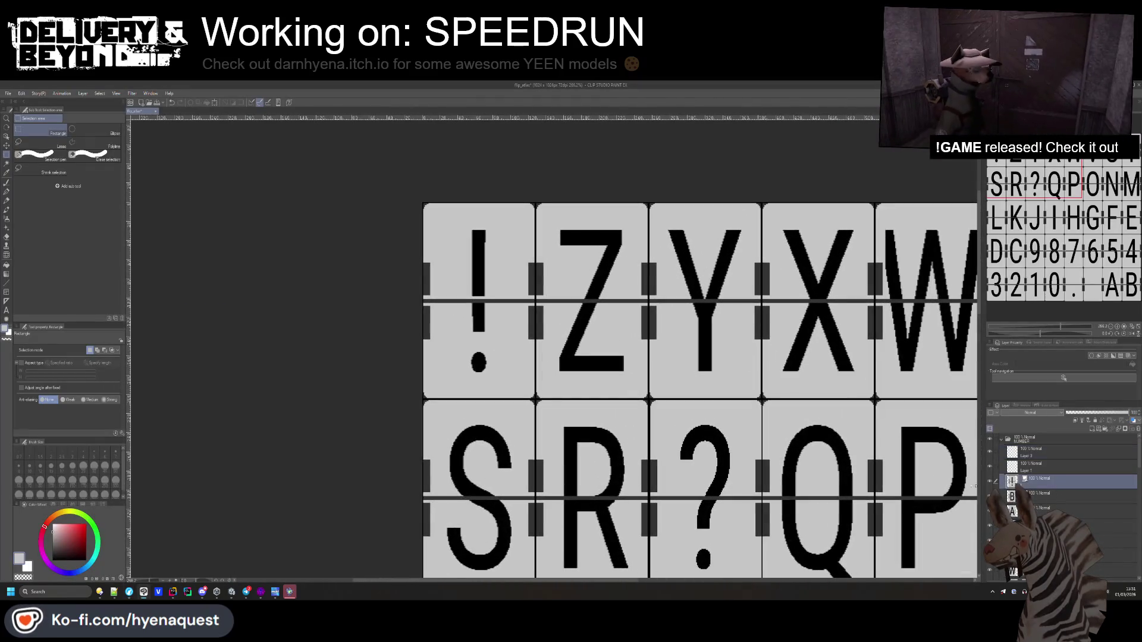
scroll(674, 362, down, 2)
scroll(674, 363, up, 3)
scroll(601, 239, down, 2)
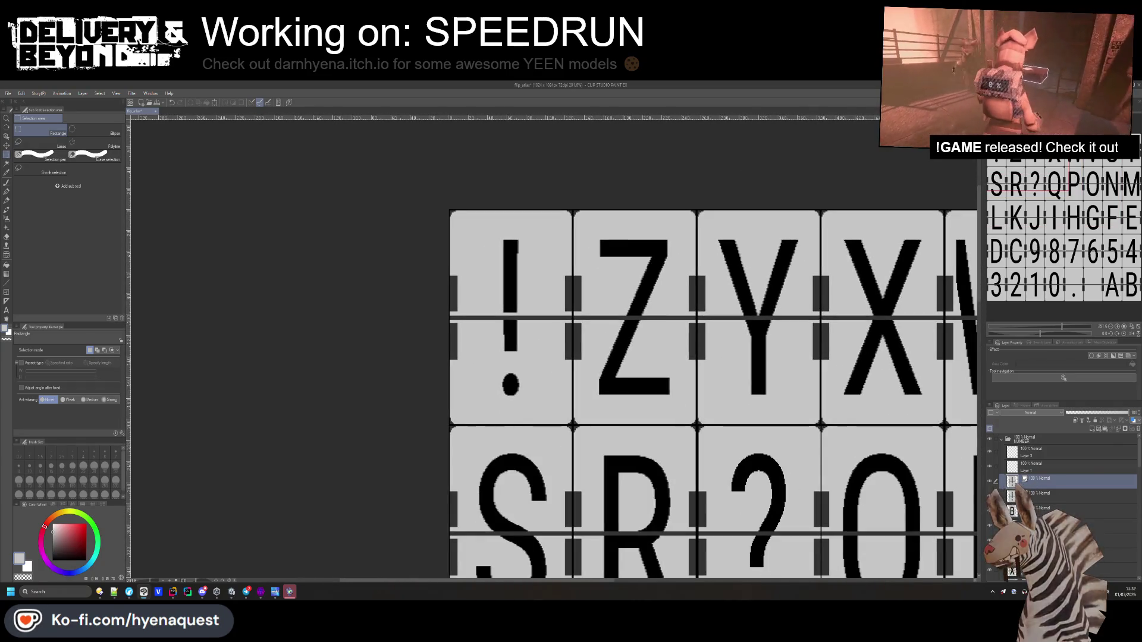
right_click(1037, 483)
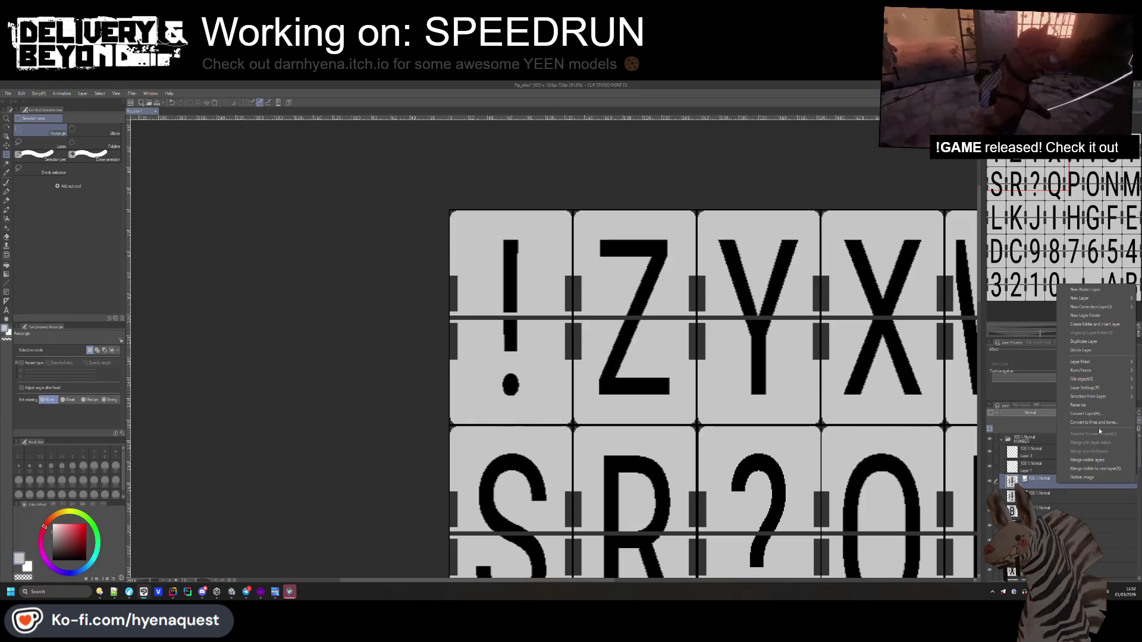
click(1092, 405)
drag(1047, 450, 1046, 483)
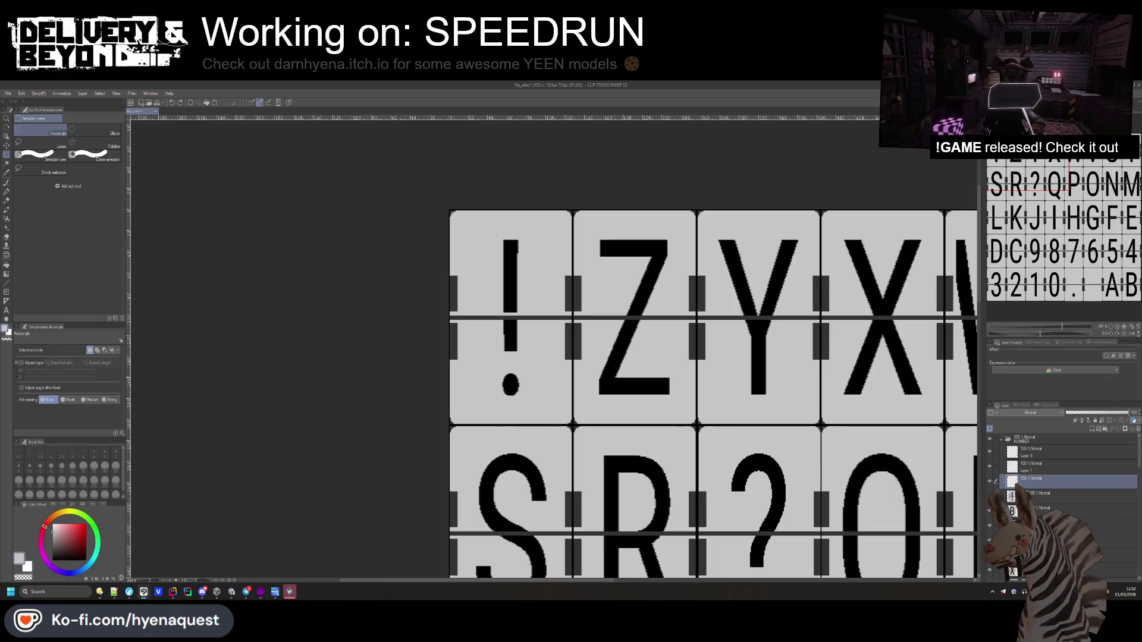
key(ctrl+plus)
- Raise the lower dot about 180 px into the upper flap half and delete the leftover square
mouse_move(476, 488)
mouse_down()
mouse_move(481, 263)
mouse_move(478, 275)
mouse_up()
drag(410, 424, 498, 510)
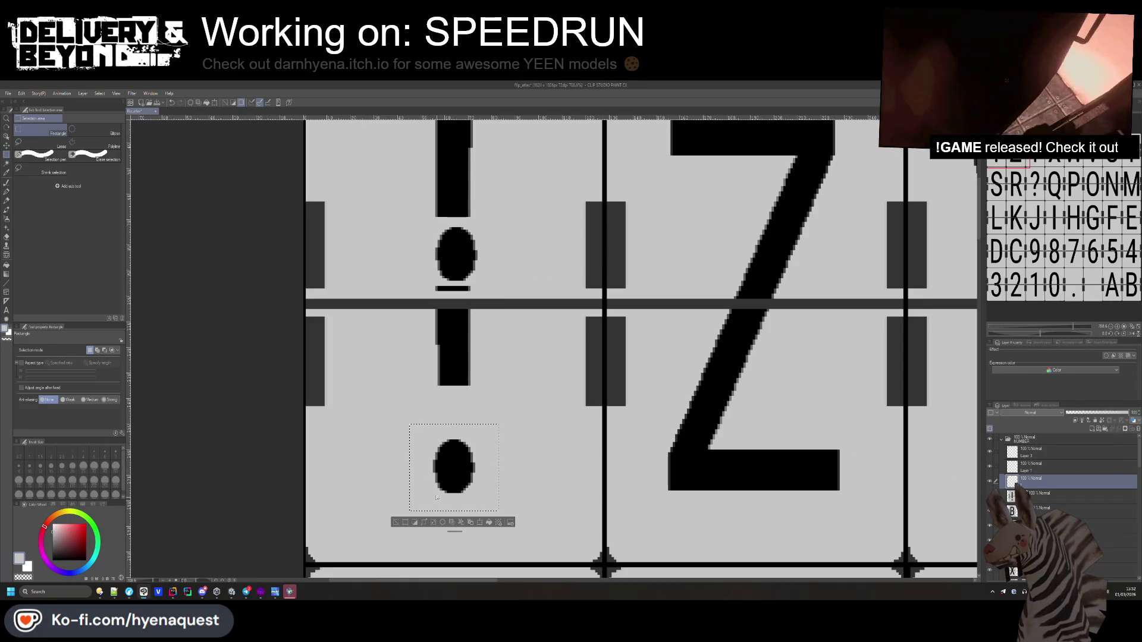
key(ctrl+t)
drag(474, 481, 478, 373)
key(Return)
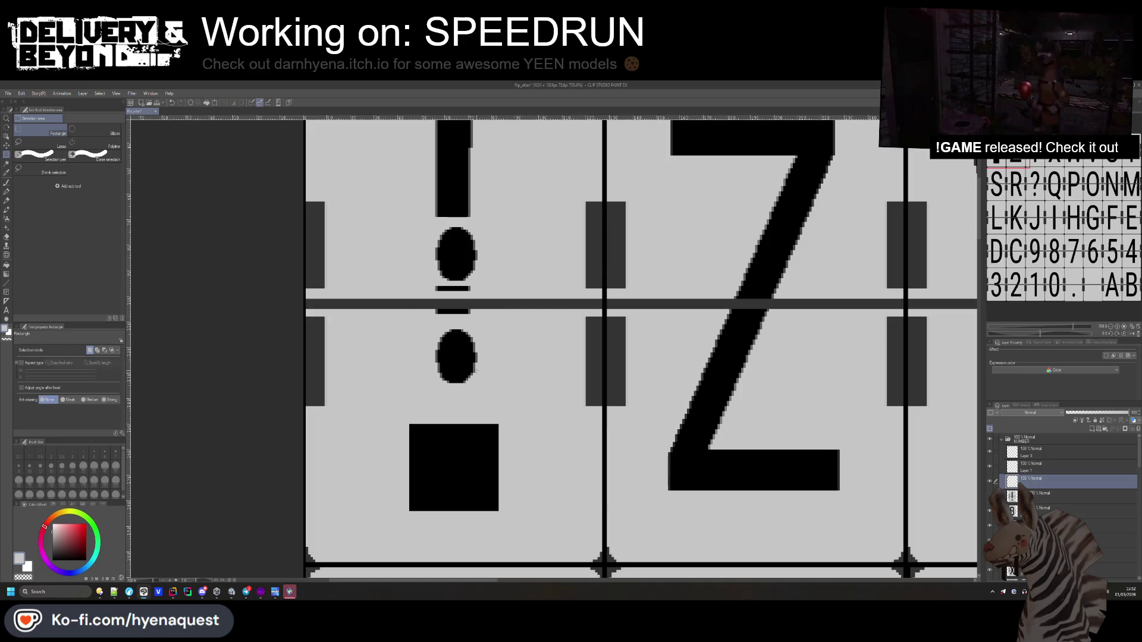
key(Delete)
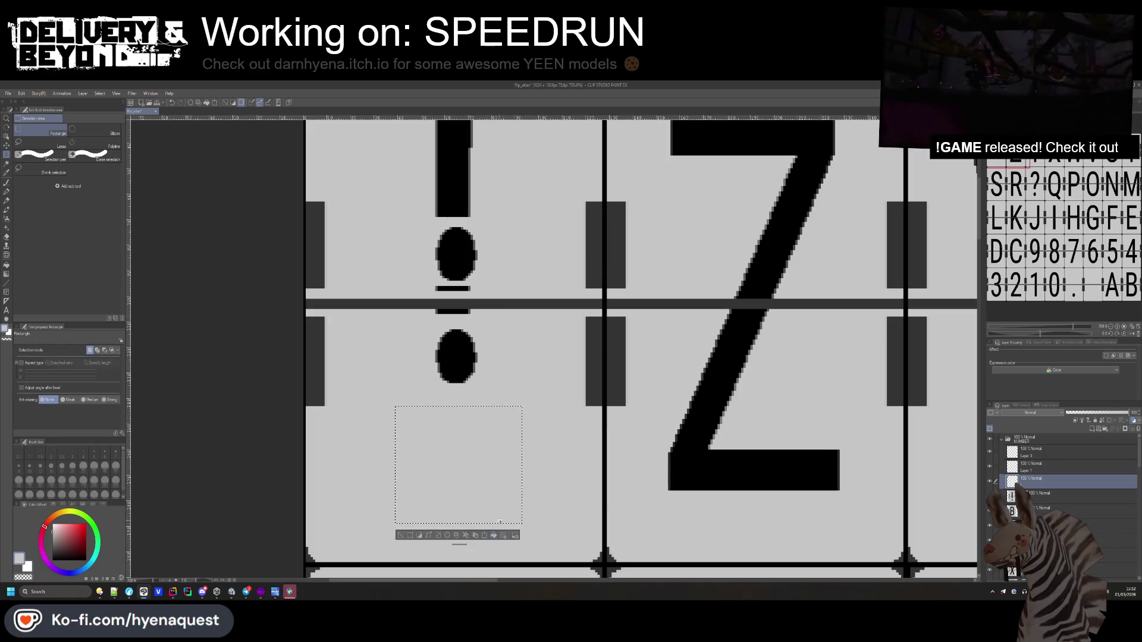
key(ctrl+d)
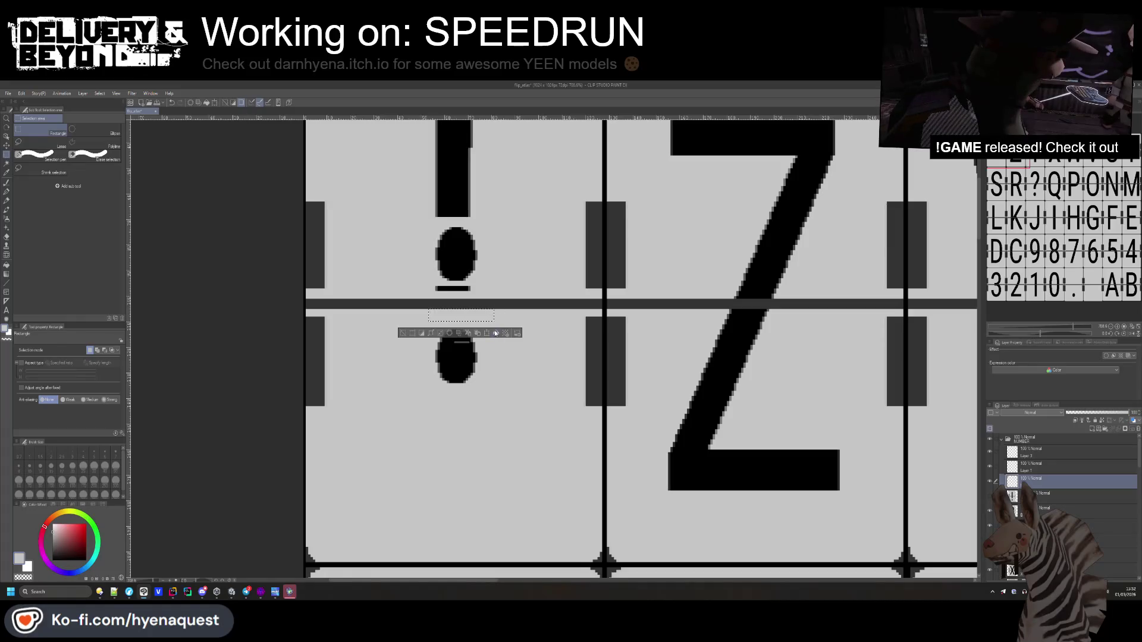
- Delete the vertical bar of the ! between the flap halves
drag(486, 294, 471, 267)
scroll(482, 393, down, 5)
scroll(432, 215, up, 5)
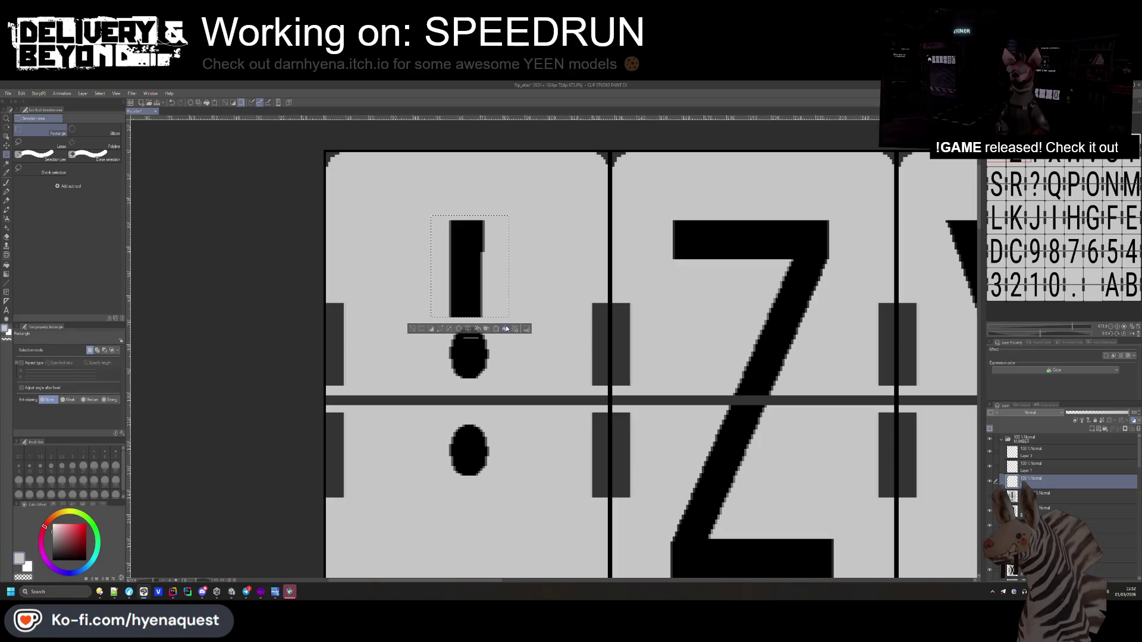
key(Delete)
scroll(476, 295, down, 4)
scroll(476, 295, down, 3)
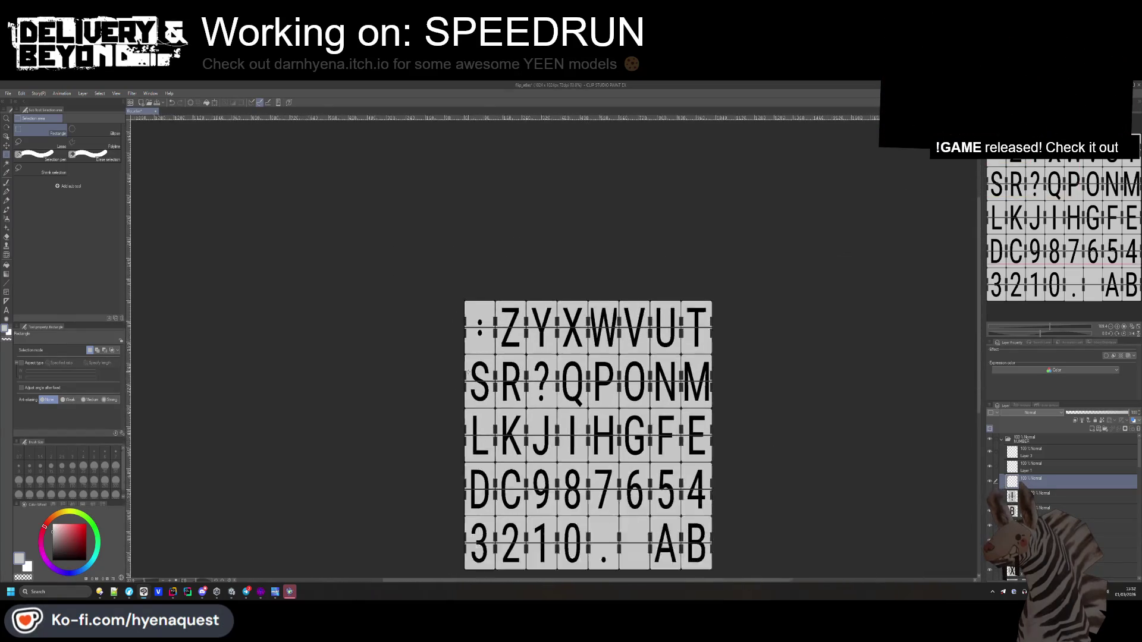
scroll(589, 540, up, 2)
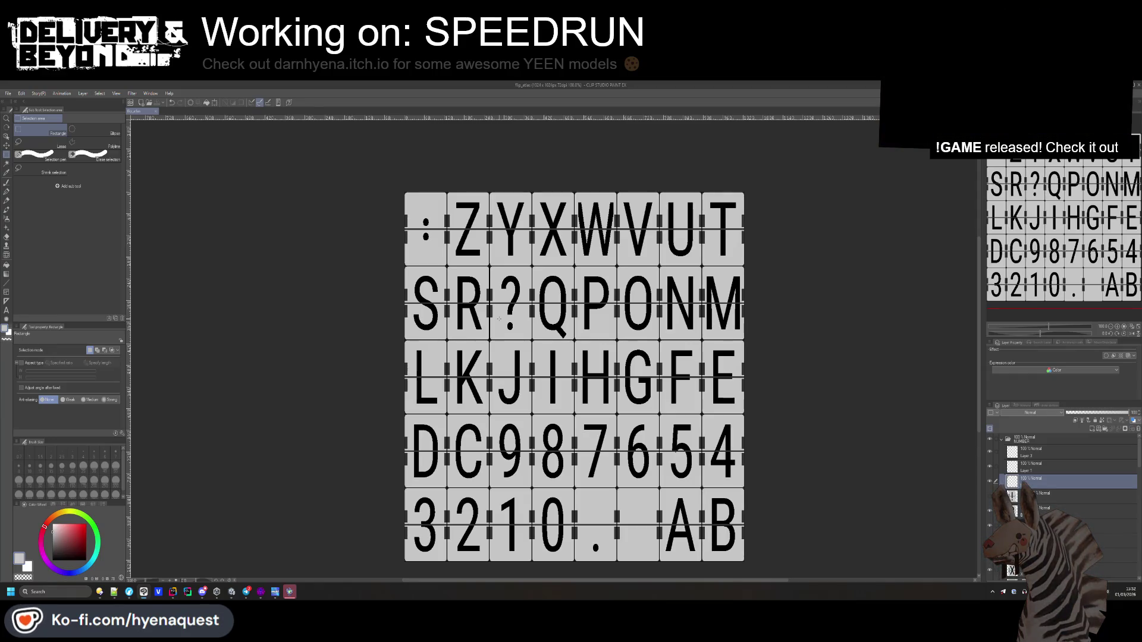
key(alt+Tab)
- Copy the debt display's Flip sound into the TOTAL-TIME display's Flip field
mouse_move(589, 296)
mouse_down()
mouse_move(582, 211)
mouse_move(444, 296)
mouse_move(527, 383)
mouse_up()
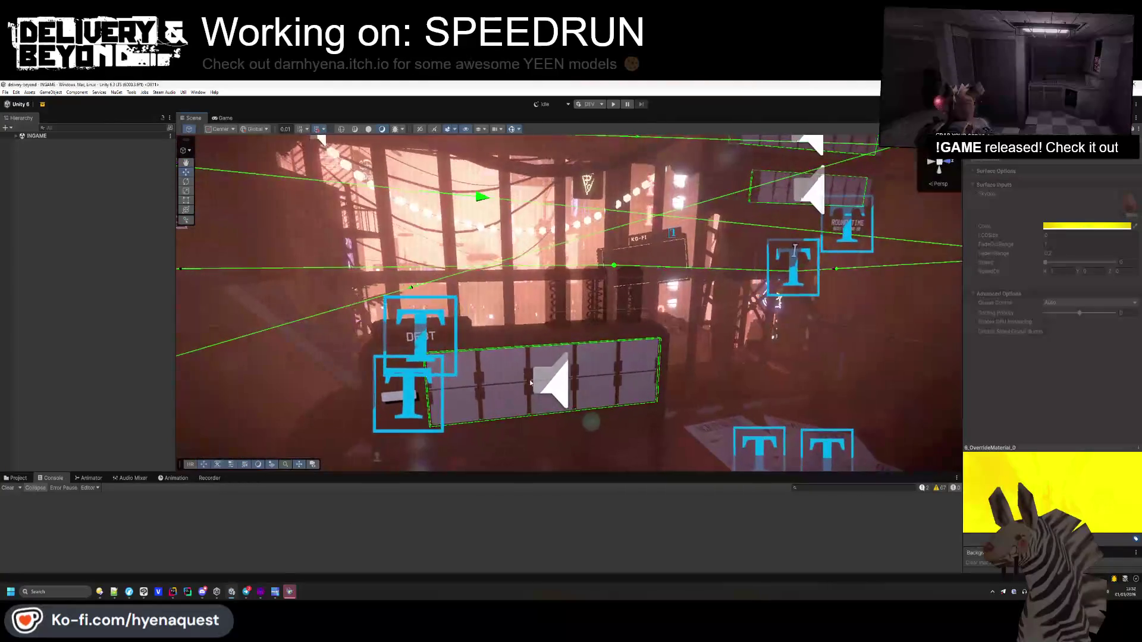
click(533, 410)
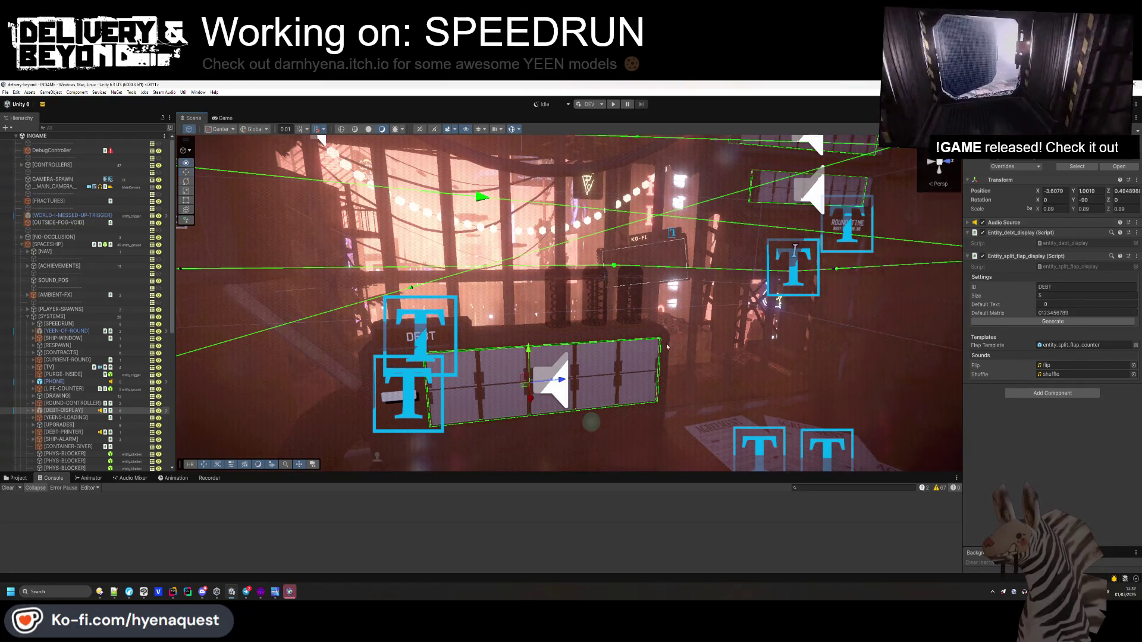
drag(731, 309, 737, 251)
key(f)
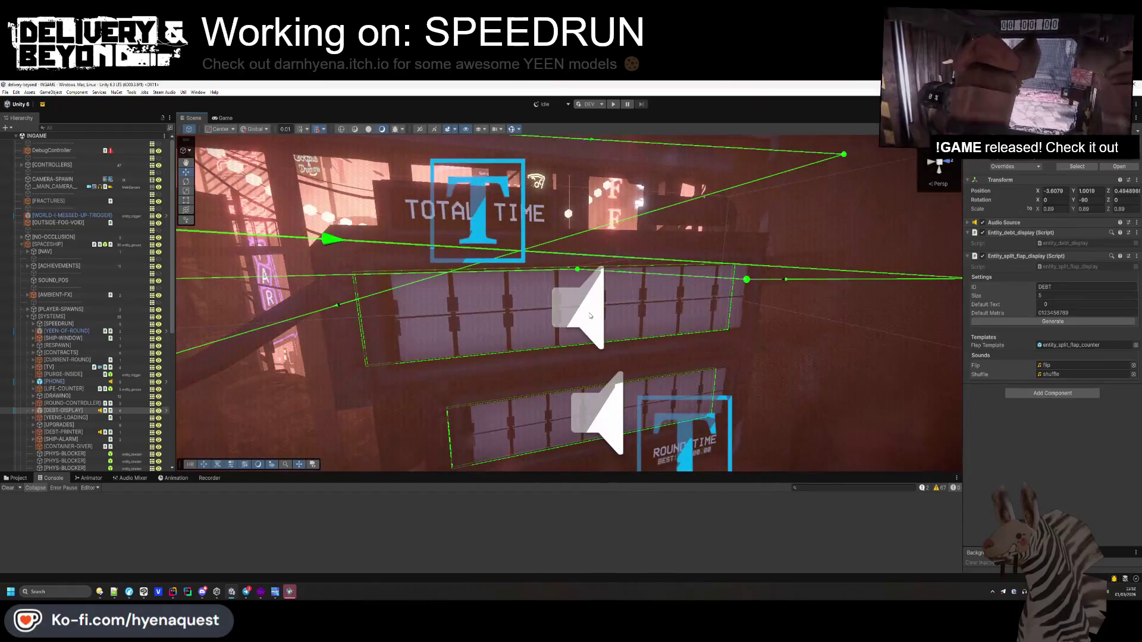
right_click(1065, 365)
click(1070, 405)
click(584, 314)
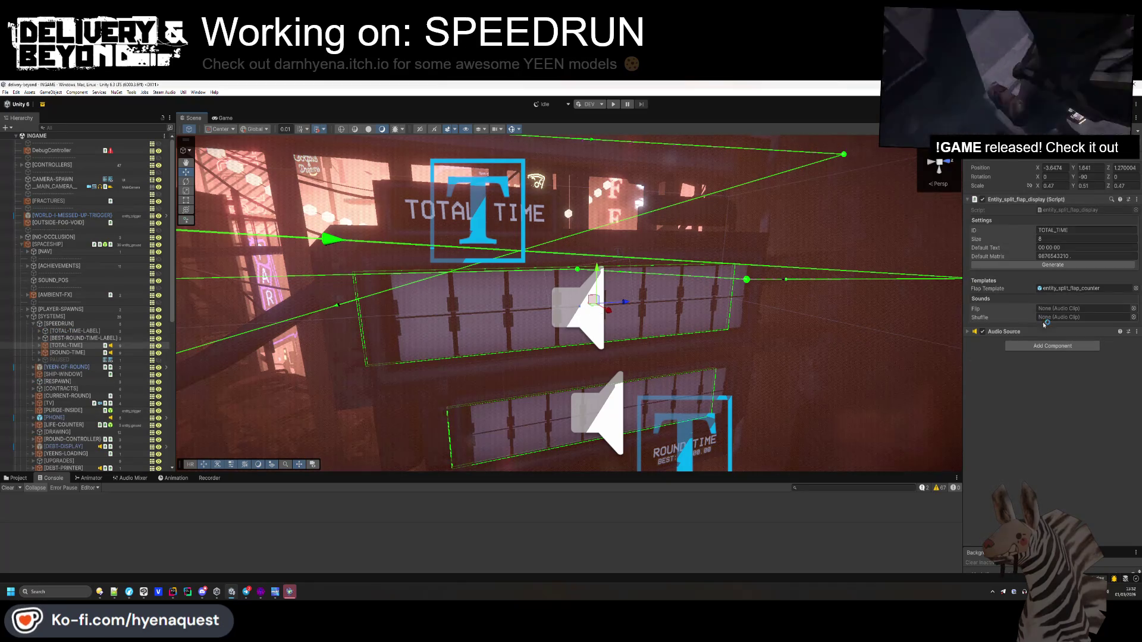
right_click(1061, 308)
click(1071, 324)
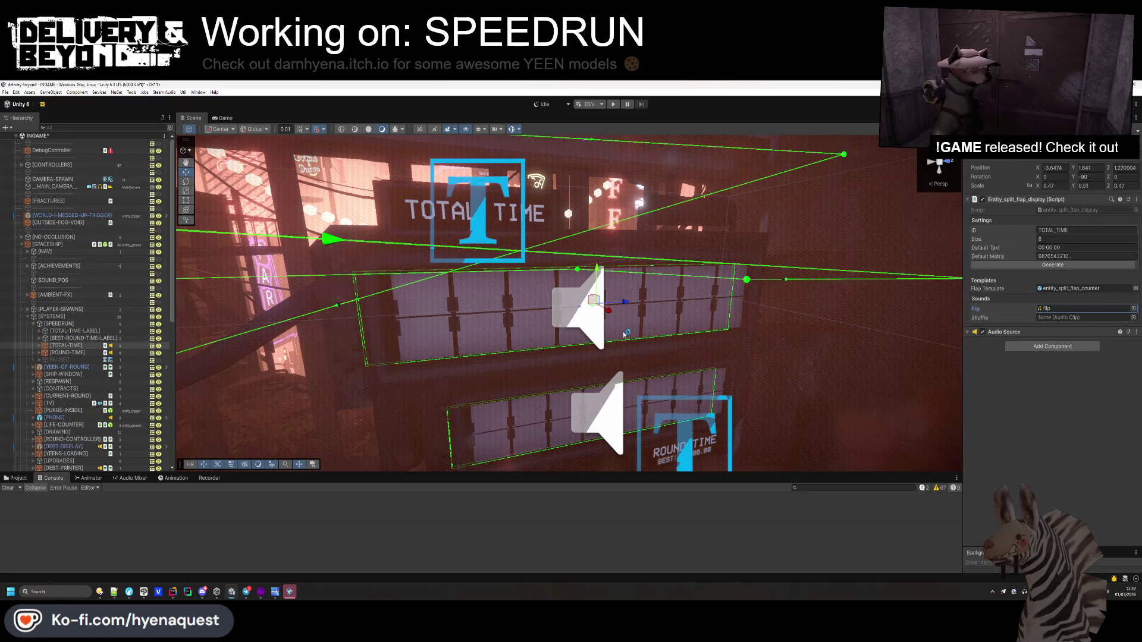
- Copy the debt display's Shuffle sound into TOTAL_TIME's Shuffle field
click(624, 336)
key(f)
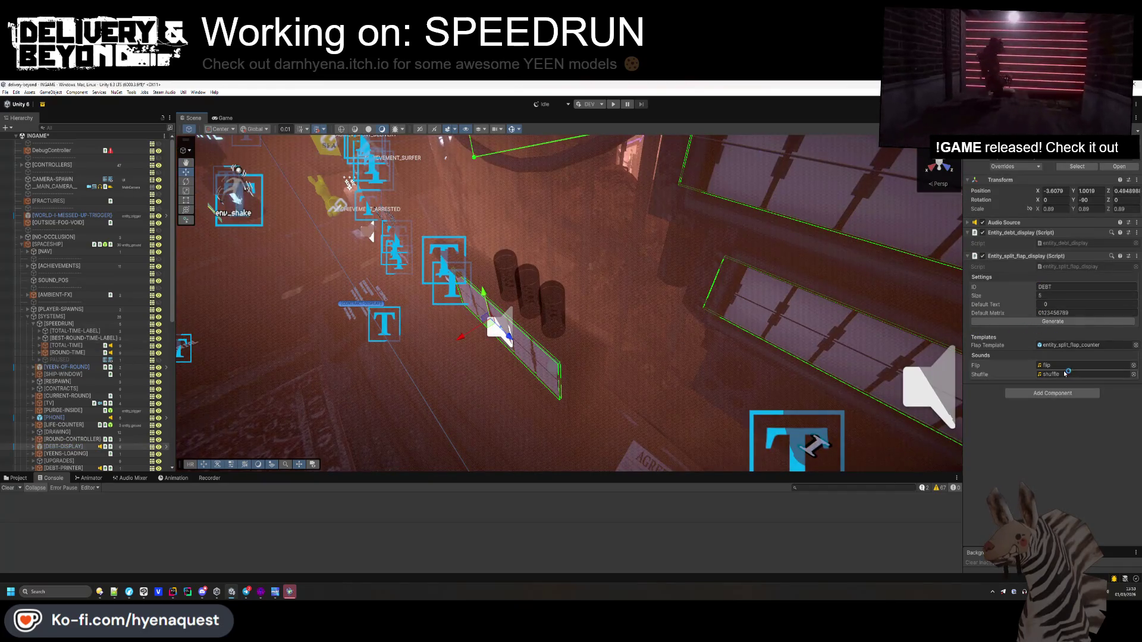
right_click(1066, 374)
click(1068, 415)
key(ctrl+z)
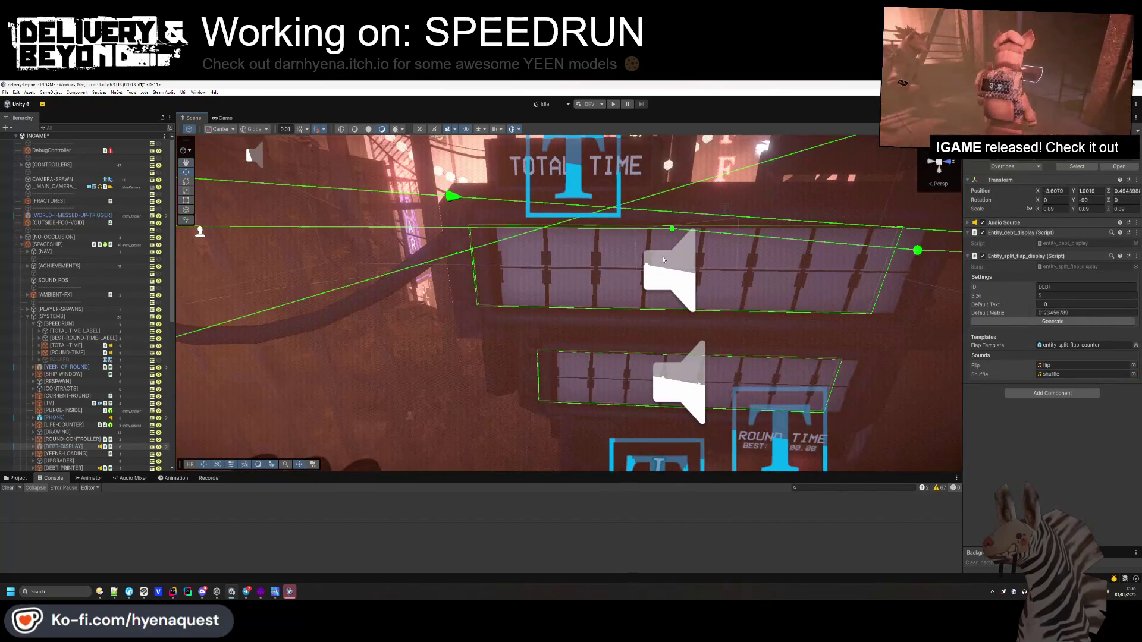
right_click(1065, 317)
click(1078, 364)
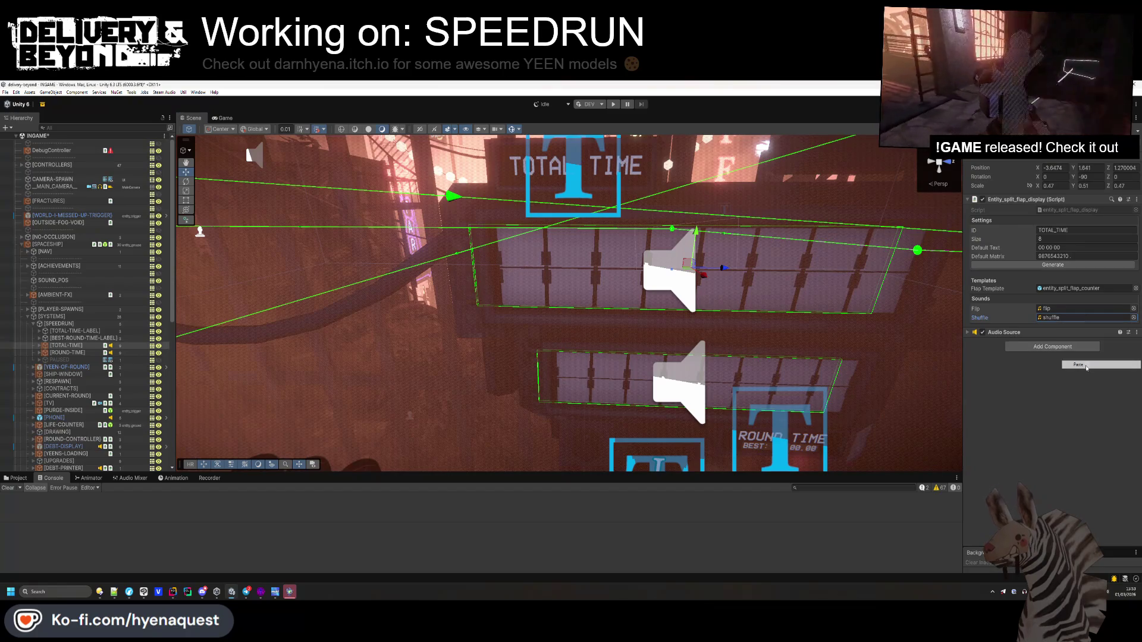
- Set the audio source Max Distance to 5
click(1027, 331)
click(1021, 200)
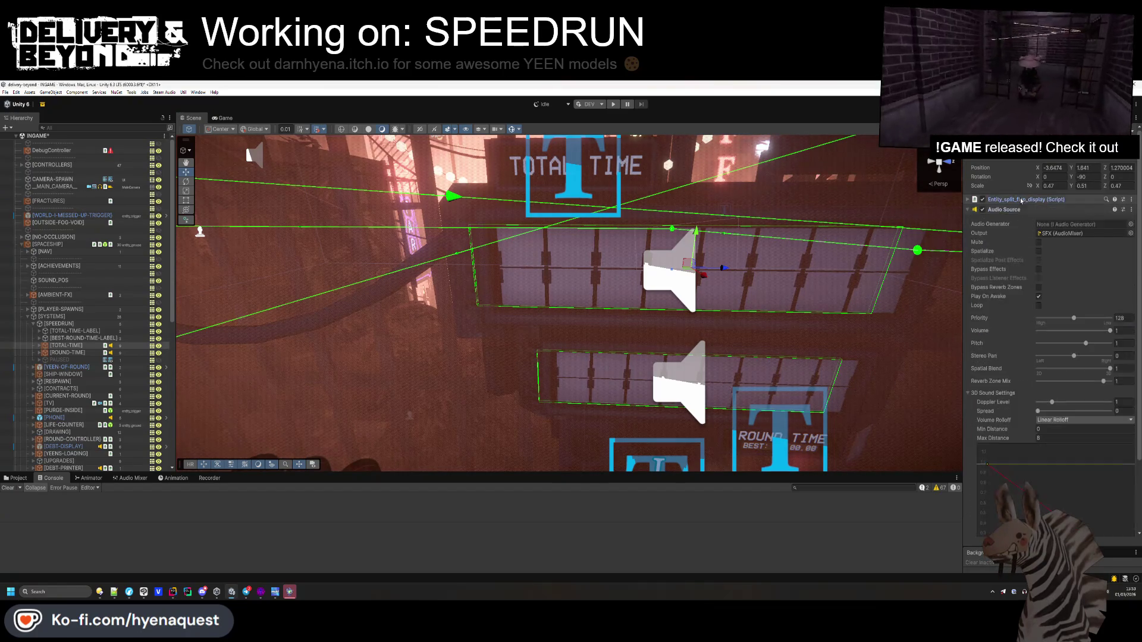
click(1052, 438)
text(5)
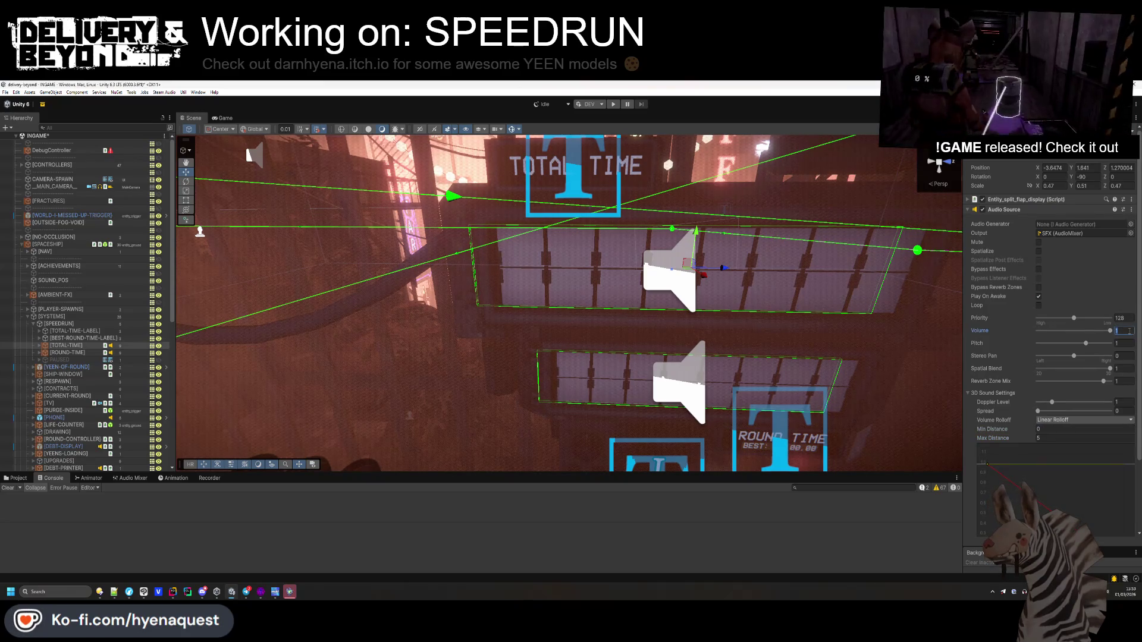
text(0.7)
click(1004, 210)
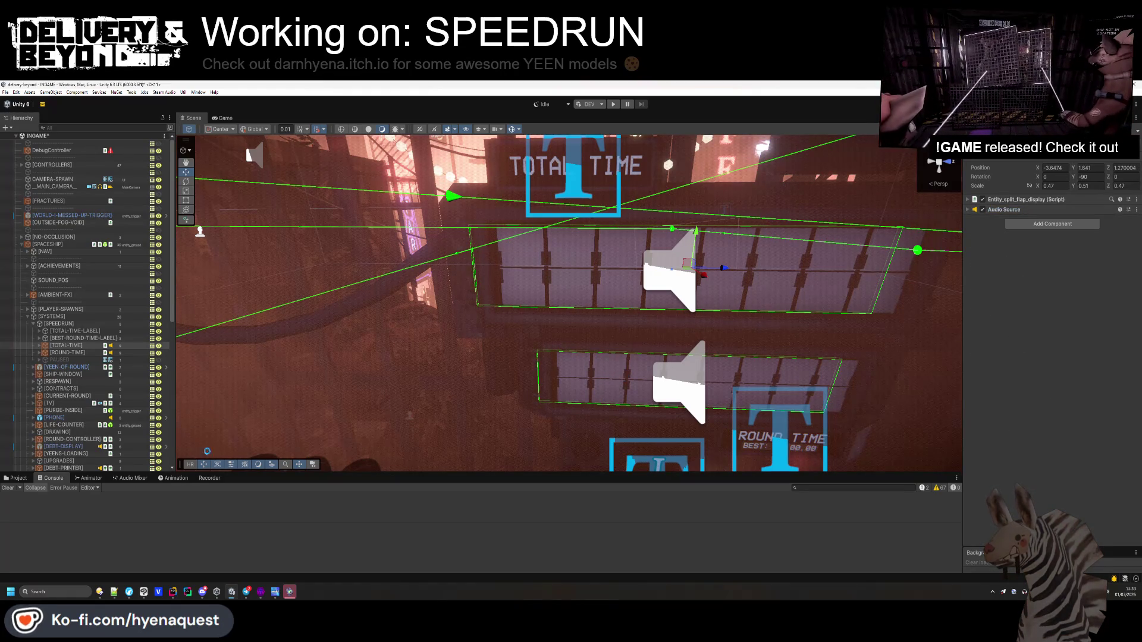
- Open the Flip Template entity_split_flap_counter prefab from the DEBT-DISPLAY's split-flap settings
click(13, 480)
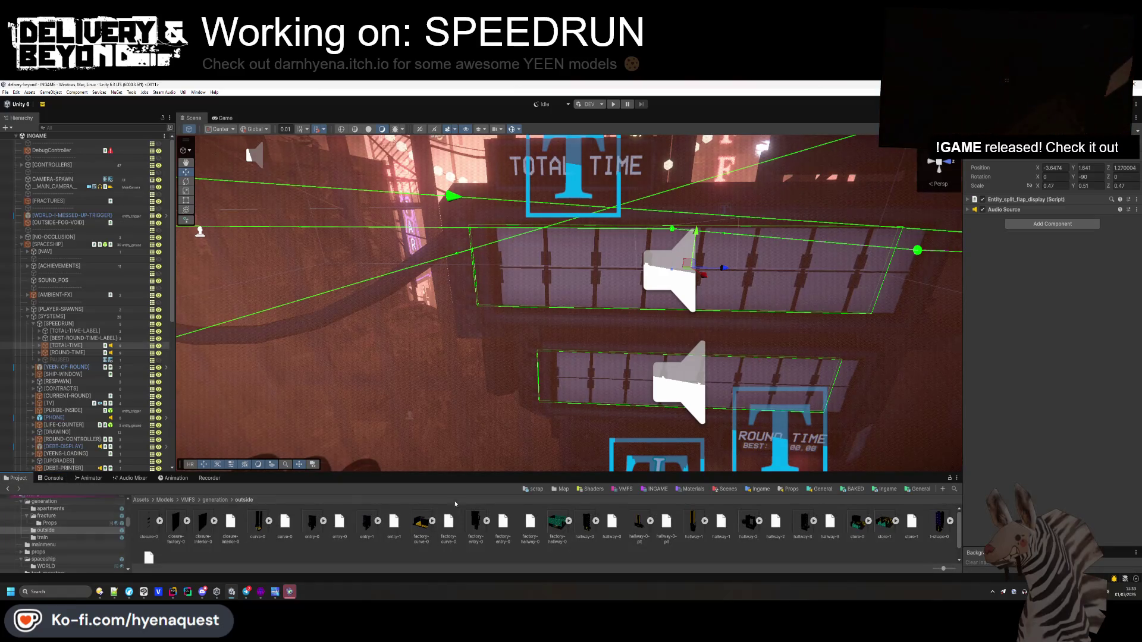
drag(465, 470, 465, 434)
click(609, 241)
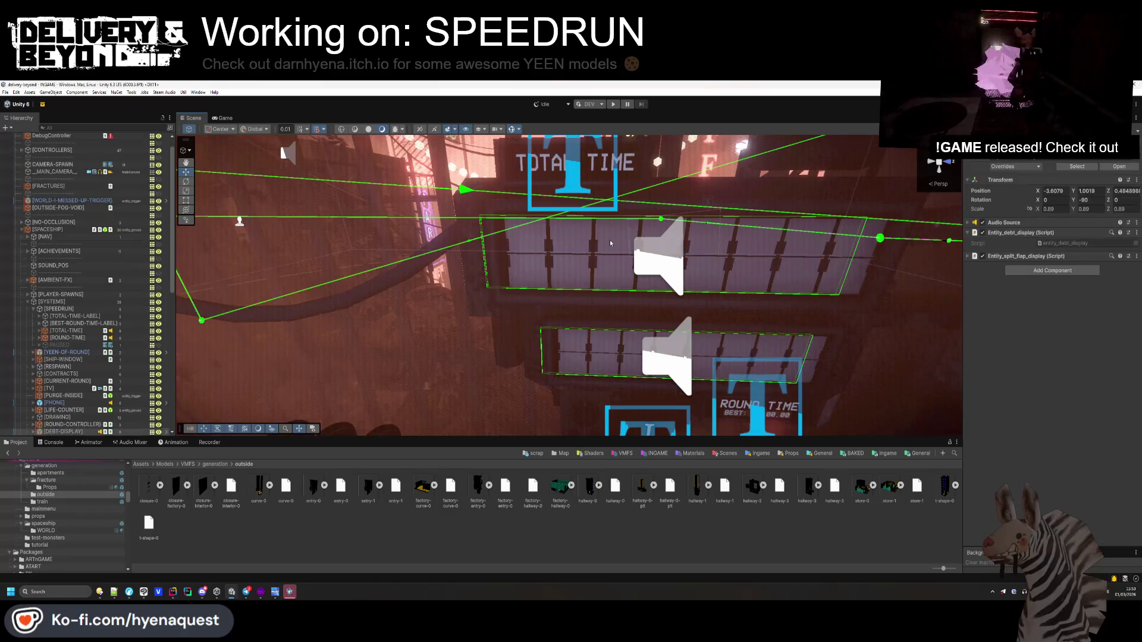
click(609, 244)
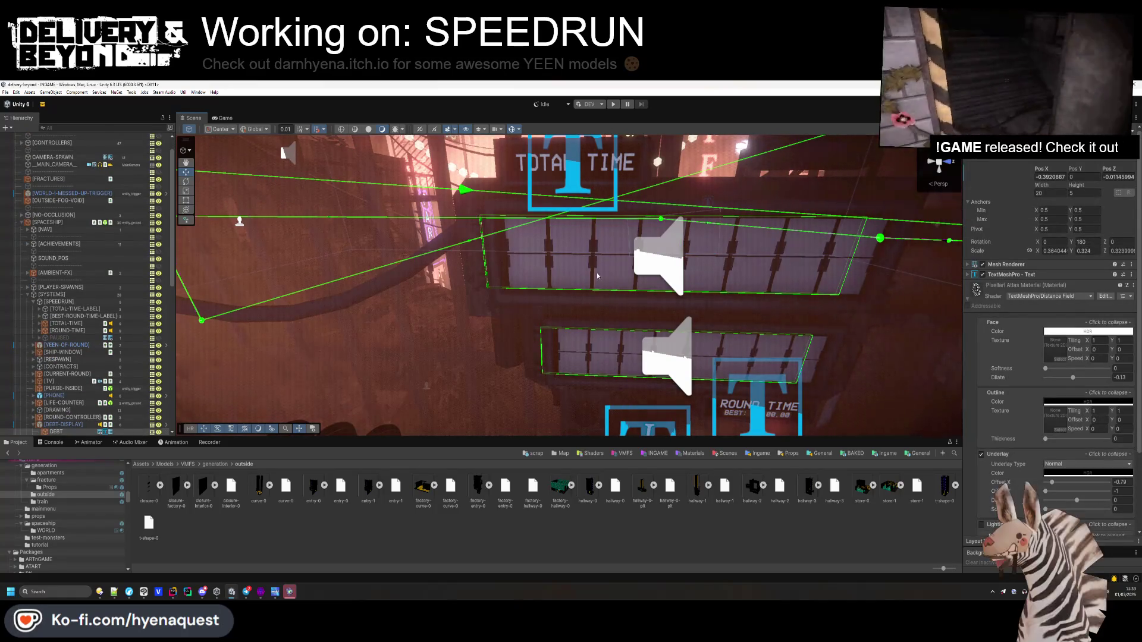
scroll(119, 386, down, 3)
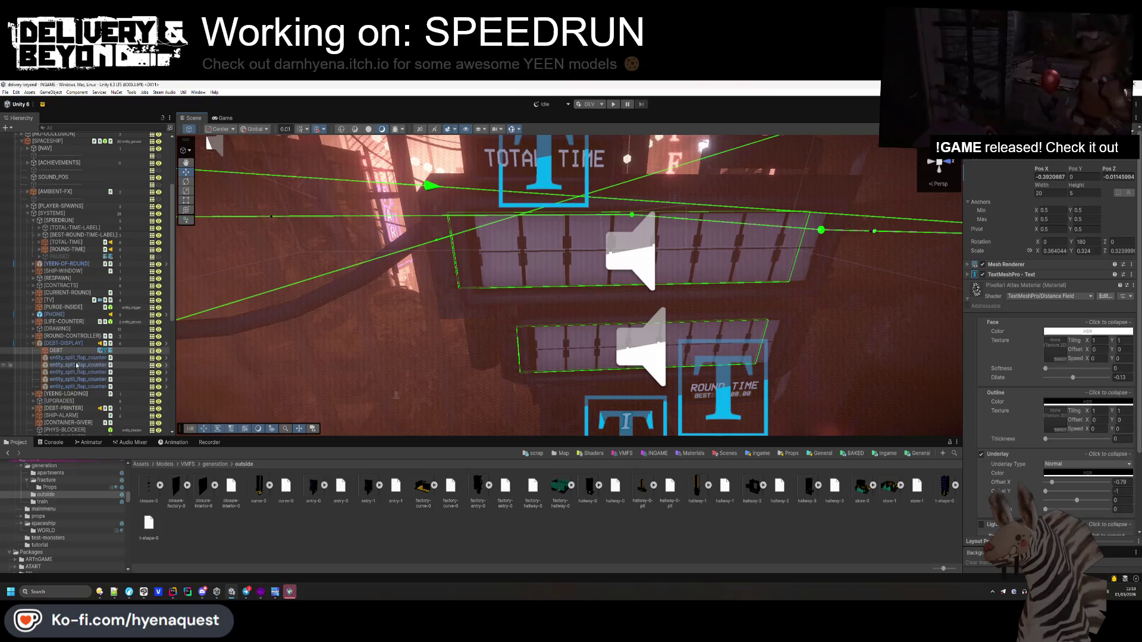
click(102, 358)
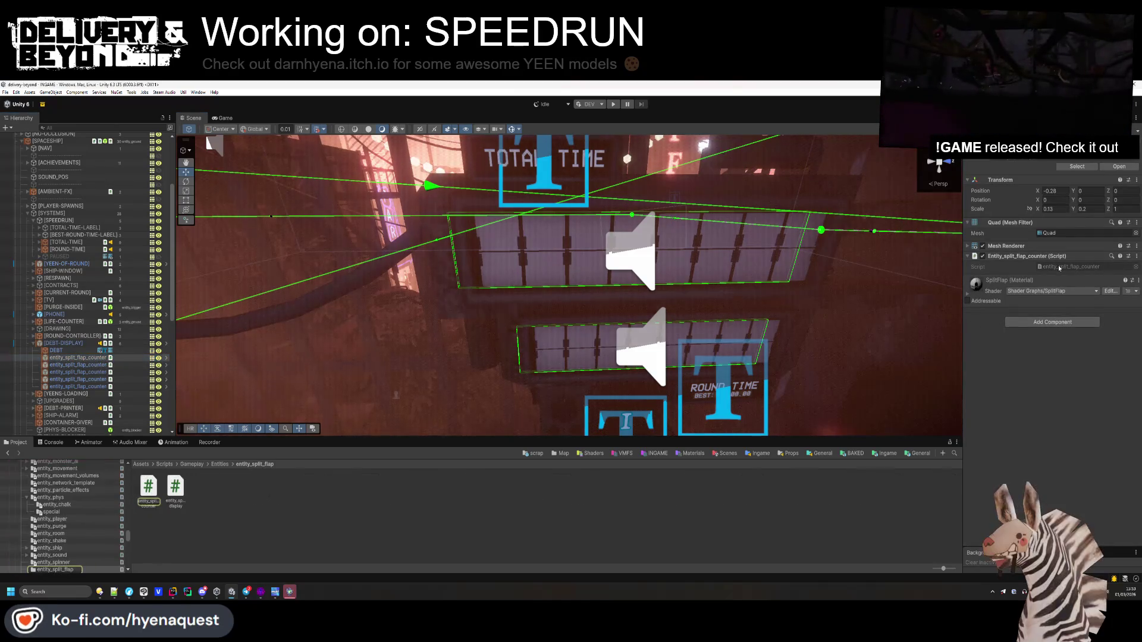
click(202, 521)
scroll(65, 518, down, 1)
click(55, 551)
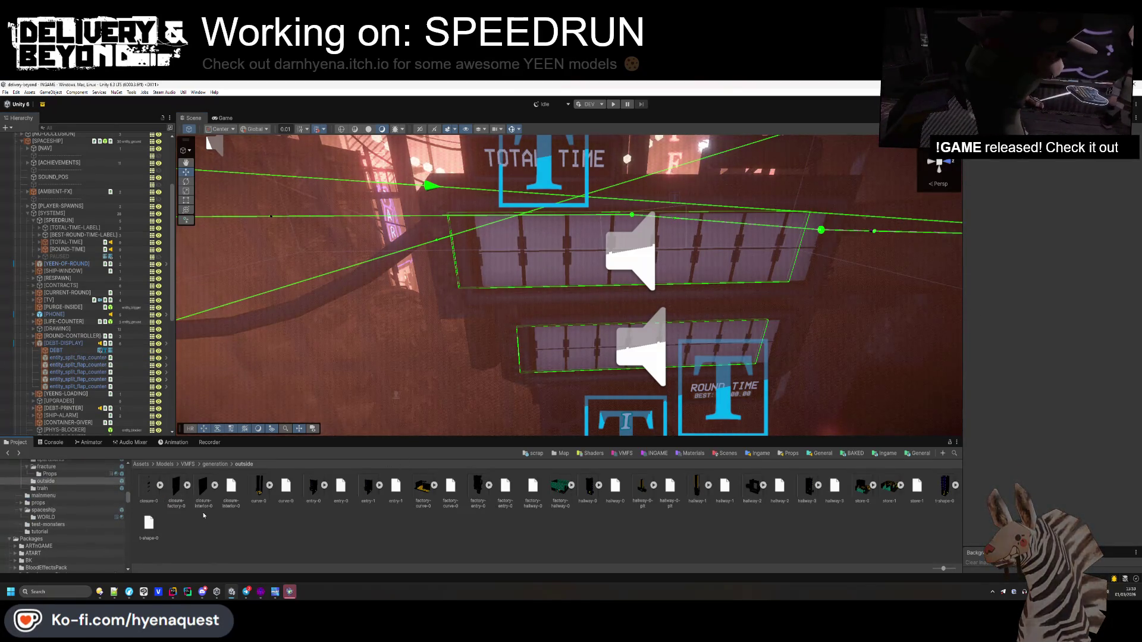
click(64, 343)
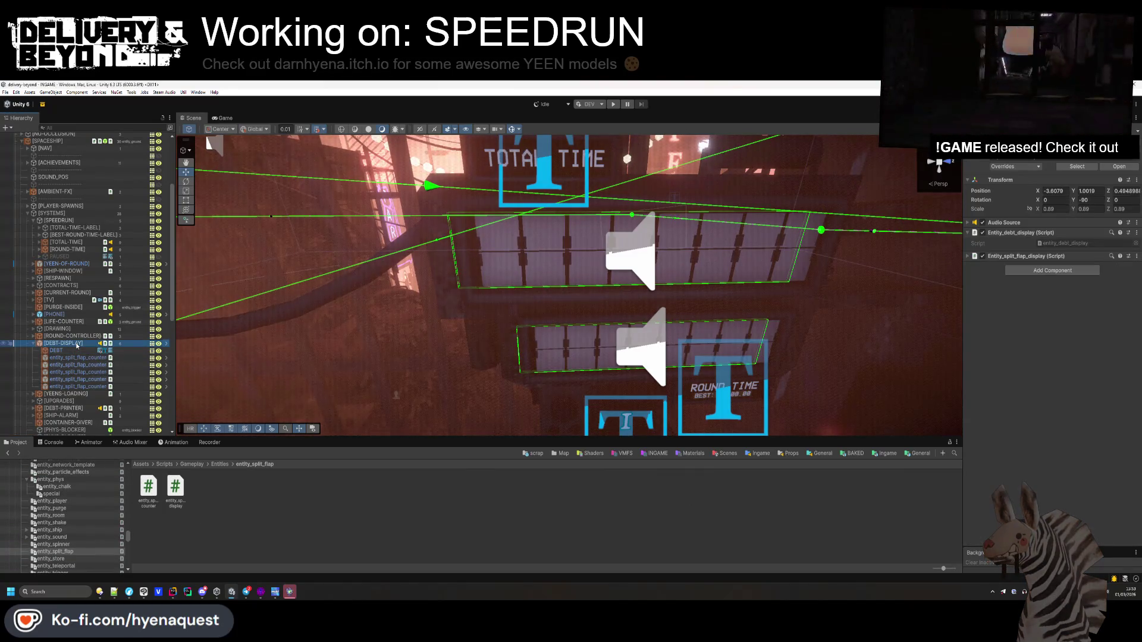
click(1026, 256)
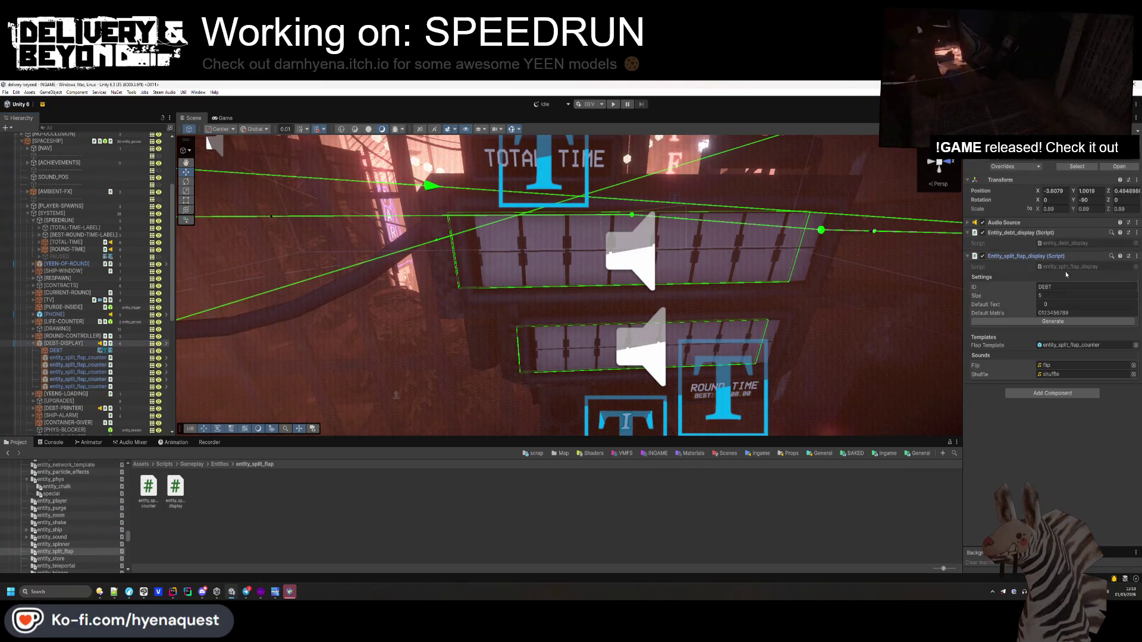
double_click(1076, 346)
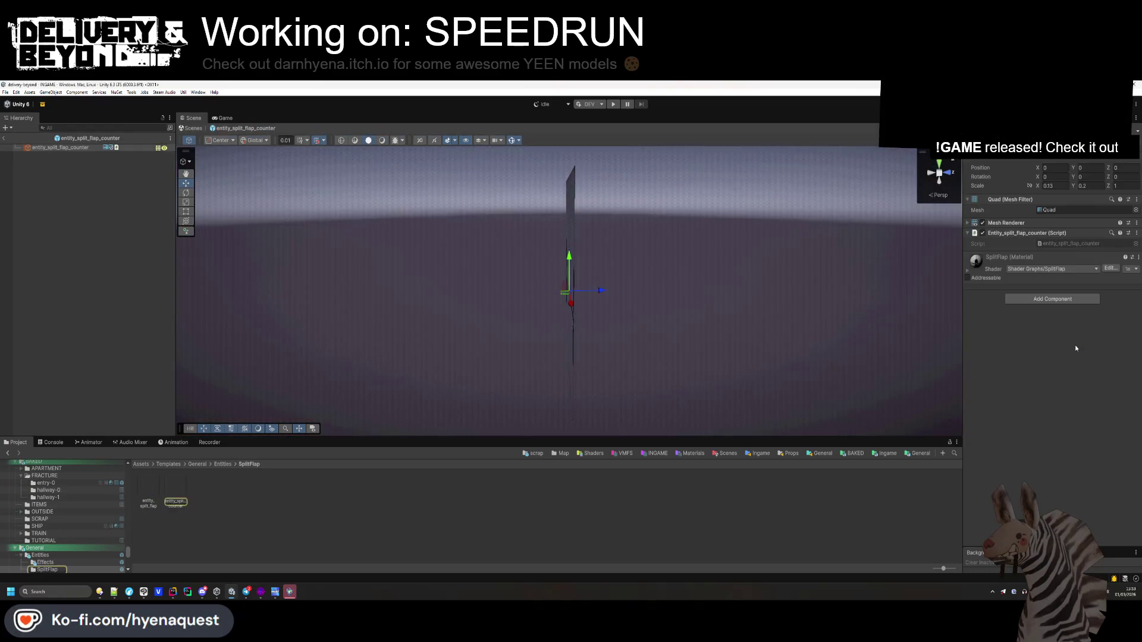
- Locate the SplitFlap material's flip_atlas texture, preview it externally, and compare it against flip_atlas.clip
click(968, 273)
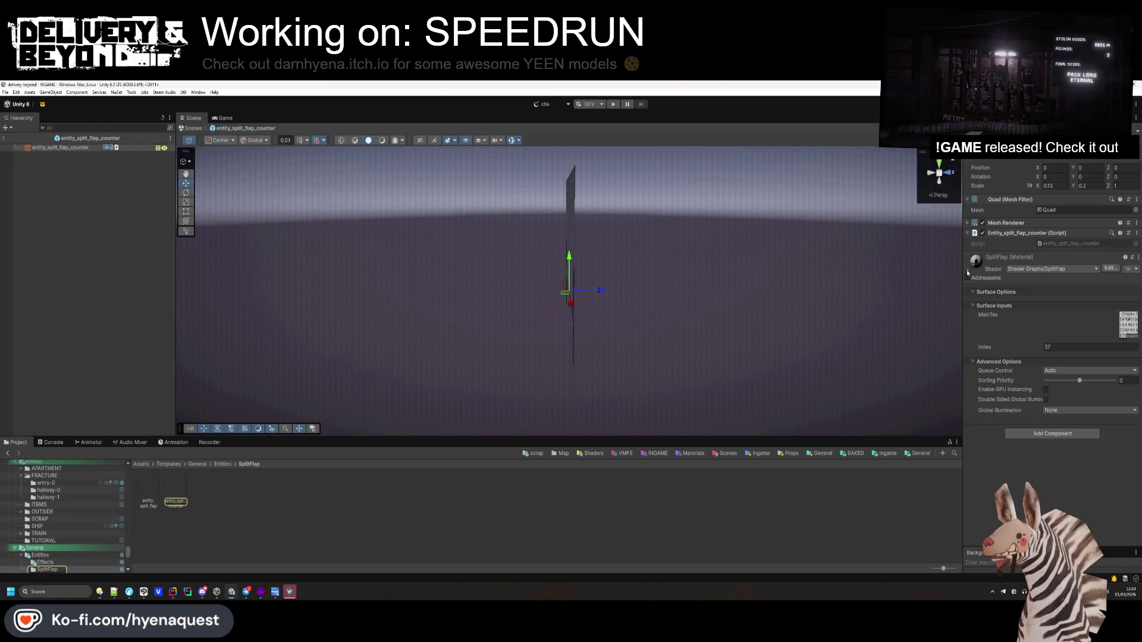
click(1127, 326)
click(149, 487)
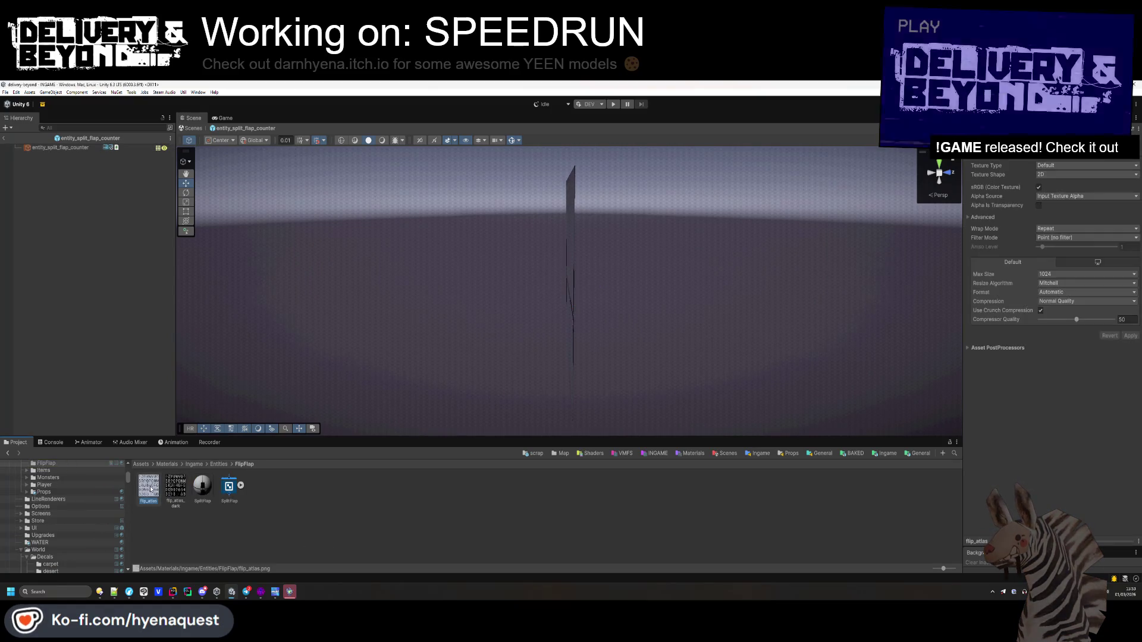
key(Return)
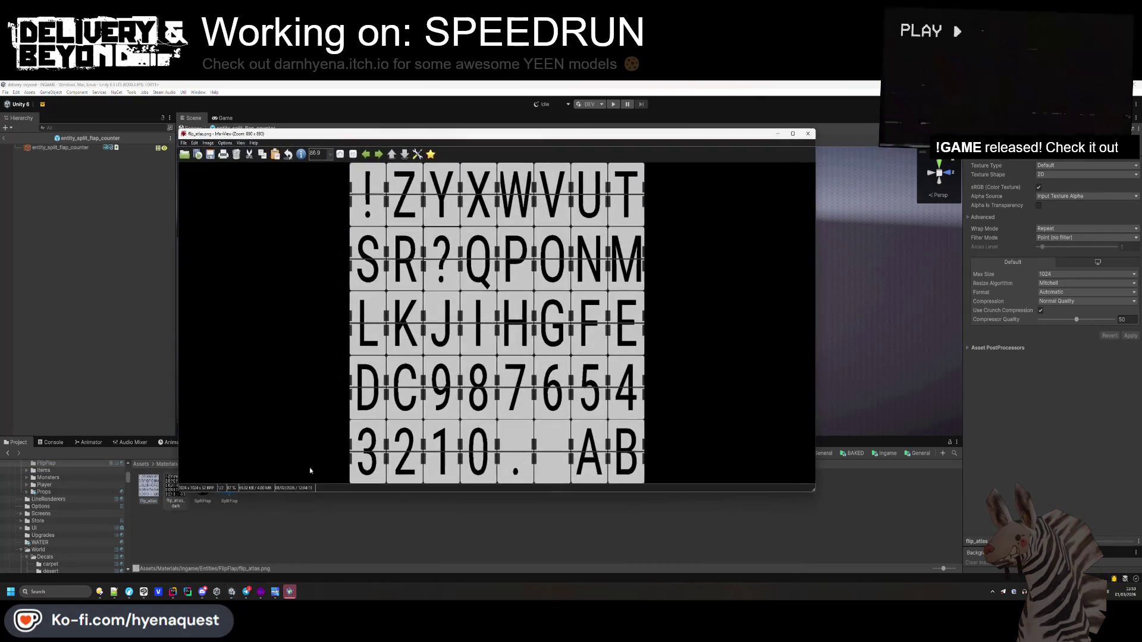
key(alt+Tab)
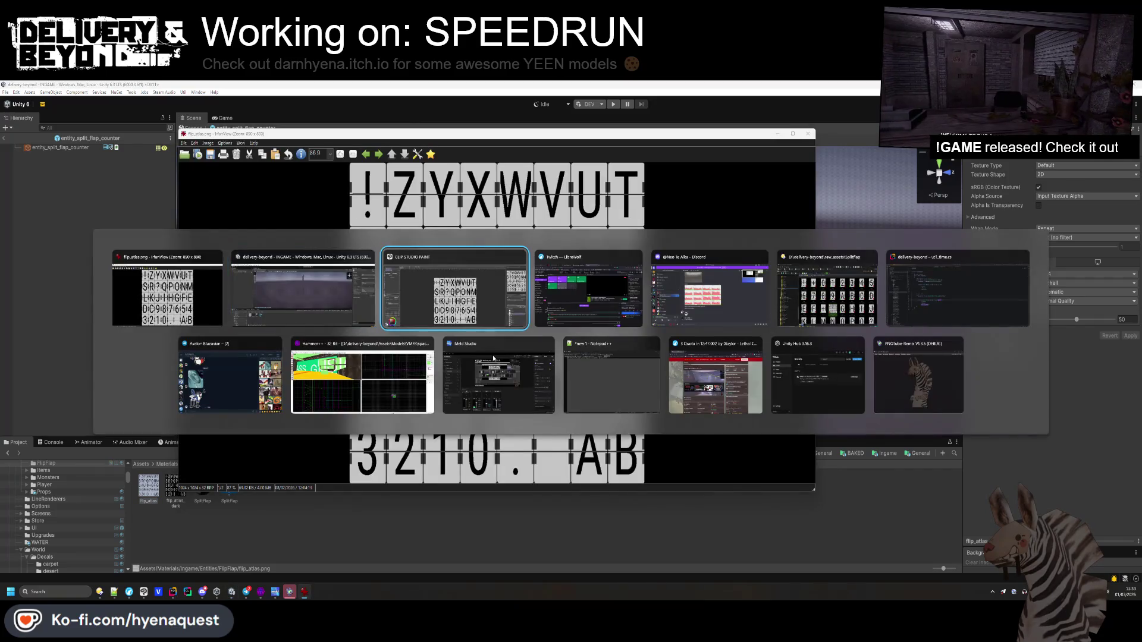
key(alt+Tab)
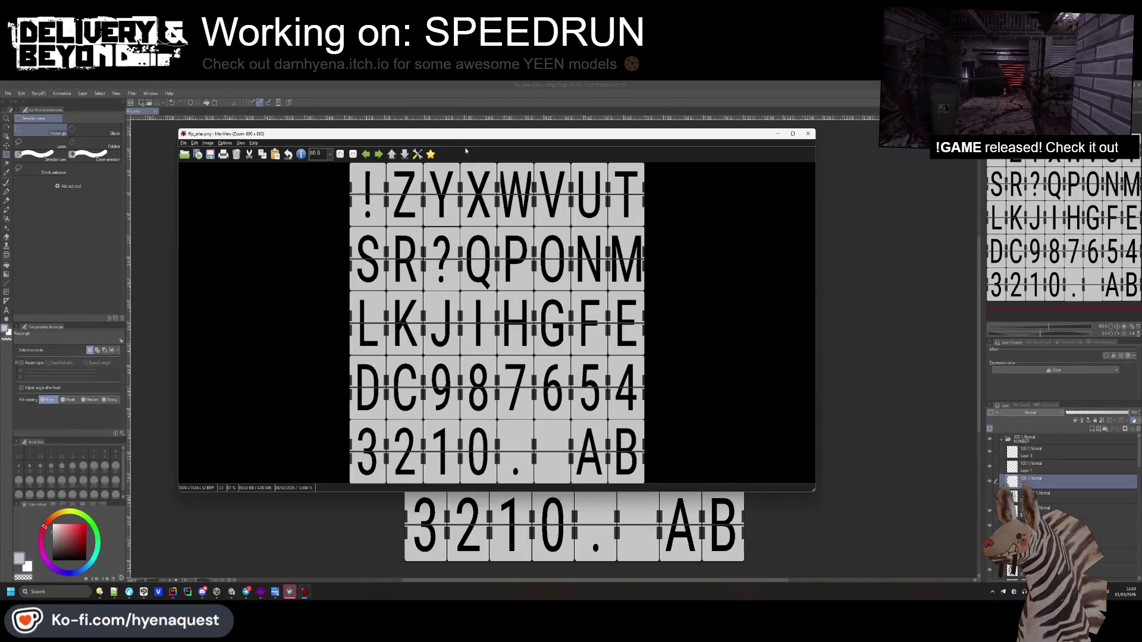
mouse_move(493, 133)
mouse_down()
mouse_move(994, 120)
mouse_move(584, 139)
mouse_up()
key(Escape)
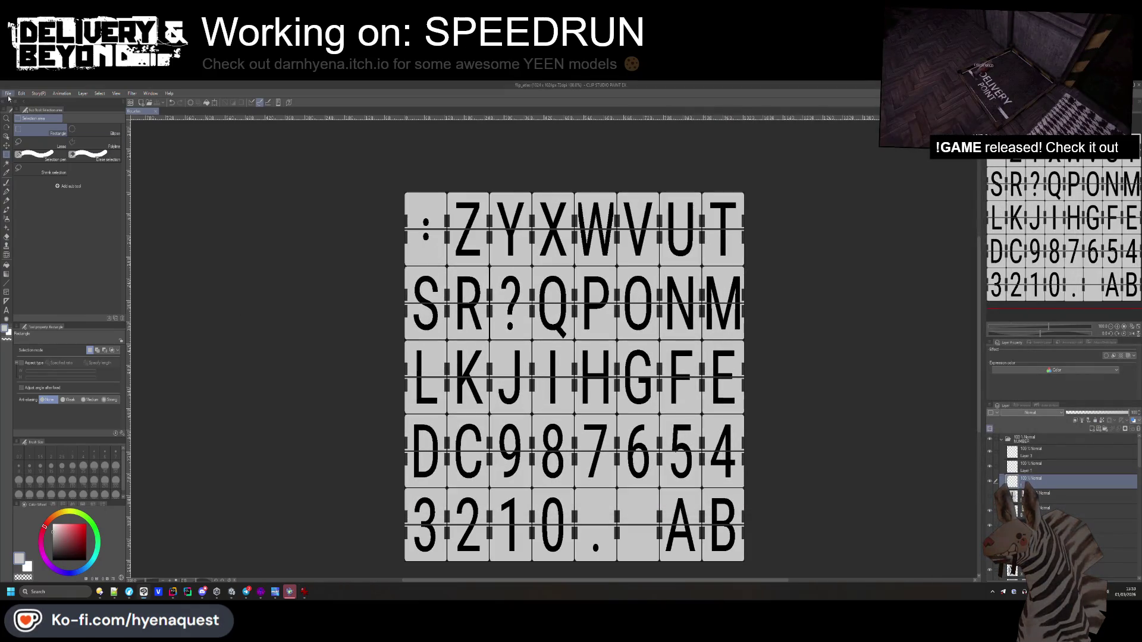
- Start a single-layer PNG export and browse into Assets/Materials
click(9, 94)
mouse_move(72, 186)
click(148, 204)
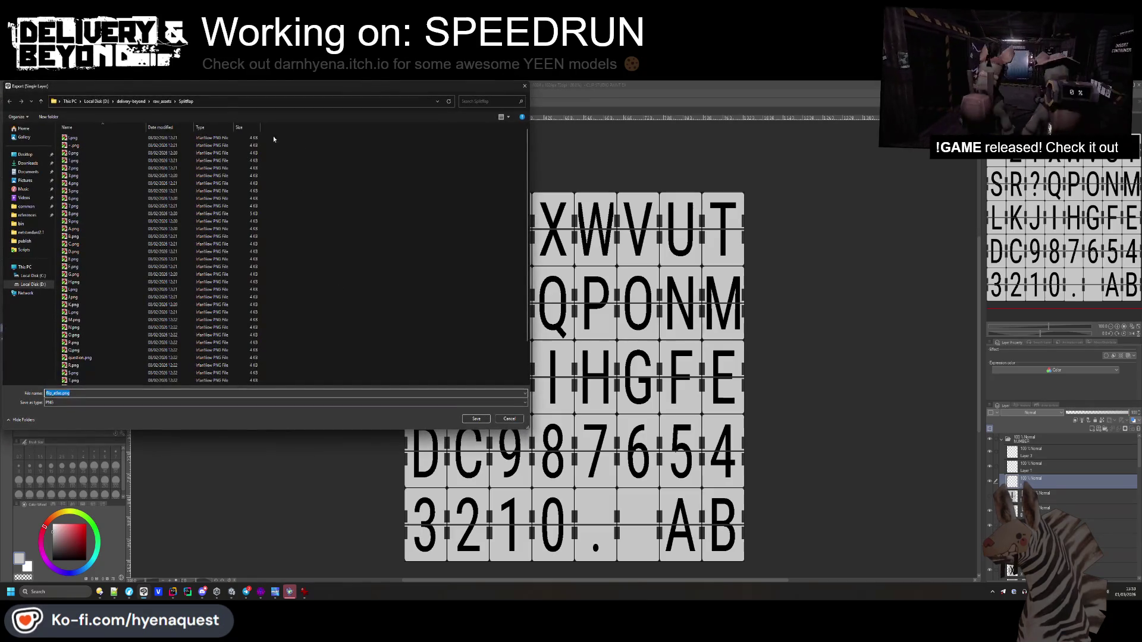
double_click(74, 175)
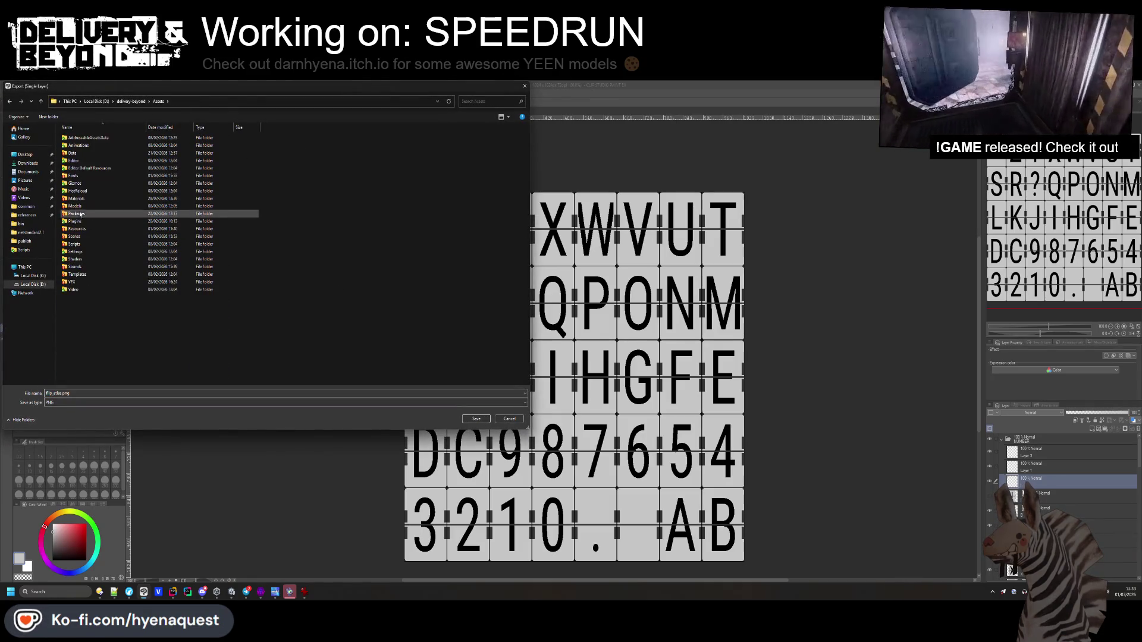
double_click(83, 198)
key(alt+Tab)
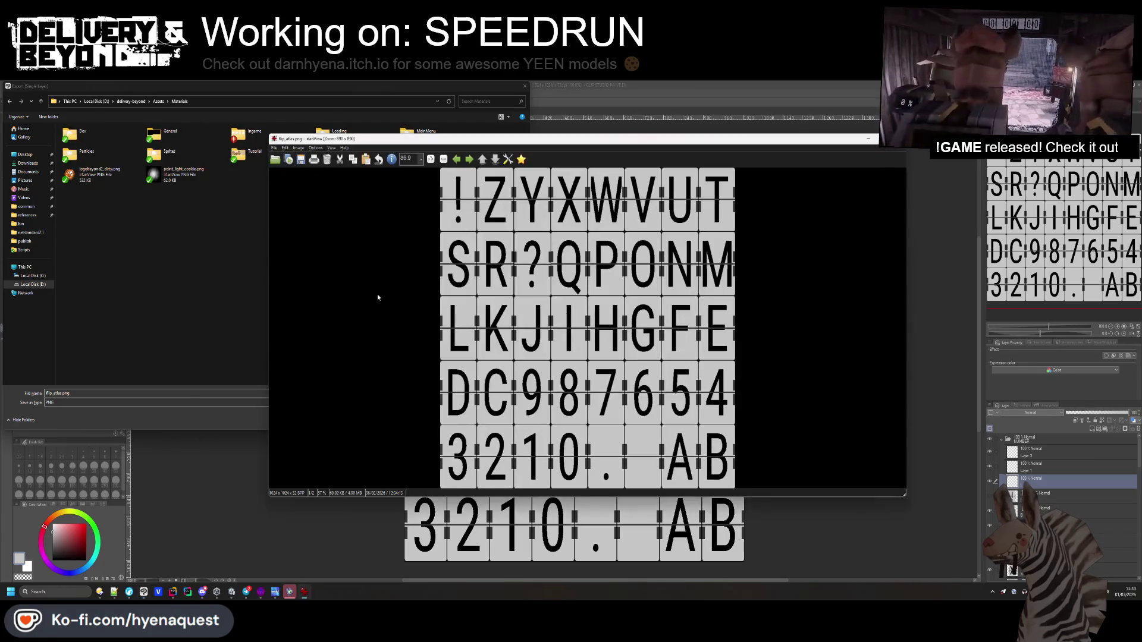
key(Escape)
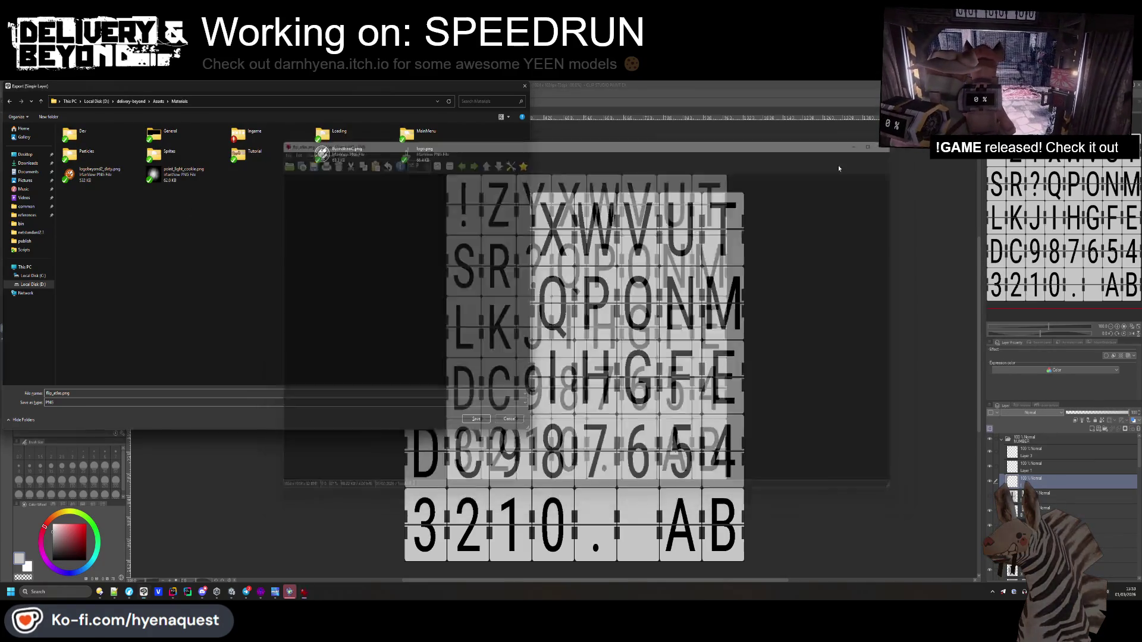
key(alt+Tab)
click(322, 318)
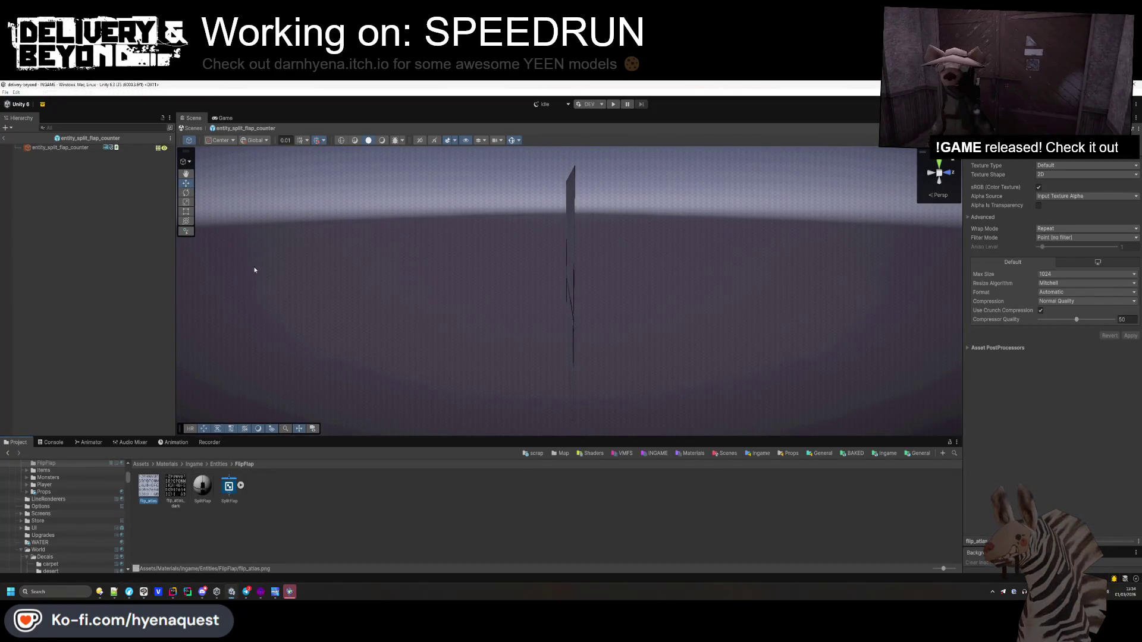
key(alt+Tab)
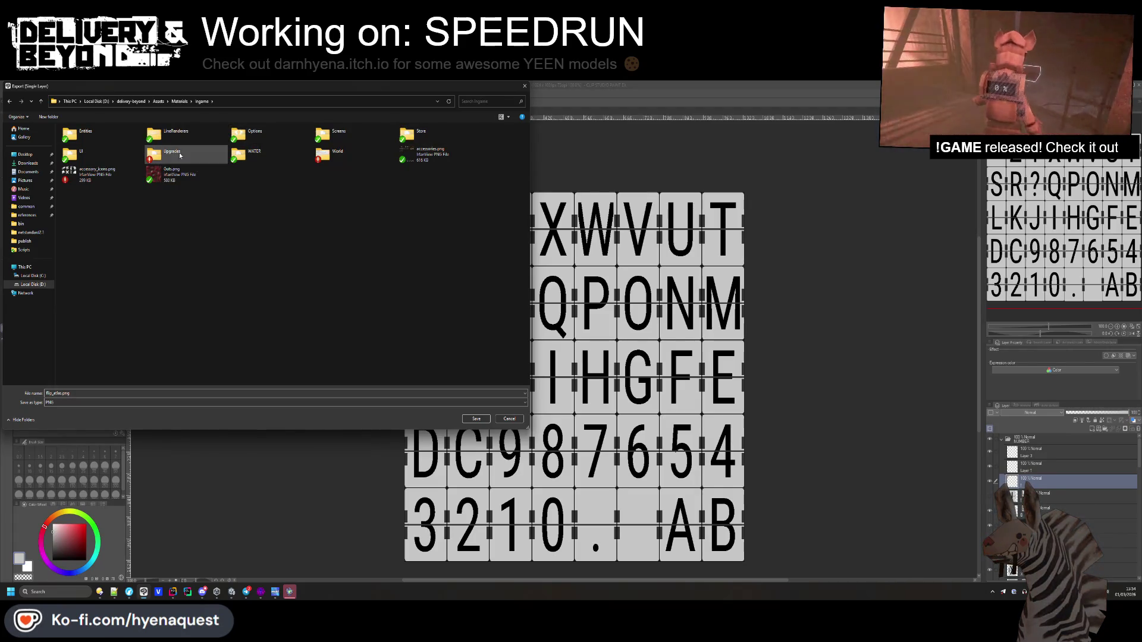
- Save the export over flip_atlas.png in Entities/FlipFlap and accept the PNG settings
double_click(90, 136)
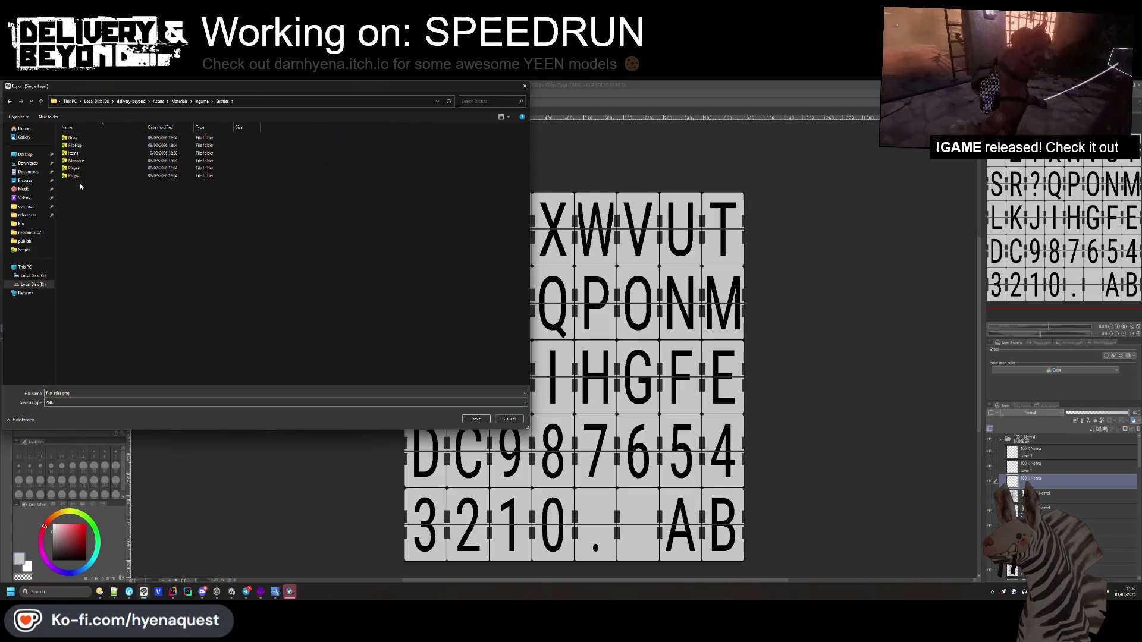
double_click(95, 146)
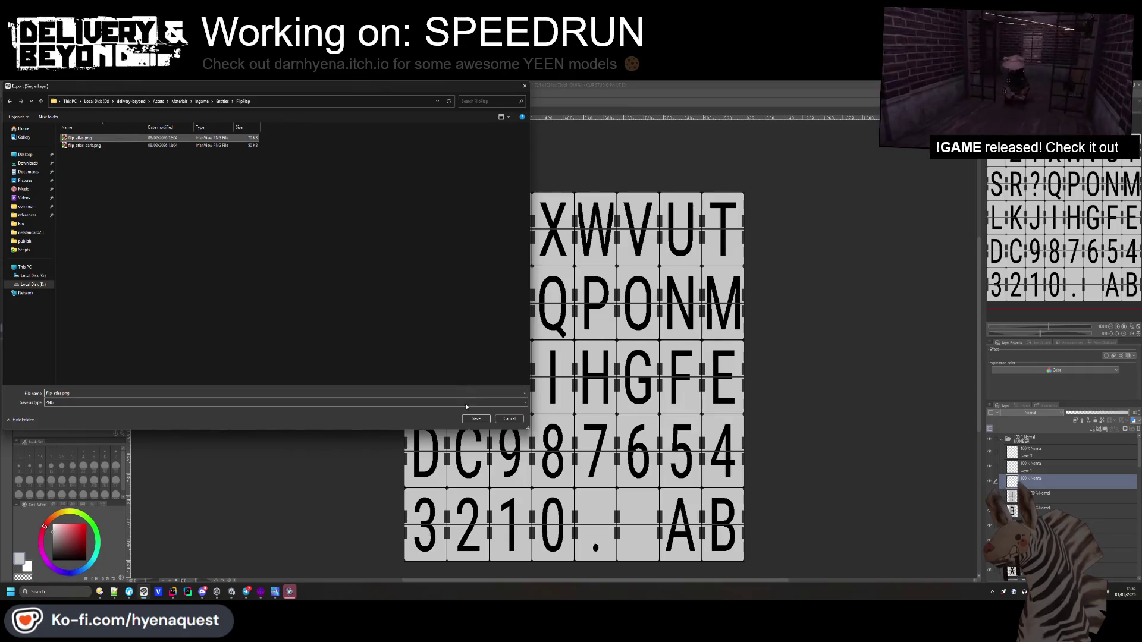
click(477, 419)
click(599, 334)
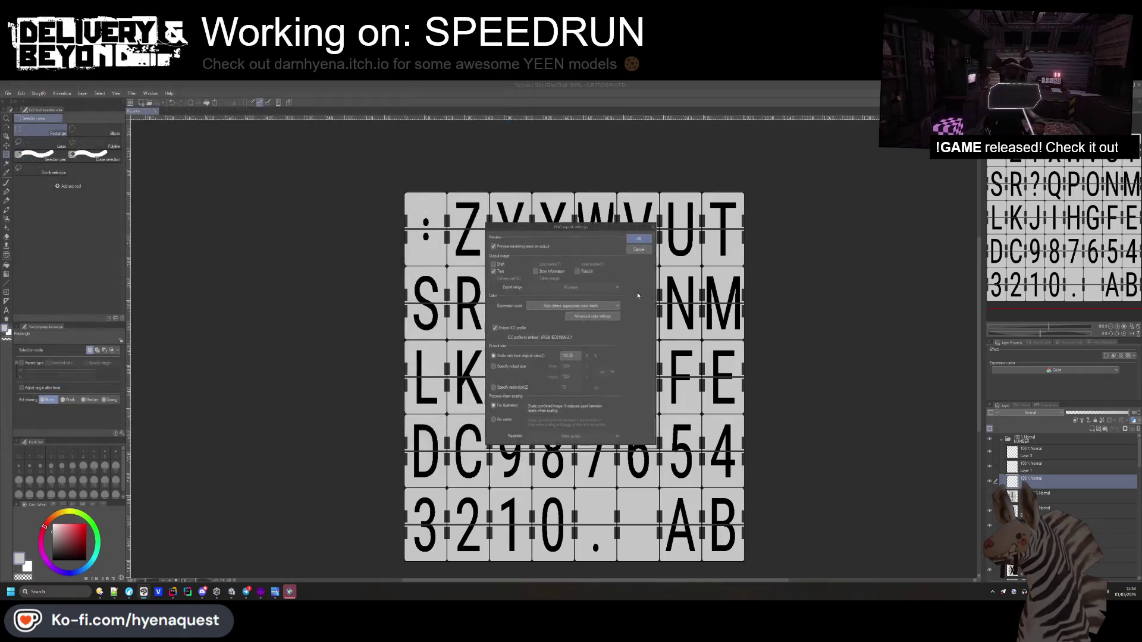
click(640, 237)
click(575, 273)
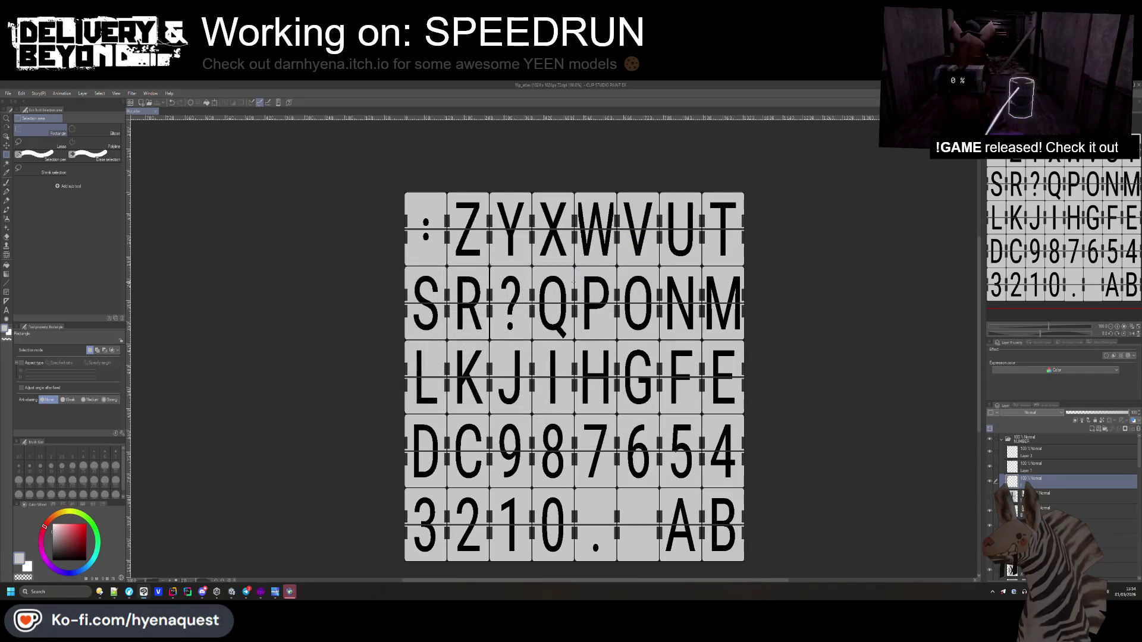
key(alt+Tab)
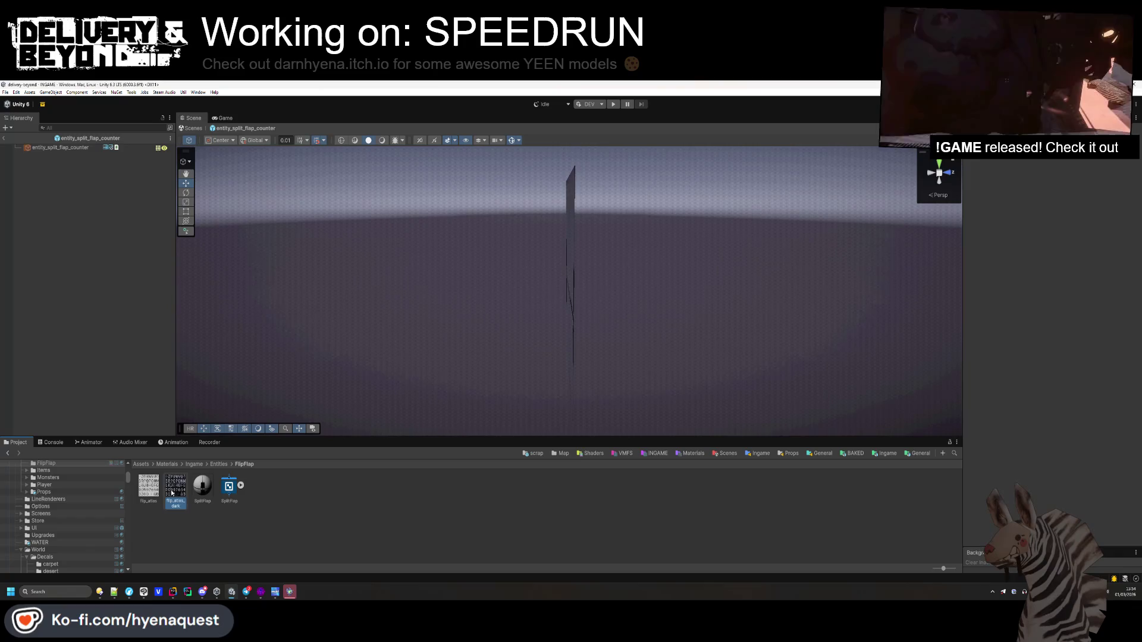
- Delete the flip_atlas_dark texture from the FlipFlap folder
click(173, 490)
key(Delete)
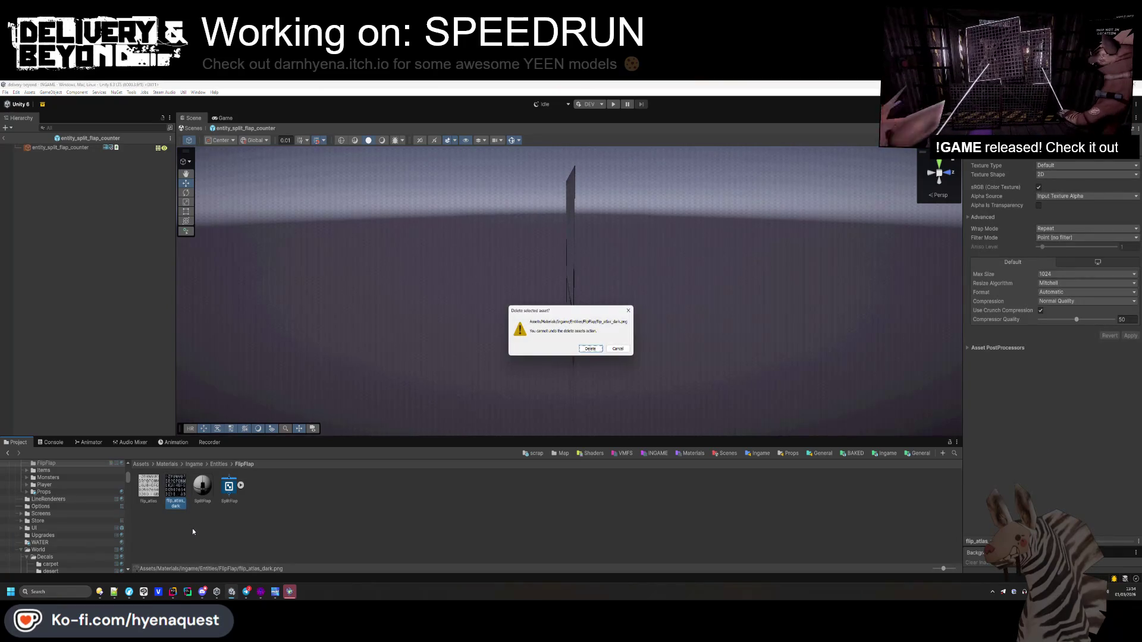
key(Return)
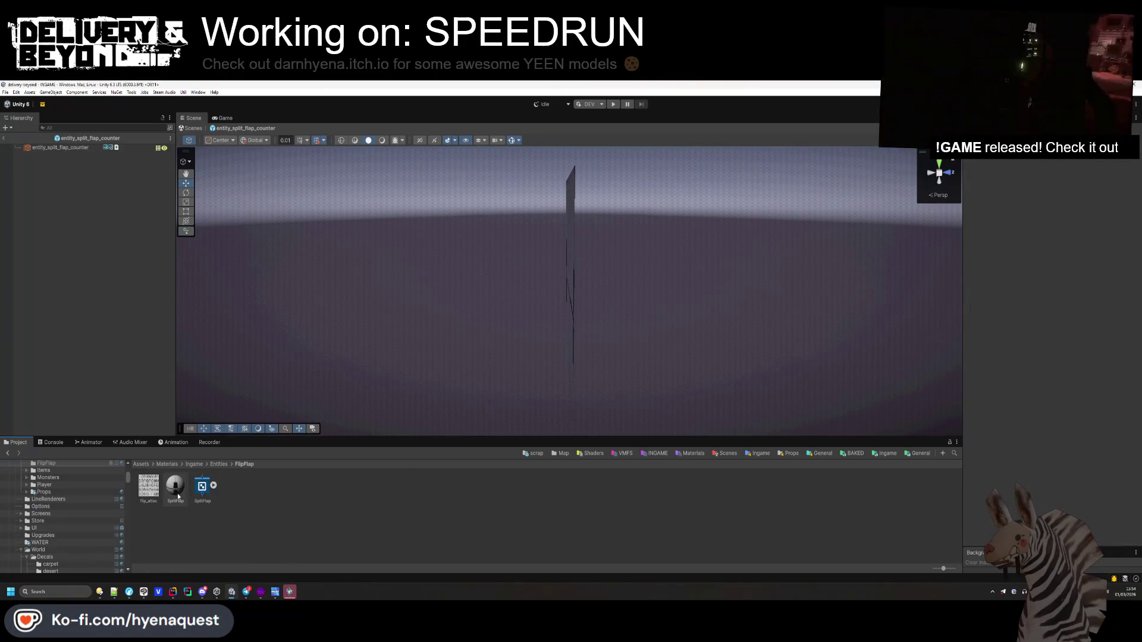
- Review the SplitFlap material and flip_atlas texture settings, then switch to Rider
click(177, 496)
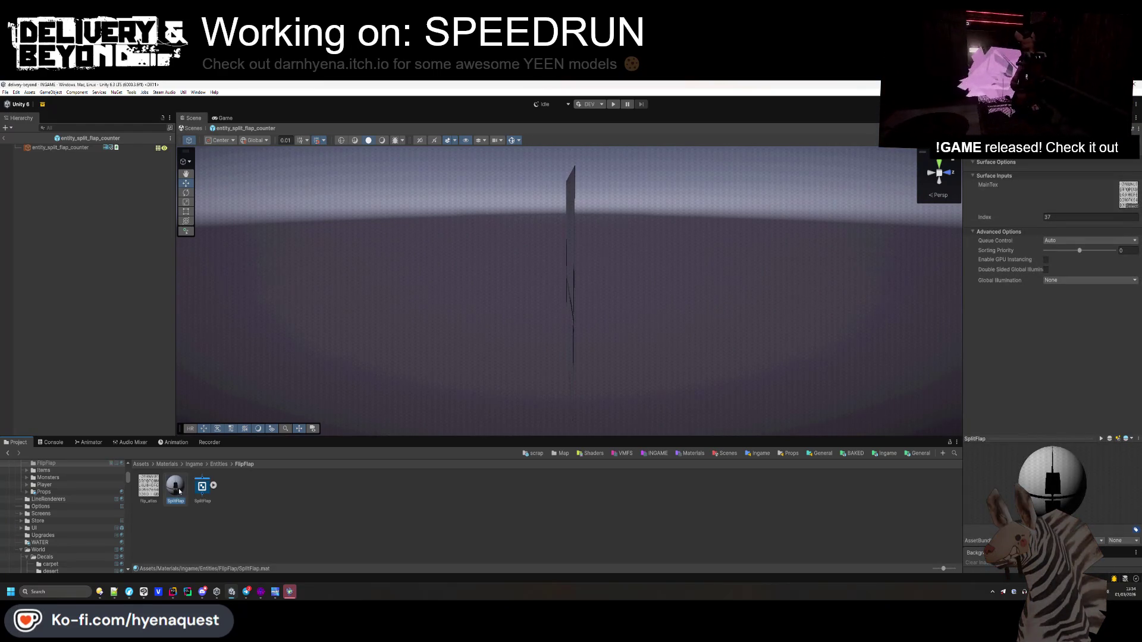
click(155, 492)
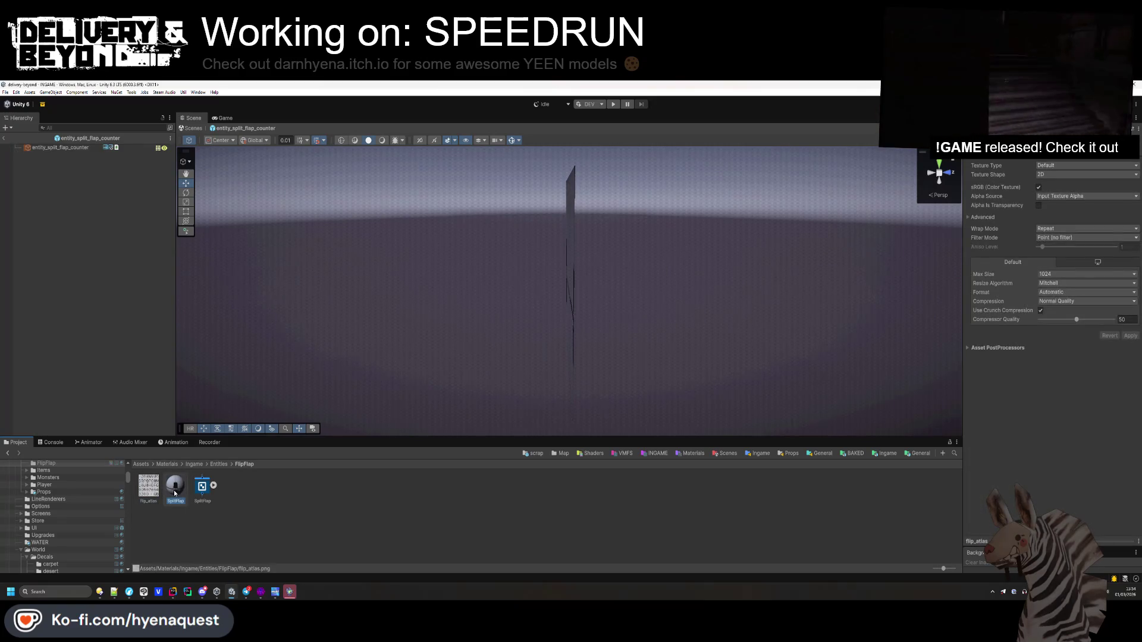
click(175, 493)
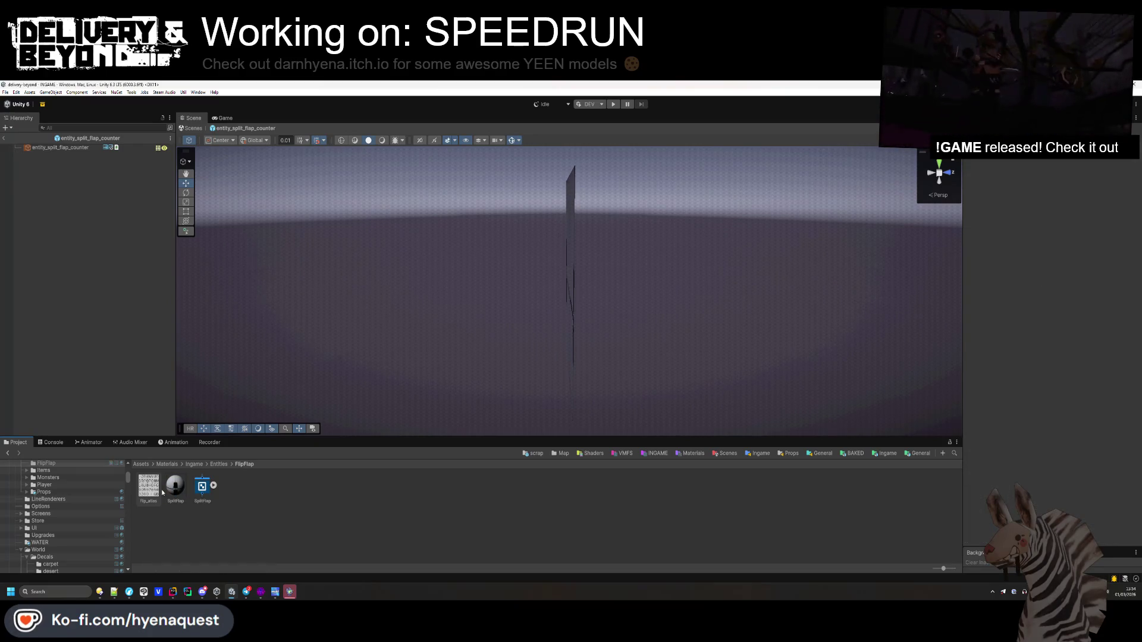
click(152, 491)
click(237, 535)
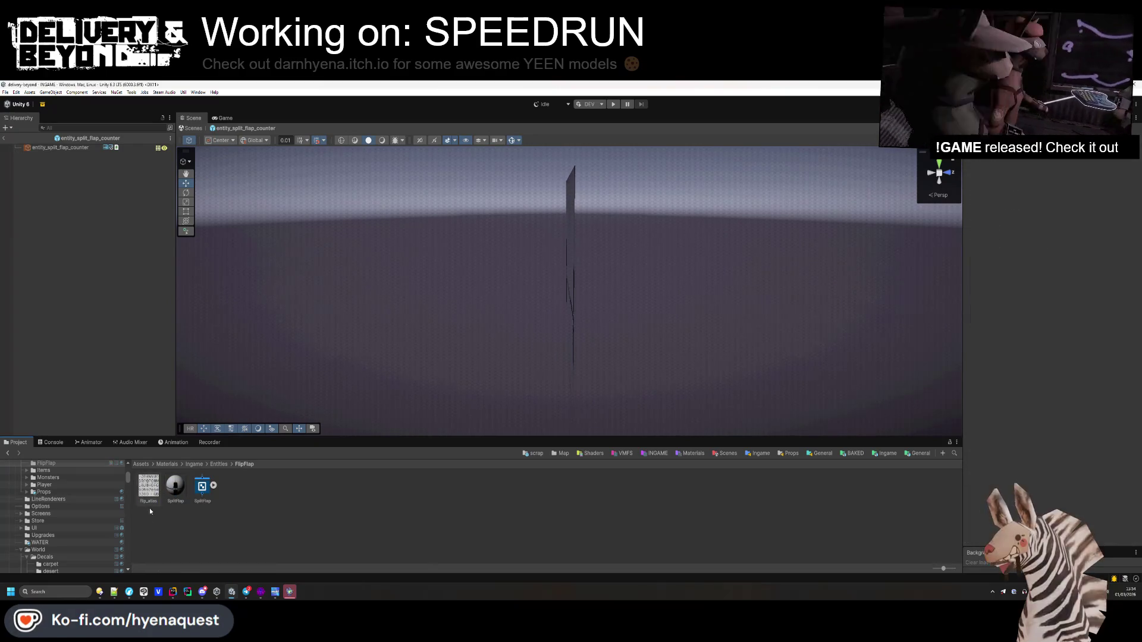
click(276, 591)
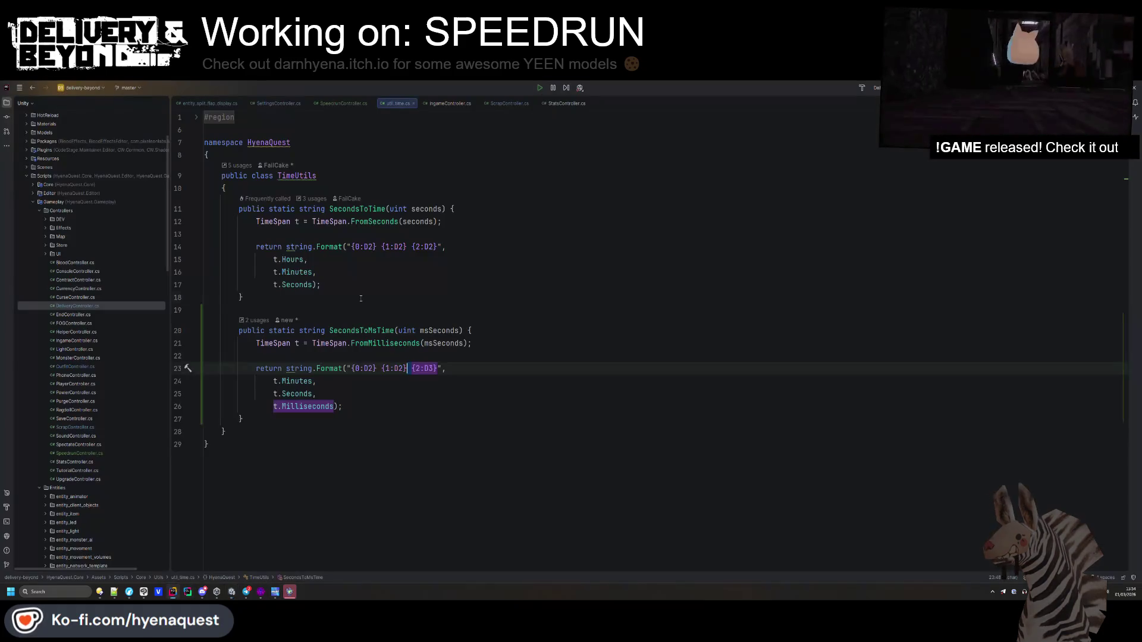
- Search the project for split-flap scripts and open the entity_split_flap_counter class
key(shift)
key(shift)
text(splitfl)
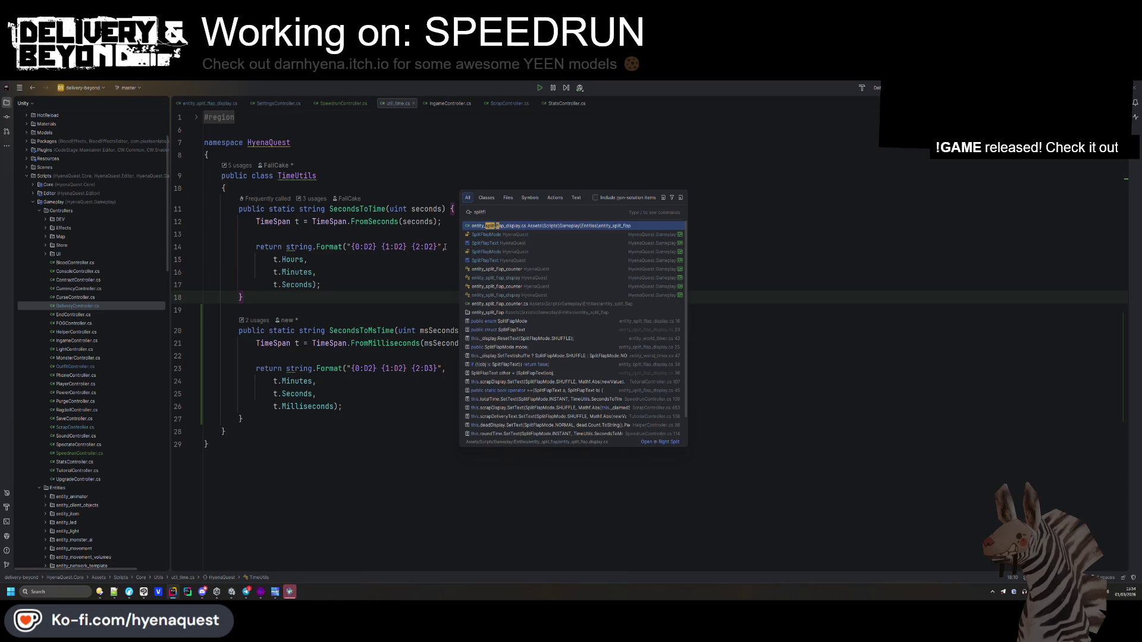
key(Return)
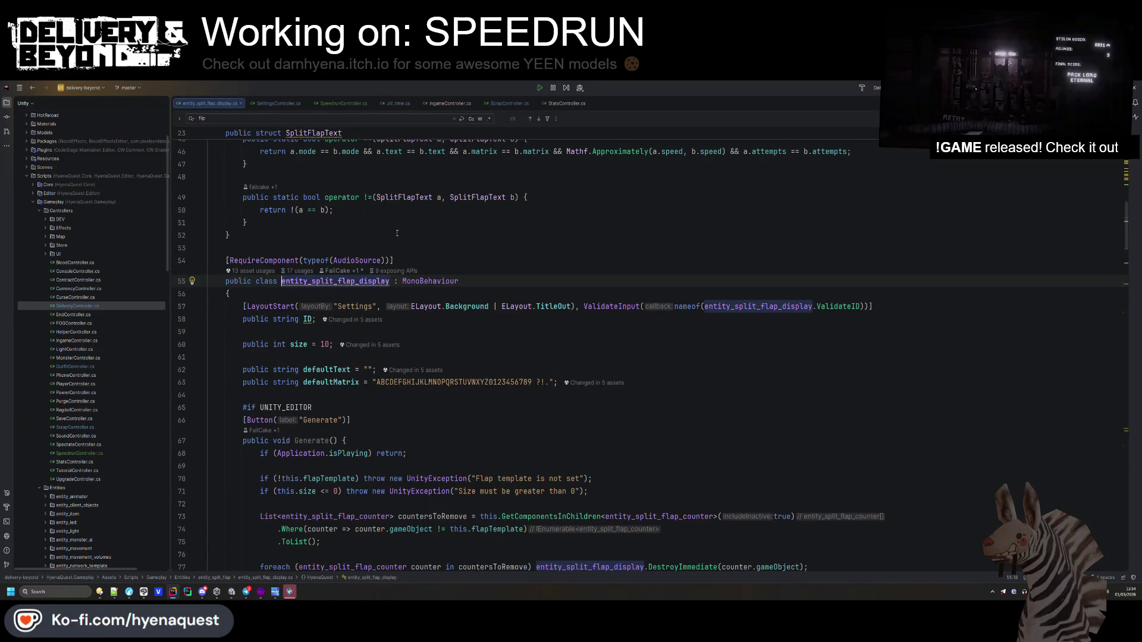
key(ctrl+shift+f)
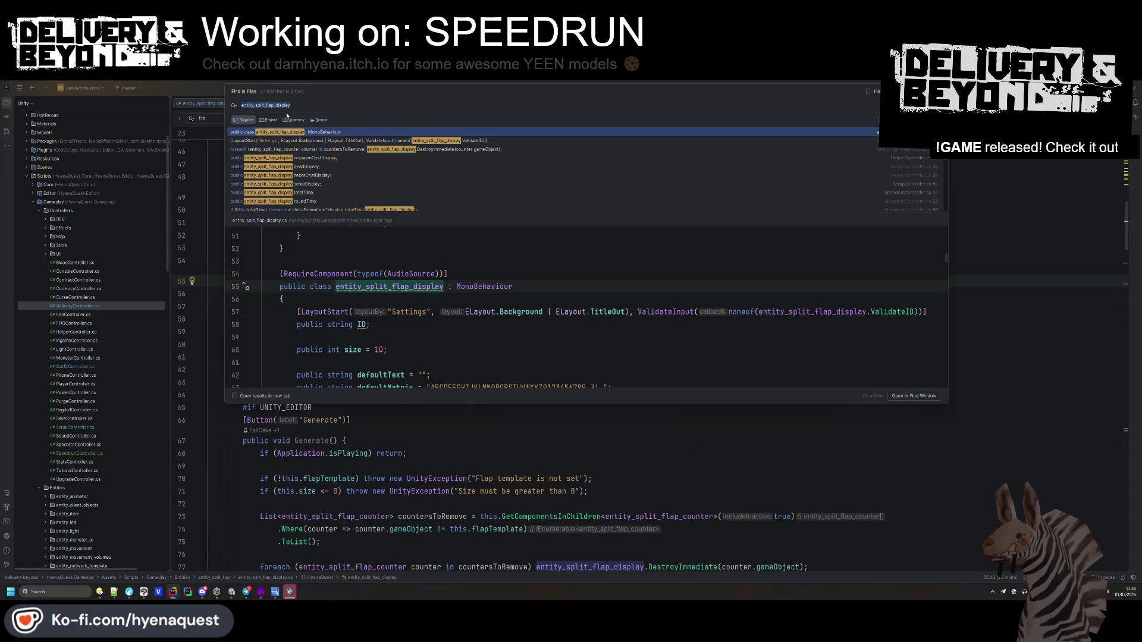
key(BackSpace)
key(BackSpace)
key(BackSpace)
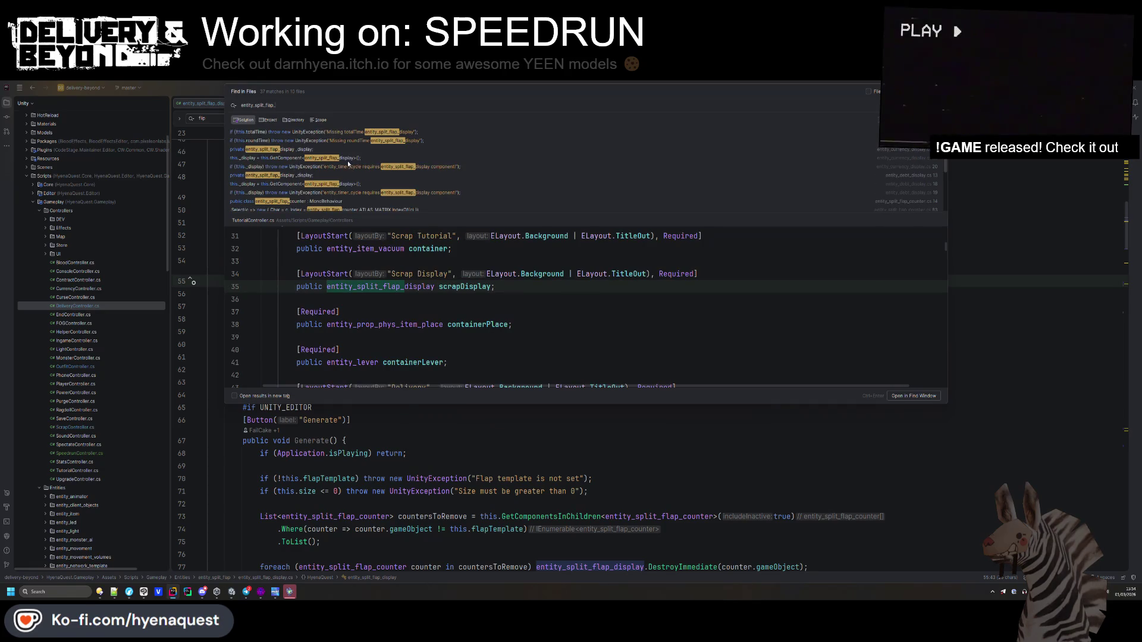
scroll(308, 159, down, 3)
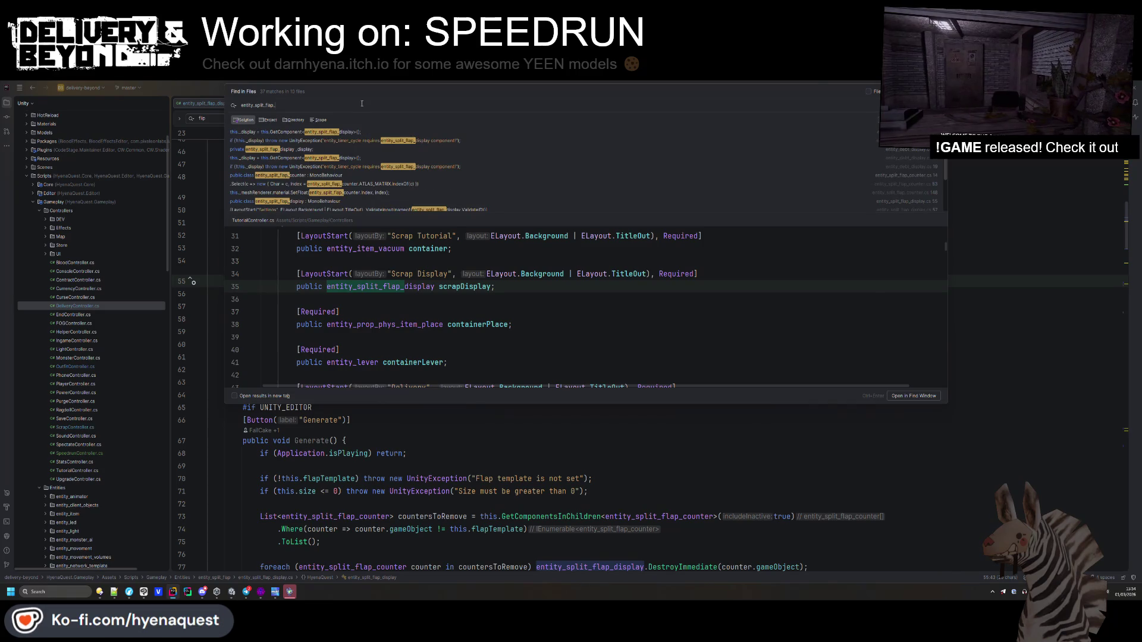
double_click(358, 175)
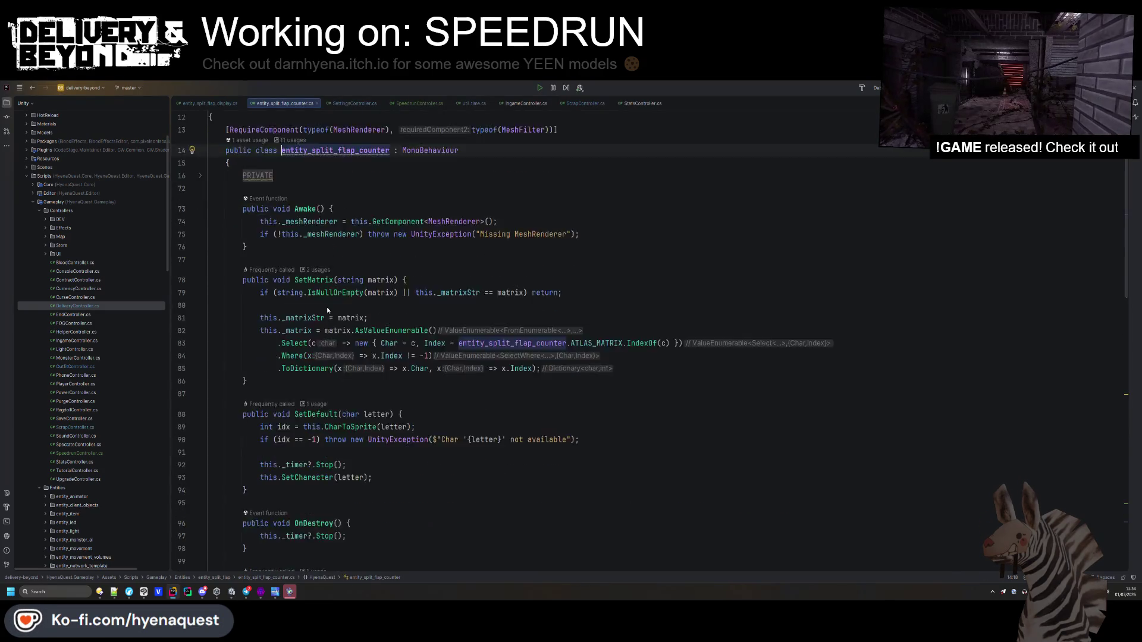
- Unfold the PRIVATE region and browse the ATLAS_MATRIX character list
click(257, 213)
click(264, 252)
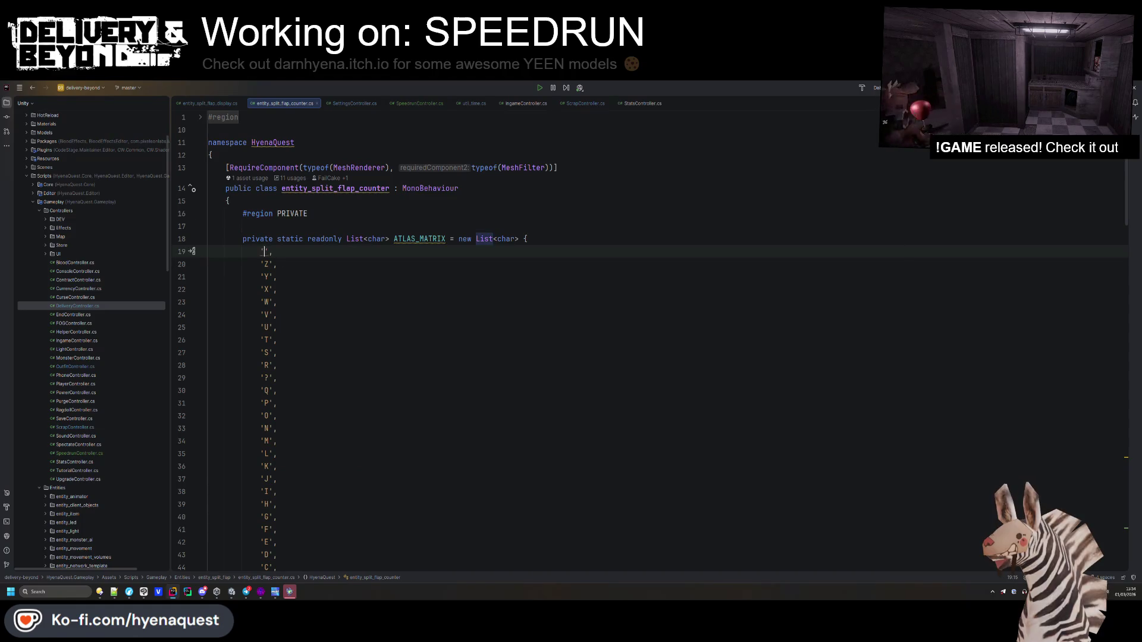
scroll(297, 435, down, 7)
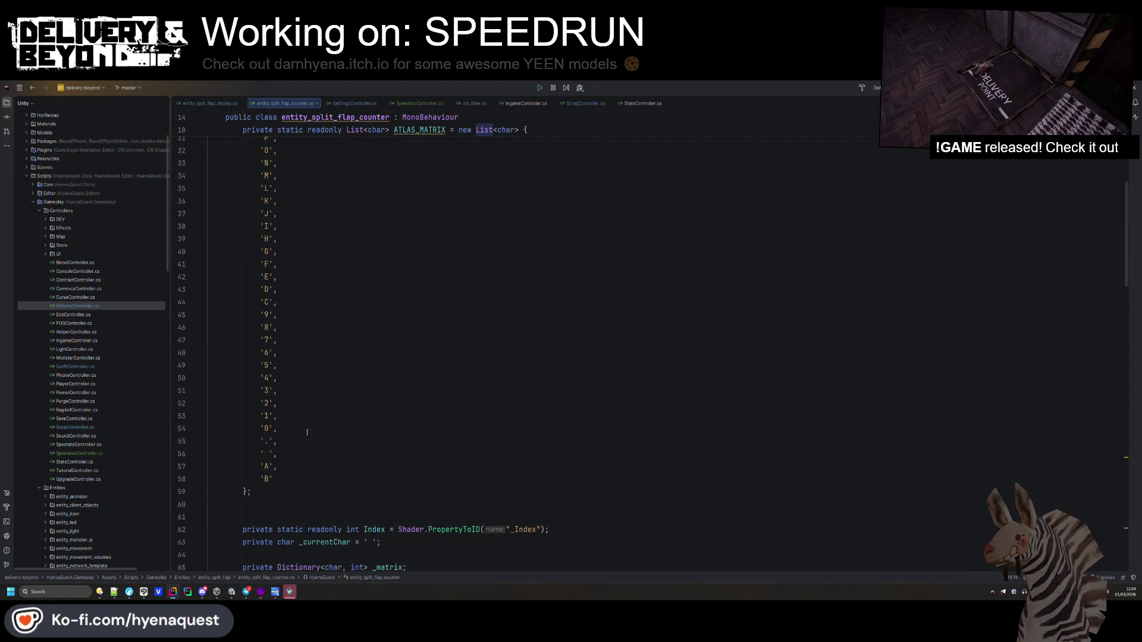
scroll(295, 392, up, 7)
scroll(285, 298, down, 7)
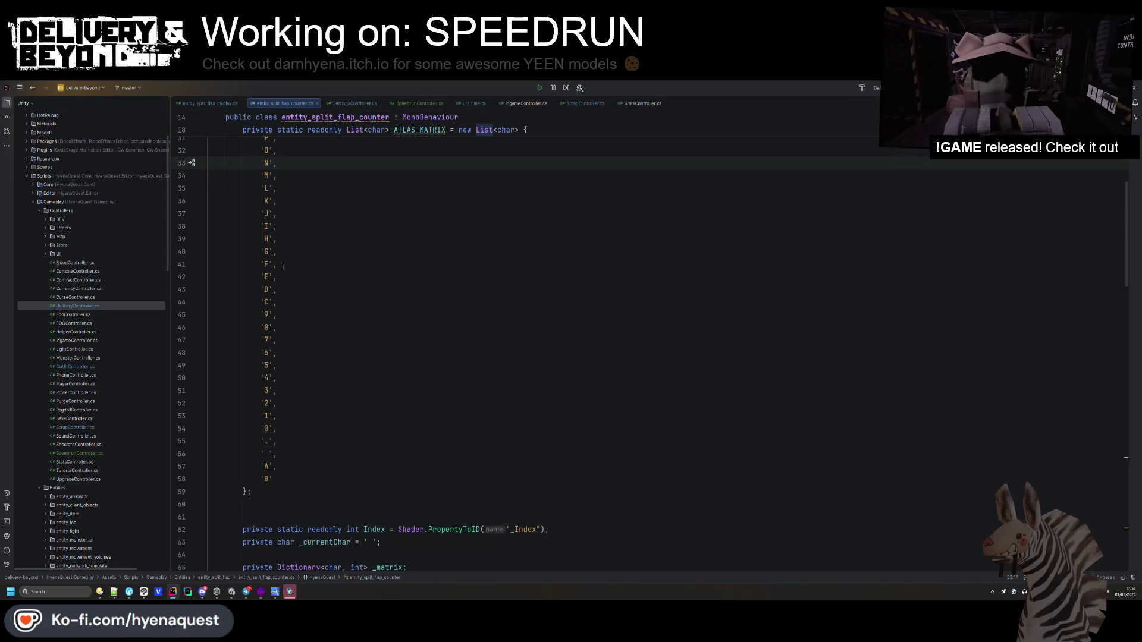
scroll(283, 268, down, 5)
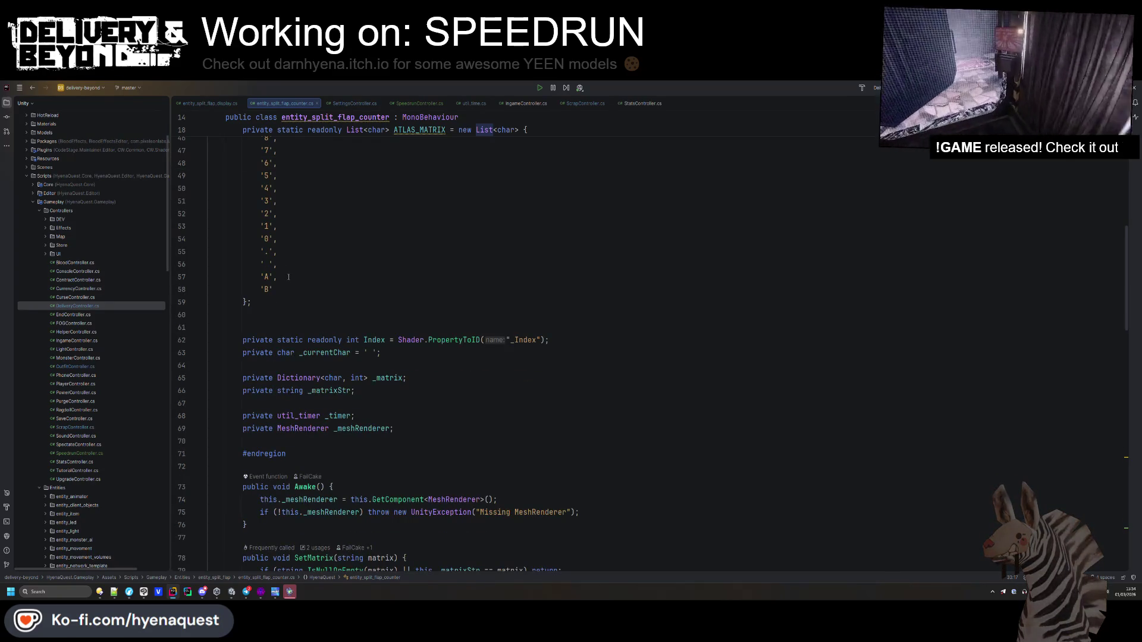
scroll(285, 267, up, 11)
click(266, 213)
key(Down)
key(Down)
key(Down)
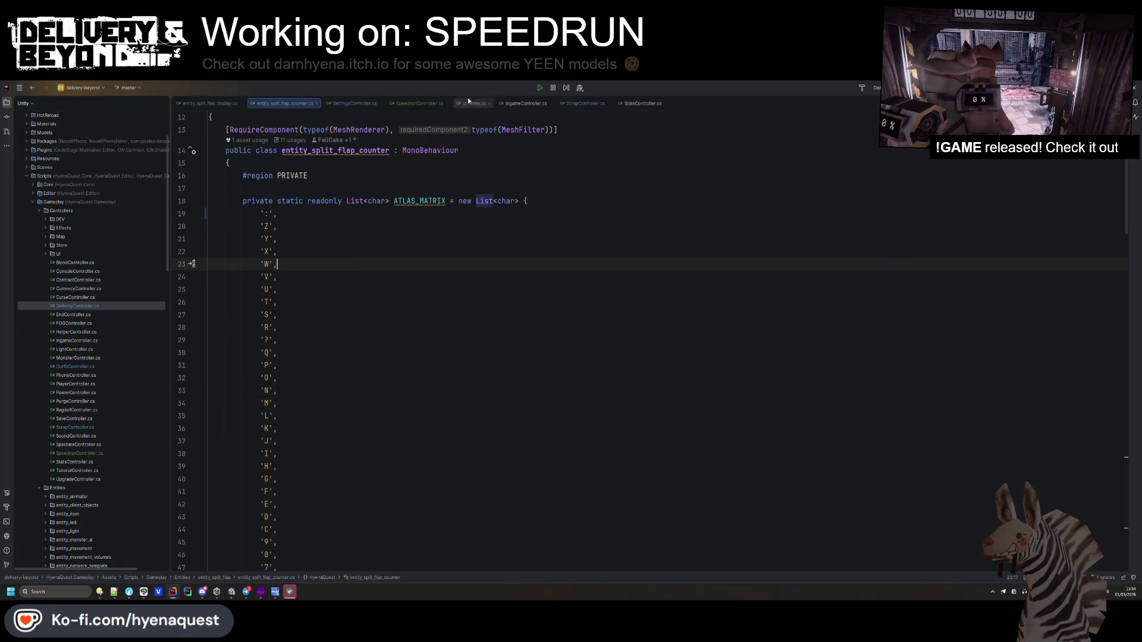
- In TimeUtils, change the format spaces to ':' (hh:mm:ss) and '.' before milliseconds (mm:ss.mmm)
click(483, 106)
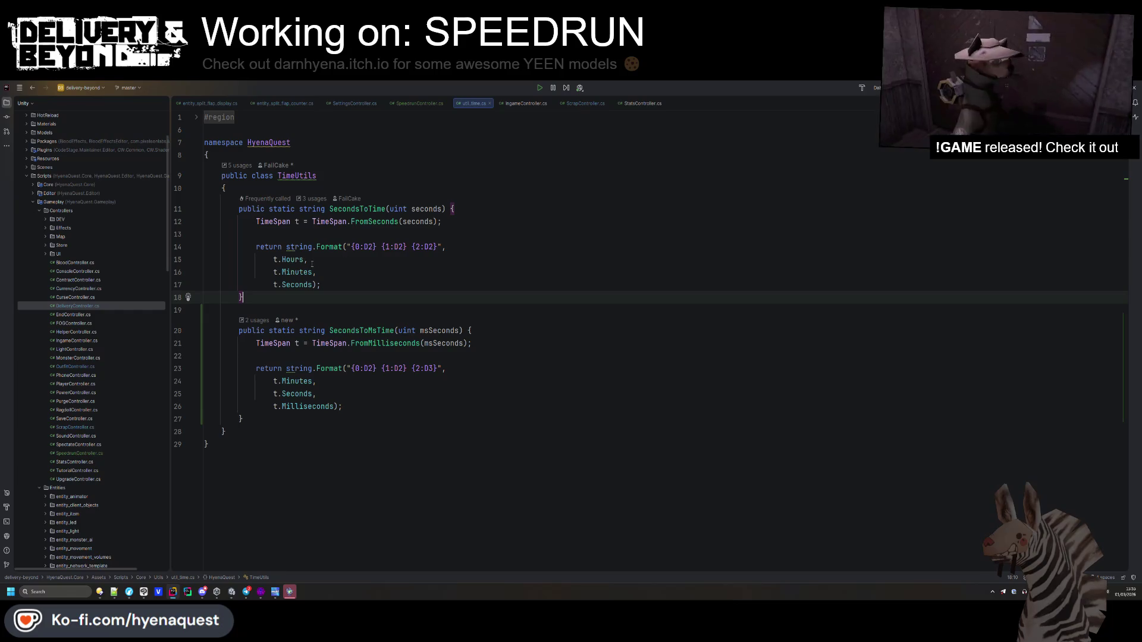
click(411, 246)
text(:)
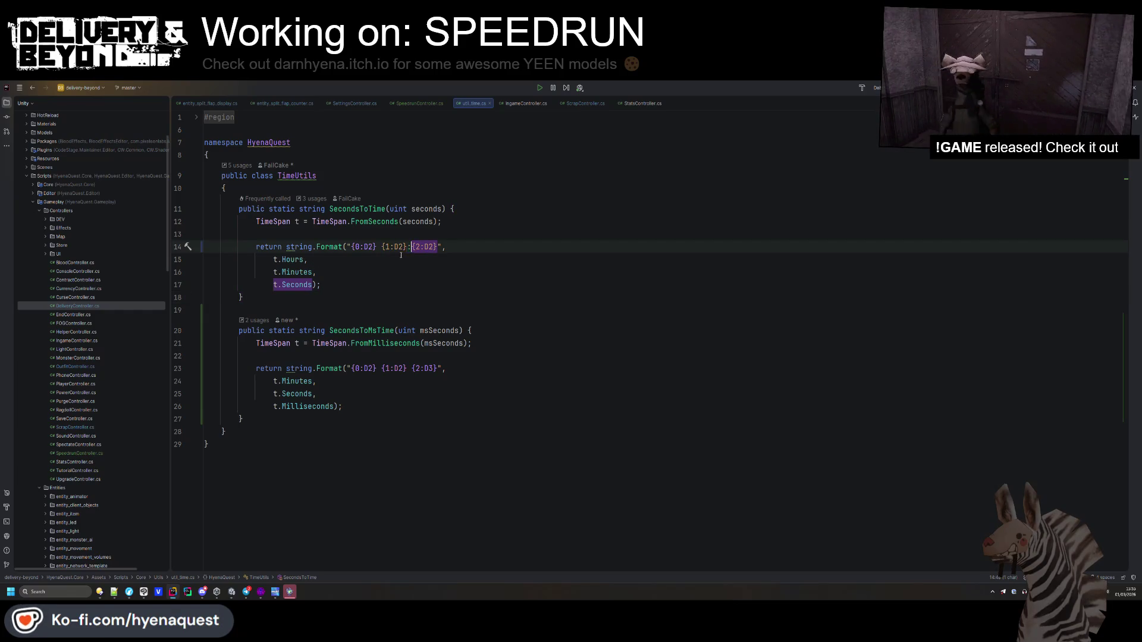
click(380, 246)
key(BackSpace)
text(:)
click(377, 368)
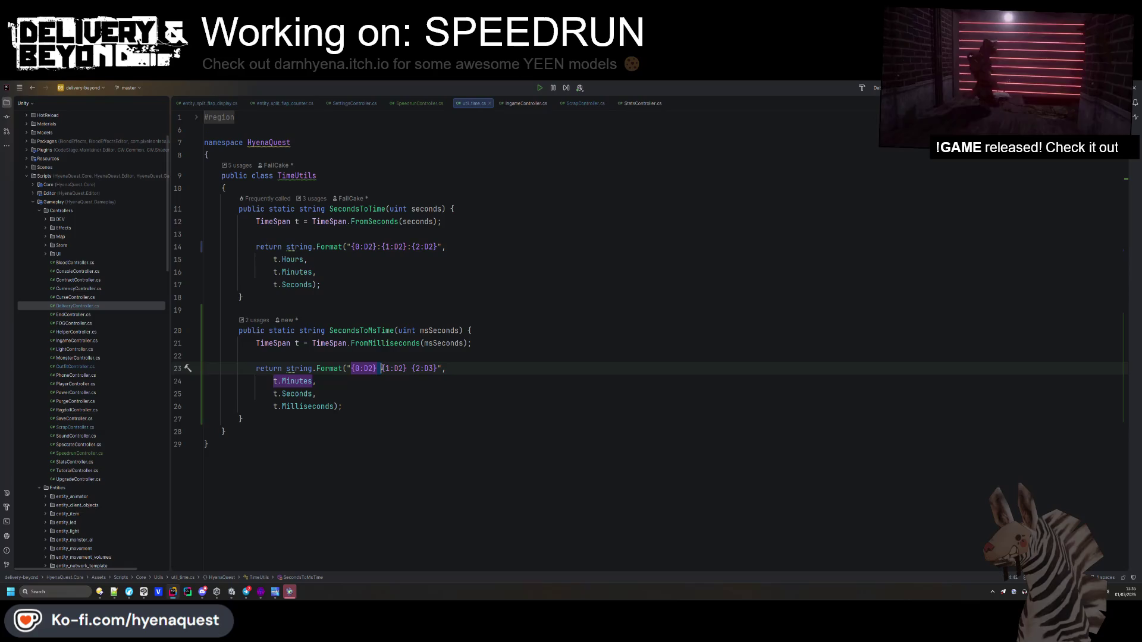
key(Delete)
text(:)
click(409, 369)
key(Delete)
text(.)
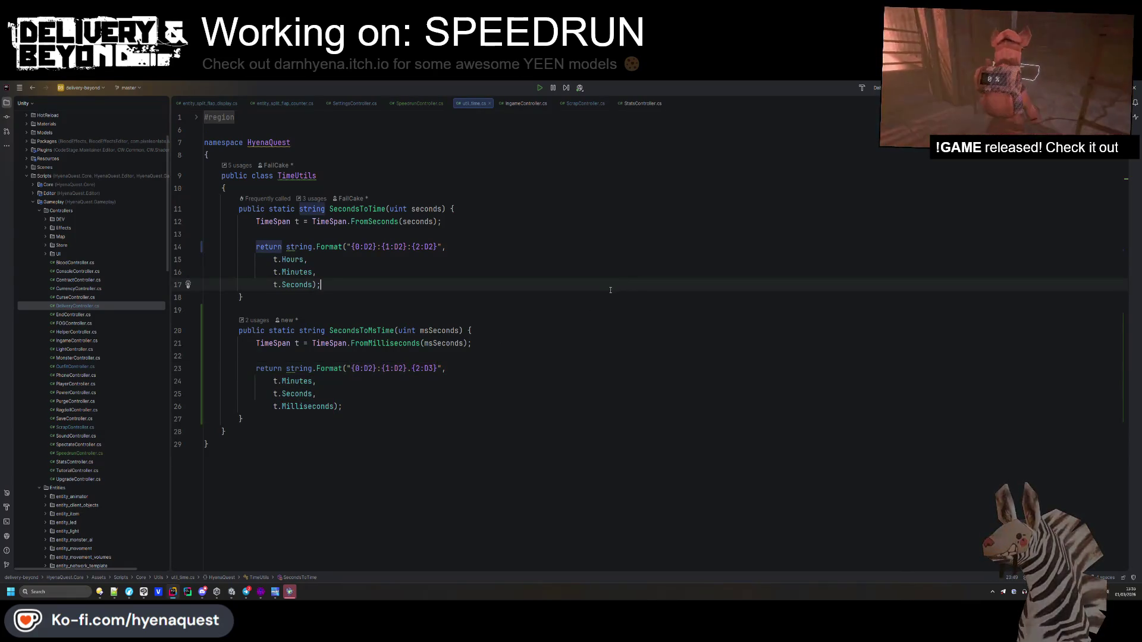
click(502, 373)
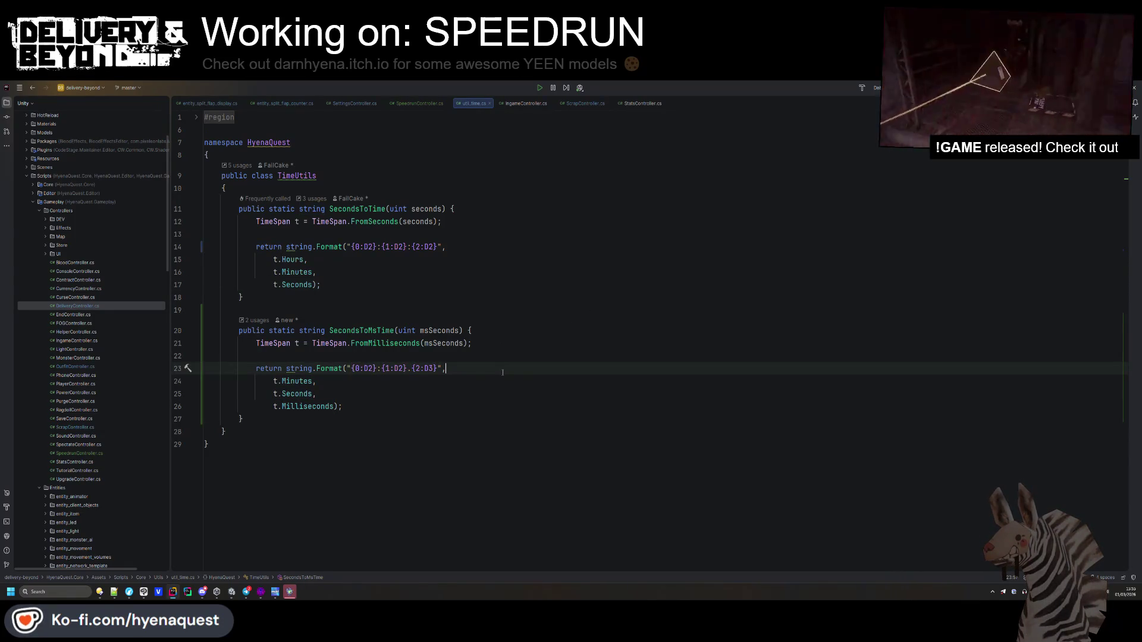
- Go back to Unity and exit prefab editing to the full scene
click(410, 103)
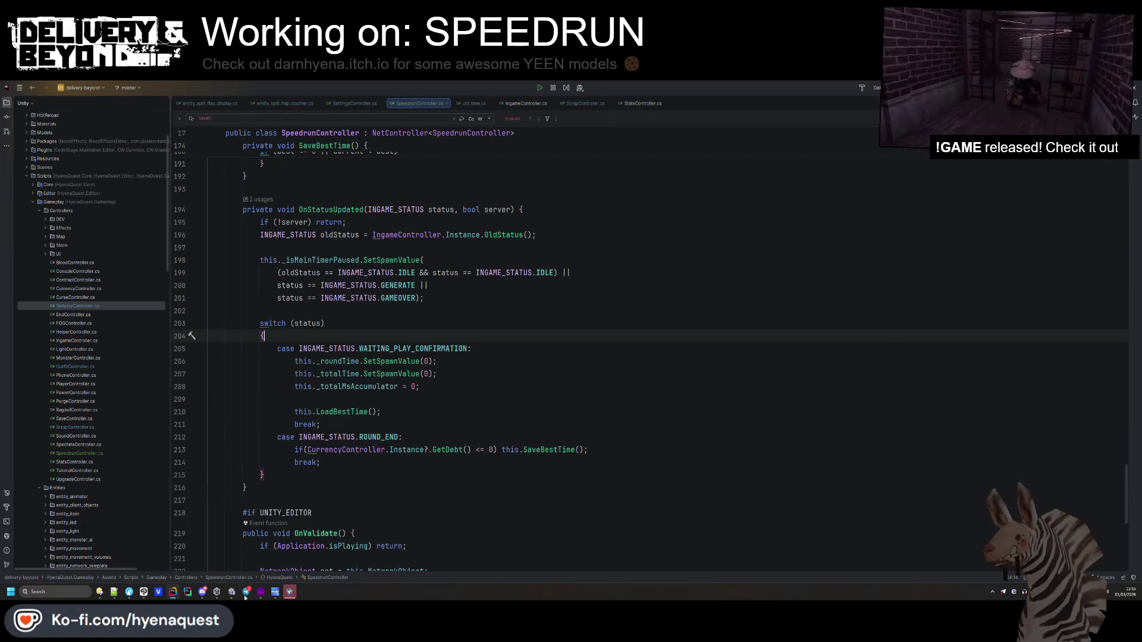
click(231, 591)
click(4, 138)
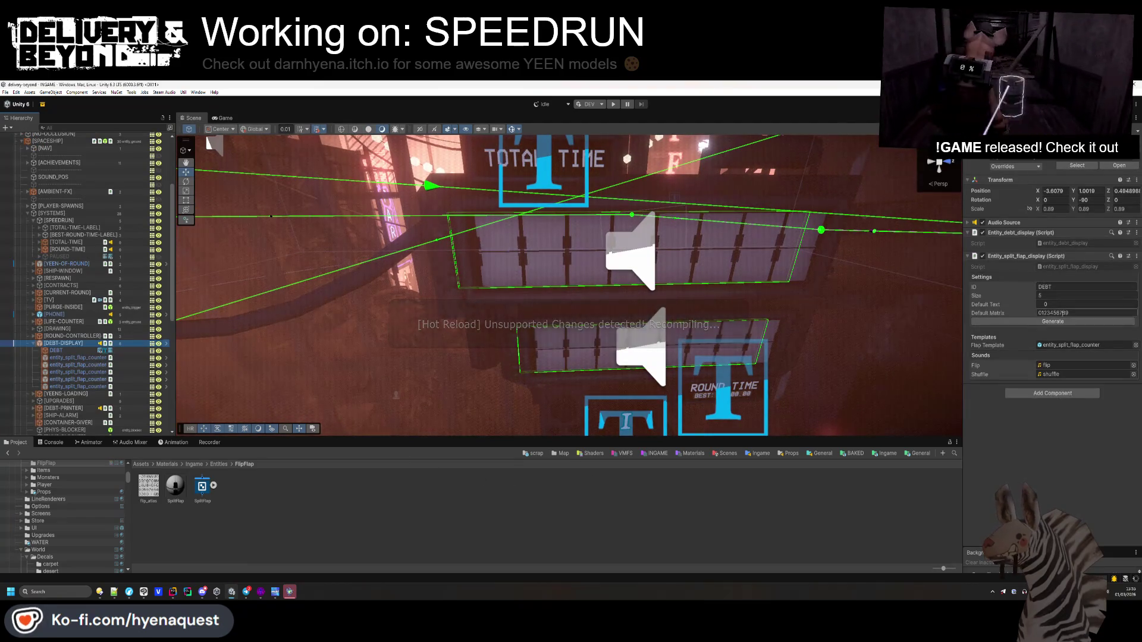
- Collapse [DEBT-DISPLAY] in the Hierarchy and open the Assets/Templates/Ingame/Entities folder
click(1084, 314)
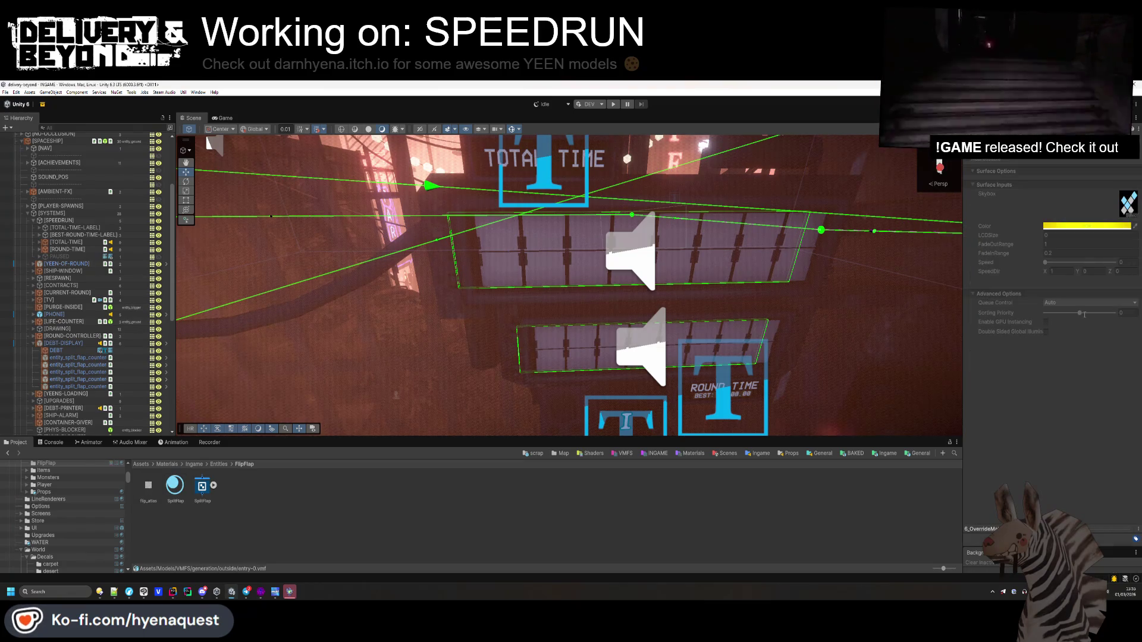
click(34, 344)
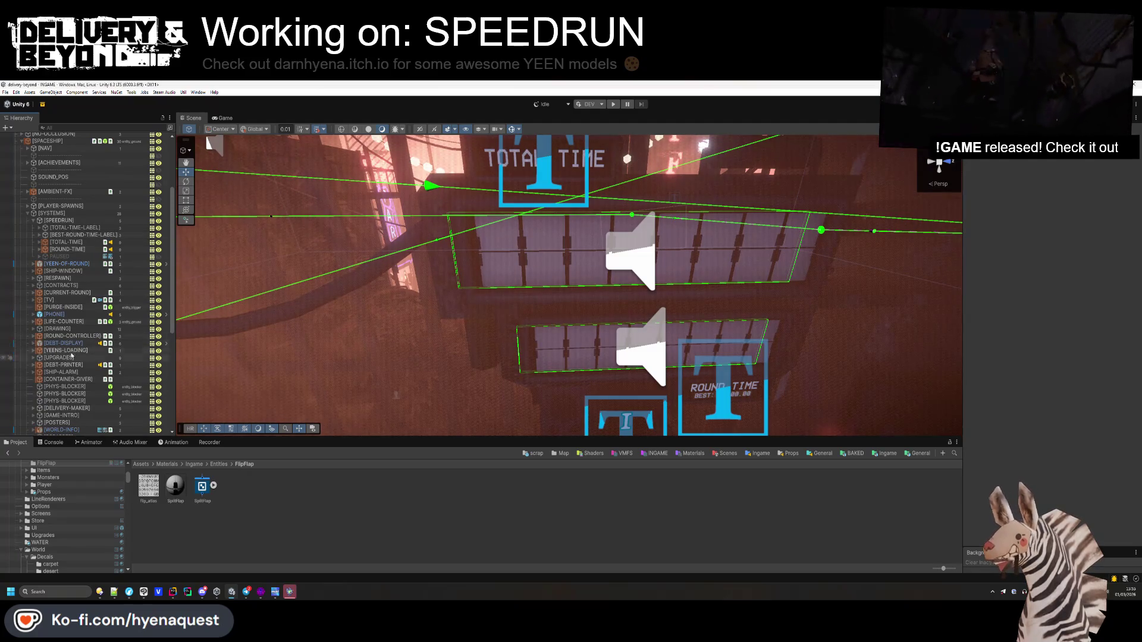
click(887, 454)
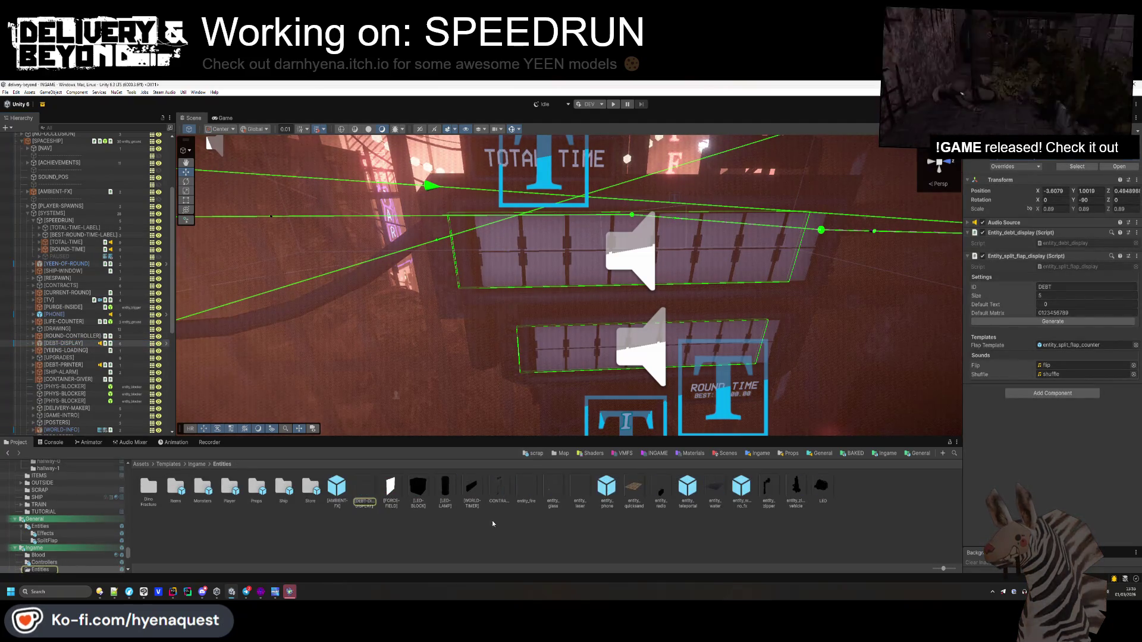
double_click(471, 486)
click(56, 148)
click(1083, 266)
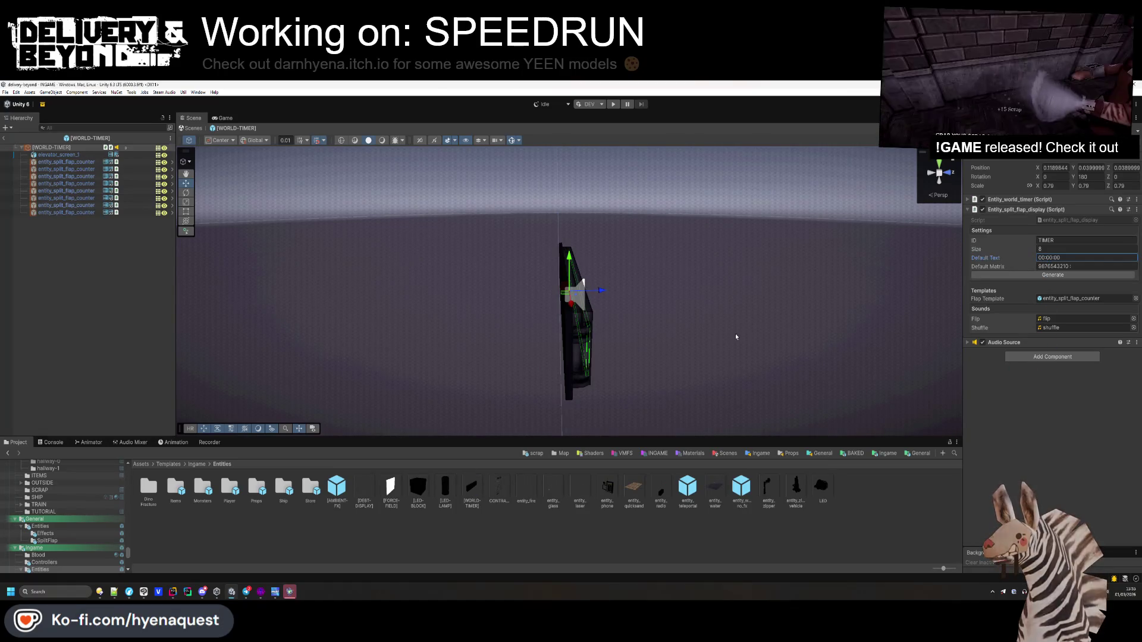
click(128, 290)
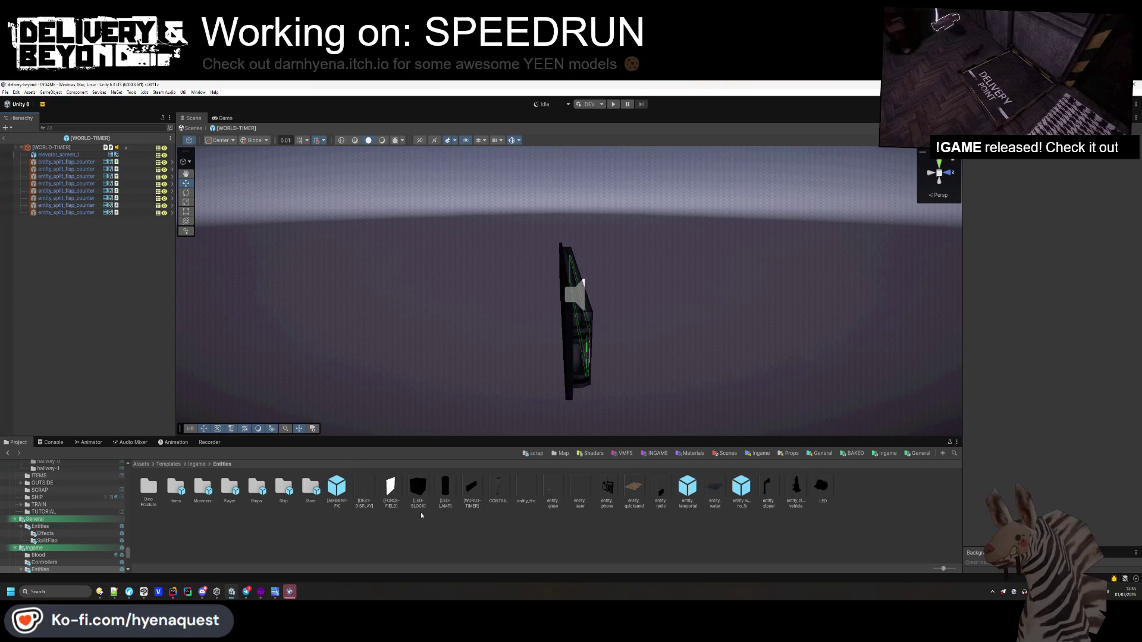
click(4, 140)
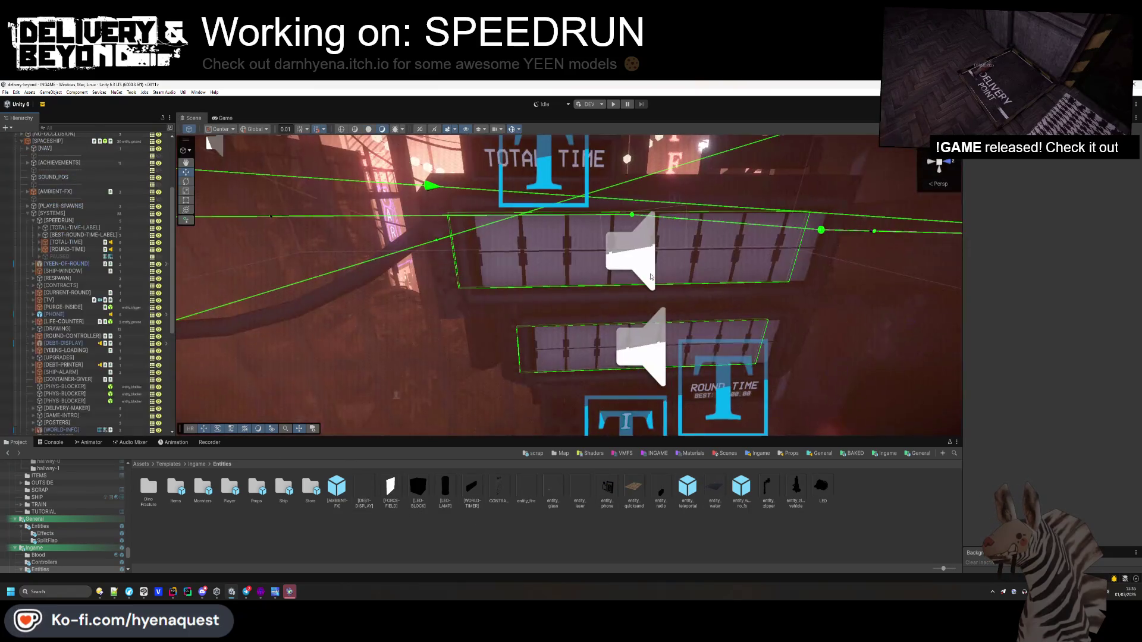
- Add a ':' separator to the best round time display's Default Text
click(711, 323)
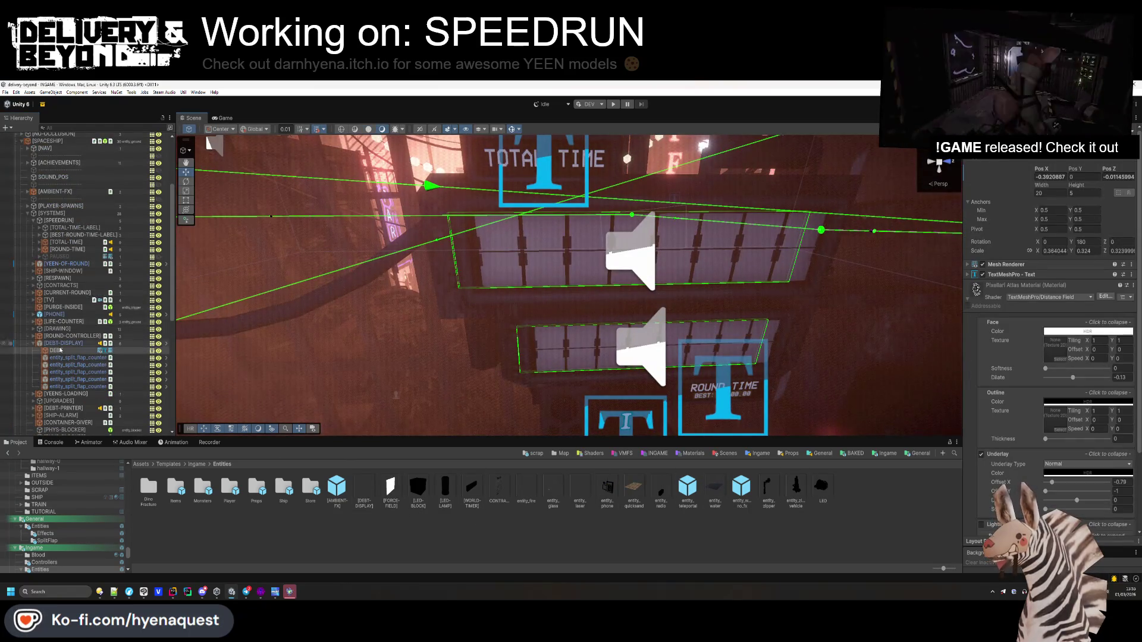
click(649, 356)
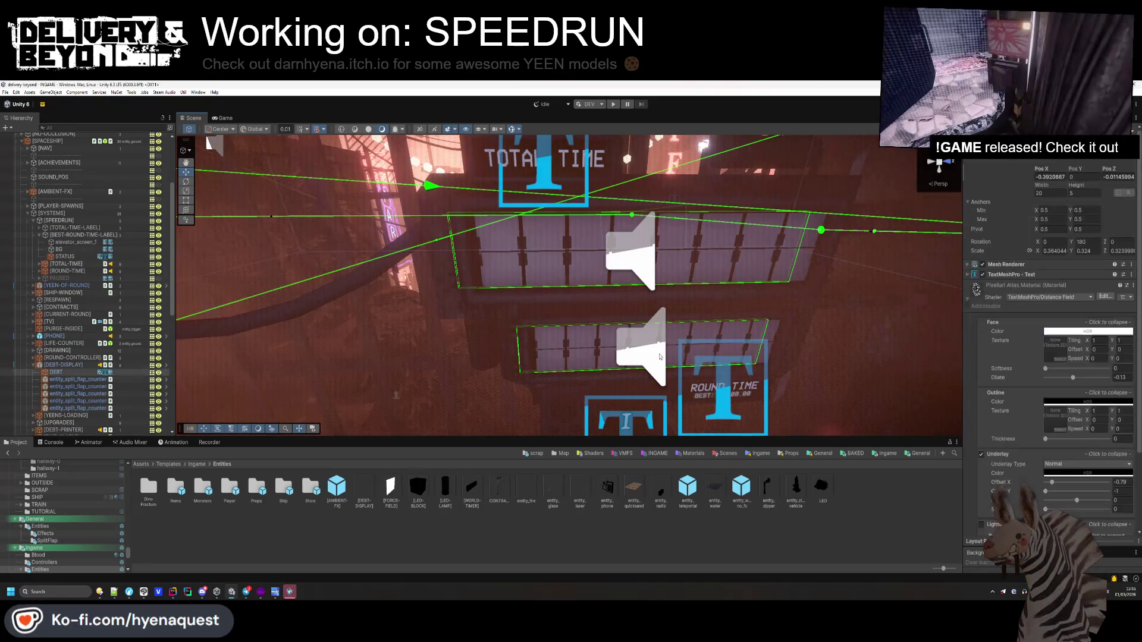
click(1076, 257)
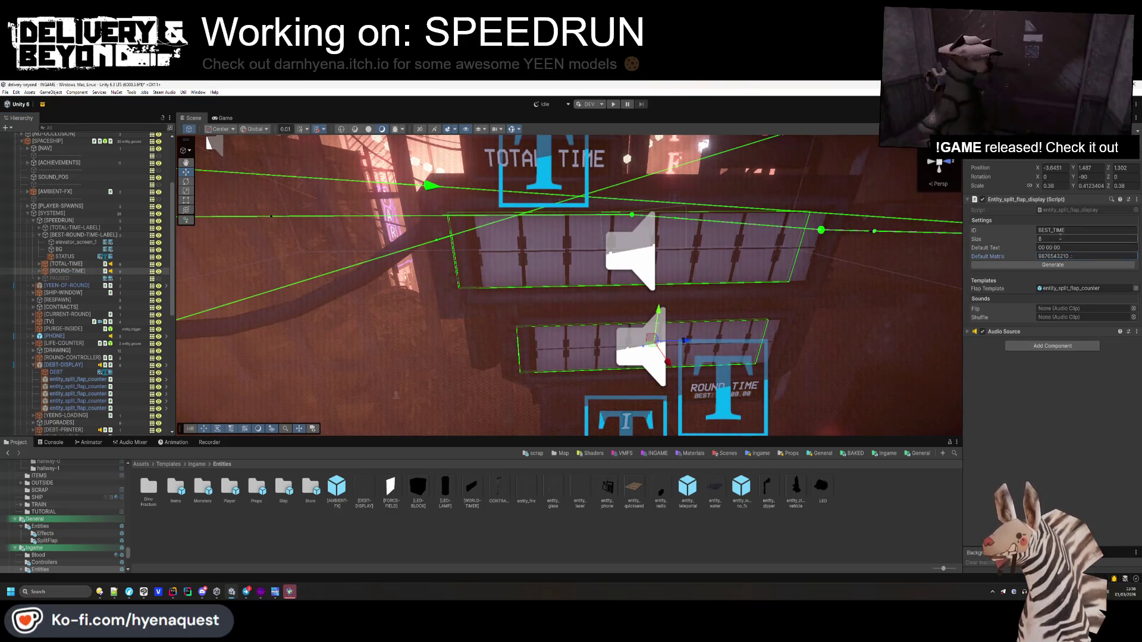
click(1055, 247)
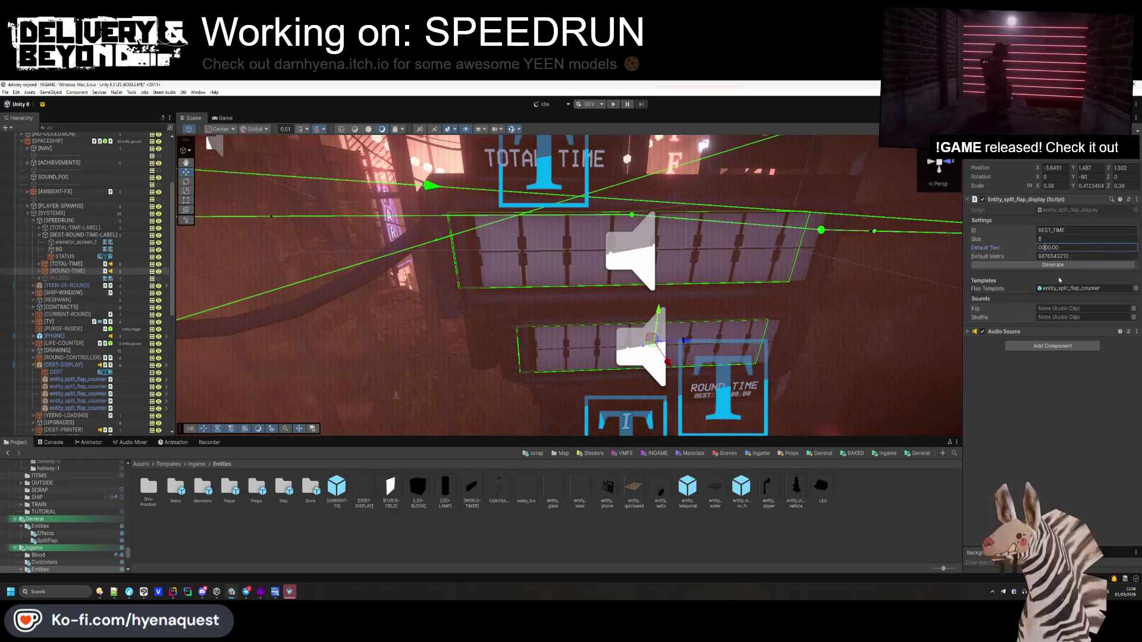
text(:)
- Put ':' separators into the TOTAL-TIME display's Default Text, then deselect and zoom out
click(66, 263)
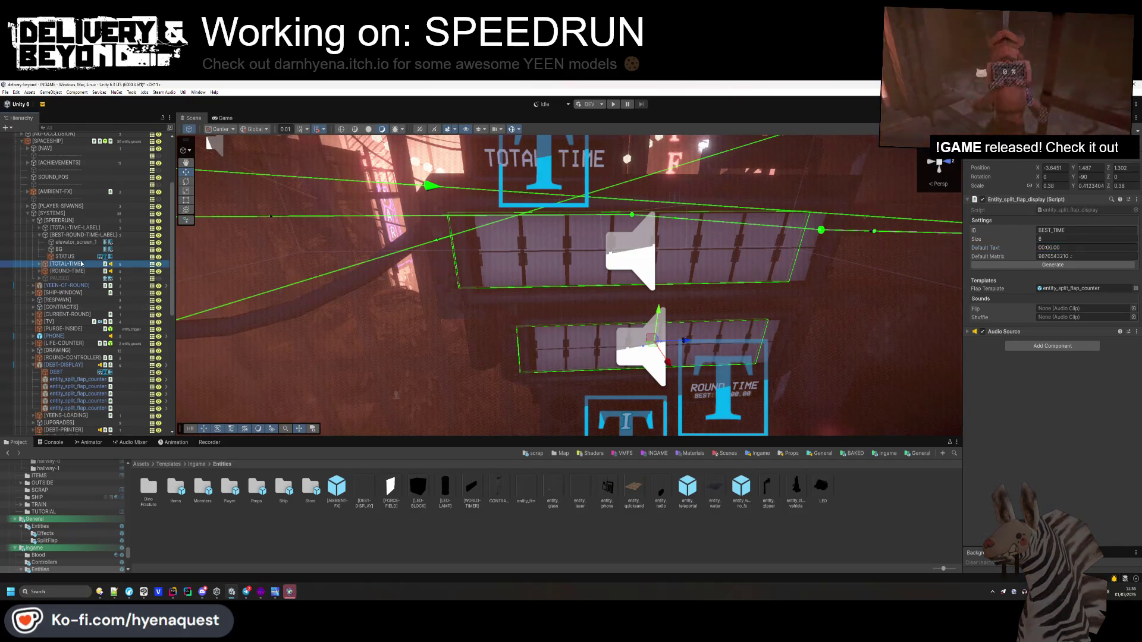
click(1088, 256)
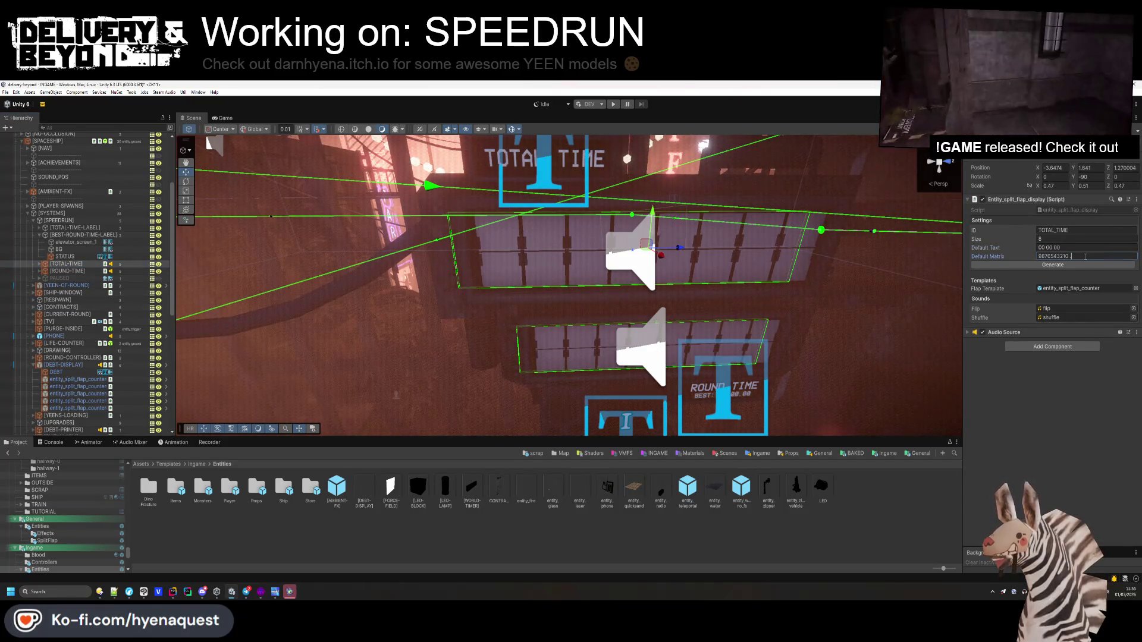
click(1048, 247)
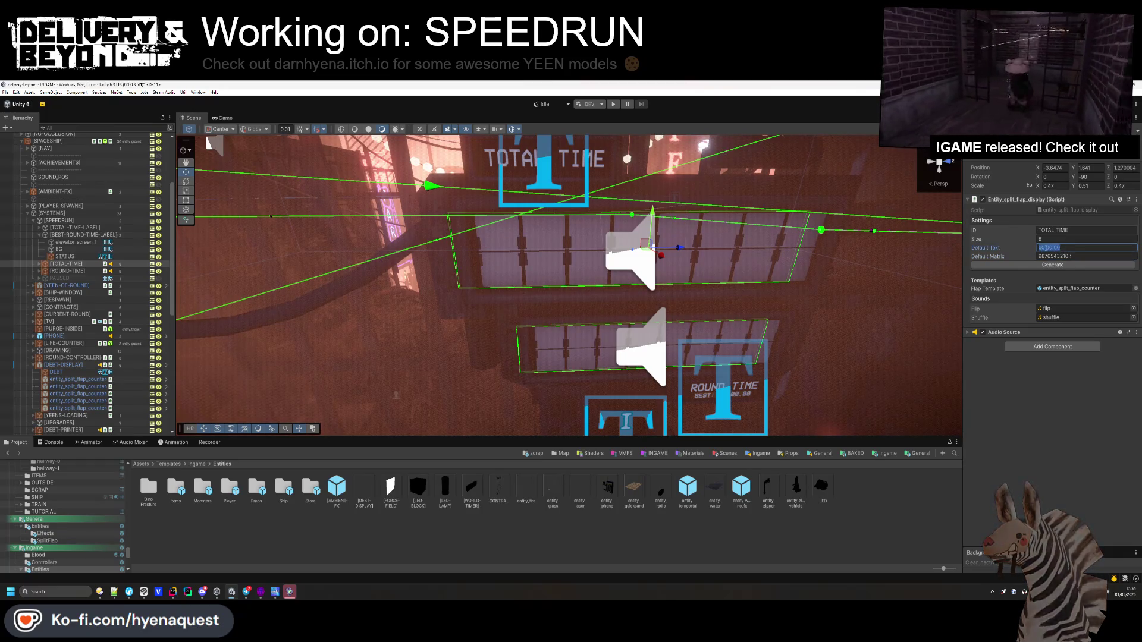
text(:)
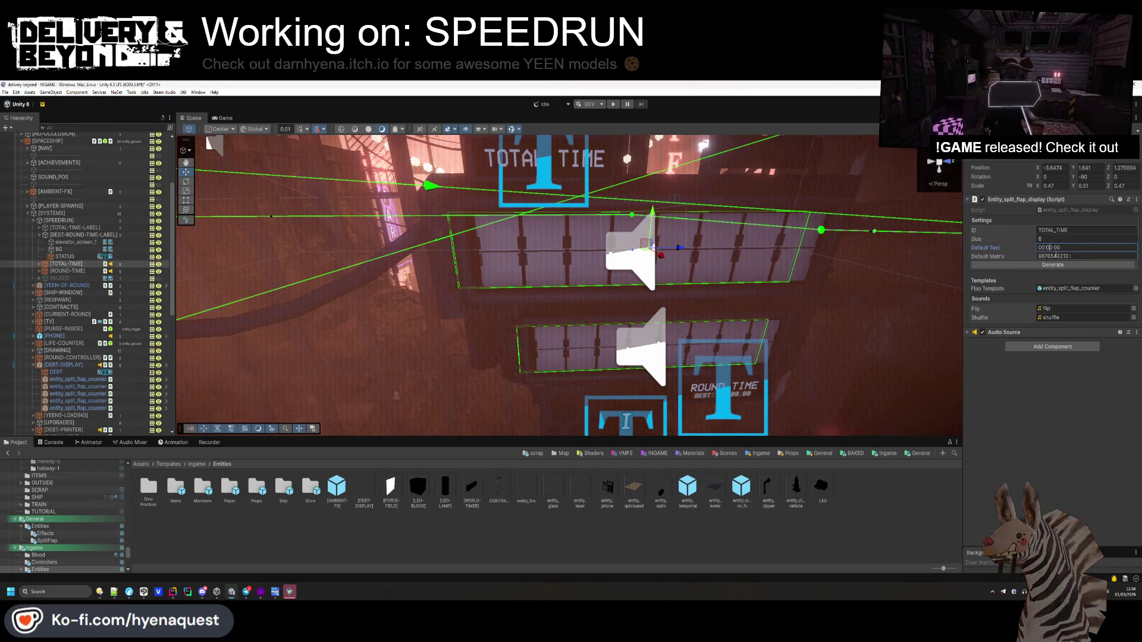
key(Right)
key(Right)
key(Delete)
text(:)
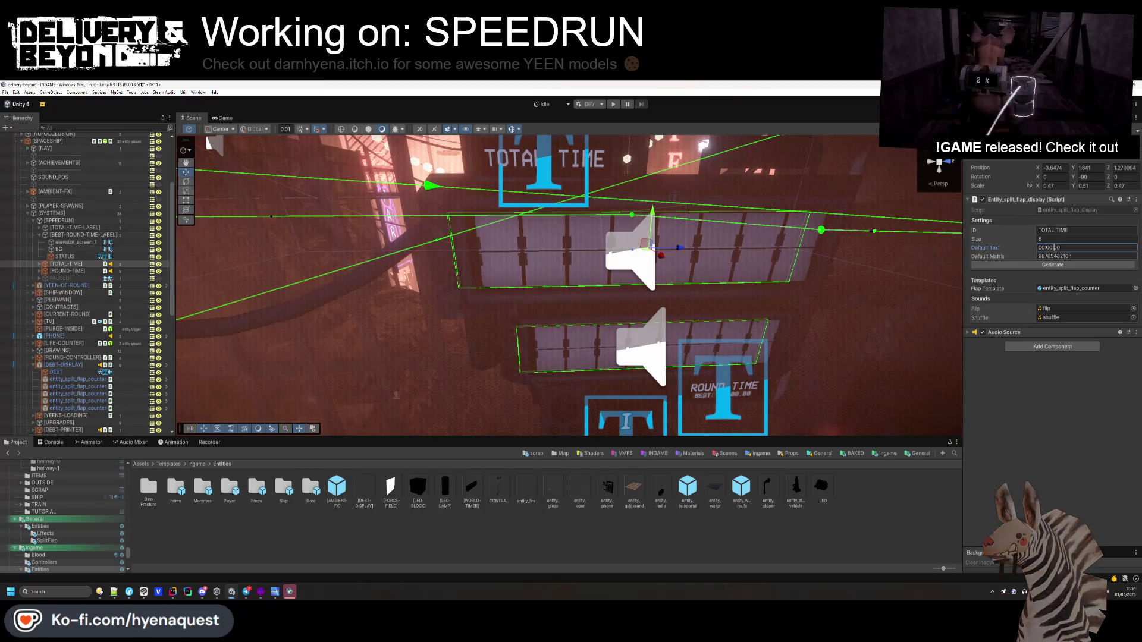
click(902, 490)
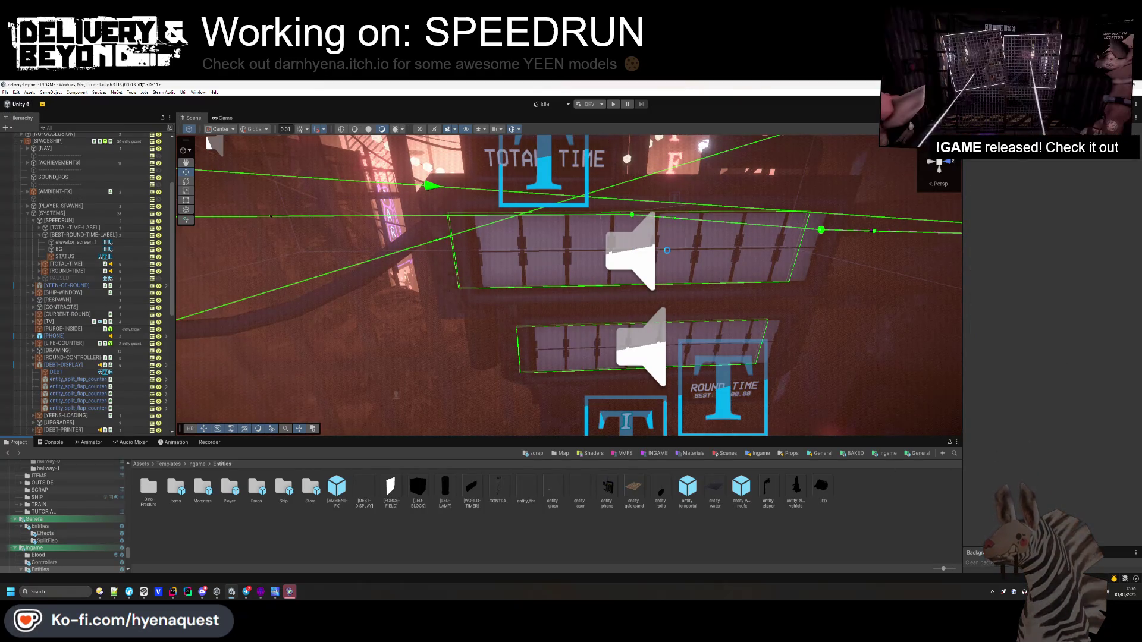
scroll(666, 253, down, 10)
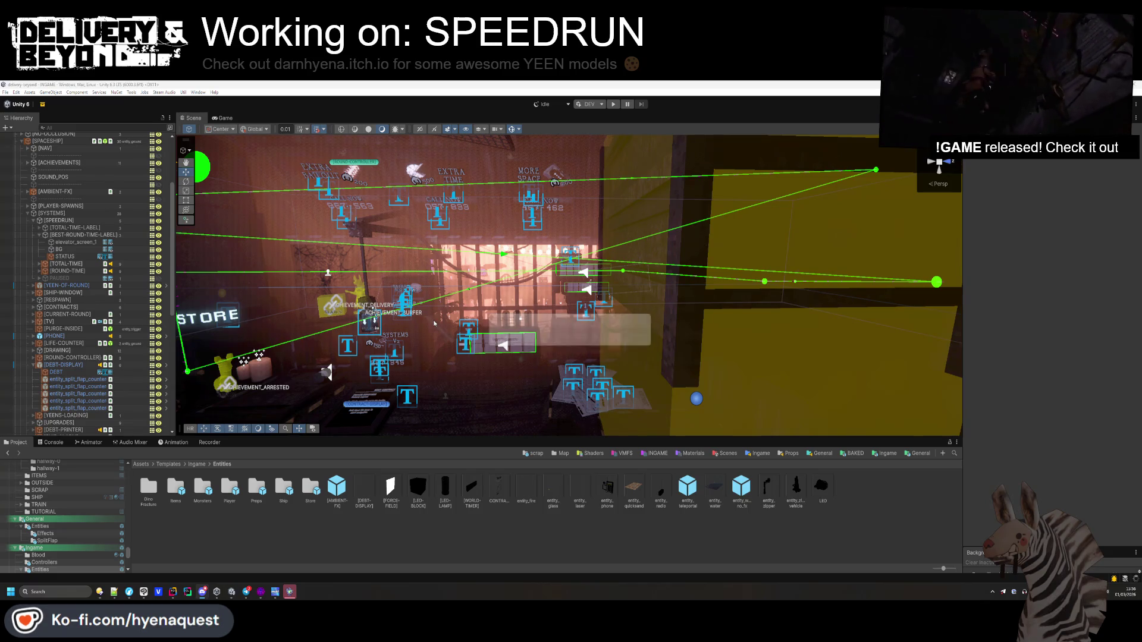
- In Hammer, draw and create a new tall block brush beside the wall
key(alt+Tab)
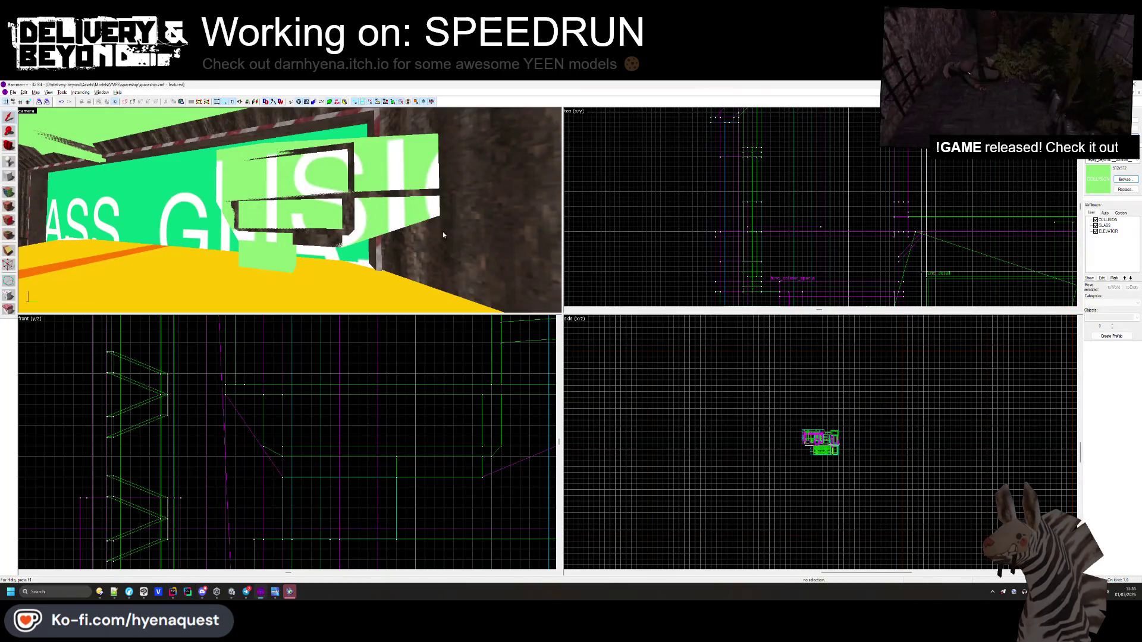
click(425, 202)
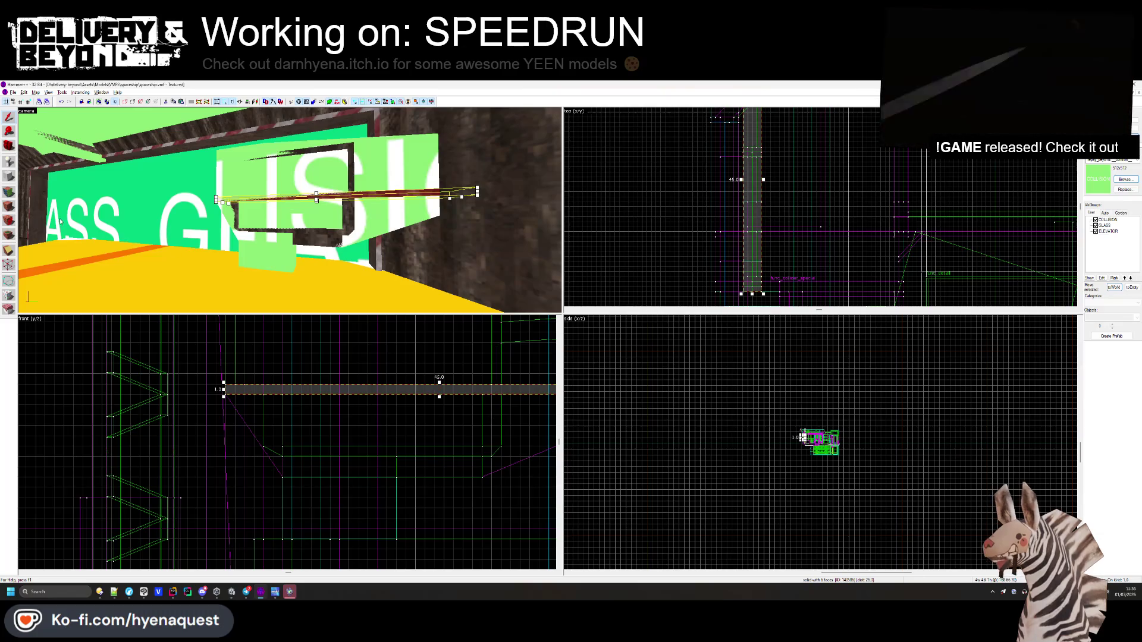
click(9, 176)
scroll(396, 499, up, 2)
drag(442, 480, 416, 570)
drag(429, 523, 454, 511)
scroll(455, 452, down, 5)
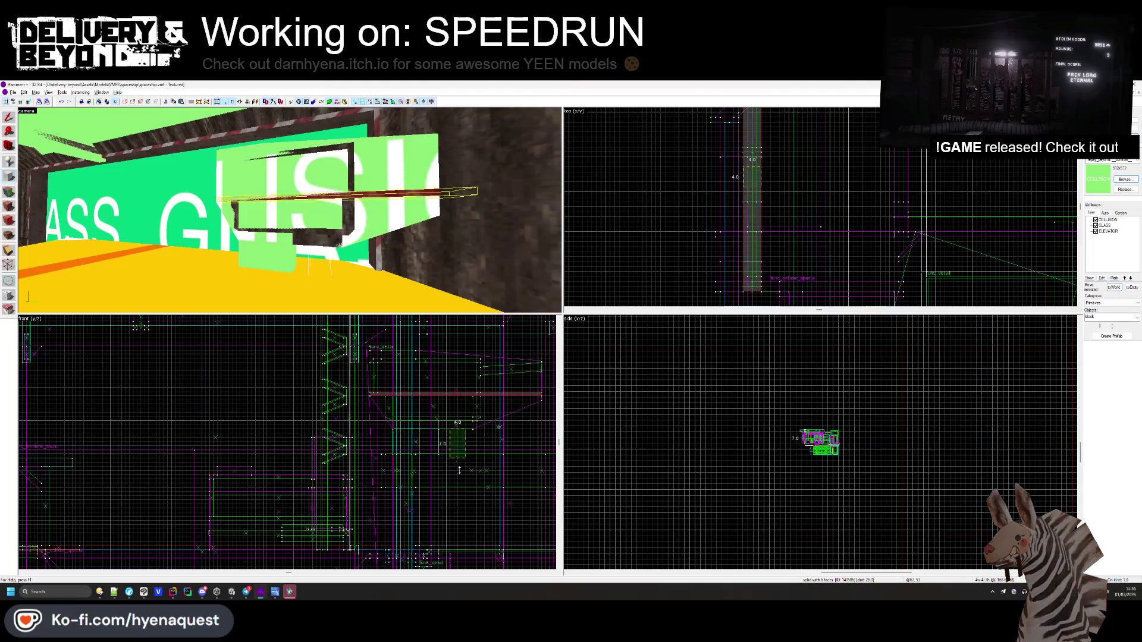
scroll(464, 446, up, 5)
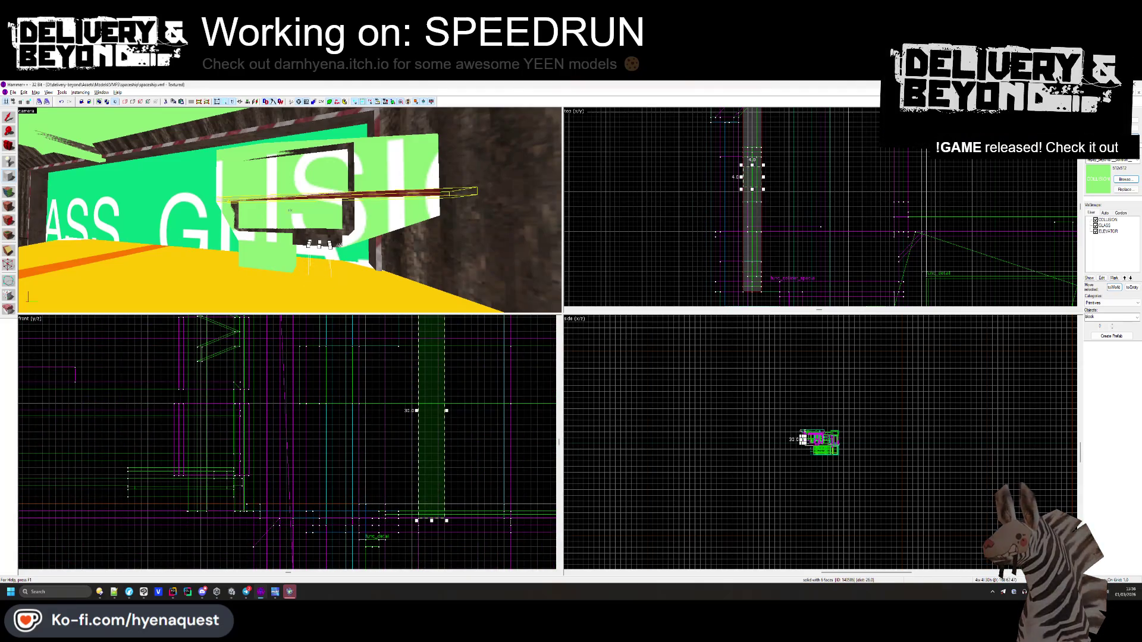
key(ctrl+shift+e)
key(Return)
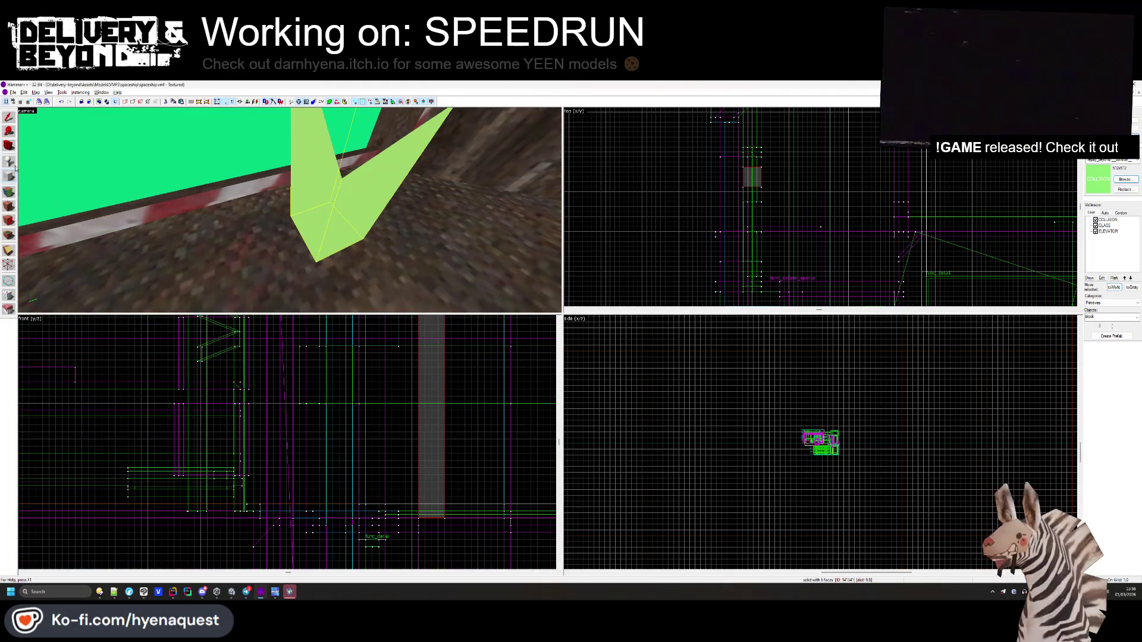
- Inspect a wall face's texture in Face Edit, then return to Unity
click(8, 194)
click(333, 196)
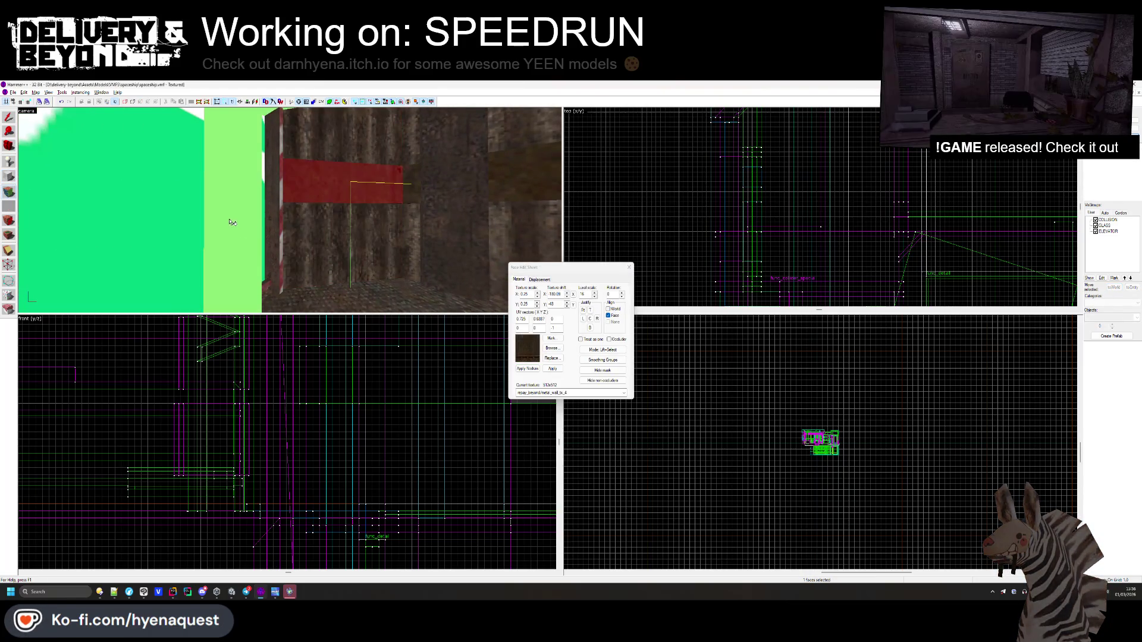
click(630, 267)
key(alt+Tab)
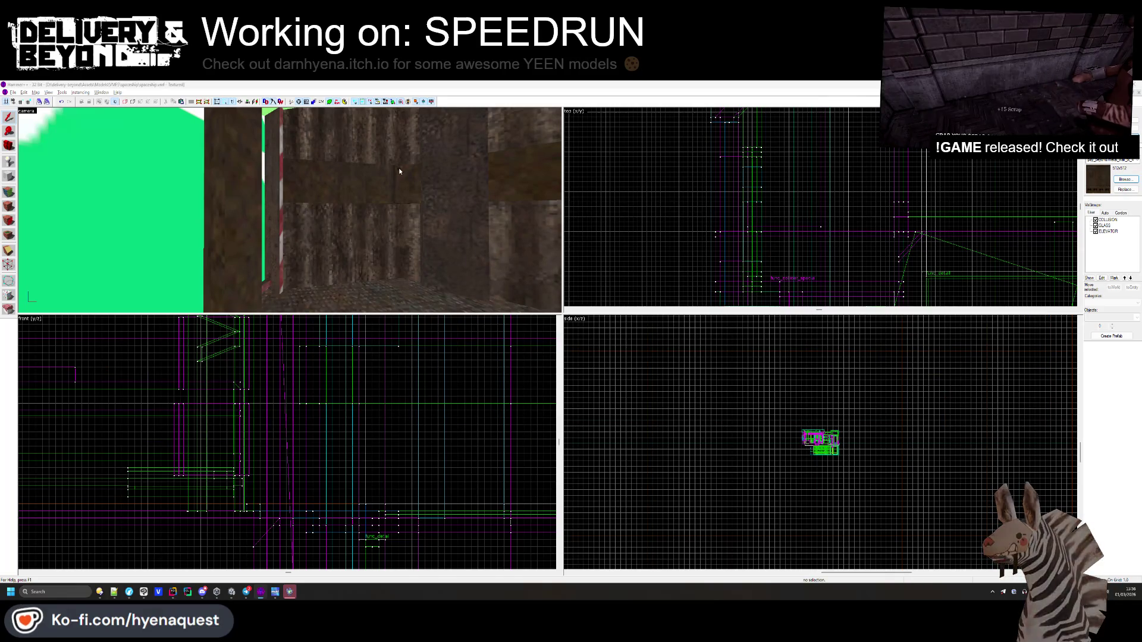
key(alt+Tab)
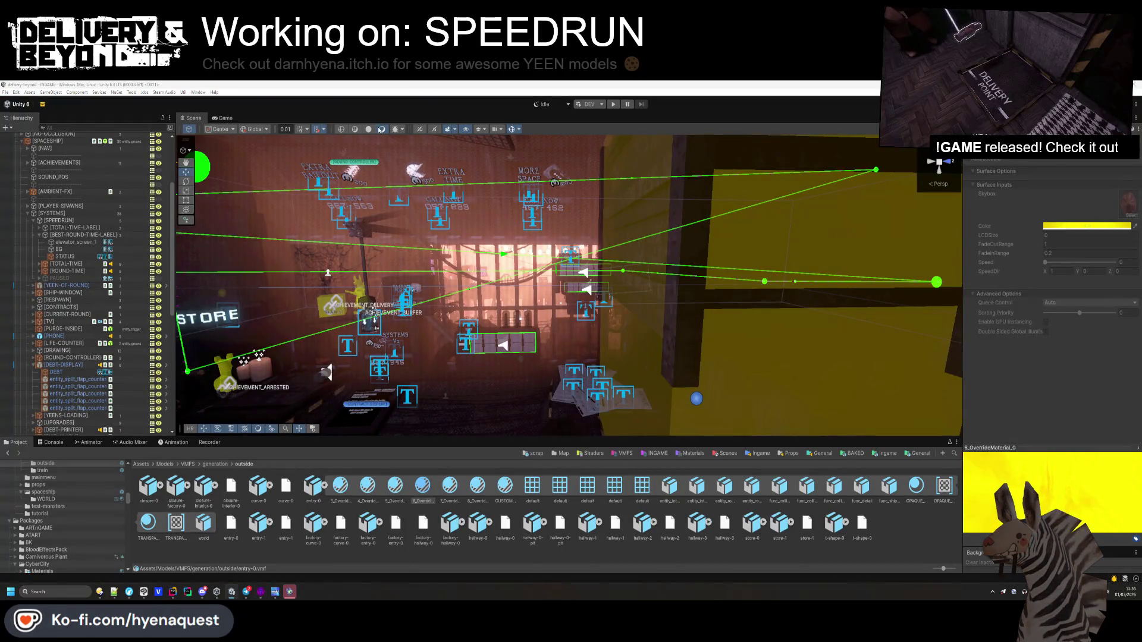
- Turn off Scene gizmos and fly the view to a wide shot of the store's timer boards
click(511, 129)
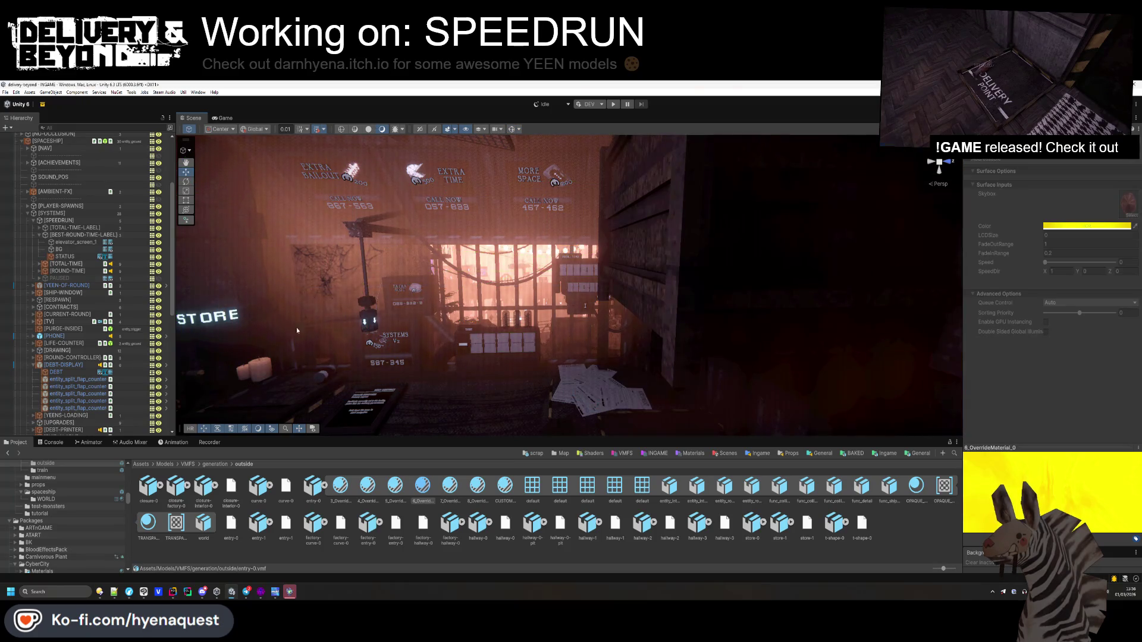
scroll(89, 351, down, 10)
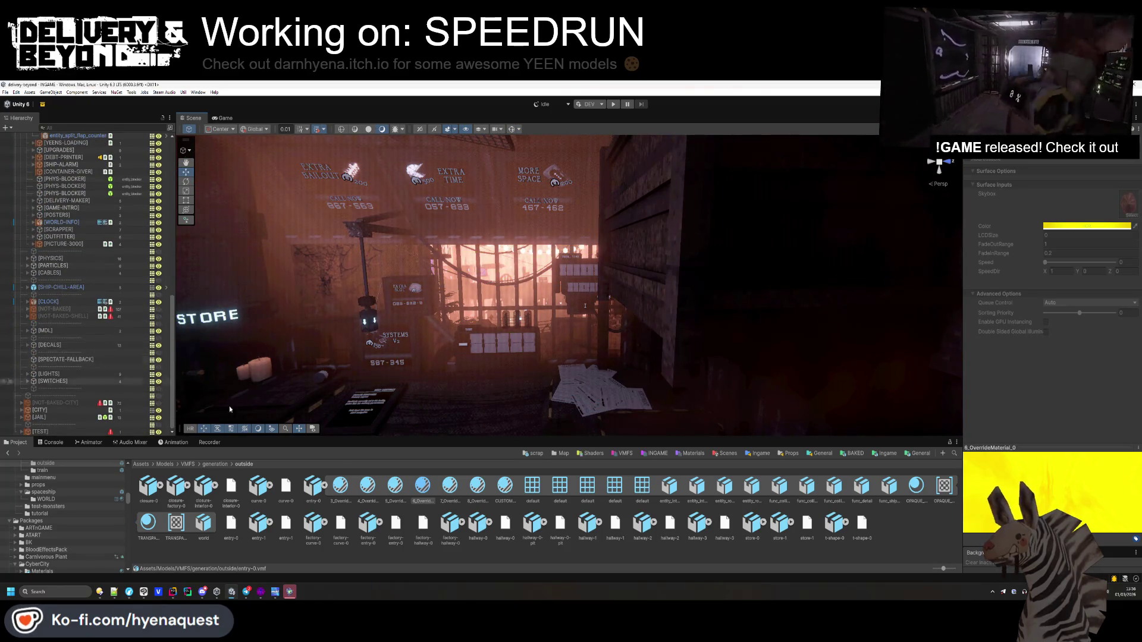
drag(500, 306, 475, 273)
key(alt+Tab)
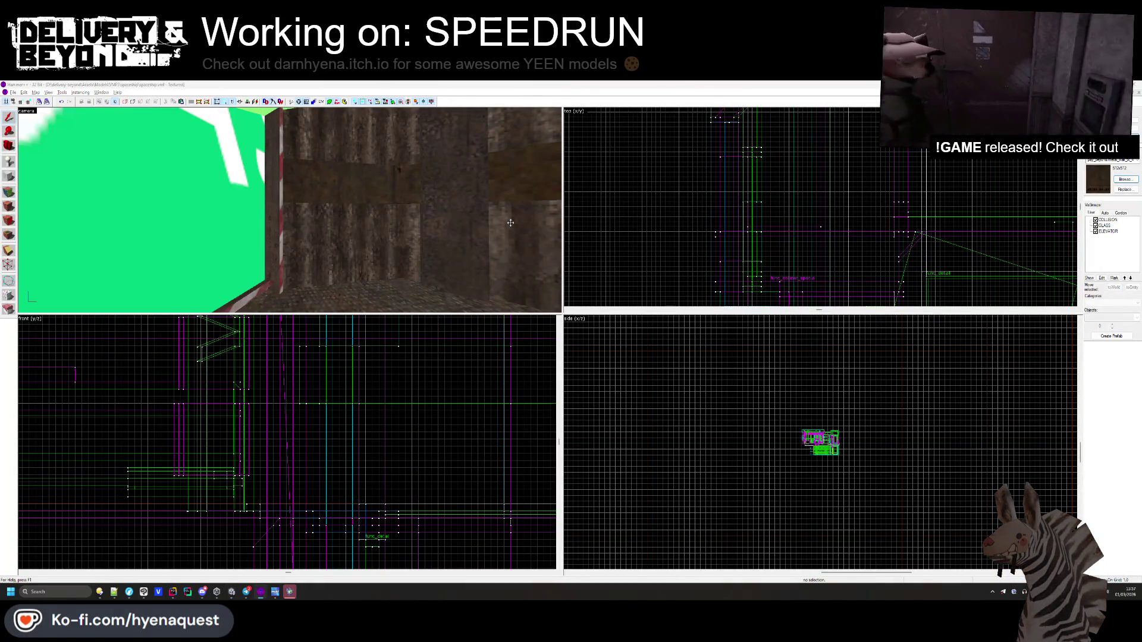
key(alt+Tab)
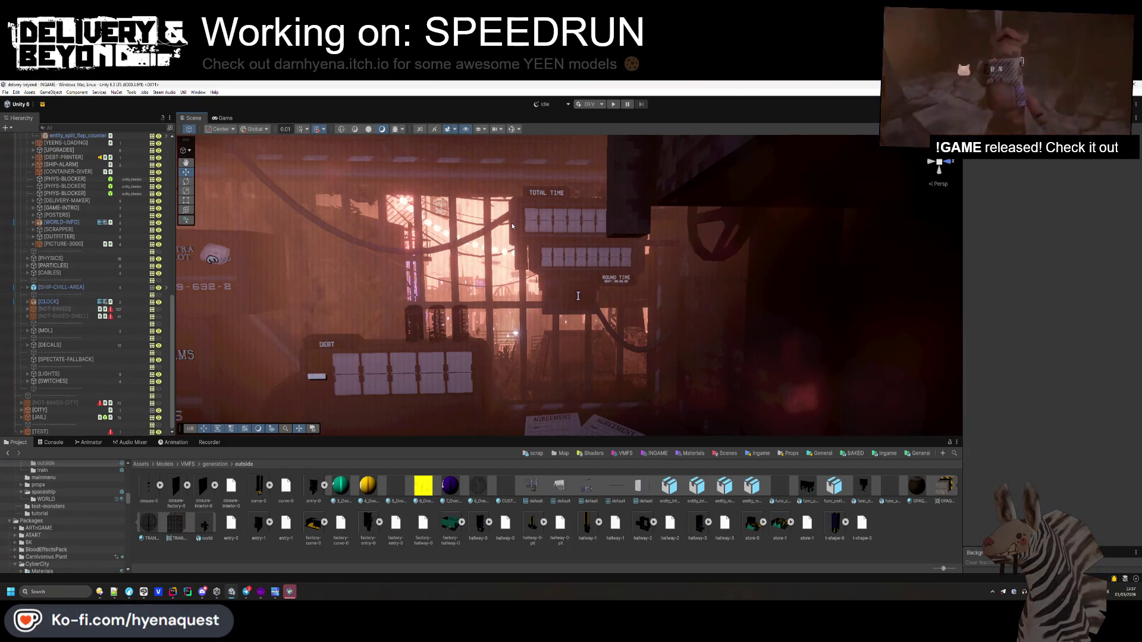
mouse_move(512, 226)
mouse_down()
mouse_move(519, 270)
mouse_move(496, 274)
mouse_up()
key(alt+Tab)
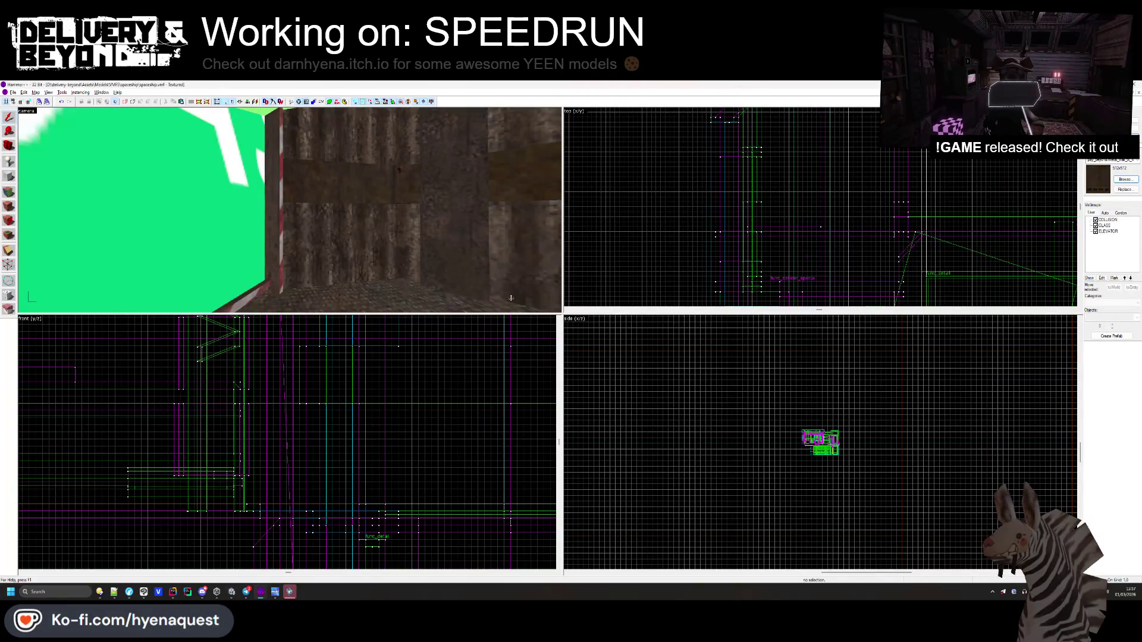
key(alt+Tab)
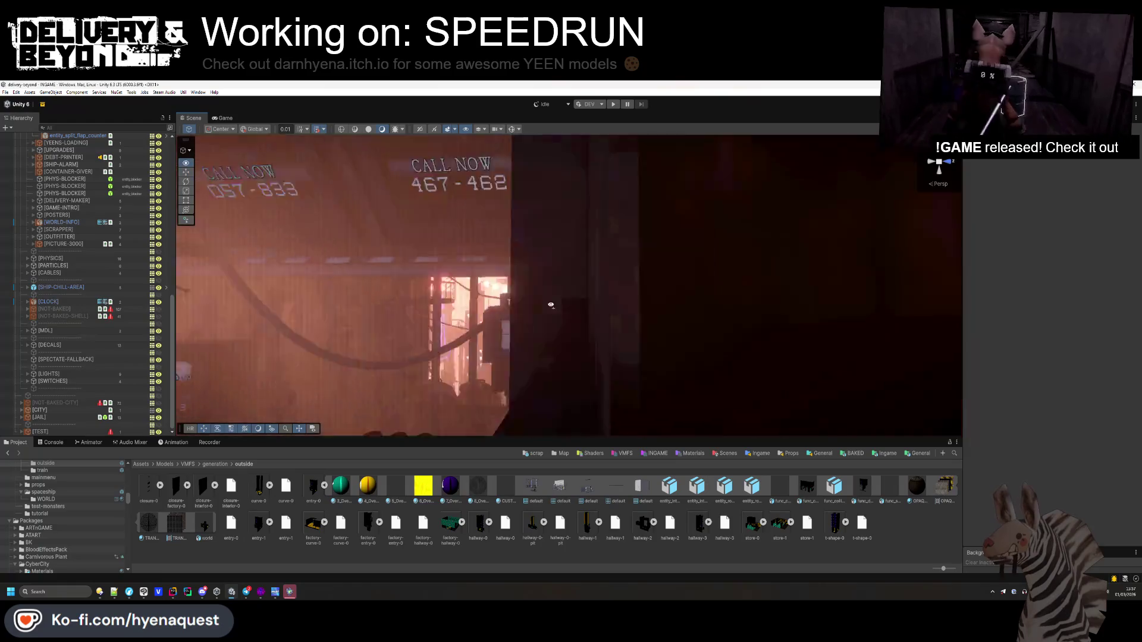
drag(551, 304, 641, 270)
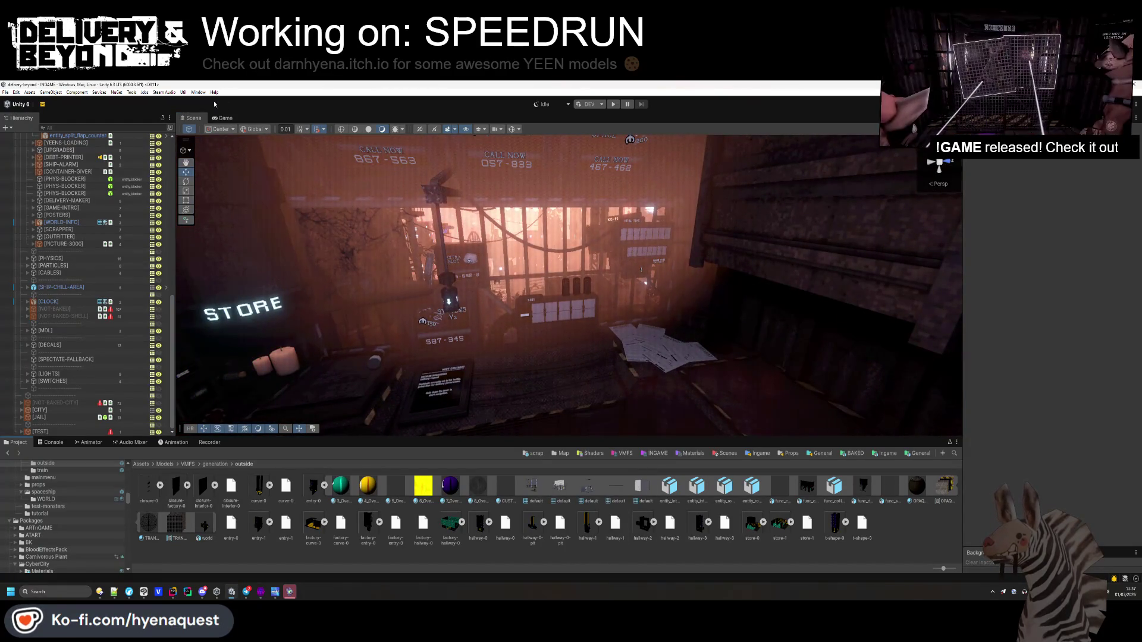
click(164, 92)
click(175, 111)
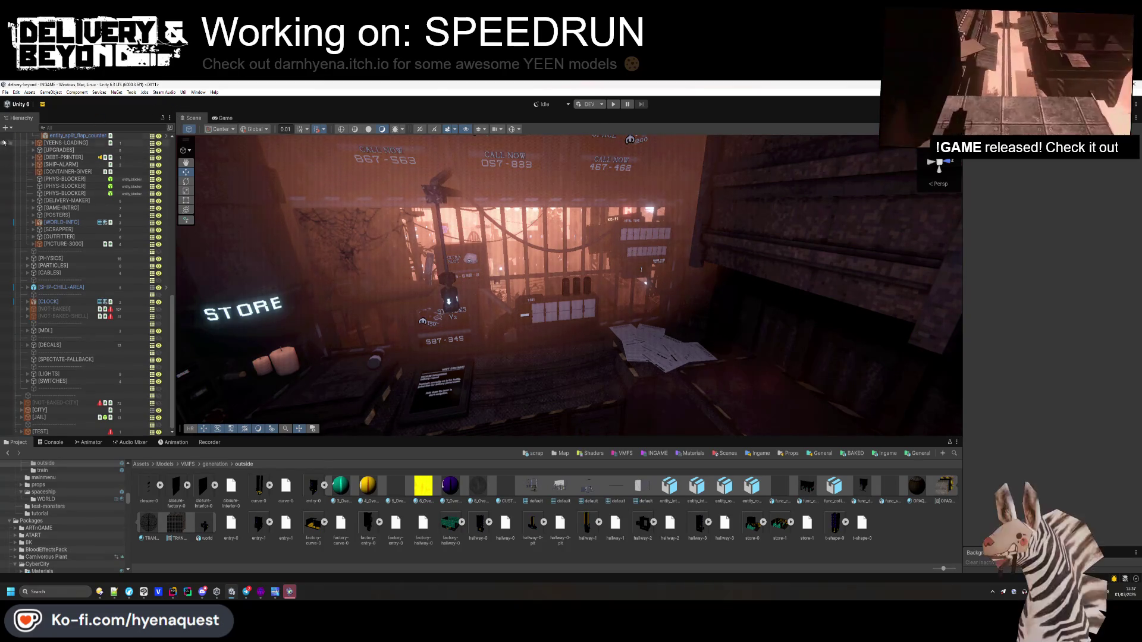
- Start Play mode and check lines 199-201 of SpeedrunController.cs while the game loads
click(613, 105)
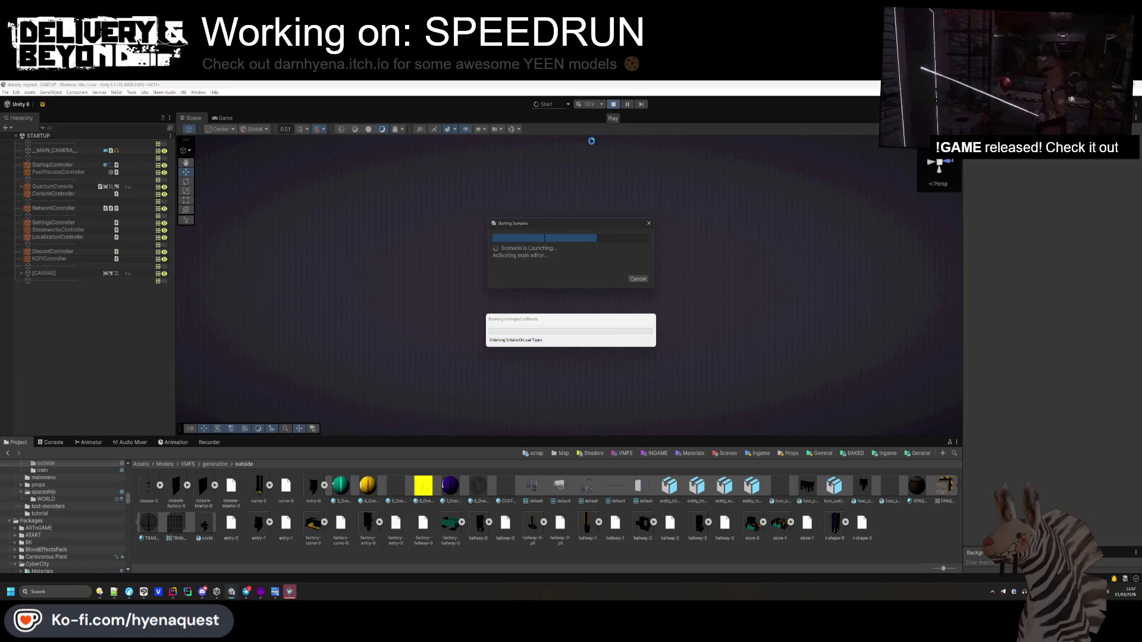
click(186, 591)
click(443, 298)
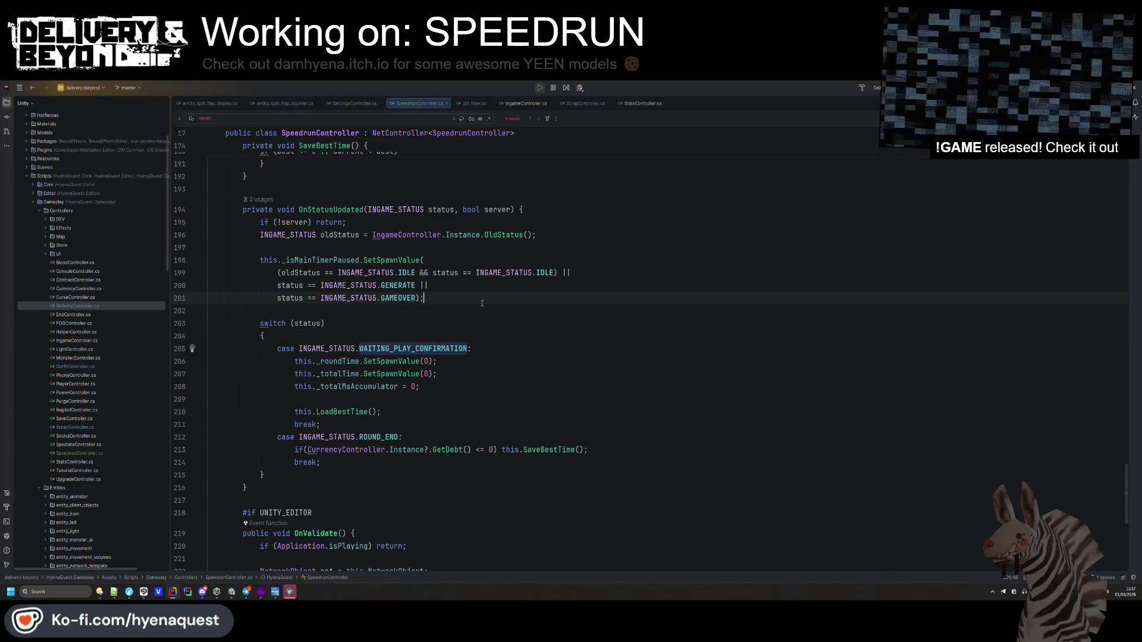
click(554, 272)
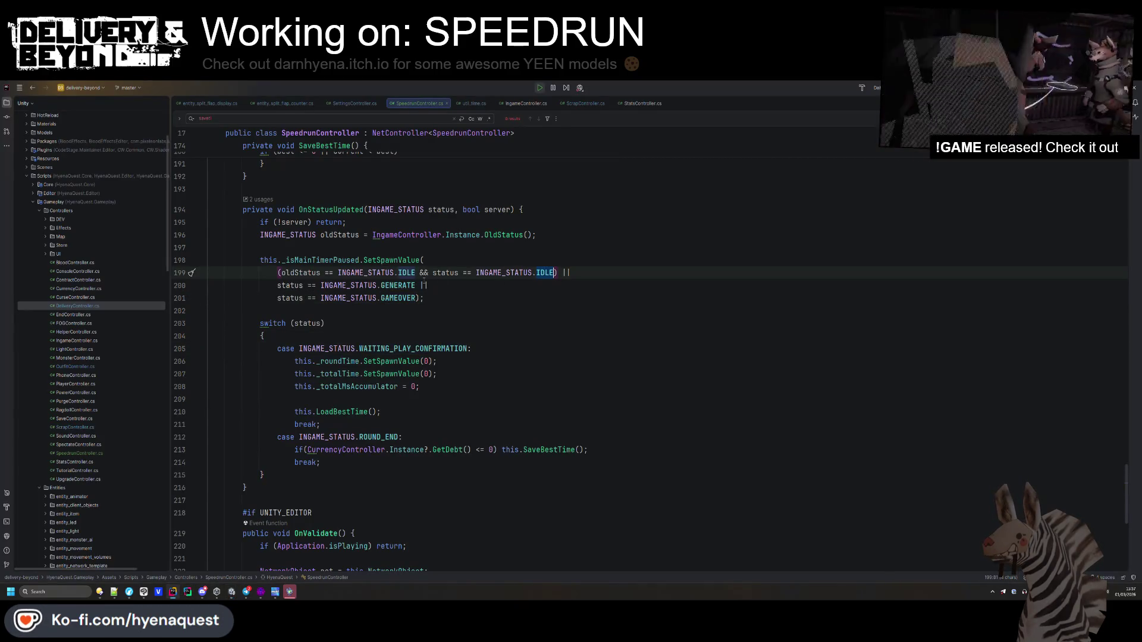
key(alt+Tab)
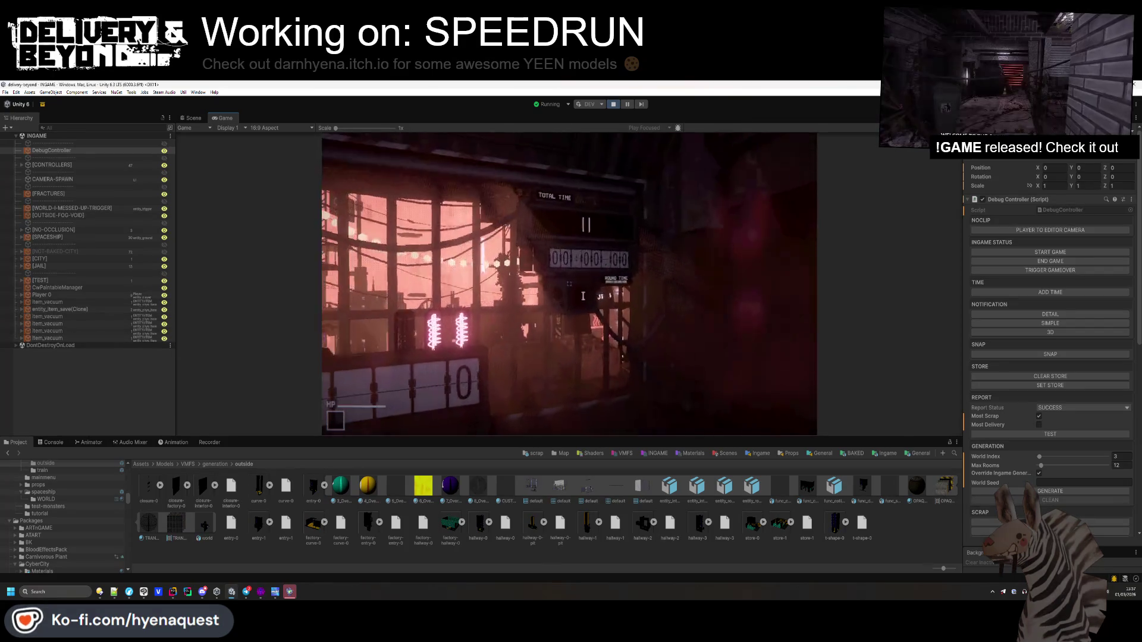
- Jump to the SaveBestTime method declaration in SpeedrunController.cs
key(alt+Tab)
click(498, 315)
scroll(497, 316, down, 3)
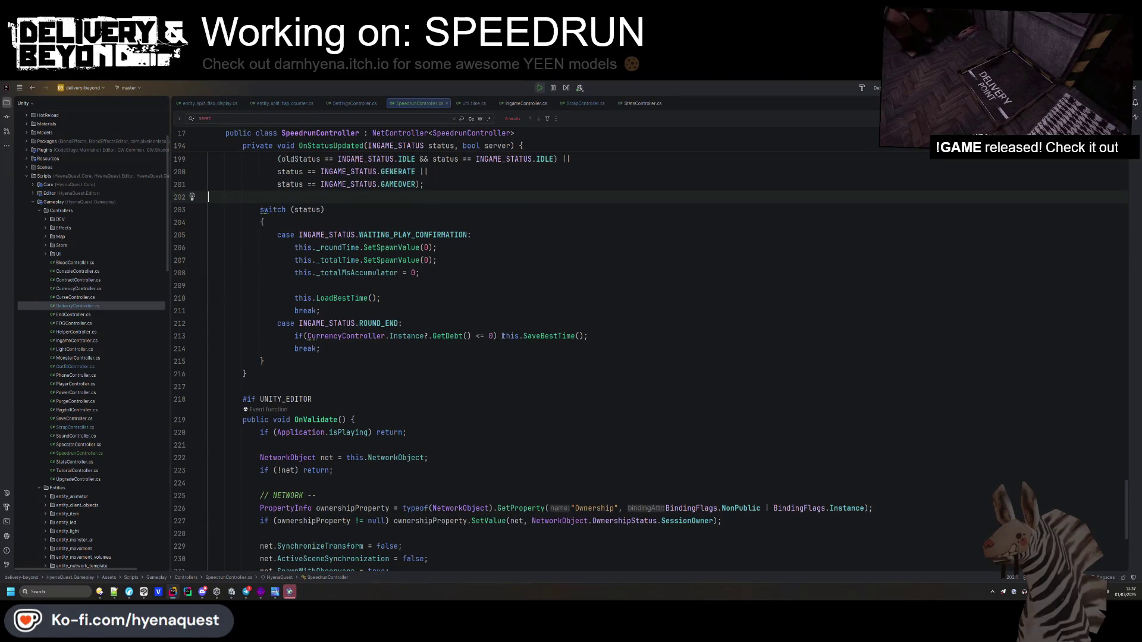
ctrl+click(538, 337)
scroll(447, 377, up, 15)
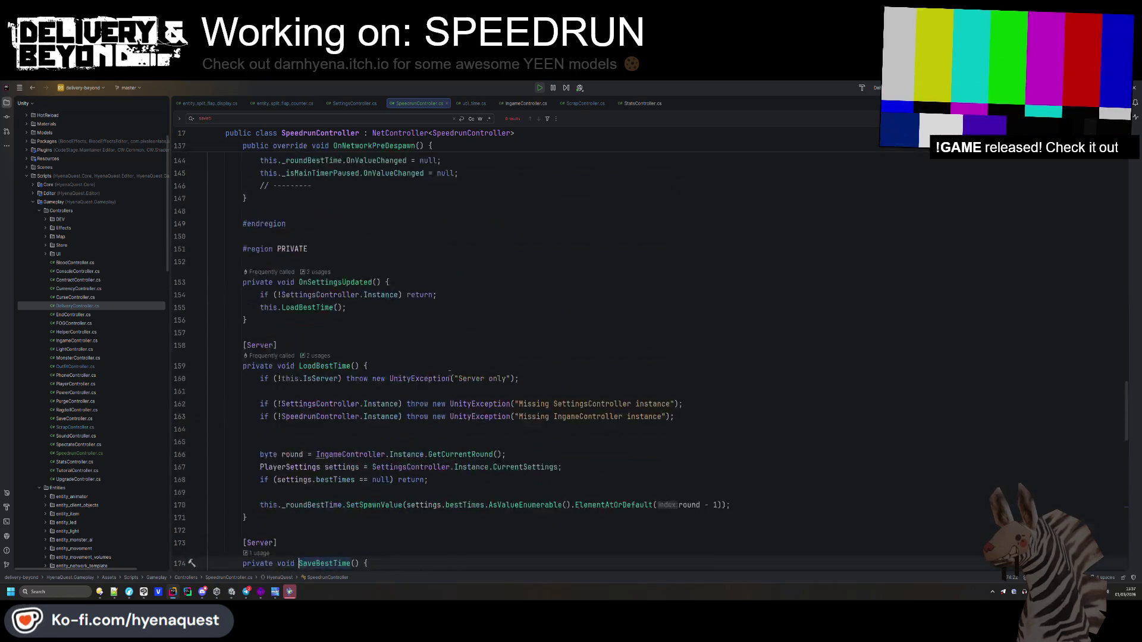
- Duplicate the SpeedrunController instance check and change it to check CurrencyController
scroll(471, 346, up, 11)
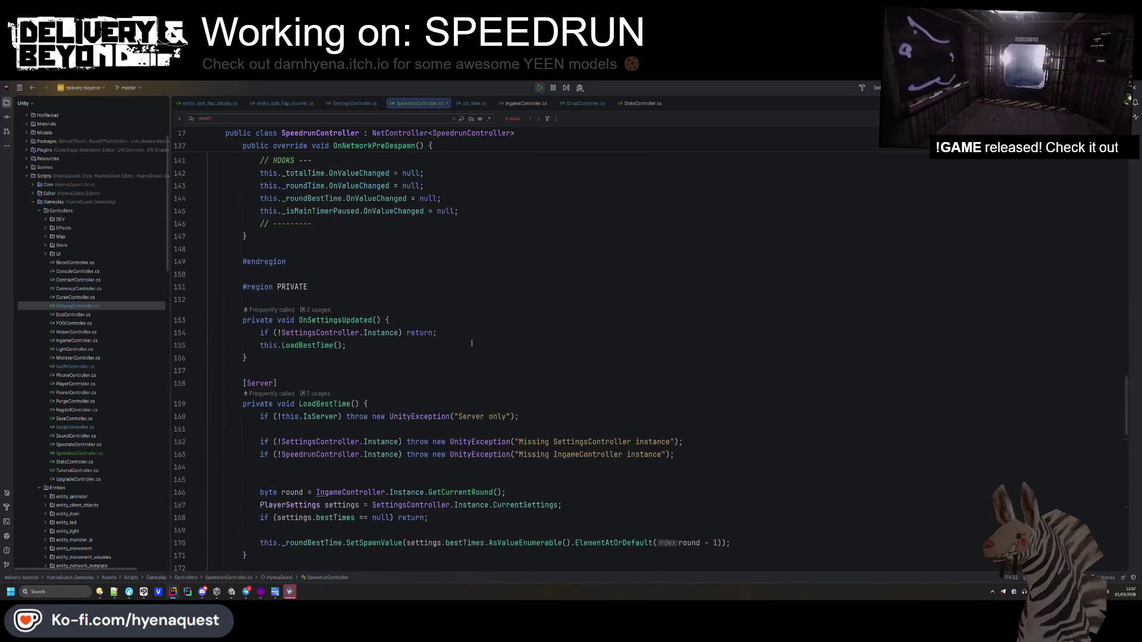
scroll(471, 343, up, 7)
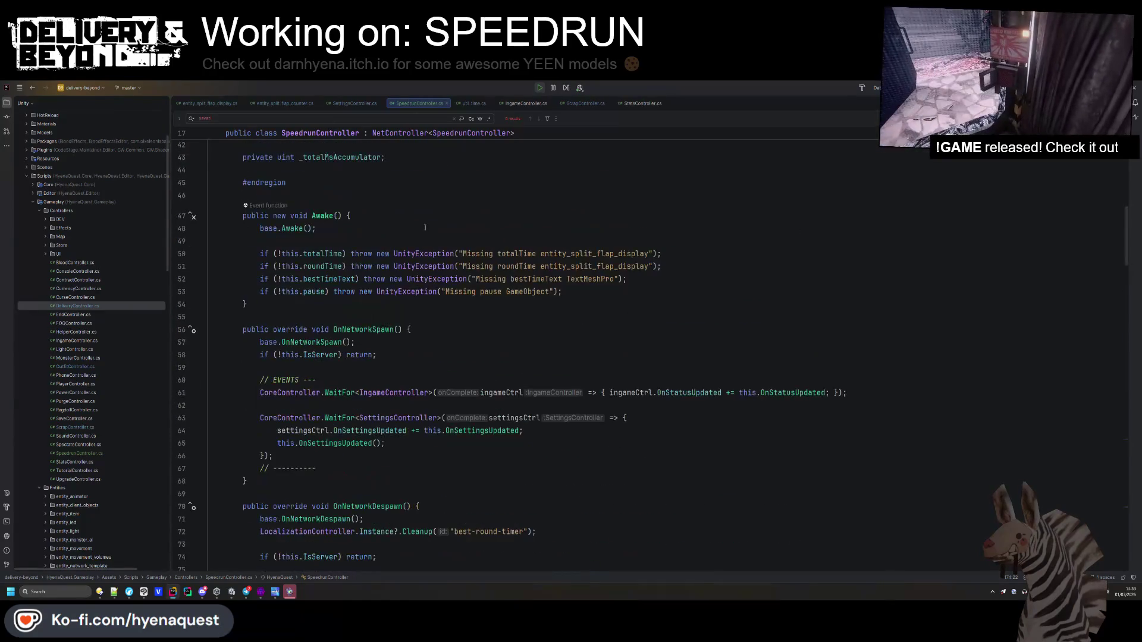
click(327, 117)
key(BackSpace)
key(BackSpace)
key(BackSpace)
text(savebe)
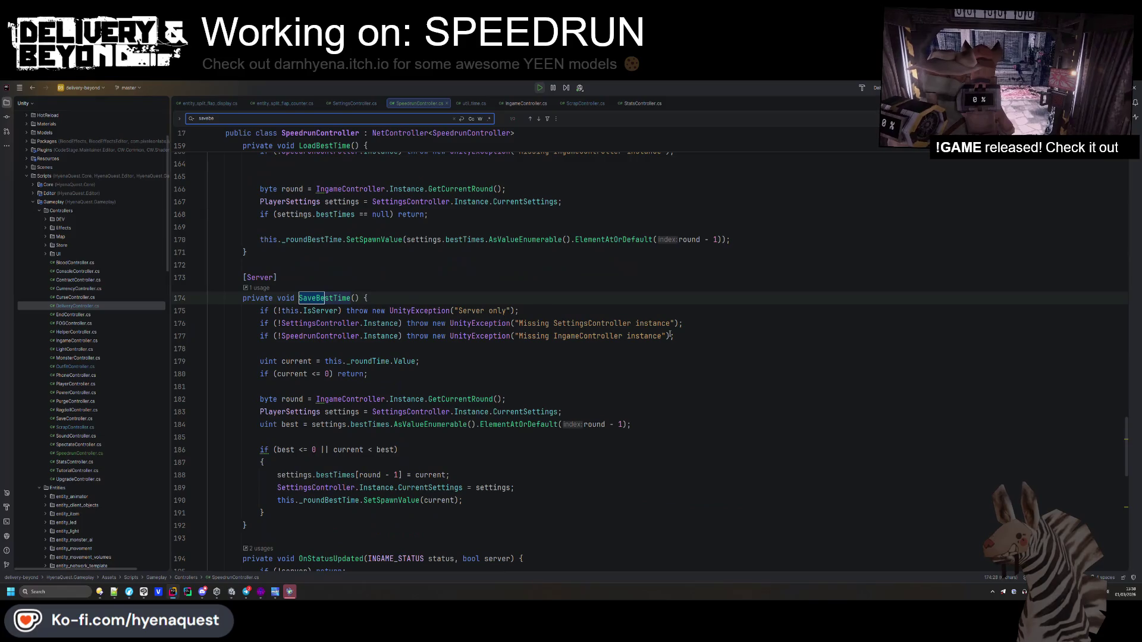
click(670, 336)
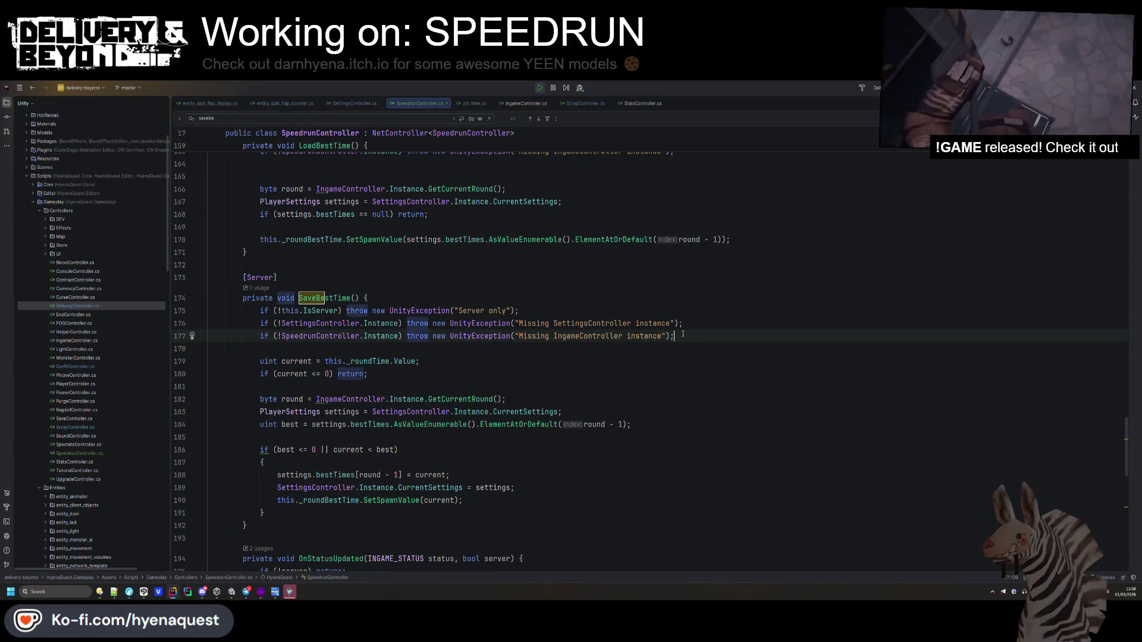
key(ctrl+d)
double_click(346, 350)
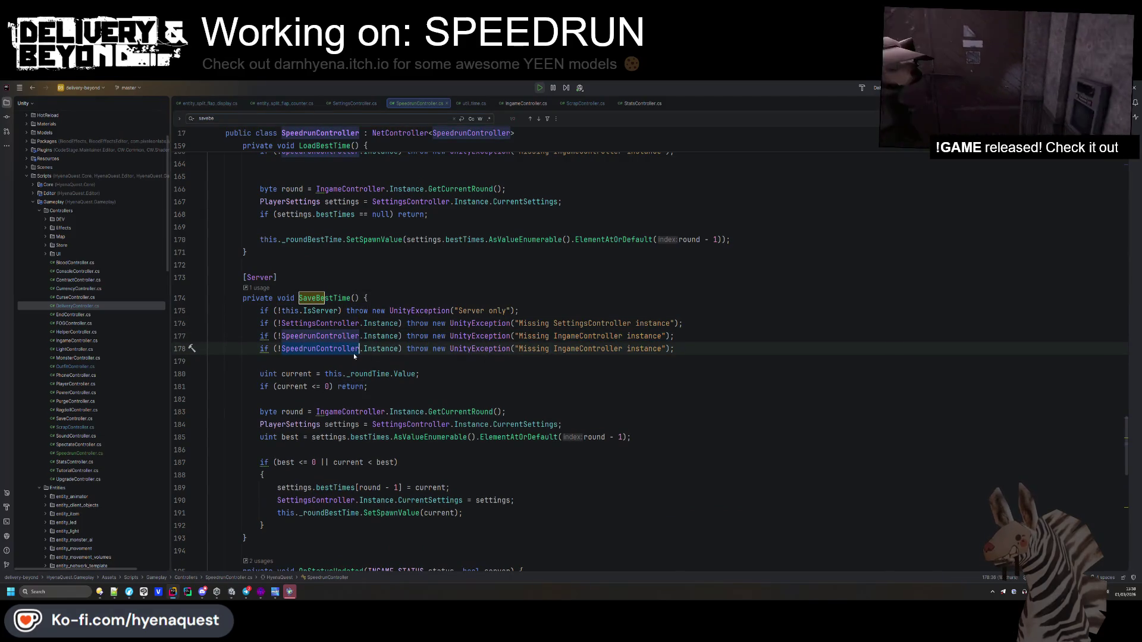
text(Curr)
key(Return)
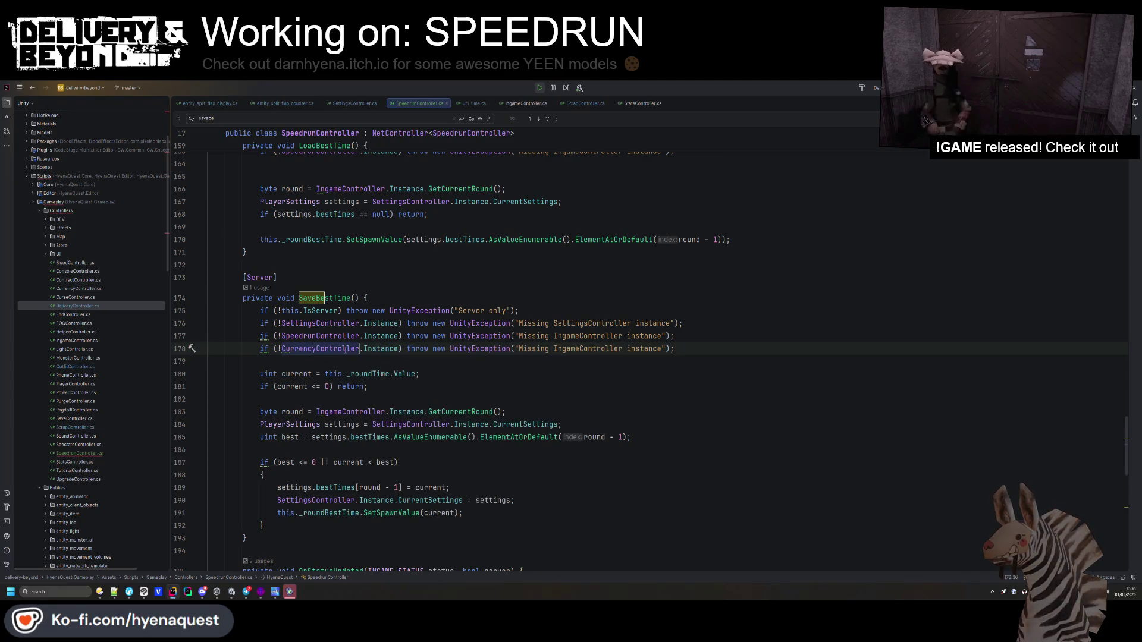
double_click(580, 348)
text(Curr)
key(Return)
- Add 'var debt = CurrencyController.Instance.GetDebt();' to SaveBestTime
click(674, 310)
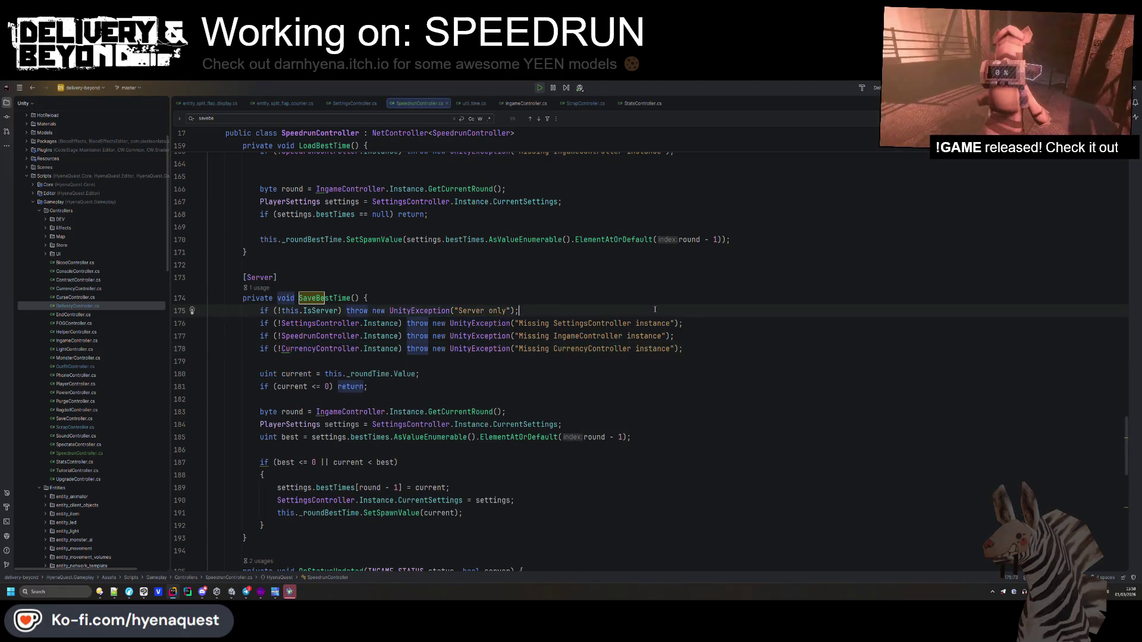
key(Return)
click(674, 362)
key(Return)
key(Return)
text(var de)
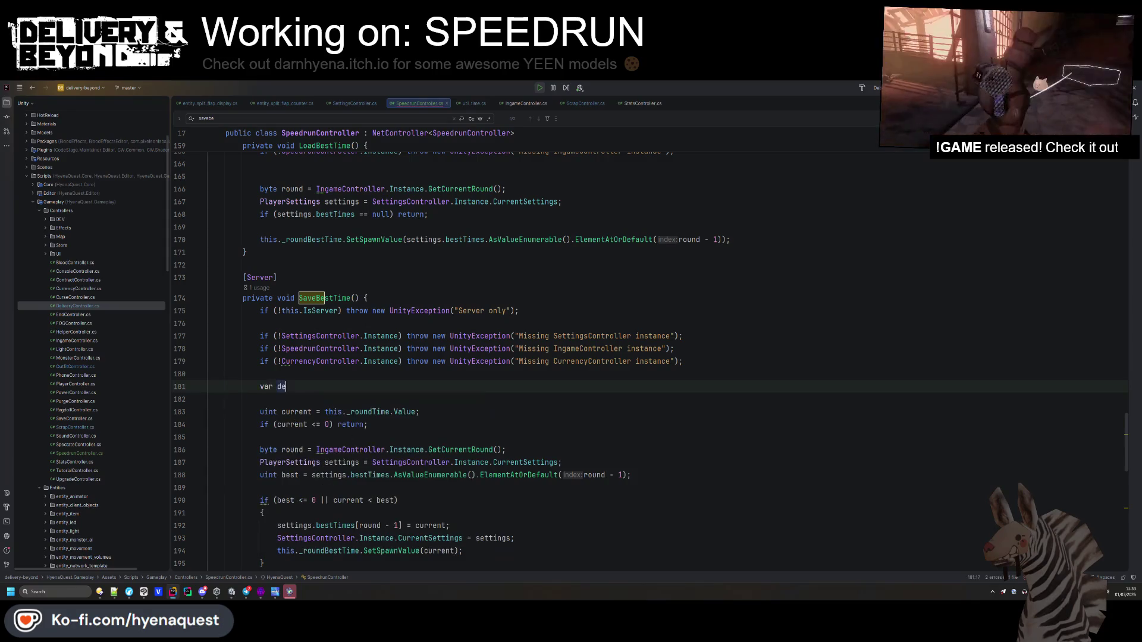
text(bt = Curr)
key(Return)
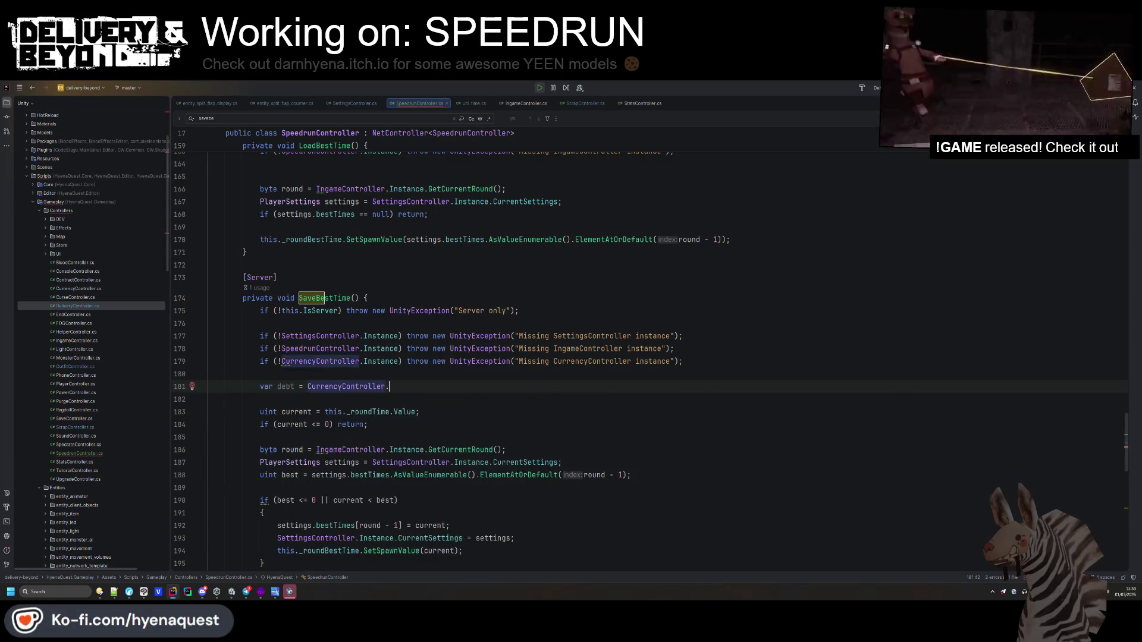
text(Instance.)
key(Return)
text(.pai)
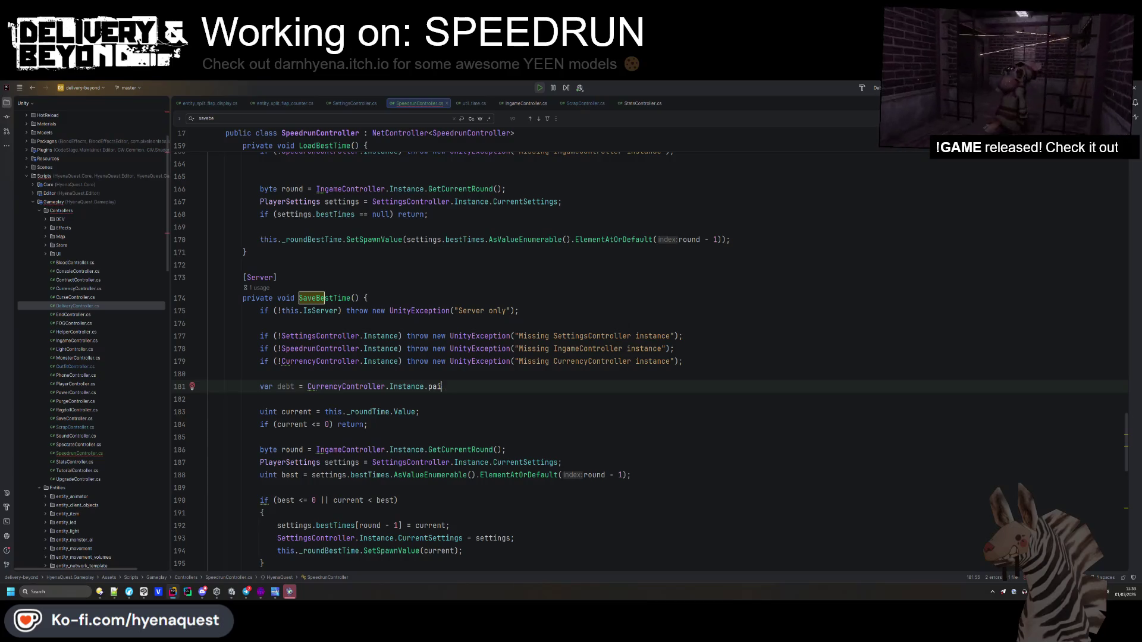
key(BackSpace)
key(BackSpace)
key(BackSpace)
text(deg)
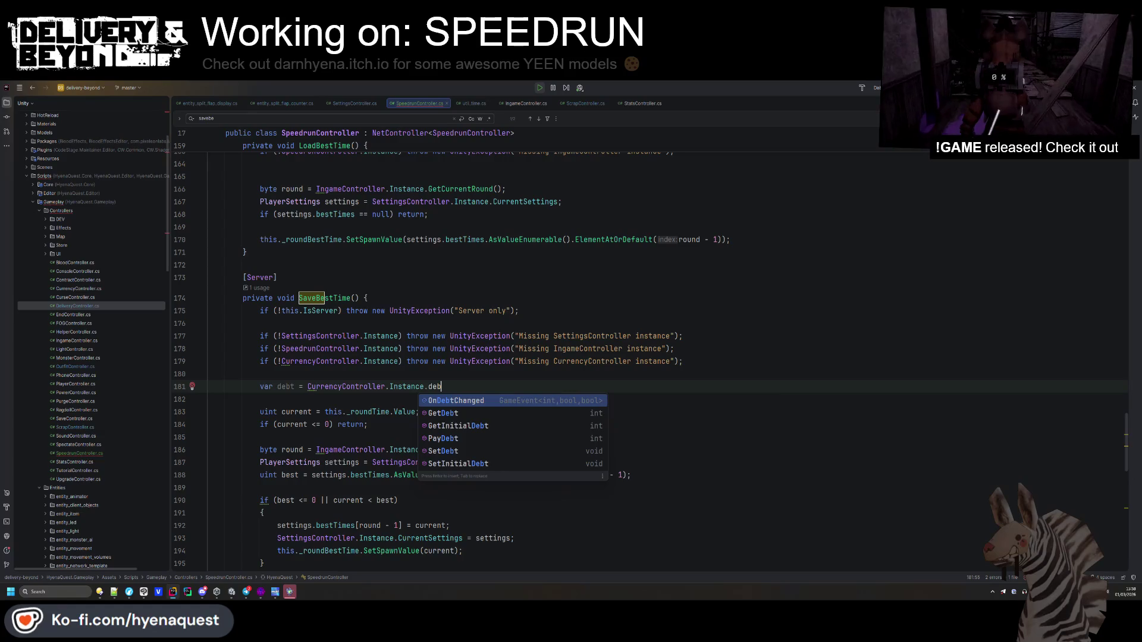
text(b)
key(Return)
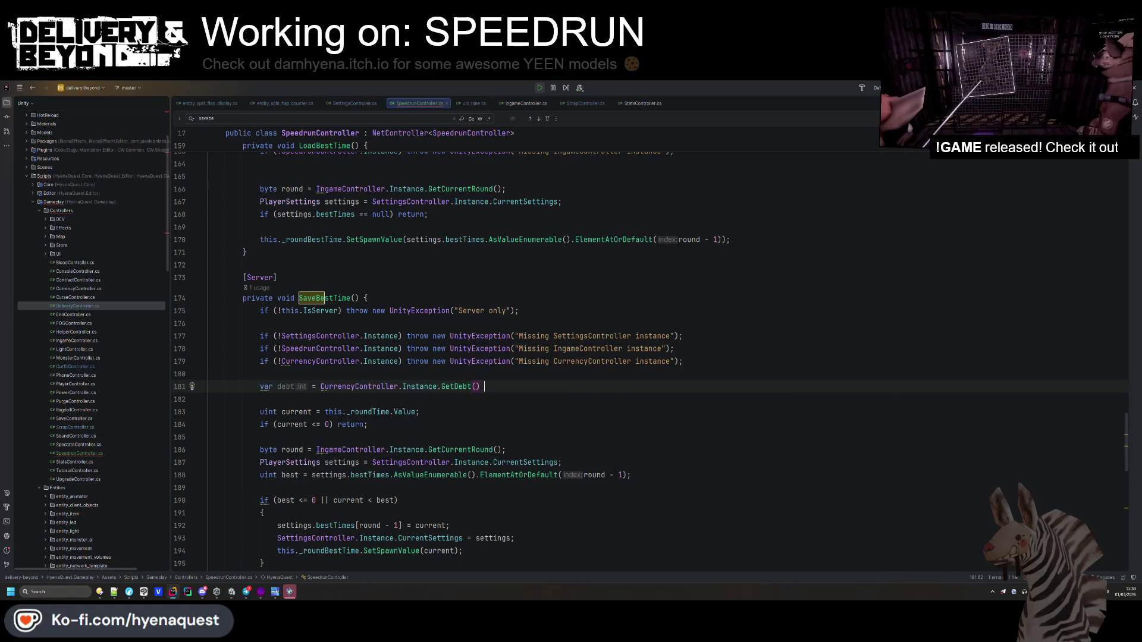
- Add 'if (debt > 0) return;' below it, then search for other GetDebt uses
key(Return)
text(if (debt > 0) )
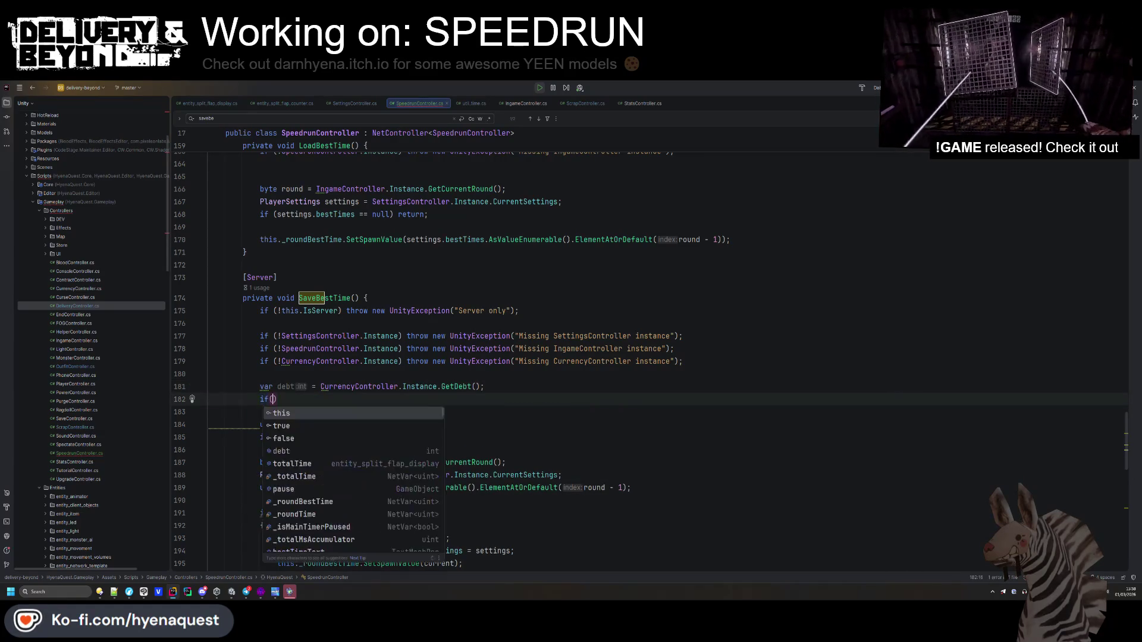
text(returnl;)
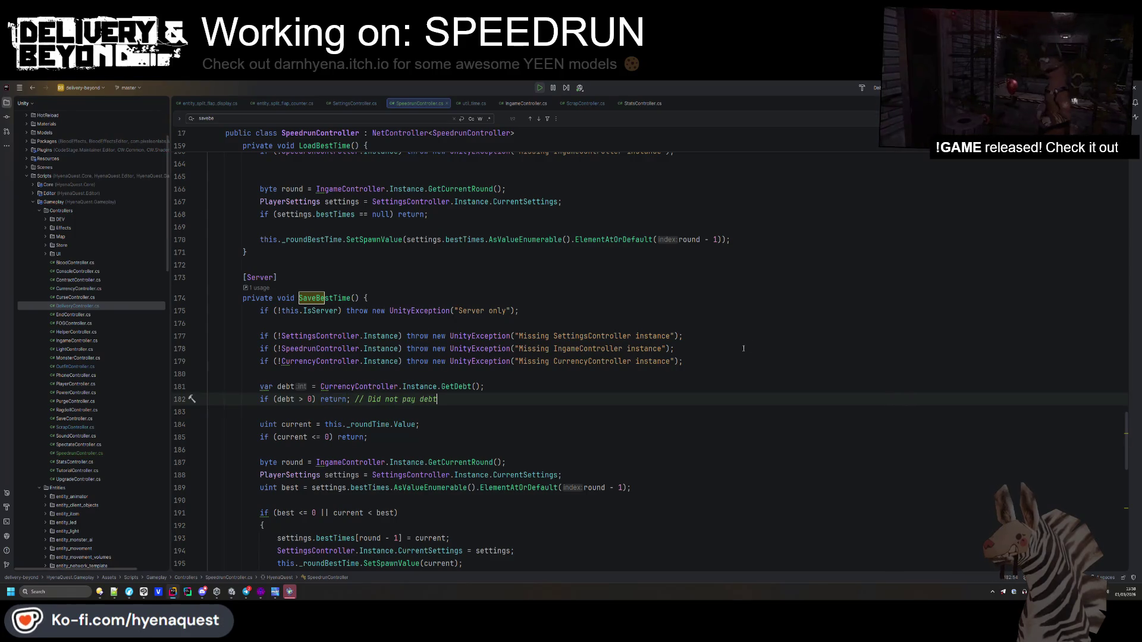
double_click(469, 385)
key(ctrl+f)
- Delete the GetDebt condition in front of the ROUND_END SaveBestTime call
key(Return)
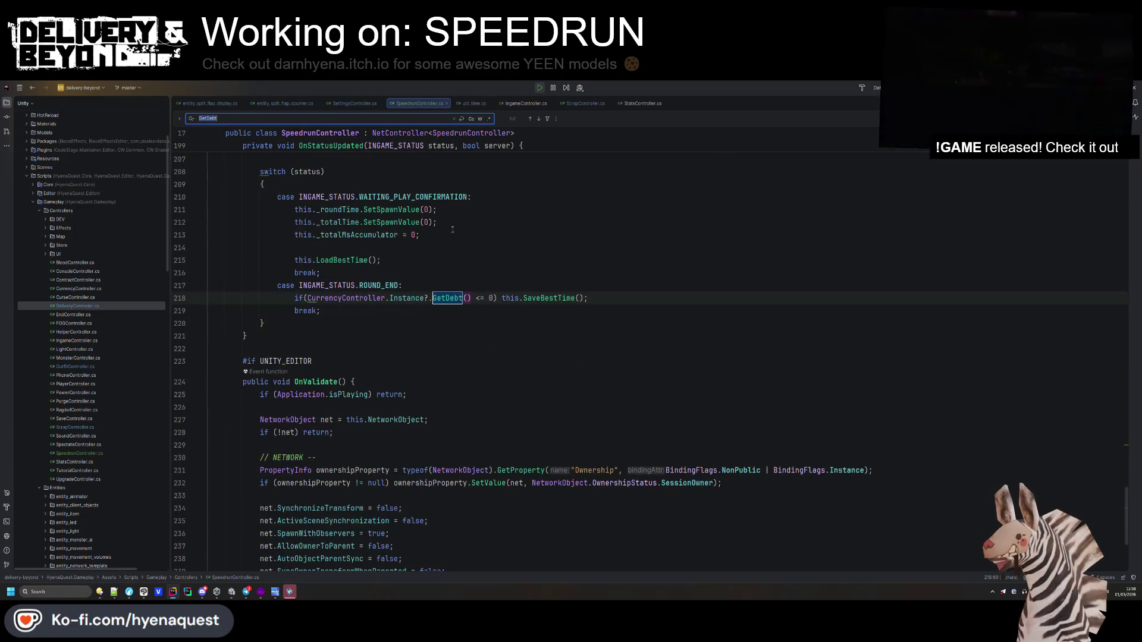
drag(498, 298, 295, 298)
key(BackSpace)
scroll(430, 285, down, 1)
click(431, 285)
scroll(433, 280, down, 5)
scroll(434, 277, up, 10)
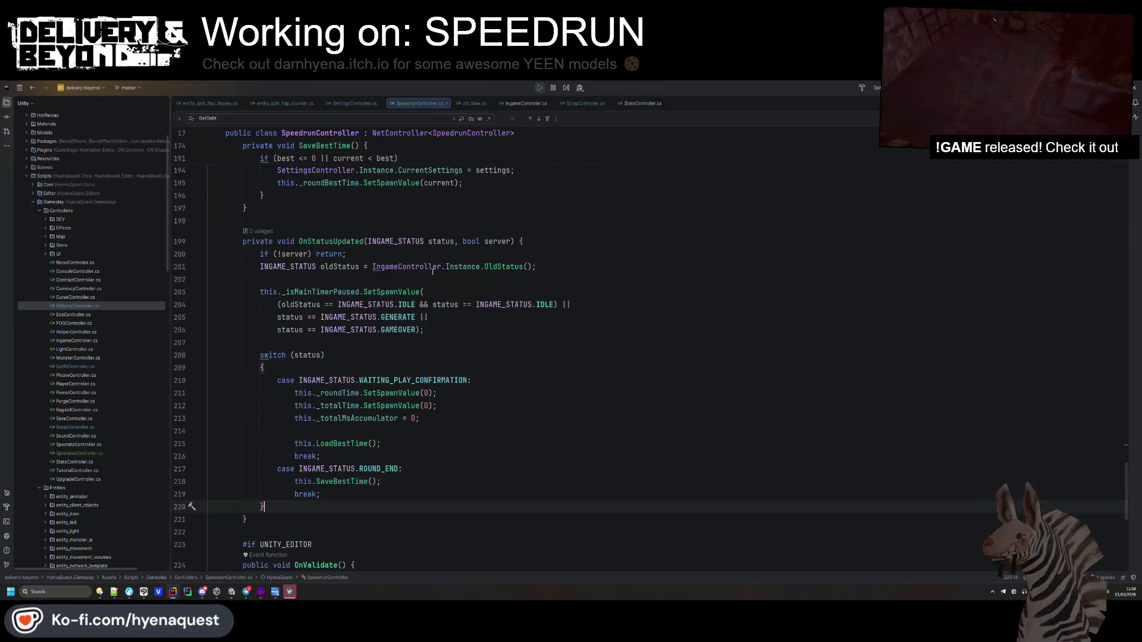
scroll(436, 274, down, 5)
click(436, 274)
- Return to SaveBestTime's best-time check and insert a blank line after line 193
scroll(435, 274, down, 1)
key(shift+F3)
key(Down)
key(Down)
key(Down)
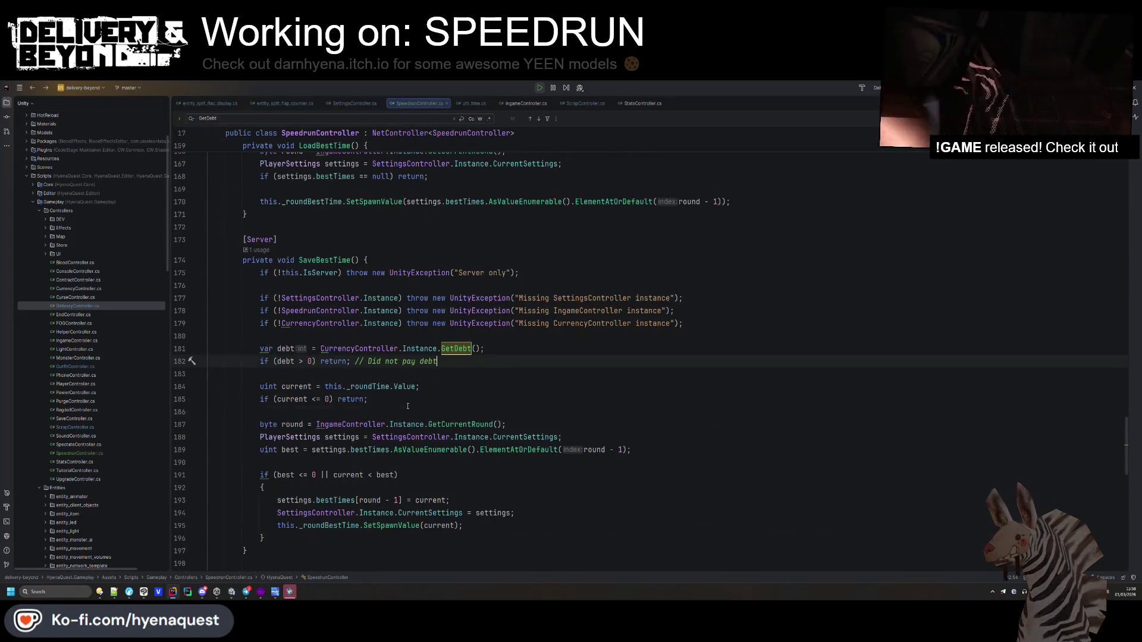
key(Up)
key(Up)
key(End)
scroll(406, 350, down, 1)
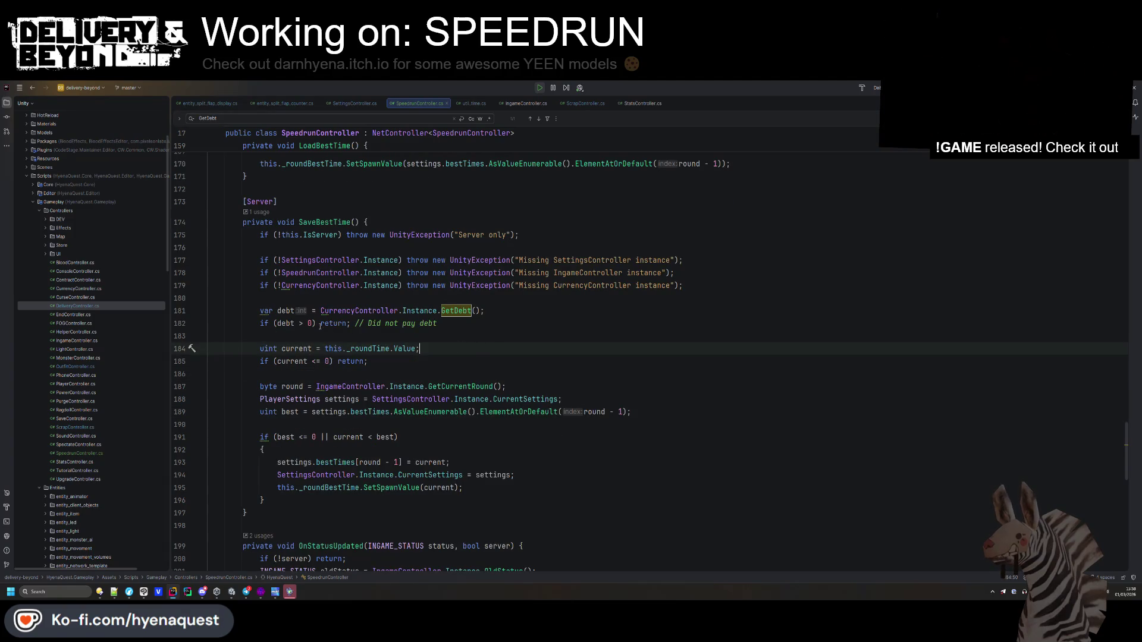
scroll(339, 326, down, 4)
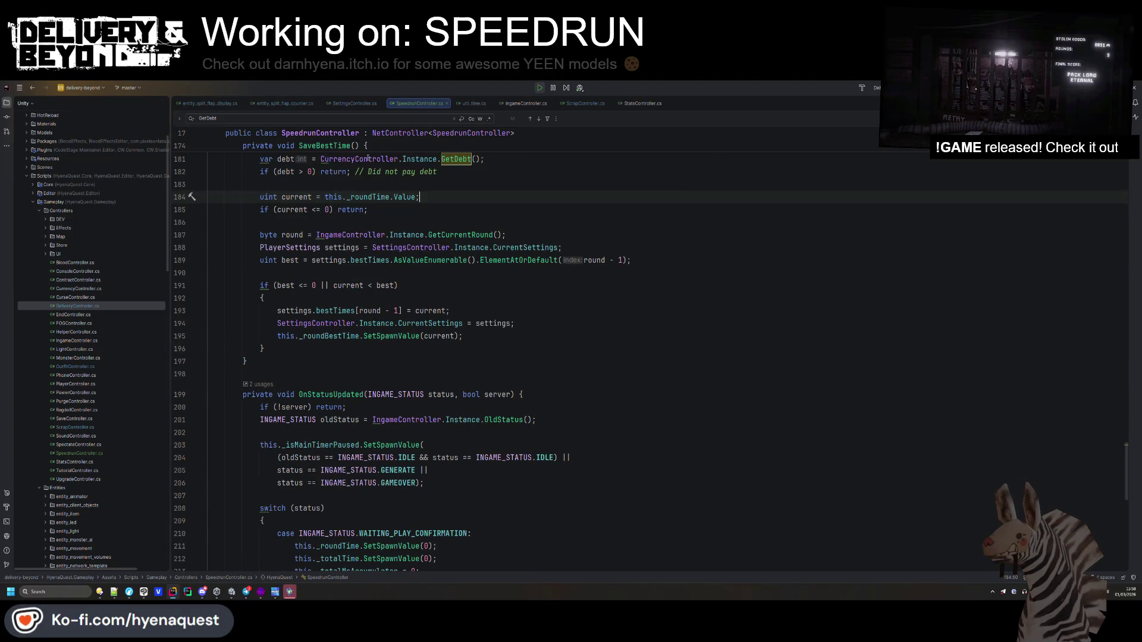
click(454, 311)
scroll(309, 378, up, 2)
key(Return)
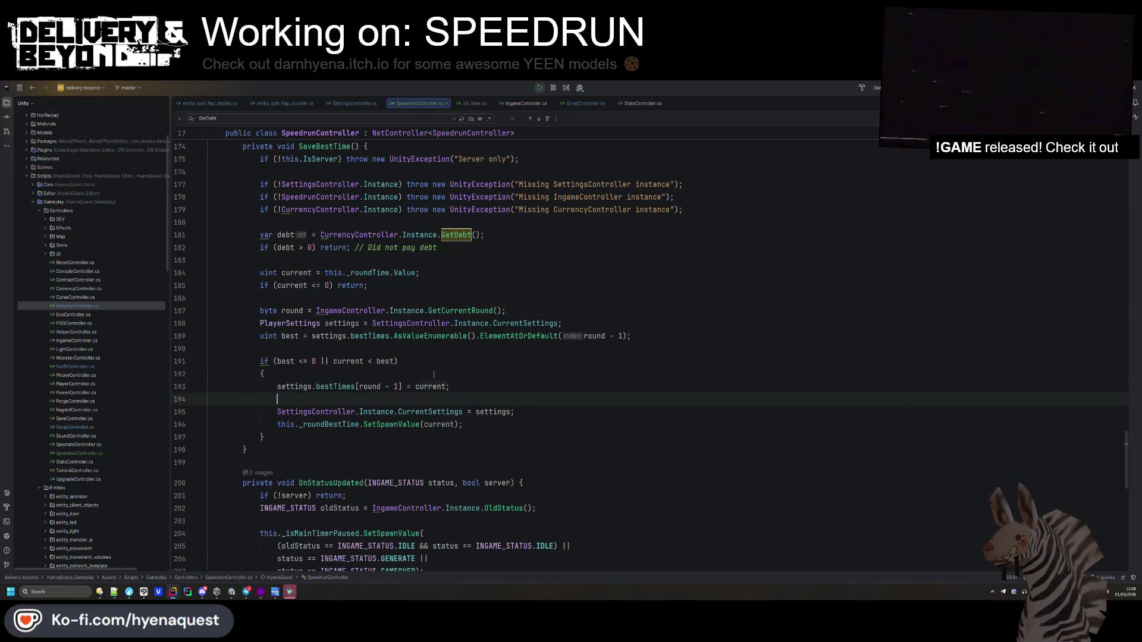
key(Down)
key(Down)
key(Down)
- Add an else branch calling SoundController.Instance?.Play3DSound with distance 8
text(el)
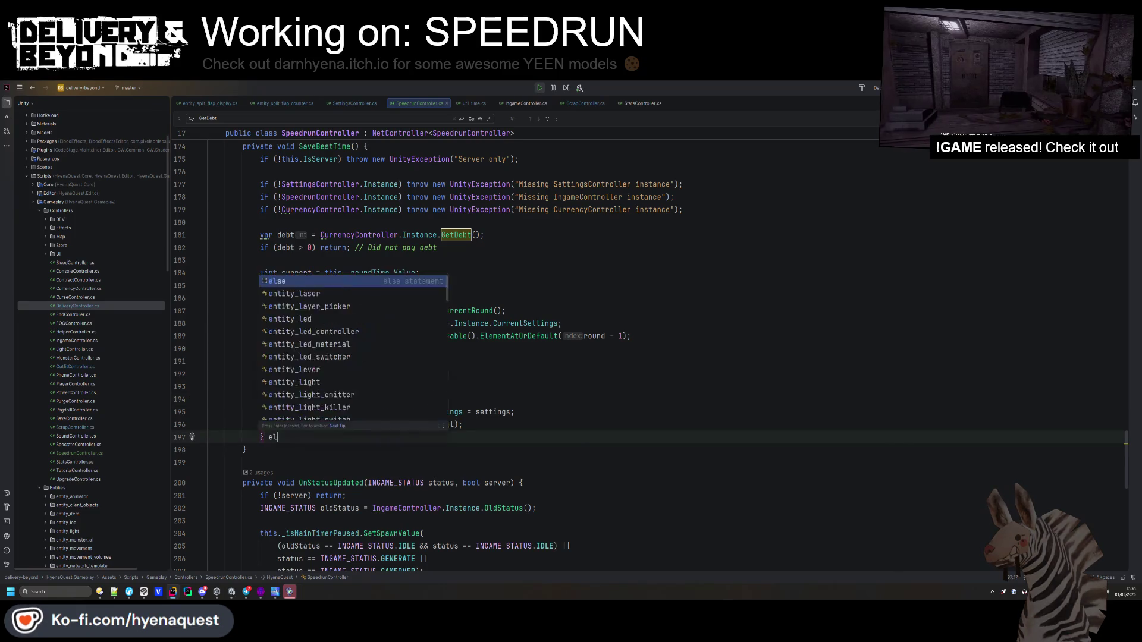
key(Return)
key(Return)
text({)
key(Return)
text(SoundController.)
key(Return)
text(?)
text(.Play3DSound("", this.pause.transform.position, new AudioData() {                 distance = 8,             }, true);)
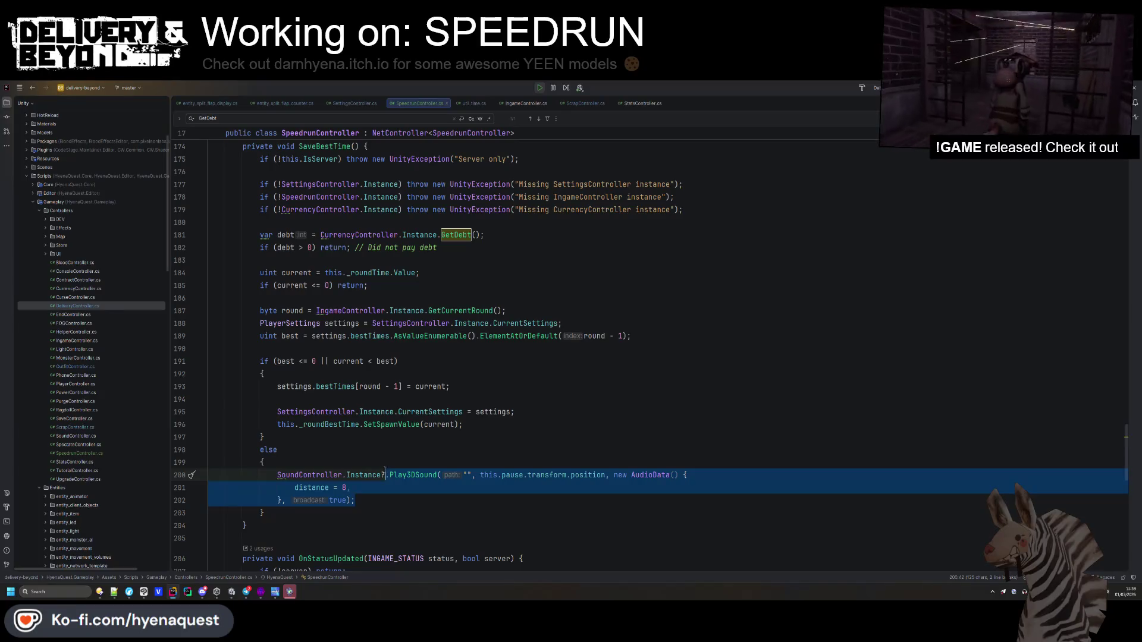
key(ctrl+c)
- Paste the Play3DSound call into the new-best if-branch and add blank lines around it
click(498, 421)
key(Return)
key(ctrl+v)
click(499, 421)
key(Return)
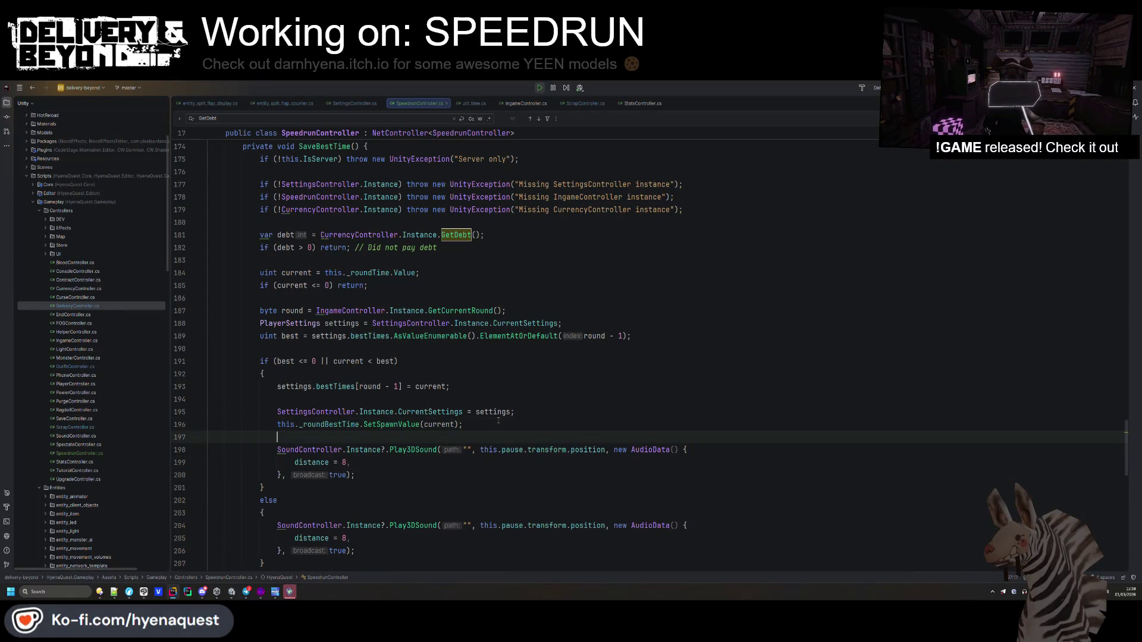
key(Up)
key(Up)
key(Up)
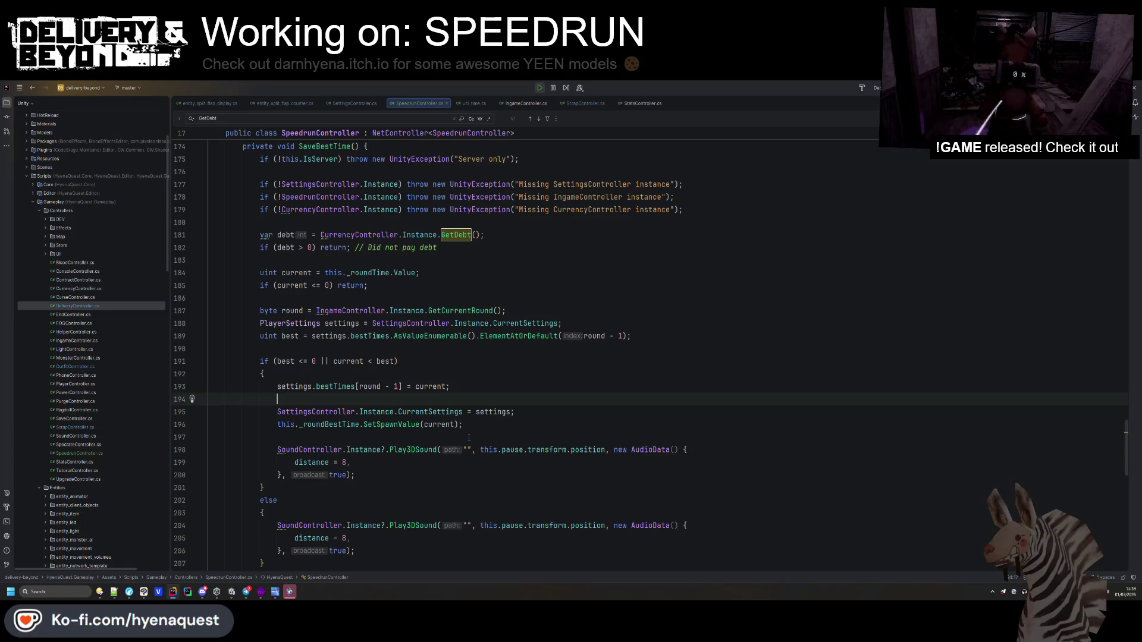
click(511, 411)
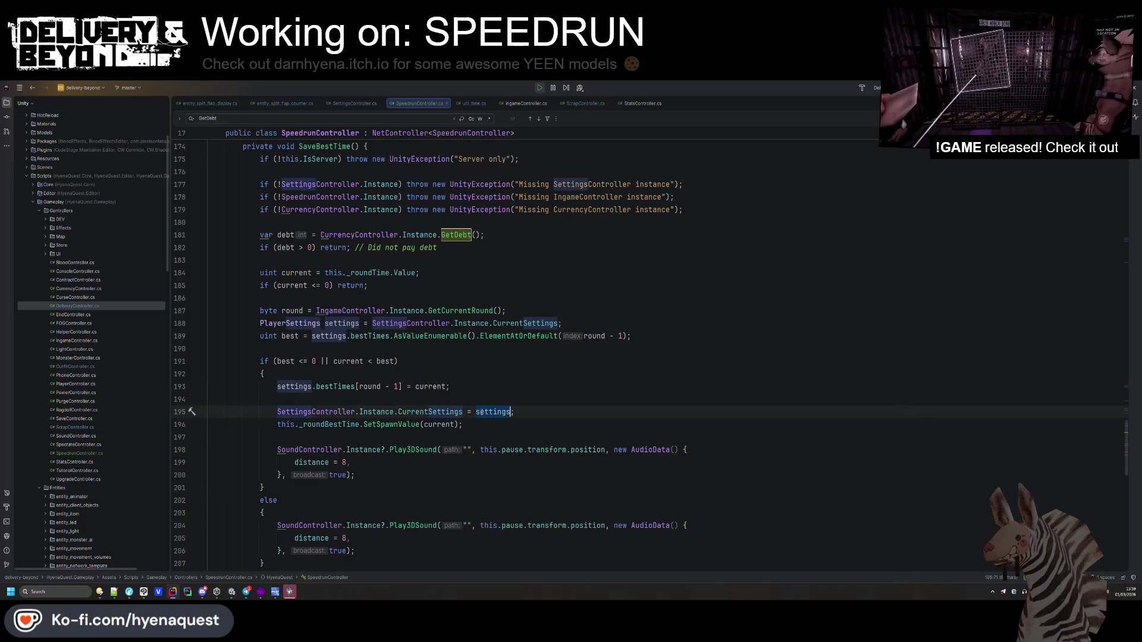
click(477, 458)
scroll(339, 426, down, 2)
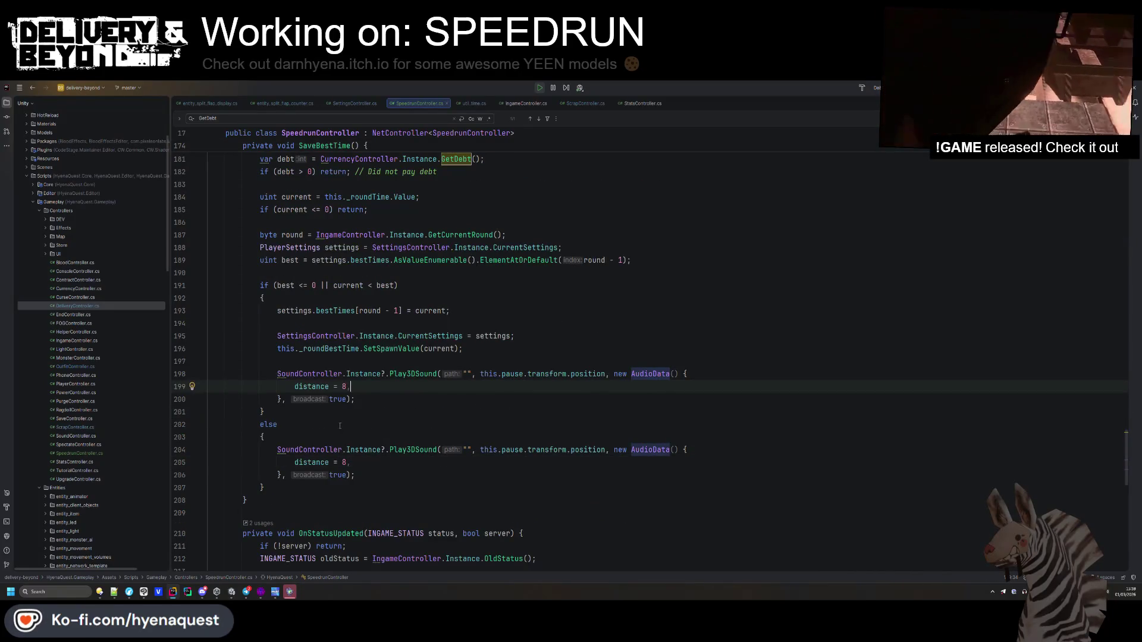
click(382, 365)
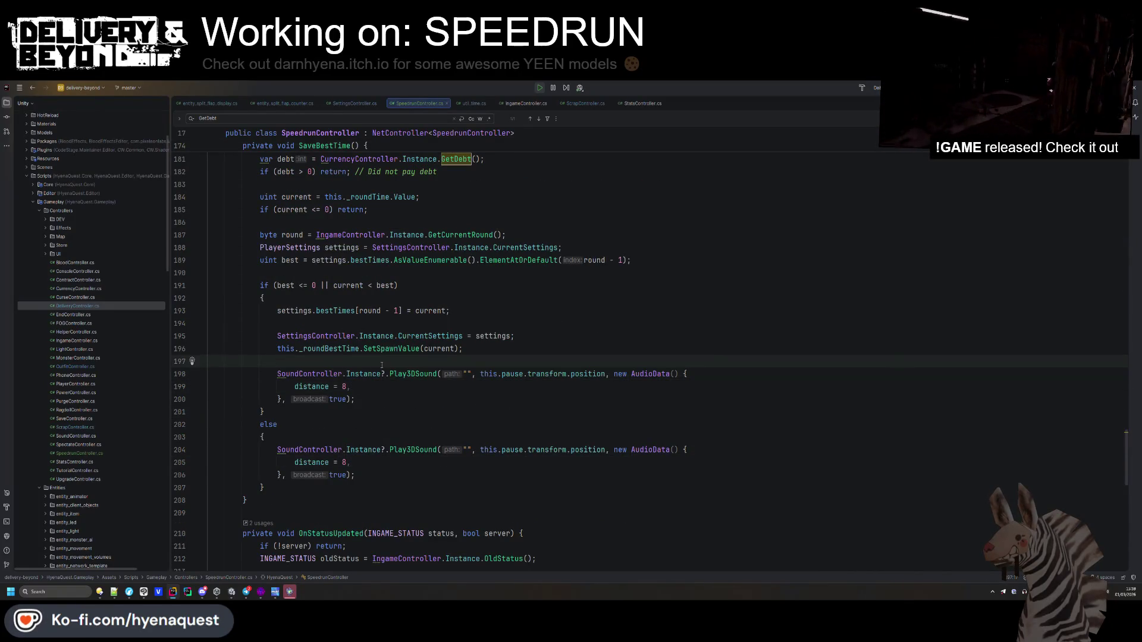
key(Return)
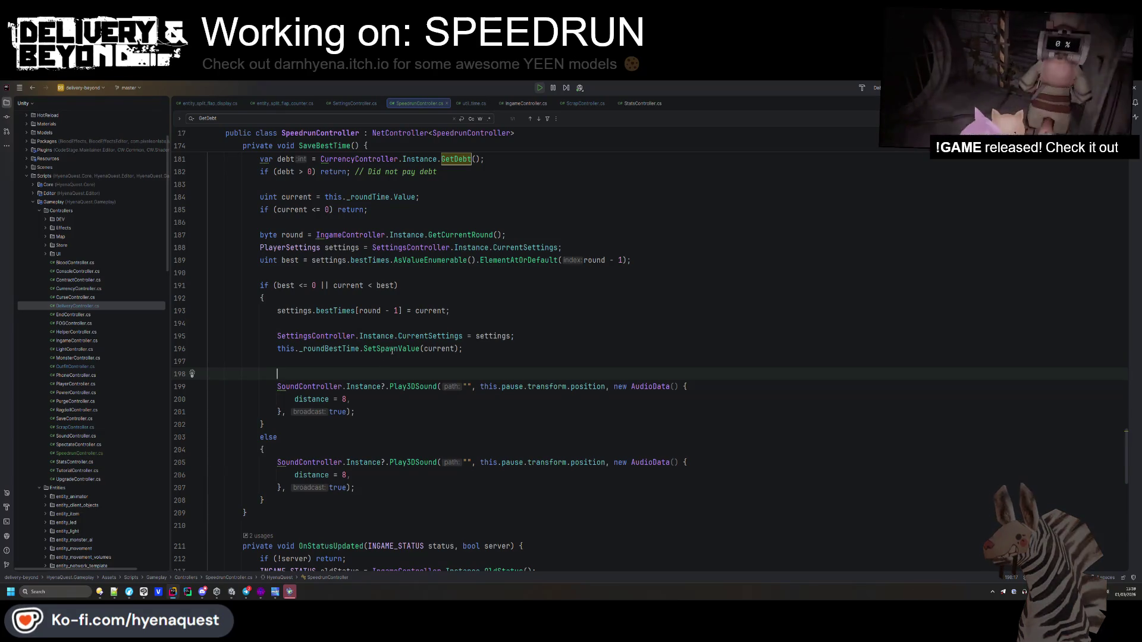
- Start an EffectController.Instance.PlayEffectRPC call with EffectType.CONFETTI
text(Ef)
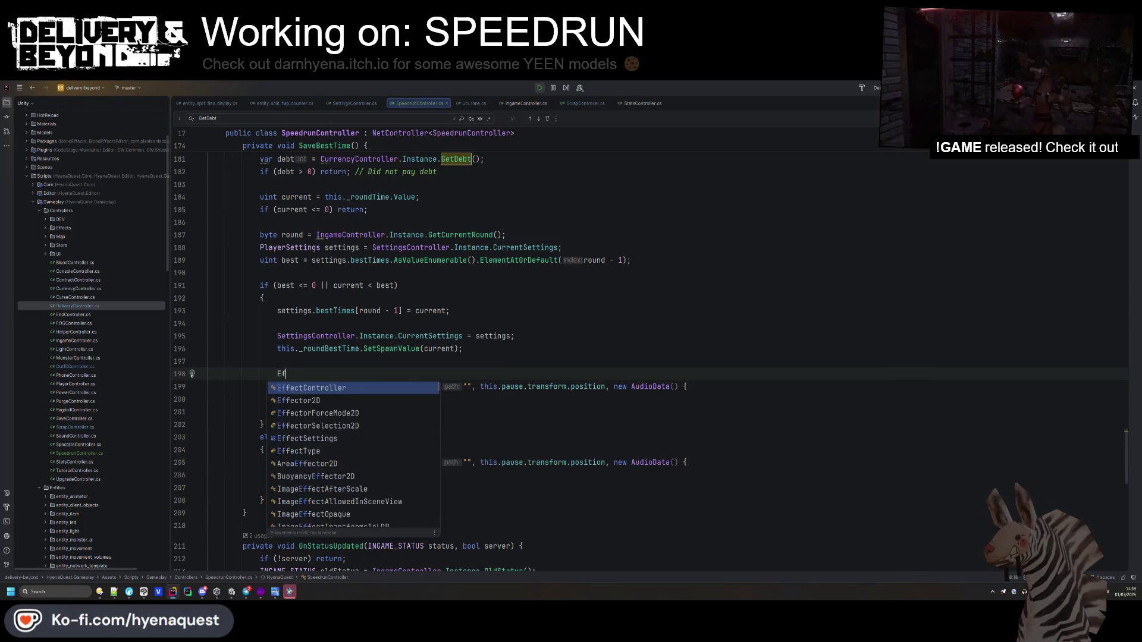
text(fectController.Instance.PlayEff)
key(Return)
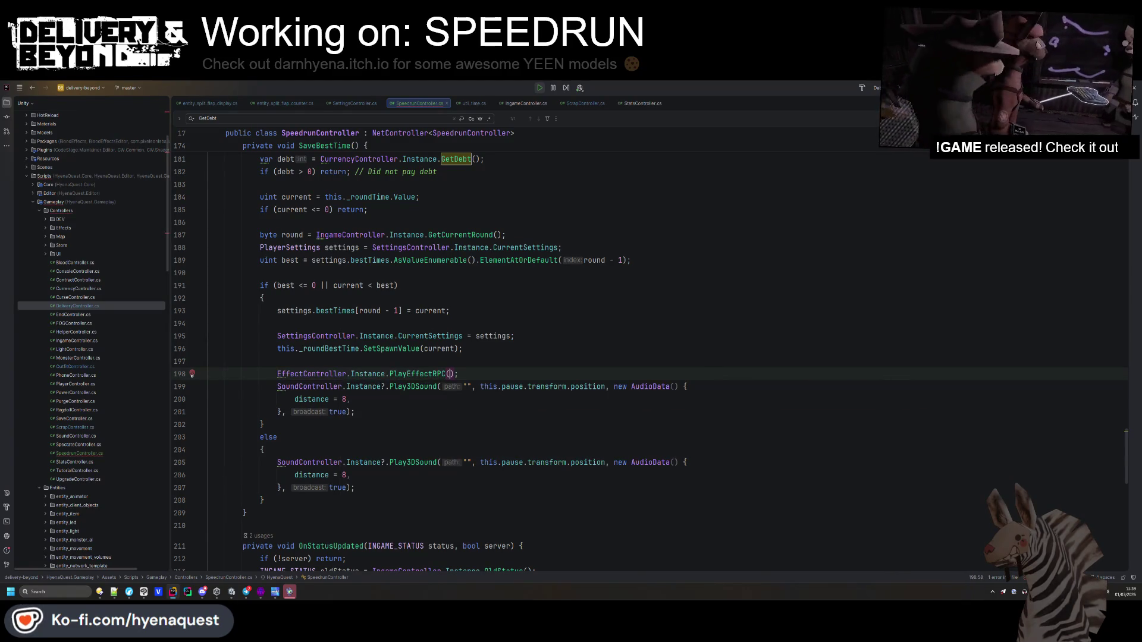
key(ctrl+space)
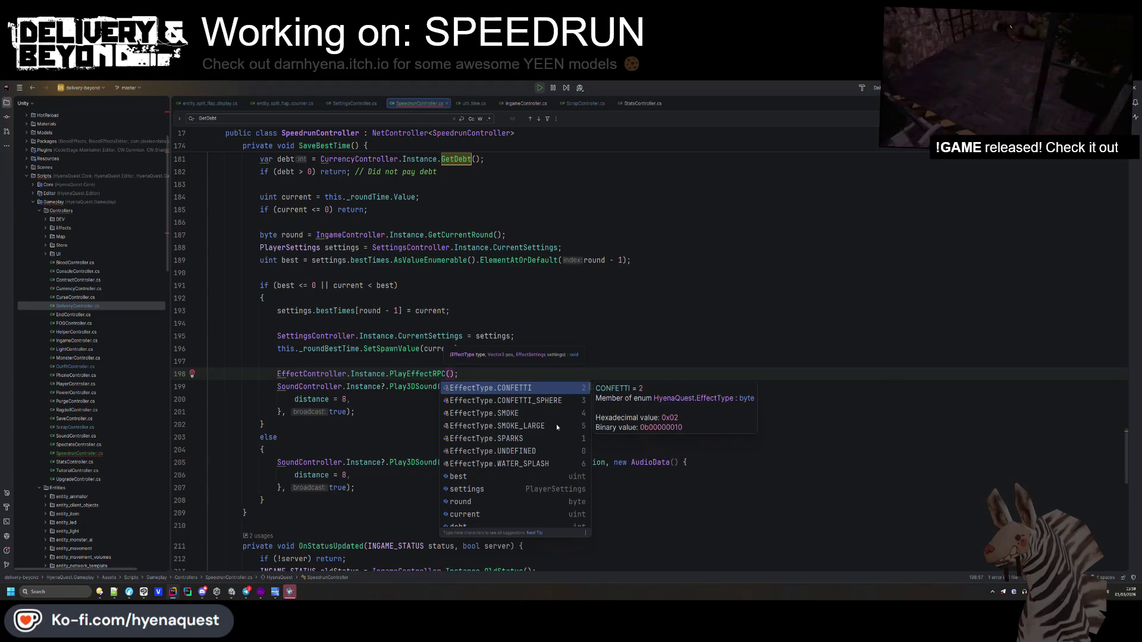
key(Return)
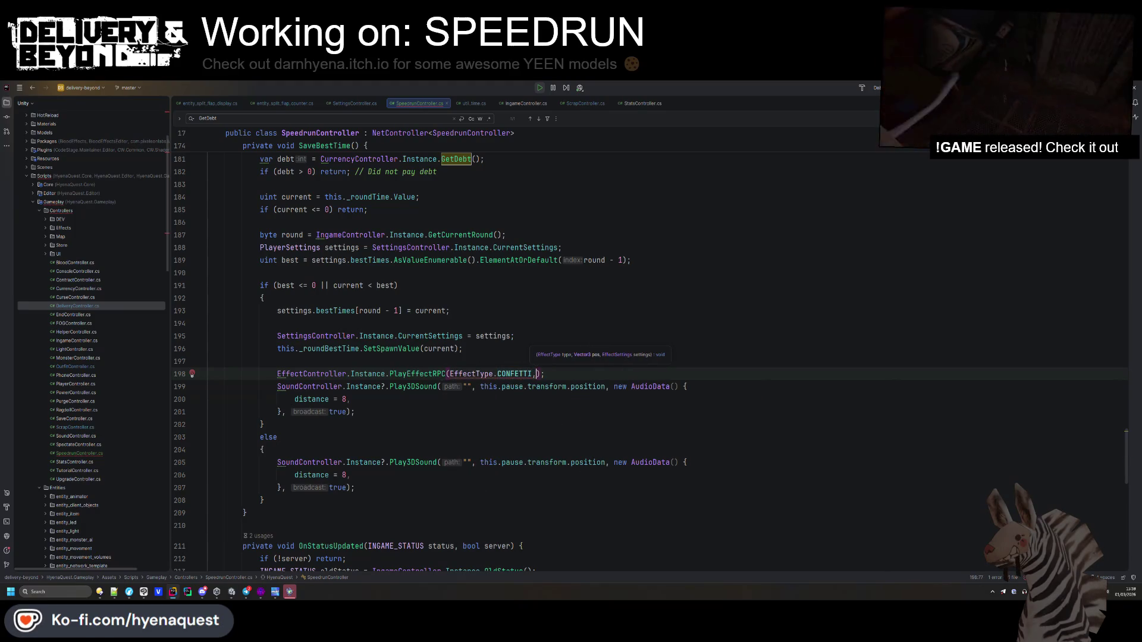
key(Escape)
- Pass this.pause.transform.position and new EffectSettings(), and make Instance null-conditional with '?'
click(510, 387)
key(ctrl+c)
click(543, 374)
key(ctrl+v)
click(618, 355)
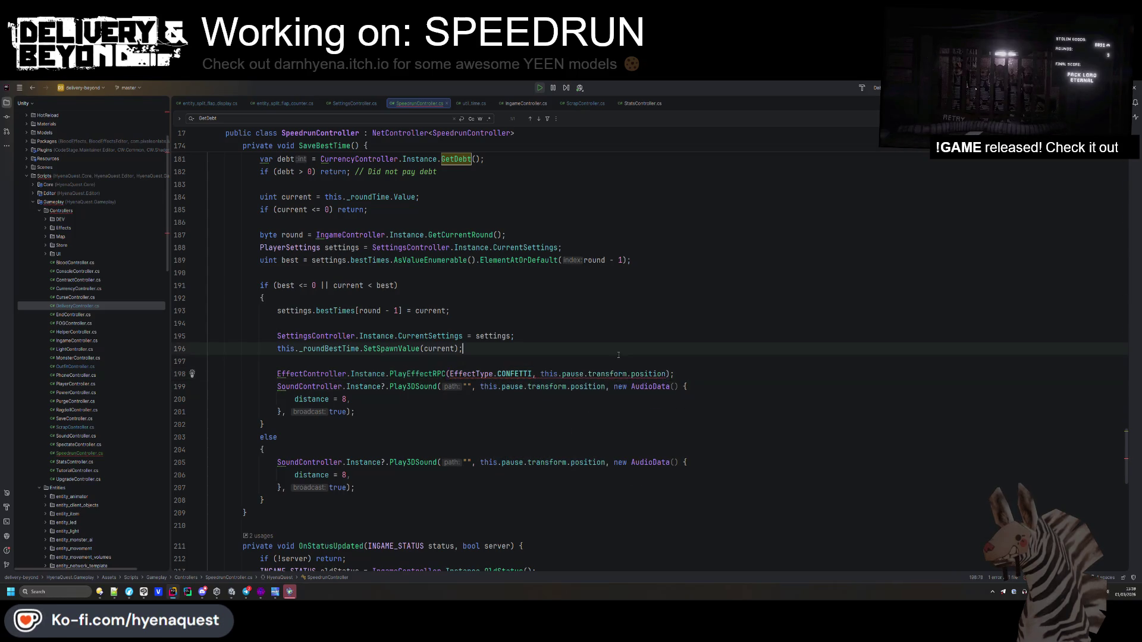
click(665, 373)
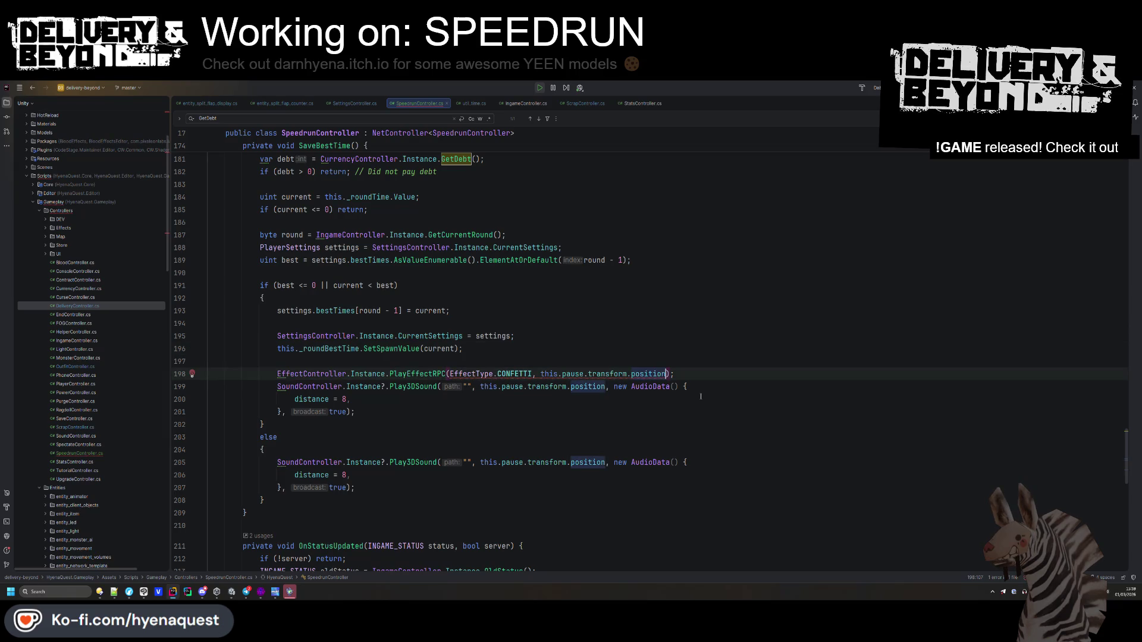
text(, new Eff)
key(Return)
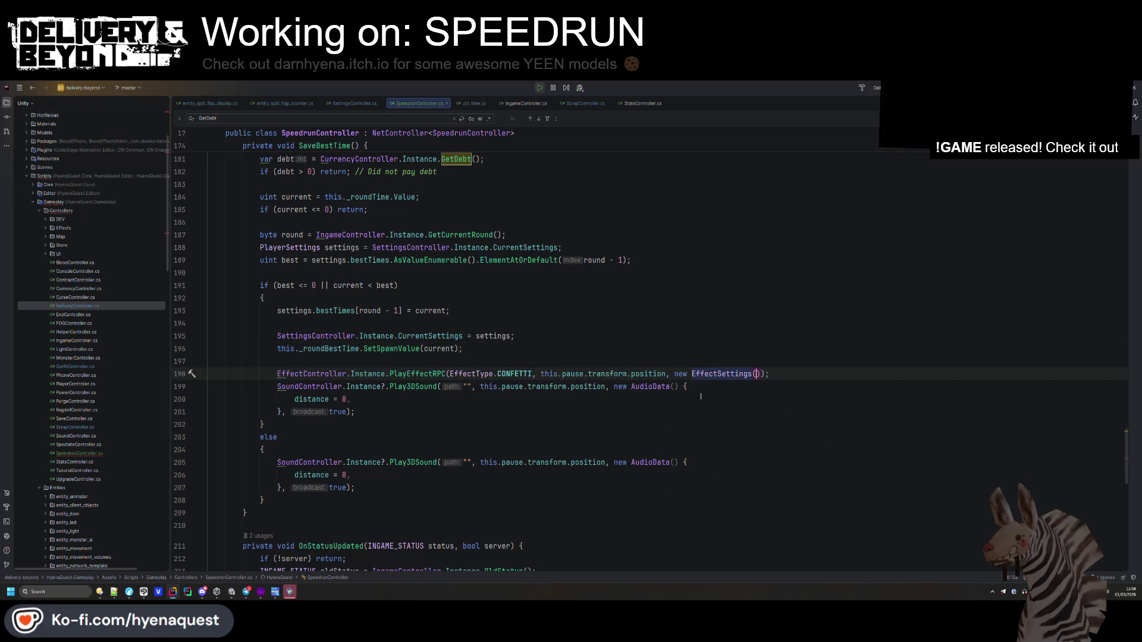
click(452, 462)
click(388, 373)
text(?)
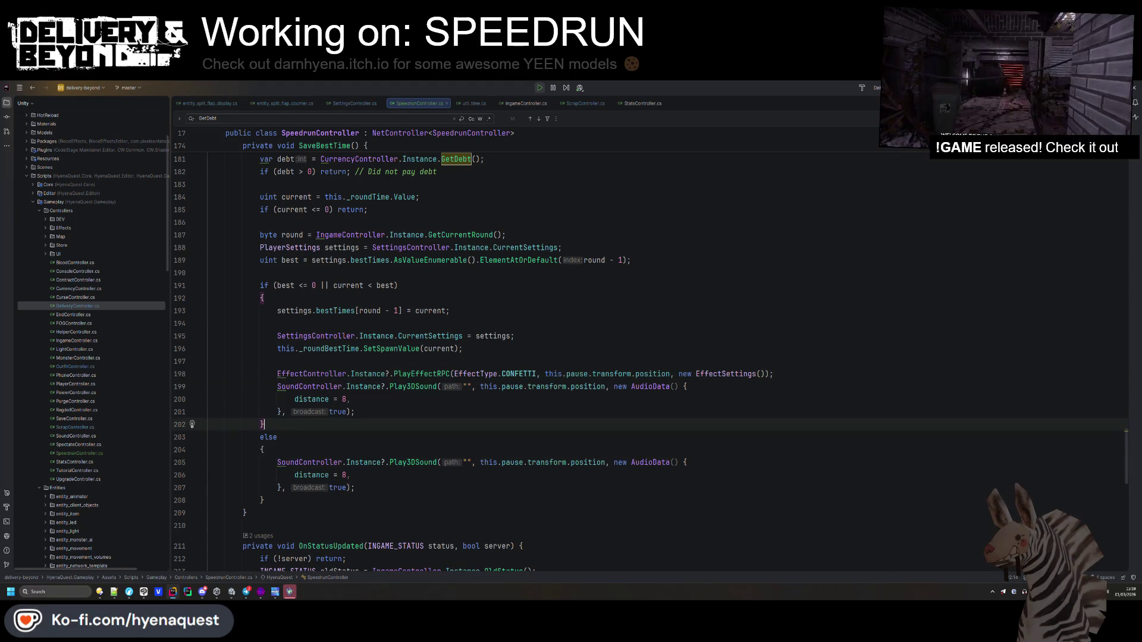
- Switch back to Unity and clear the Console while scripts reload
key(alt+Tab)
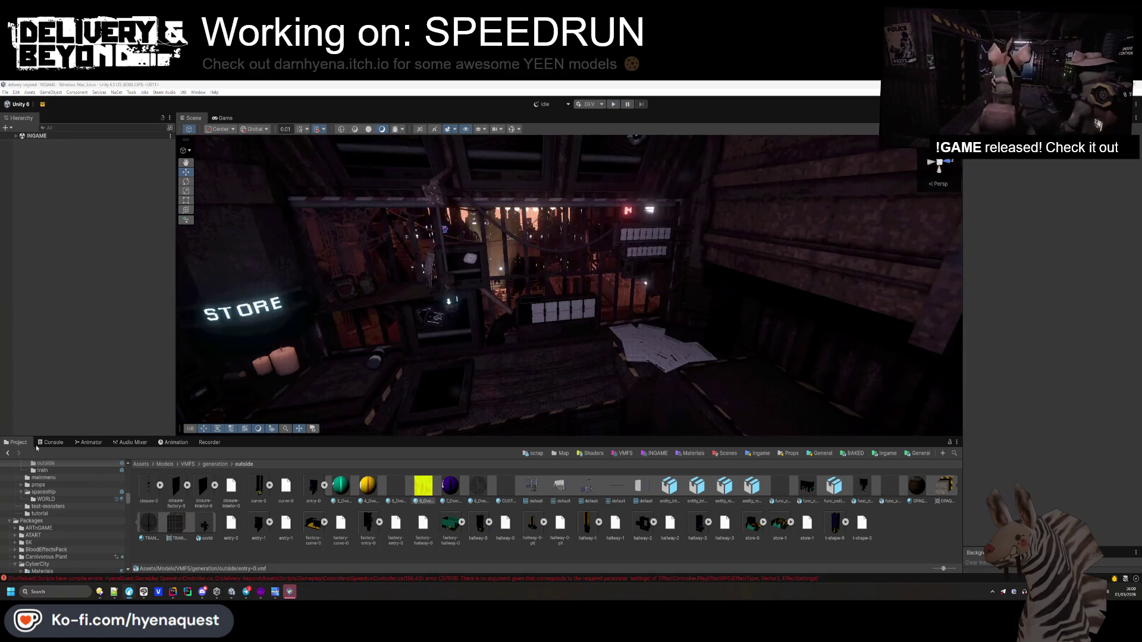
click(53, 443)
click(9, 453)
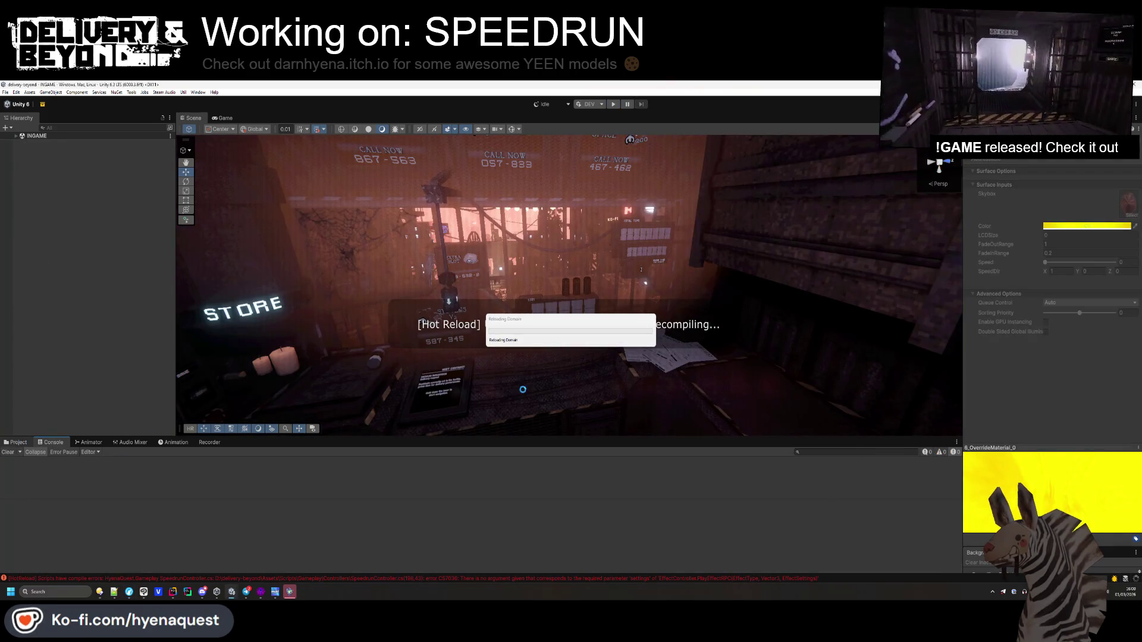
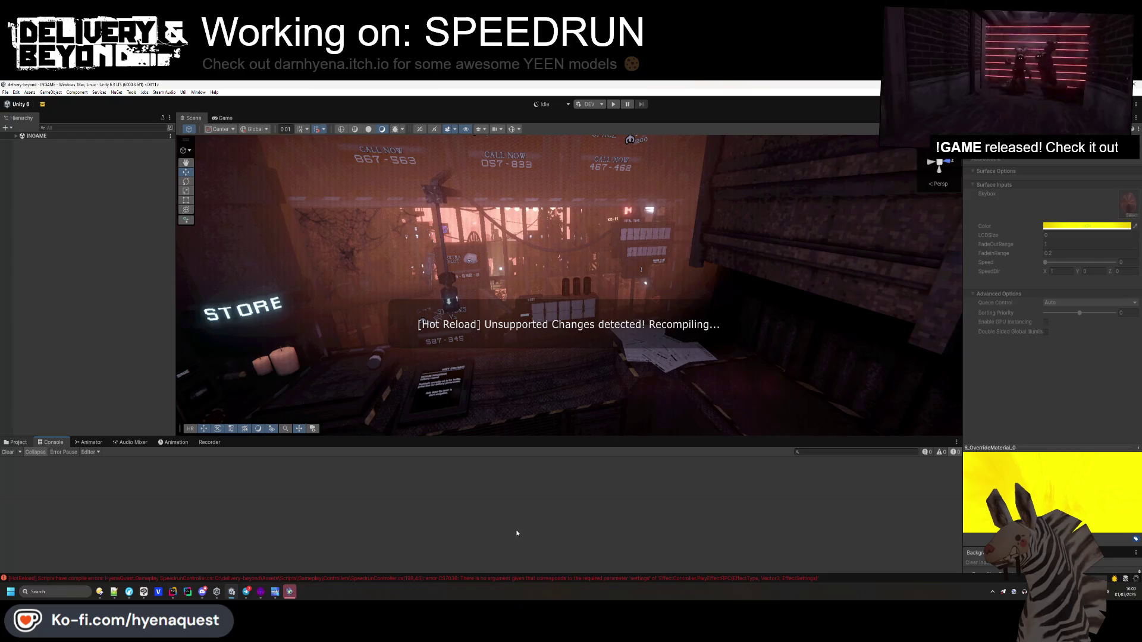
- Show the FlipFlap asset folder and fly the Scene view to the ROUND TIME board
click(13, 444)
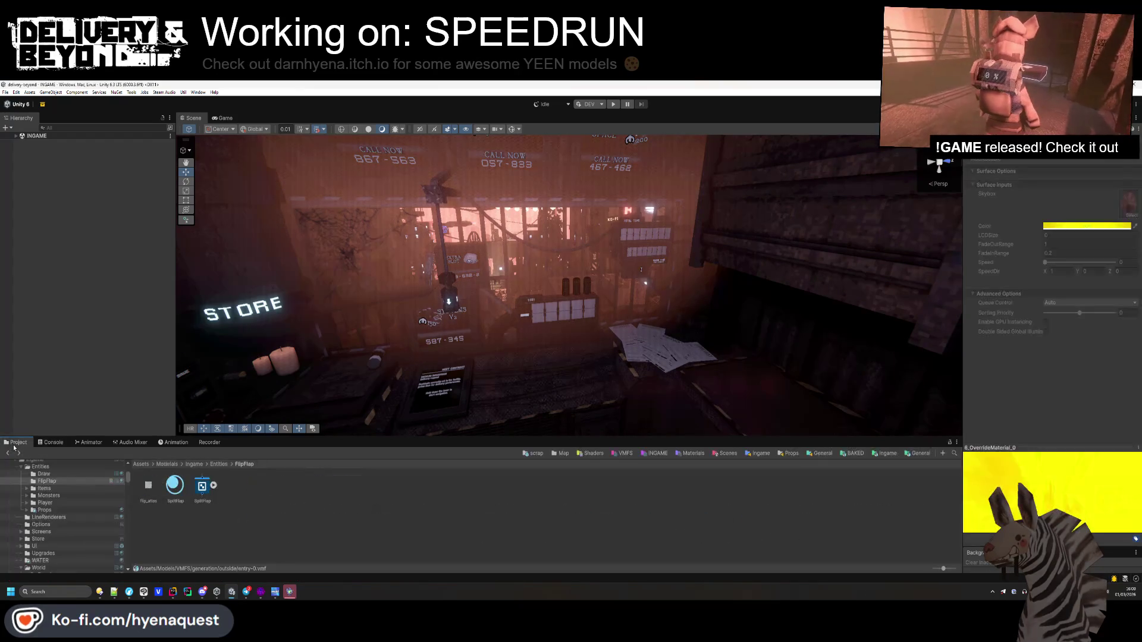
mouse_move(535, 336)
mouse_down()
mouse_move(547, 346)
mouse_move(502, 343)
mouse_move(497, 358)
mouse_up()
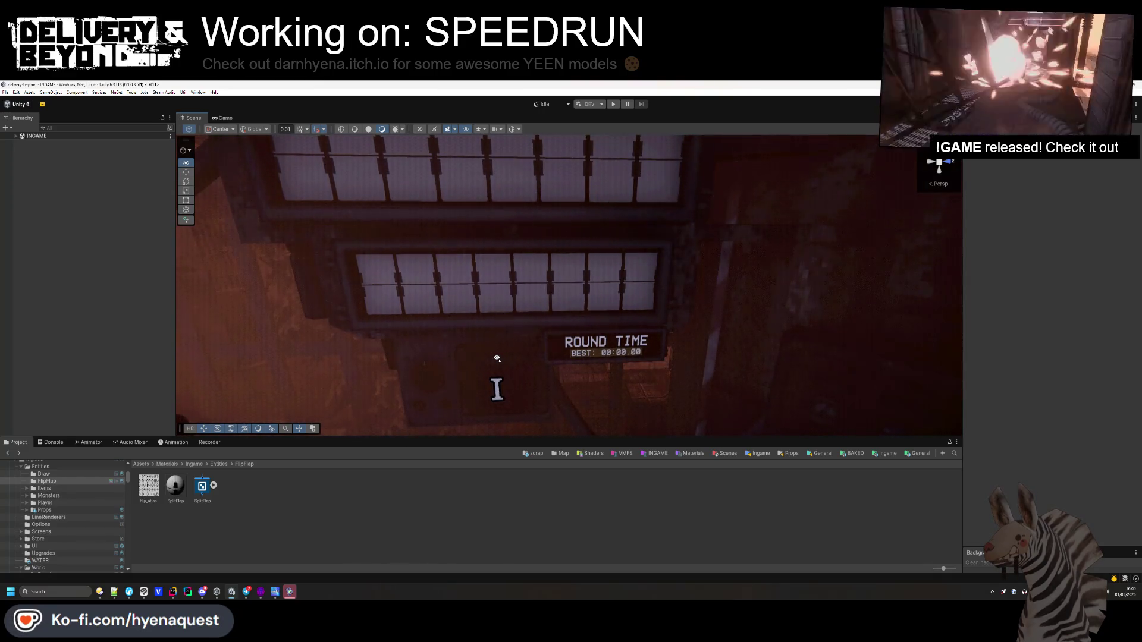
mouse_move(497, 358)
mouse_down()
mouse_move(485, 362)
mouse_move(497, 365)
mouse_move(489, 252)
mouse_move(494, 309)
mouse_move(607, 362)
mouse_move(517, 339)
mouse_move(486, 290)
mouse_move(520, 295)
mouse_move(513, 320)
mouse_up()
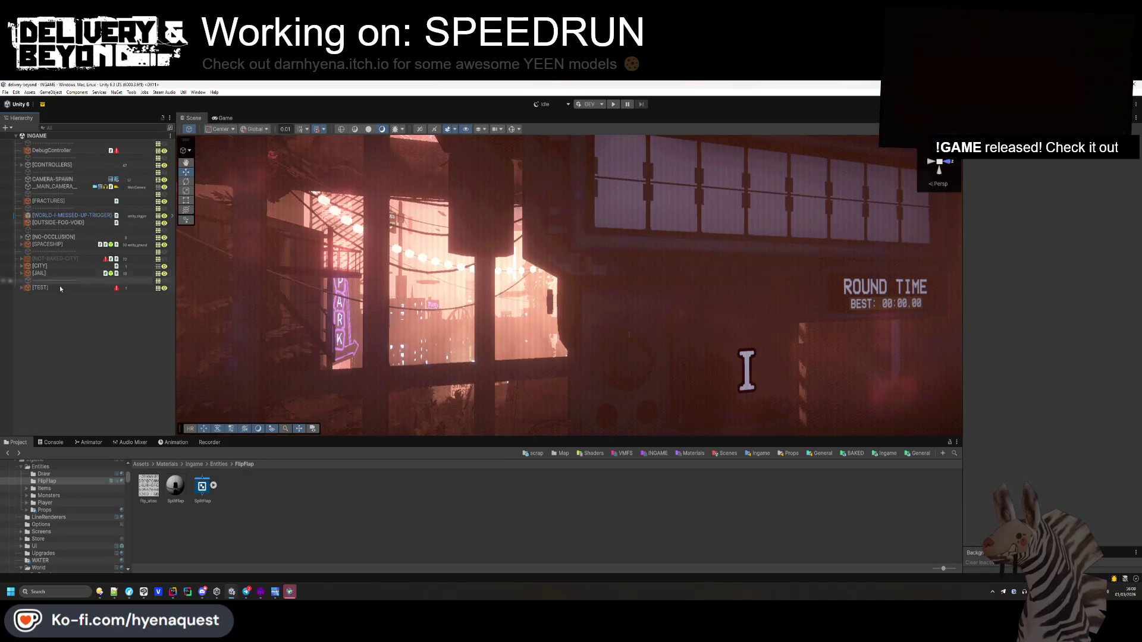
- Hide the [CITY] scenery group, inspect the spaceship's static mesh, and switch to Hammer++
click(164, 266)
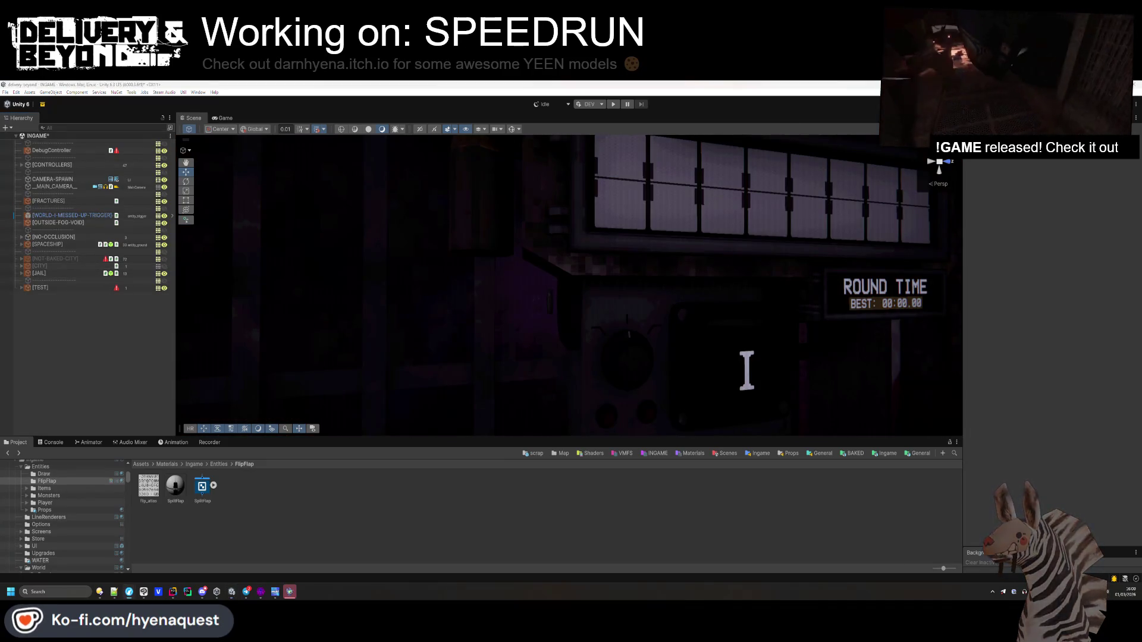
click(549, 304)
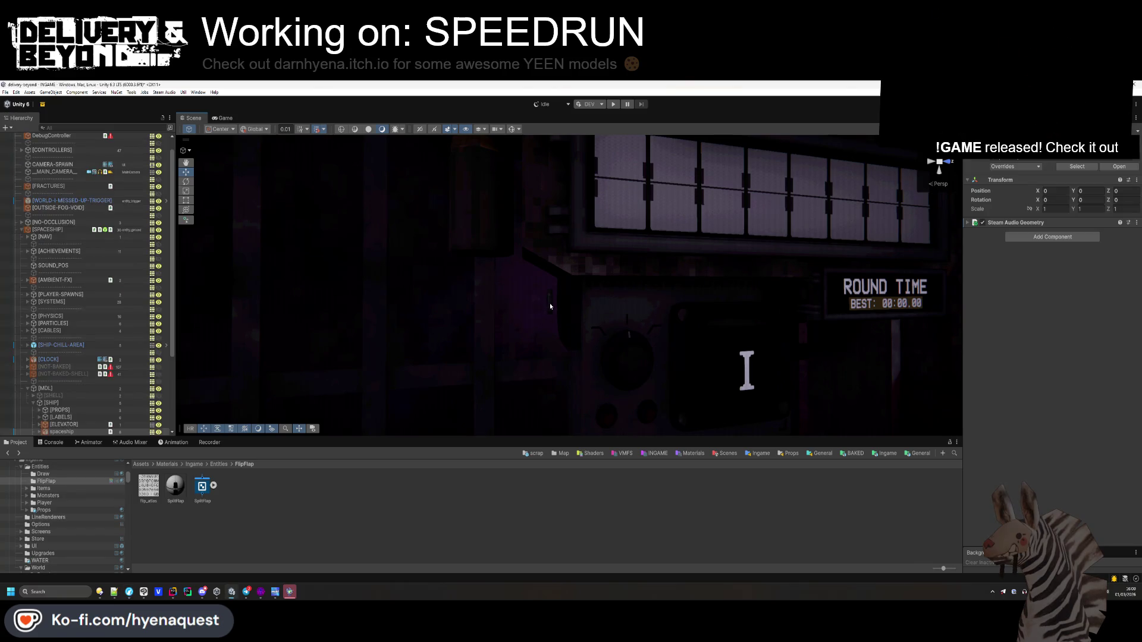
click(550, 306)
drag(313, 384, 422, 362)
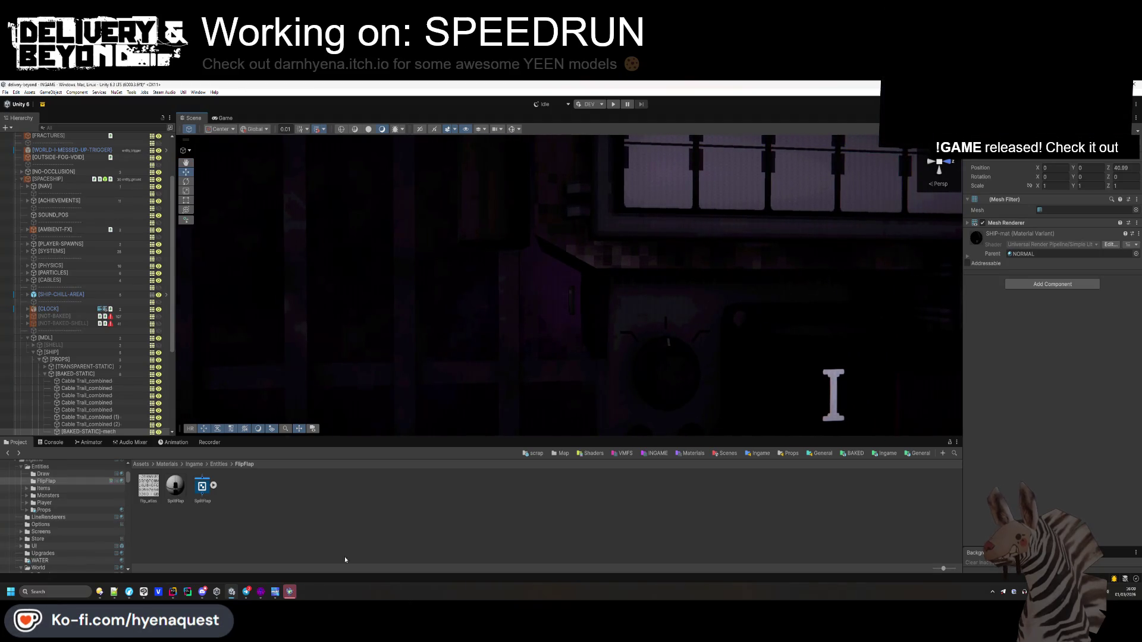
key(alt+Tab)
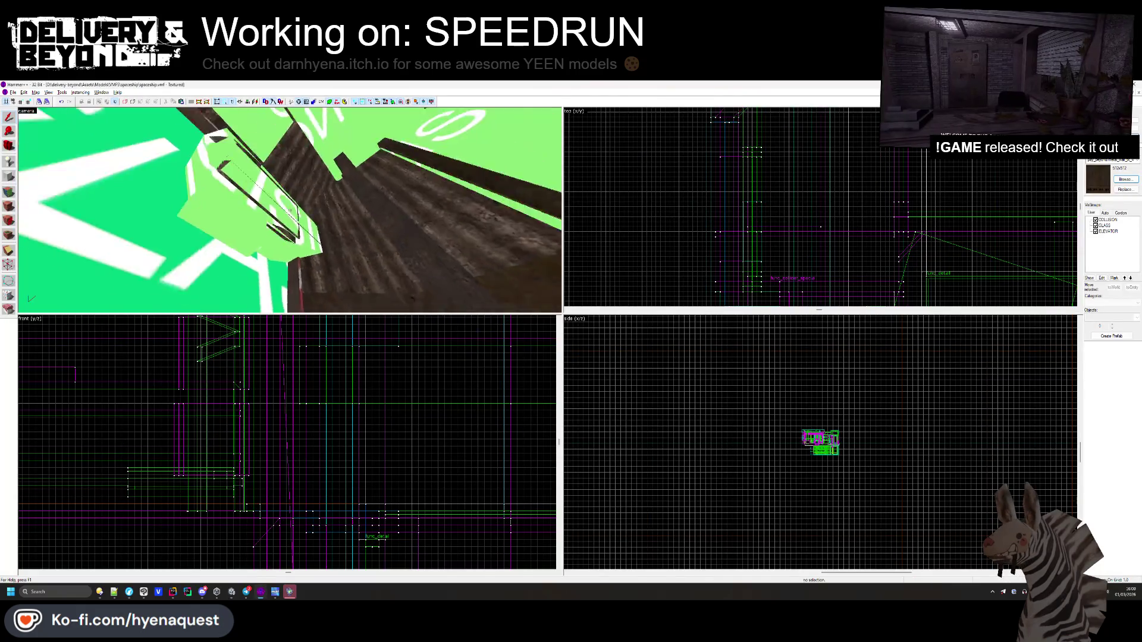
- Select the brush near the green sign and frame the beam structure in the views
click(283, 206)
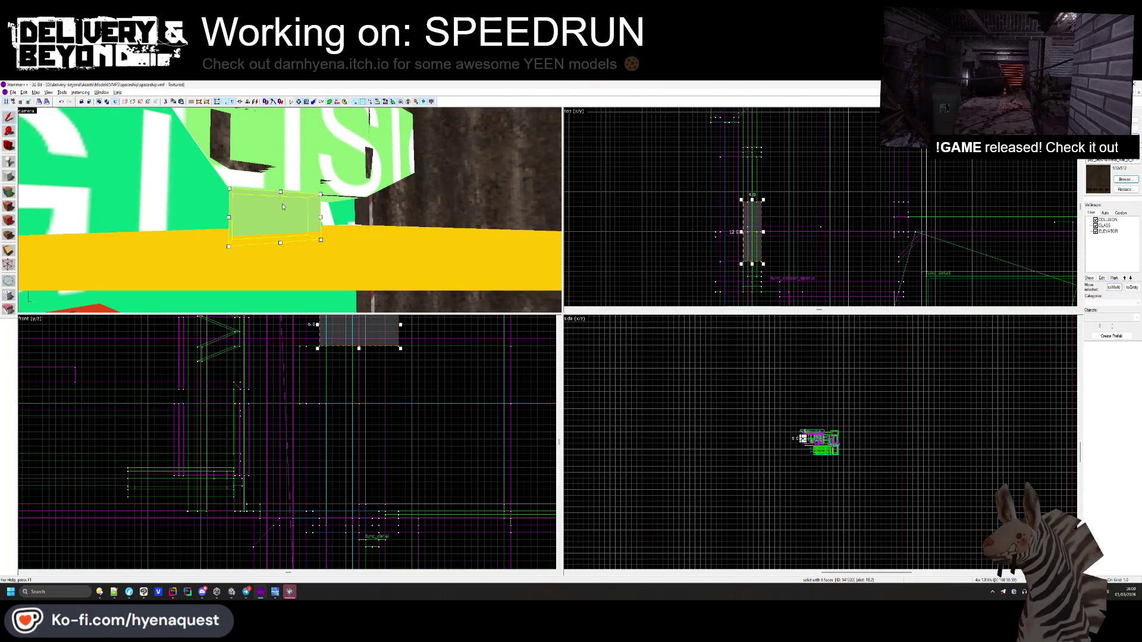
key(Escape)
key(z)
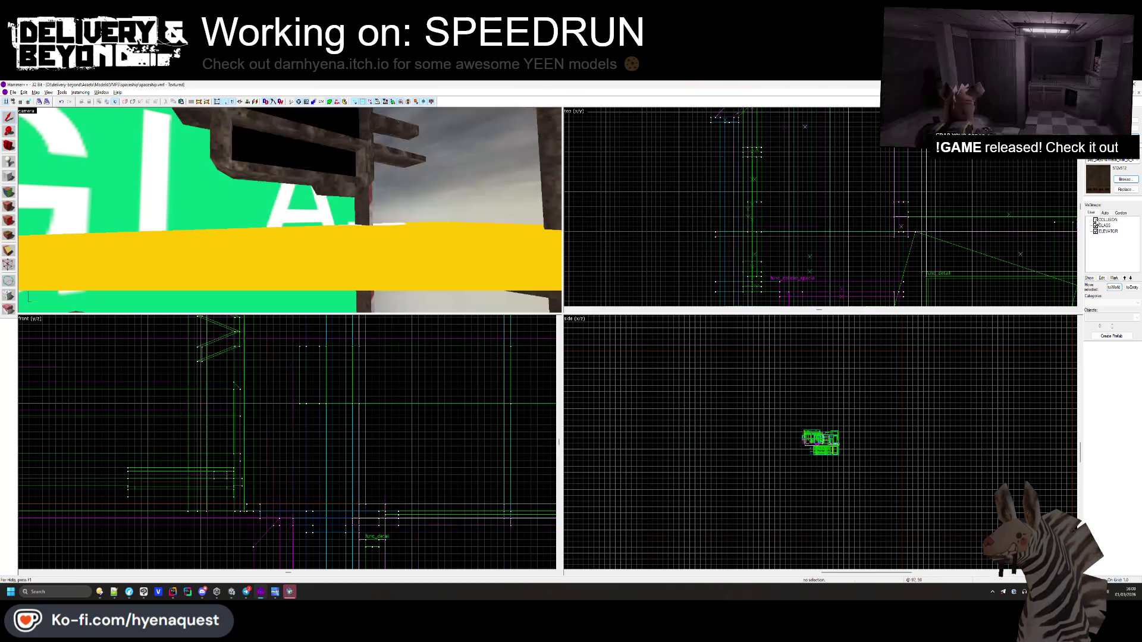
drag(509, 228, 290, 213)
key(shift+b)
scroll(777, 254, up, 5)
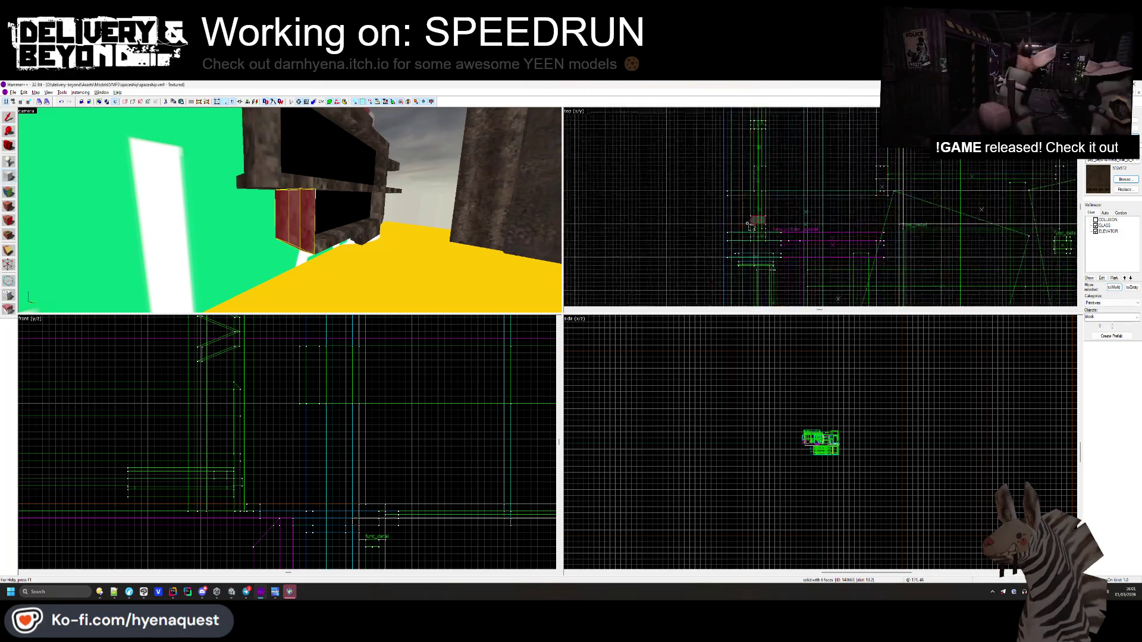
- Create a 2-unit-wide block brush beside the ledge under the green sign
drag(777, 254, 787, 262)
scroll(788, 441, up, 5)
scroll(788, 441, up, 6)
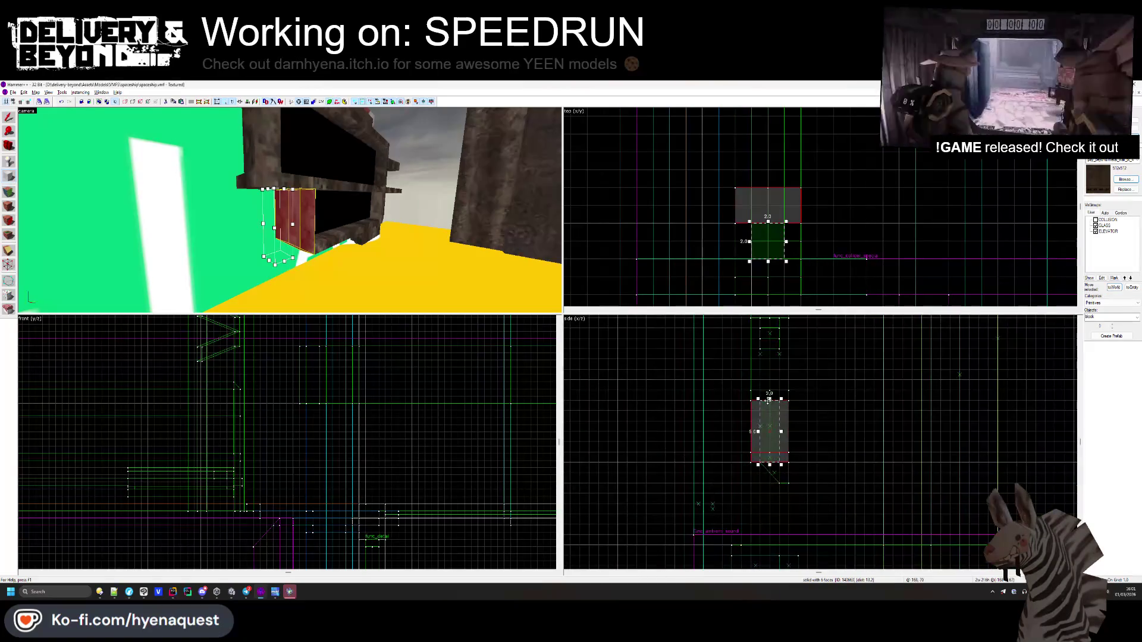
drag(774, 416, 773, 428)
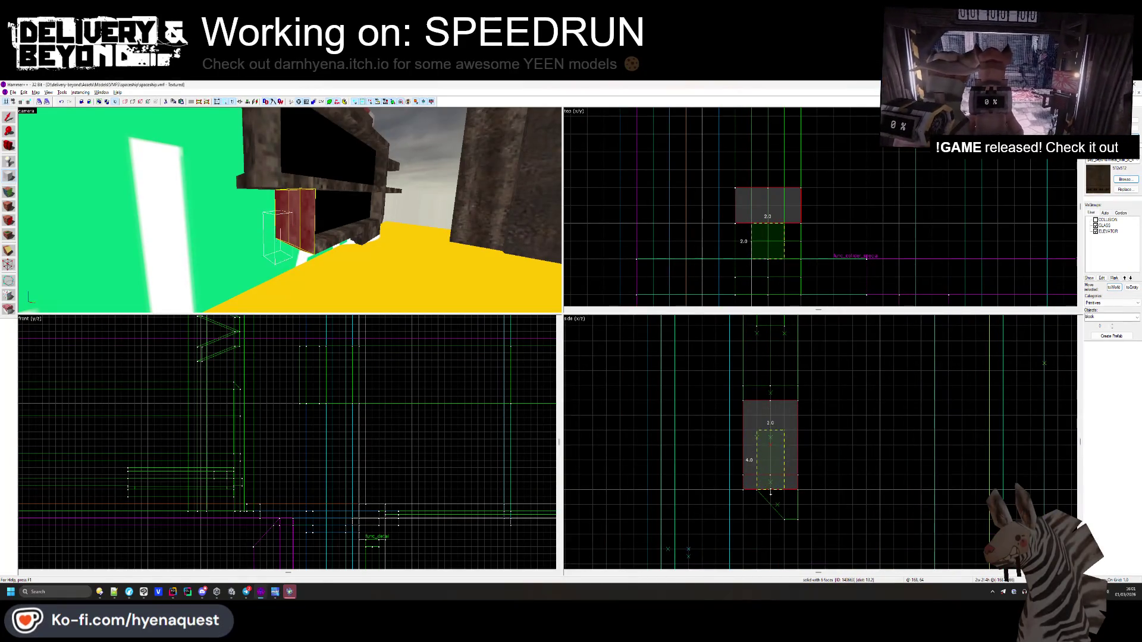
key(Return)
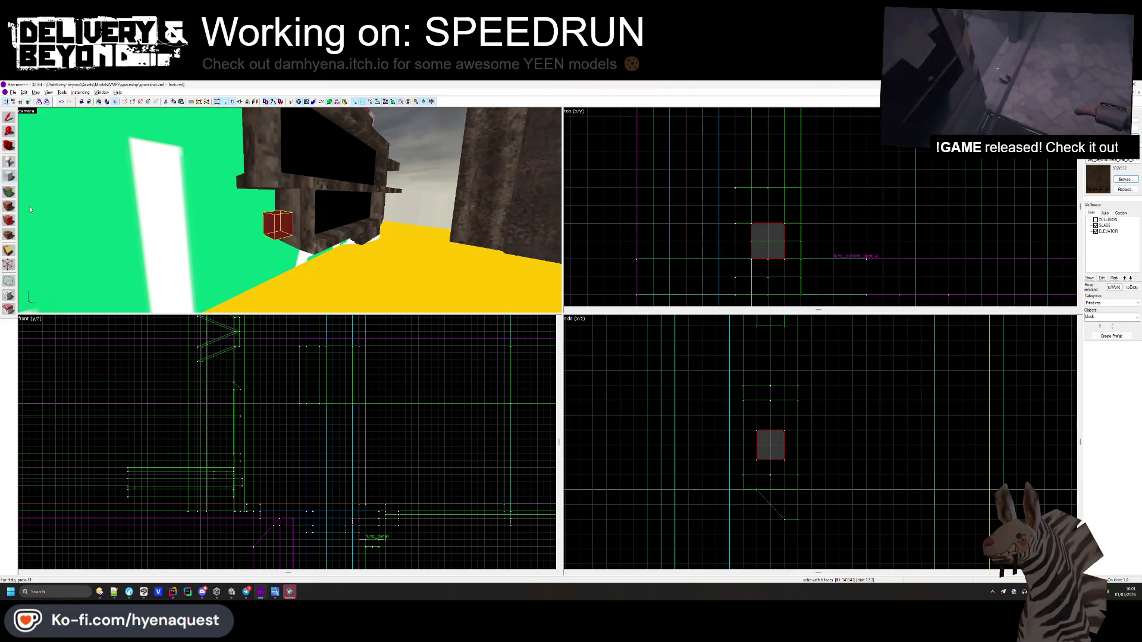
- Inspect the ledge's metal_roof_tx_1 face in Face Edit, then hide the new block
key(shift+a)
click(280, 185)
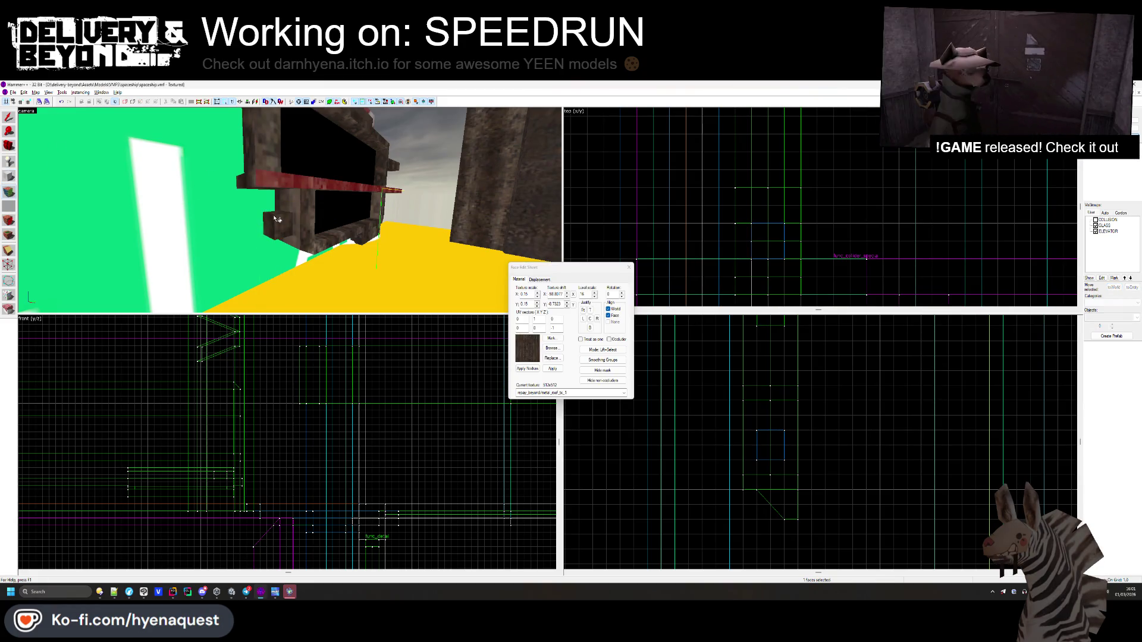
click(628, 267)
key(Delete)
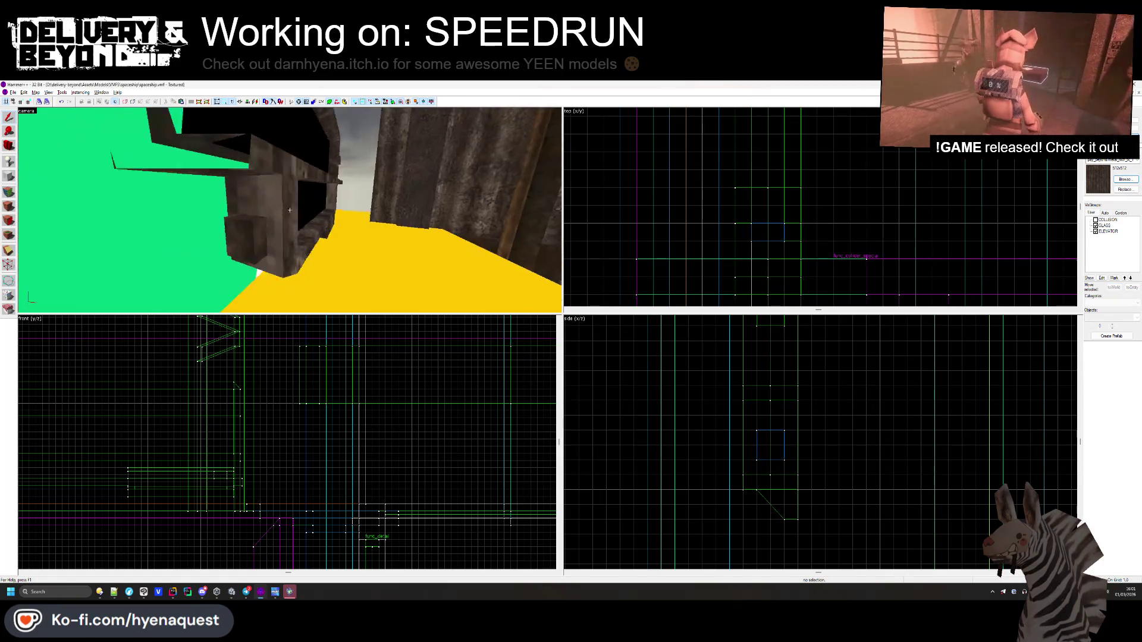
key(z)
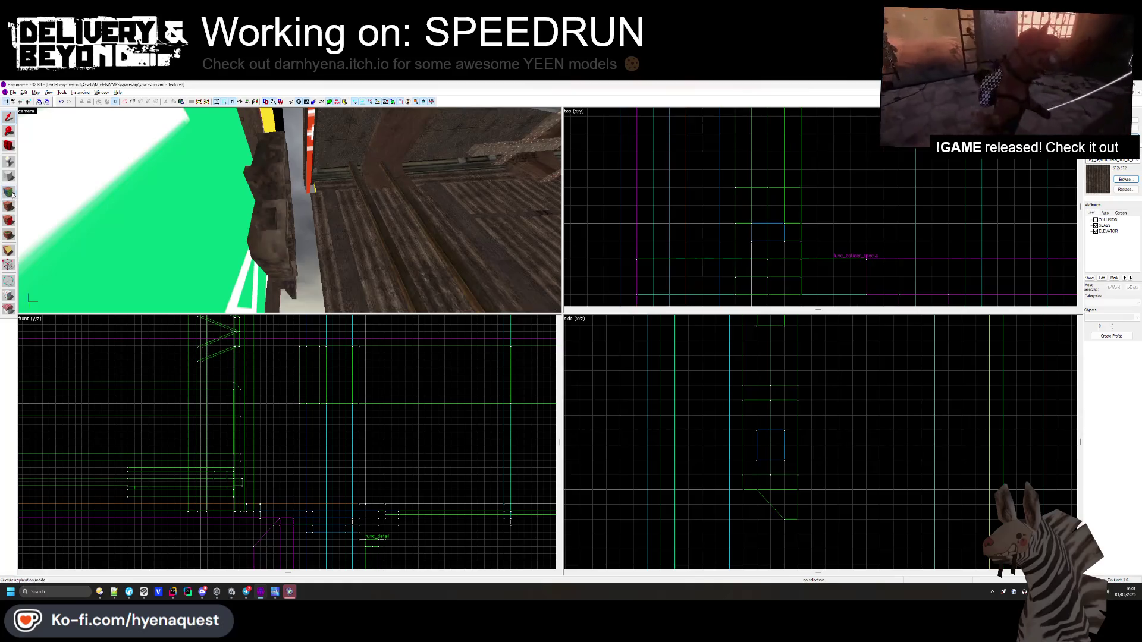
- Check another structure face in Face Edit, then look around the scene back in Unity
click(11, 199)
click(282, 234)
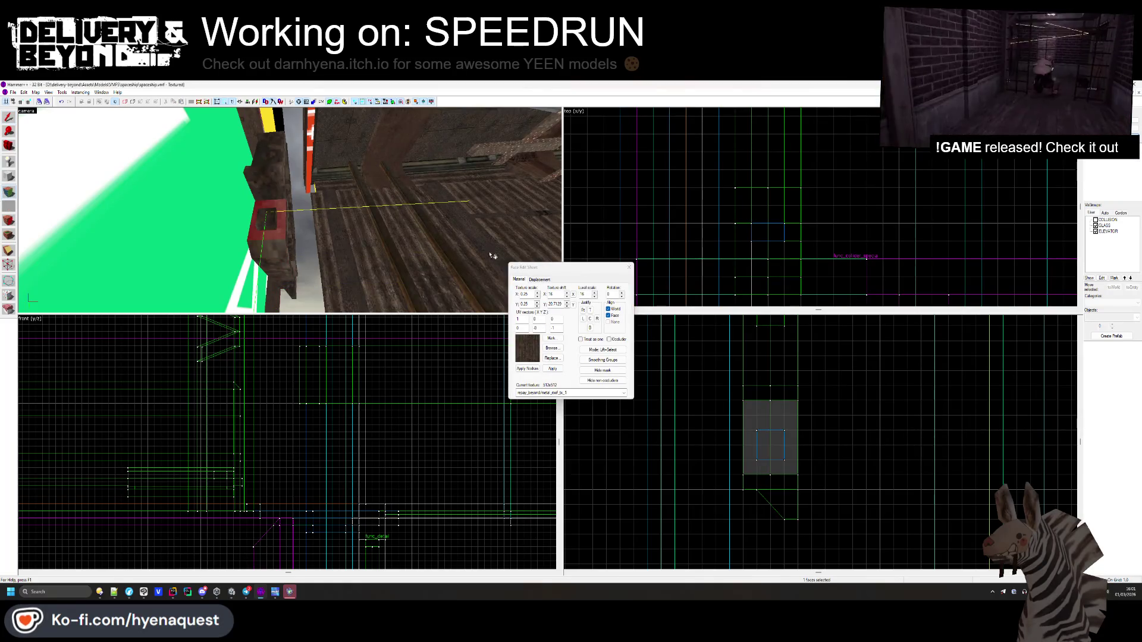
click(629, 267)
key(alt+Tab)
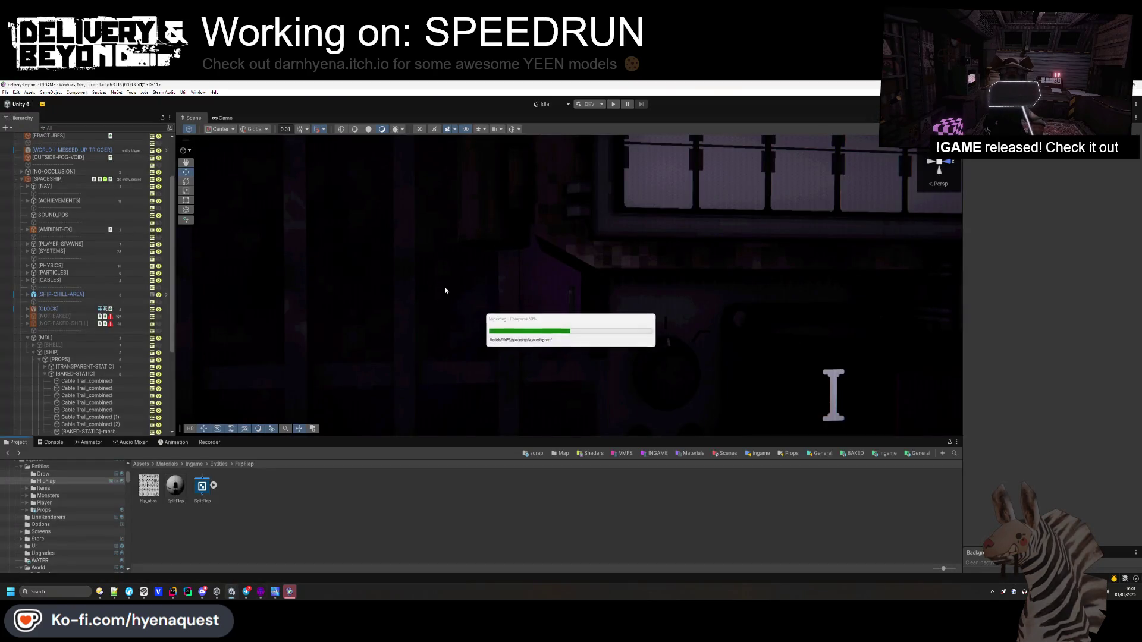
mouse_move(445, 288)
mouse_down()
mouse_move(446, 311)
mouse_move(481, 273)
mouse_up()
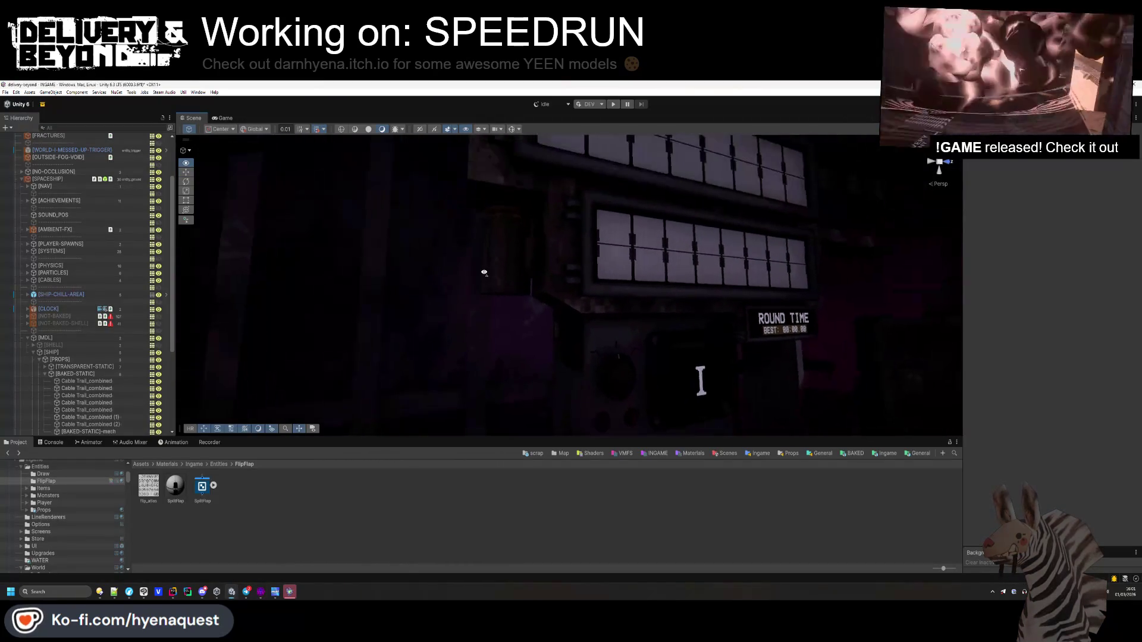
- Move the small brush down and left, and unhide the hidden geometry
key(alt+Tab)
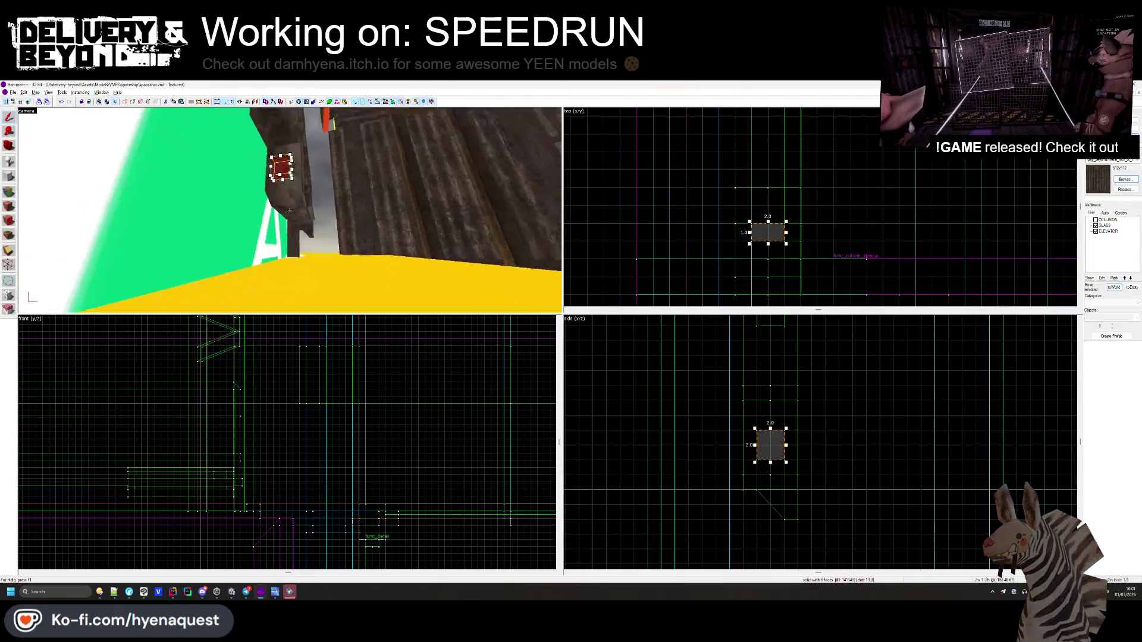
key(alt+Tab)
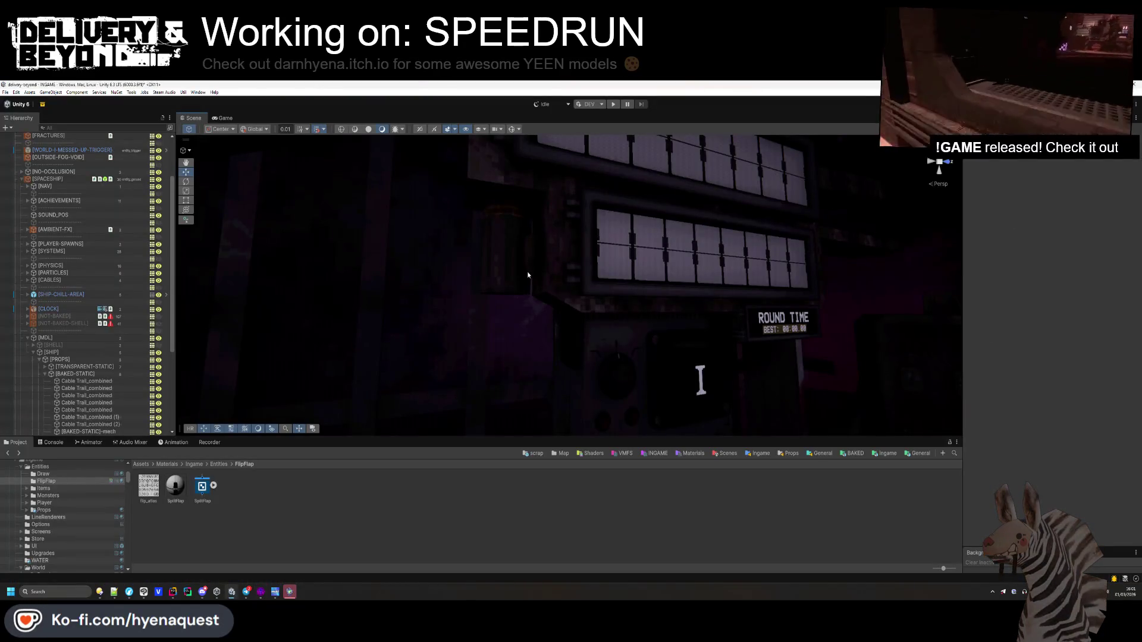
key(alt+Tab)
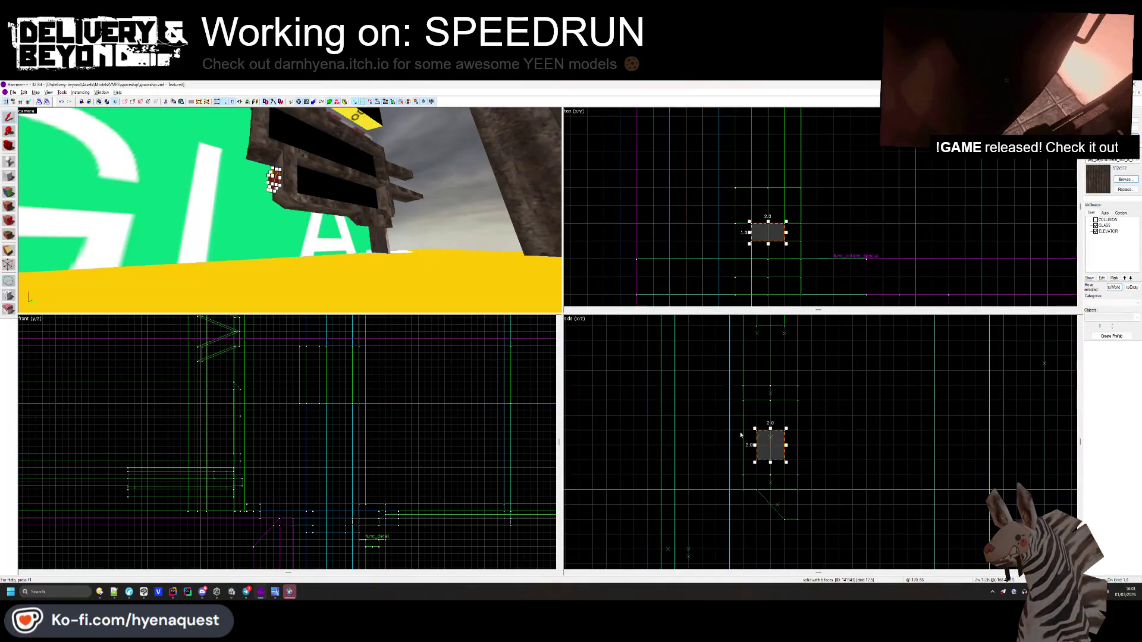
scroll(783, 559, up, 2)
mouse_move(784, 559)
mouse_down()
mouse_move(783, 485)
mouse_move(765, 485)
mouse_move(759, 515)
mouse_up()
key(u)
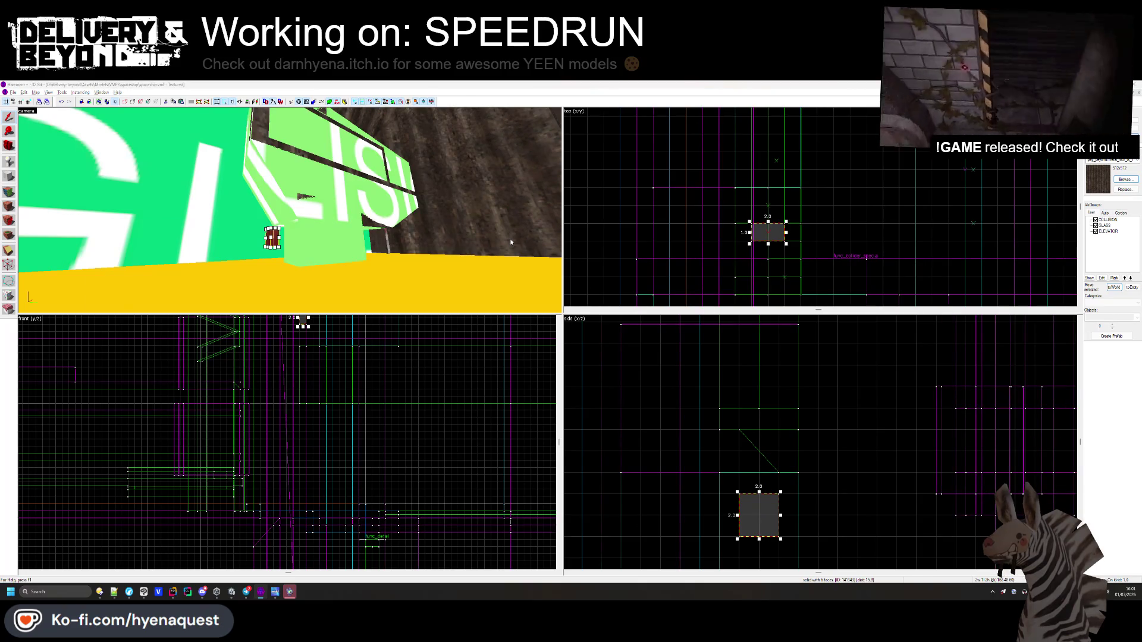
- Raise the small brush in the side and top views, then check it around the timer board in Unity
key(alt+Tab)
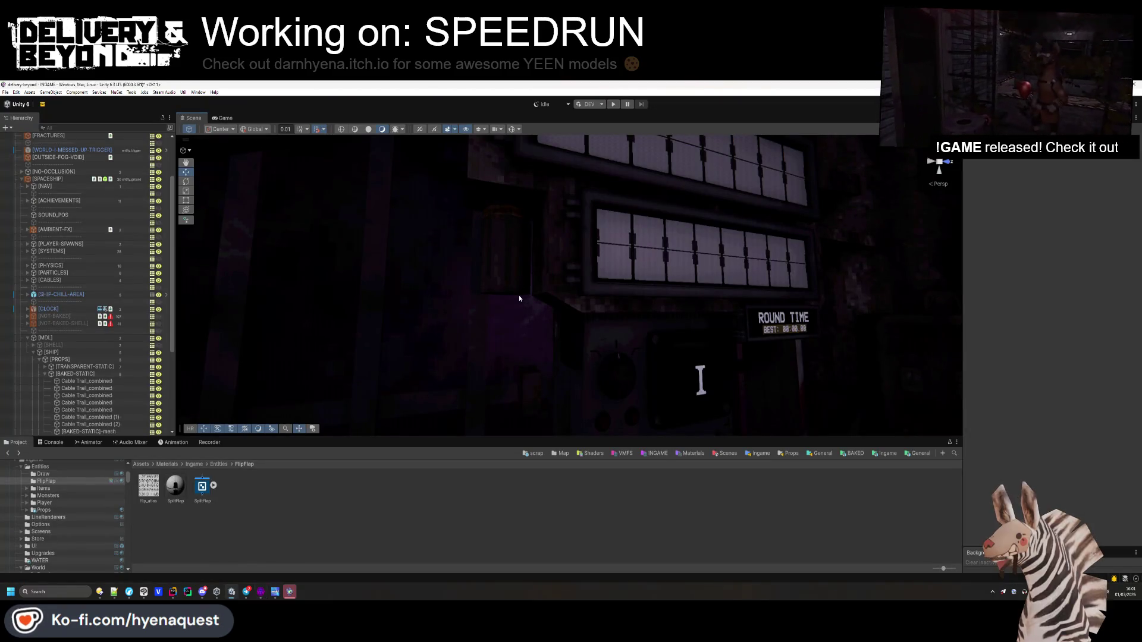
key(alt+Tab)
drag(756, 535, 757, 458)
drag(768, 232, 770, 196)
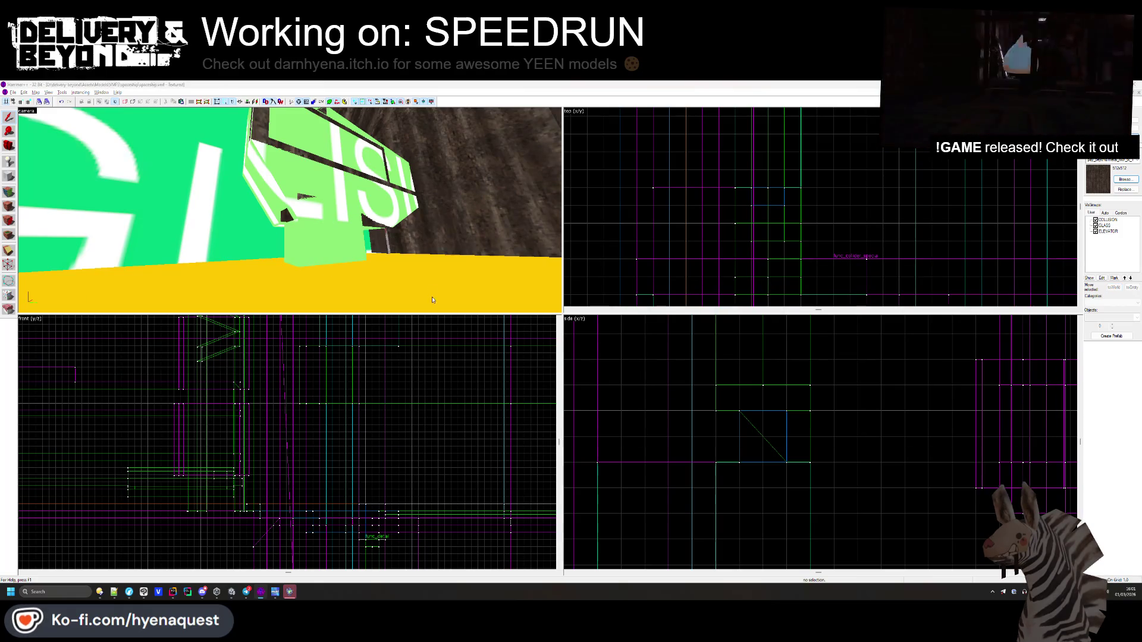
key(alt+Tab)
mouse_move(564, 318)
mouse_down()
mouse_move(643, 345)
mouse_move(749, 337)
mouse_move(566, 344)
mouse_up()
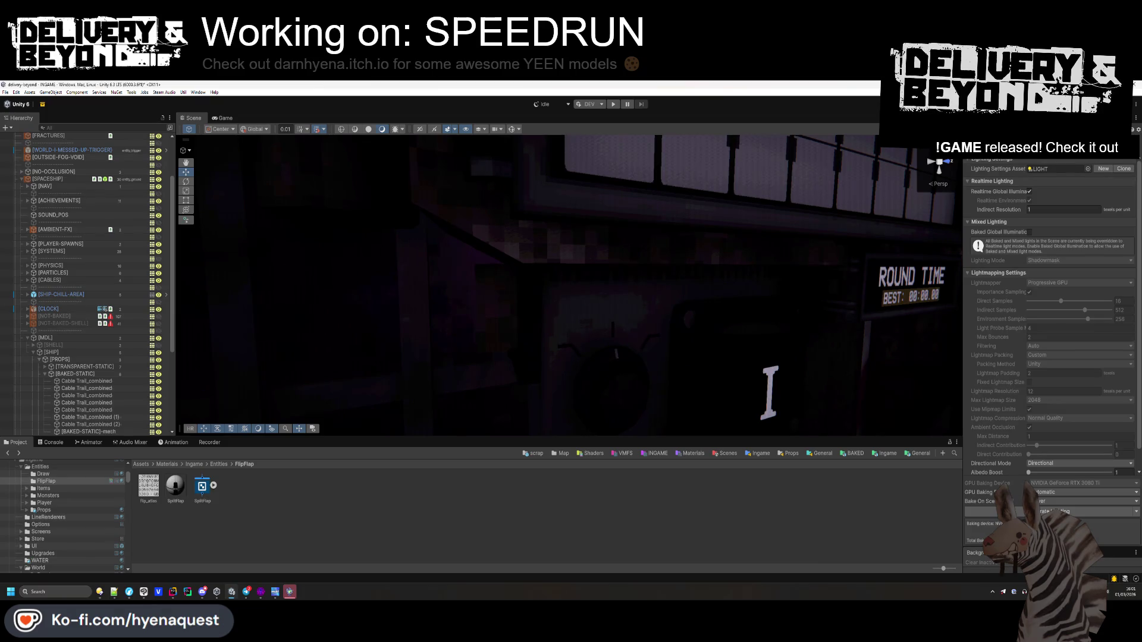
- Set the ambient colour to white, view the brighter ROUND TIME panel, then select the small brush in Hammer++
click(1055, 221)
click(1072, 268)
mouse_move(735, 234)
mouse_down()
mouse_move(884, 277)
mouse_move(643, 282)
mouse_move(569, 319)
mouse_up()
mouse_move(482, 323)
mouse_down()
mouse_move(568, 287)
mouse_move(523, 313)
mouse_move(500, 245)
mouse_move(649, 233)
mouse_up()
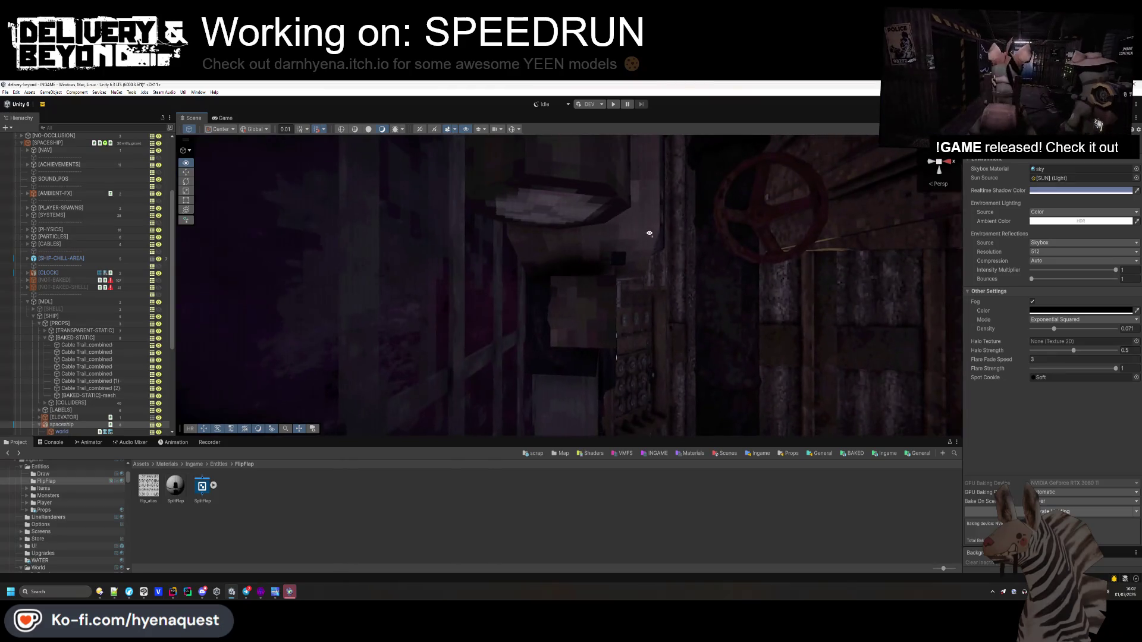
key(alt+Tab)
click(762, 196)
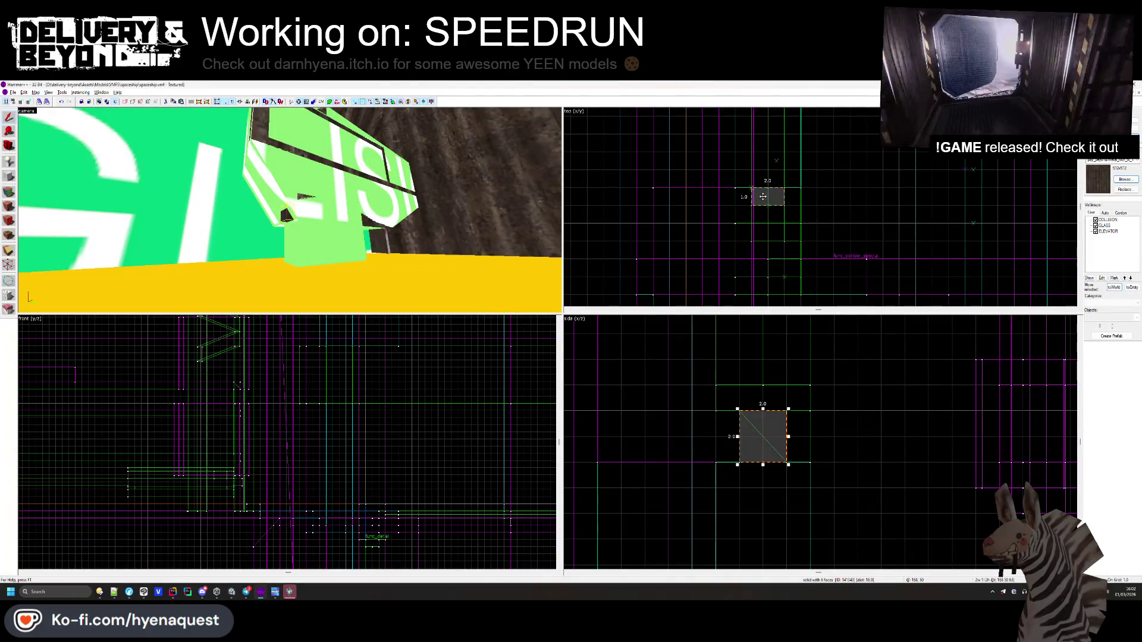
drag(763, 196, 743, 196)
drag(739, 409, 742, 383)
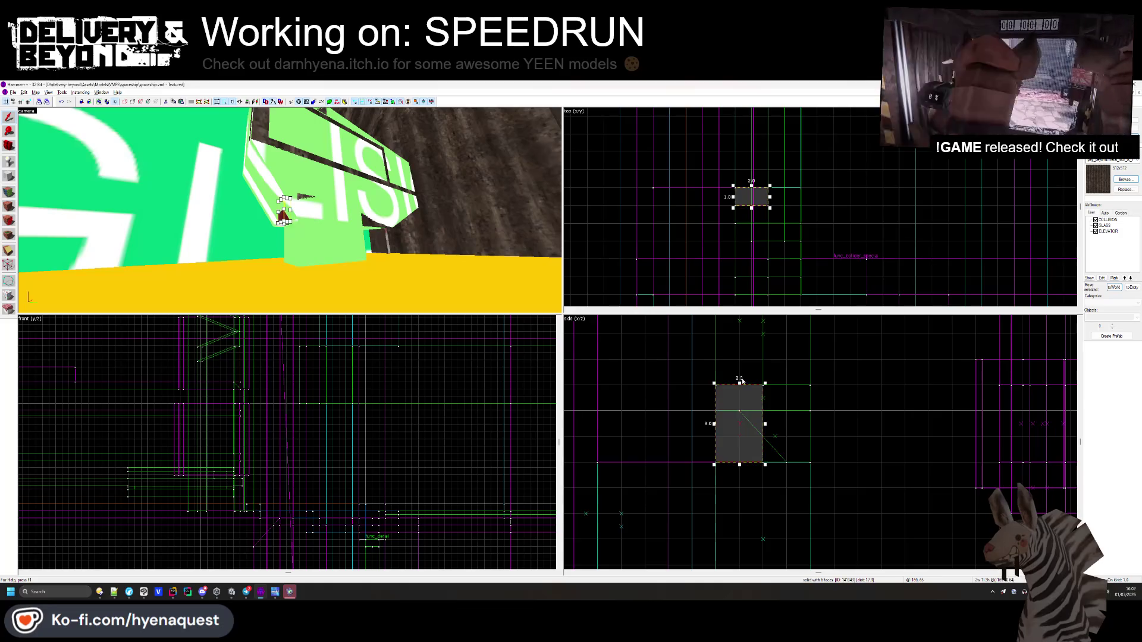
key(Escape)
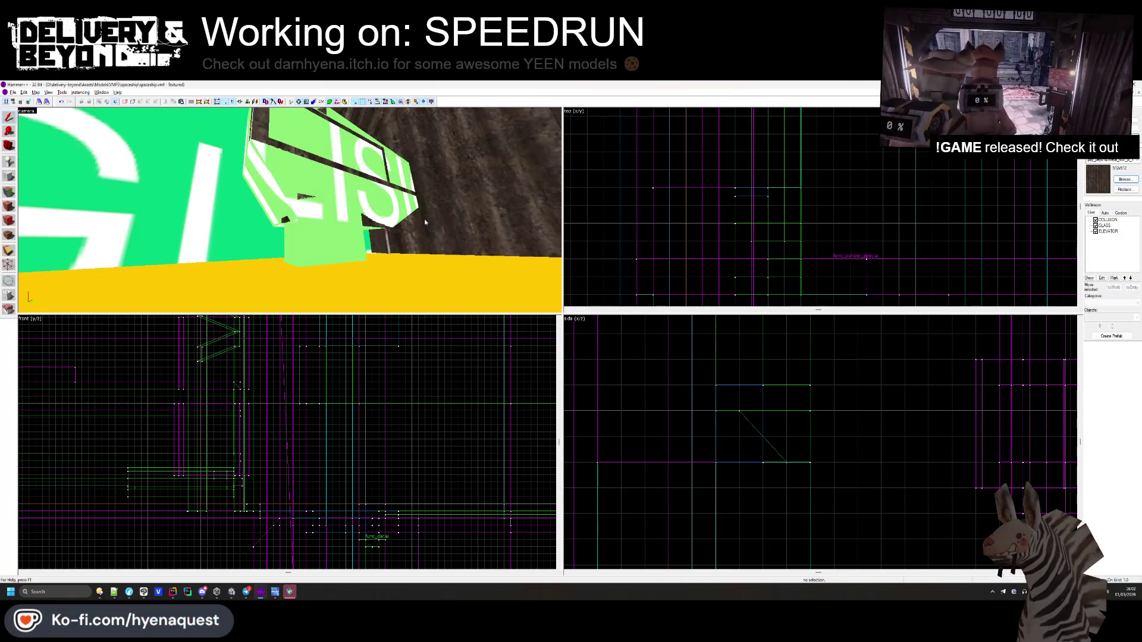
key(alt+Tab)
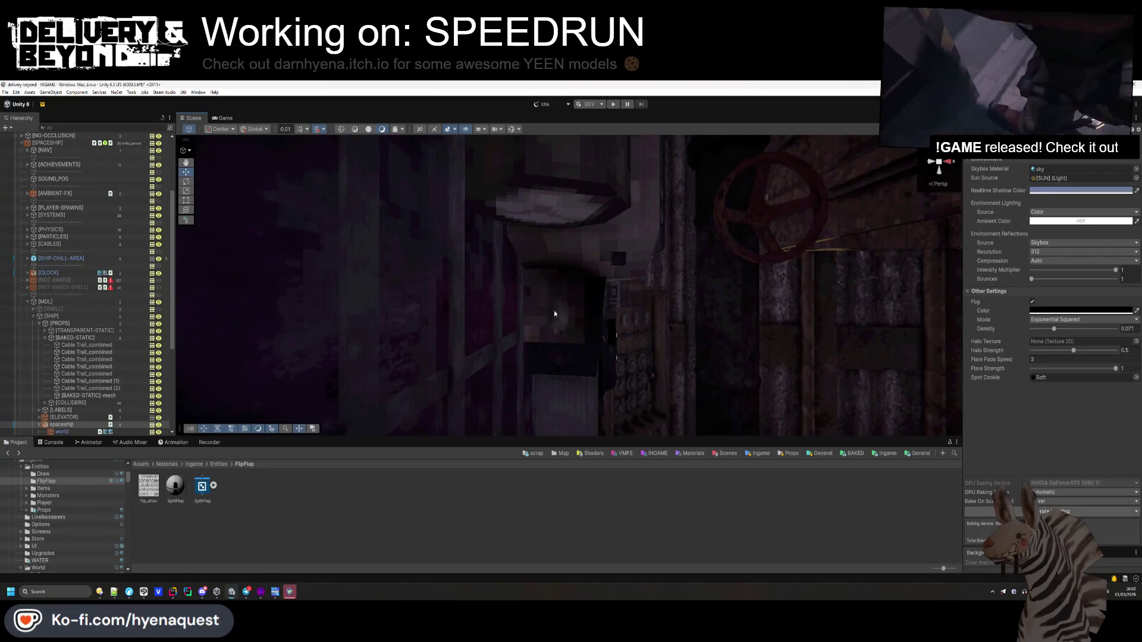
mouse_move(553, 314)
mouse_down()
mouse_move(535, 327)
mouse_move(553, 327)
mouse_move(428, 323)
mouse_move(446, 316)
mouse_move(412, 331)
mouse_move(424, 333)
mouse_up()
key(alt+Tab)
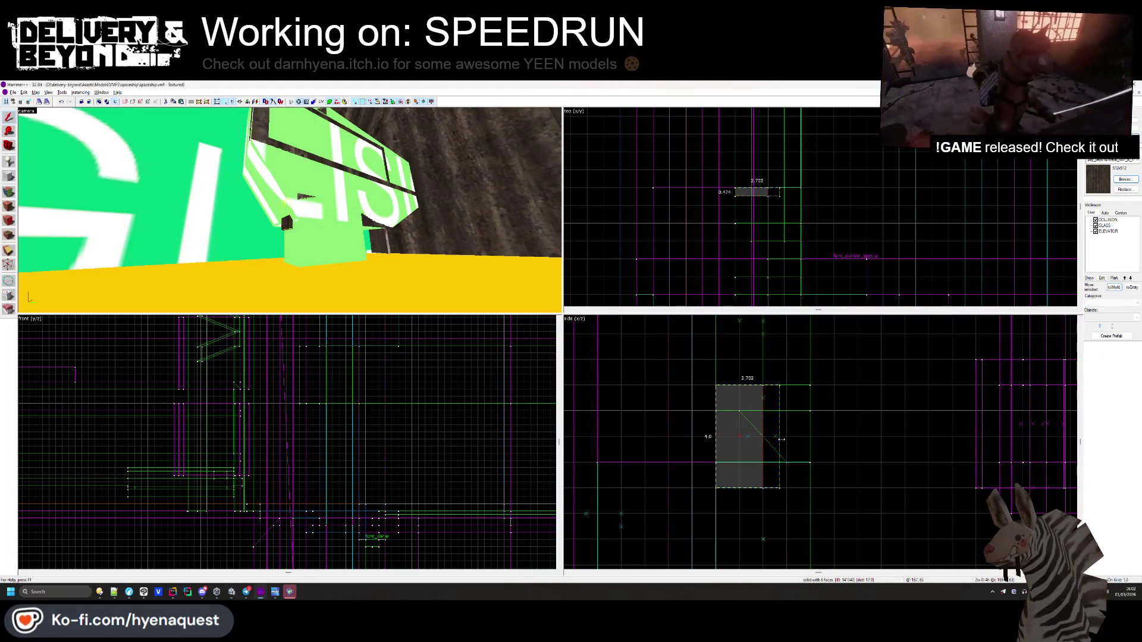
key(alt+Tab)
mouse_move(560, 270)
mouse_down()
mouse_move(670, 268)
mouse_move(555, 268)
mouse_up()
key(alt+Tab)
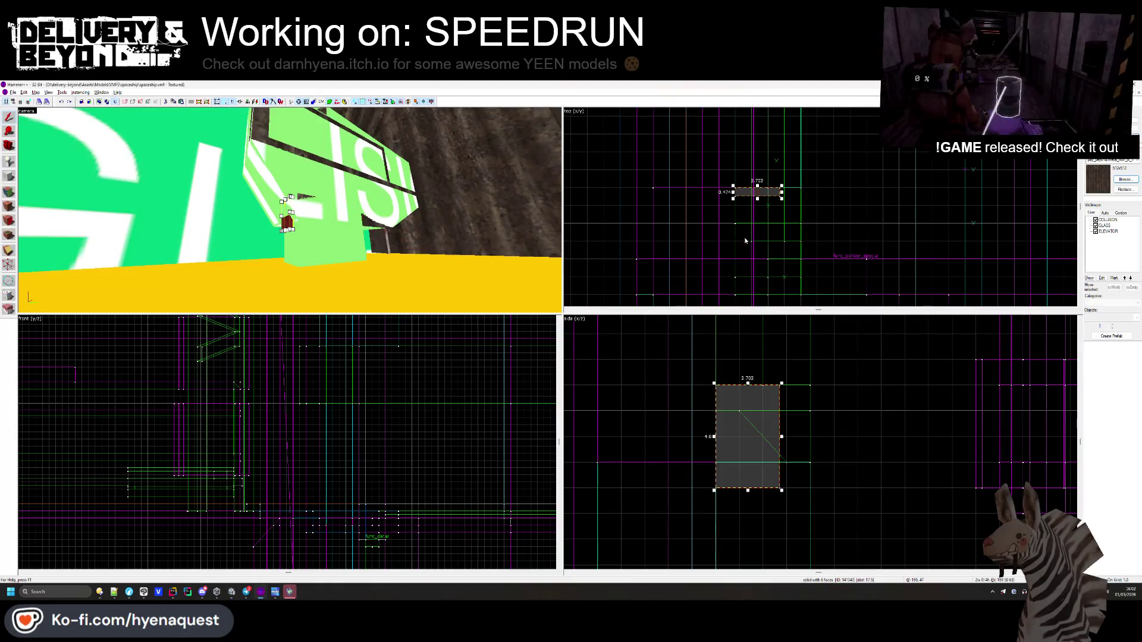
click(760, 223)
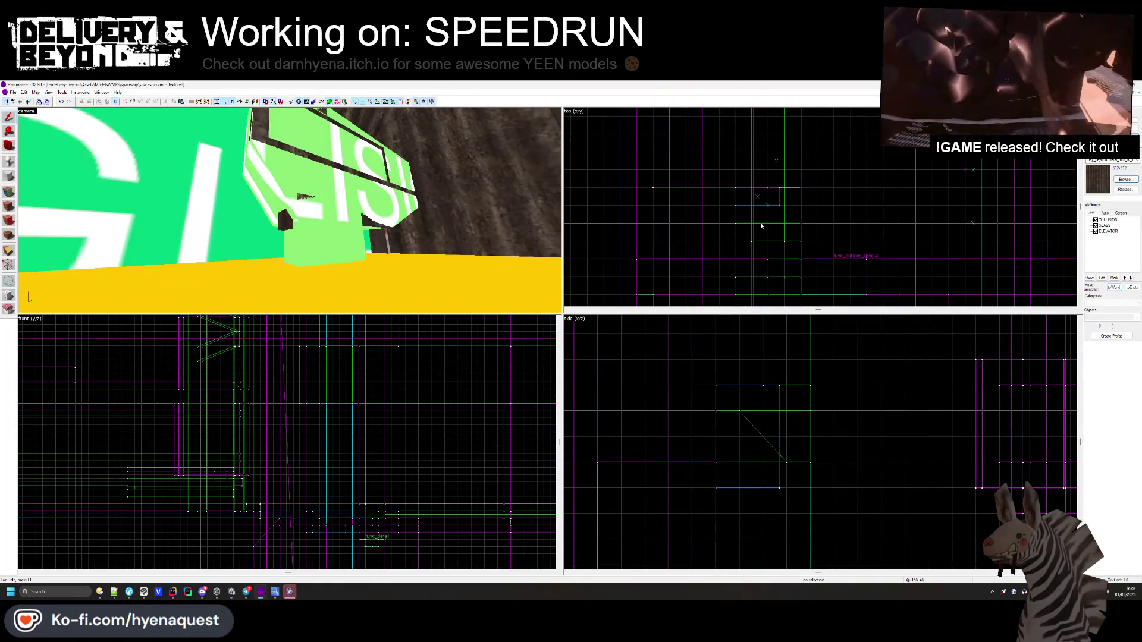
key(alt+Tab)
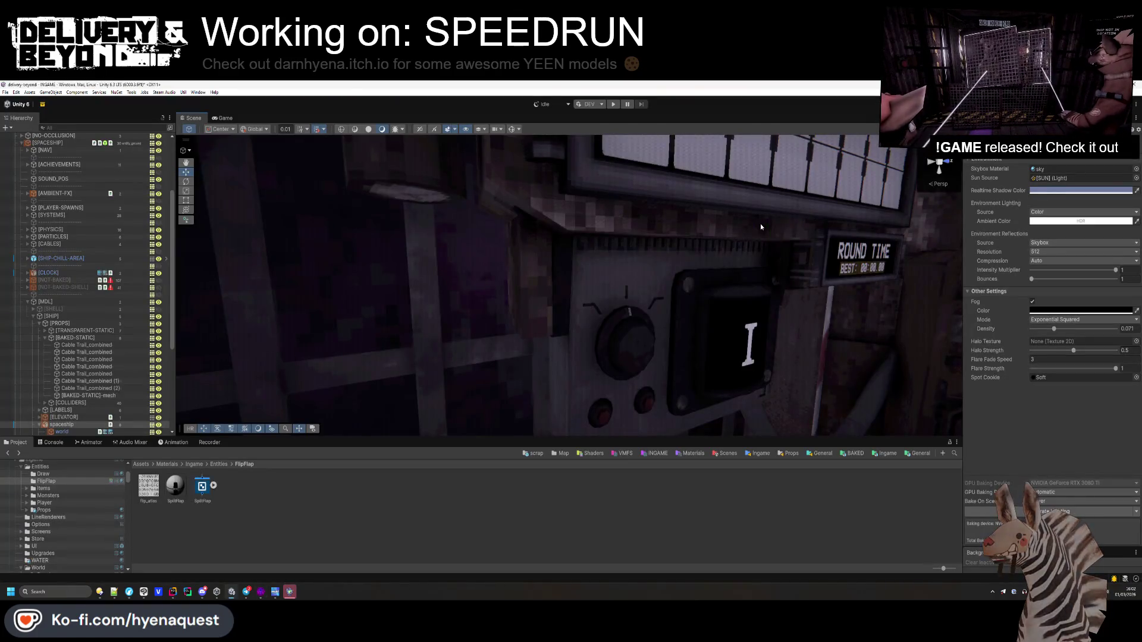
key(alt+Tab)
click(714, 464)
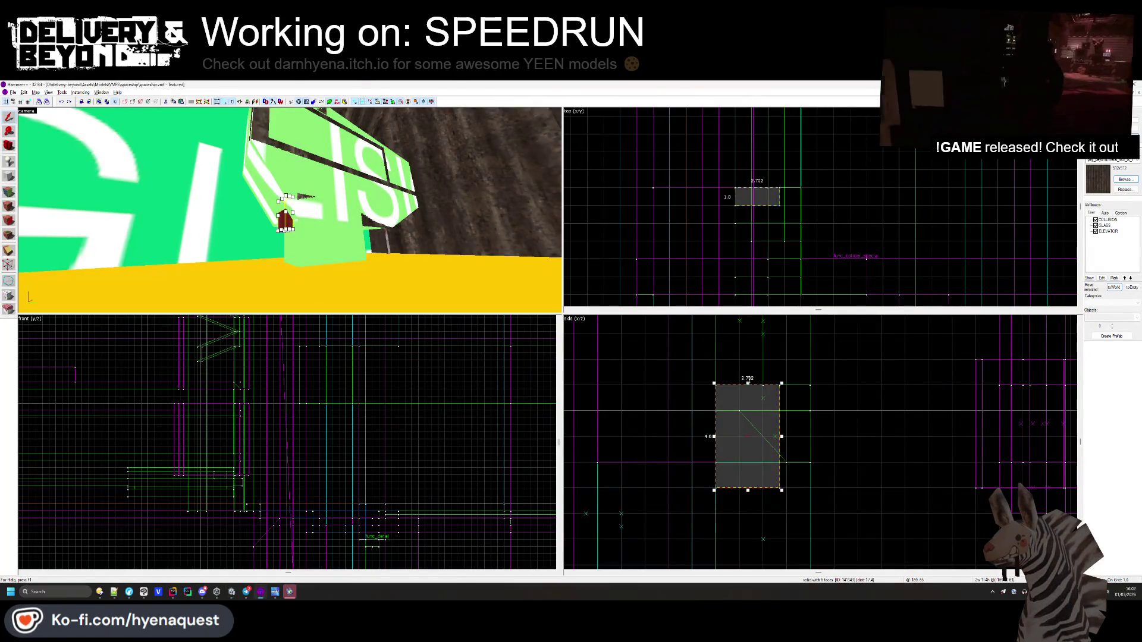
click(804, 363)
key(alt+Tab)
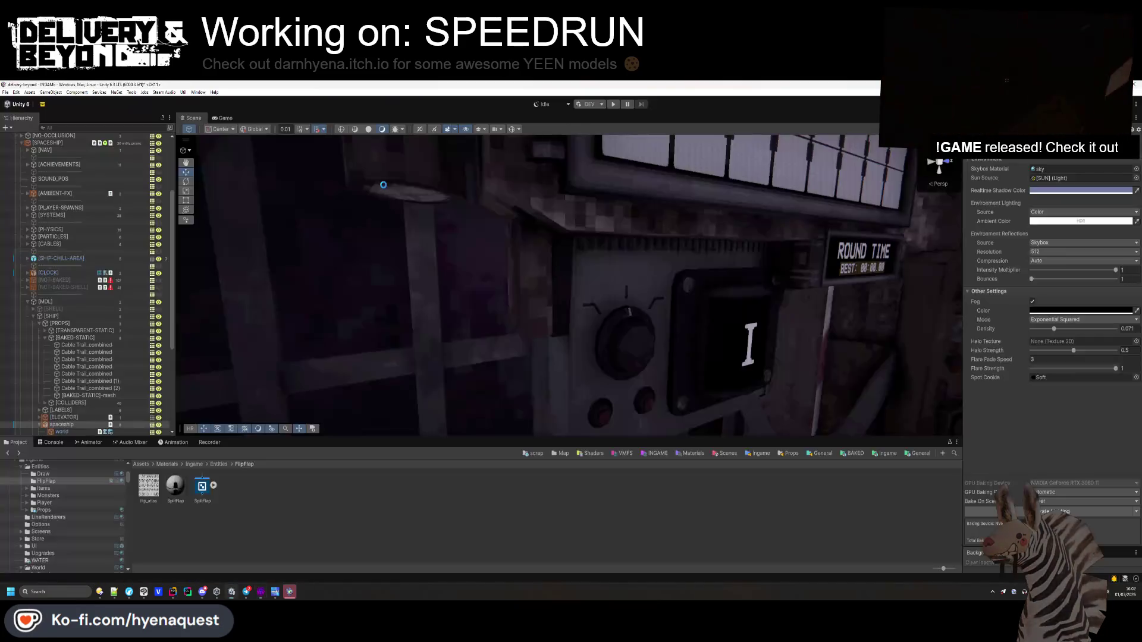
mouse_move(588, 290)
mouse_down()
mouse_move(770, 281)
mouse_move(517, 300)
mouse_move(665, 296)
mouse_move(576, 281)
mouse_up()
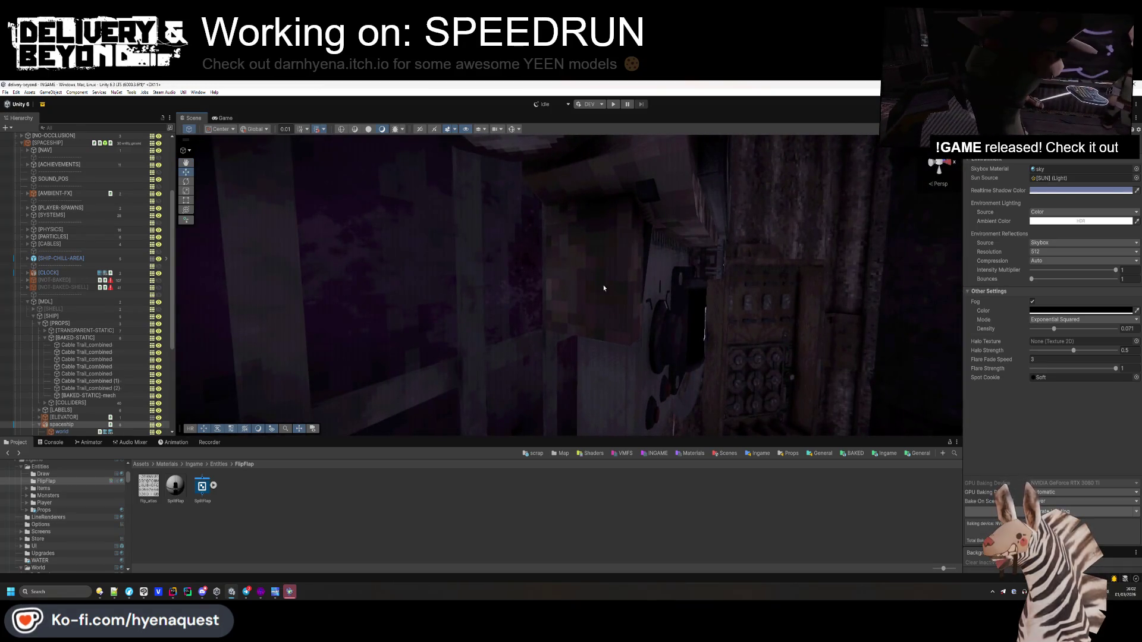
key(alt+Tab)
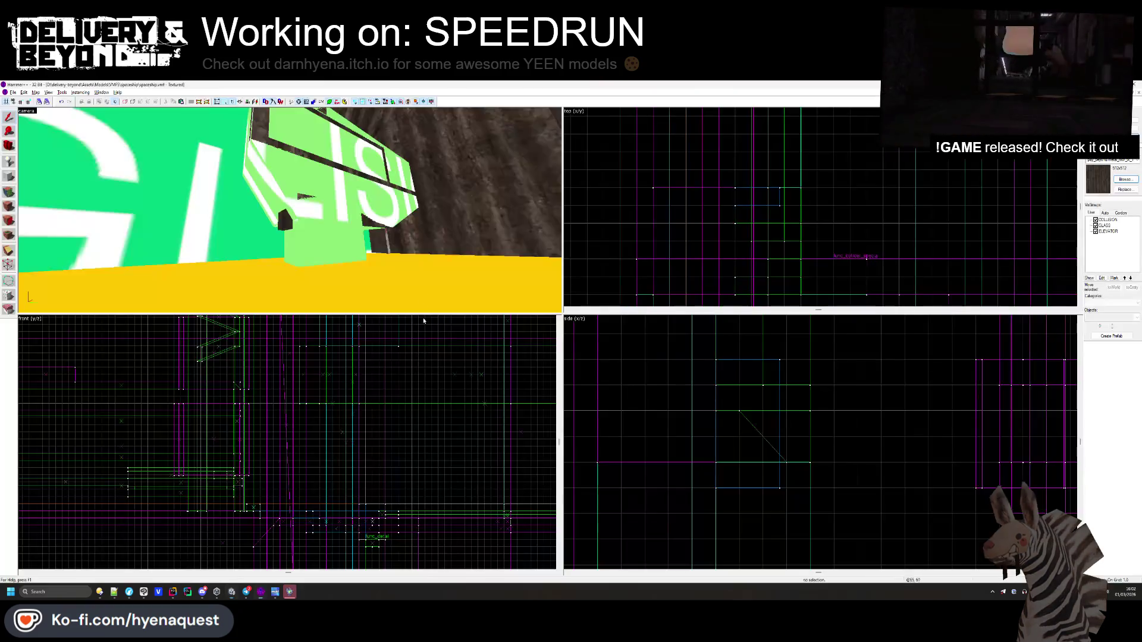
- Reposition the small dark block by the sign and resize it in the top and side views
click(285, 218)
scroll(758, 203, up, 1)
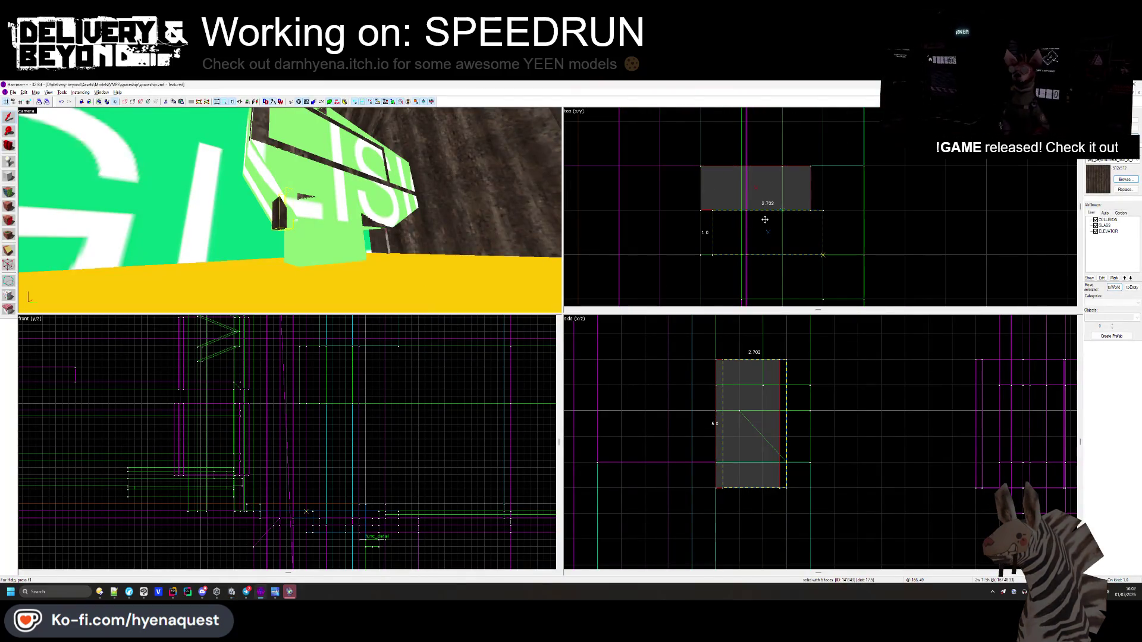
drag(757, 223, 790, 225)
scroll(773, 224, up, 2)
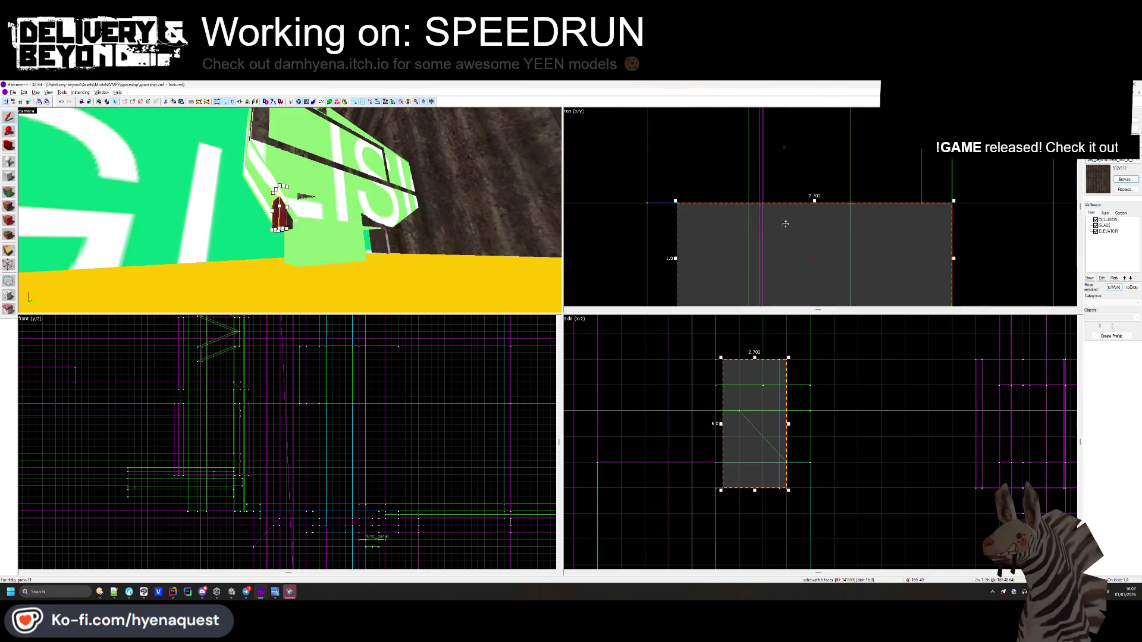
drag(754, 225, 793, 183)
scroll(773, 220, down, 2)
scroll(795, 246, up, 1)
scroll(746, 370, up, 3)
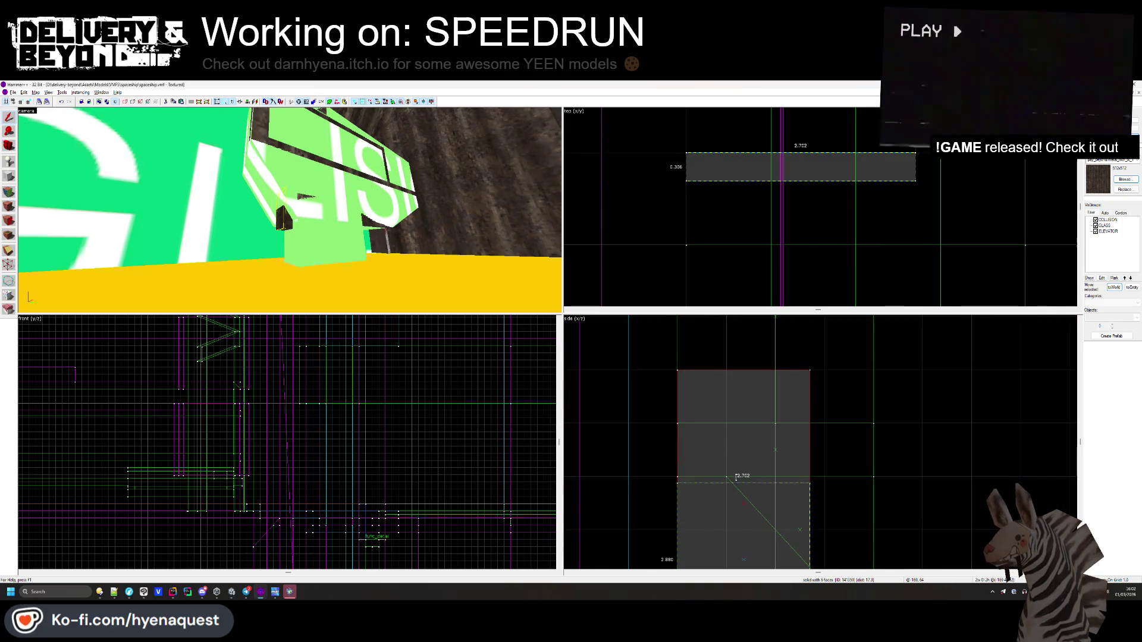
drag(737, 473, 738, 476)
scroll(738, 476, down, 1)
scroll(738, 526, up, 1)
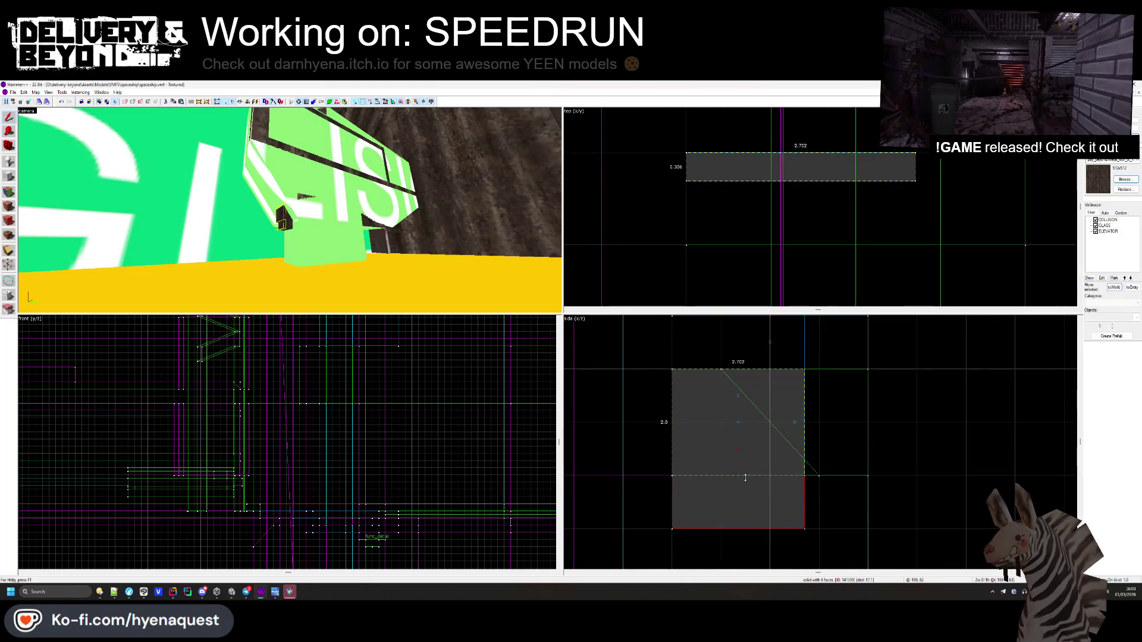
drag(744, 479, 745, 477)
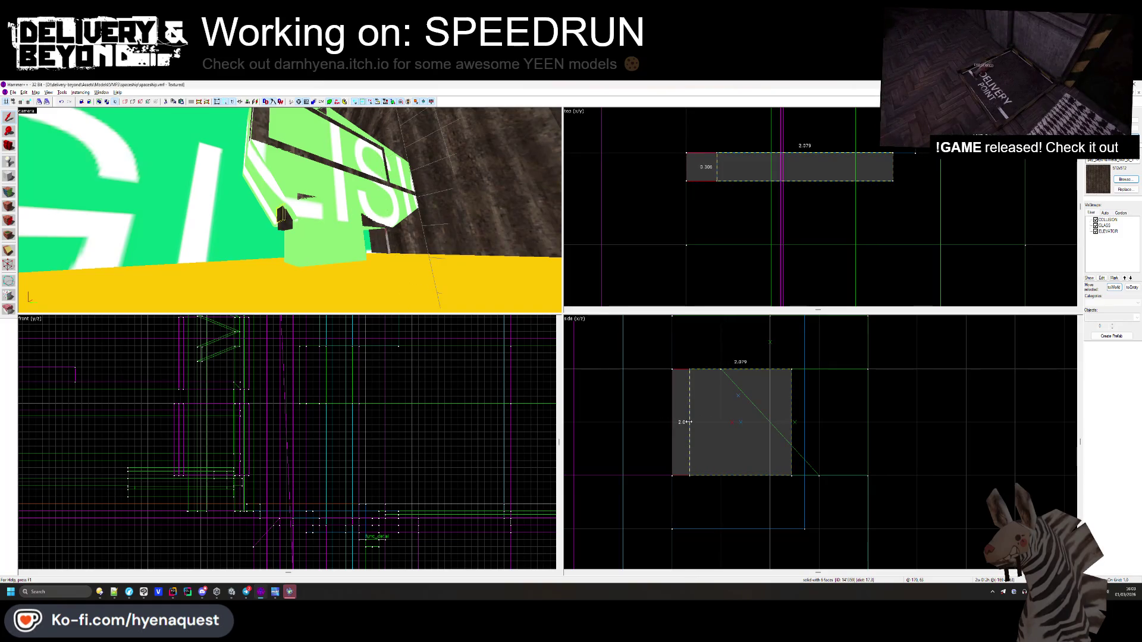
- Apply the black texture from the texture browser to the block's faces
click(1011, 267)
click(1124, 180)
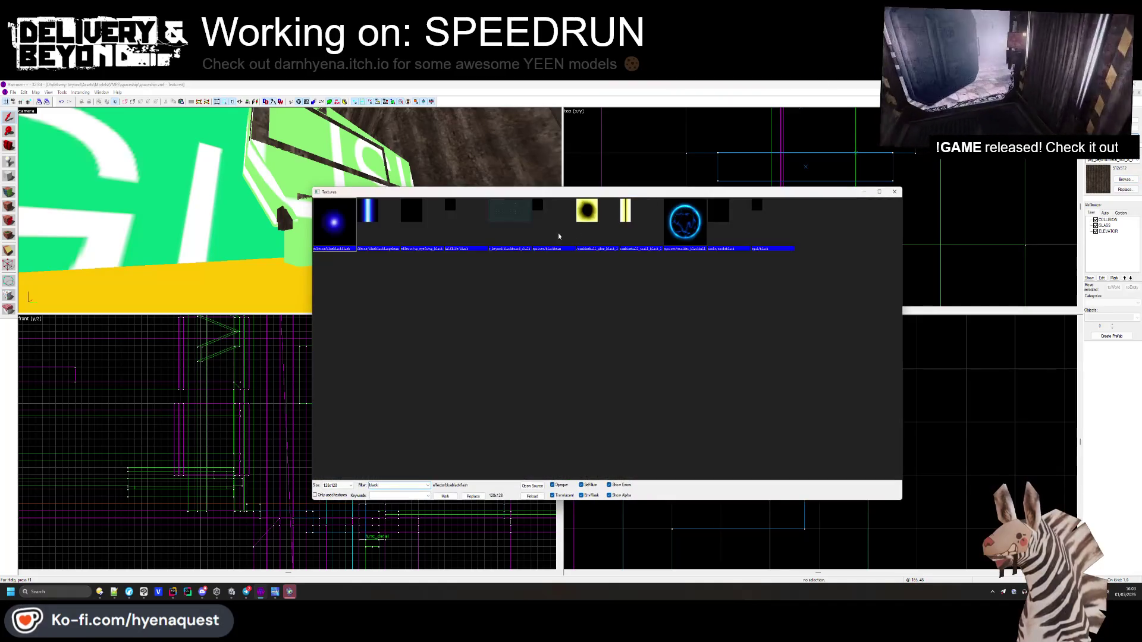
double_click(452, 225)
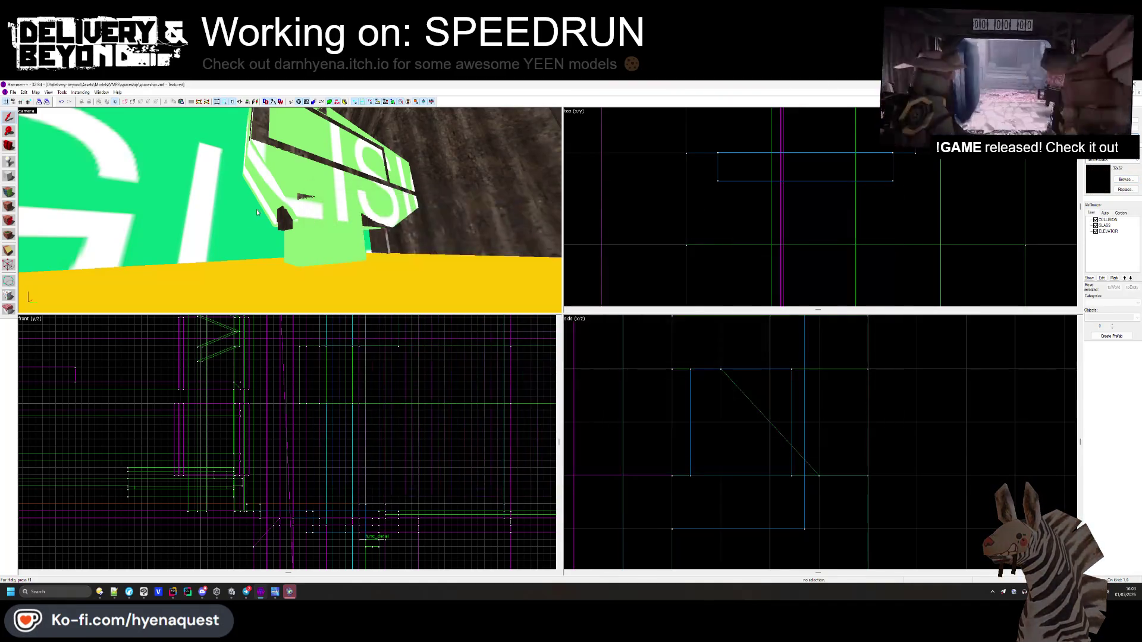
click(9, 205)
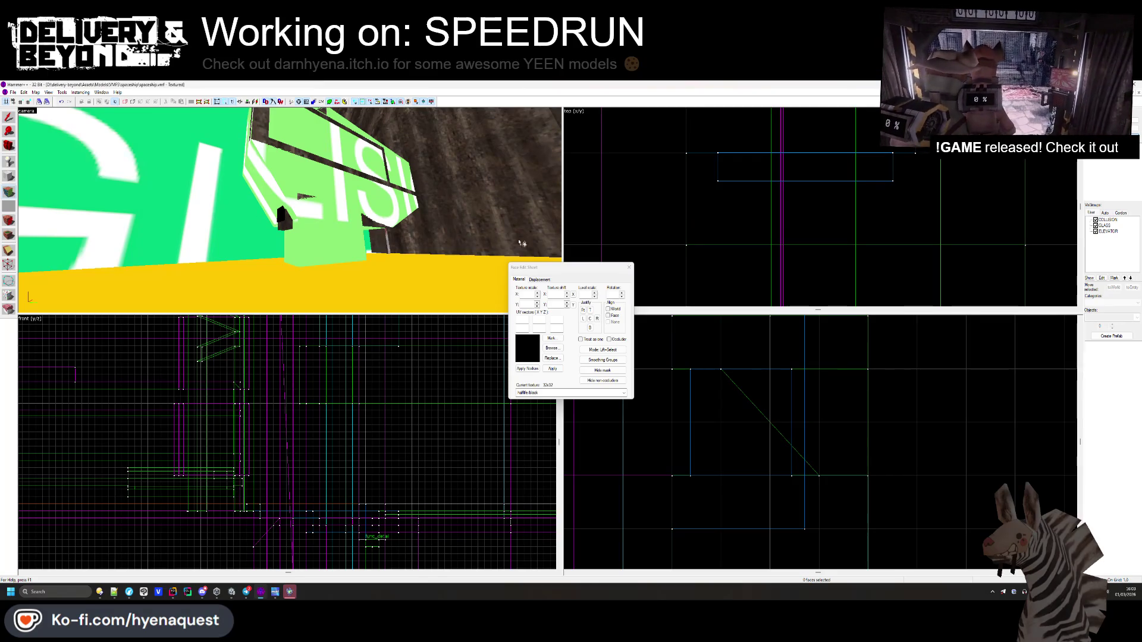
key(shift+s)
- Stretch the black block's top edge up and raise its bottom edge to thin it
click(285, 217)
scroll(809, 145, up, 2)
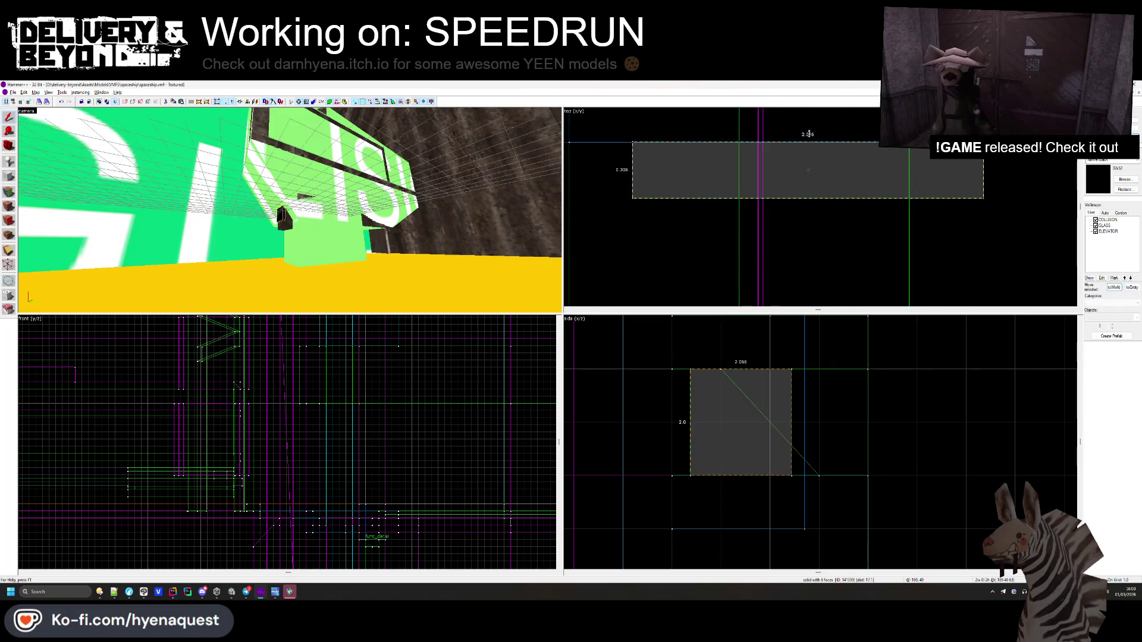
drag(808, 145, 809, 123)
drag(808, 202, 809, 174)
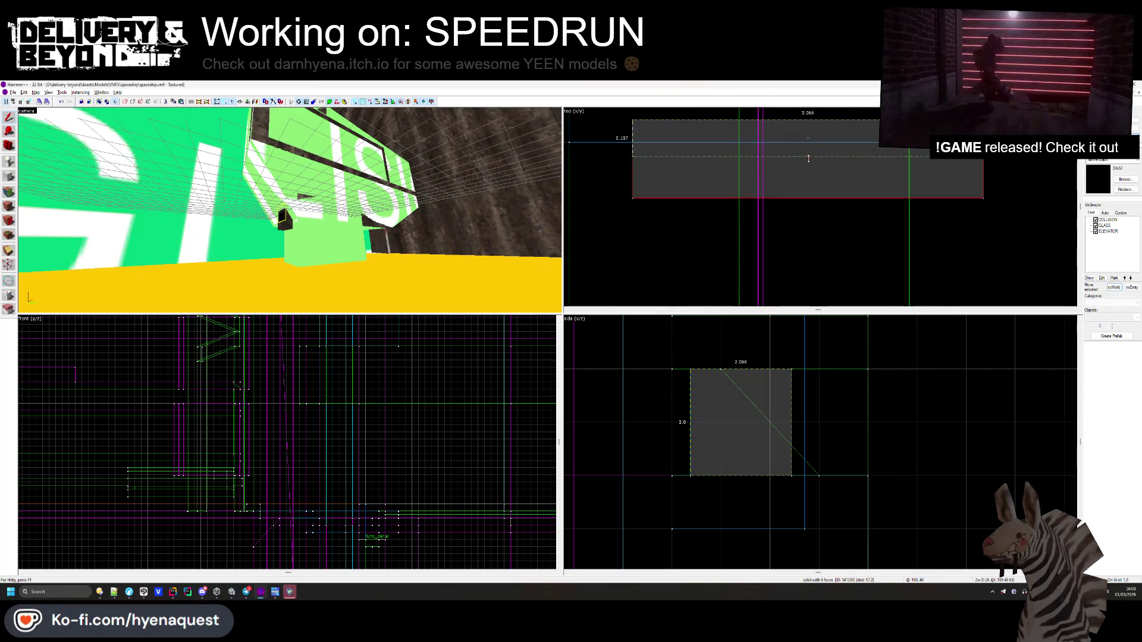
click(761, 186)
- Check the change in Unity, then raise the tall brush's bottom edge in the side view
key(alt+Tab)
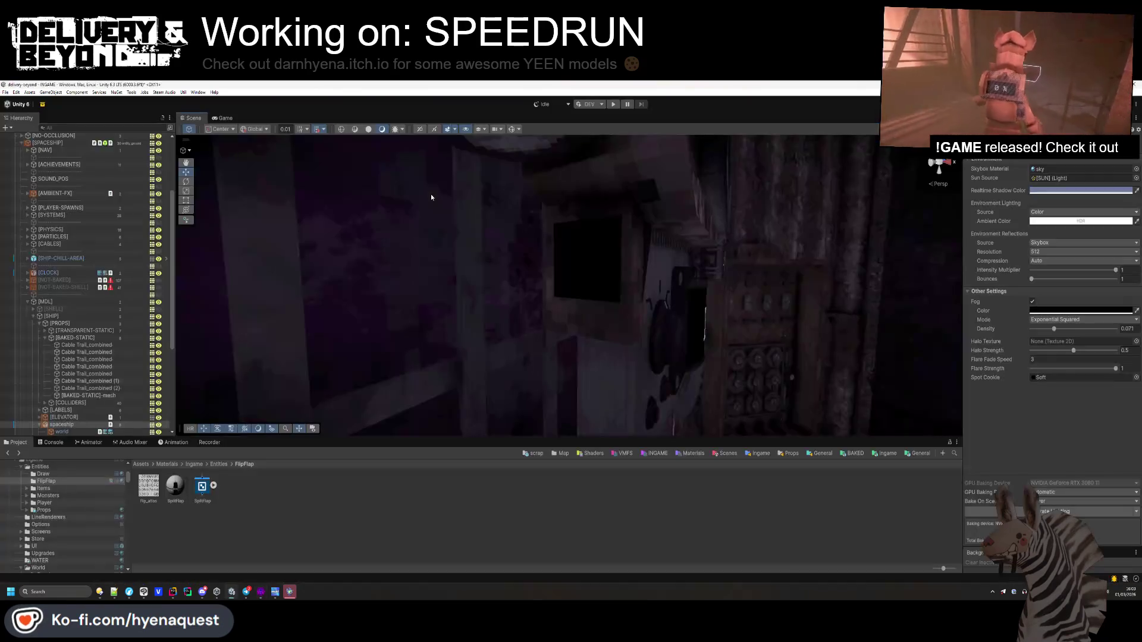
mouse_move(569, 300)
mouse_down()
mouse_move(518, 308)
mouse_move(520, 270)
mouse_move(581, 304)
mouse_move(640, 291)
mouse_up()
key(alt+Tab)
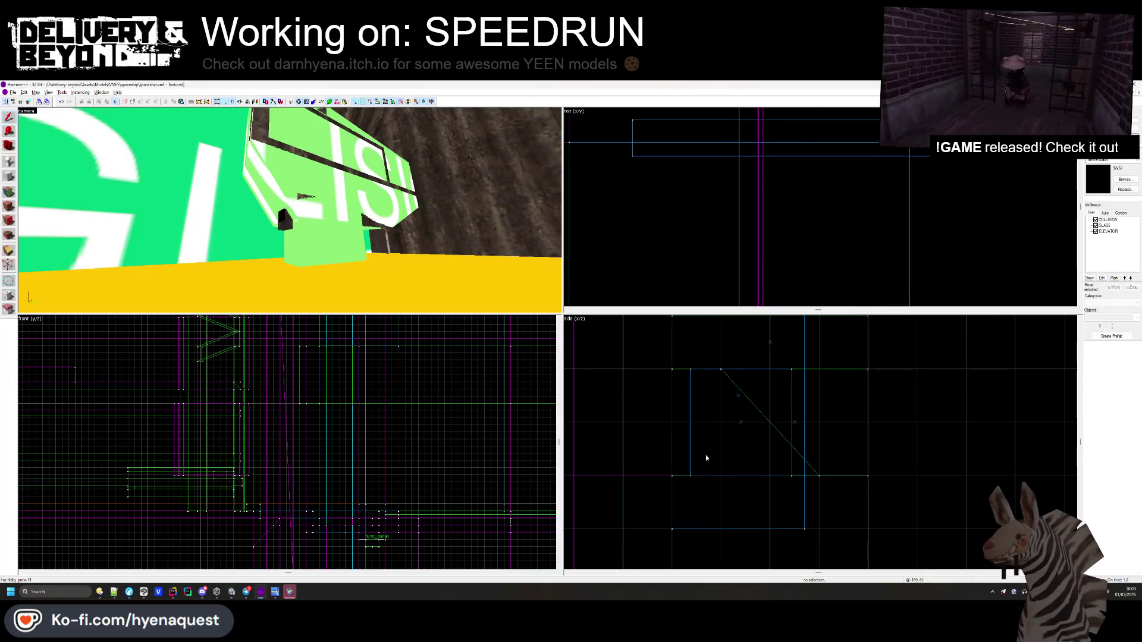
click(738, 396)
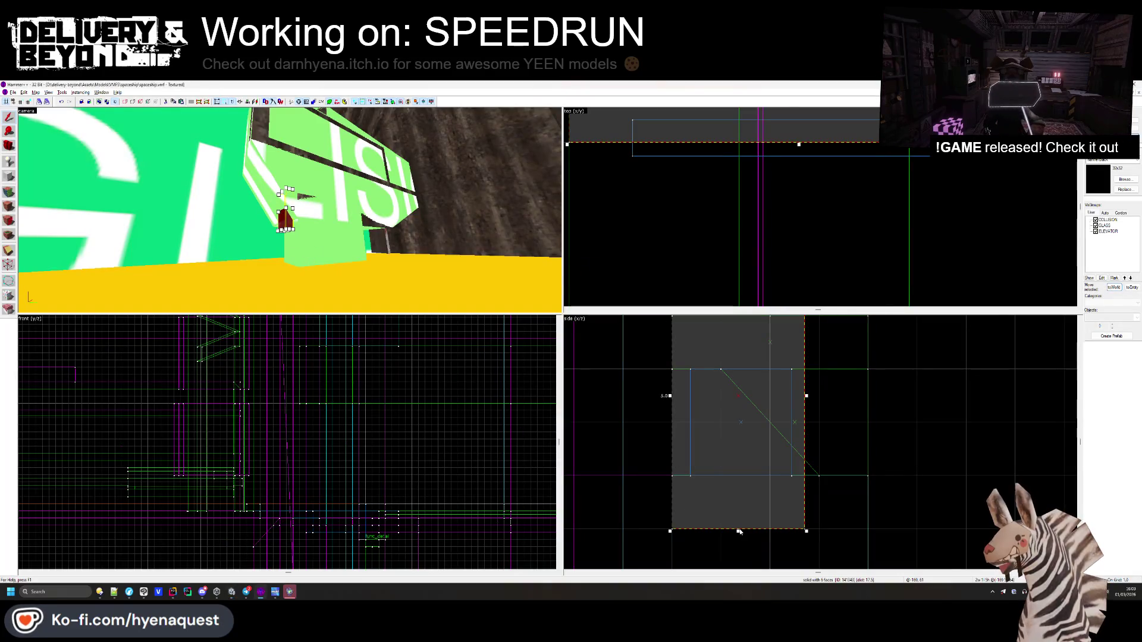
drag(738, 532, 742, 492)
click(734, 507)
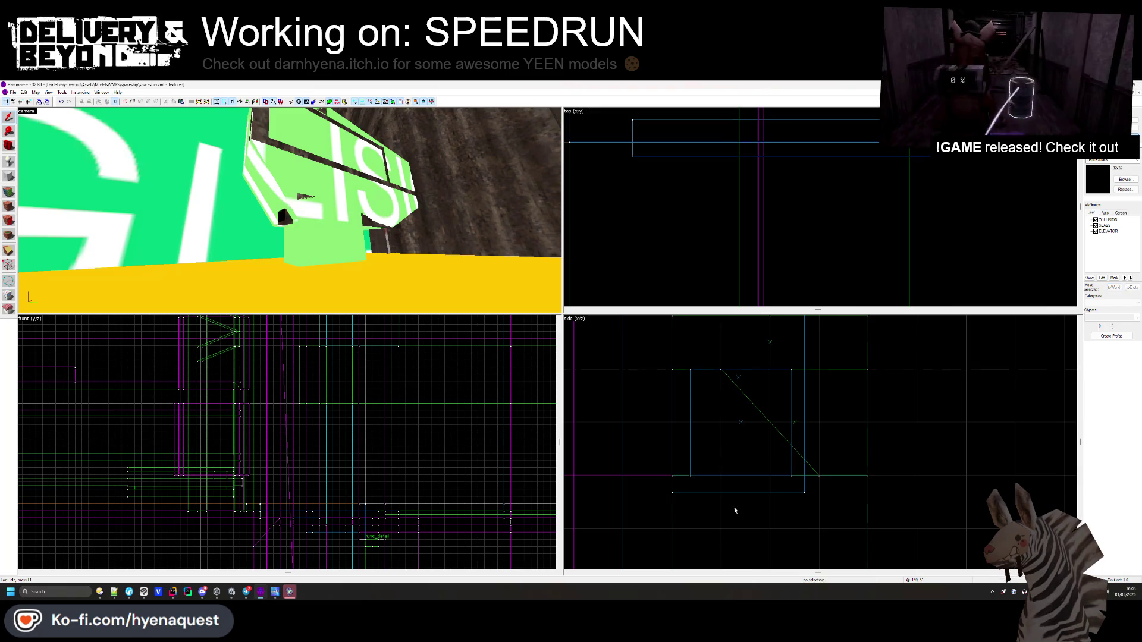
- Review the control panel in Unity, then make the thin solid thinner in the top view
key(alt+Tab)
mouse_move(675, 345)
mouse_down()
mouse_move(572, 356)
mouse_move(541, 319)
mouse_move(520, 322)
mouse_move(530, 323)
mouse_up()
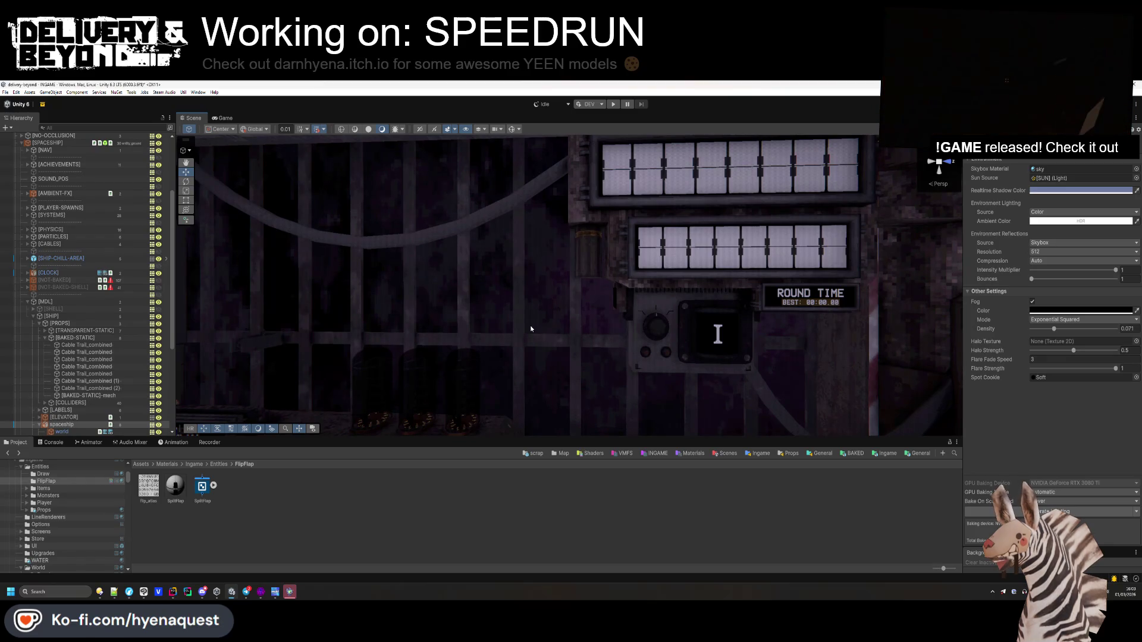
key(alt+Tab)
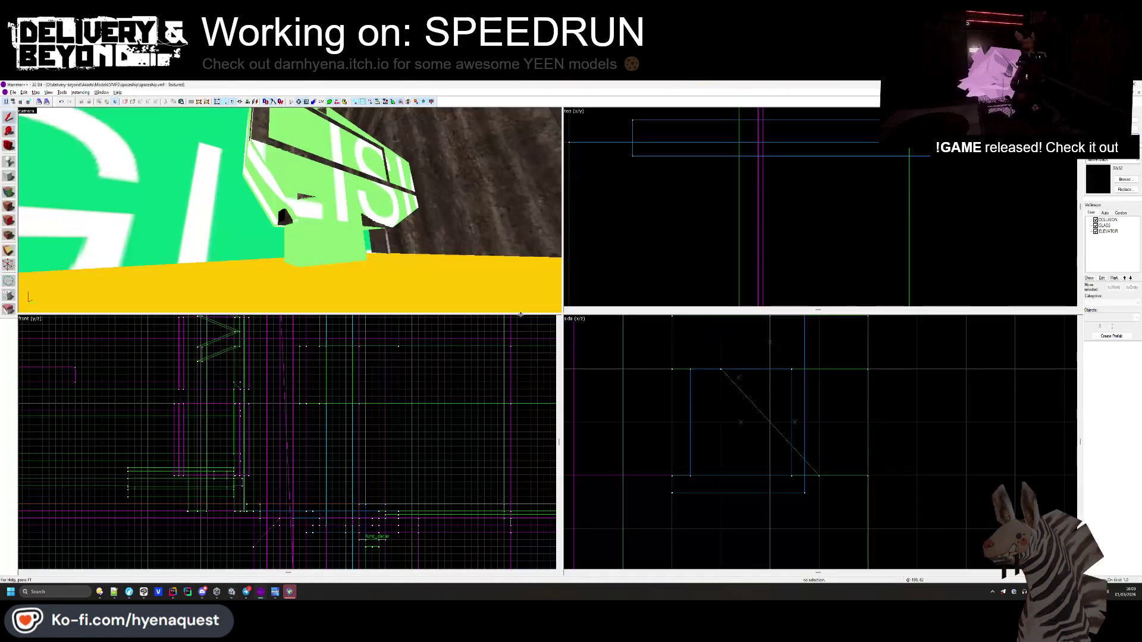
click(283, 215)
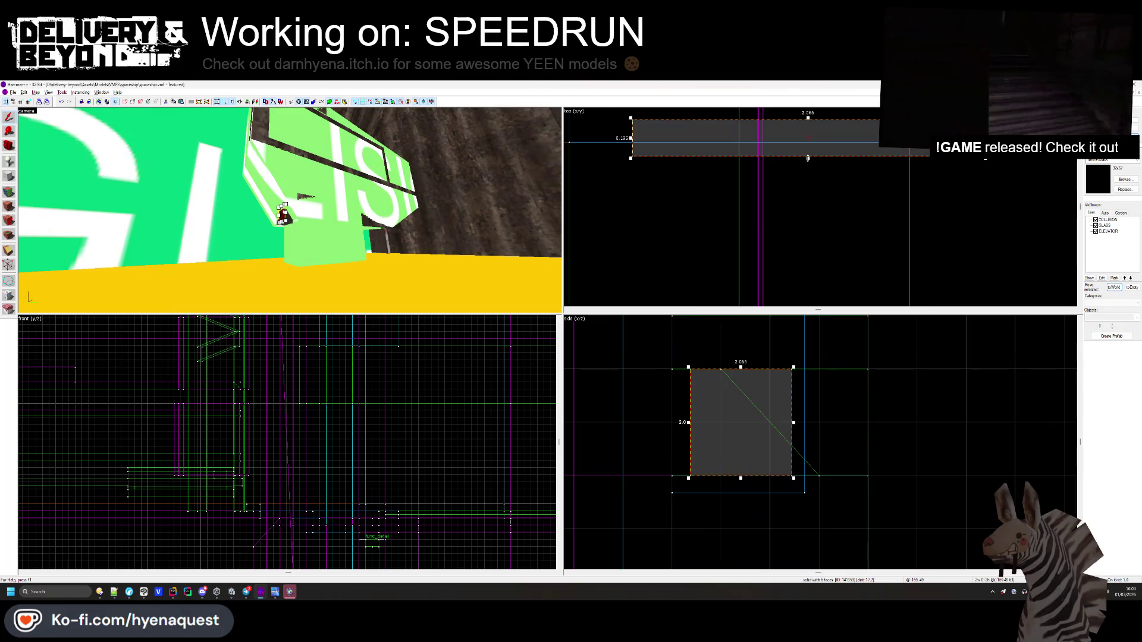
drag(807, 157, 803, 149)
click(800, 191)
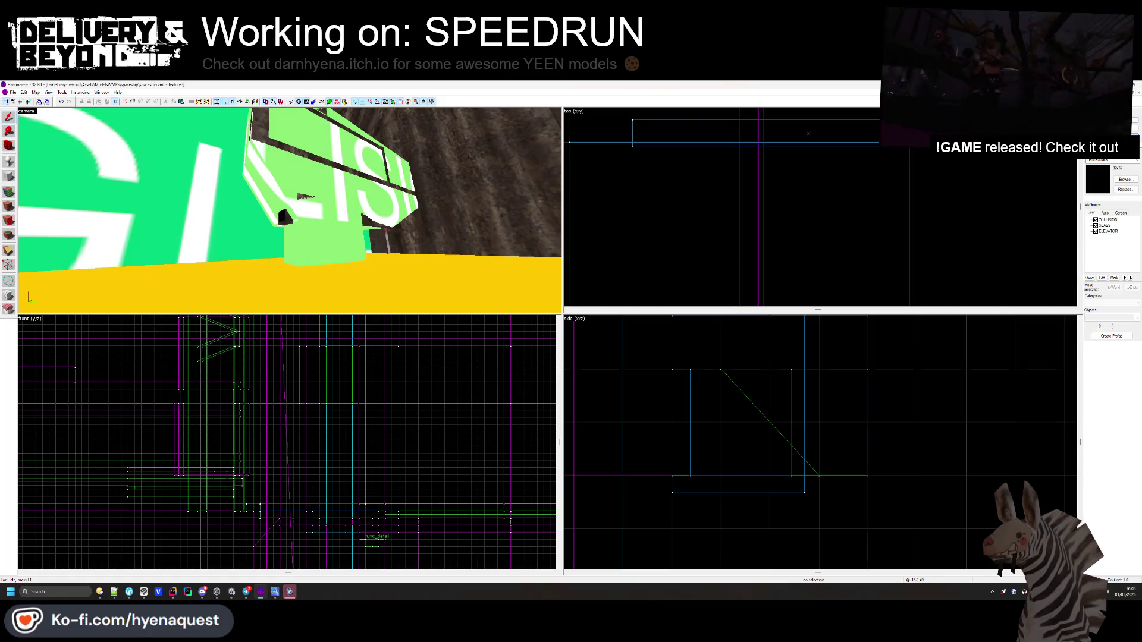
- Group the three solids into the existing func_detail with Ctrl+T and reload in Unity
click(377, 223)
ctrl+click(411, 196)
ctrl+click(283, 217)
key(ctrl+t)
click(592, 364)
click(594, 377)
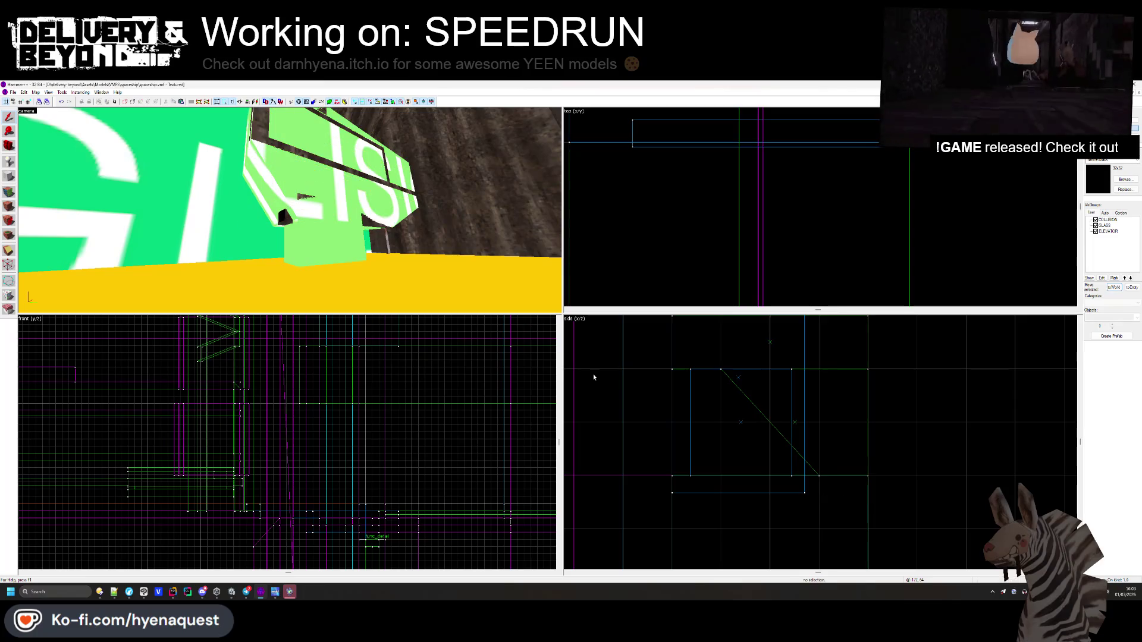
key(alt+Tab)
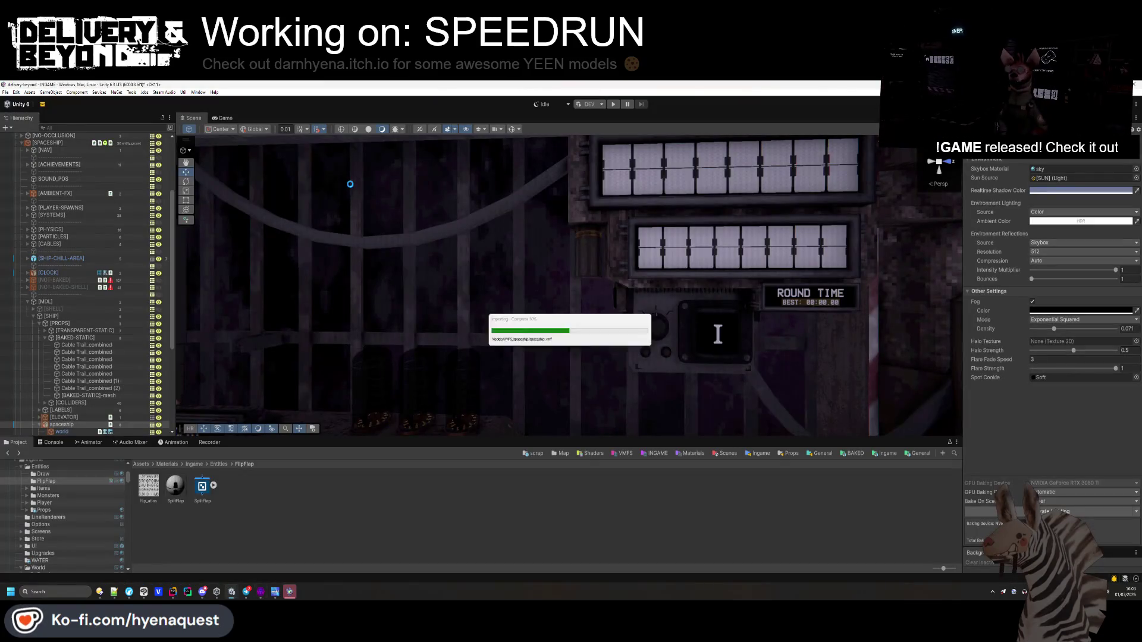
- Browse Assets > Templates > General > Entities > Effects and drop entity_confetti beside the ROUND TIME panel
mouse_move(351, 188)
mouse_down()
mouse_move(390, 247)
mouse_move(873, 442)
mouse_up()
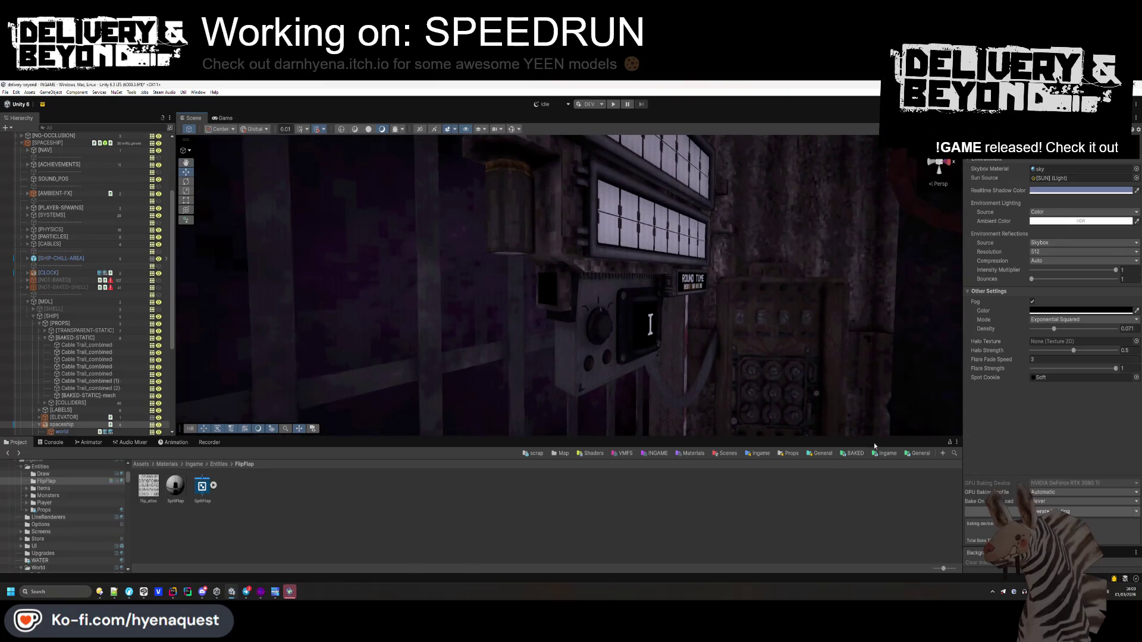
click(882, 454)
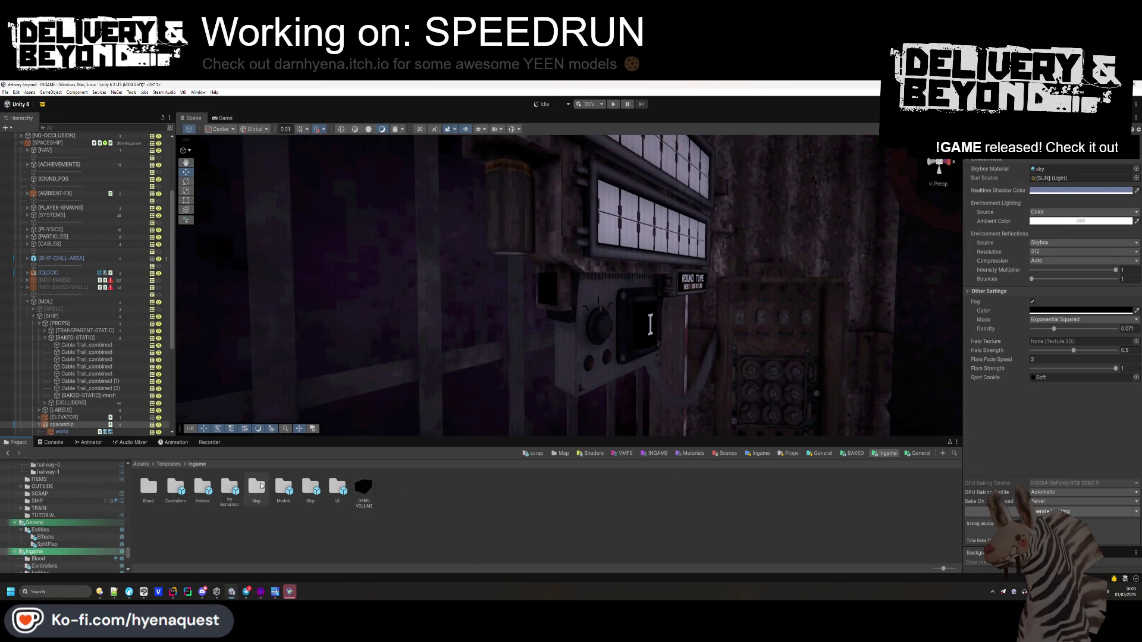
click(150, 465)
click(168, 464)
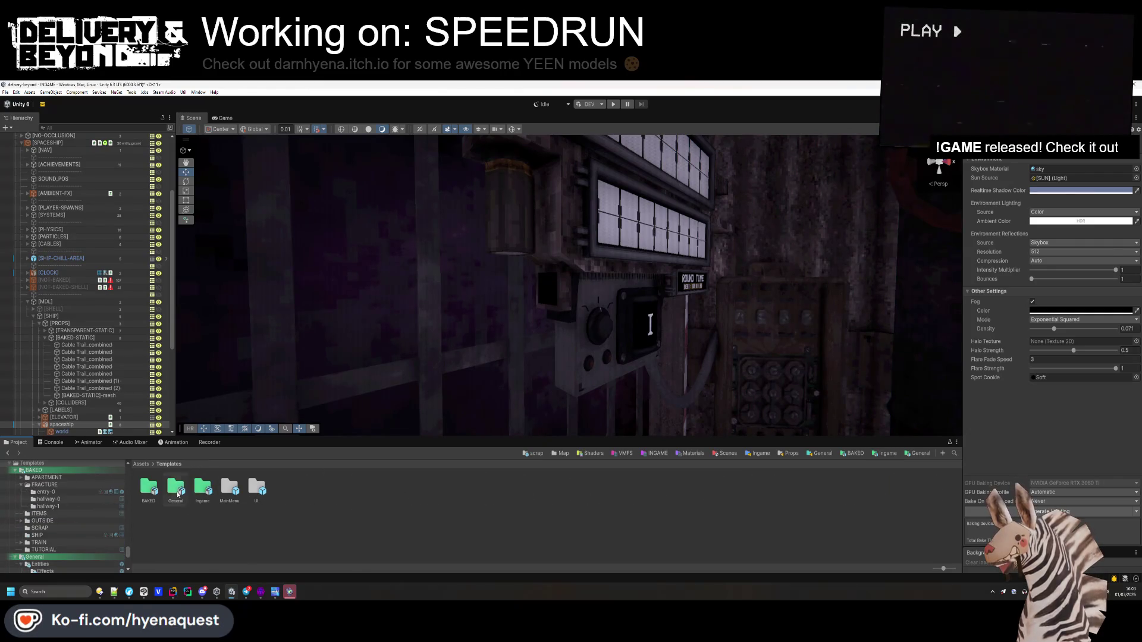
double_click(176, 486)
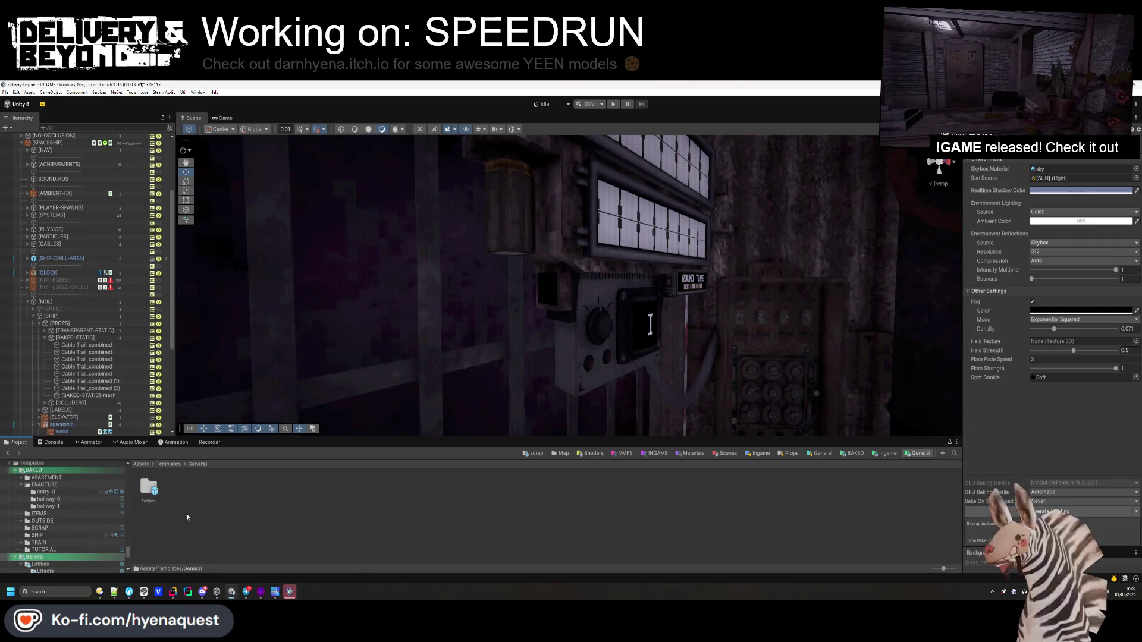
double_click(148, 487)
double_click(150, 487)
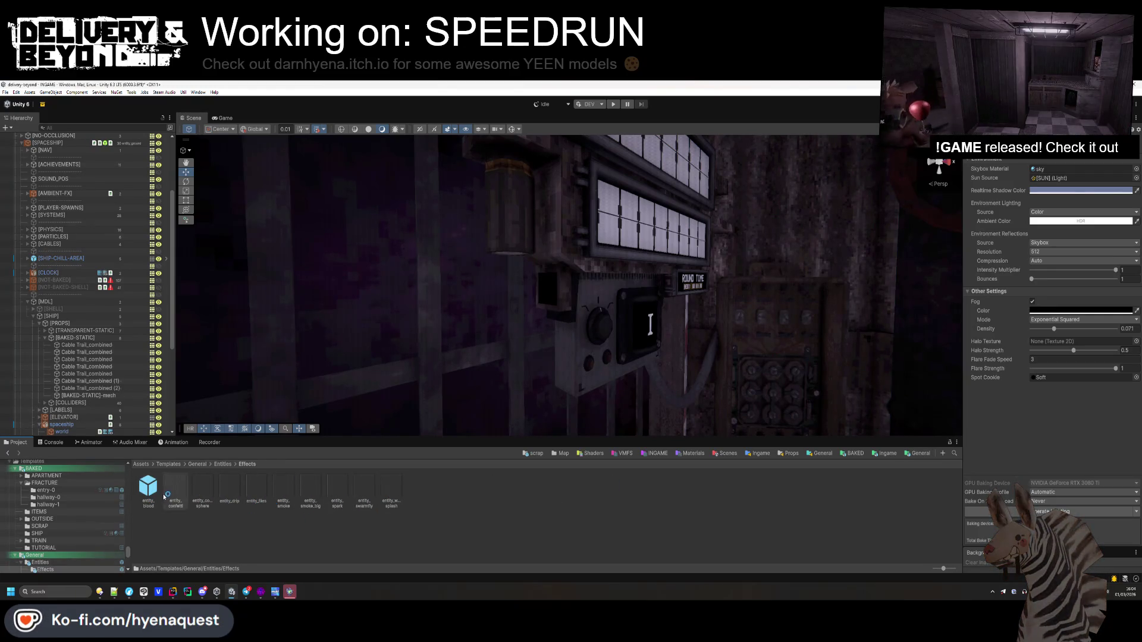
drag(166, 495, 554, 360)
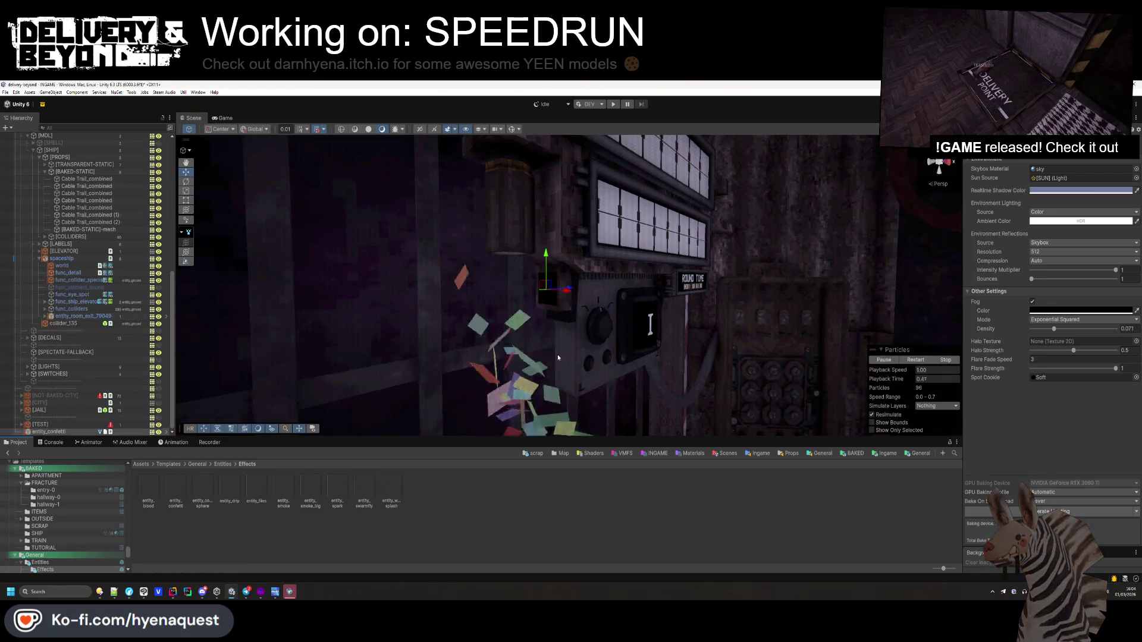
- Turn on scene gizmos, rotate the confetti emitter, and orbit to view the timer panels
scroll(554, 359, up, 6)
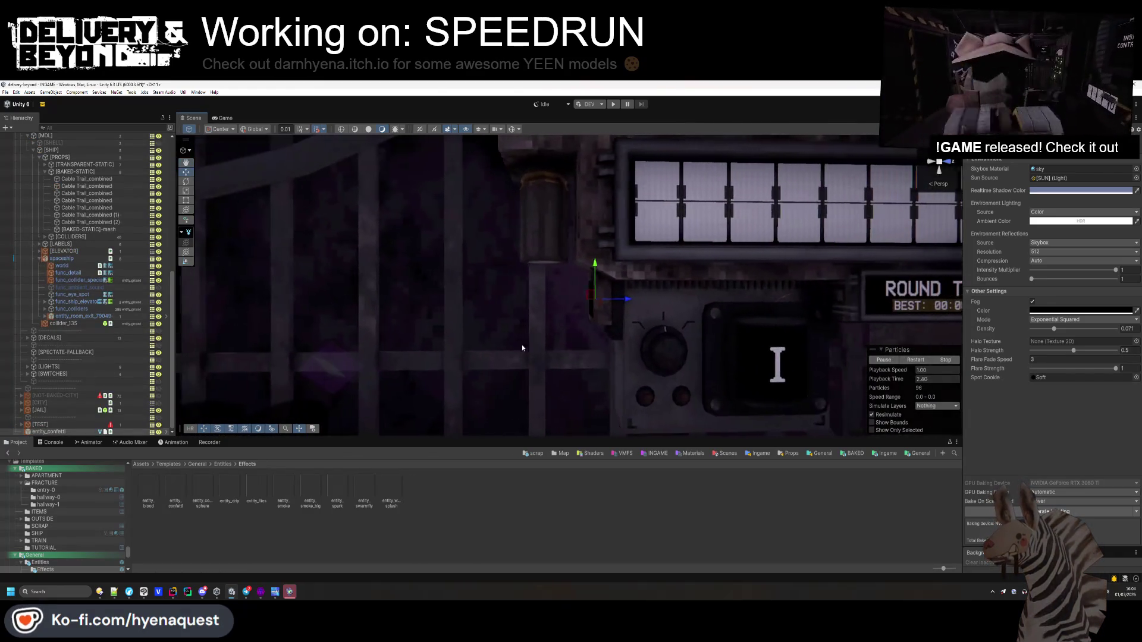
click(516, 130)
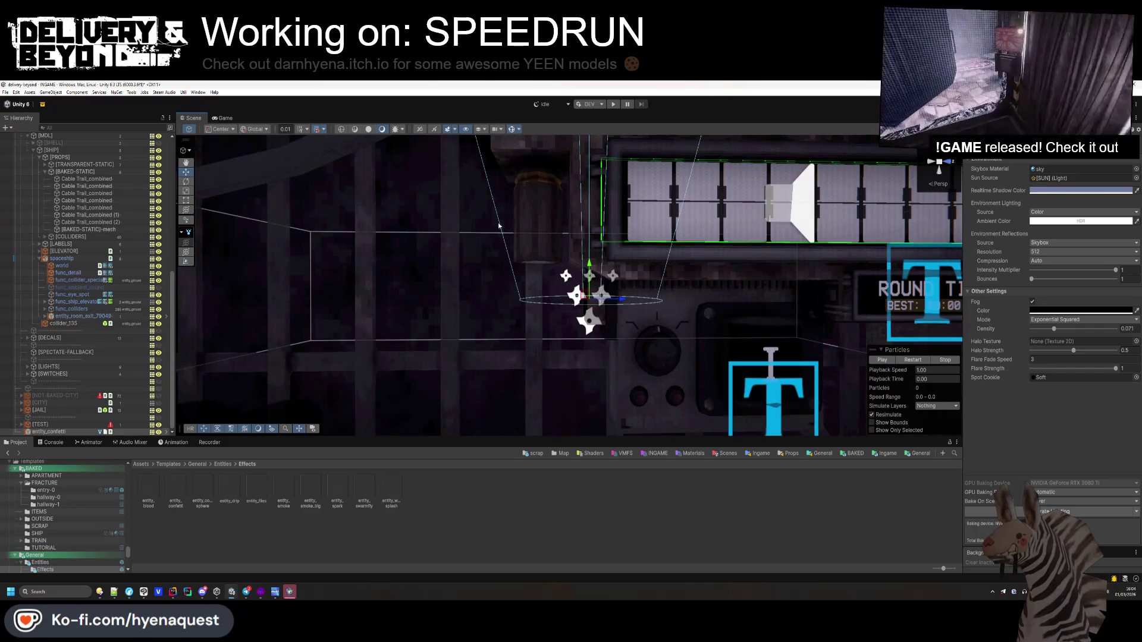
scroll(509, 224, down, 2)
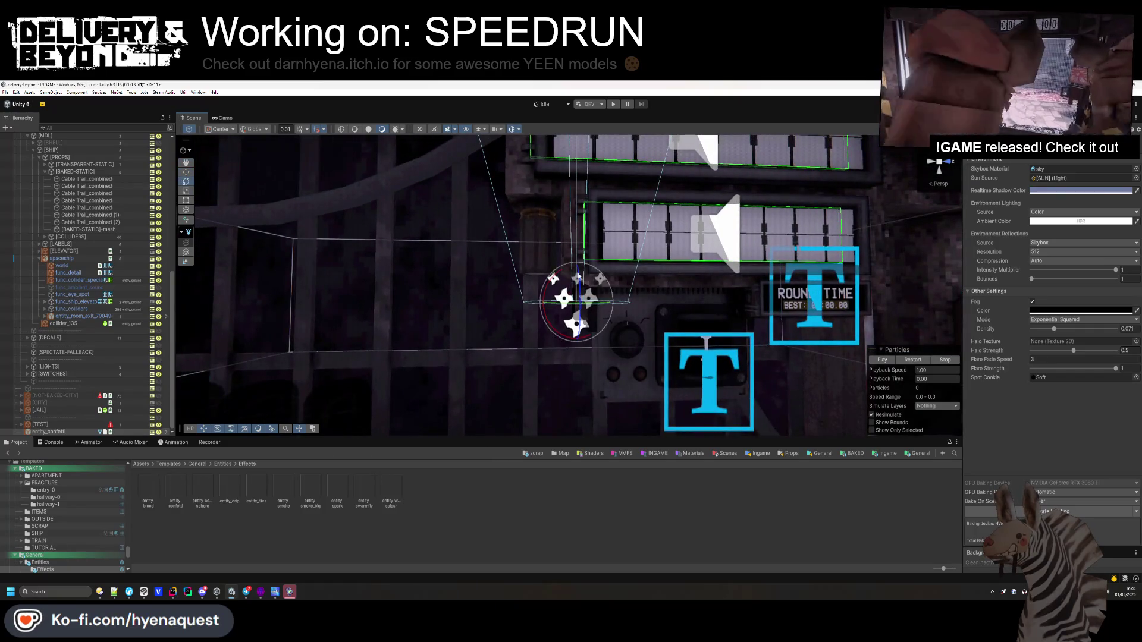
mouse_move(578, 276)
mouse_down()
mouse_move(523, 290)
mouse_move(501, 330)
mouse_up()
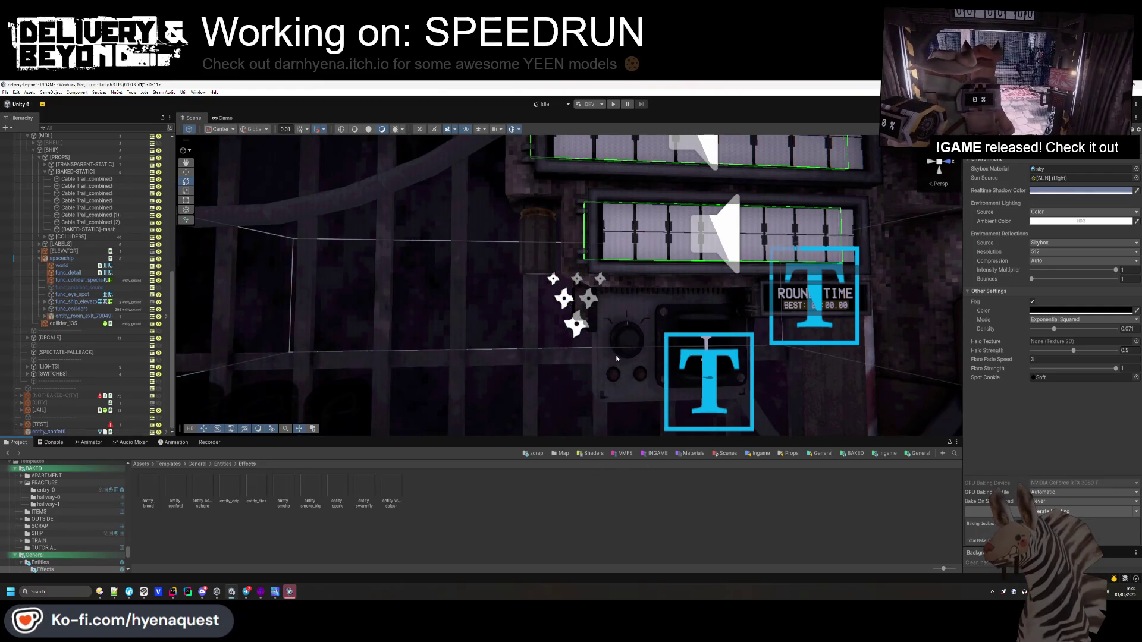
mouse_move(570, 297)
mouse_down()
mouse_move(363, 285)
mouse_move(675, 337)
mouse_up()
mouse_move(562, 267)
mouse_down()
mouse_move(620, 296)
mouse_move(383, 266)
mouse_up()
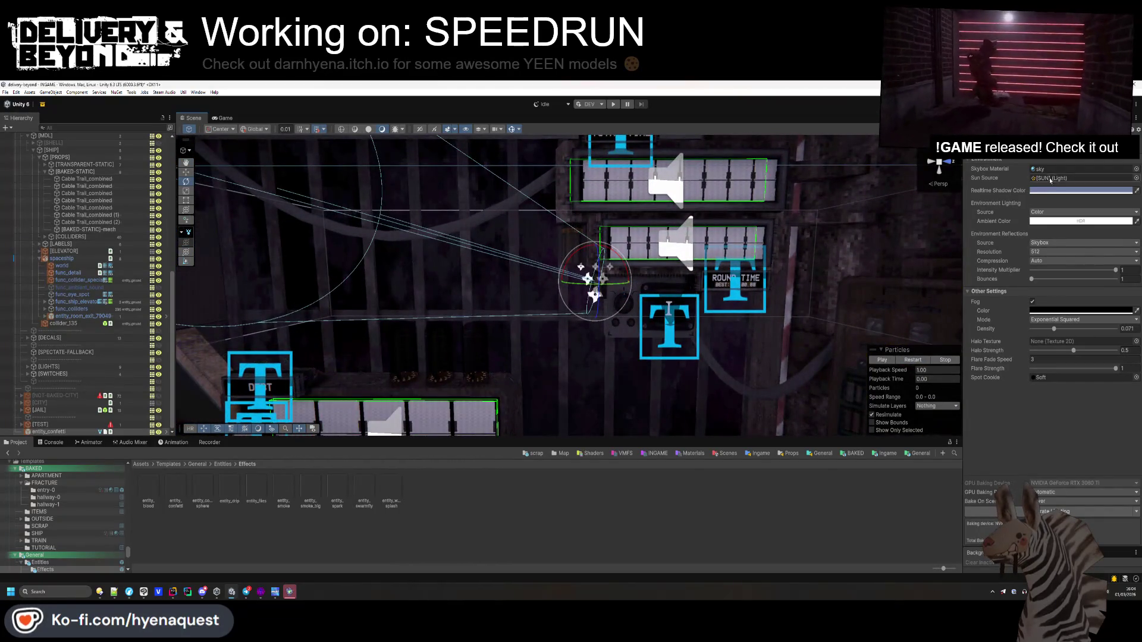
- Scale the emitter down to 0.34 and nudge it into place along the z and y axes
click(988, 118)
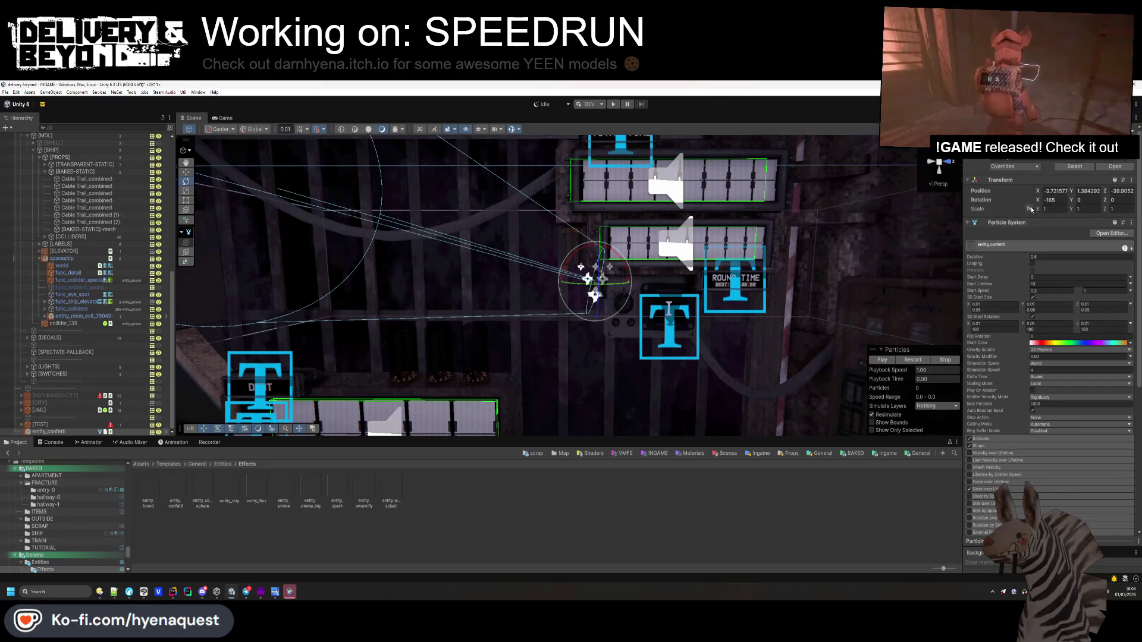
drag(1037, 210, 1028, 209)
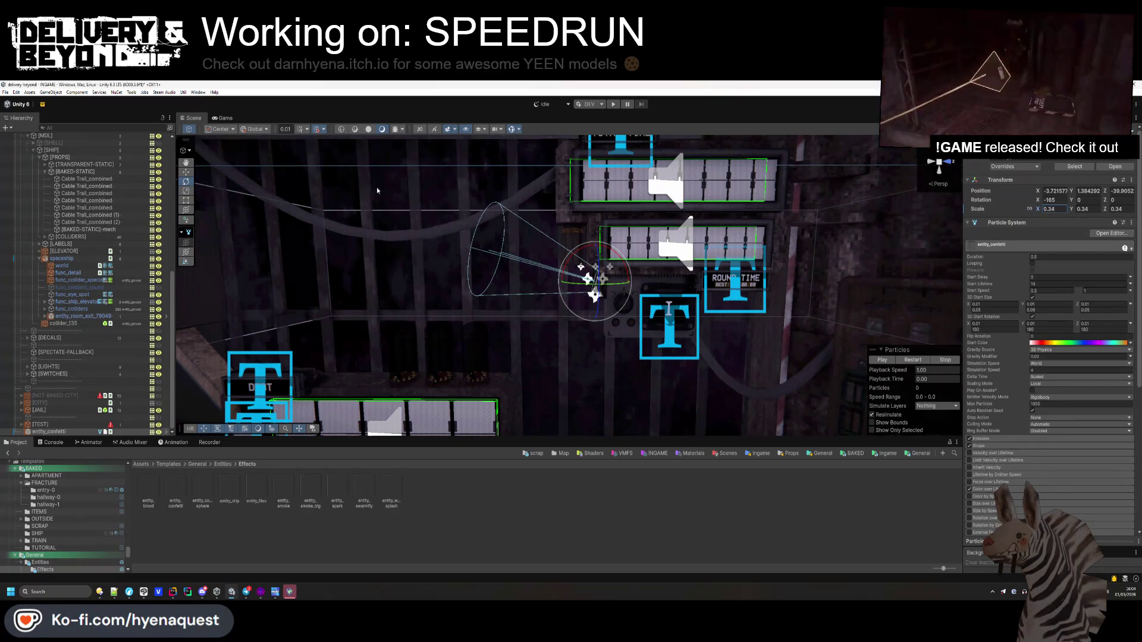
drag(623, 285, 602, 257)
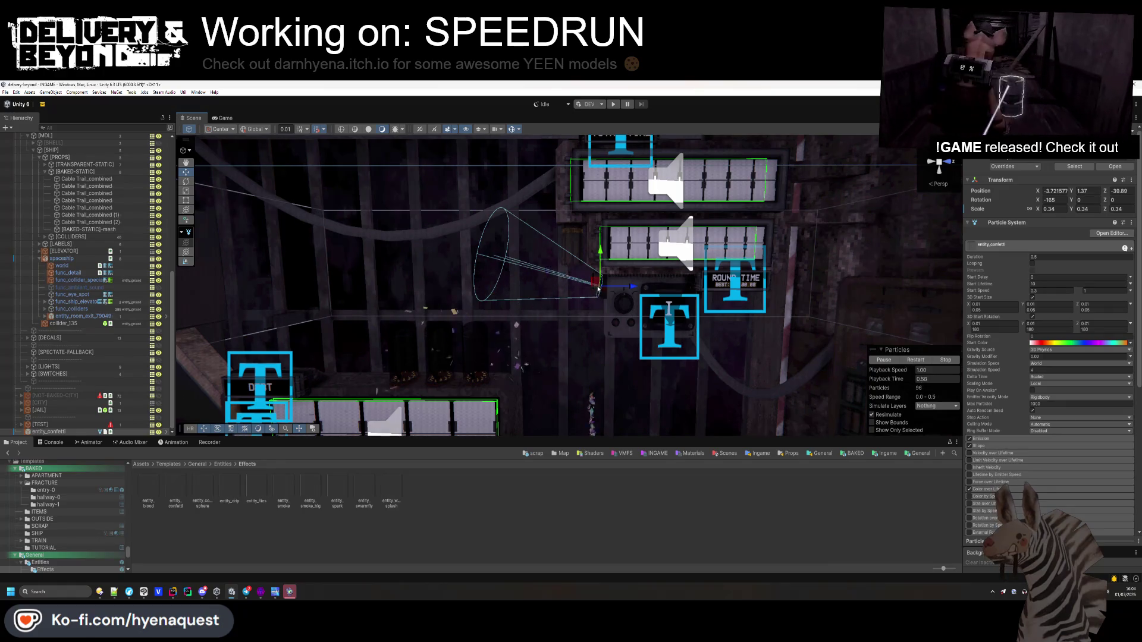
drag(618, 291, 620, 288)
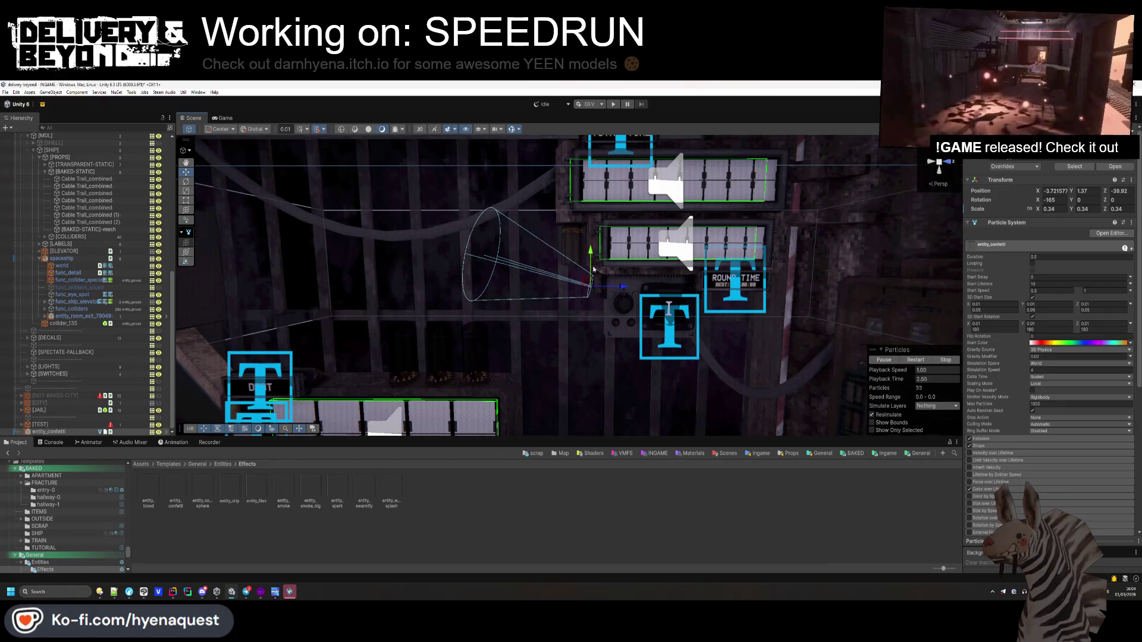
key(.)
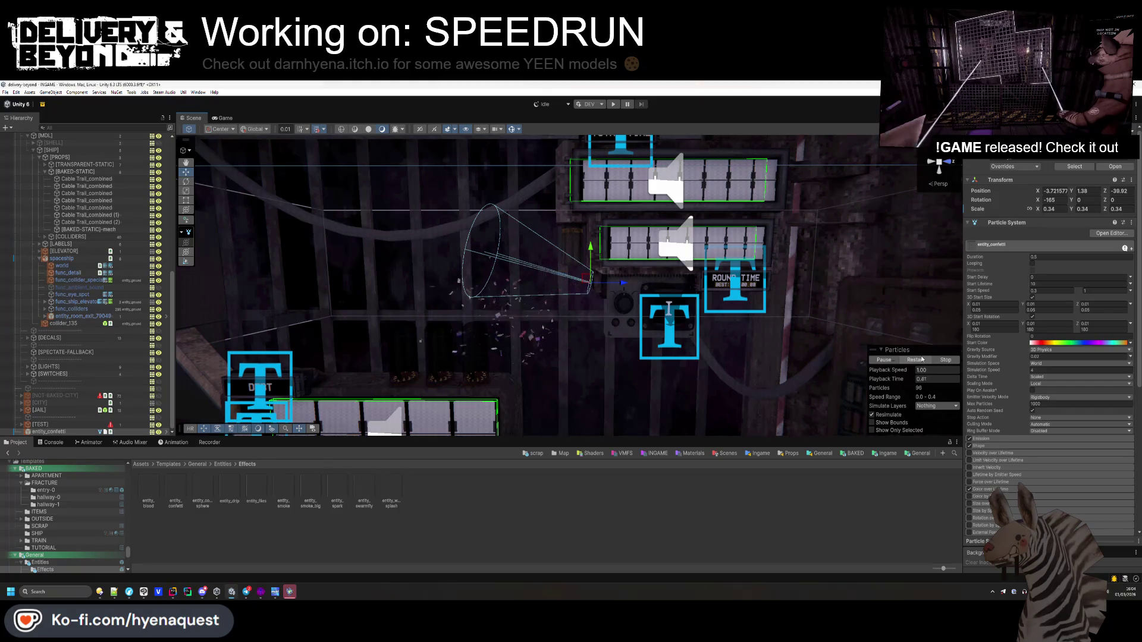
scroll(424, 300, down, 3)
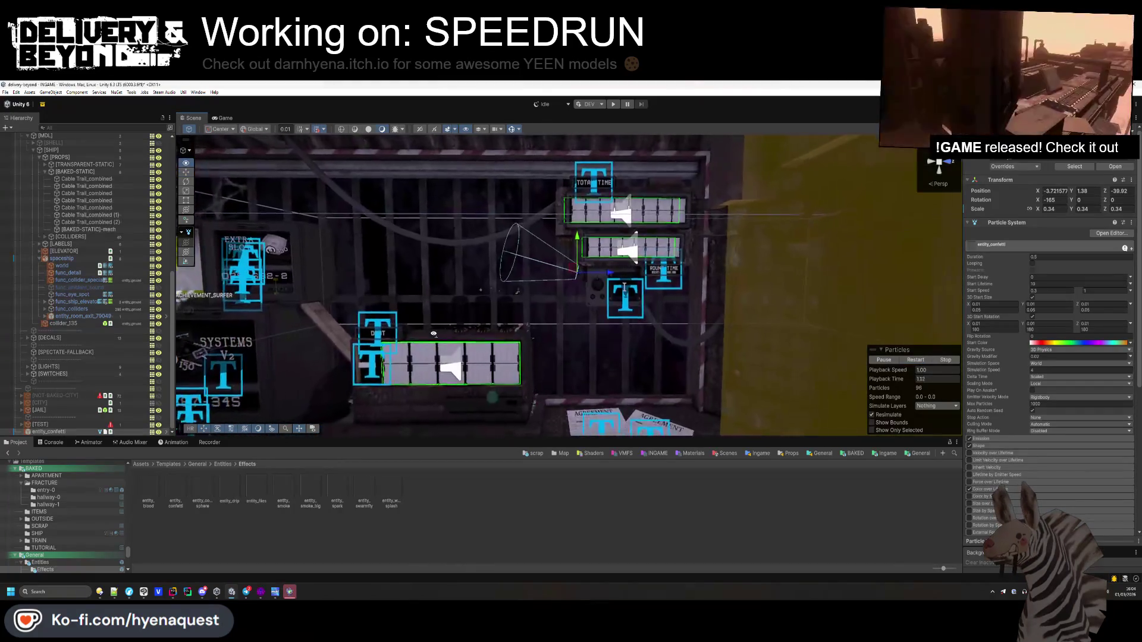
drag(601, 234, 600, 232)
- Restart the confetti preview, set Gravity Modifier to 0.002, and deselect the emitter
click(916, 360)
click(916, 360)
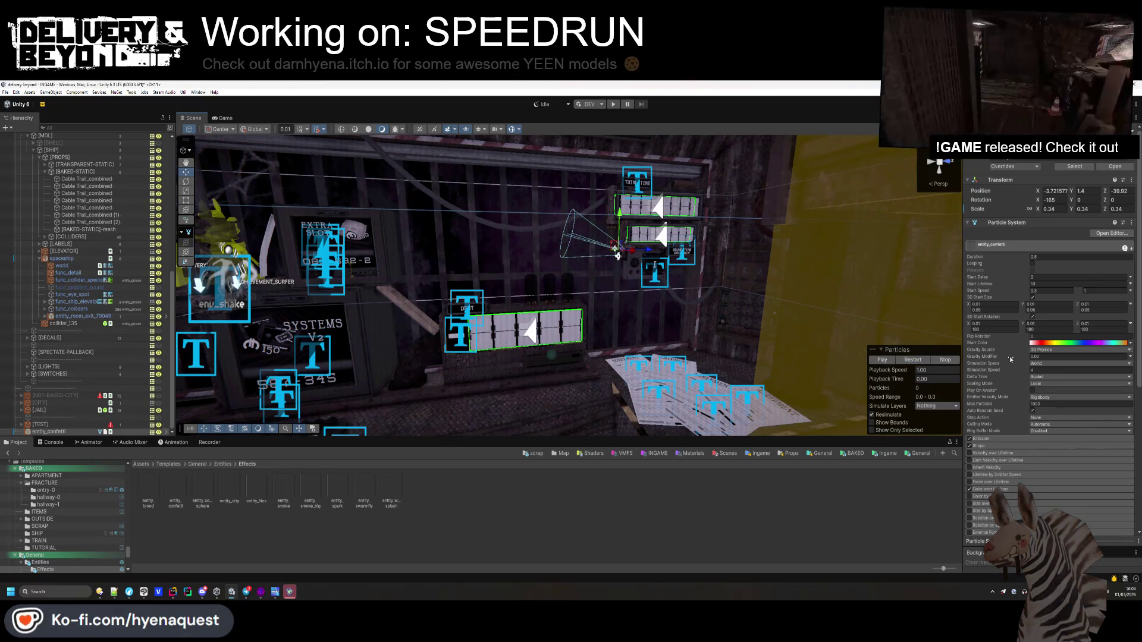
text(0.002)
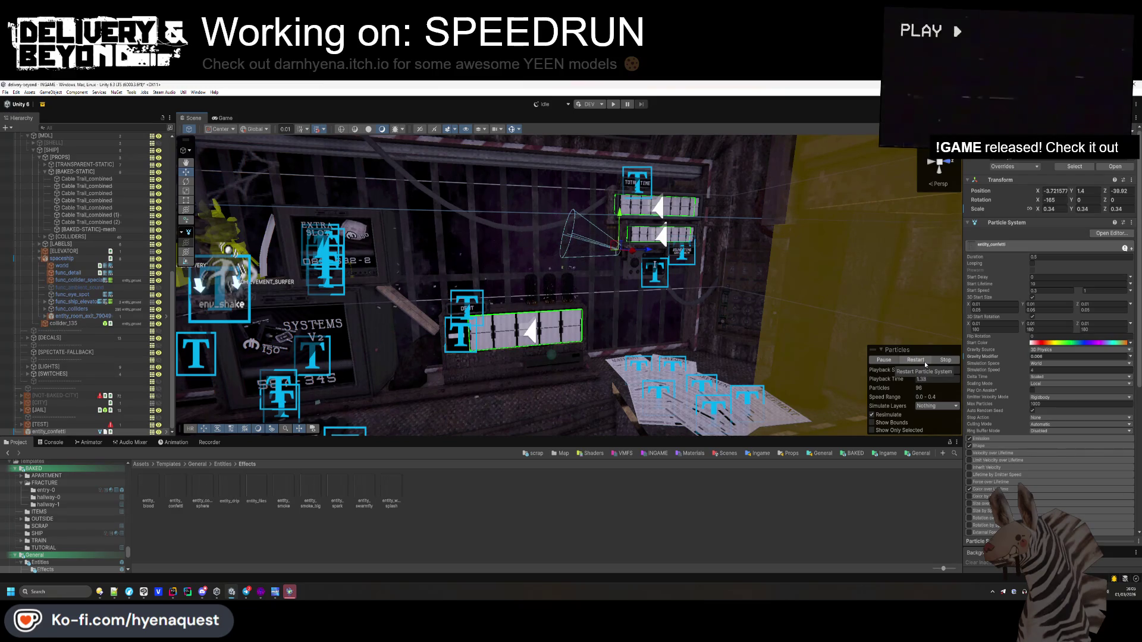
click(734, 488)
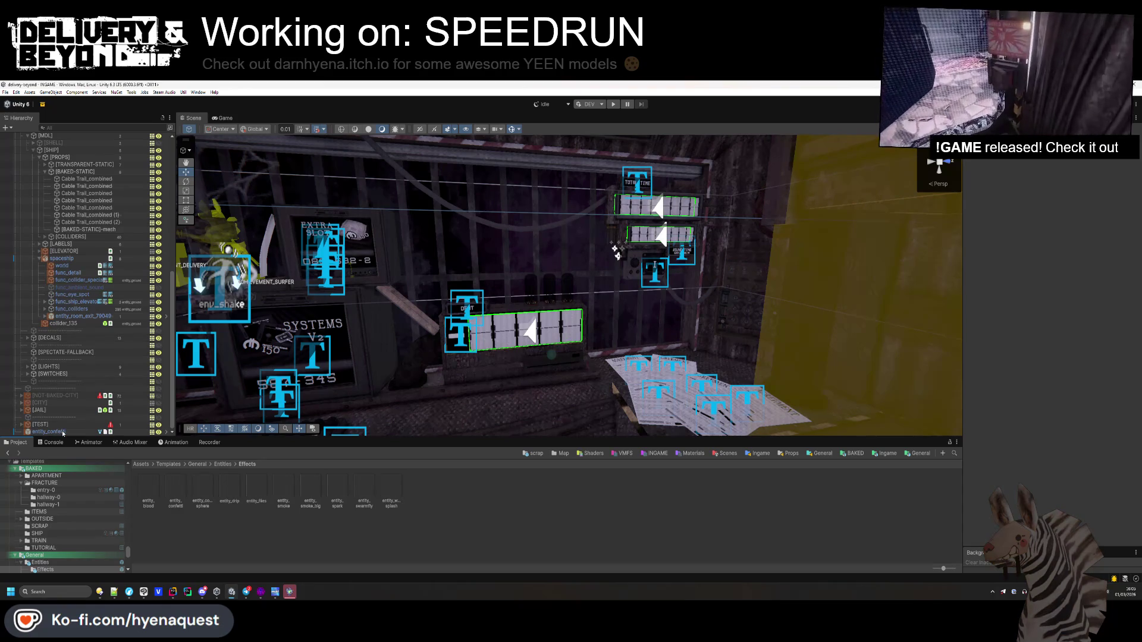
- Select entity_confetti and inspect its confetti script component's options and settings
click(62, 433)
click(1038, 225)
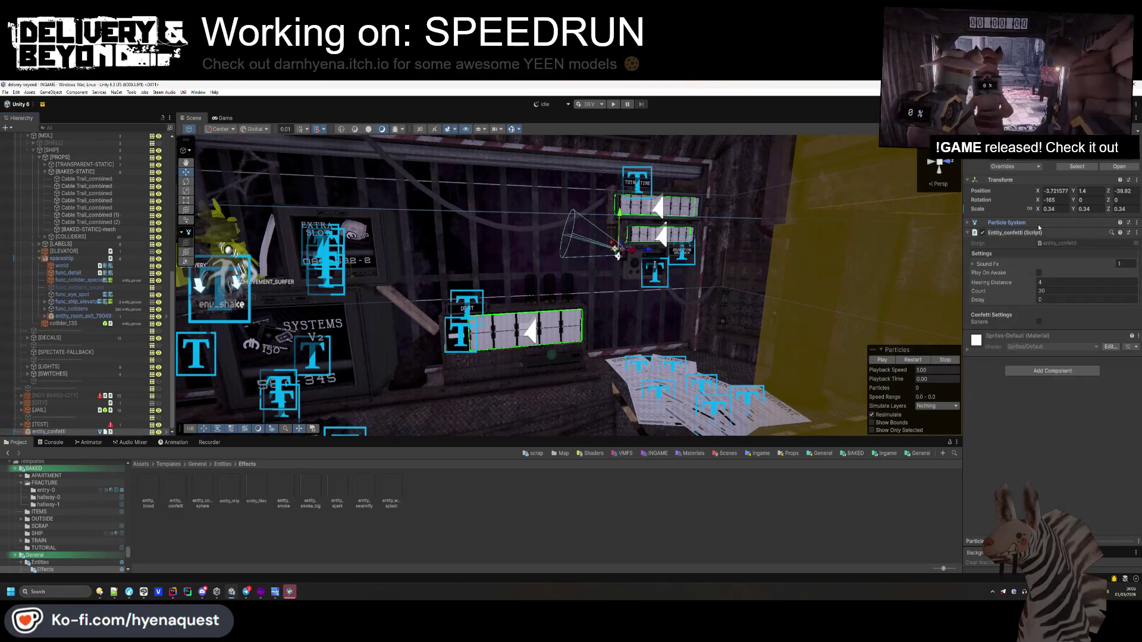
right_click(1035, 232)
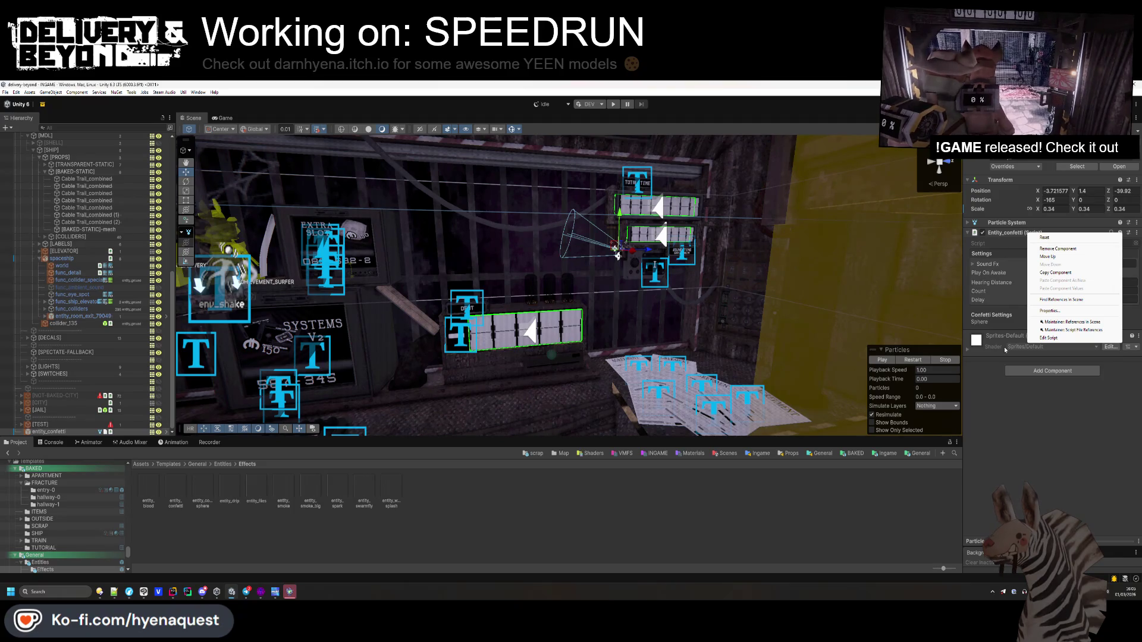
click(1036, 234)
click(1036, 233)
right_click(1036, 235)
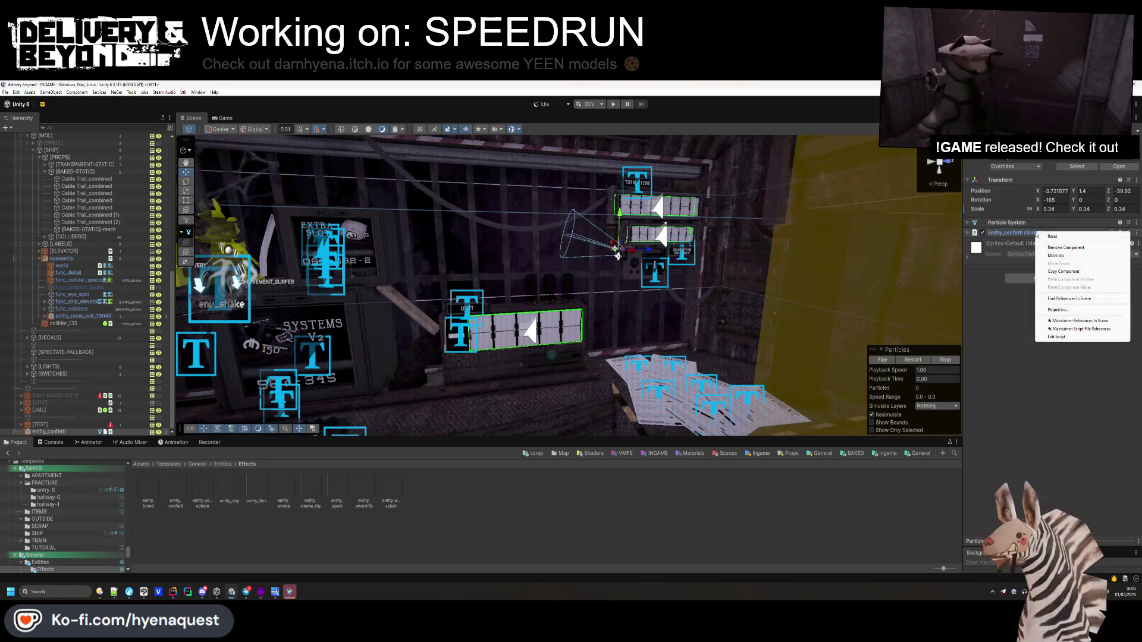
click(1032, 233)
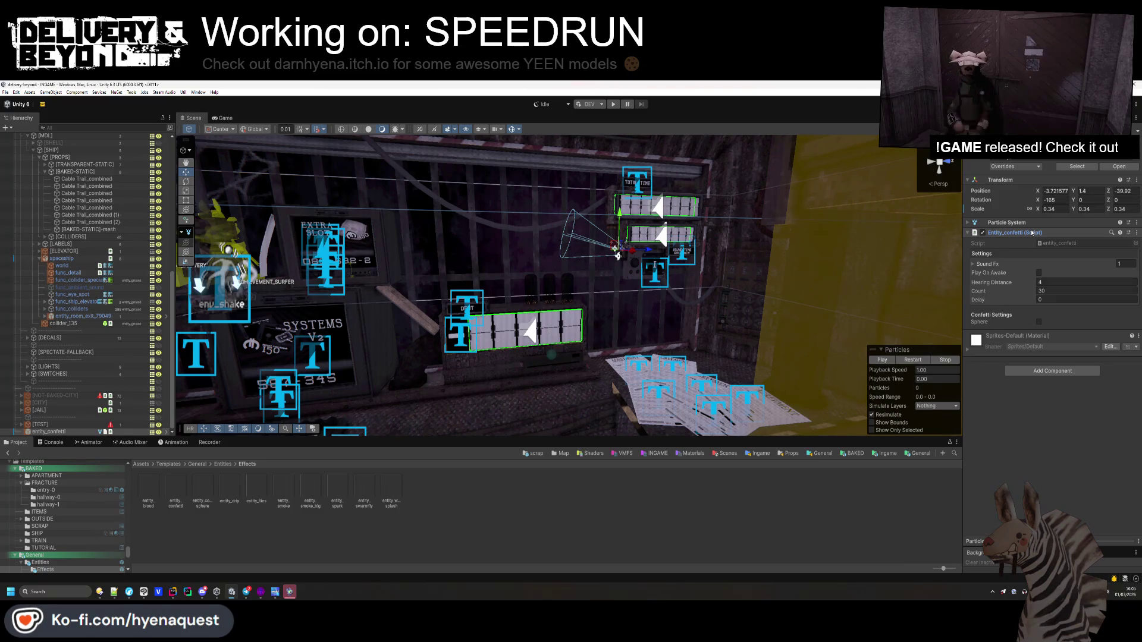
click(1032, 232)
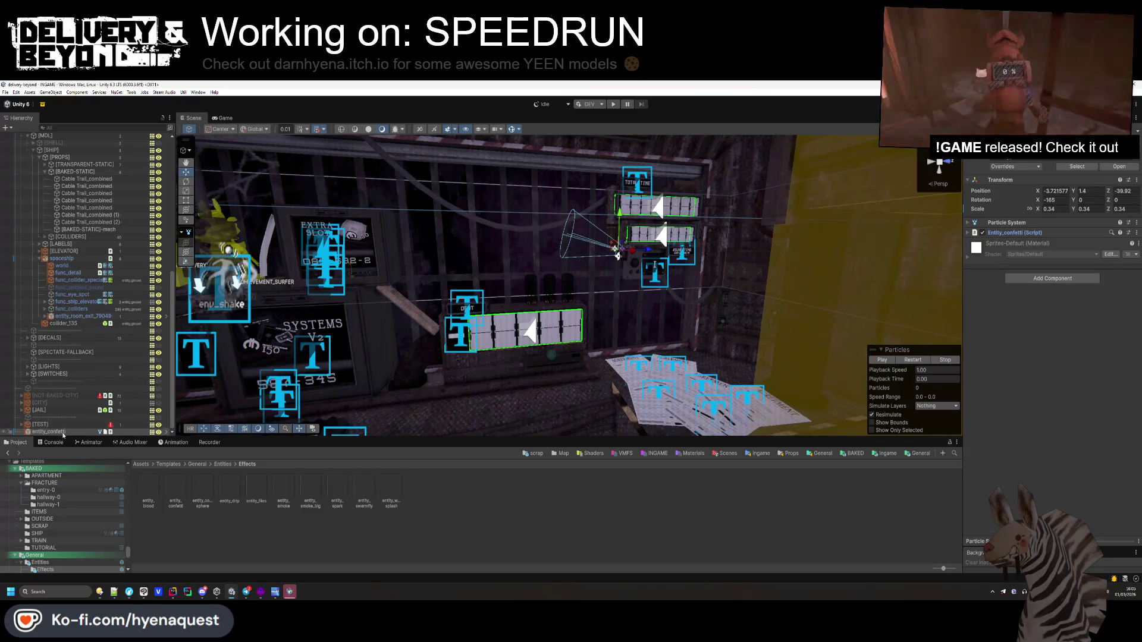
- Drag the confetti object into the [SYSTEMS] > [SPEEDRUN] group
scroll(70, 159, up, 6)
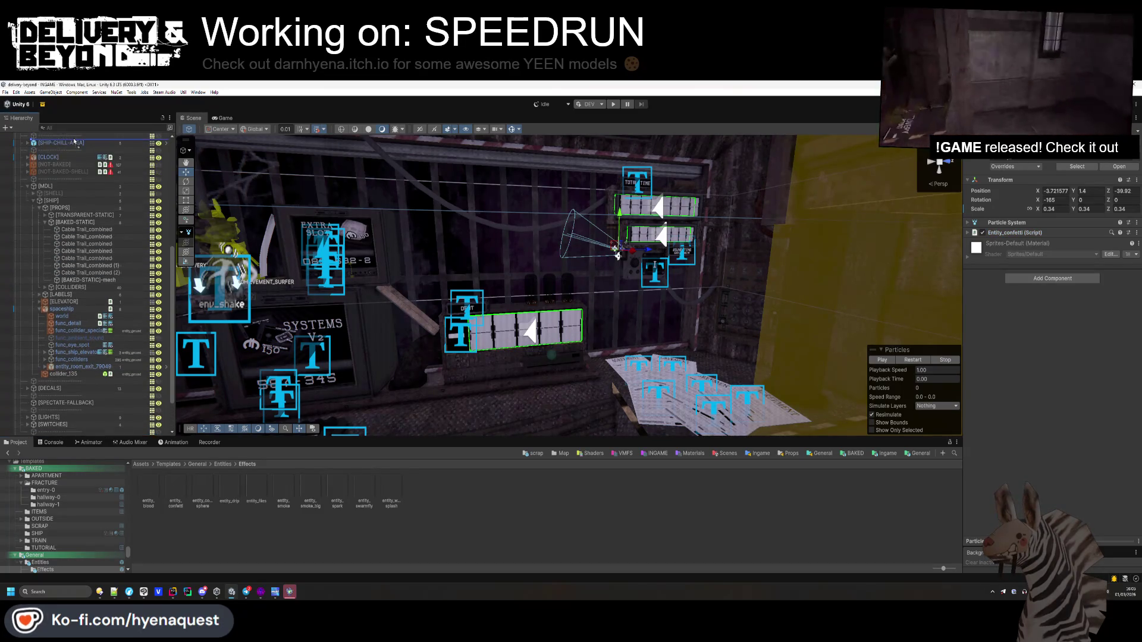
scroll(76, 141, up, 4)
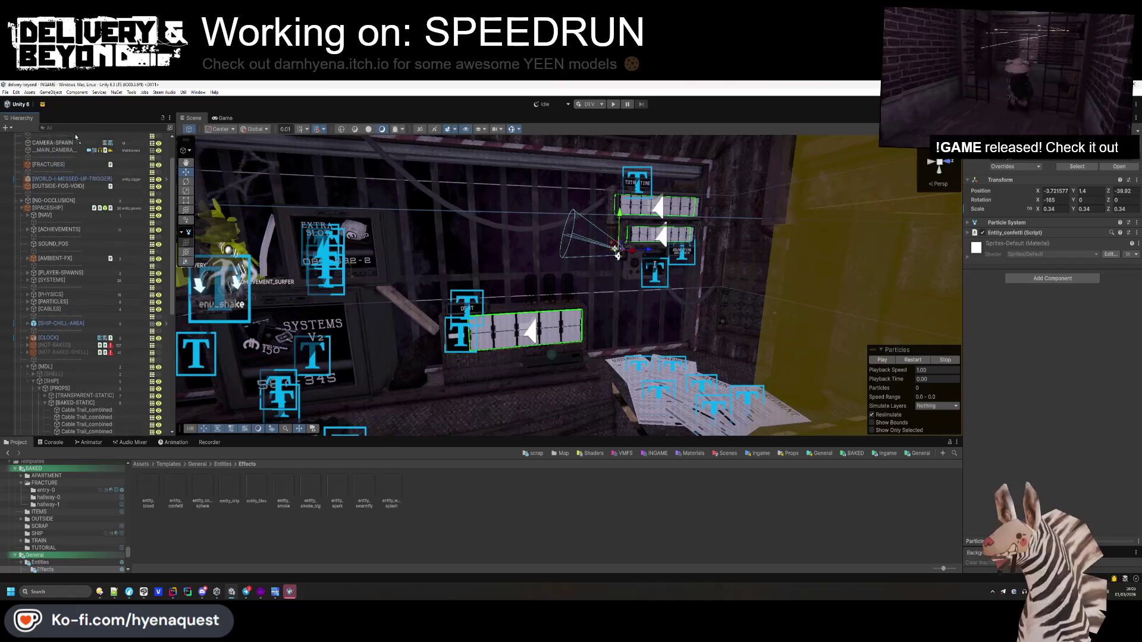
mouse_move(57, 268)
mouse_down()
mouse_move(89, 384)
mouse_move(60, 400)
mouse_move(63, 311)
mouse_move(58, 324)
mouse_up()
scroll(58, 387, down, 3)
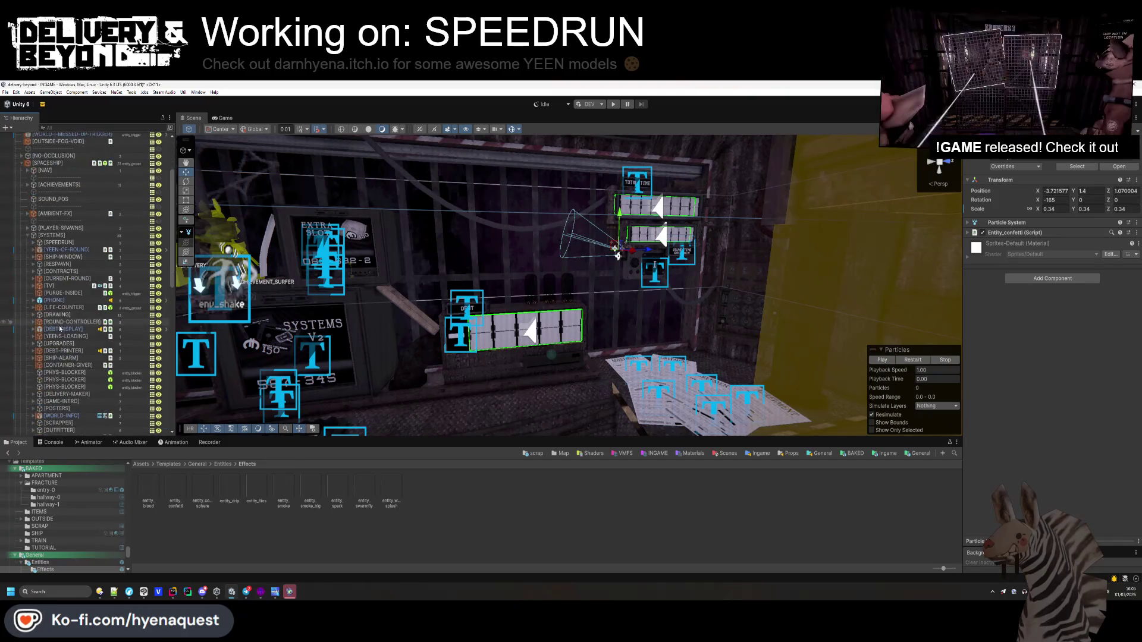
drag(59, 163, 59, 162)
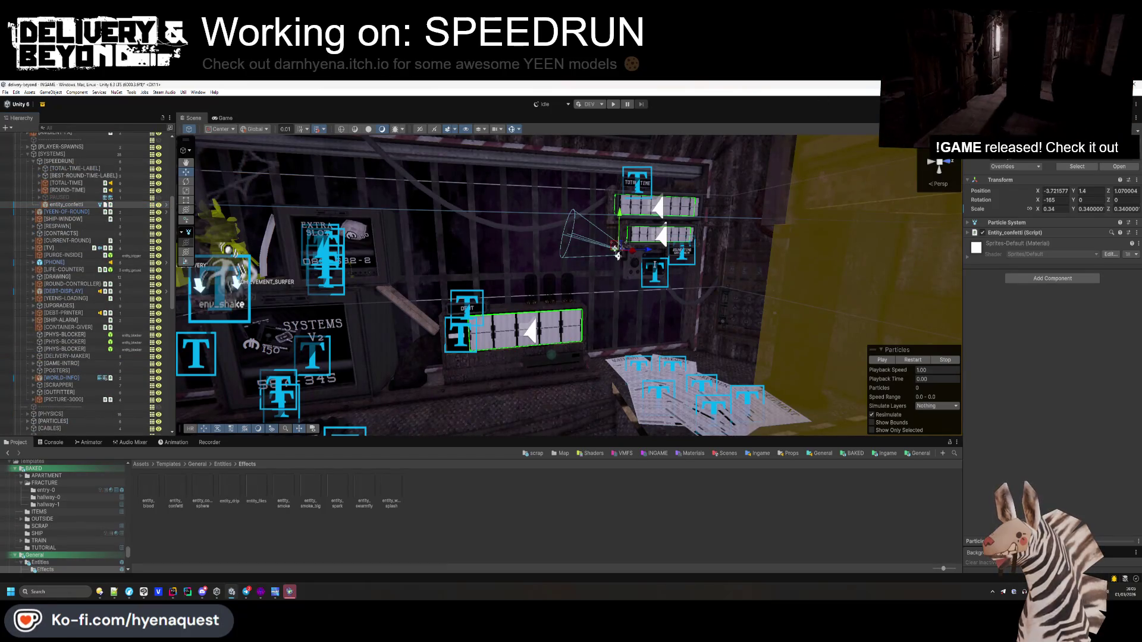
- Rename the object [CONFETTI], make it SPEEDRUN's first child, and deselect it
text([CONFETTI])
key(Return)
drag(67, 206, 69, 168)
click(491, 478)
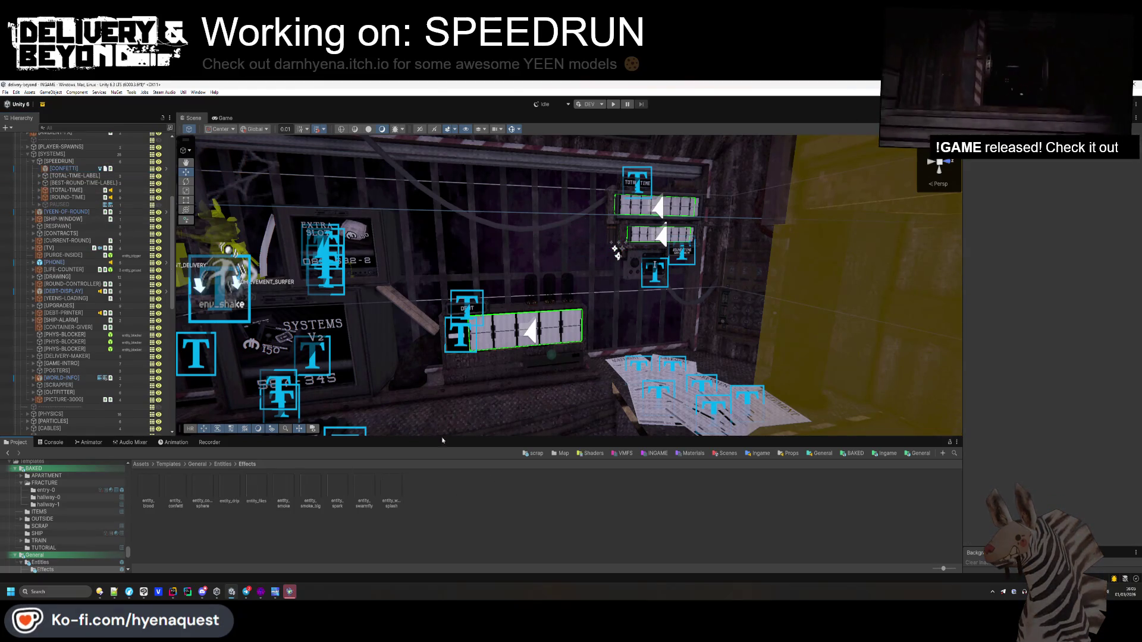
click(173, 596)
- Declare an entity_confetti confettiFx field below the pause field
scroll(364, 313, up, 10)
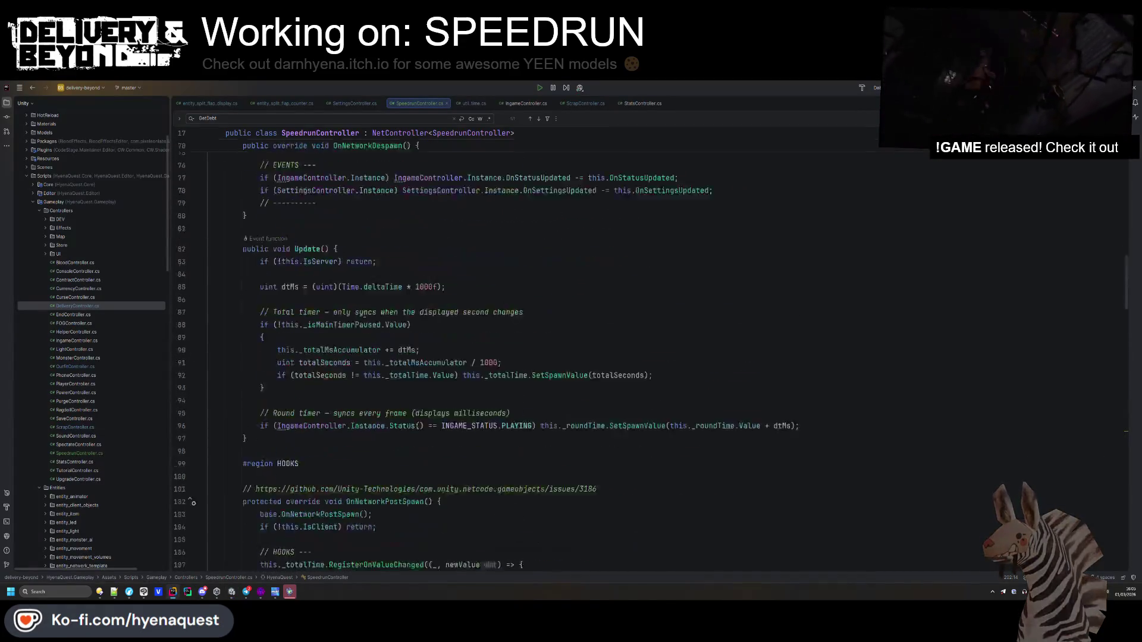
scroll(364, 313, up, 15)
scroll(365, 314, down, 4)
scroll(364, 314, up, 4)
click(419, 459)
key(Return)
key(Return)
text(public entity_conf)
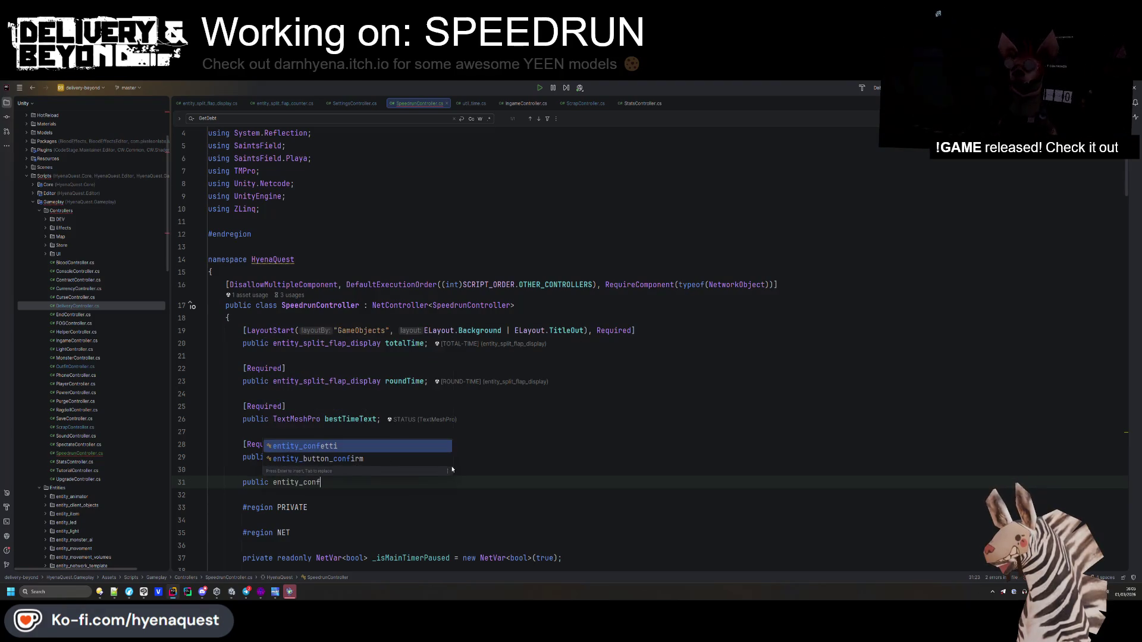
key(Return)
text(entity_confetti configet)
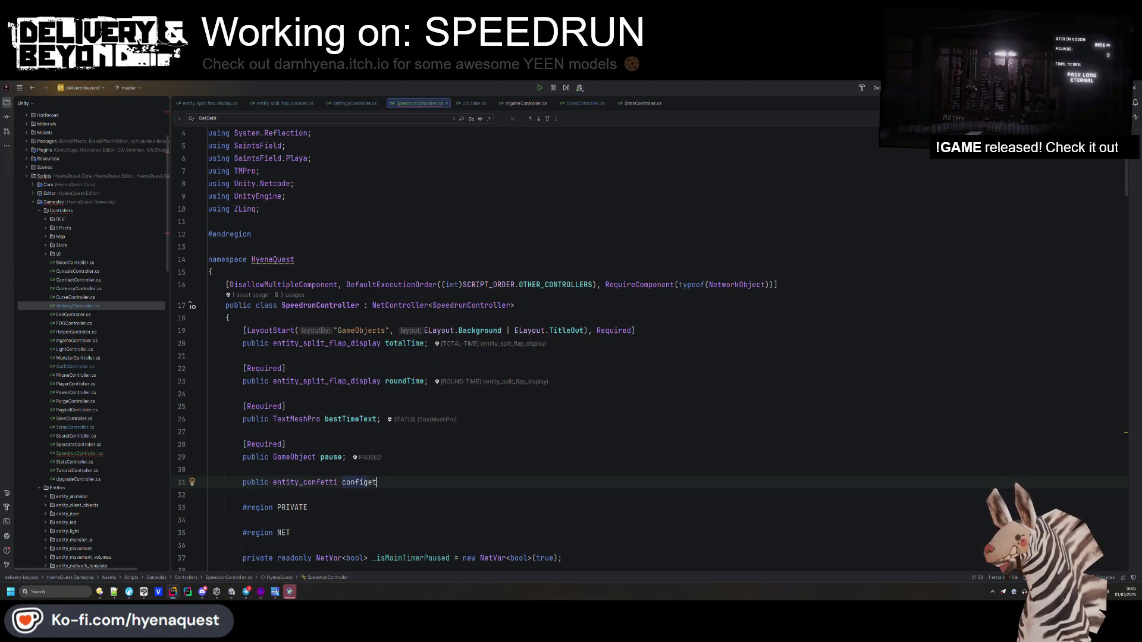
key(BackSpace)
key(BackSpace)
key(BackSpace)
text(ttiF)
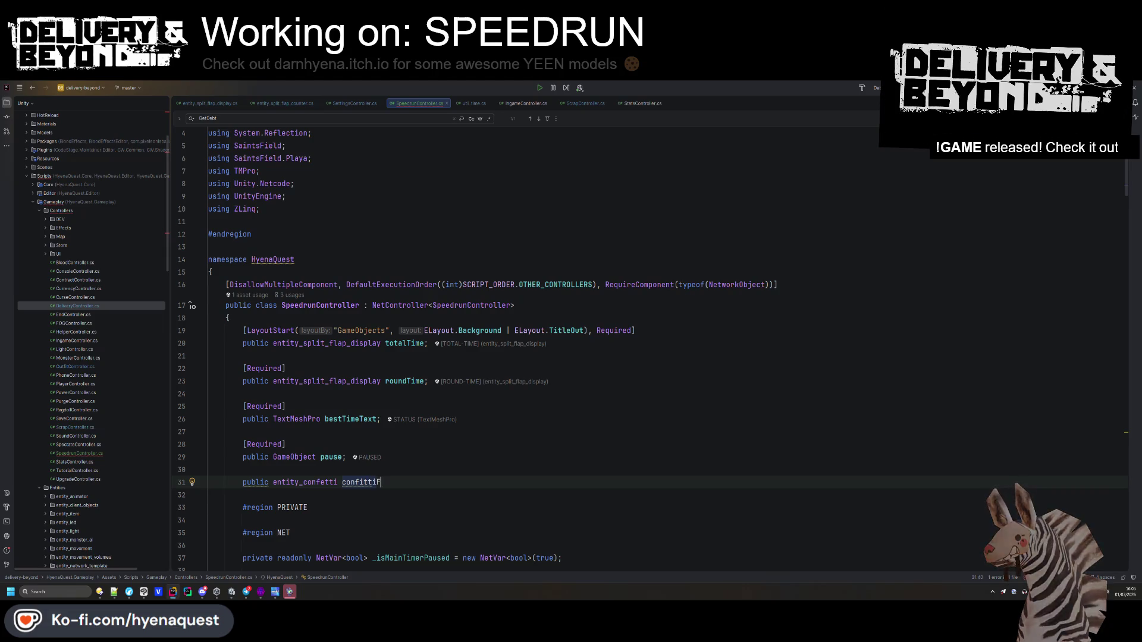
text(x;)
key(ctrl+alt+Return)
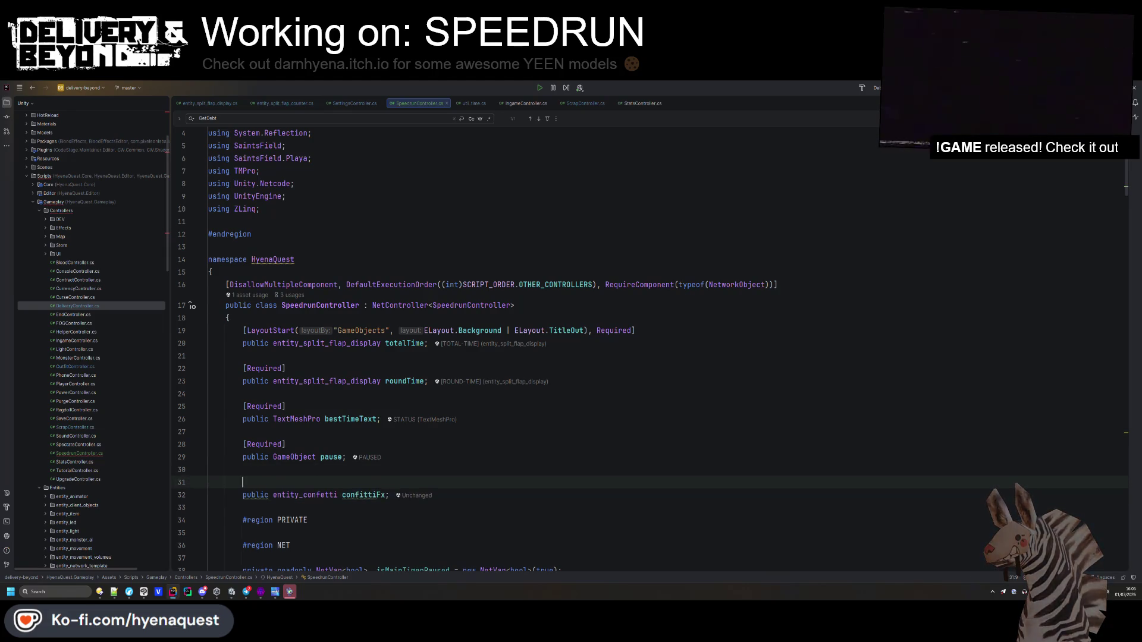
- Fix the confettiFx name typo and mark the field [Required]
click(367, 495)
key(BackSpace)
text(e)
click(372, 483)
text(Req)
key(Down)
key(Return)
- In Awake, throw an exception when this.confettiFx is missing
scroll(606, 421, down, 10)
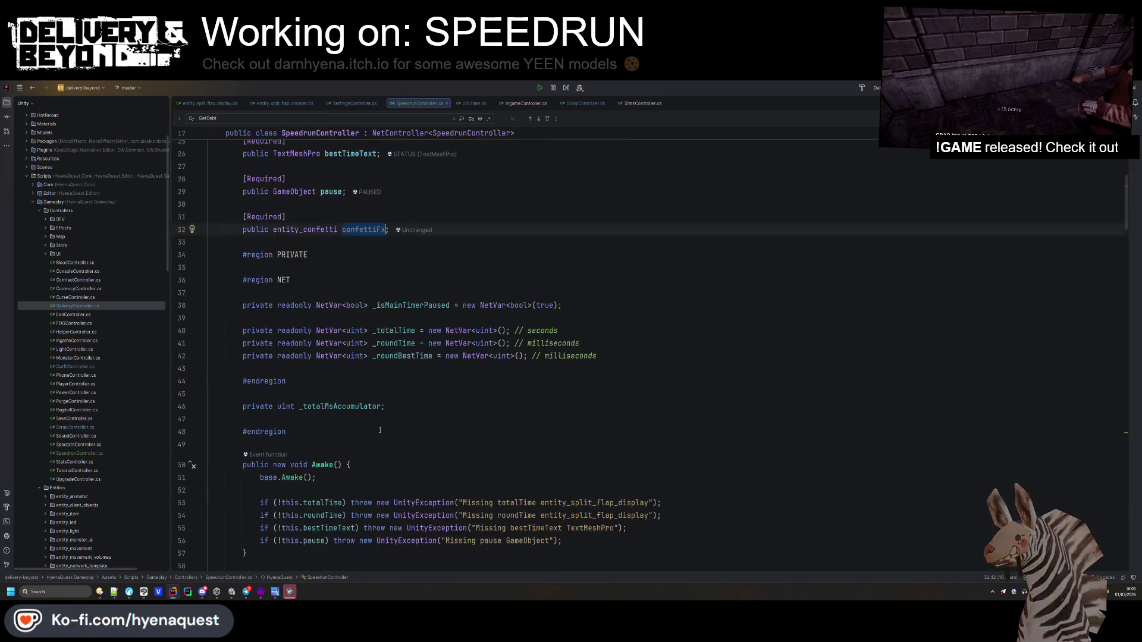
click(604, 425)
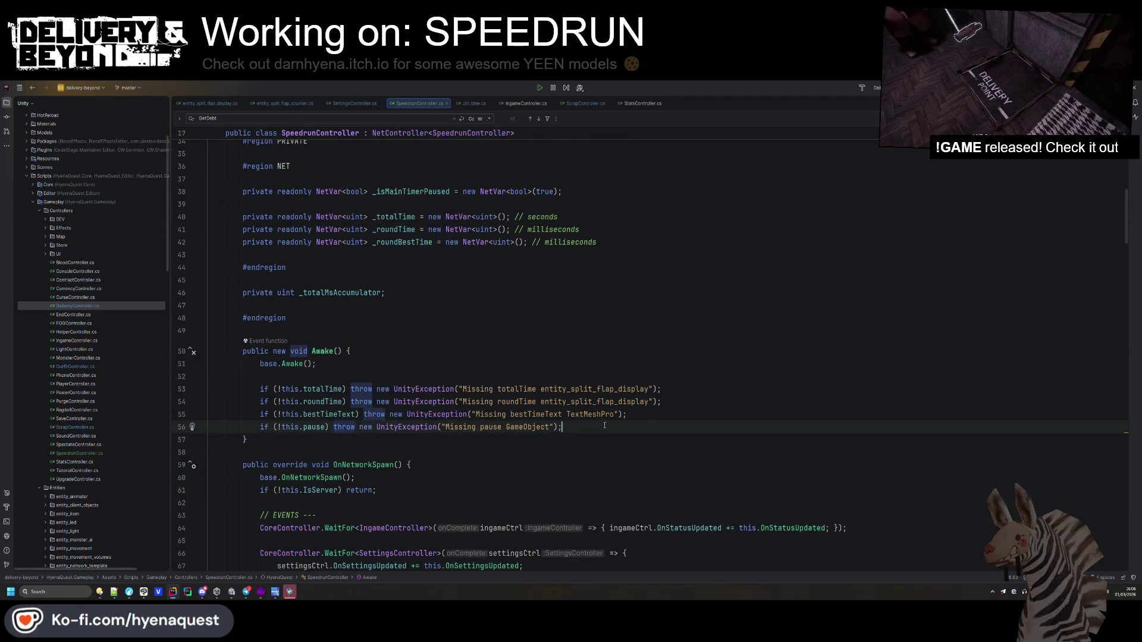
key(Return)
text(if(!this.confettiFx) )
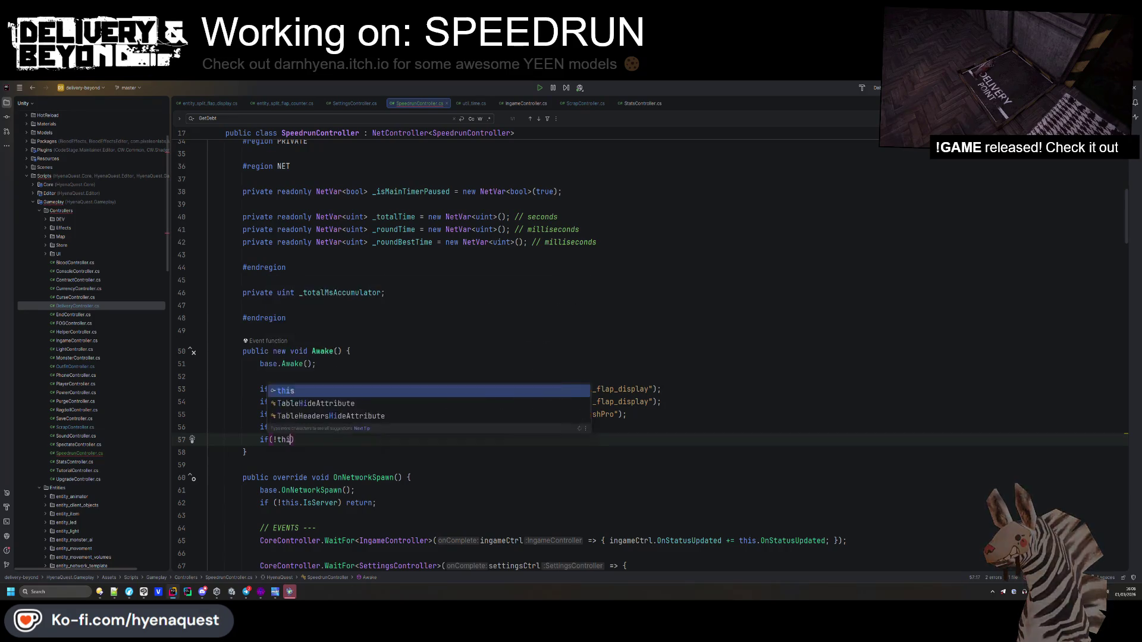
text(throw)
key(Tab)
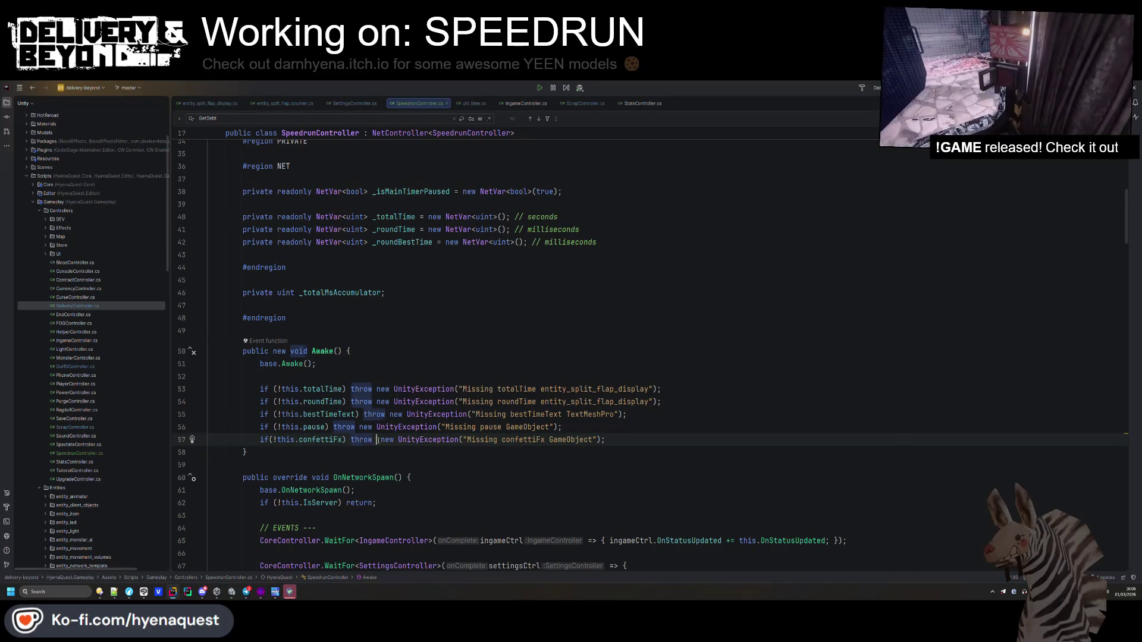
click(443, 325)
- Delete the Total timer and Round timer comment lines from Update
scroll(416, 333, down, 12)
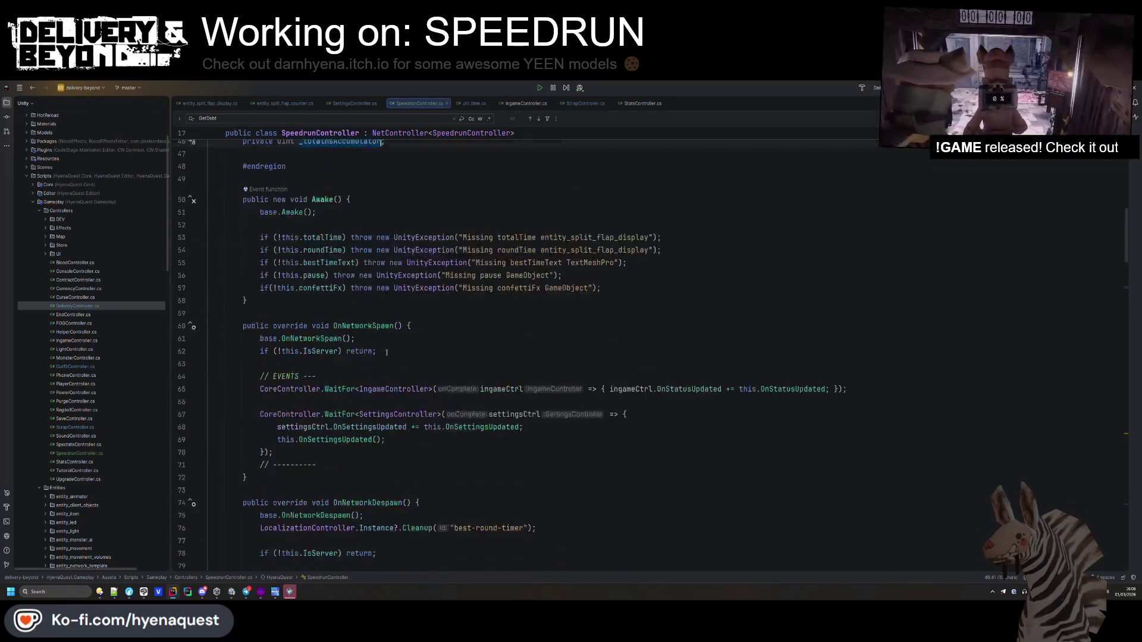
scroll(392, 343, down, 3)
click(416, 298)
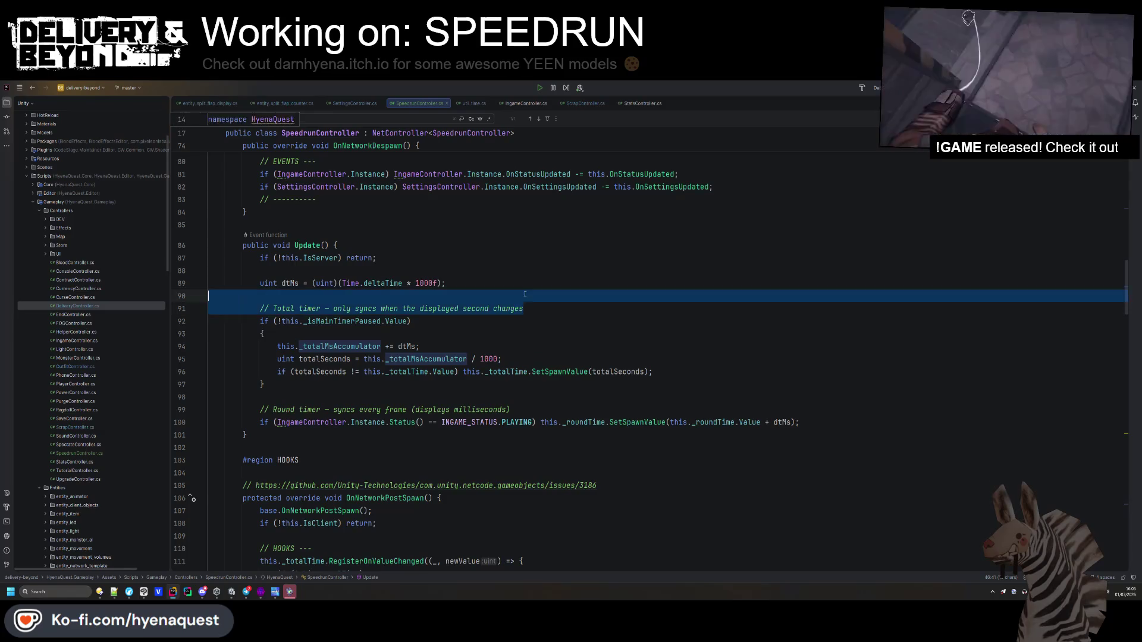
key(ctrl+y)
key(BackSpace)
click(539, 376)
key(Down)
key(ctrl+y)
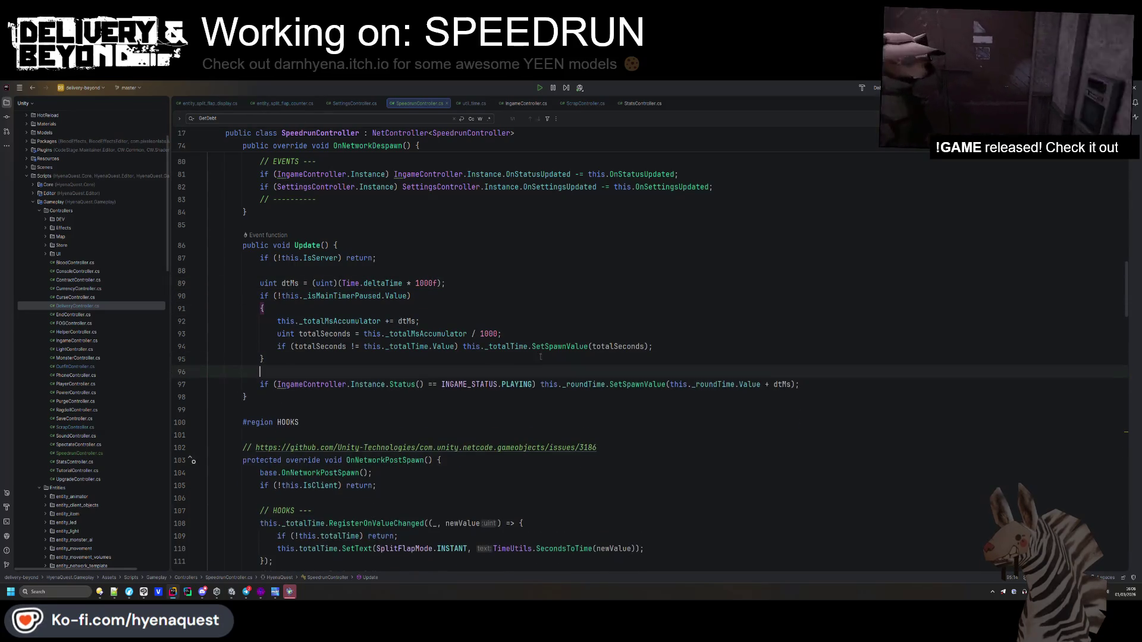
- Insert blank lines after the end of the SaveBestTime method
scroll(503, 377, up, 4)
click(503, 313)
scroll(504, 376, up, 14)
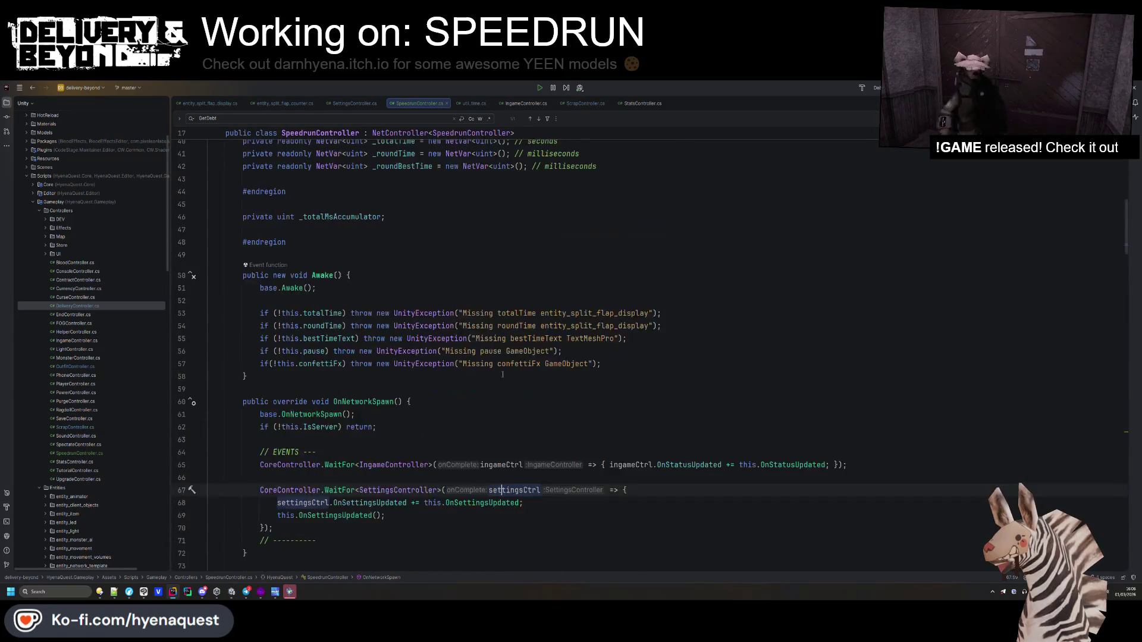
scroll(596, 353, up, 8)
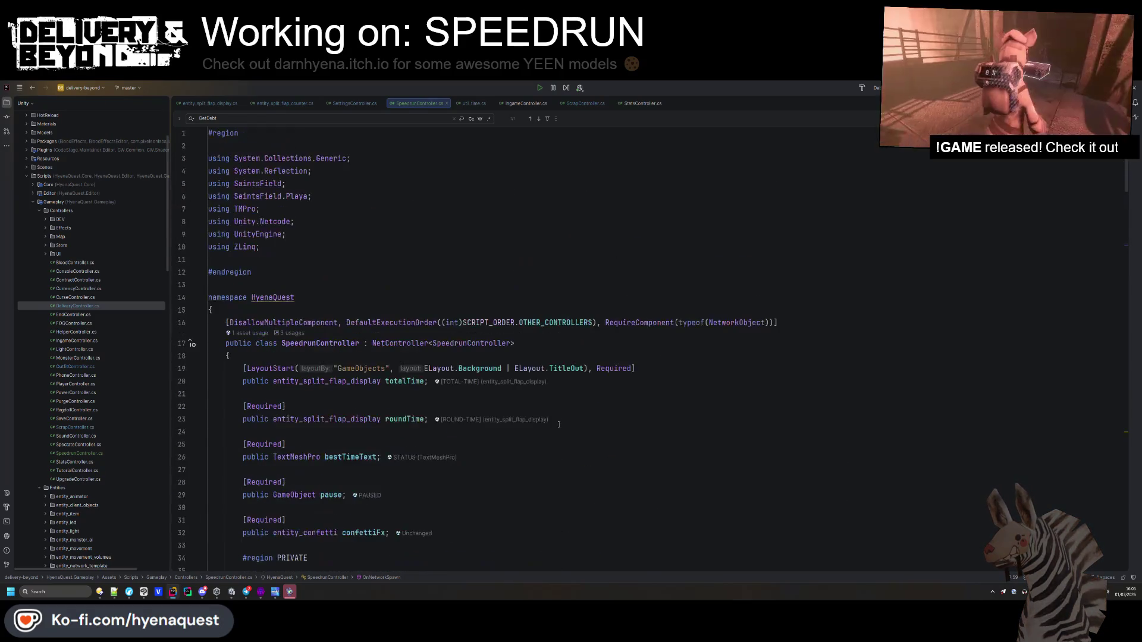
scroll(560, 427, down, 5)
scroll(557, 423, up, 3)
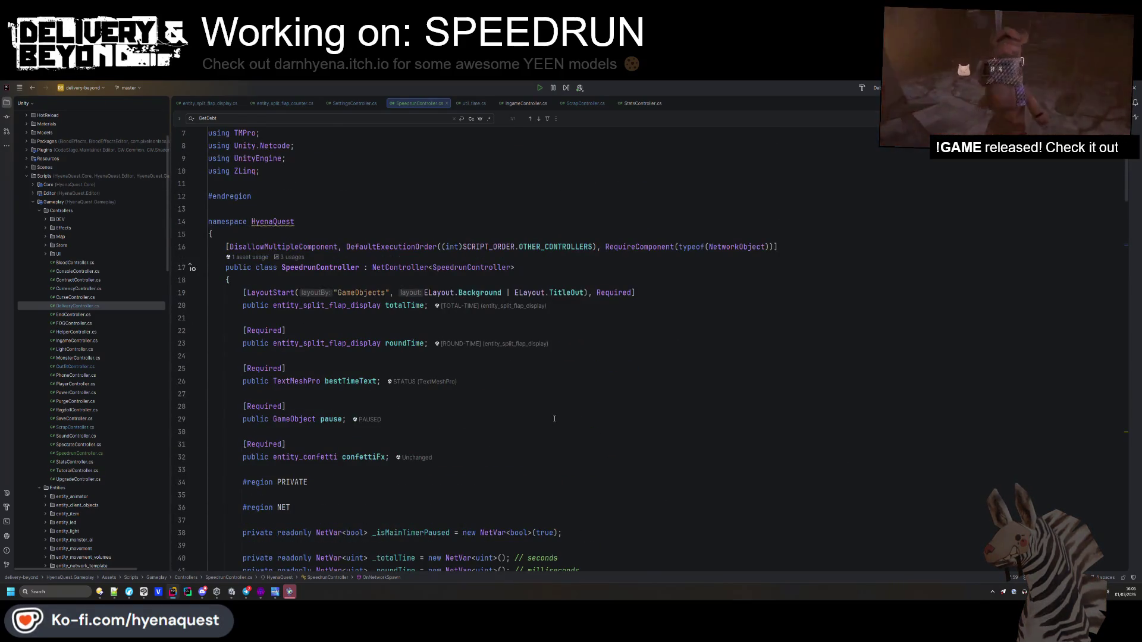
scroll(554, 419, down, 20)
scroll(387, 335, down, 20)
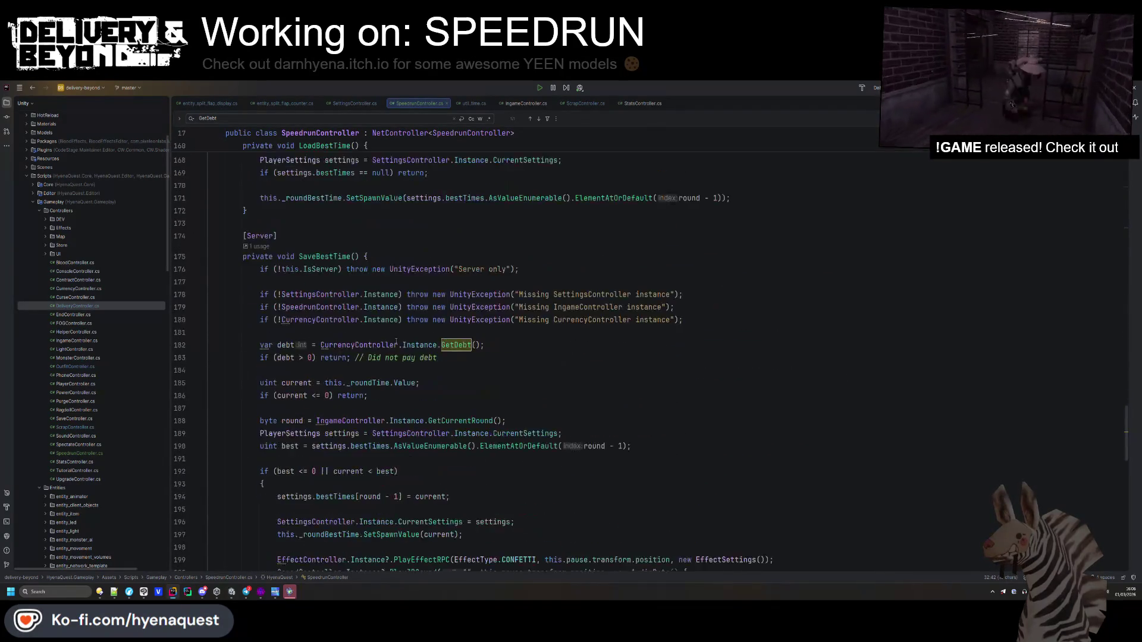
scroll(394, 343, down, 7)
click(296, 433)
scroll(296, 435, down, 2)
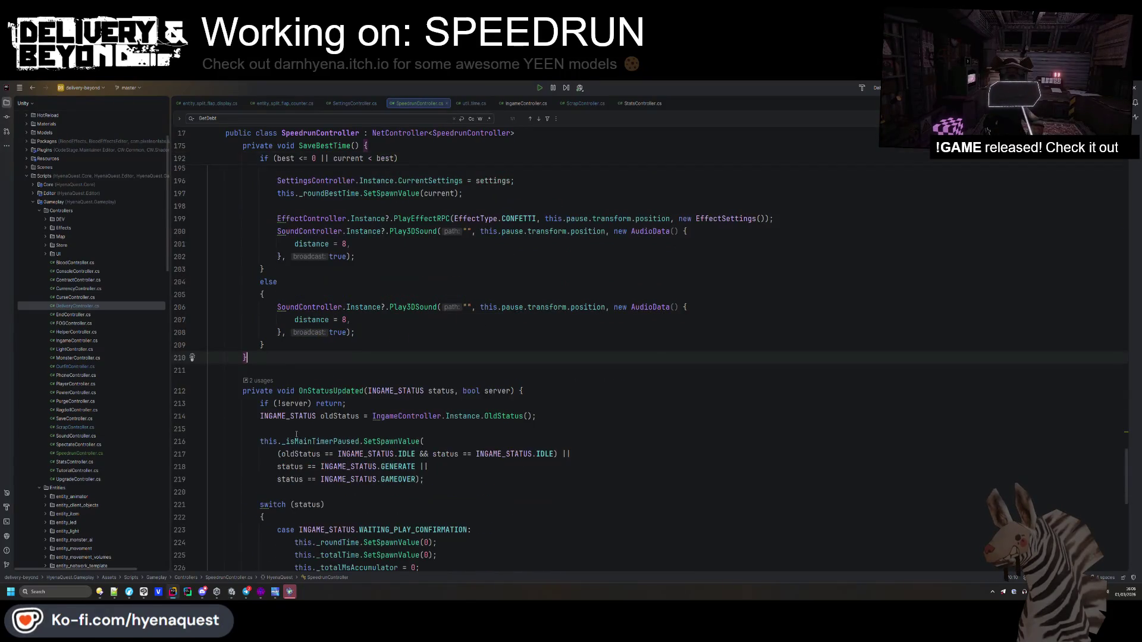
key(Return)
key(Return)
- Create private void BeatBestTimeRPC() with the [Rpc(SendTo.ClientsAndHost)] attribute
text(private void )
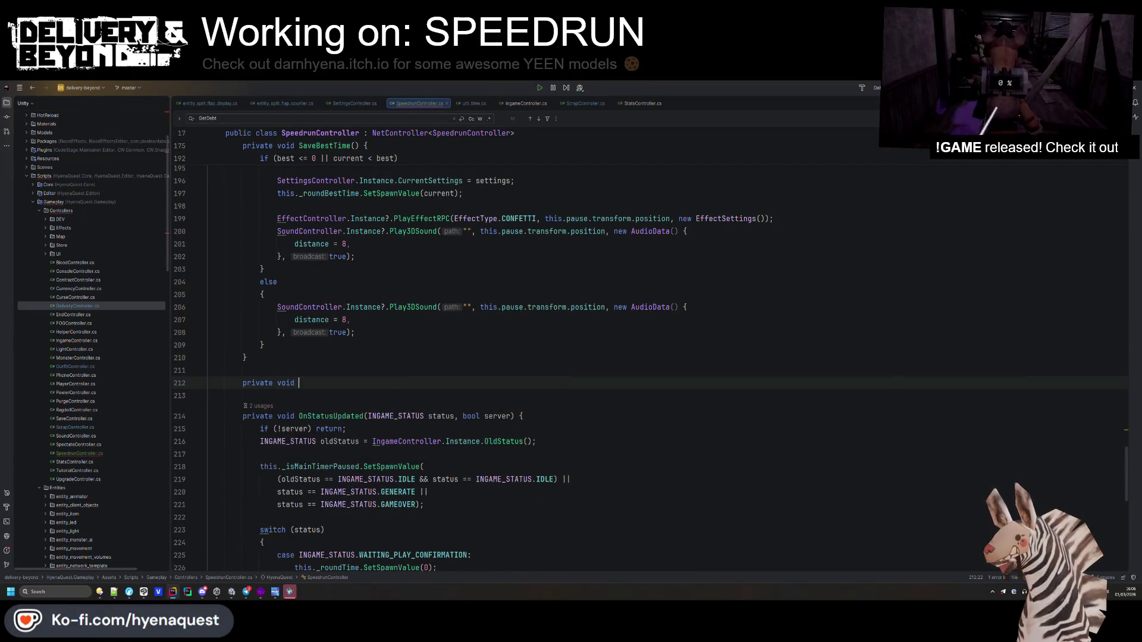
text(BeatBestTime)
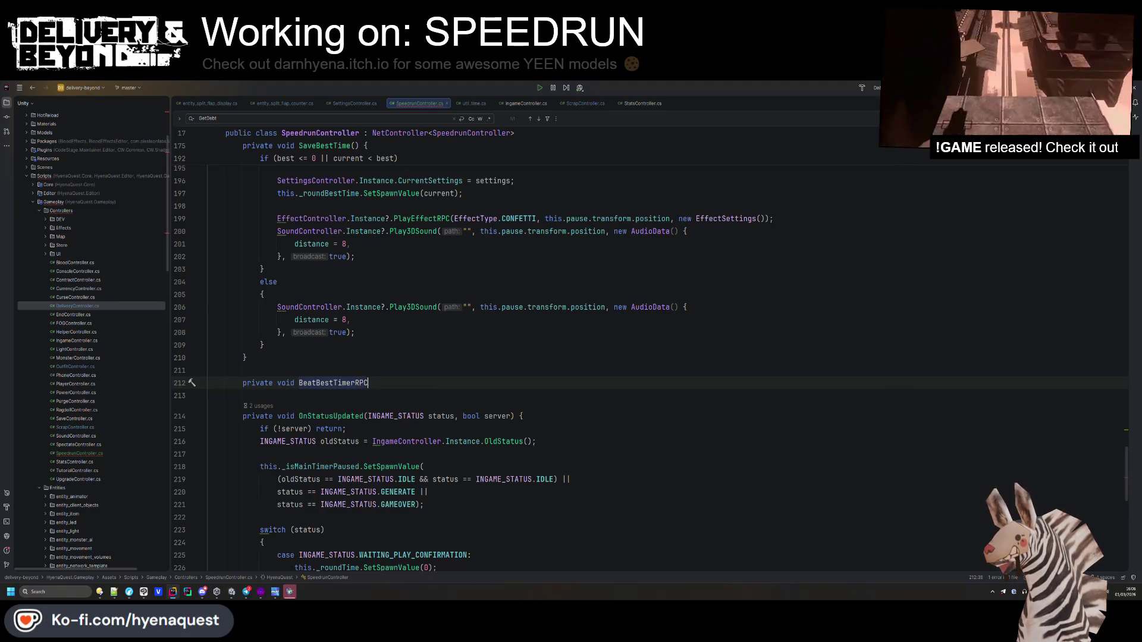
text(RPC(){)
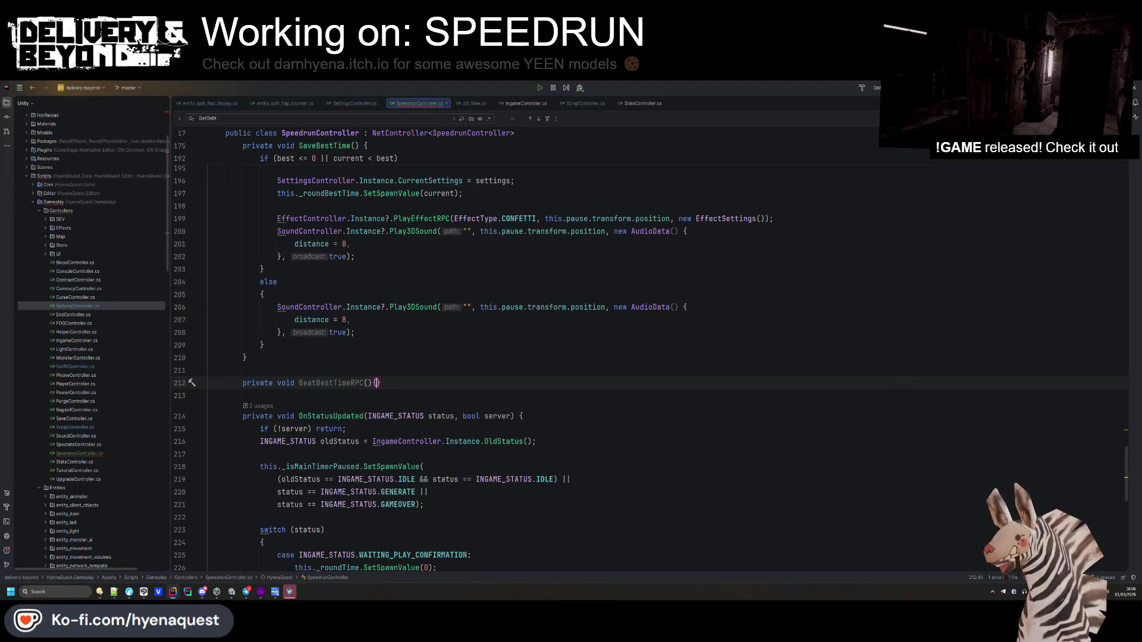
key(ctrl+alt+Return)
text([Rpc)
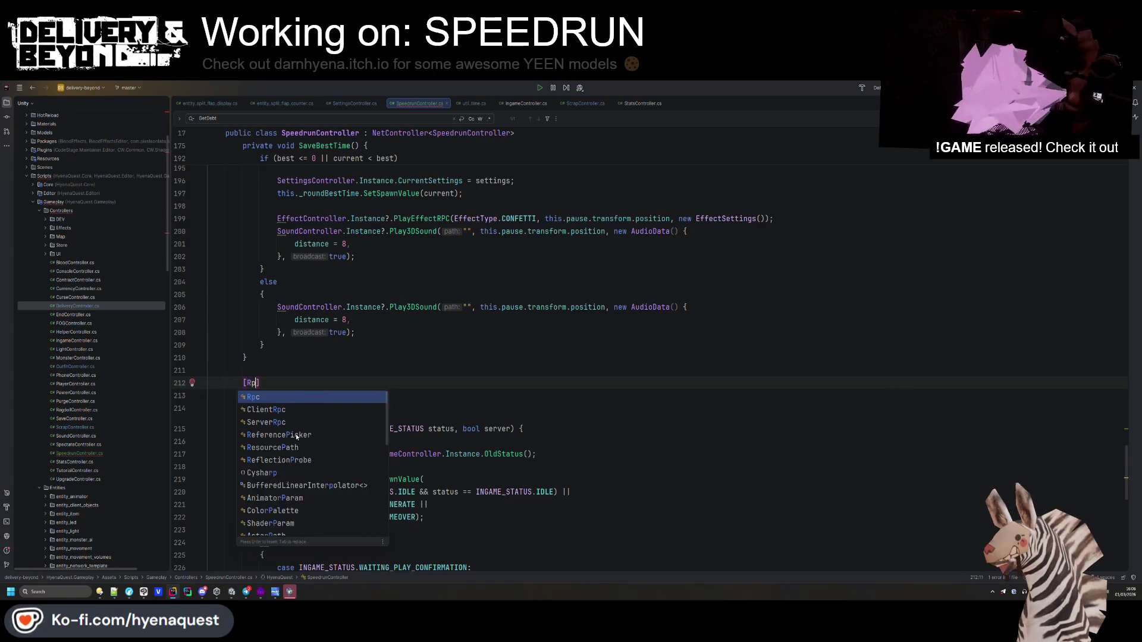
text((Send)
key(Return)
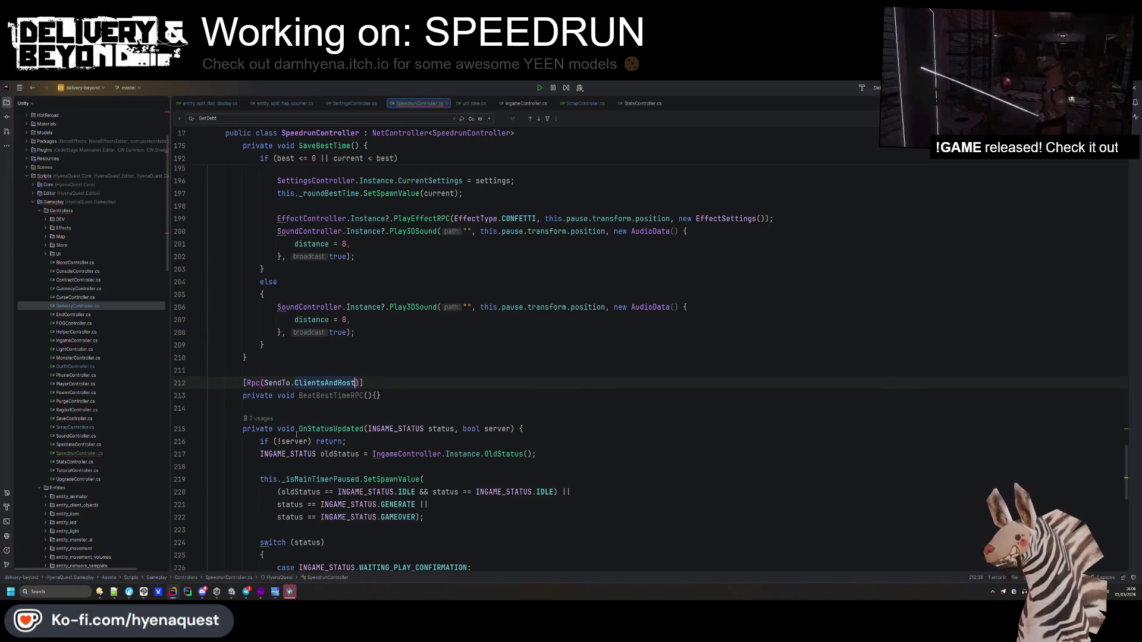
- Make BeatBestTimeRPC return early when this.confettiFx is missing
click(376, 396)
key(Return)
text(f(!confettiFx)
text(confettiFx) return;)
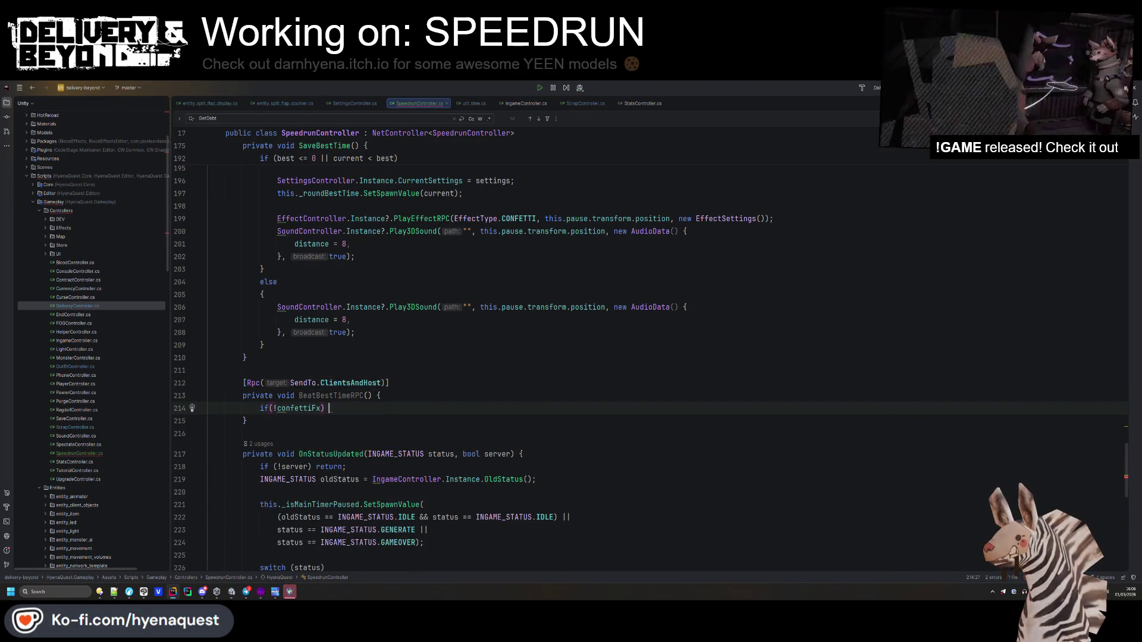
key(Return)
click(280, 408)
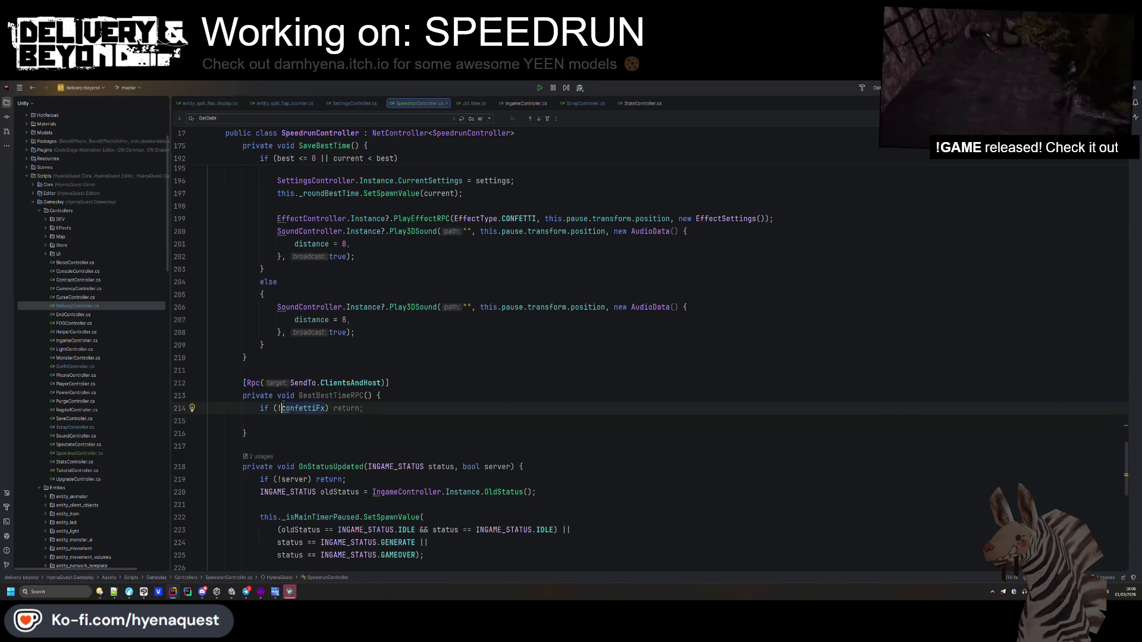
text(this.)
click(364, 395)
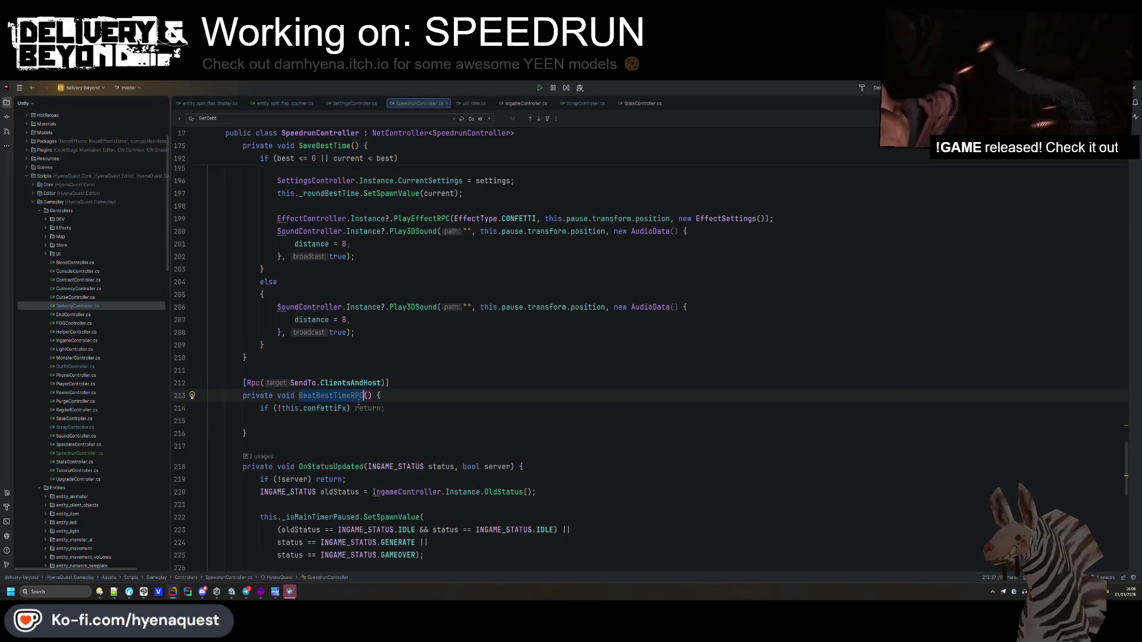
scroll(365, 280, up, 3)
click(480, 307)
key(Return)
- Call this.BeatBestTimeRPC(true) on a new best and give the method a bool beat parameter
text(this.Beat)
key(Return)
text(true);)
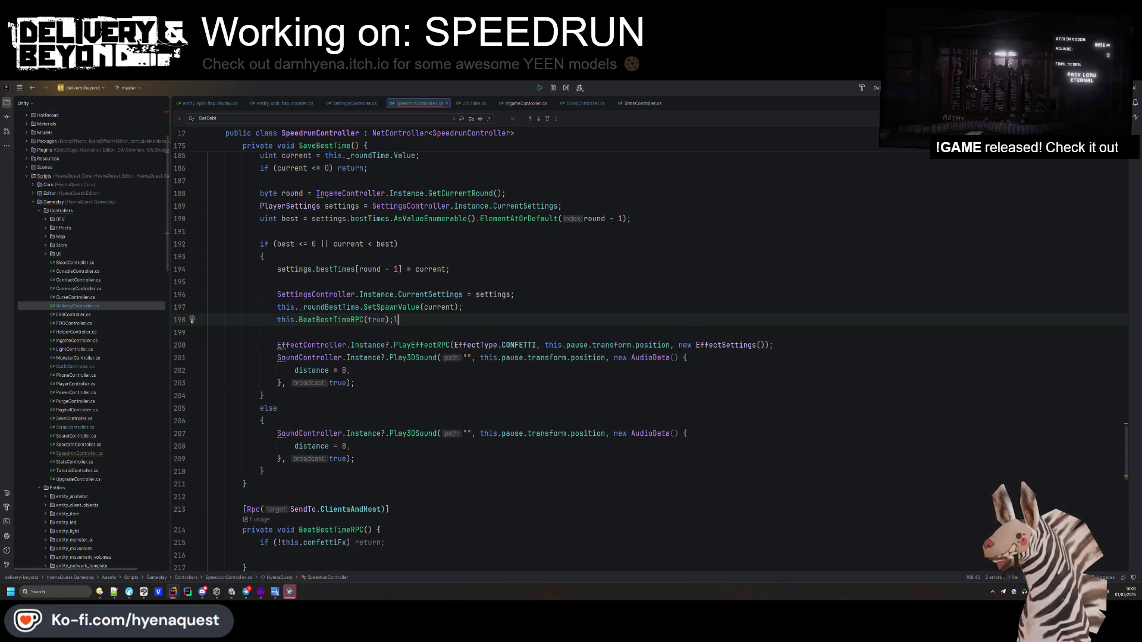
drag(419, 316, 486, 307)
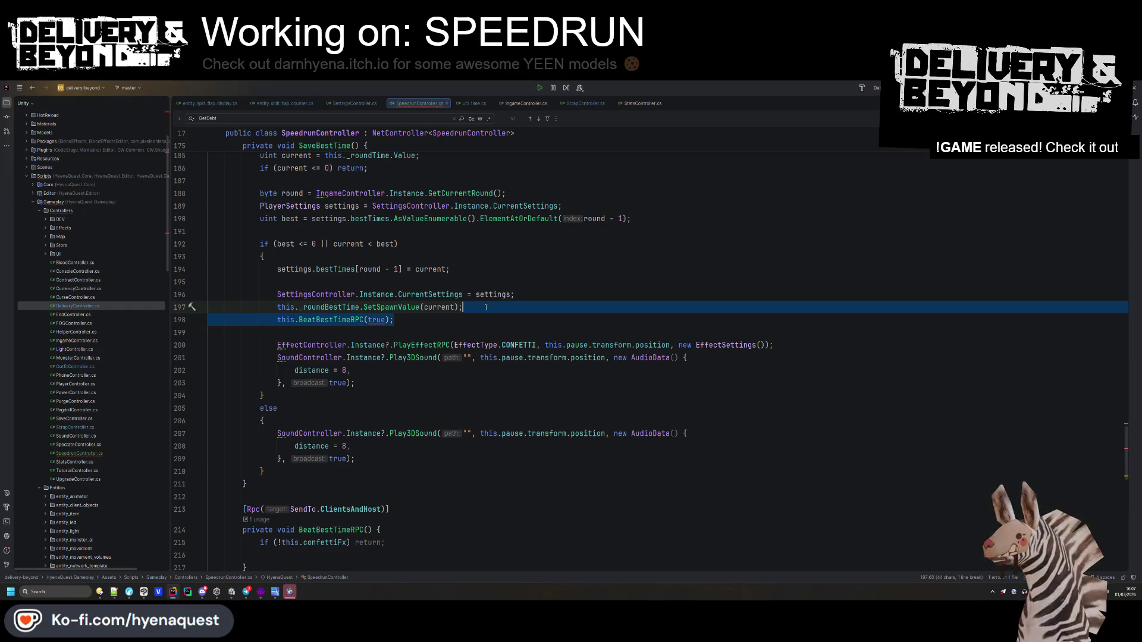
click(373, 322)
key(alt+Return)
key(Return)
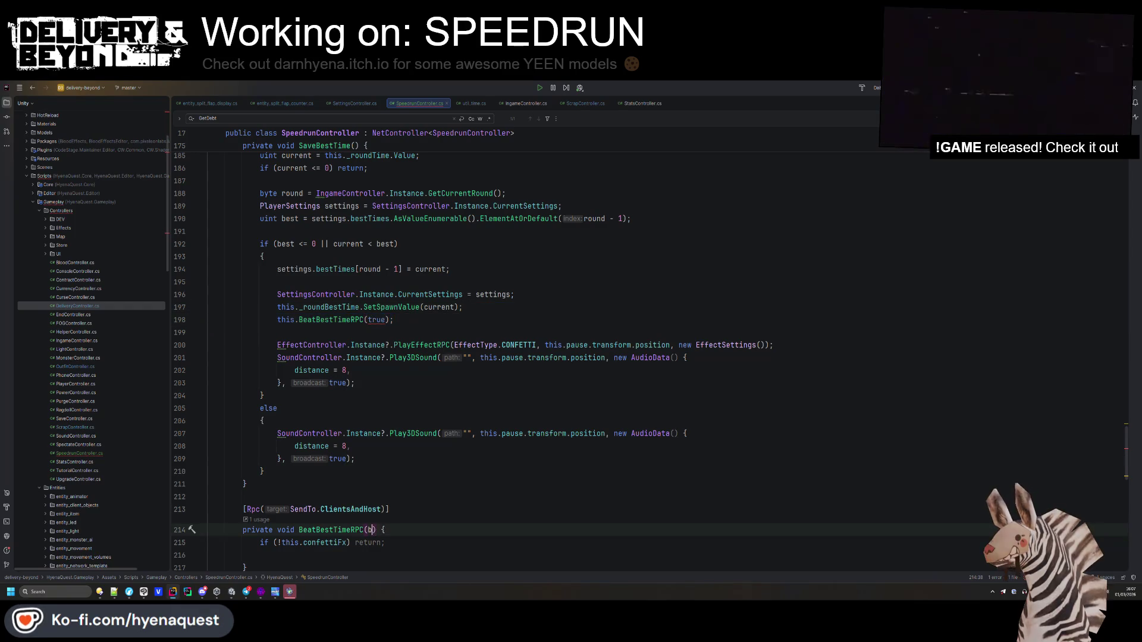
text(ool beat)
- Call BeatBestTimeRPC(false) in the else branch, replacing its sound playback
drag(277, 319, 393, 319)
key(ctrl+c)
click(264, 421)
key(Return)
key(ctrl+v)
text(false)
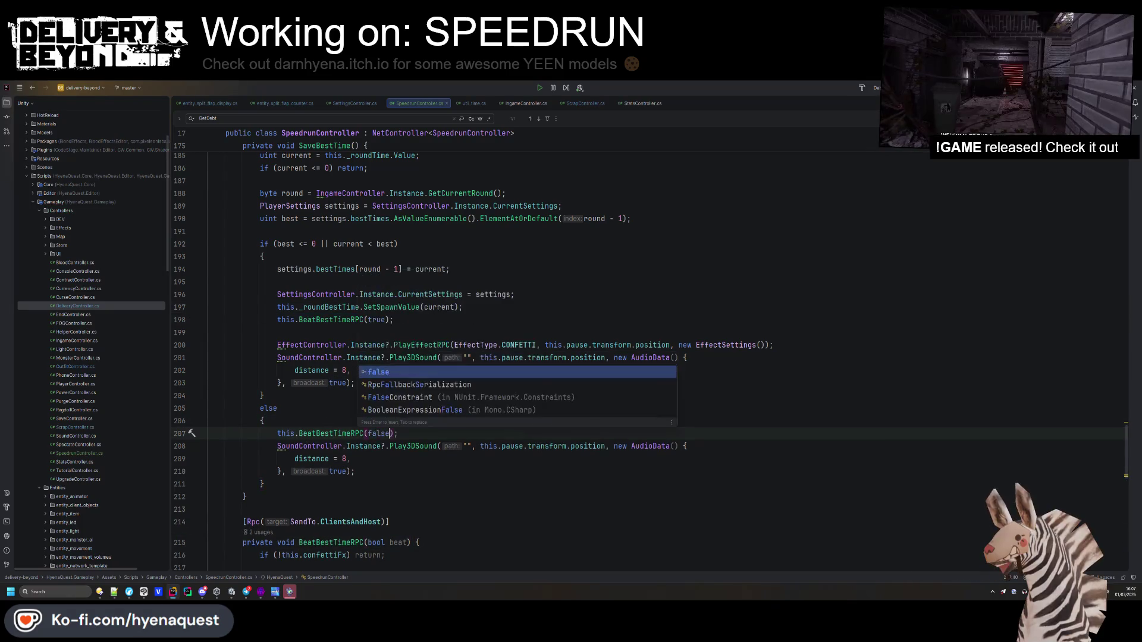
drag(361, 466, 417, 433)
key(BackSpace)
- Cut the confetti effect and sound lines out of SaveBestTime
drag(357, 383, 464, 319)
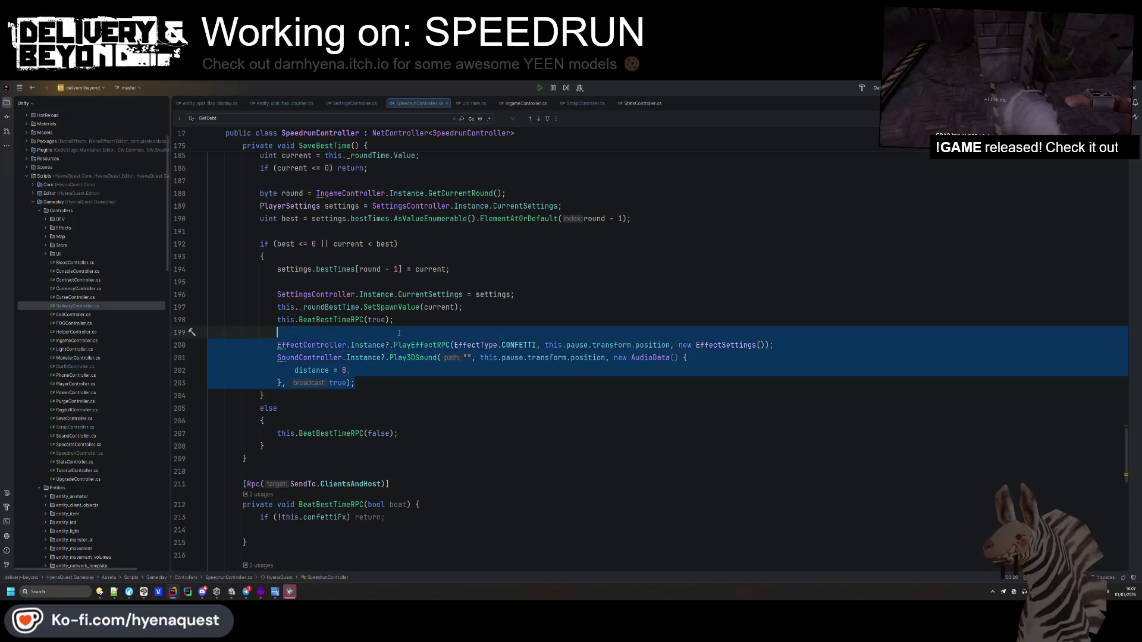
key(BackSpace)
key(Up)
key(End)
key(Return)
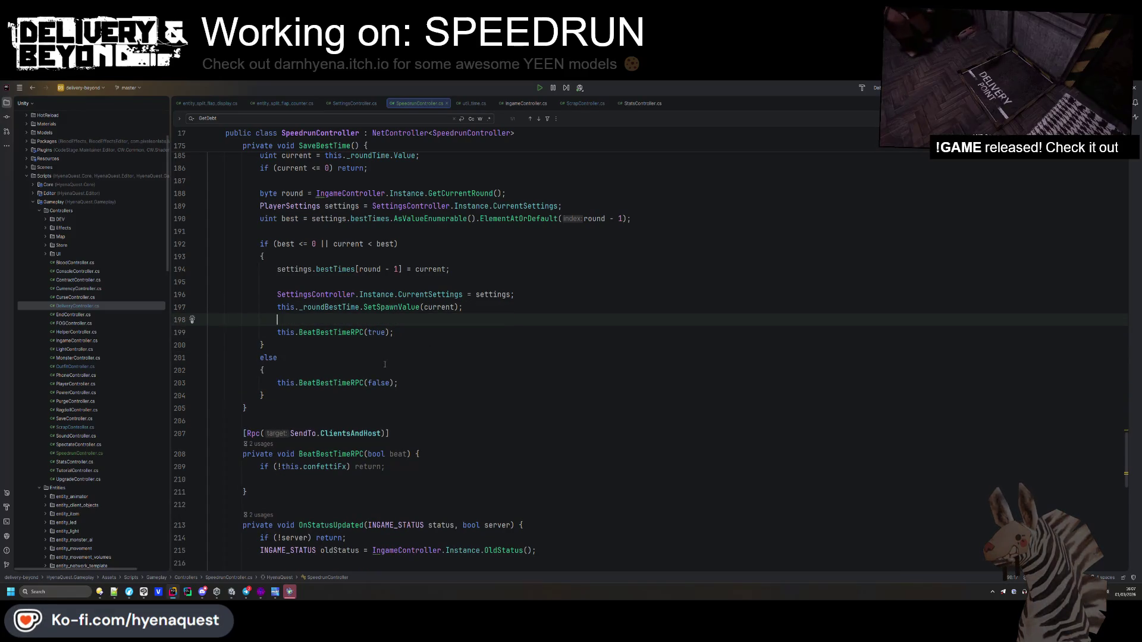
- Paste the sound block into BeatBestTimeRPC, removing the ? after Instance and the broadcast argument
scroll(343, 417, down, 3)
click(342, 370)
scroll(343, 427, down, 3)
click(343, 403)
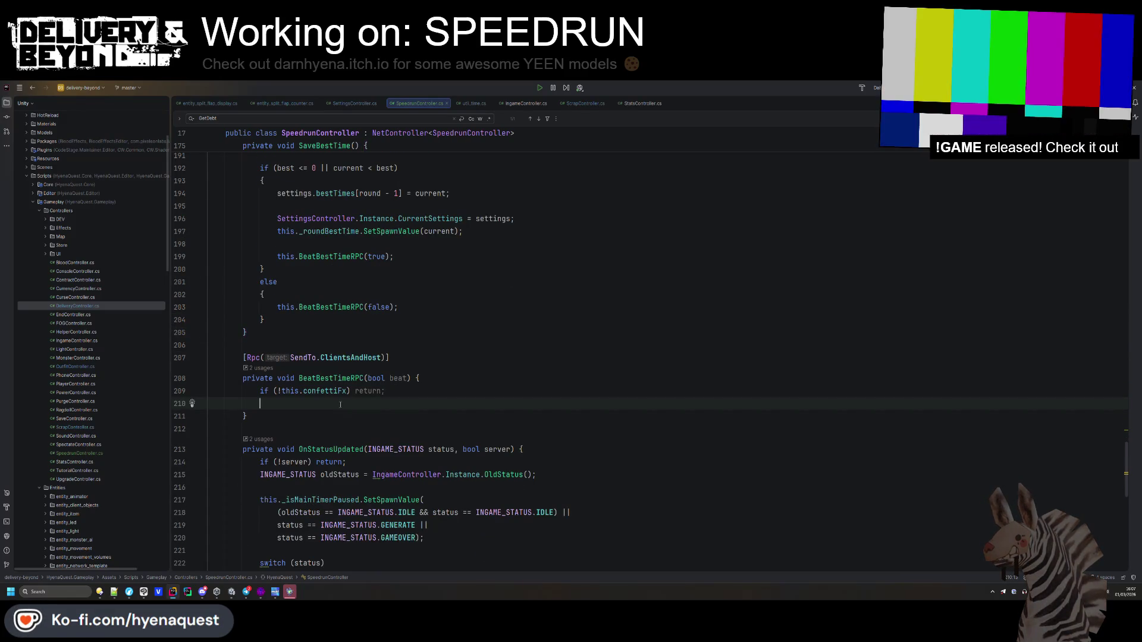
key(ctrl+v)
click(368, 415)
key(BackSpace)
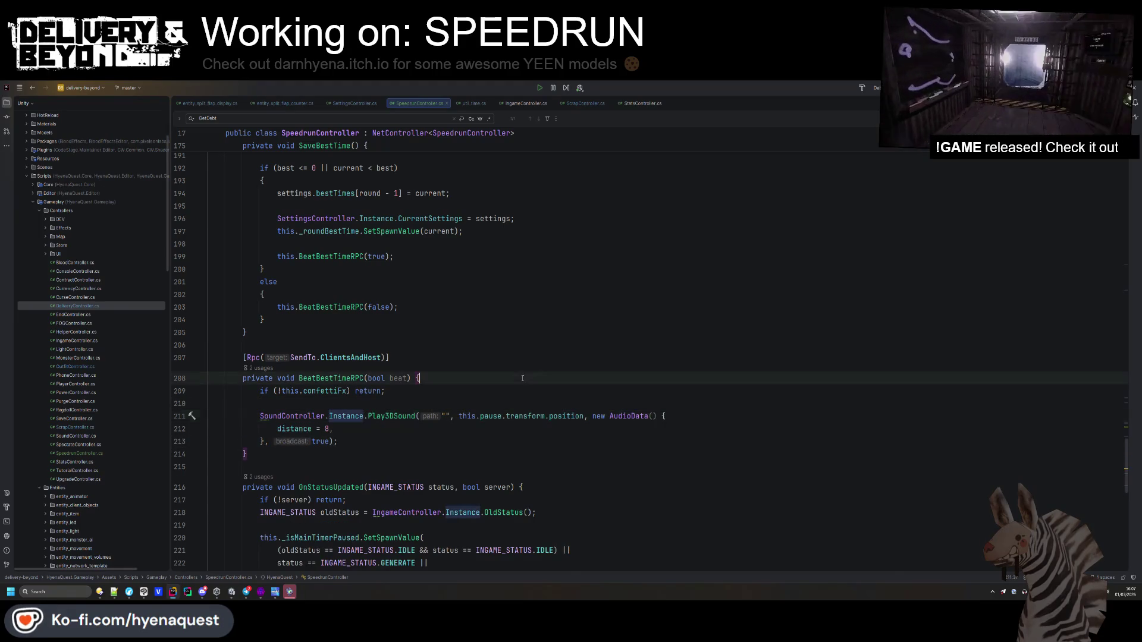
click(330, 442)
key(BackSpace)
key(BackSpace)
key(BackSpace)
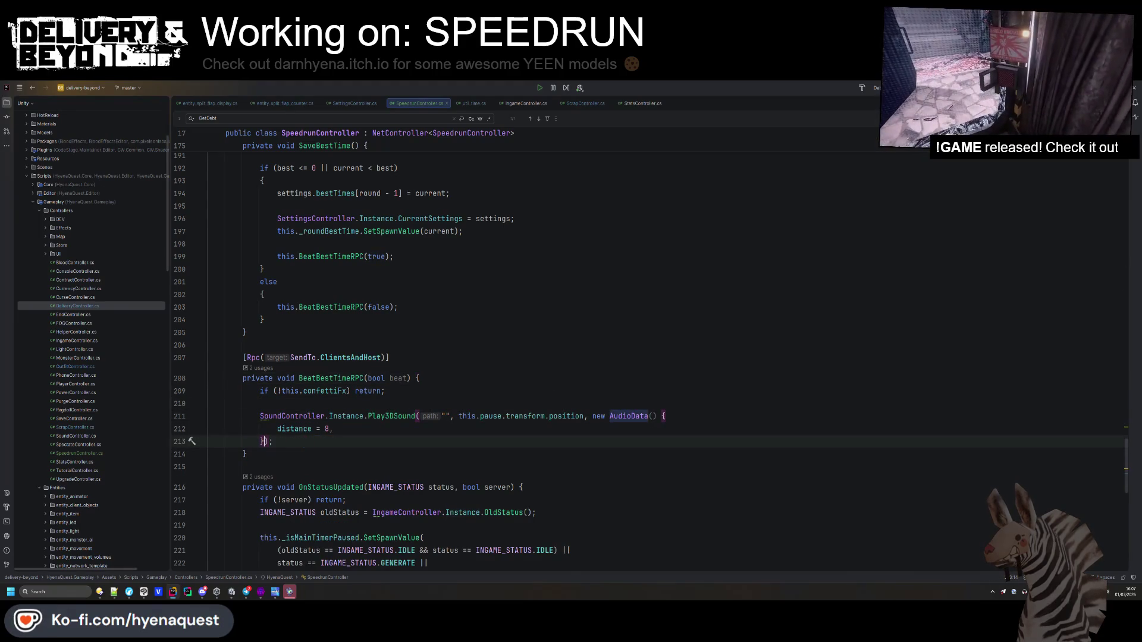
click(376, 416)
scroll(376, 334, down, 3)
- Add this.confettiFx.Play(); guarded by if(beat) inside BeatBestTimeRPC
key(Up)
text(this.c)
key(Return)
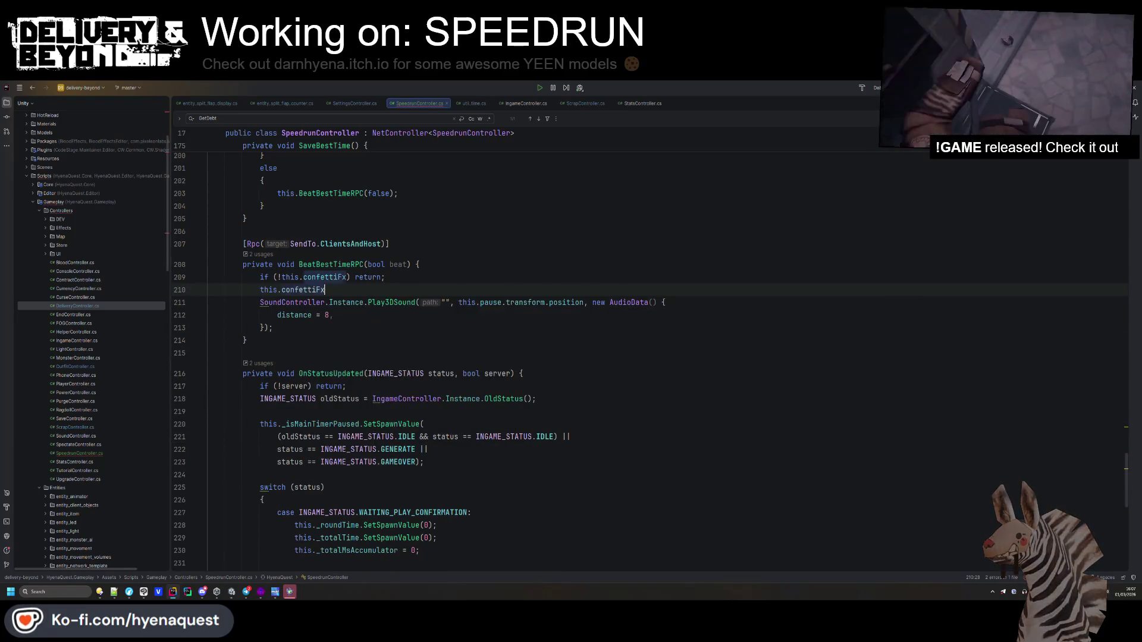
text(.pla)
key(Down)
key(Return)
text(;)
key(ctrl+alt+Return)
click(265, 302)
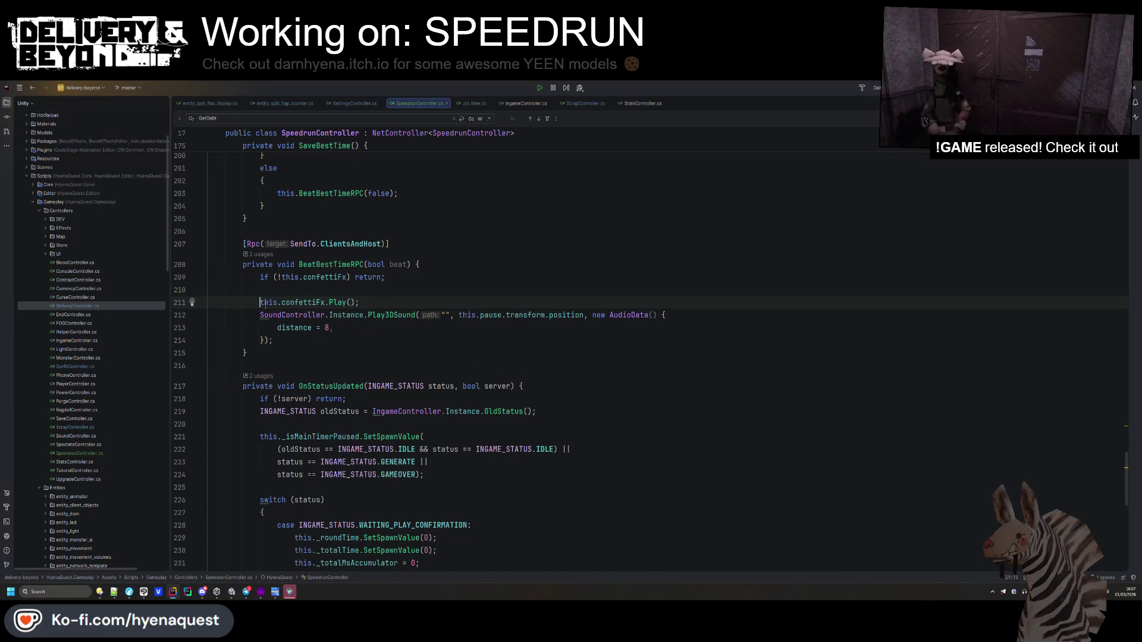
text(if(beat))
- Make the Play3DSound path depend on beat with a beat ? "" : "" conditional
click(419, 314)
text(beat ? "" :")
key(Left)
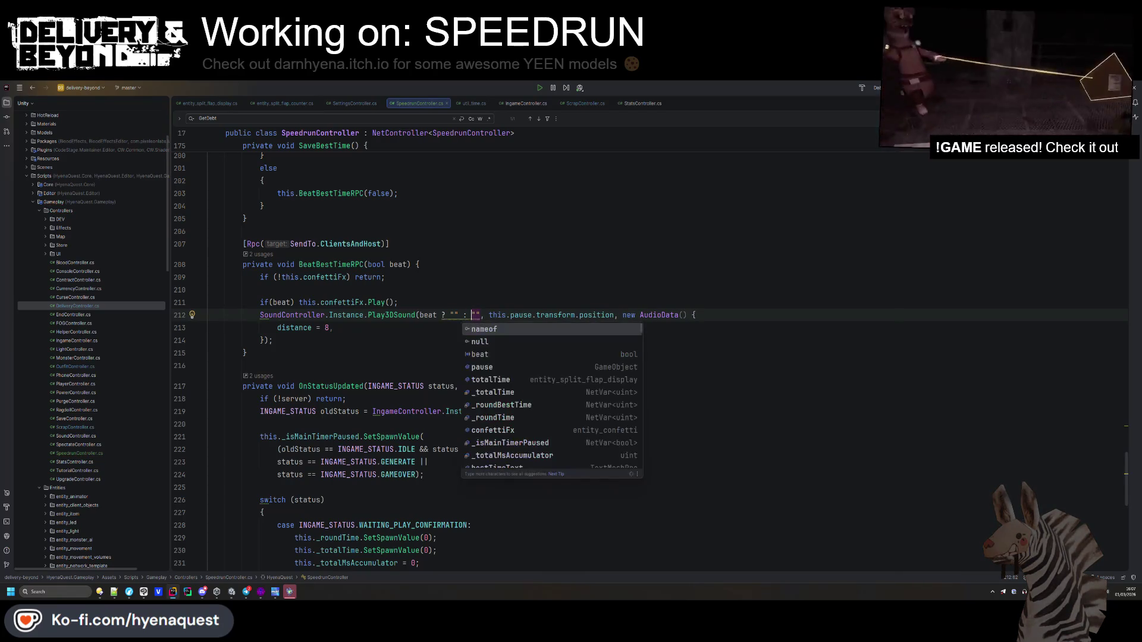
click(505, 253)
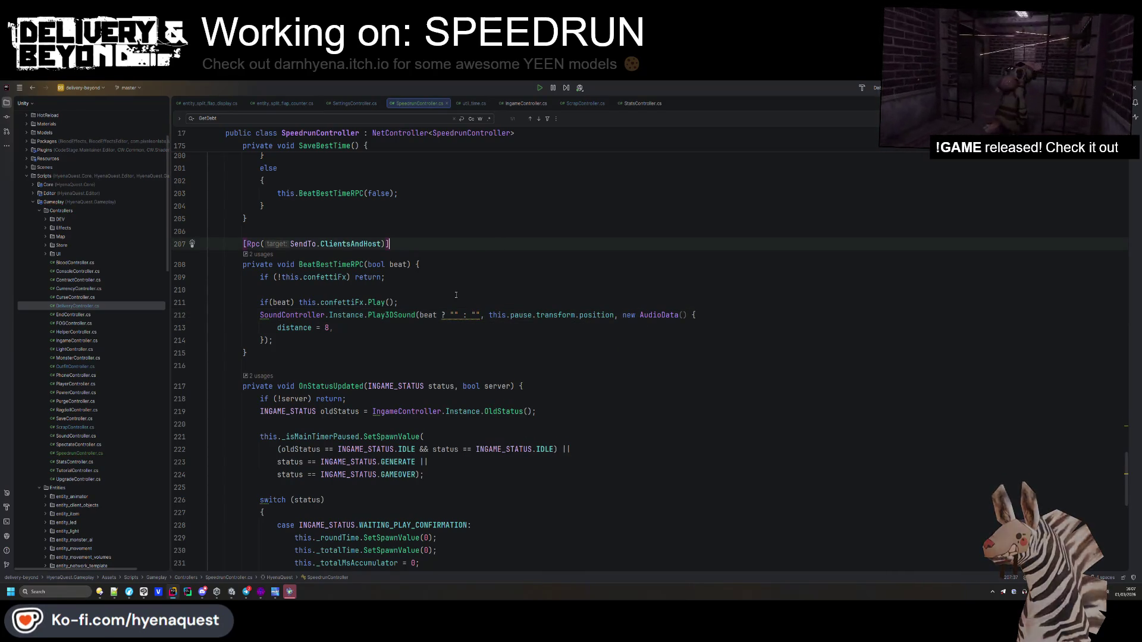
click(355, 315)
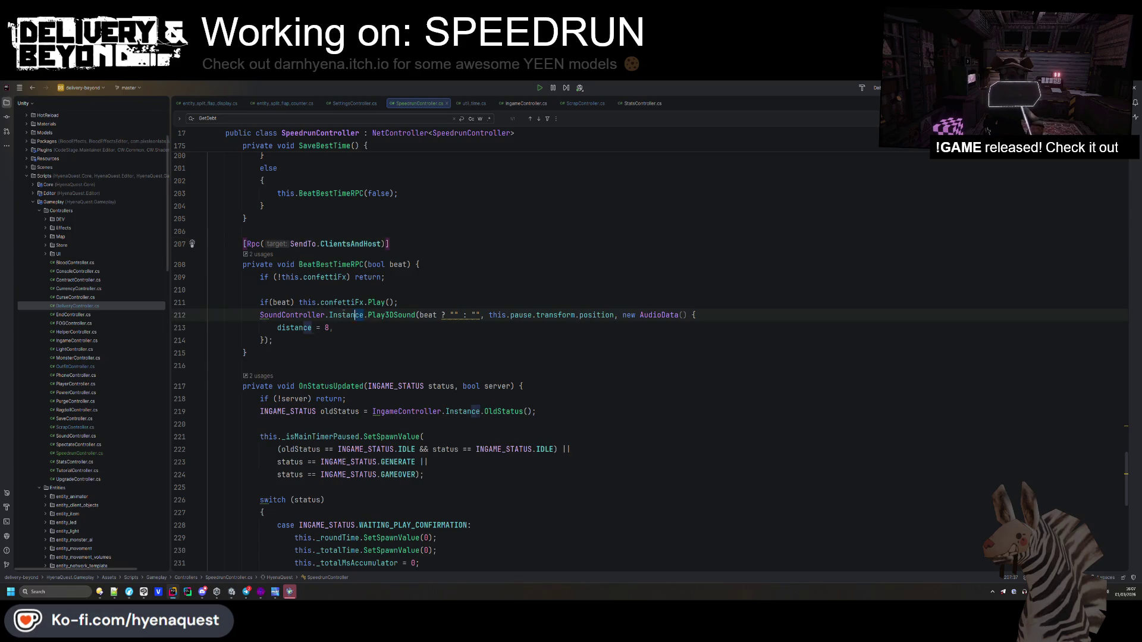
- Also return early when SoundController.Instance is missing, then switch back to Unity
click(271, 280)
text((!SoundController.Instance)
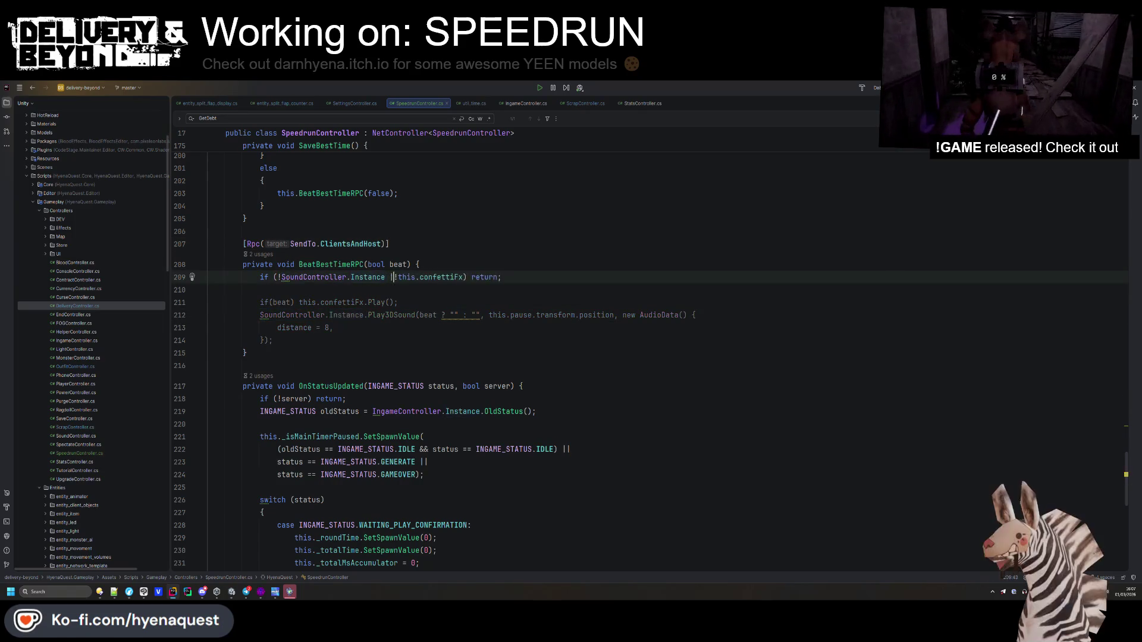
scroll(469, 311, down, 3)
click(468, 310)
scroll(469, 313, up, 6)
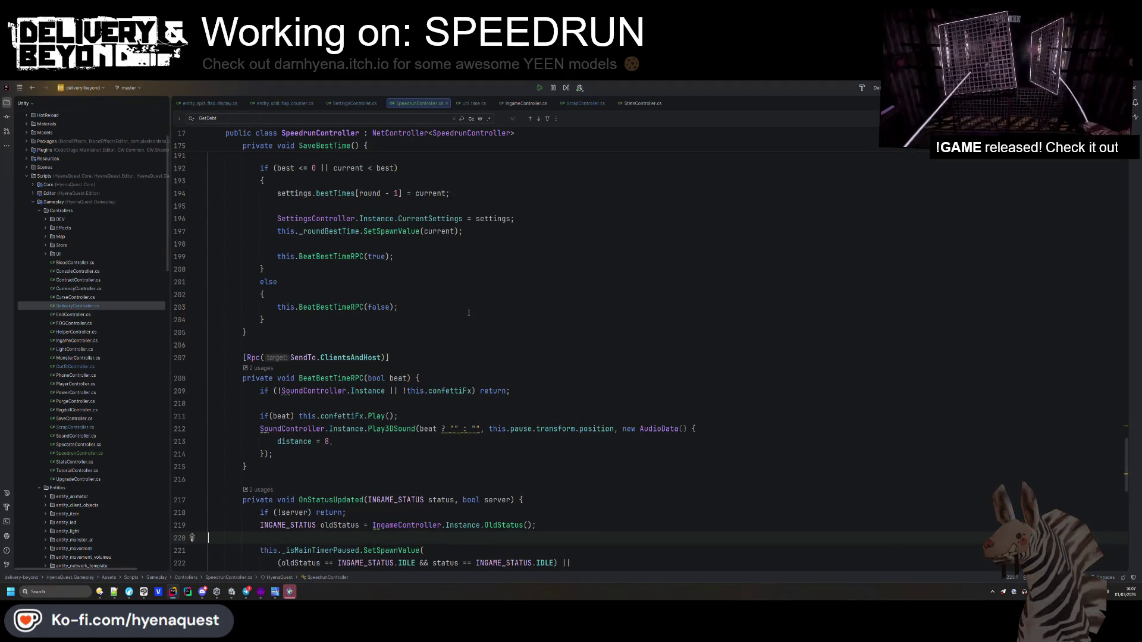
scroll(469, 312, down, 5)
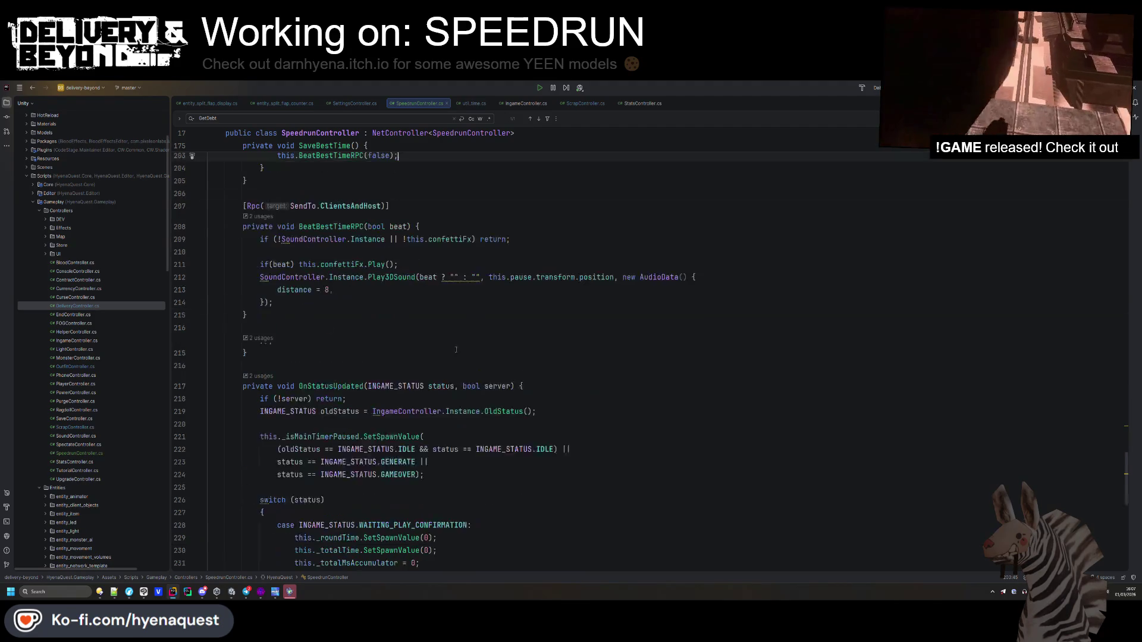
key(alt+Tab)
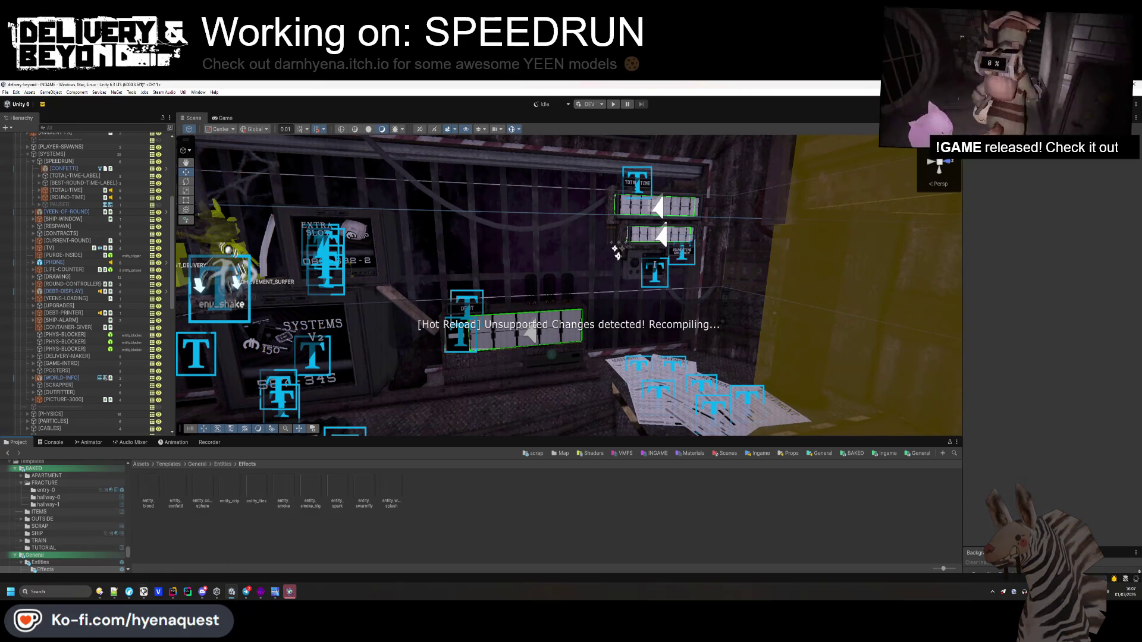
- In Directory Opus, go from Desktop through maybe into the FilmCow SFX - Toons folder
click(100, 592)
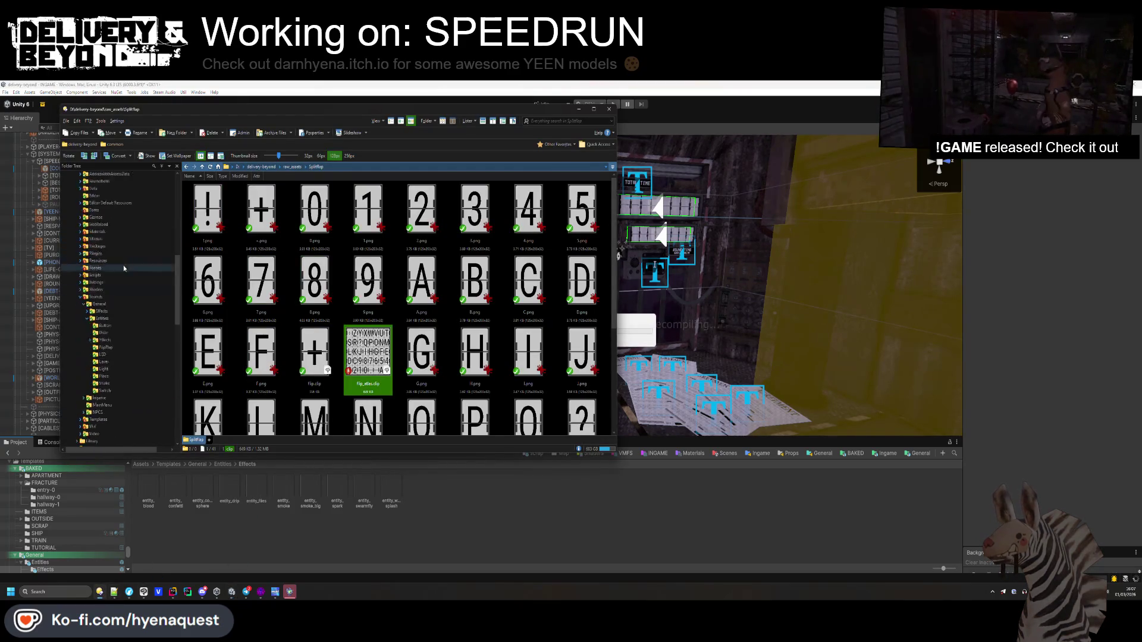
scroll(124, 268, up, 10)
click(83, 181)
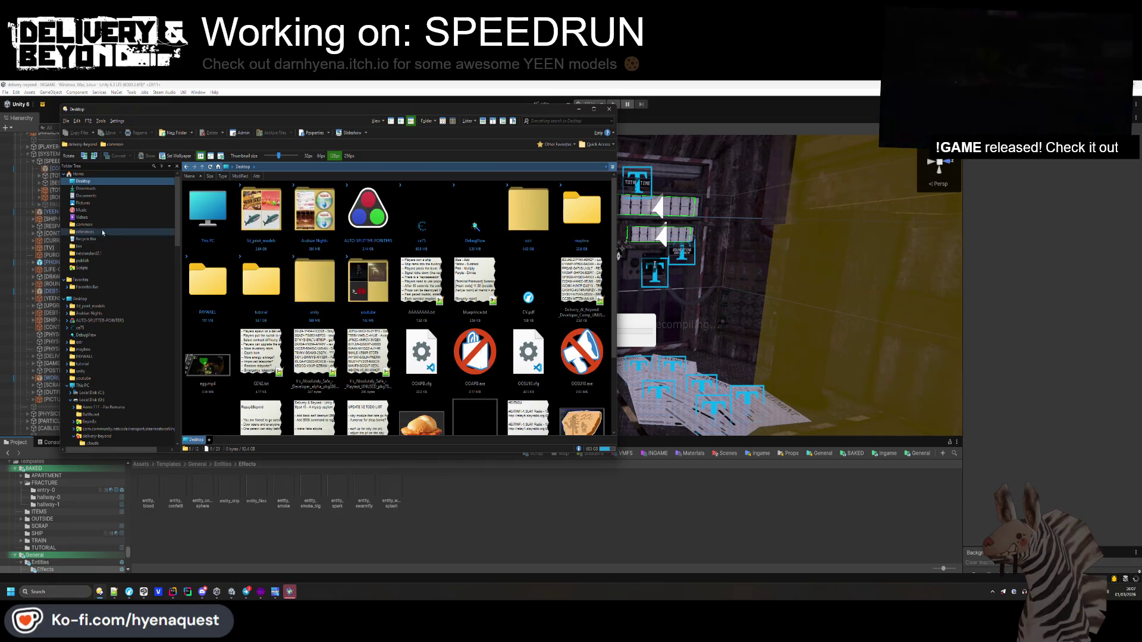
double_click(575, 207)
key(BackSpace)
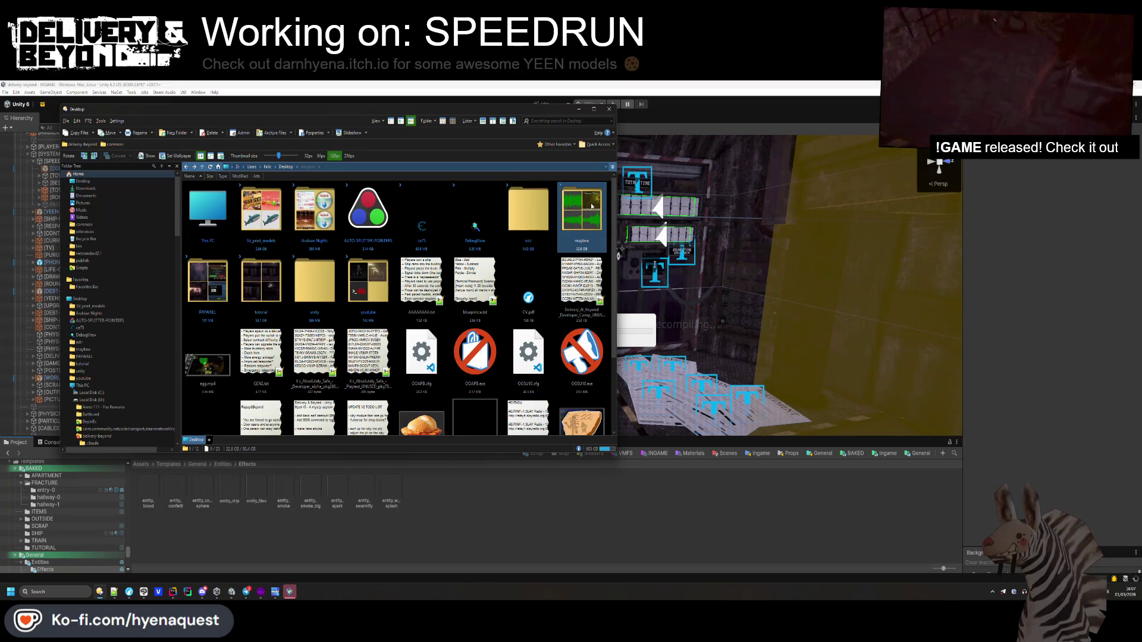
key(BackSpace)
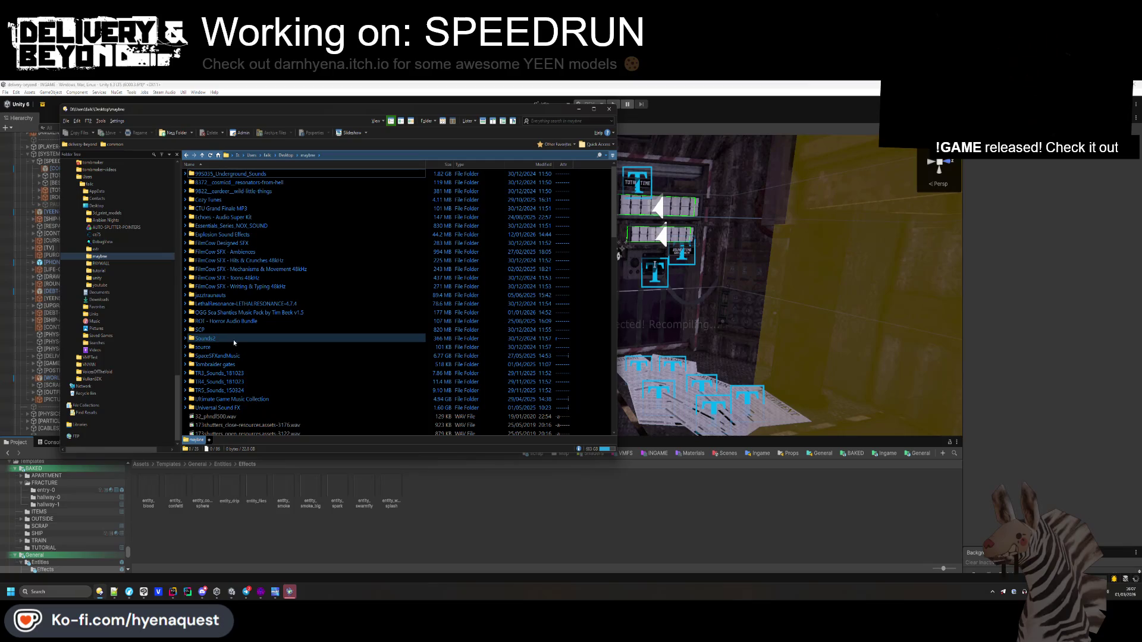
double_click(250, 278)
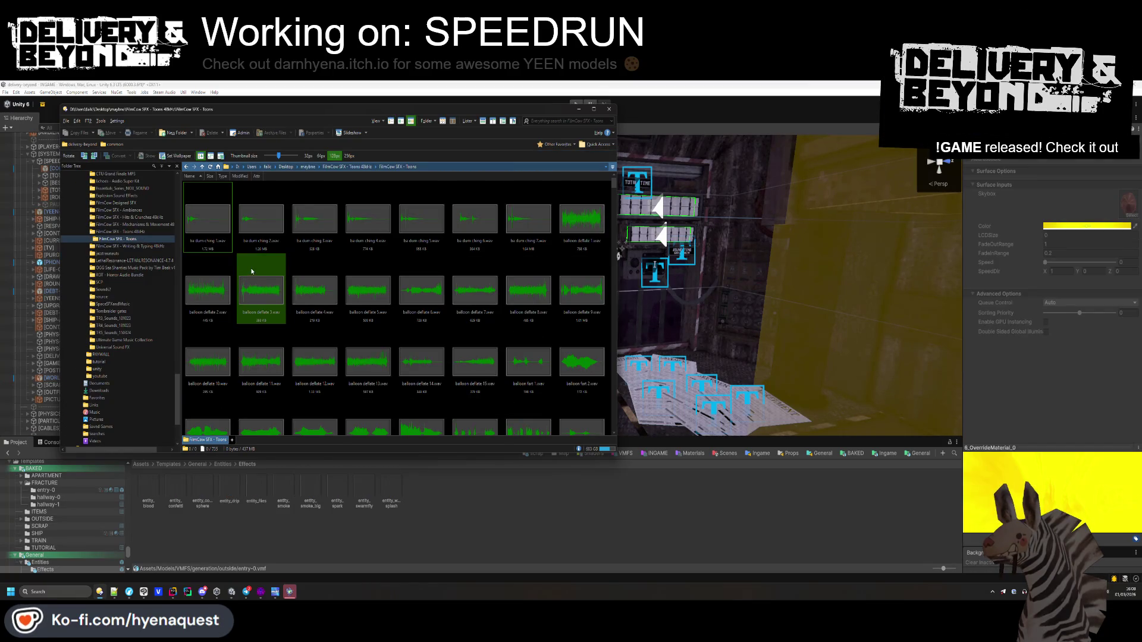
- Switch the folder to Details view and select party blower 2.wav
click(399, 124)
click(386, 136)
scroll(336, 246, down, 10)
scroll(296, 287, down, 15)
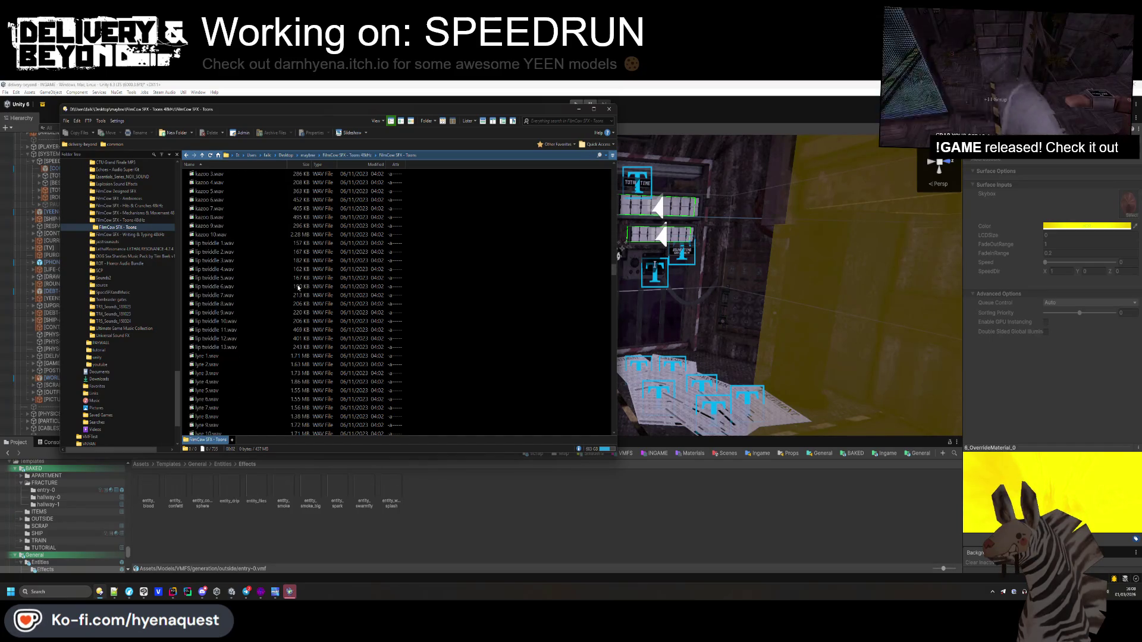
scroll(298, 287, down, 20)
click(217, 340)
- Play party blower 2.wav and party blowers multiple 1.wav at a higher volume
double_click(217, 341)
click(625, 379)
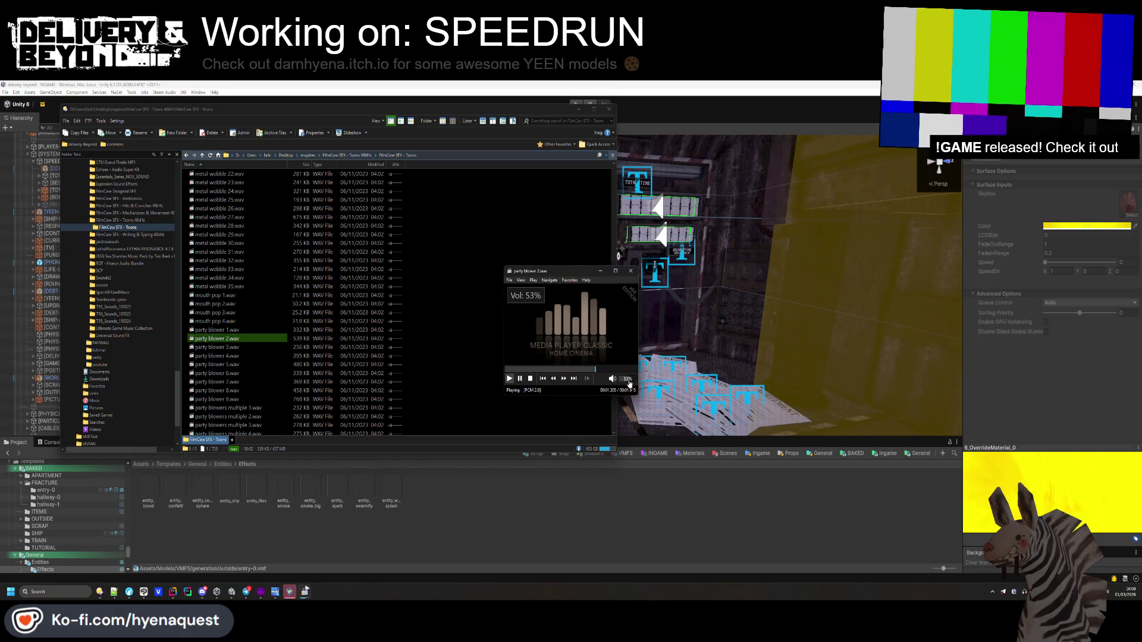
double_click(226, 408)
mouse_move(553, 271)
mouse_down()
mouse_move(690, 268)
mouse_move(701, 195)
mouse_up()
scroll(238, 357, down, 3)
- Preview party blowers multiple 5.wav and other clips, returning to party blower 2.wav
click(225, 365)
double_click(214, 399)
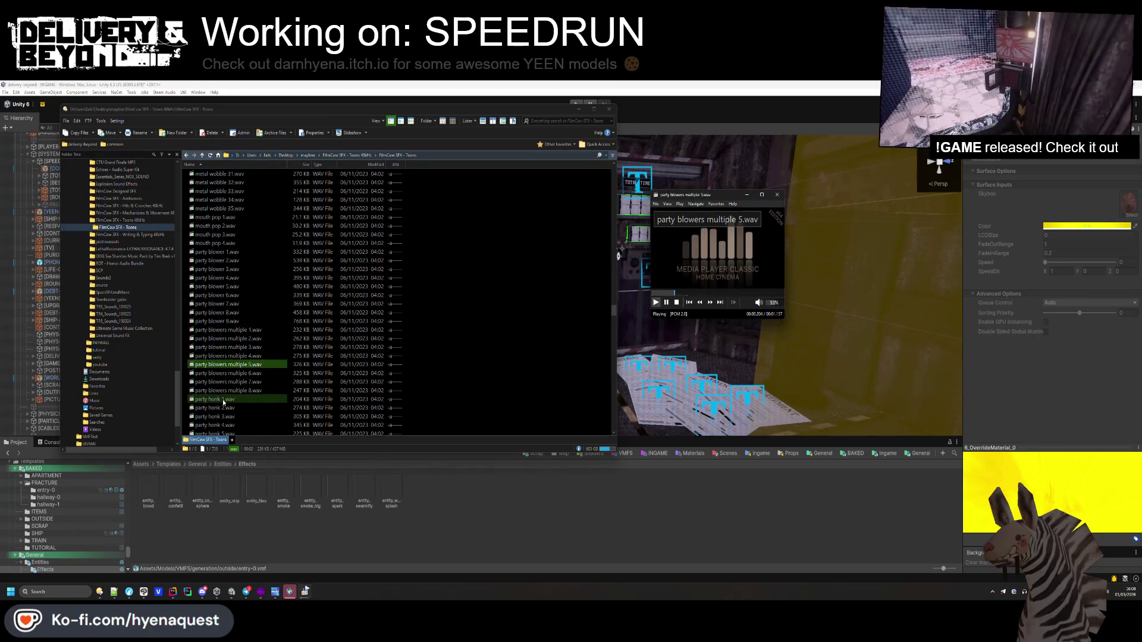
scroll(250, 297, down, 5)
click(257, 202)
scroll(257, 204, up, 3)
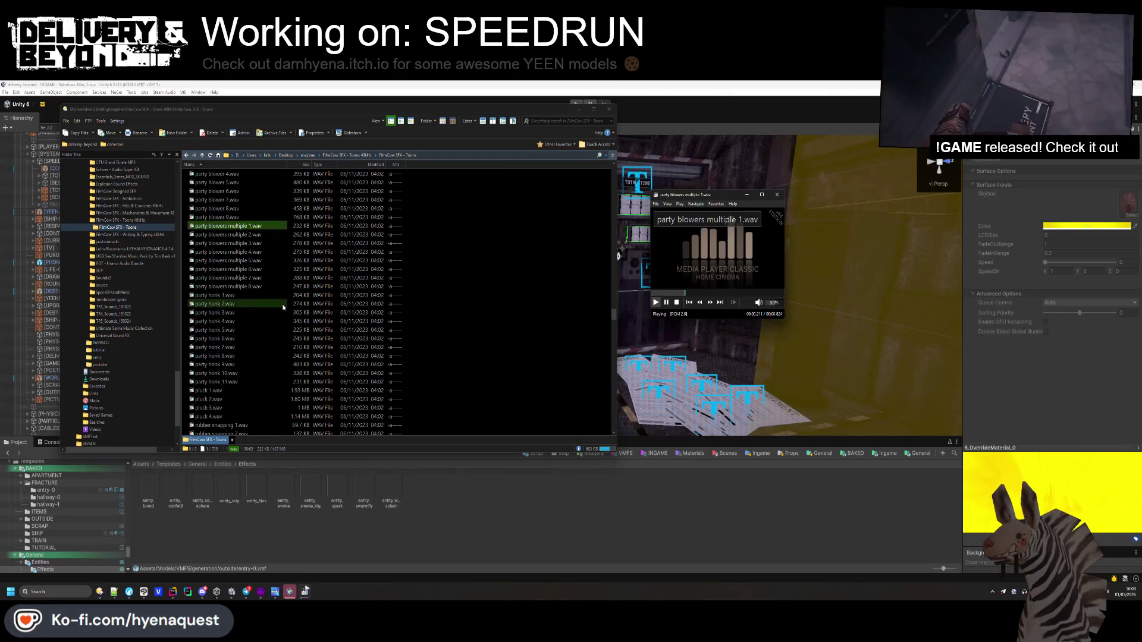
double_click(253, 209)
scroll(252, 213, up, 4)
double_click(245, 260)
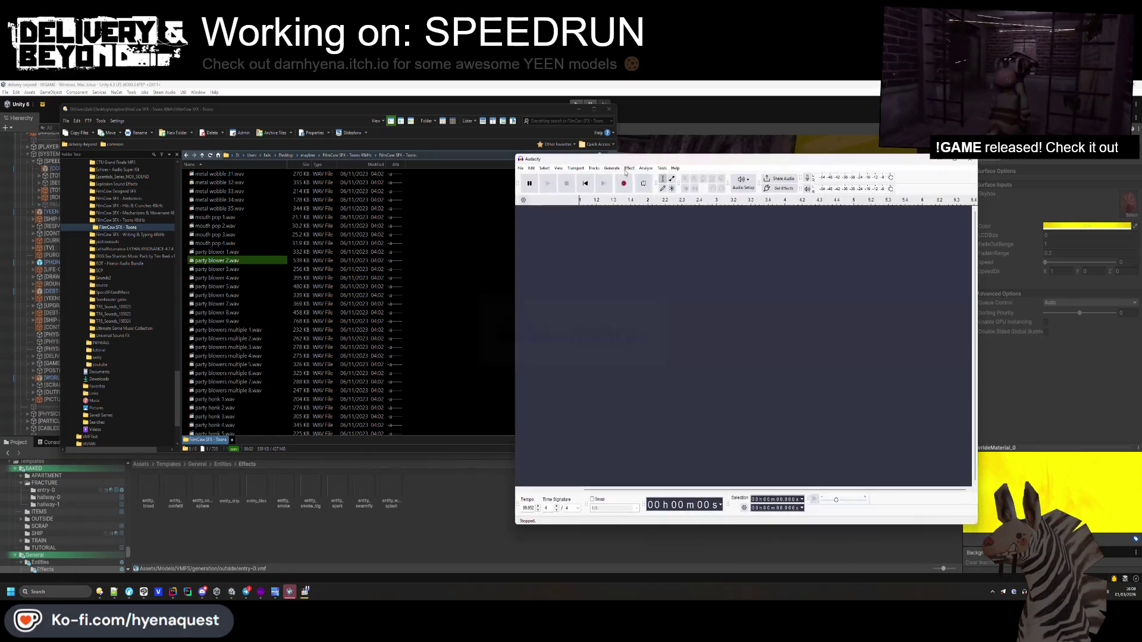
- Import party blower 2.wav into Audacity as a stereo track and preview party blowers multiple 6.wav
click(521, 168)
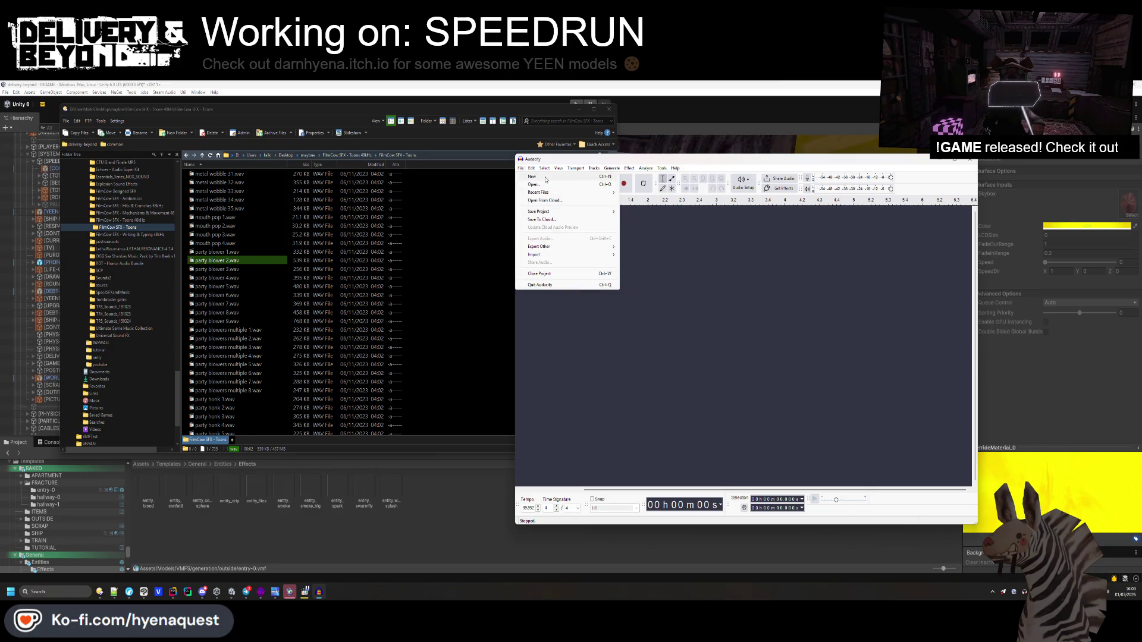
click(535, 177)
click(977, 171)
drag(856, 159, 780, 118)
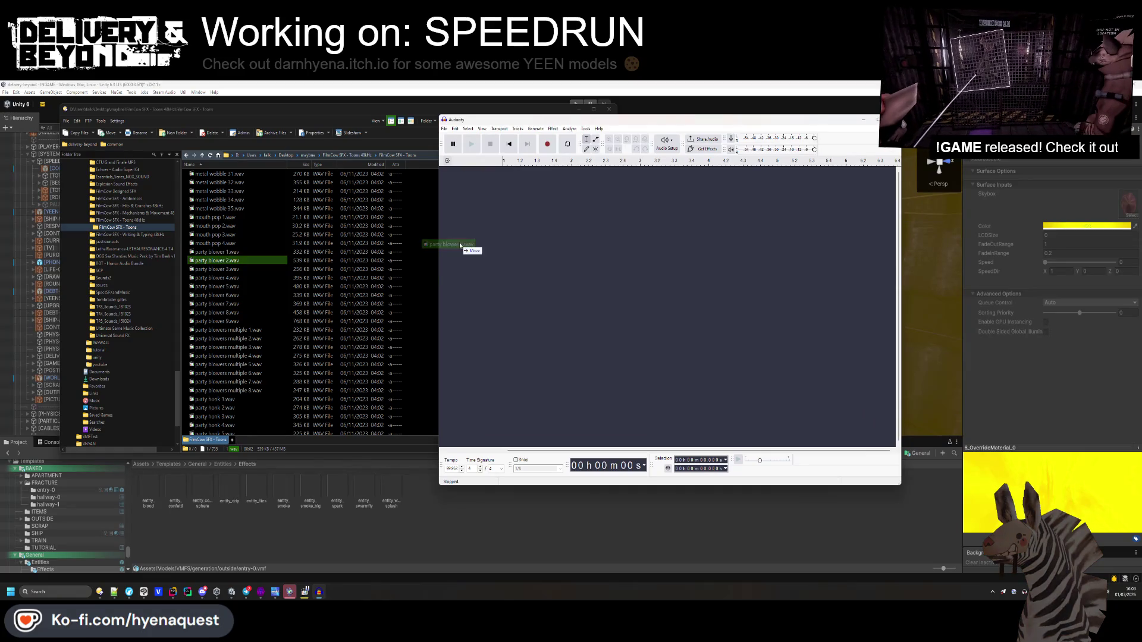
drag(459, 248, 470, 250)
double_click(229, 373)
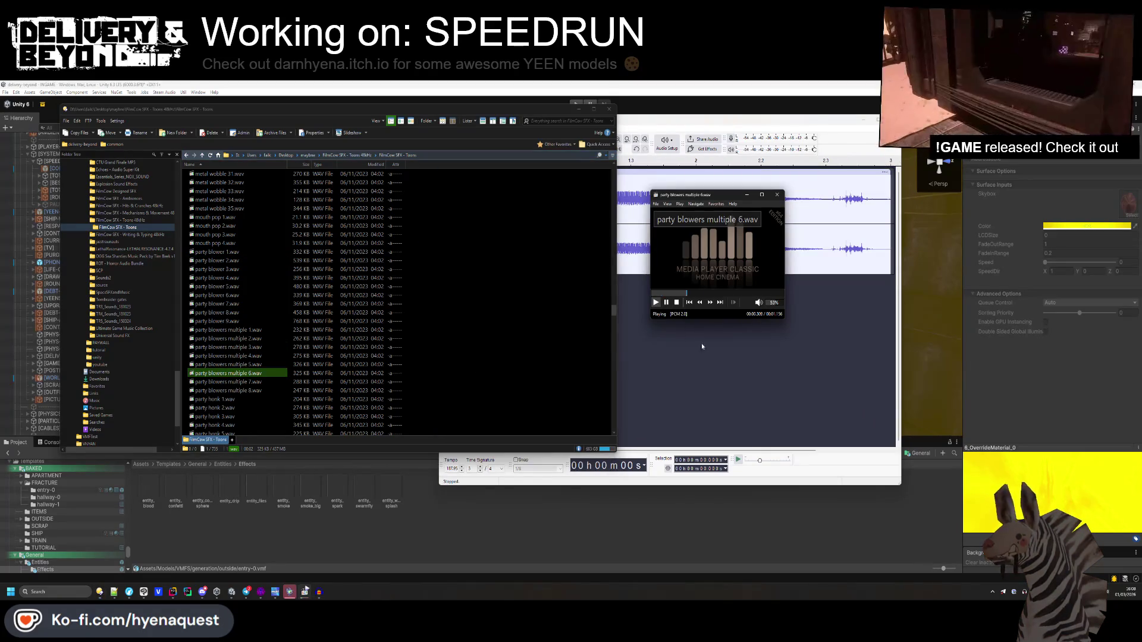
- Replace the Audacity track with party blowers multiple 8.wav and play it
click(701, 337)
click(444, 173)
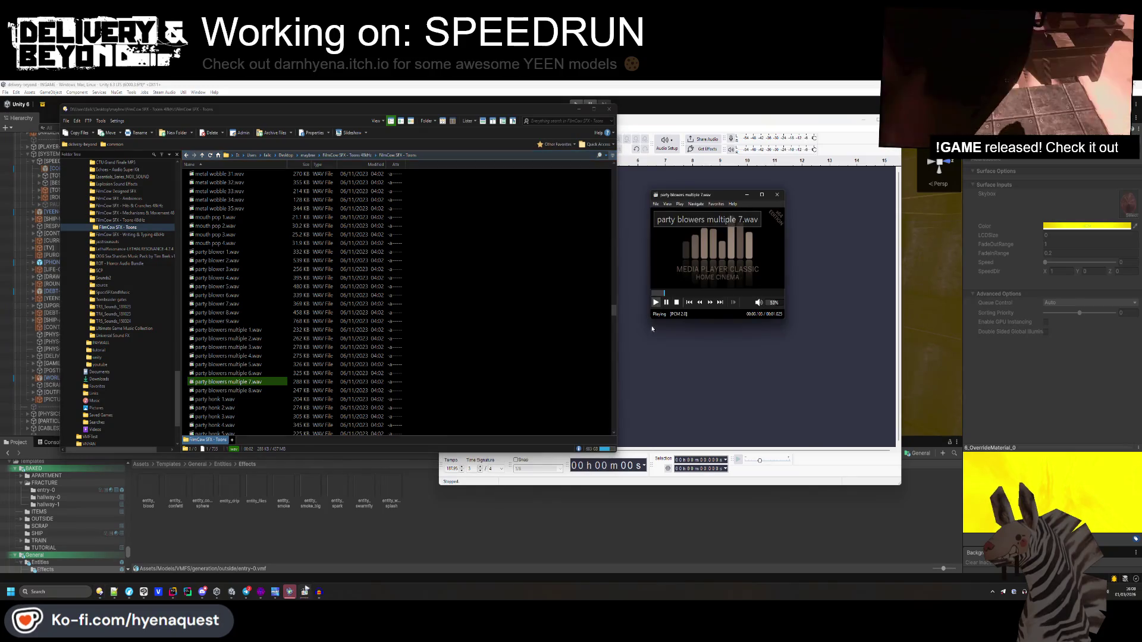
click(225, 390)
drag(225, 390, 494, 306)
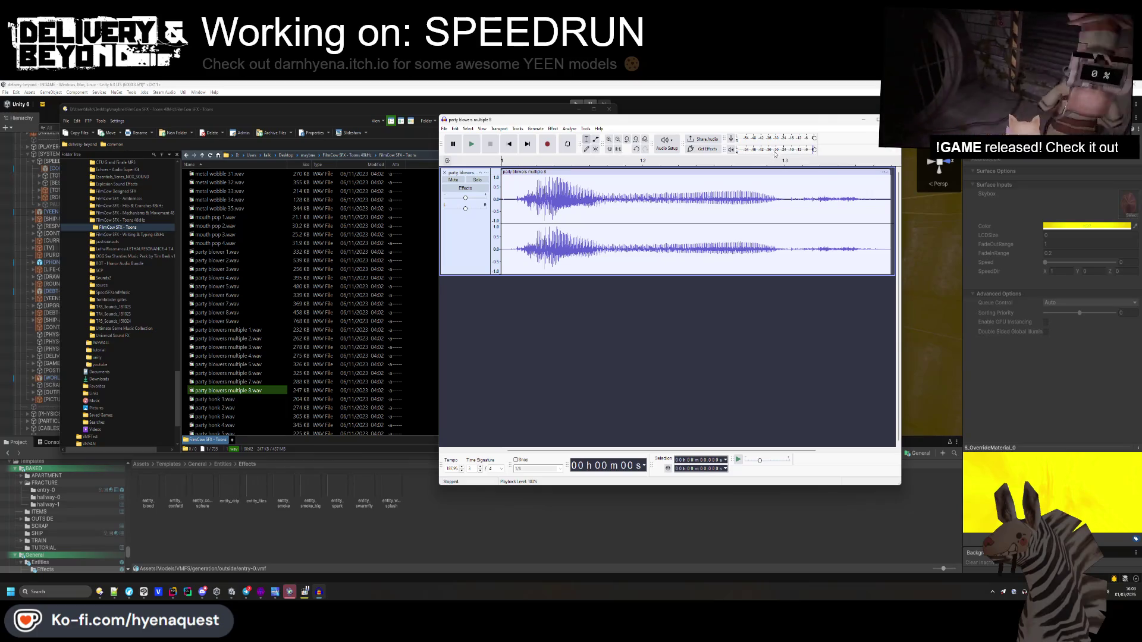
key(space)
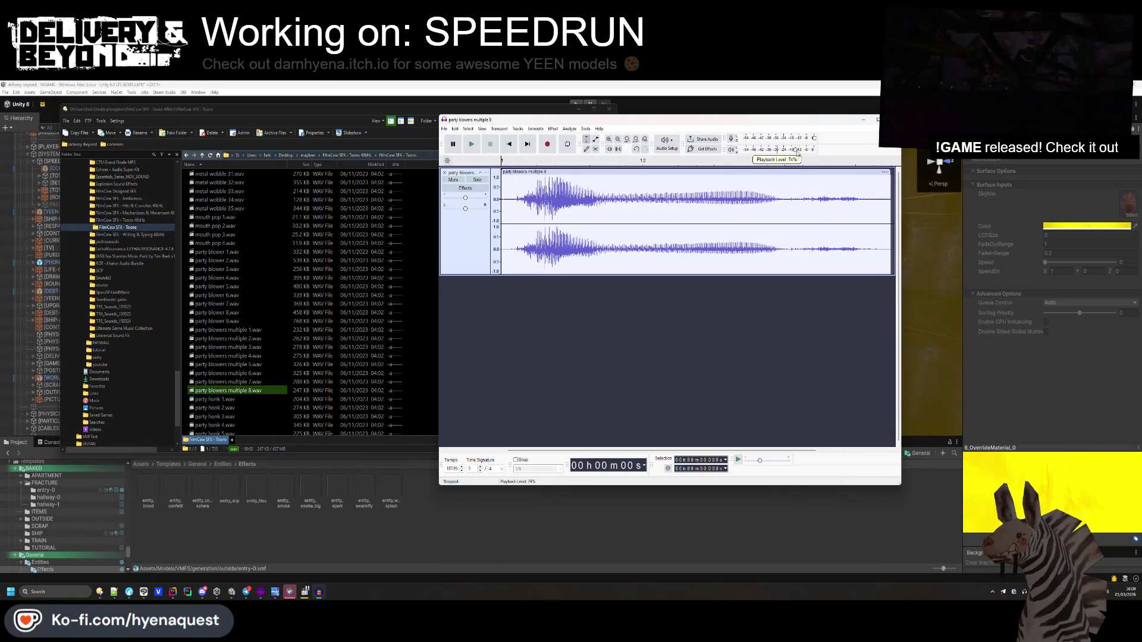
- Preview stretch 4.wav and train whistle 2.wav, then select train whistle 3.wav
scroll(320, 333, down, 10)
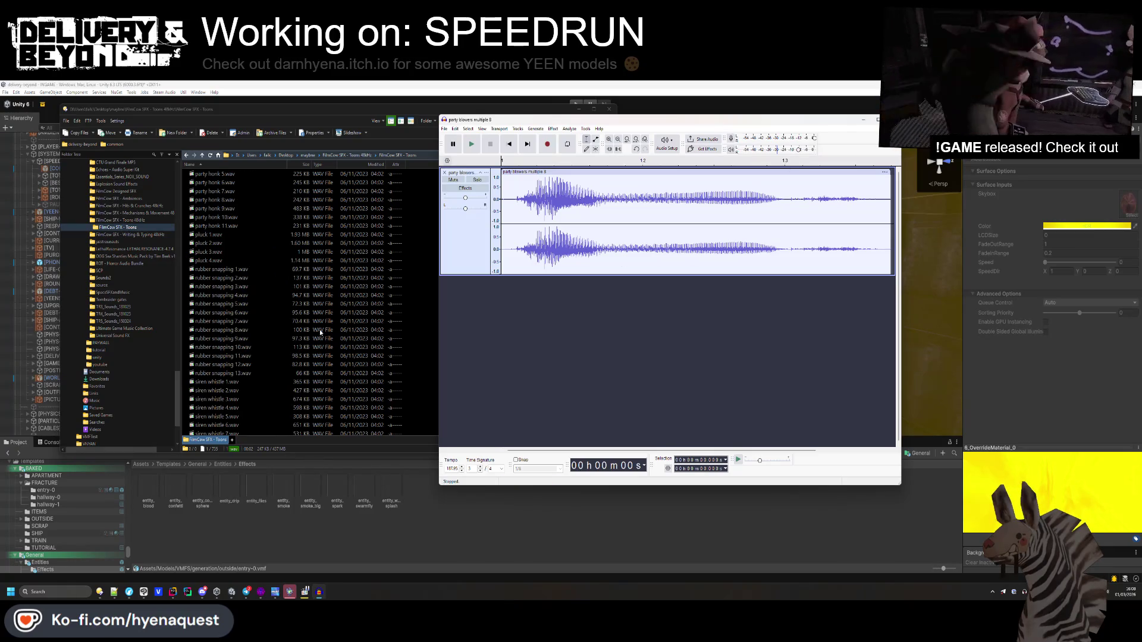
scroll(320, 333, down, 10)
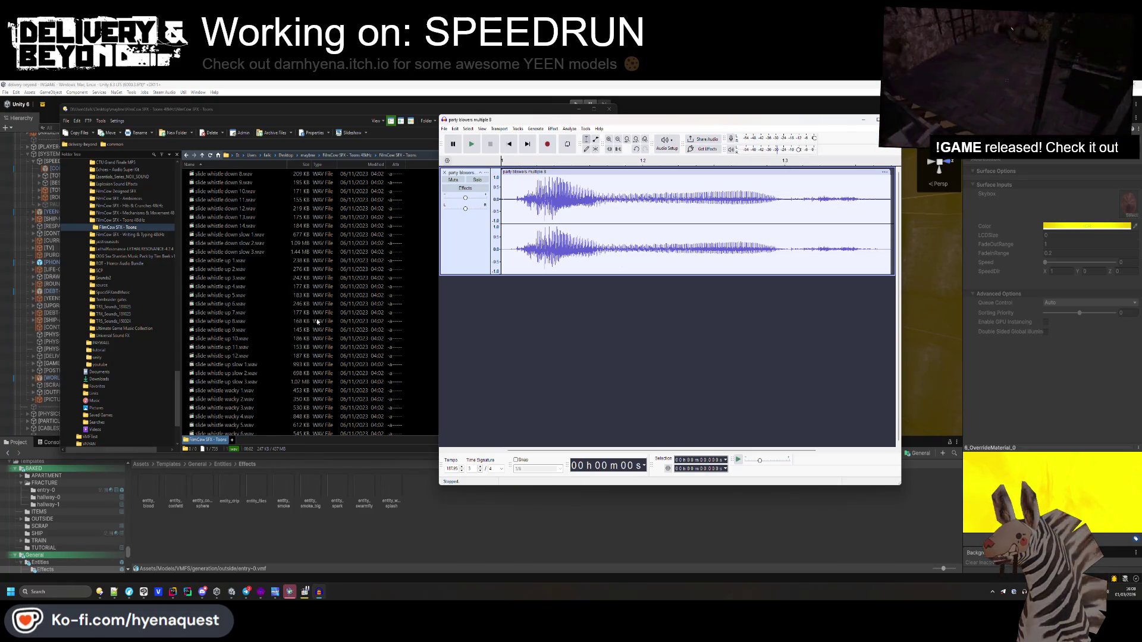
scroll(288, 296, down, 10)
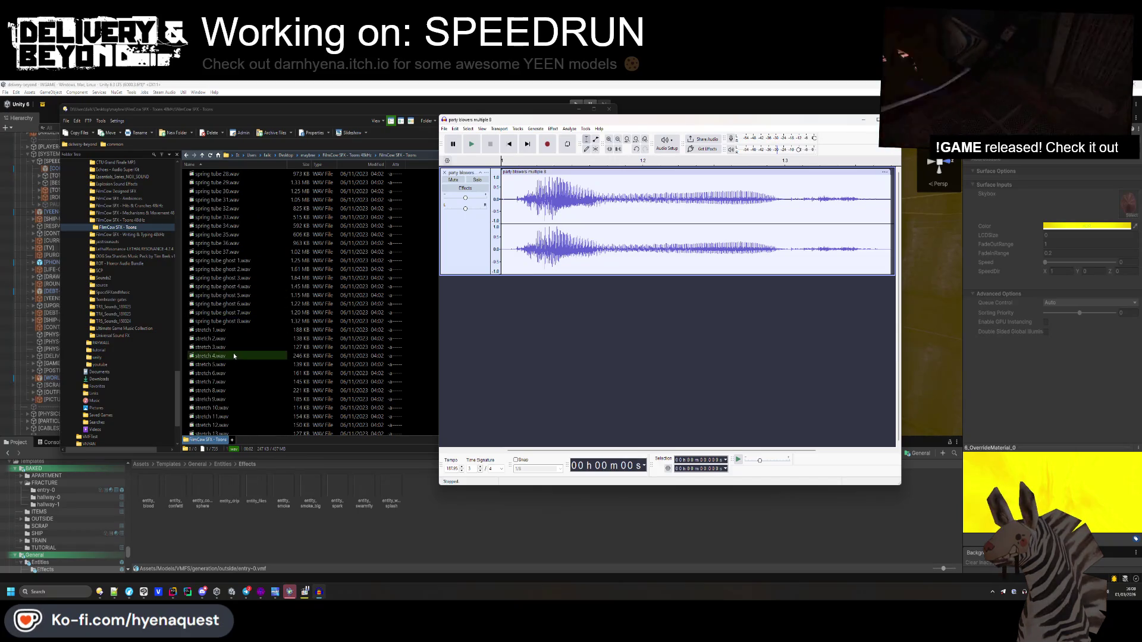
double_click(210, 356)
scroll(223, 412, down, 13)
double_click(215, 391)
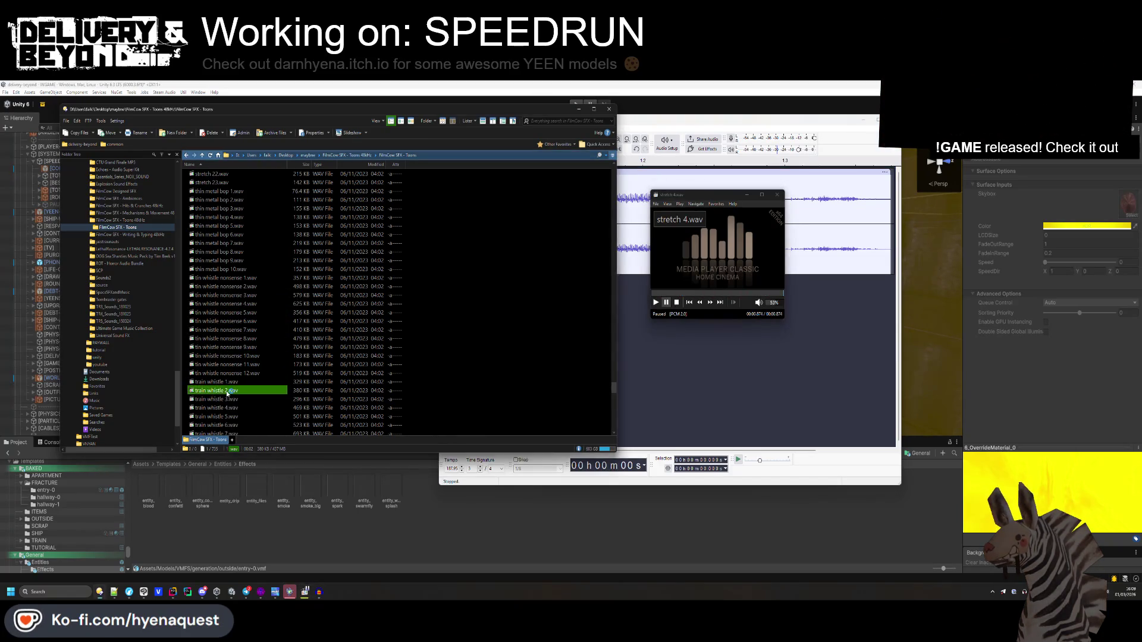
key(space)
click(226, 399)
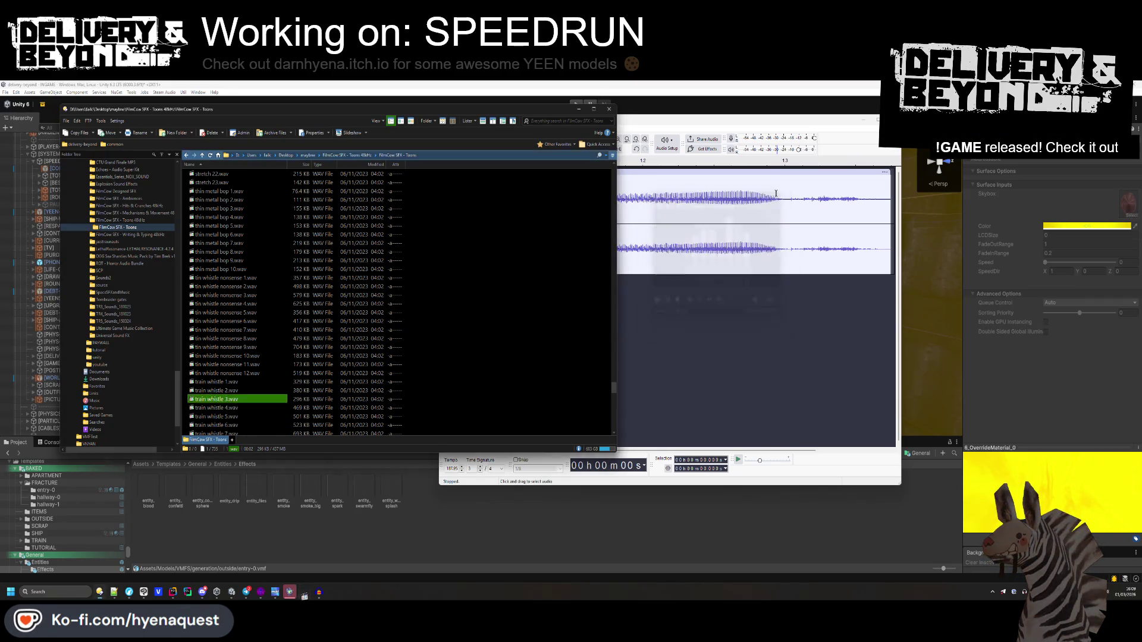
- Swap the Audacity track for train whistle 1.wav
click(719, 188)
mouse_move(635, 125)
mouse_down()
mouse_move(859, 117)
mouse_move(832, 114)
mouse_up()
click(639, 162)
drag(216, 382, 755, 277)
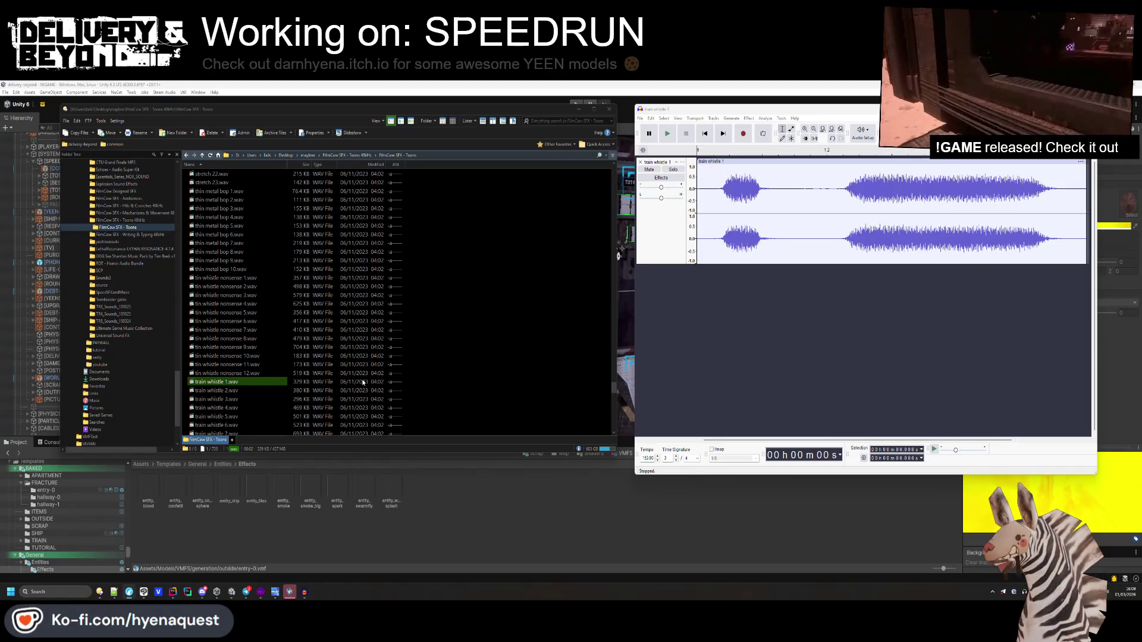
- Preview the voice clips hmm 4, thank you 2, wow 1 and wow 4
scroll(253, 365, down, 4)
scroll(253, 365, down, 10)
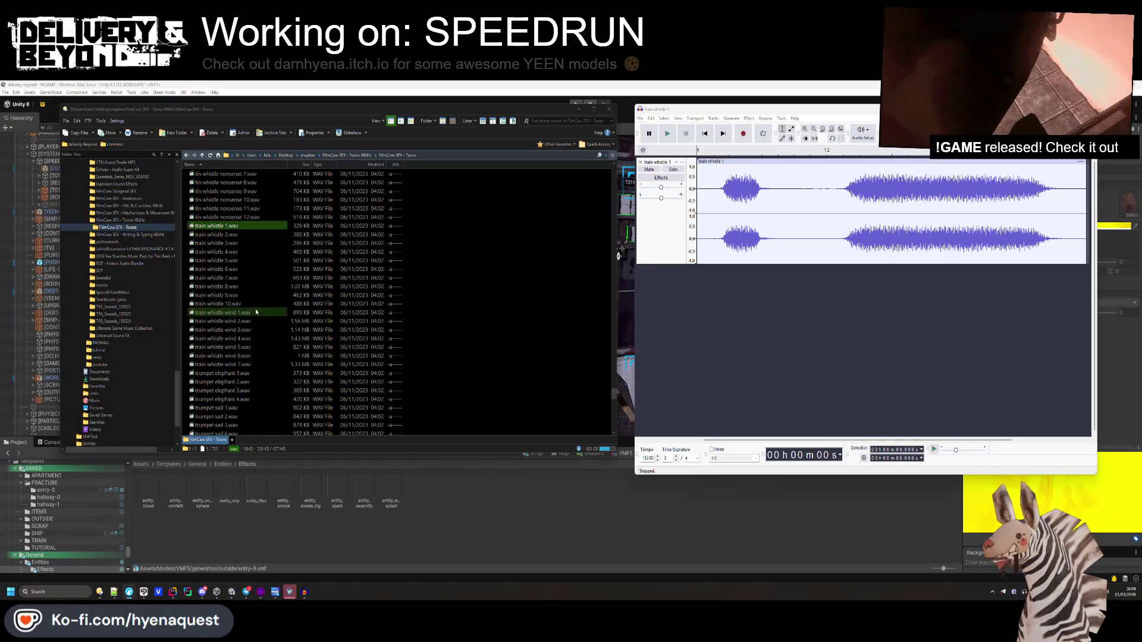
scroll(255, 321, down, 3)
double_click(241, 372)
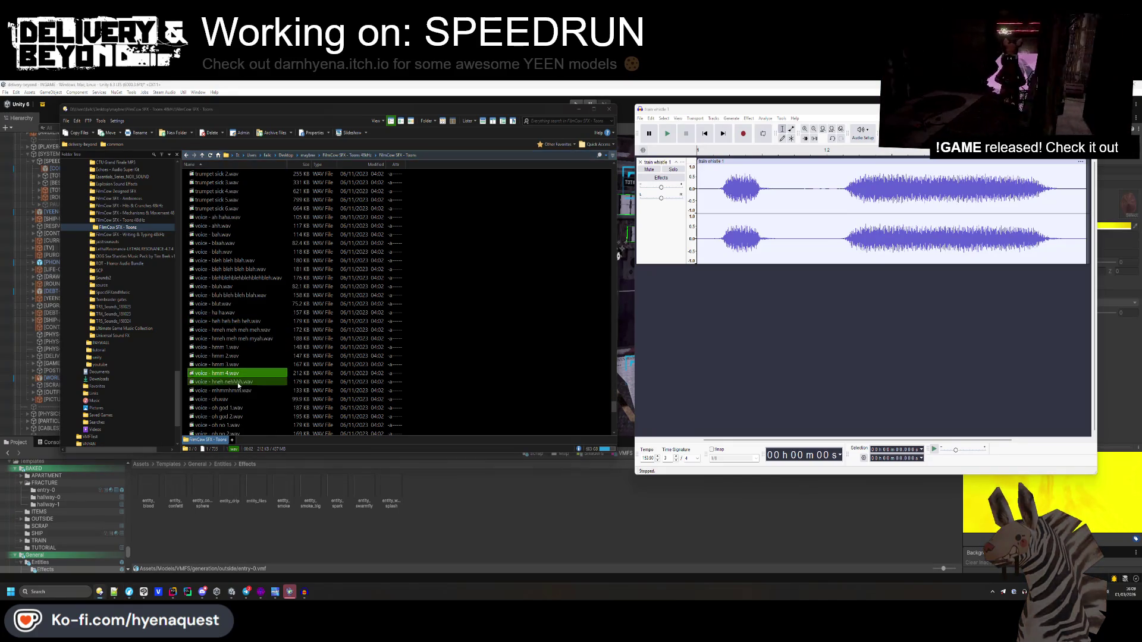
scroll(242, 381, down, 4)
double_click(242, 390)
scroll(248, 388, down, 3)
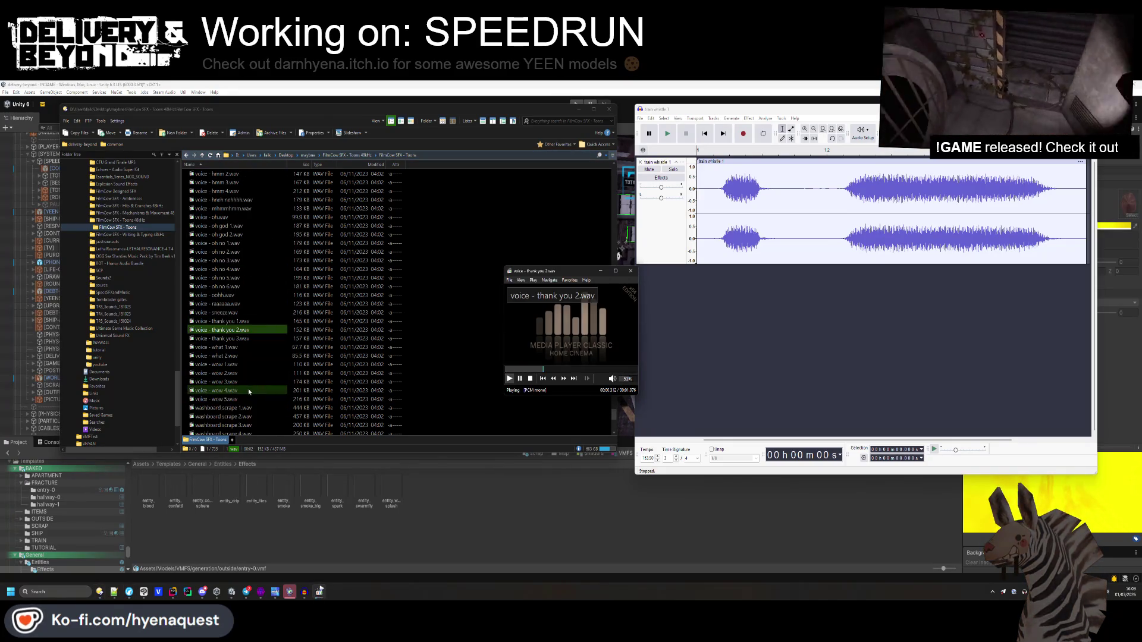
double_click(236, 365)
double_click(236, 391)
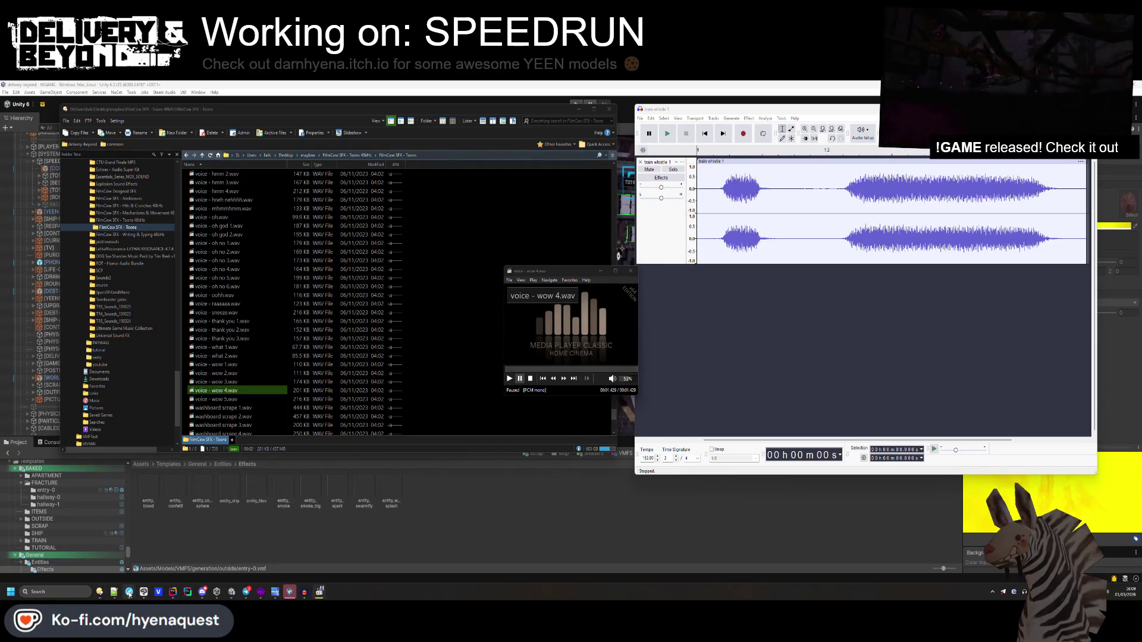
- Load freesound.org in a new browser tab
mouse_move(129, 593)
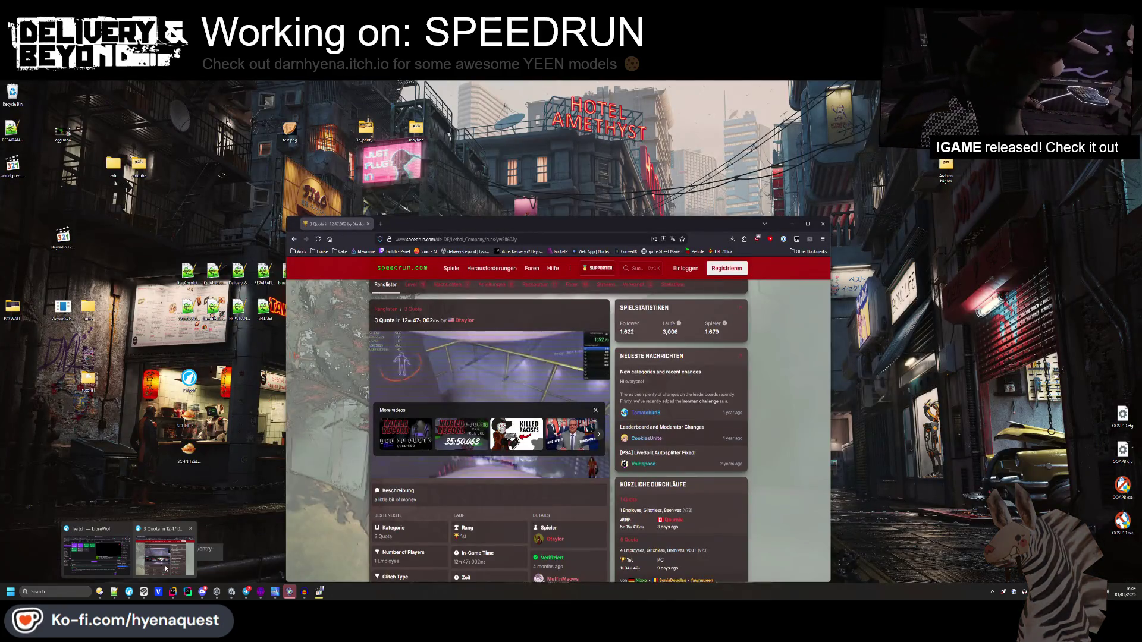
click(165, 567)
click(441, 239)
key(BackSpace)
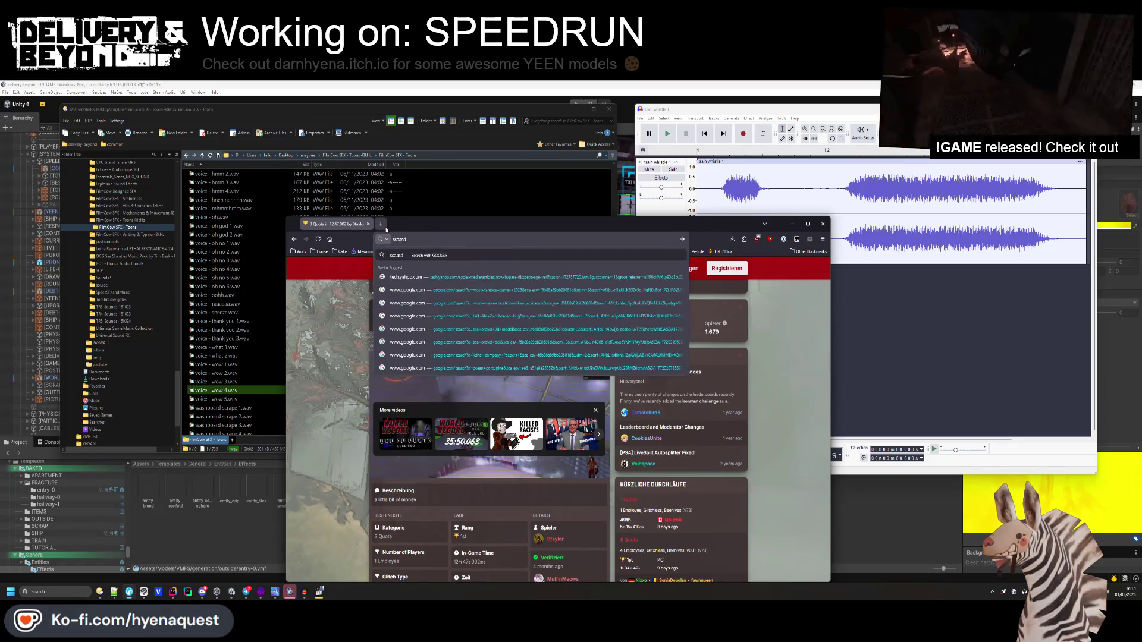
click(381, 224)
click(369, 223)
text(freesound.org)
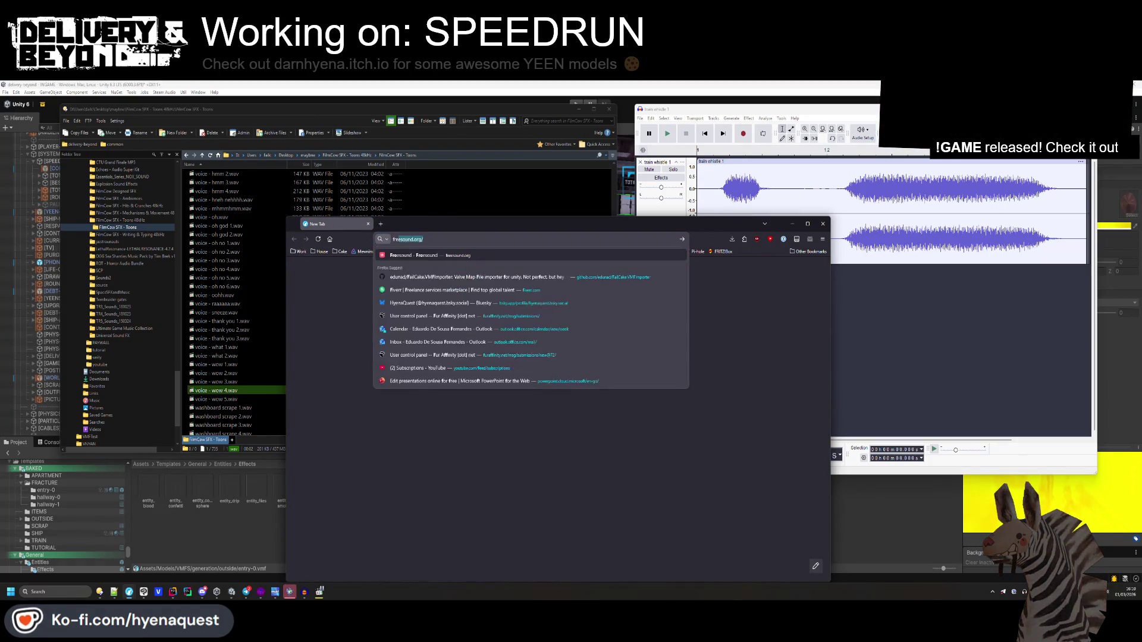
key(Return)
- Search Freesound for 'celebration' and filter results to Creative Commons 0
key(ctrl+w)
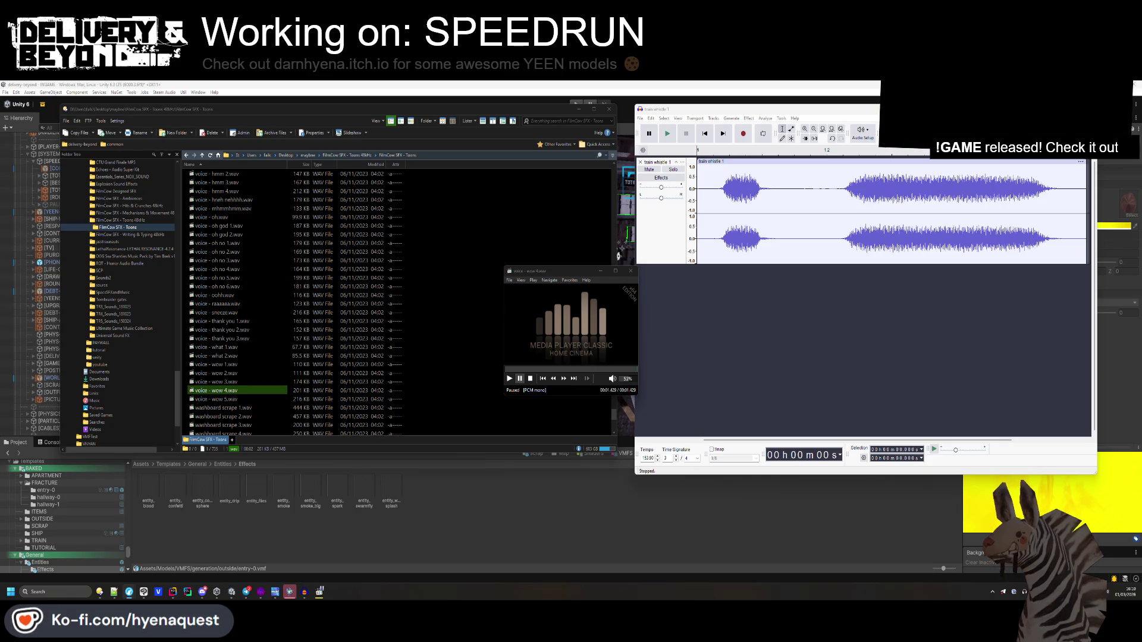
key(alt+Tab)
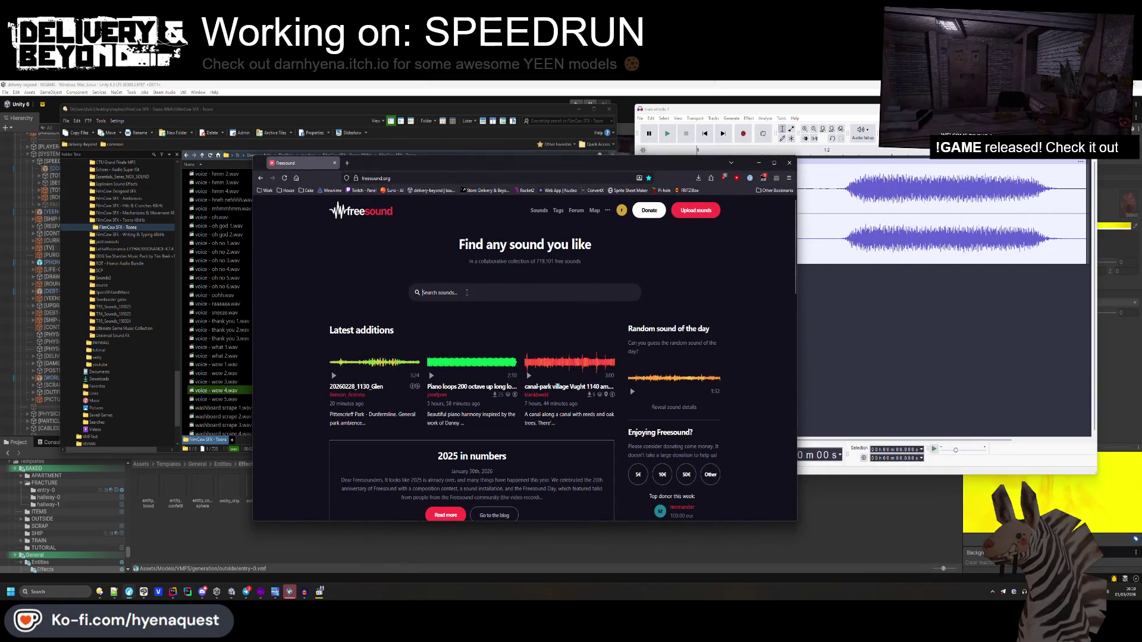
text(celebration)
key(Return)
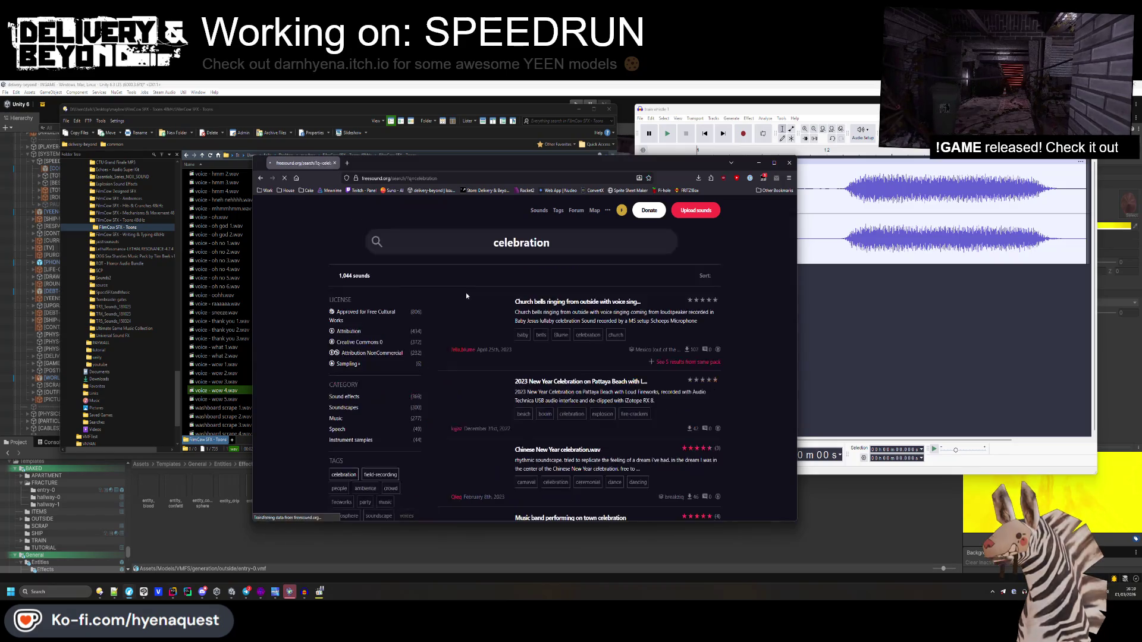
click(360, 342)
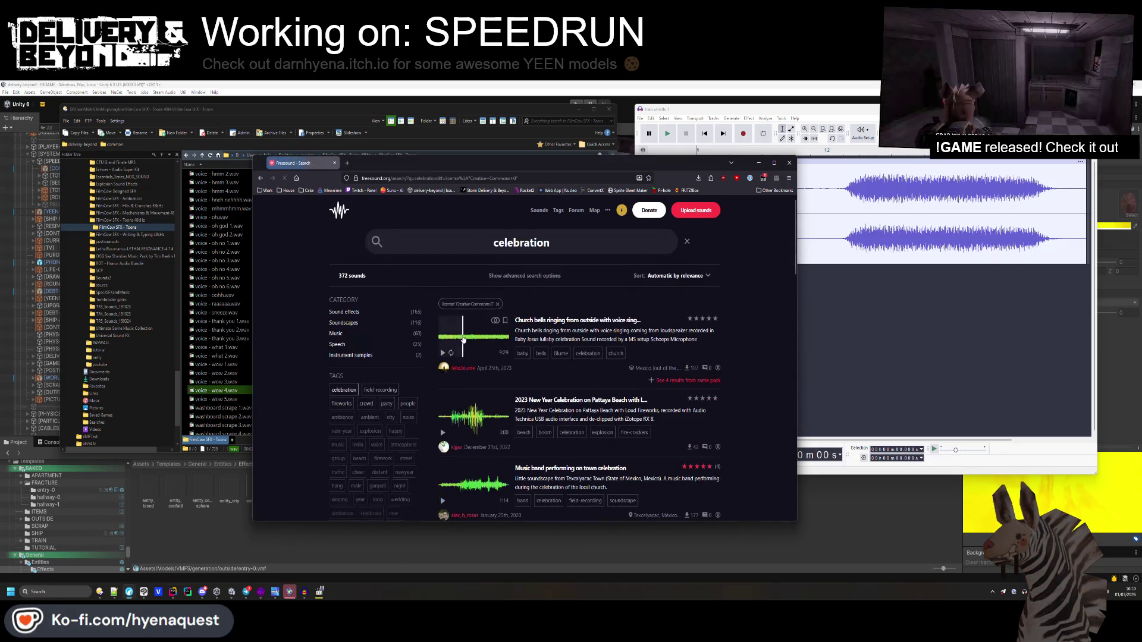
- Preview the Music band performing, sikh_celebration.wav and Crowd celebrates 5 results
scroll(463, 426, down, 3)
click(477, 410)
scroll(448, 317, down, 2)
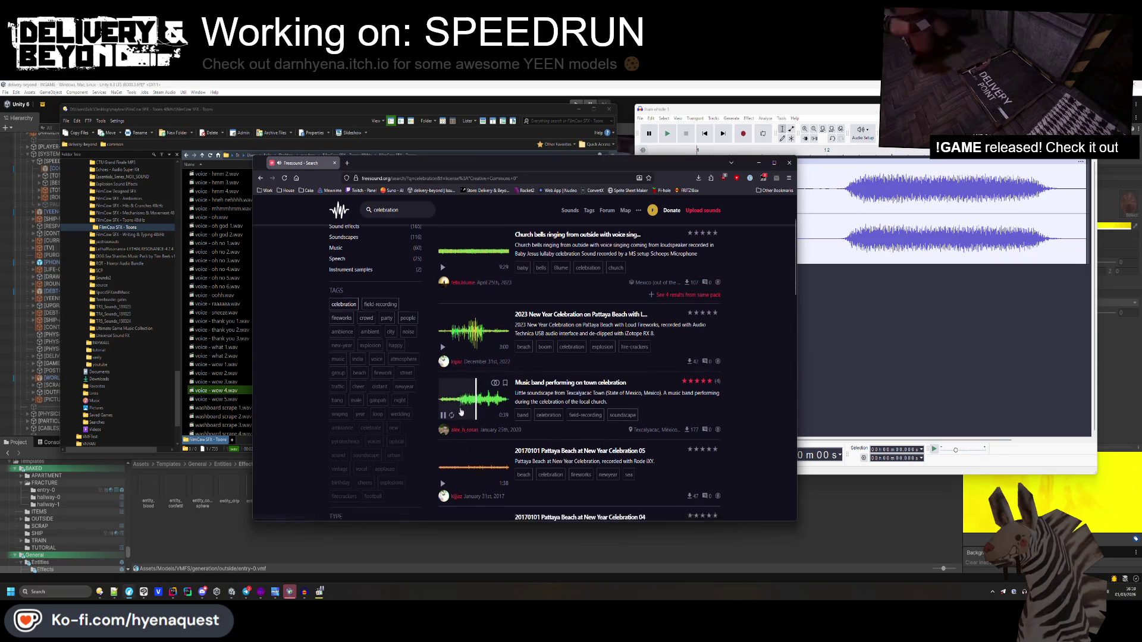
click(445, 318)
scroll(458, 357, down, 5)
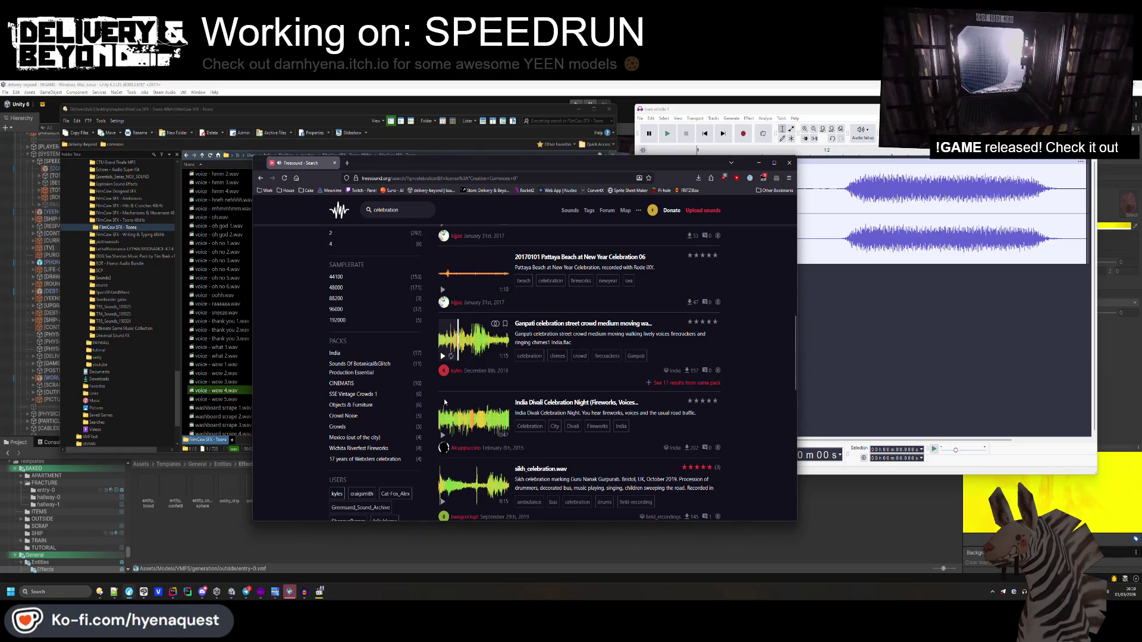
click(482, 487)
scroll(441, 344, down, 2)
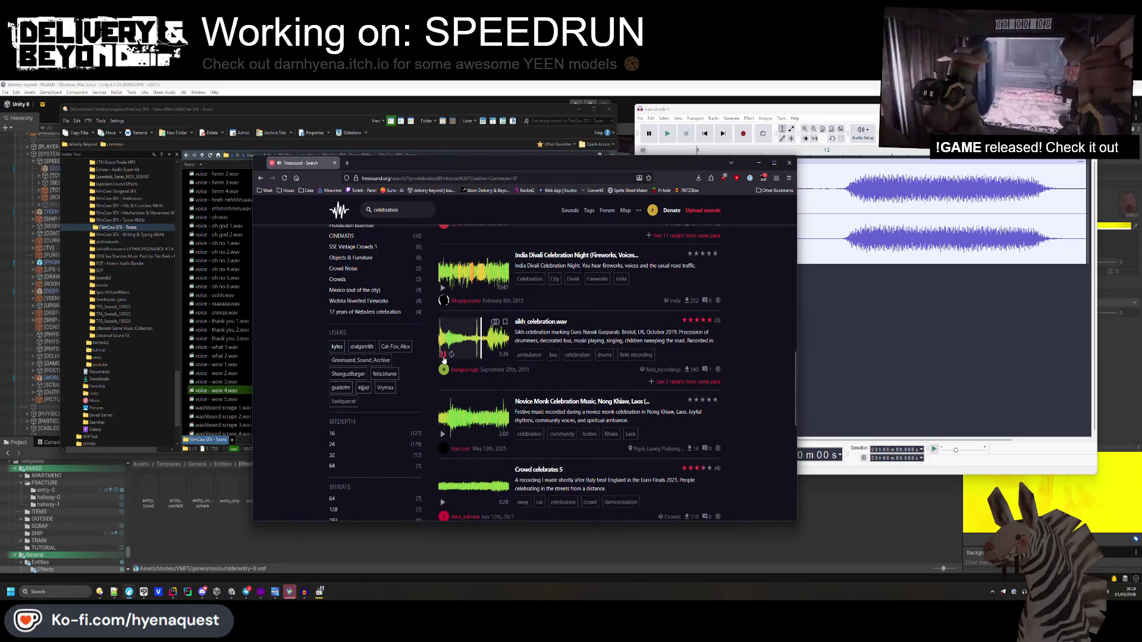
scroll(446, 375, down, 2)
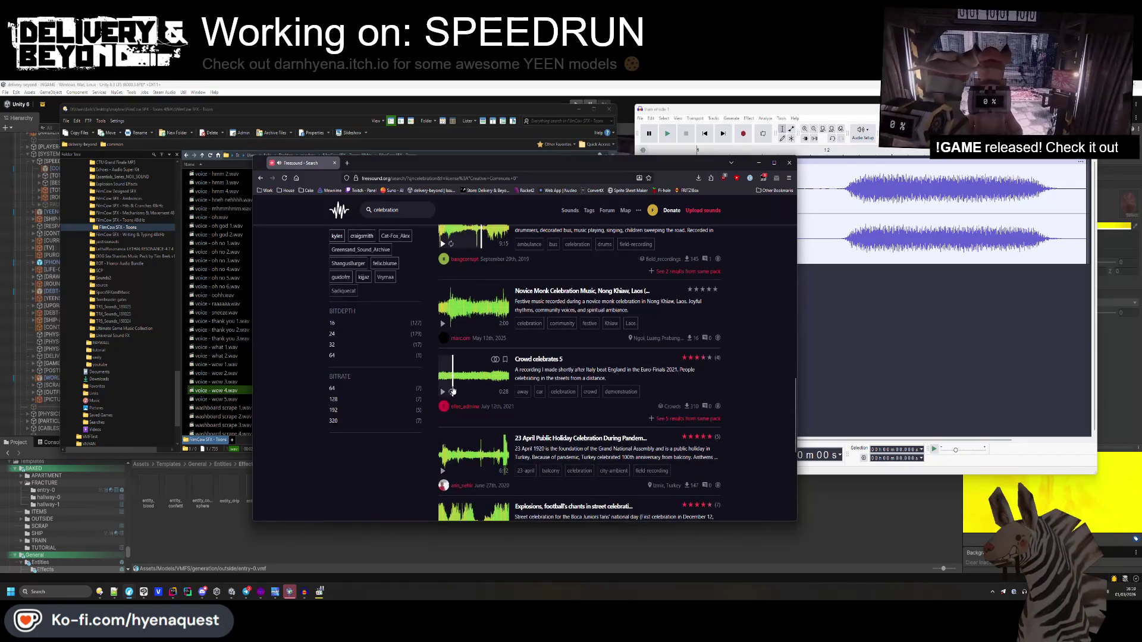
click(473, 391)
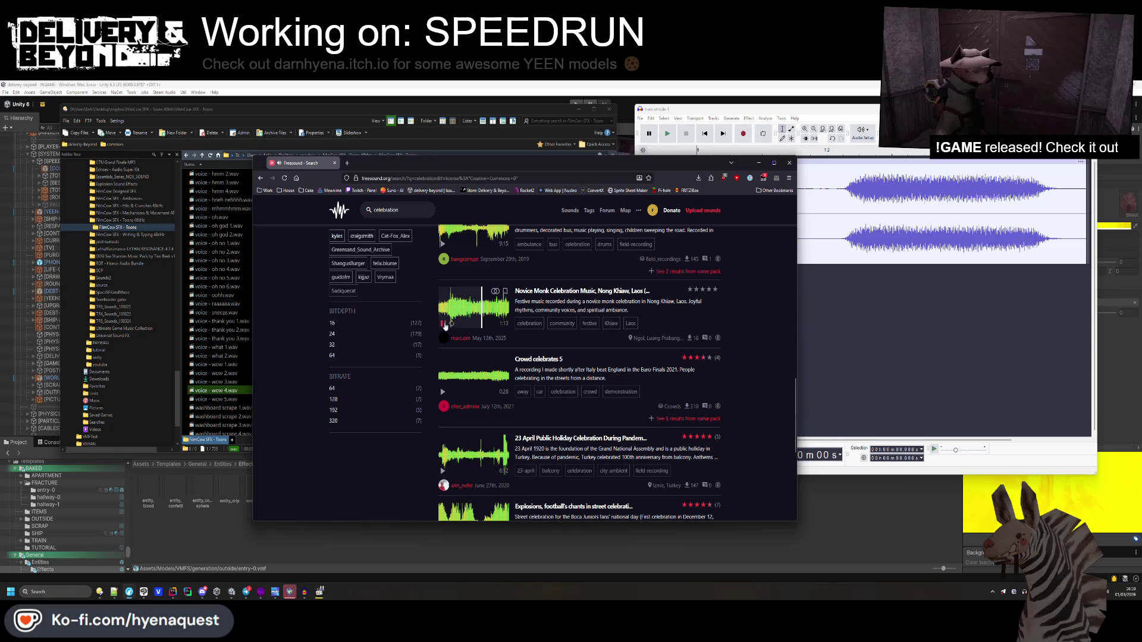
scroll(444, 339, down, 4)
- On results page two, preview aplauso.wav, open its page and download it
click(635, 438)
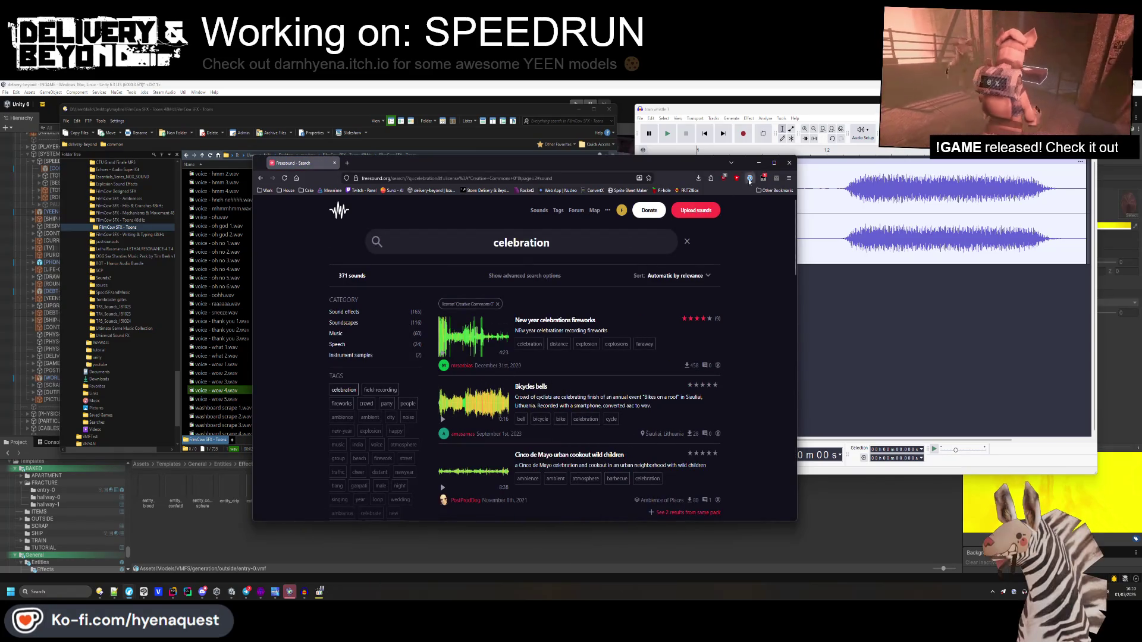
scroll(564, 309, down, 3)
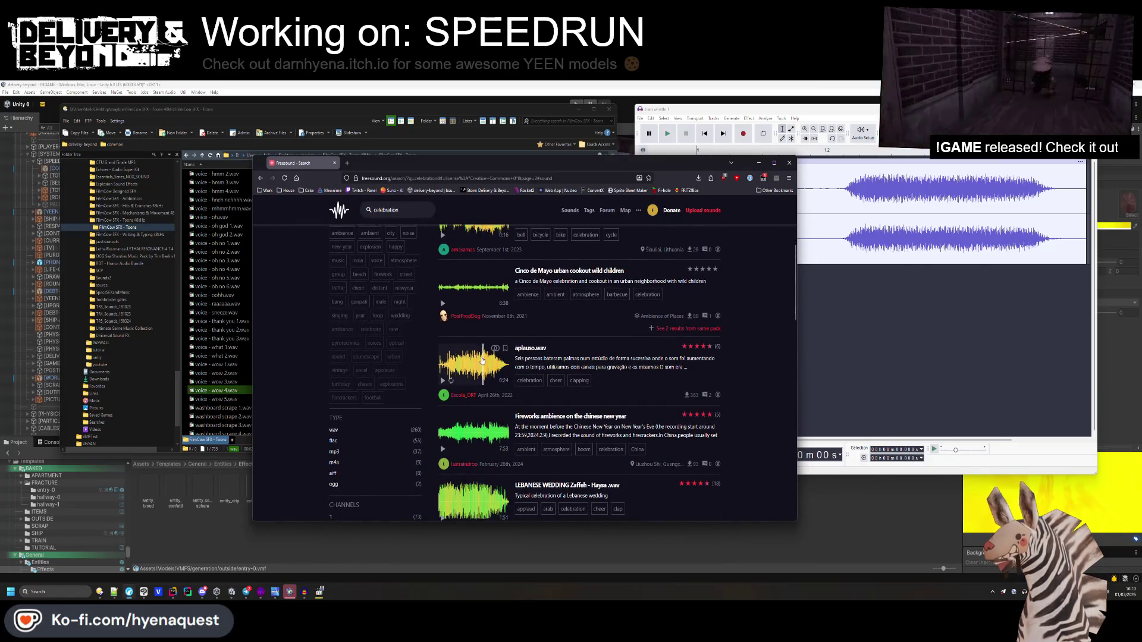
click(479, 374)
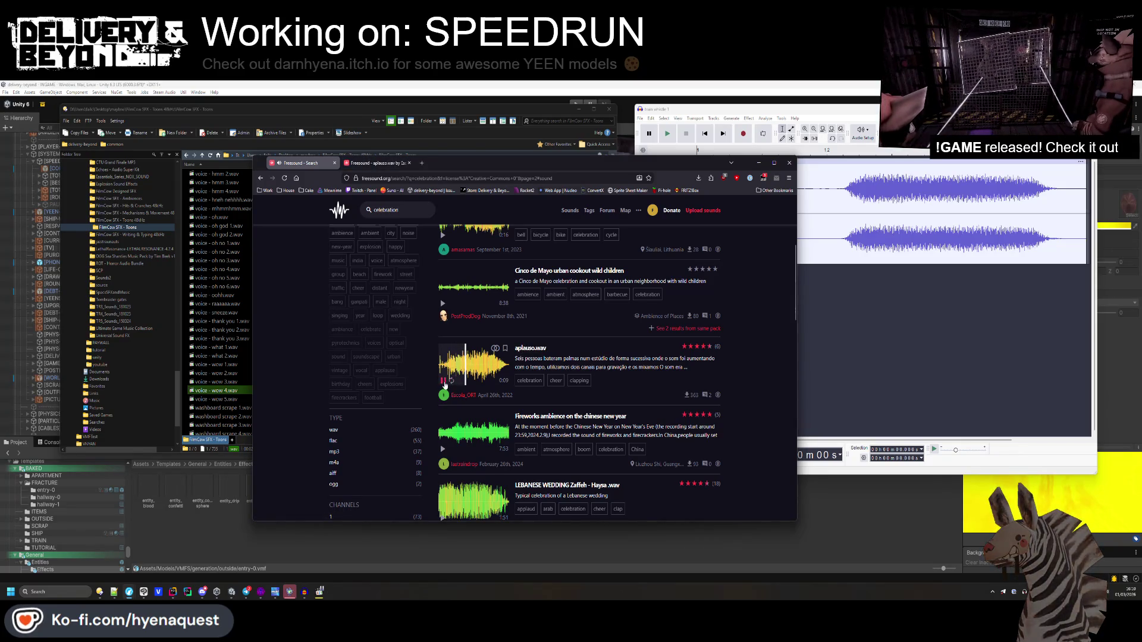
click(388, 161)
click(661, 372)
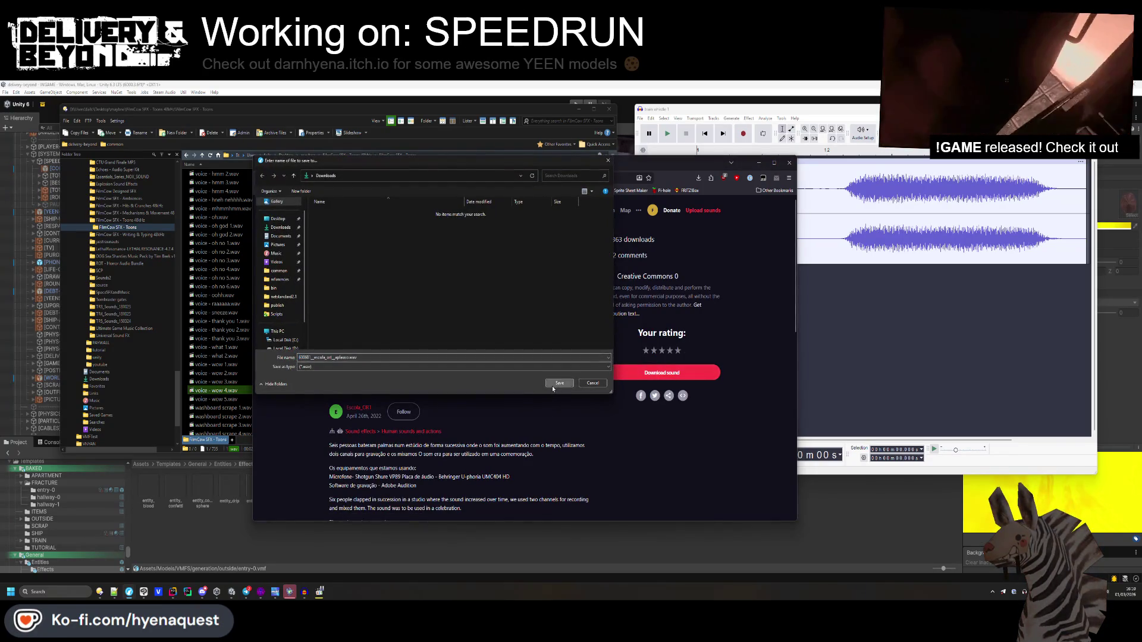
- Save aplauso.wav to Downloads, import it into Audacity, and delete four other downloaded files
click(553, 385)
click(698, 178)
click(694, 196)
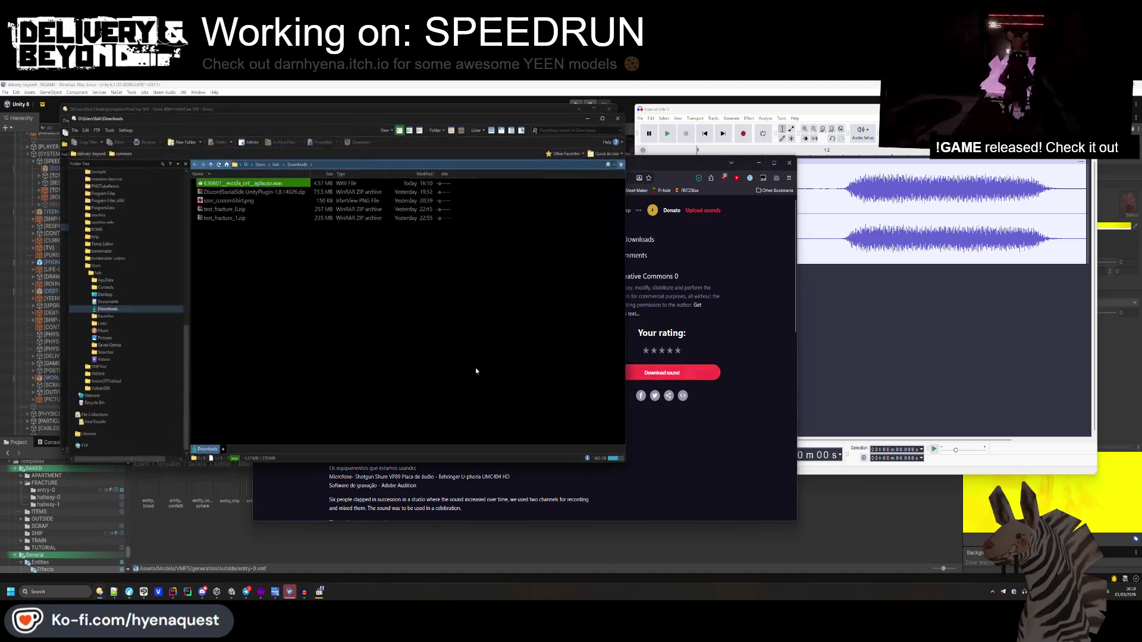
click(852, 302)
drag(238, 183, 862, 214)
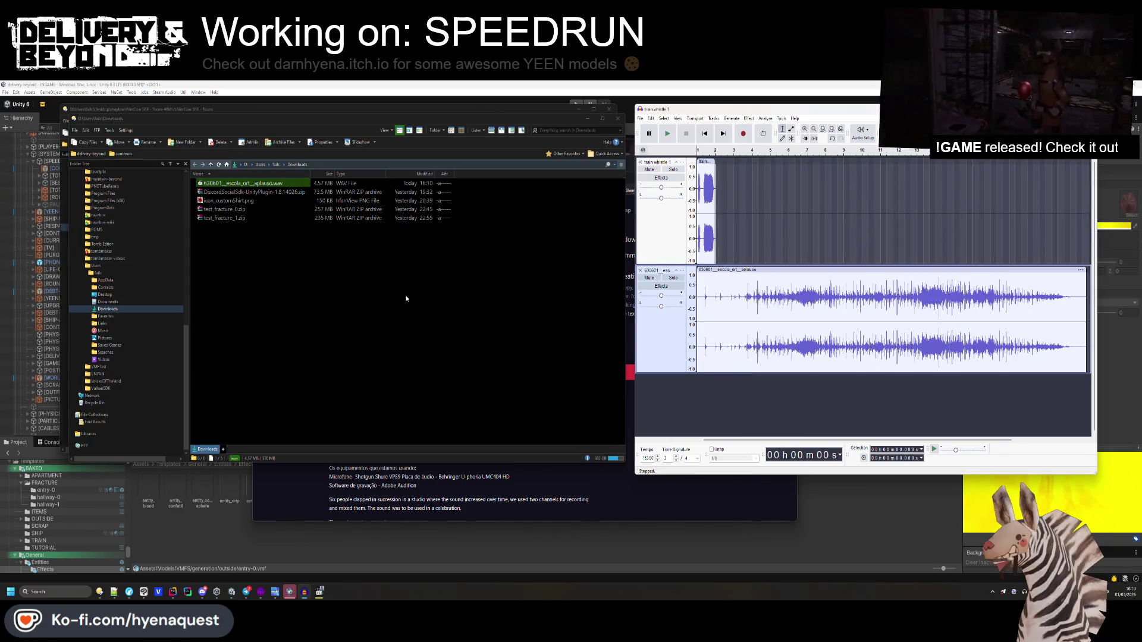
drag(268, 276, 199, 190)
key(Delete)
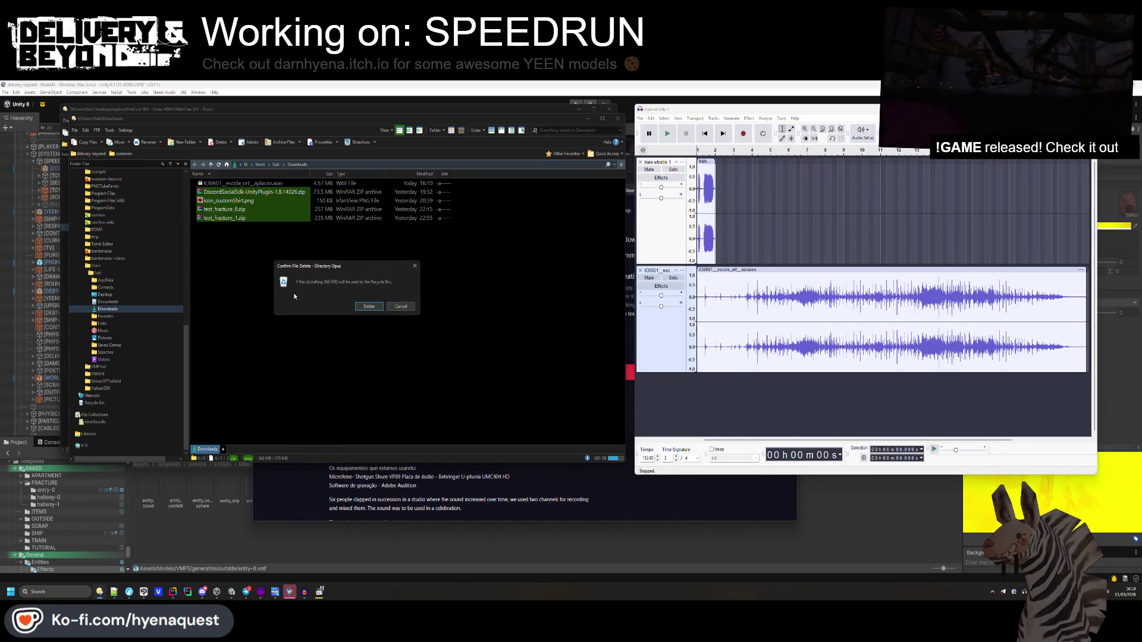
key(Return)
click(616, 119)
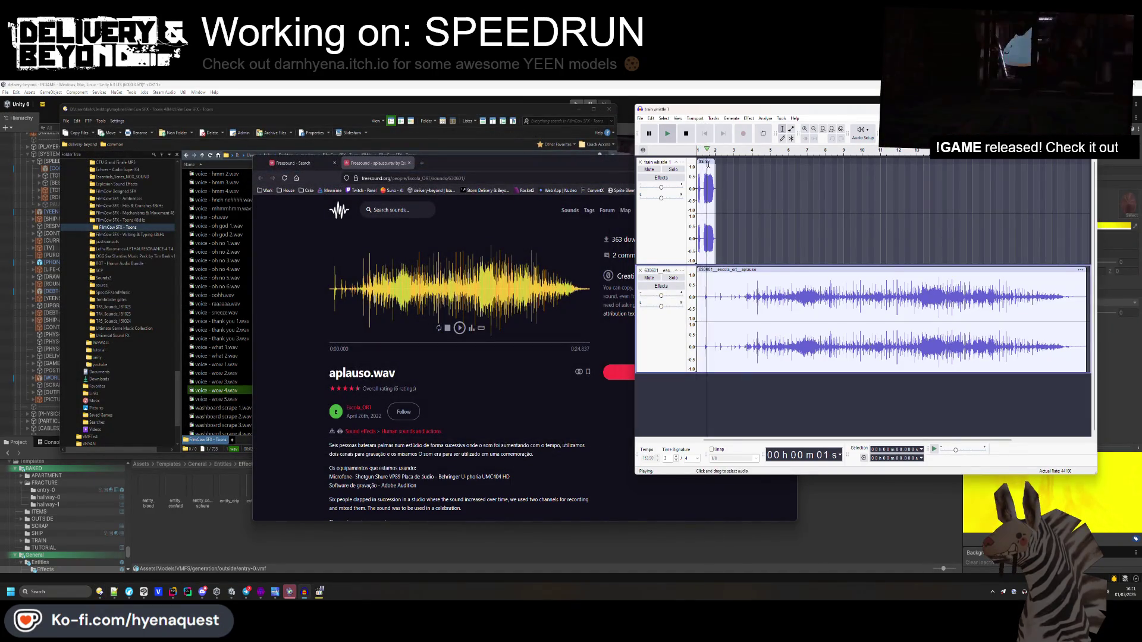
- Shift the aplauso clip earlier in the timeline and check the mix playback
click(687, 134)
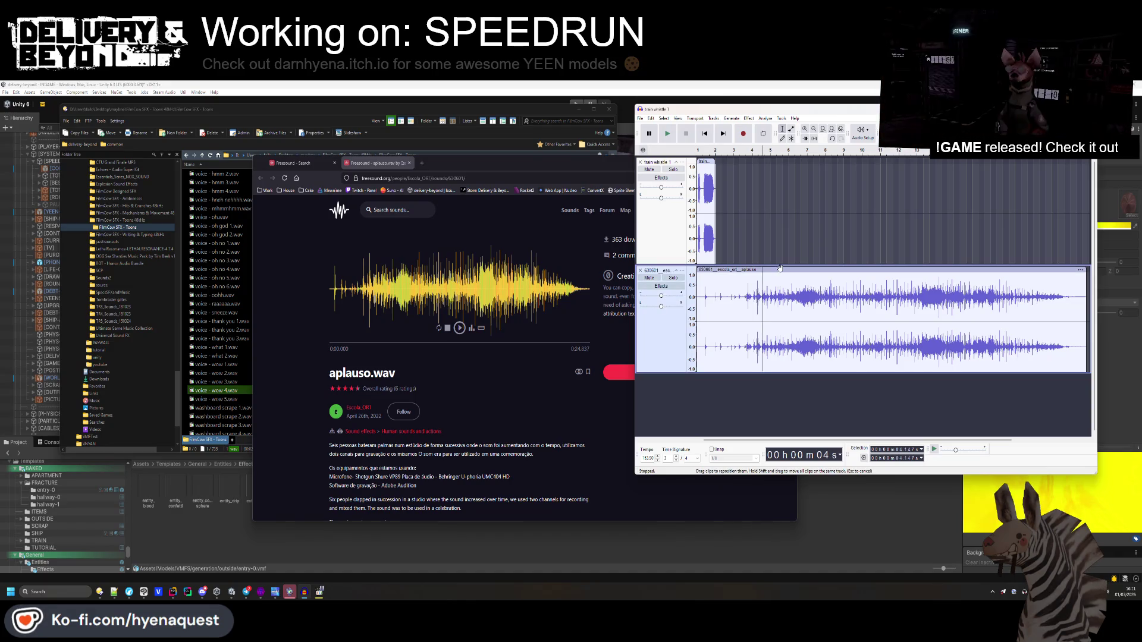
drag(778, 269, 695, 267)
click(702, 135)
key(space)
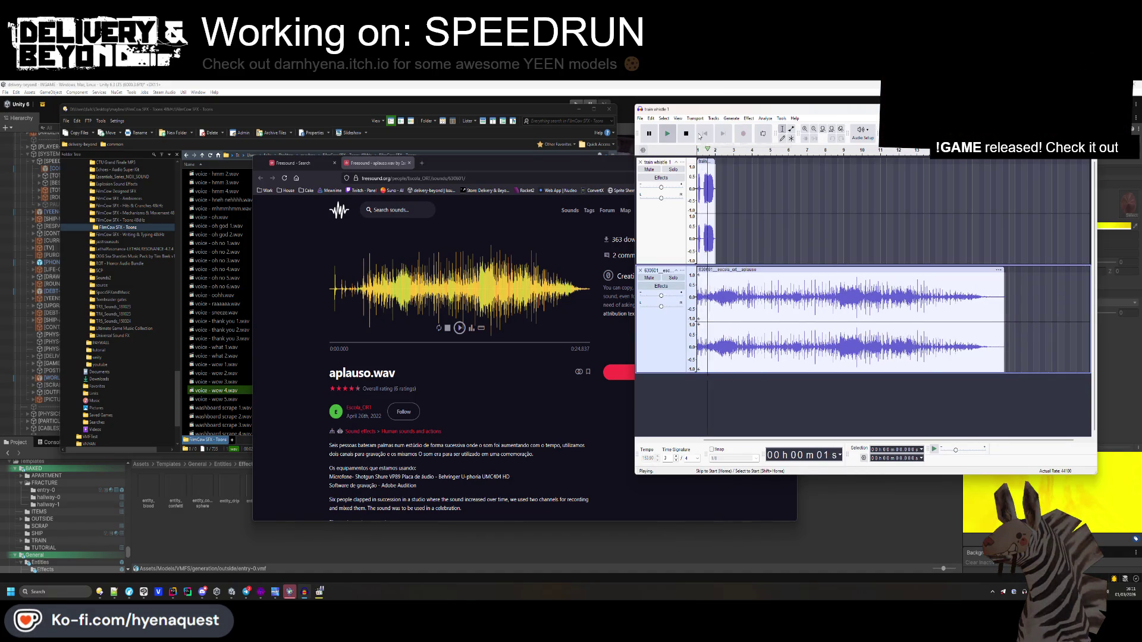
key(space)
drag(744, 269, 726, 269)
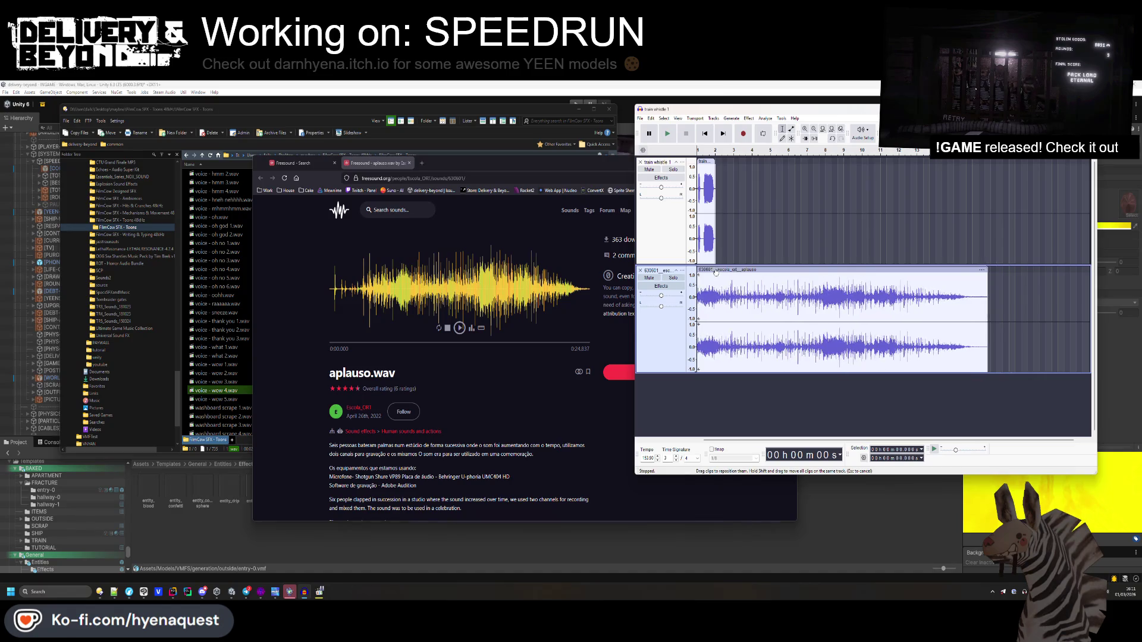
- Apply Fade In to the start of the applause and replay from the beginning
key(ctrl+1)
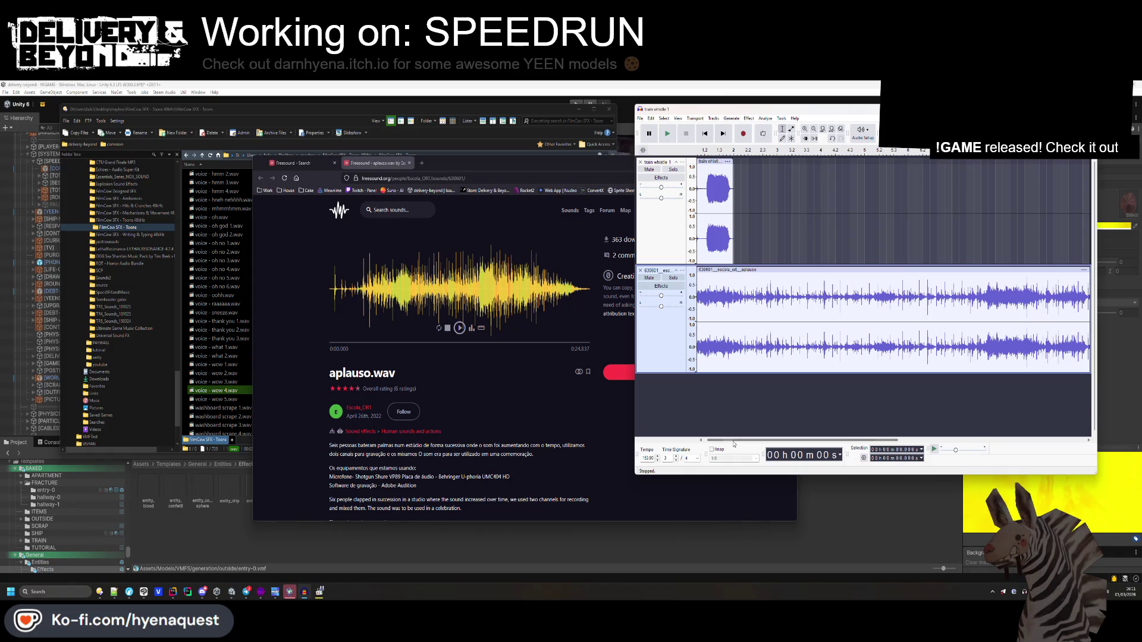
drag(736, 443, 734, 443)
drag(705, 321, 697, 321)
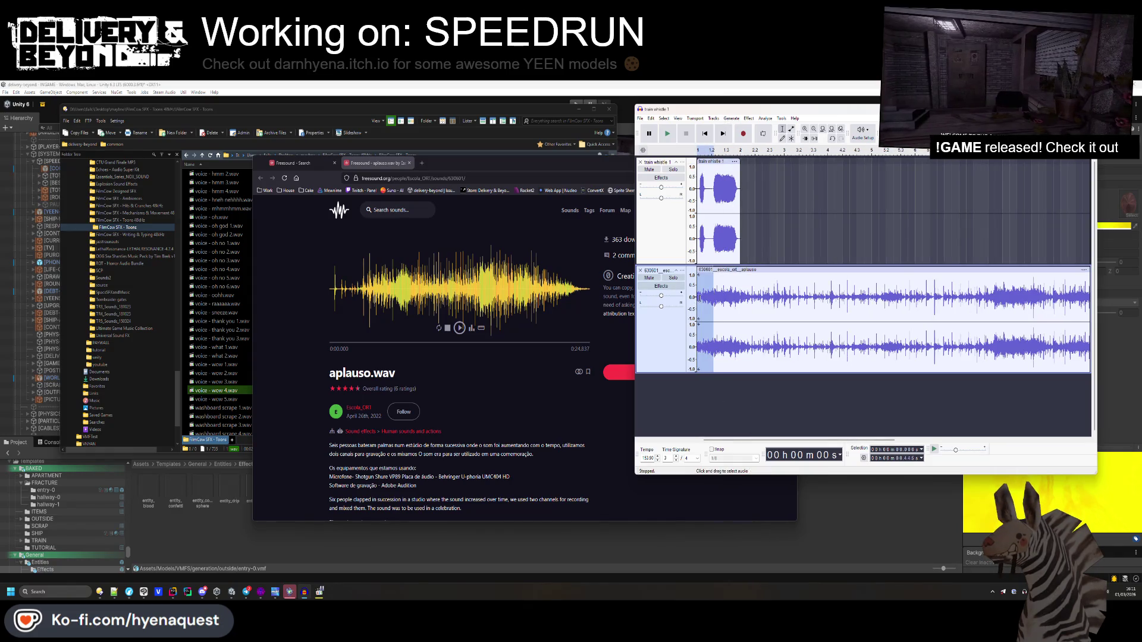
click(749, 119)
mouse_move(797, 200)
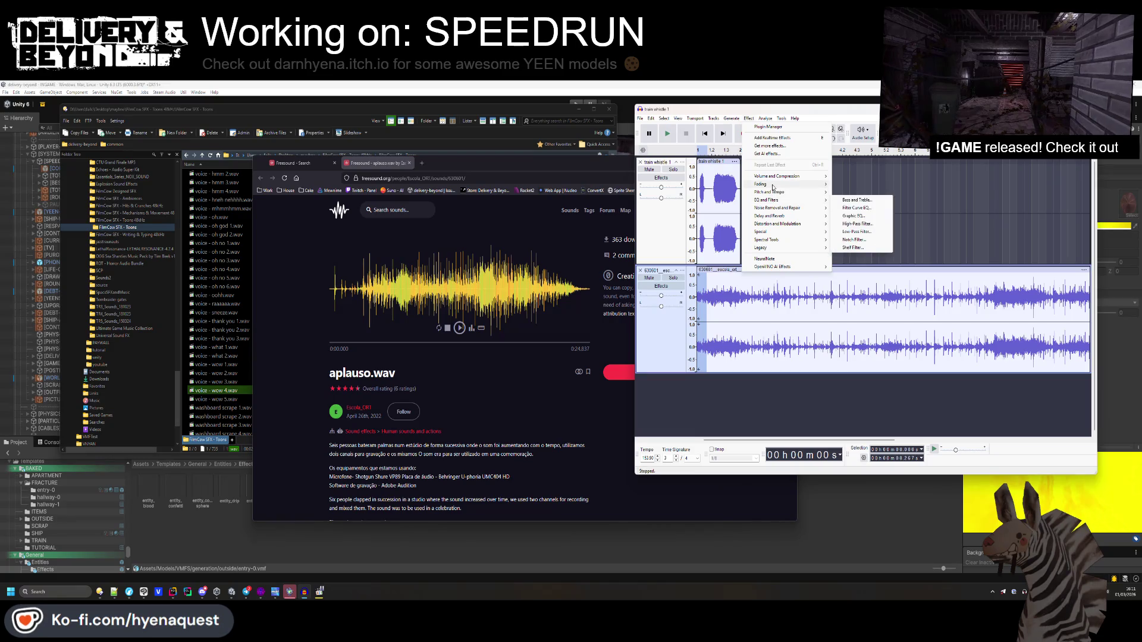
click(853, 209)
click(706, 133)
key(space)
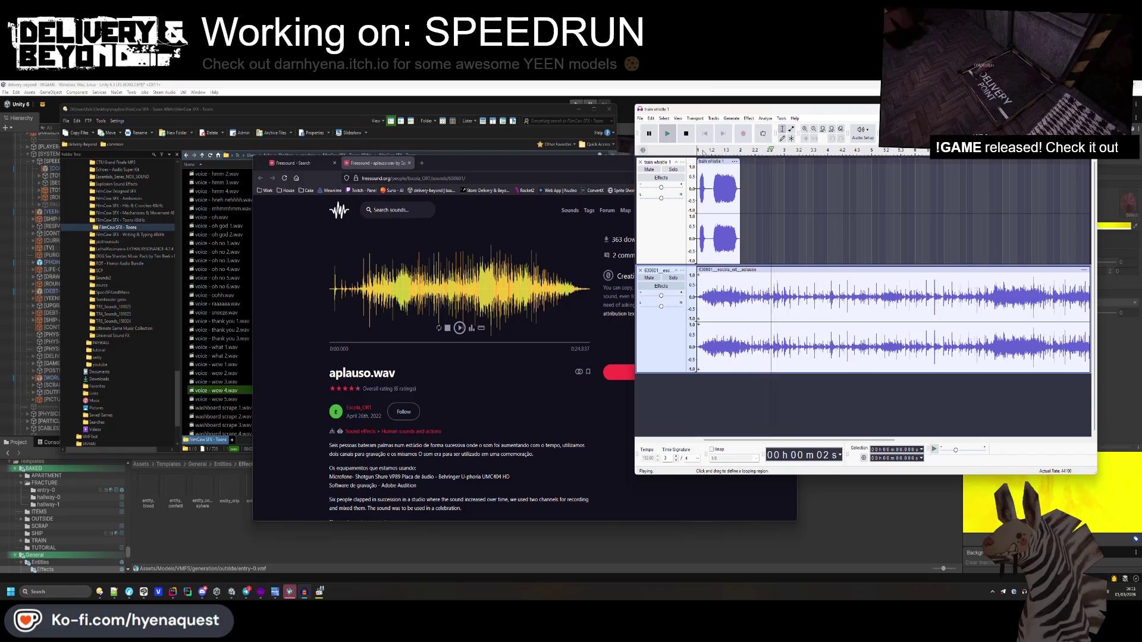
- Delete the middle of the applause, apply Fade Out to its end, and play the shortened mix
drag(822, 297, 1112, 300)
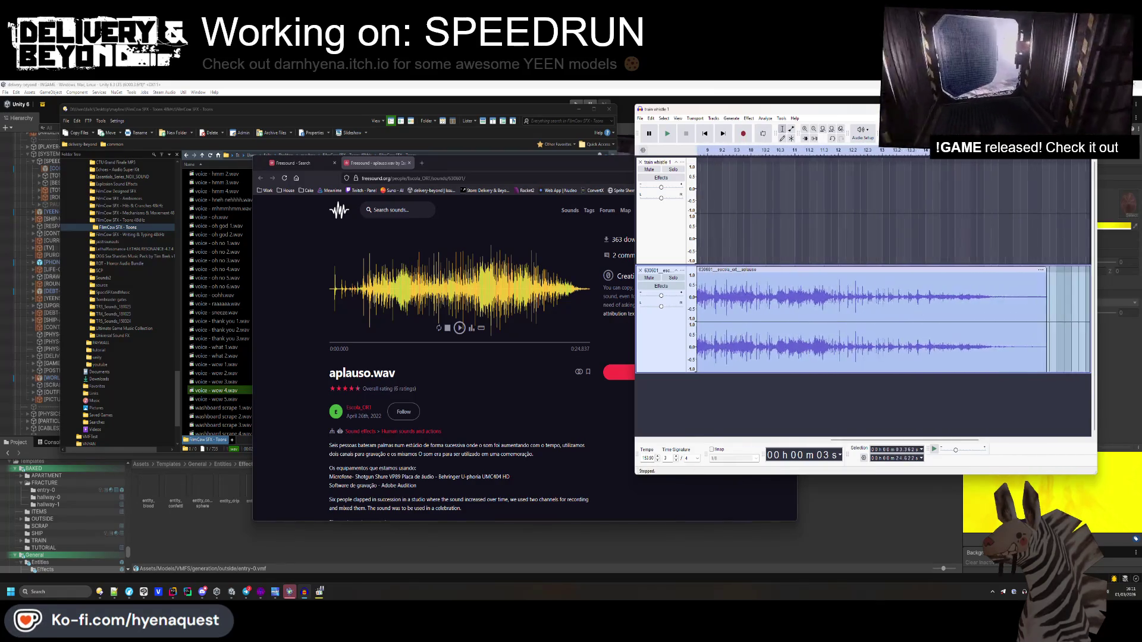
key(Delete)
drag(889, 440, 759, 440)
drag(822, 300, 772, 302)
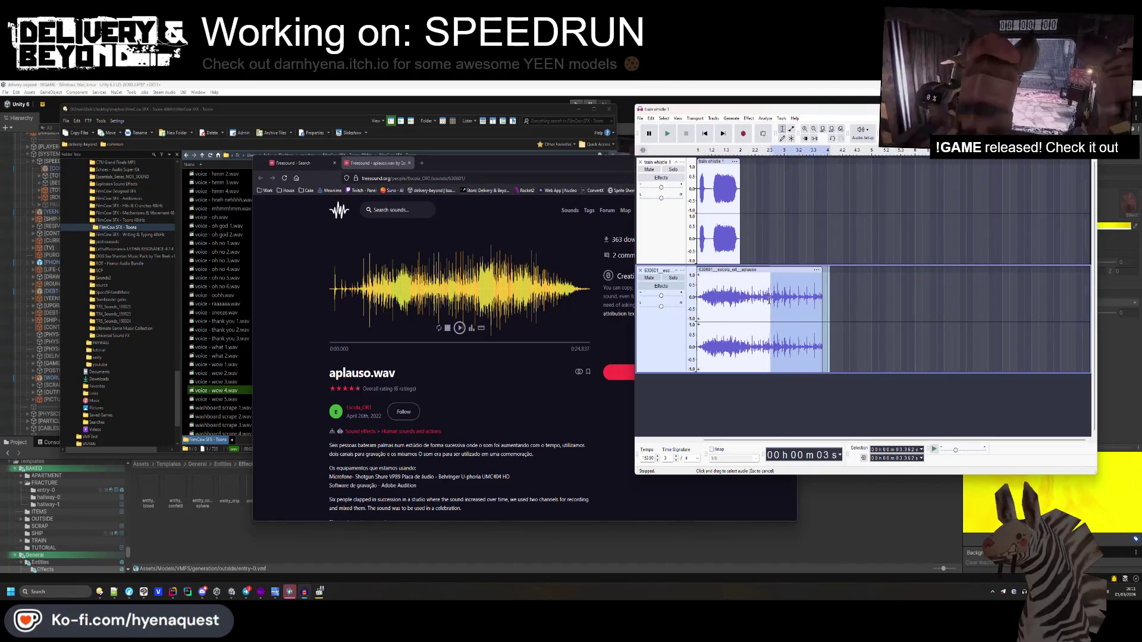
click(749, 118)
mouse_move(784, 191)
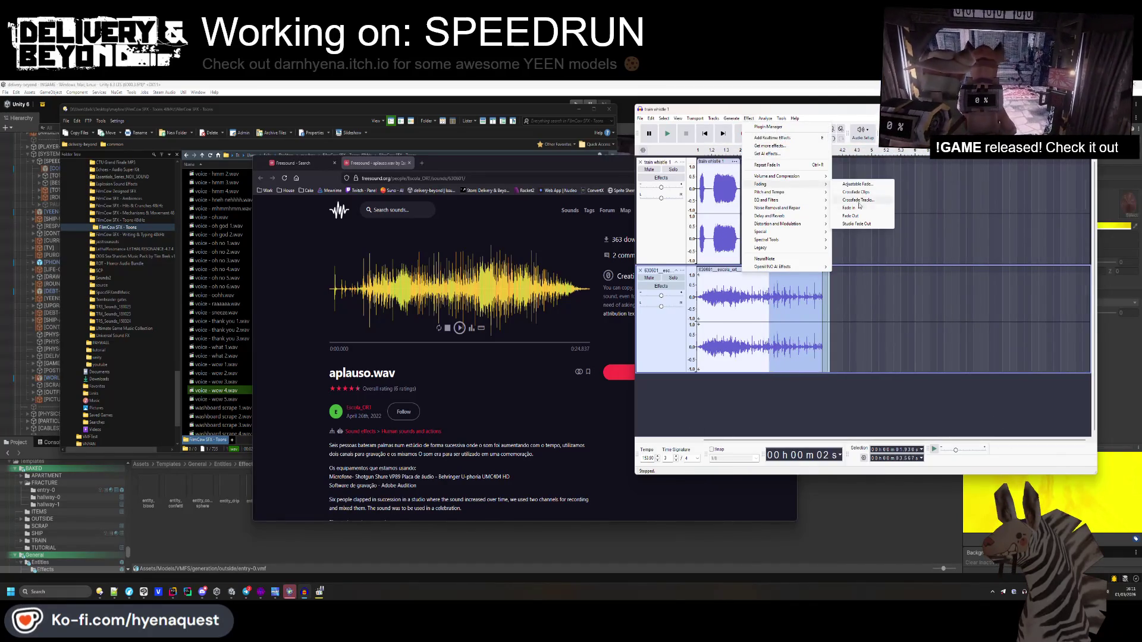
click(850, 215)
click(666, 135)
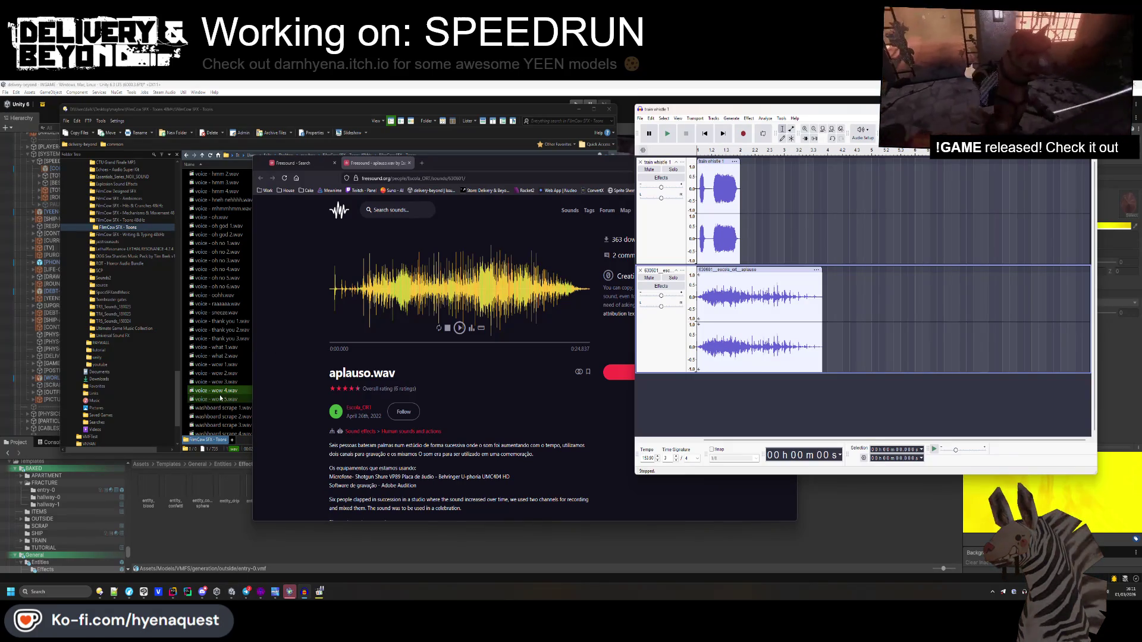
click(117, 594)
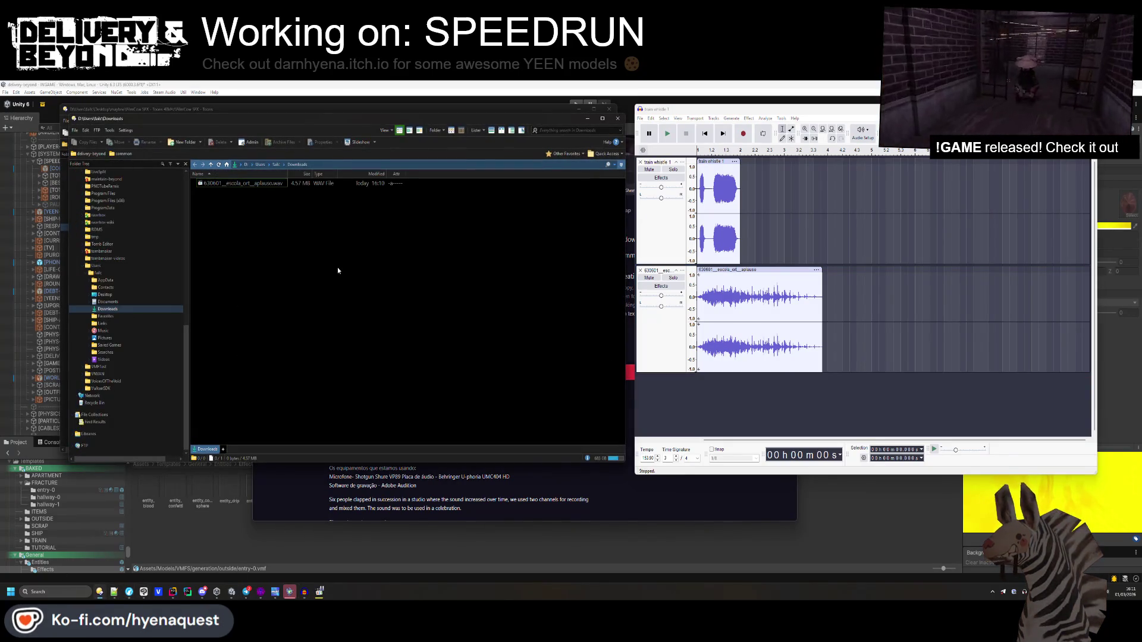
- Browse the delivery-beyond project into Assets > Sounds > General
scroll(127, 280, up, 10)
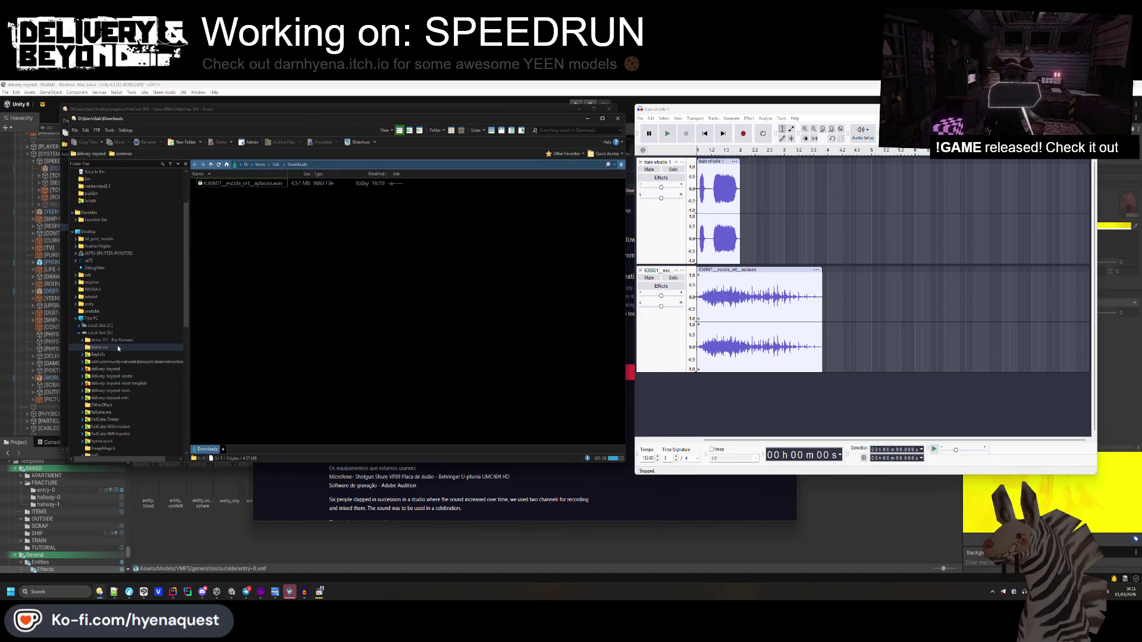
click(118, 369)
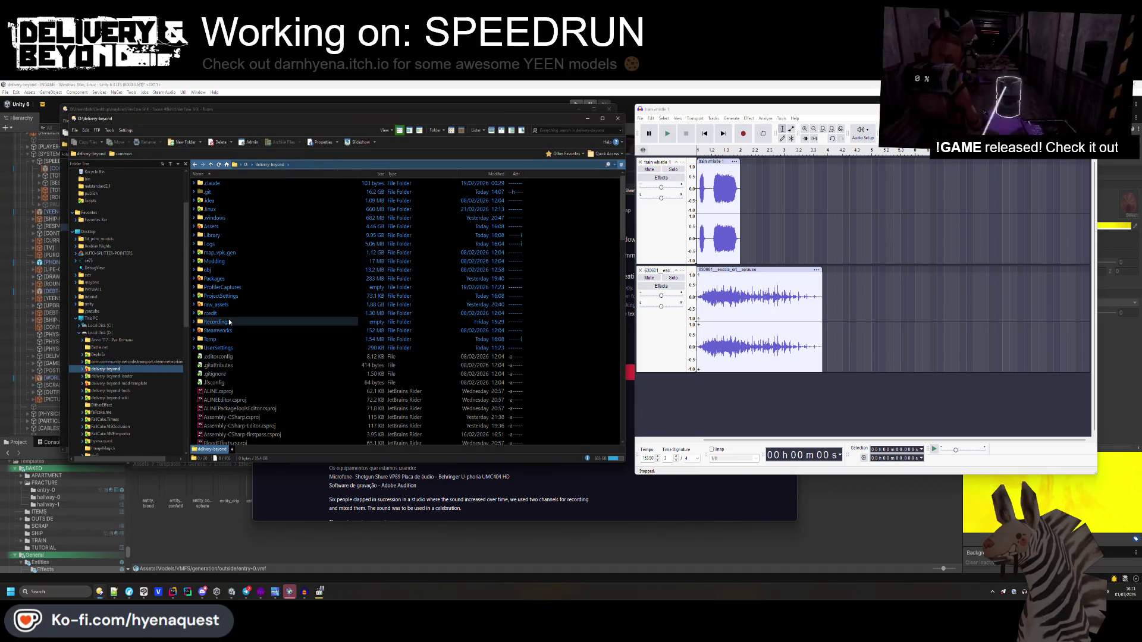
double_click(213, 226)
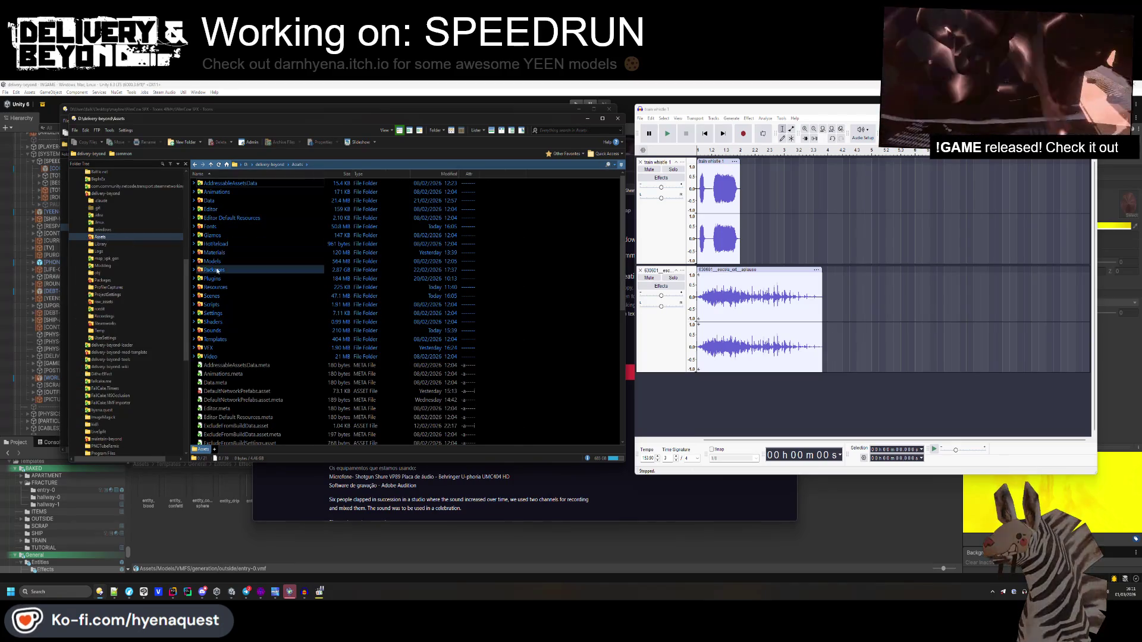
double_click(212, 330)
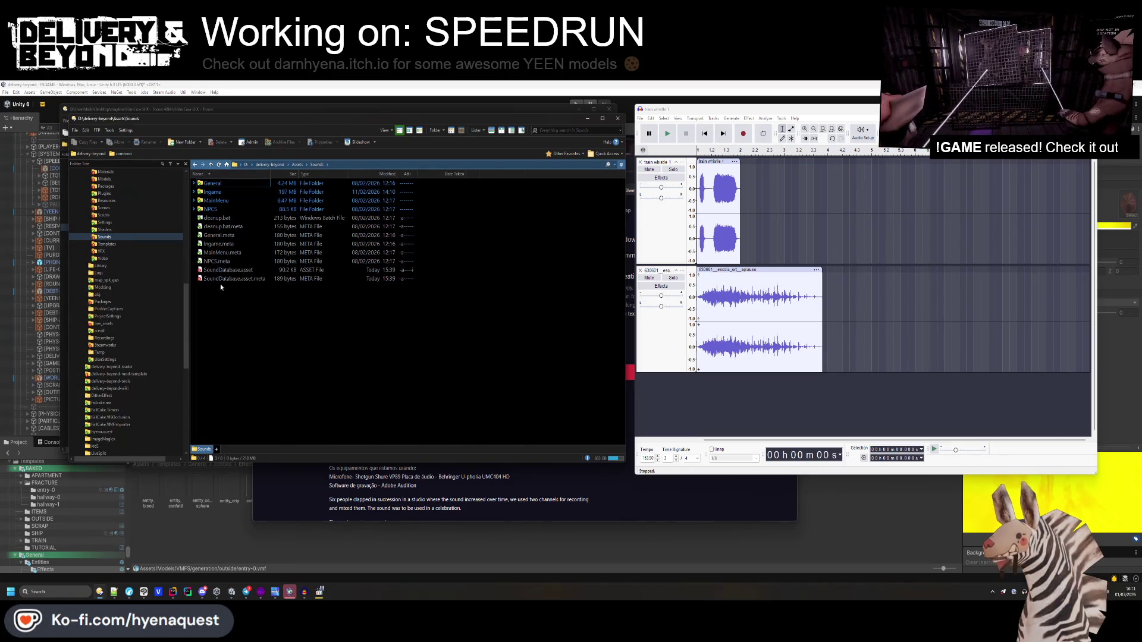
double_click(218, 185)
double_click(219, 186)
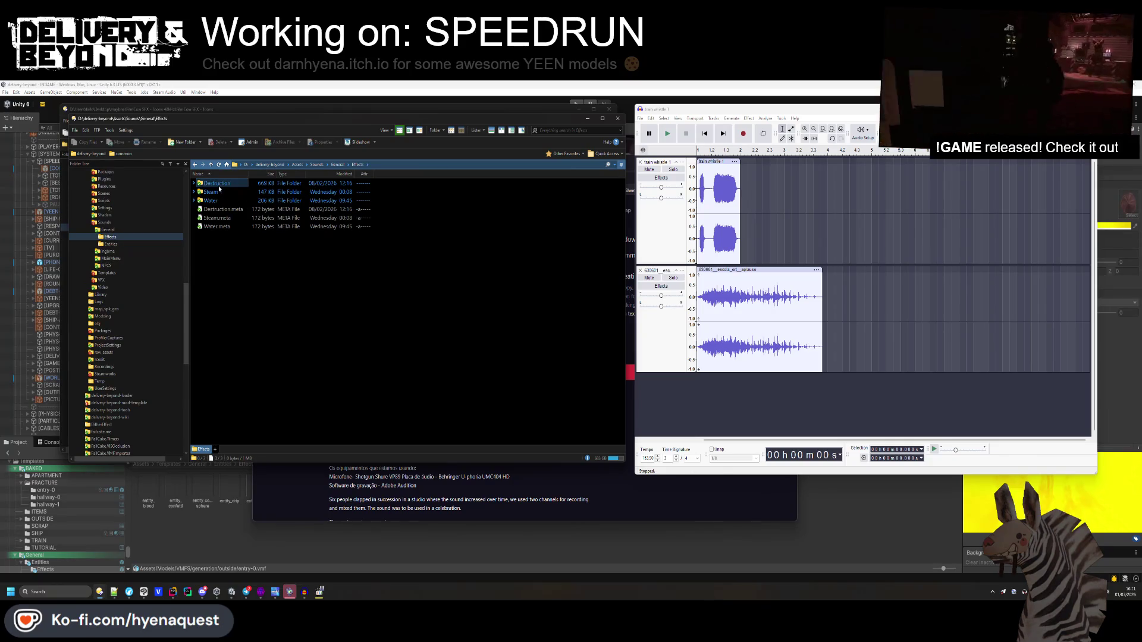
key(BackSpace)
key(BackSpace)
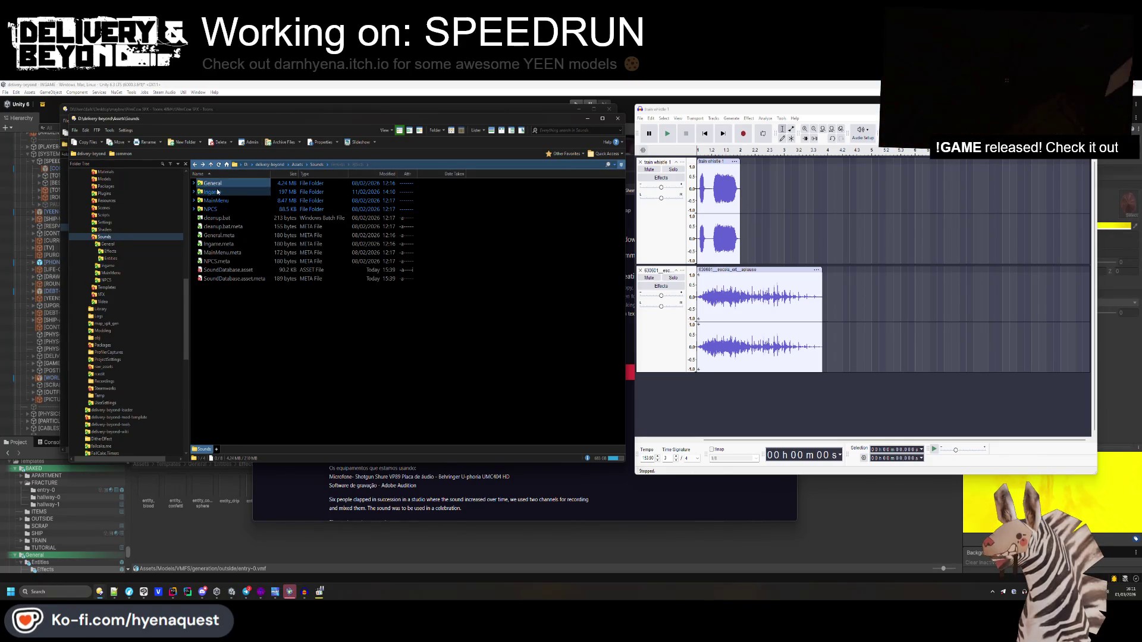
key(Return)
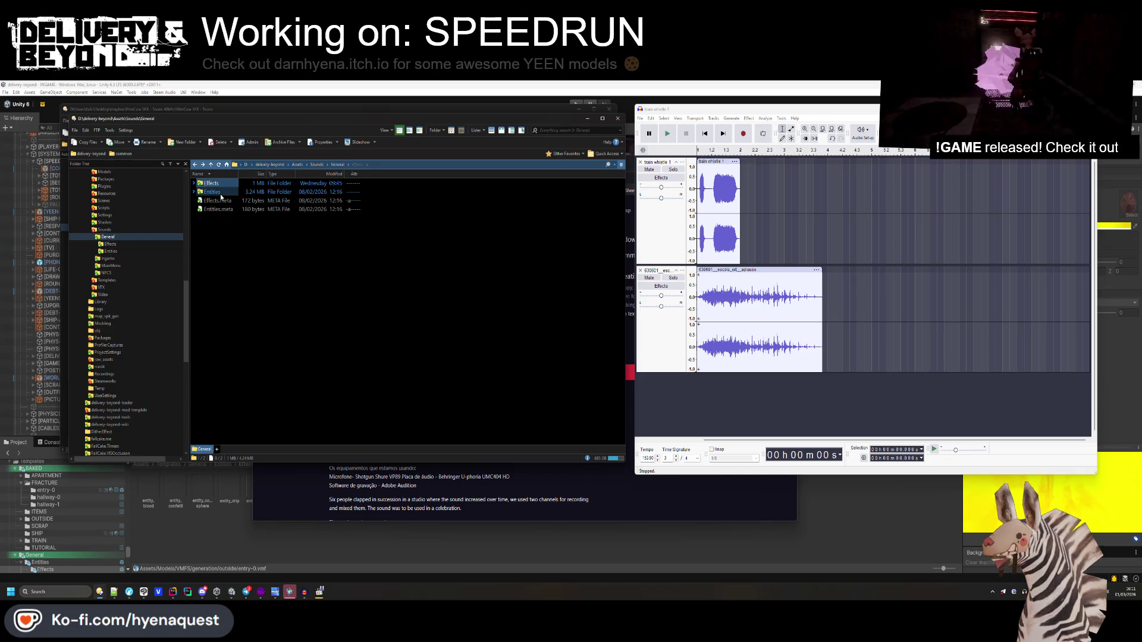
- Check the Entities and Ingame sound folders, then return to the Sounds folder
double_click(221, 194)
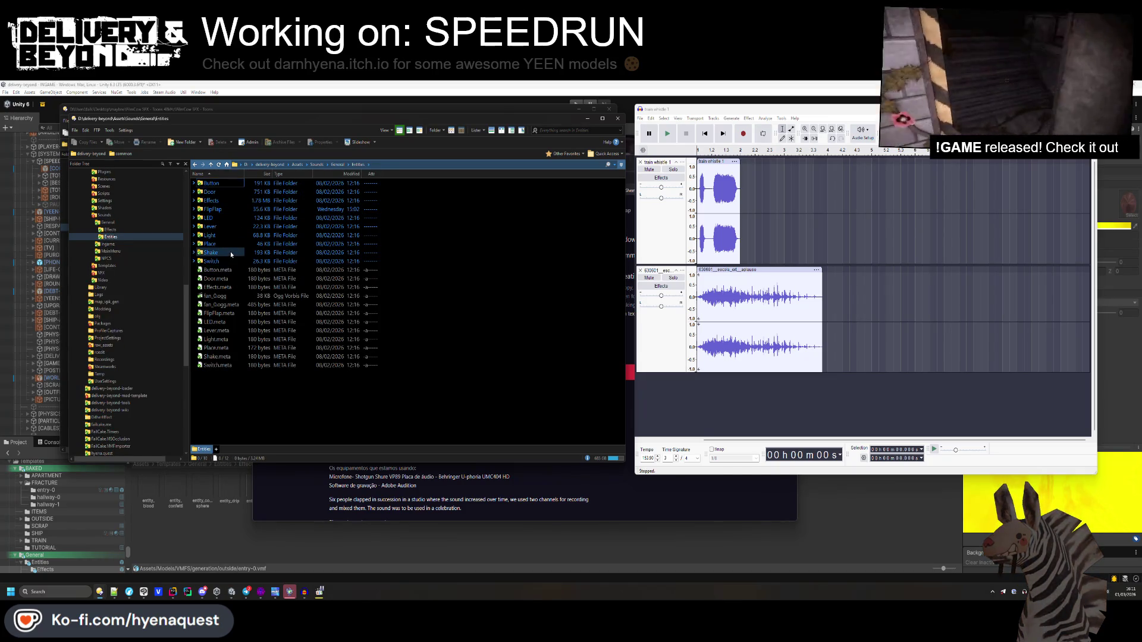
key(BackSpace)
key(BackSpace)
double_click(221, 192)
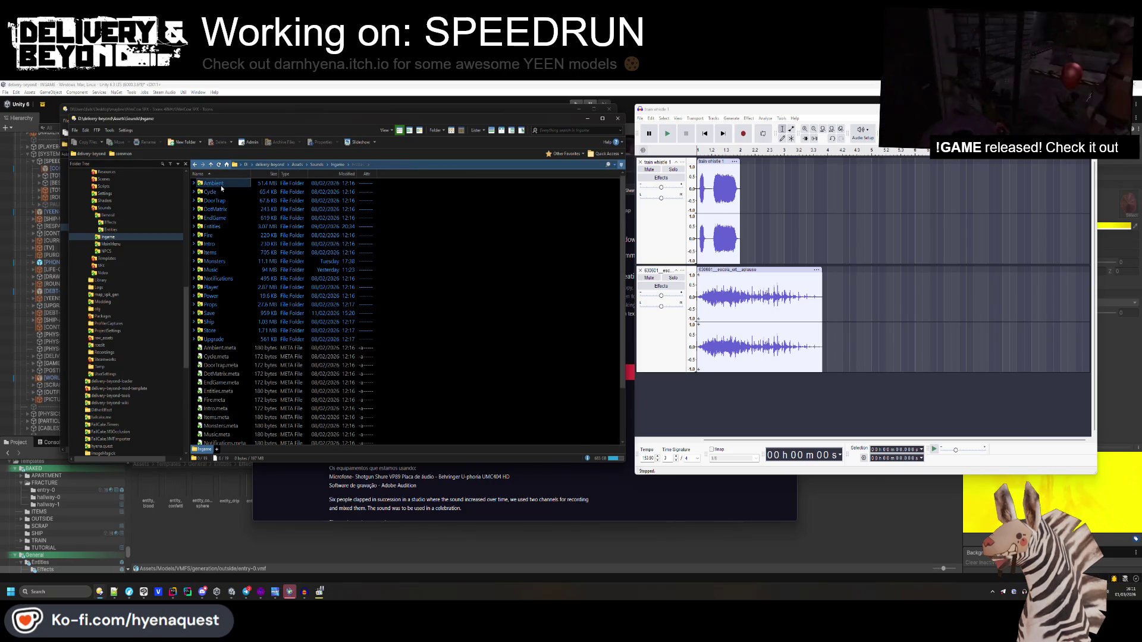
mouse_move(219, 233)
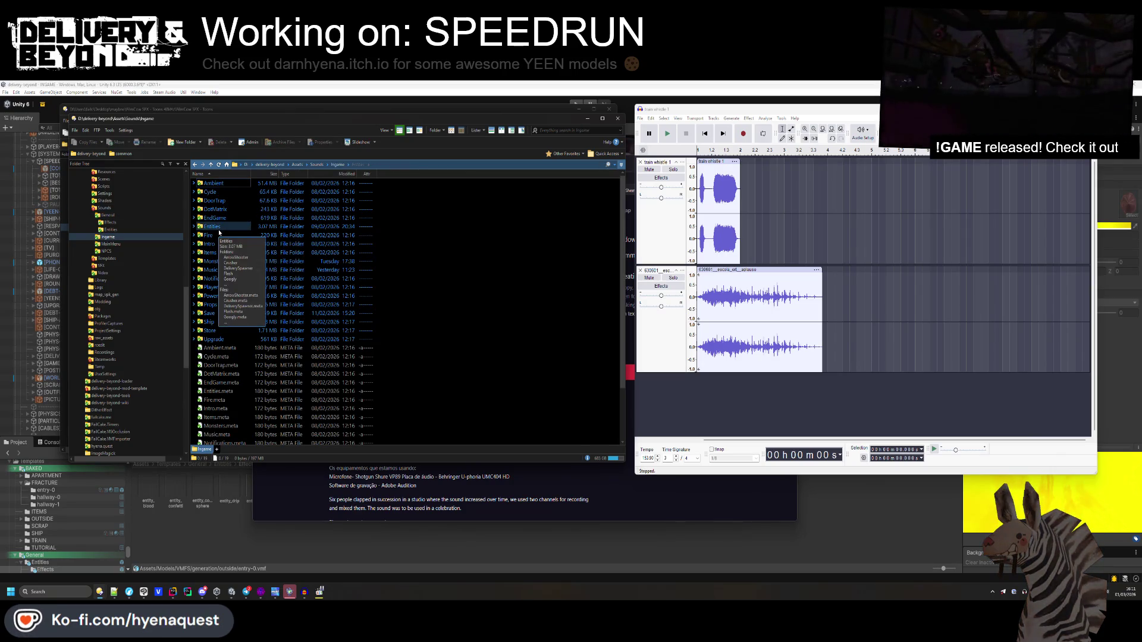
click(219, 230)
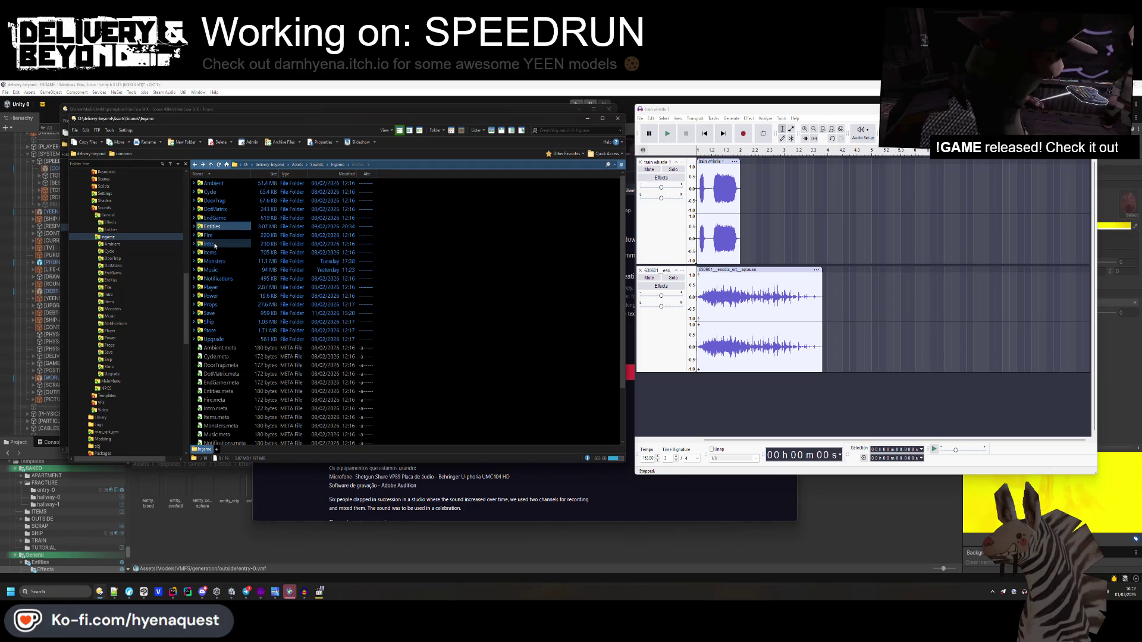
key(BackSpace)
key(BackSpace)
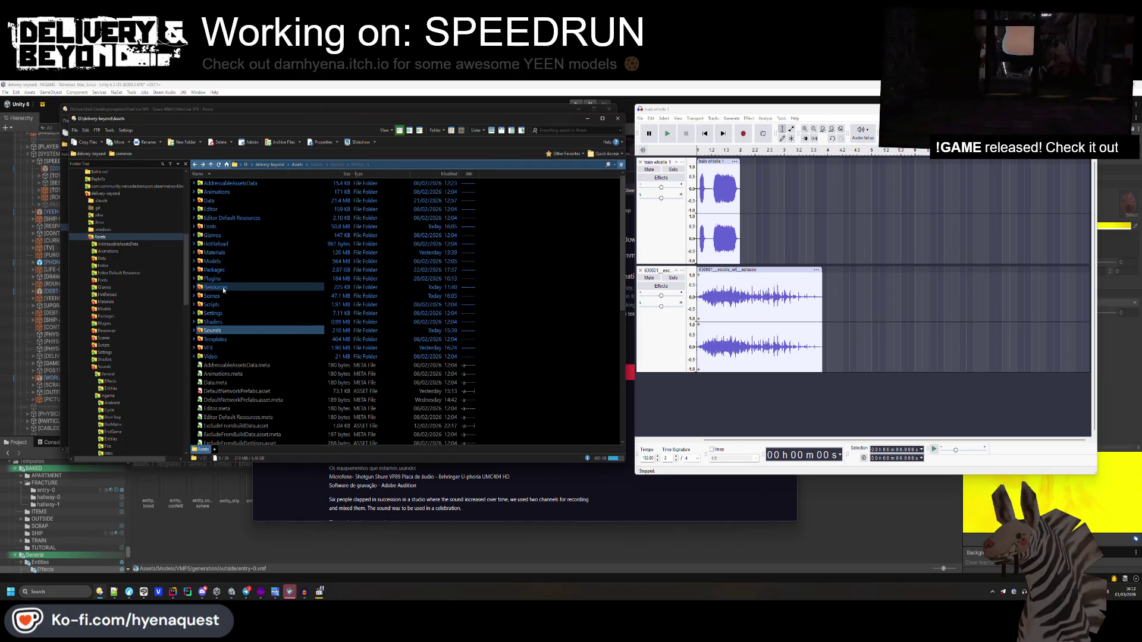
key(Return)
- Search 'confetti', open the Confetti folder, and preview tada_party_0.ogg, tada.ogg and tada_party_2.ogg
text(confett)
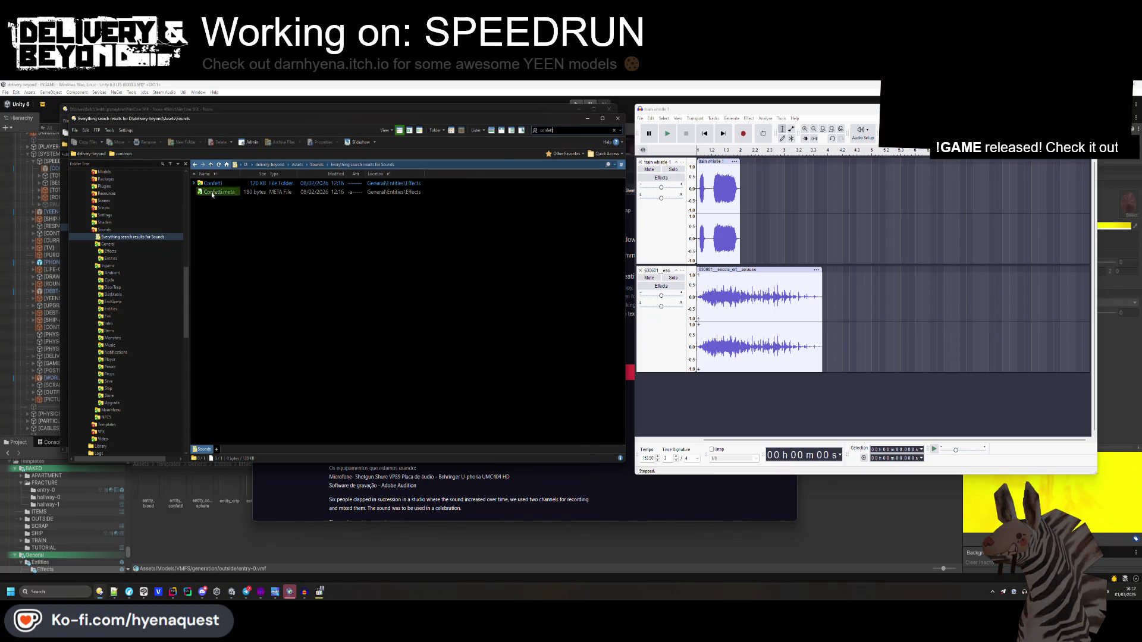
double_click(215, 184)
double_click(223, 201)
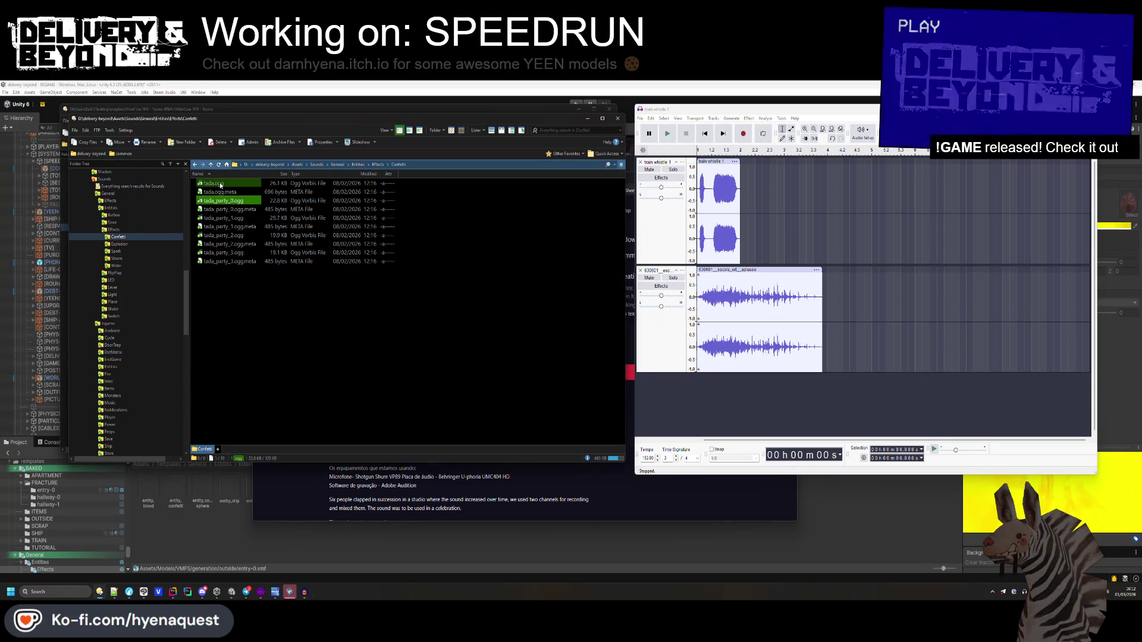
double_click(214, 183)
click(631, 271)
- Add tada_party_2.ogg to the mix, stop playback, then remove that track
double_click(221, 236)
click(631, 270)
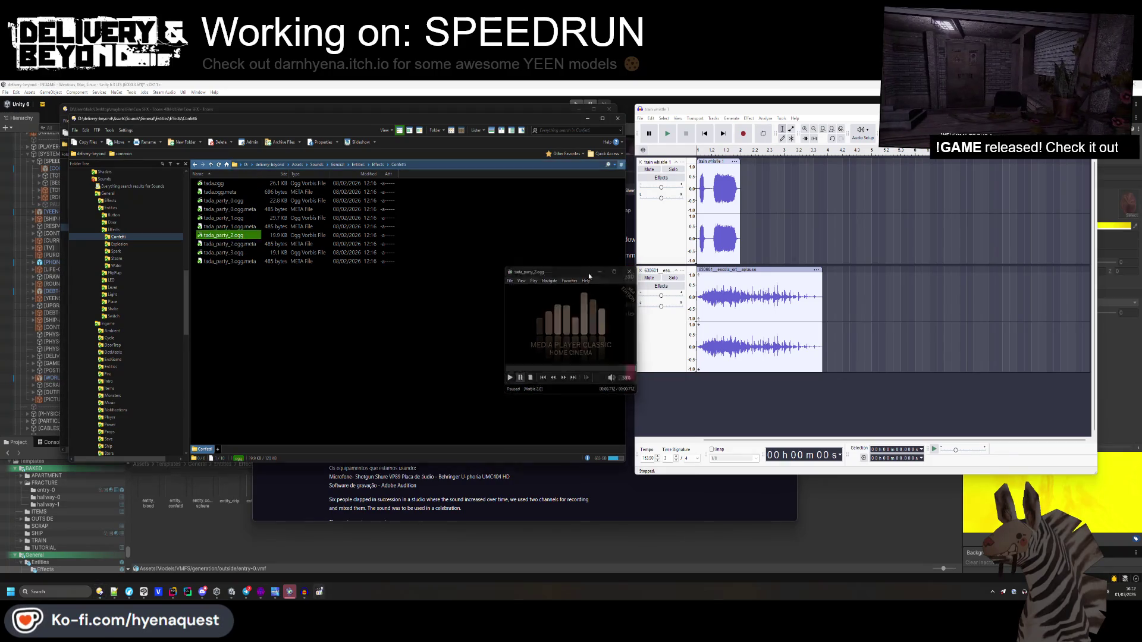
mouse_move(221, 236)
mouse_down()
mouse_move(619, 385)
mouse_move(677, 421)
mouse_up()
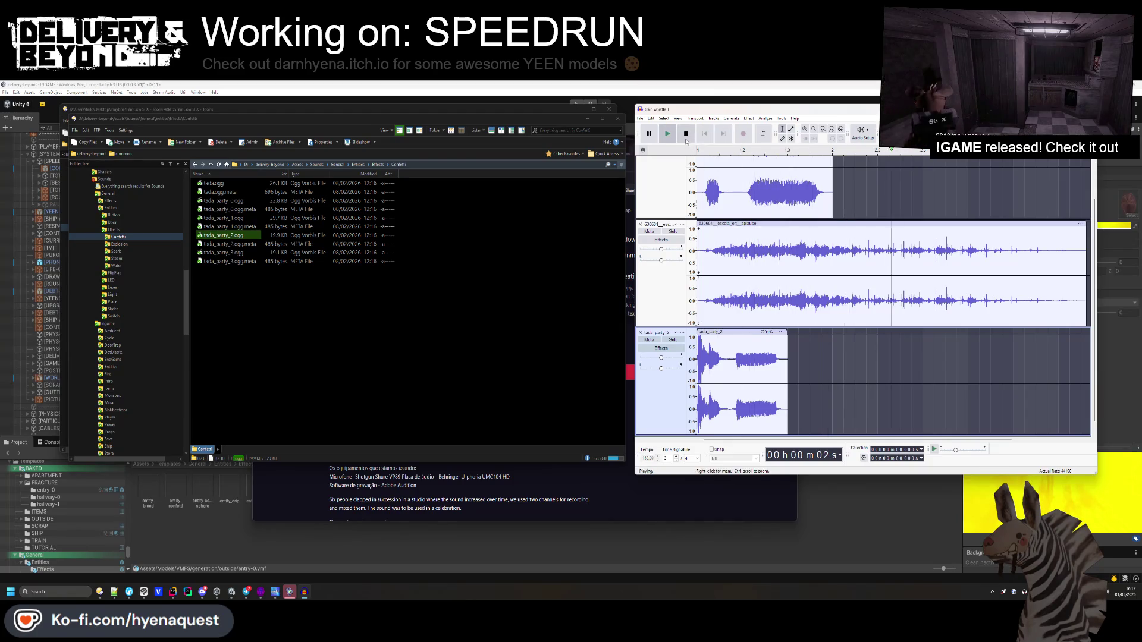
click(688, 138)
click(277, 292)
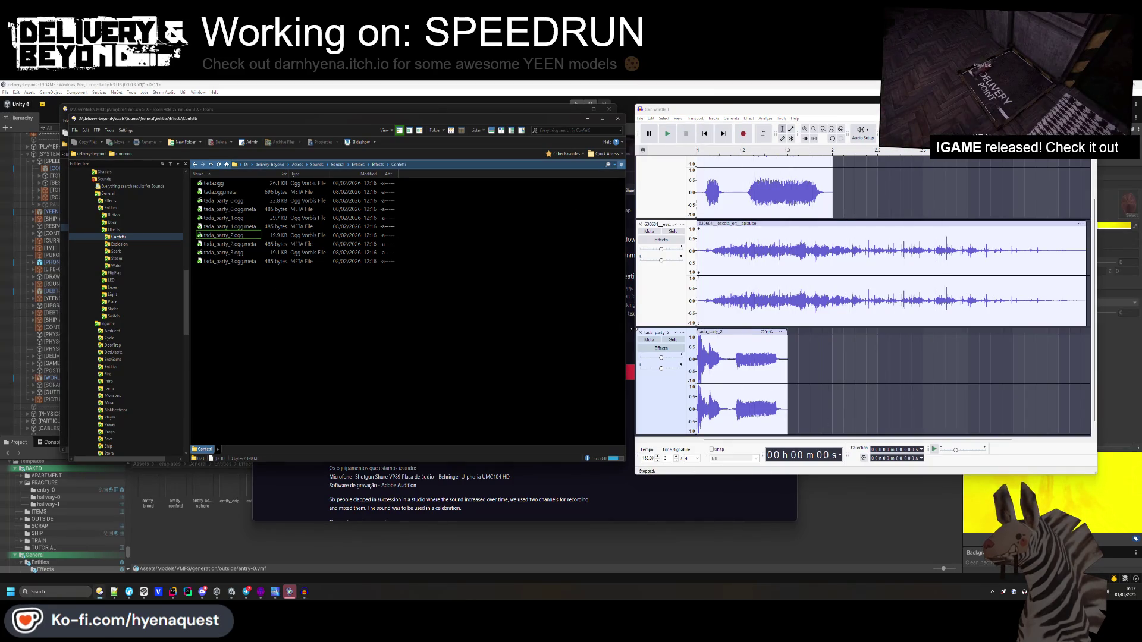
click(640, 332)
- Drag tada.ogg and a tada_party clip into the project, then remove the plain tada track
mouse_move(212, 186)
mouse_down()
mouse_move(773, 250)
mouse_move(765, 159)
mouse_up()
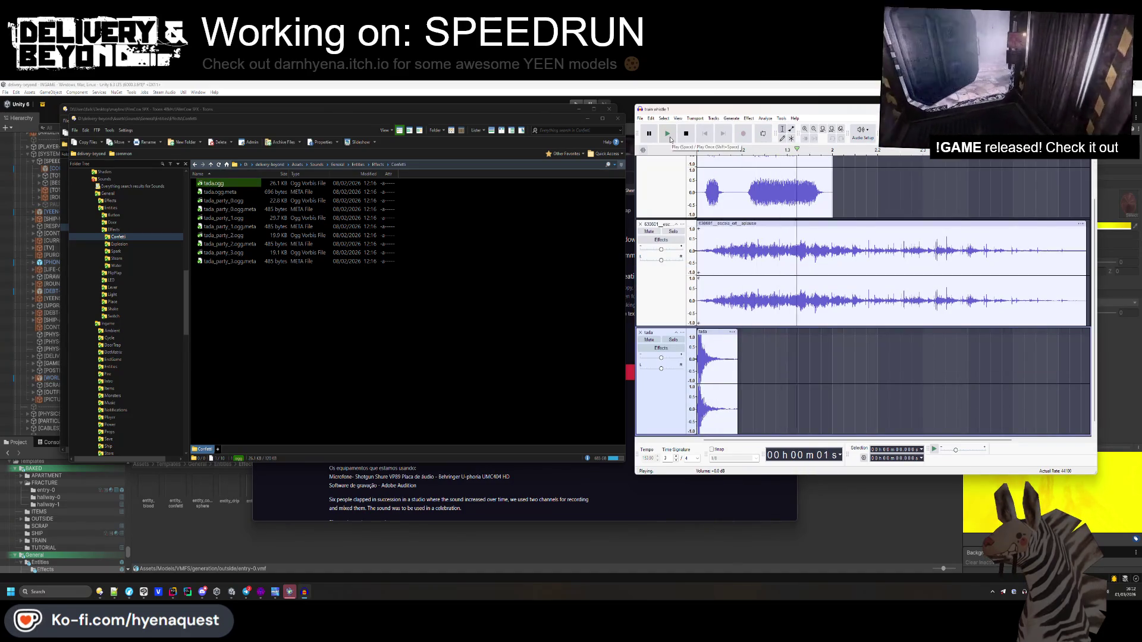
scroll(847, 391, up, 2)
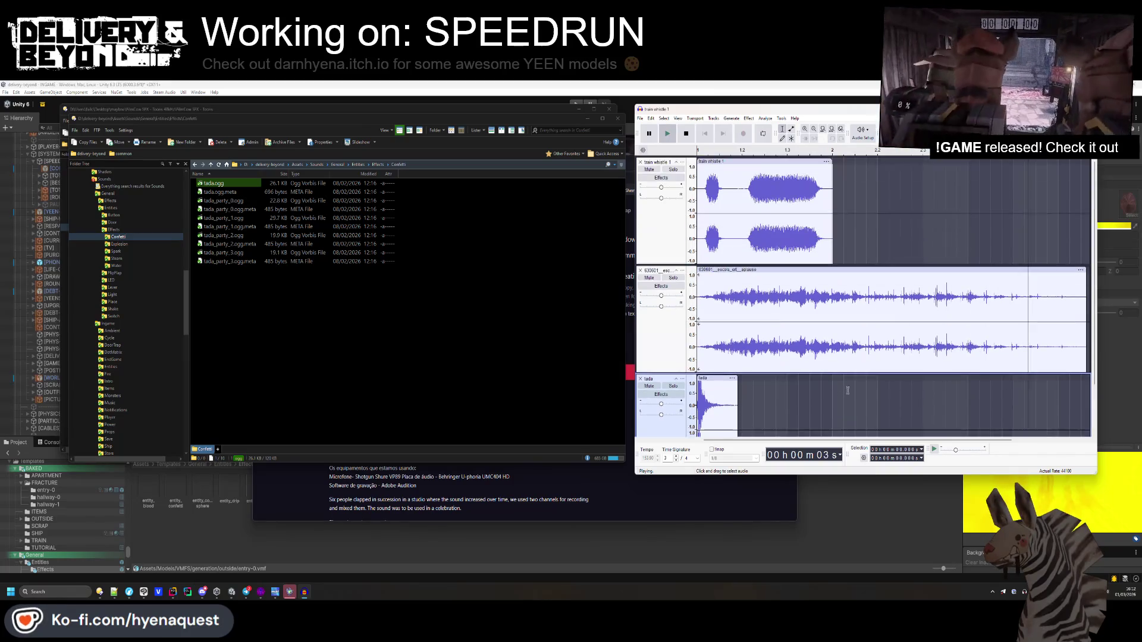
key(space)
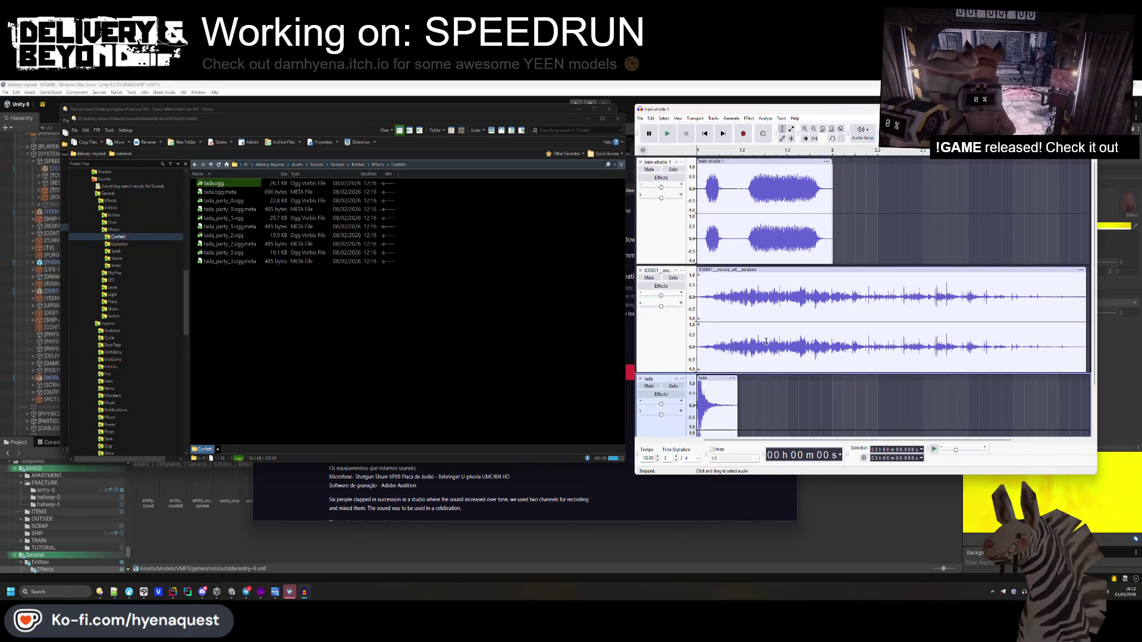
mouse_move(220, 201)
mouse_down()
mouse_move(744, 399)
mouse_move(753, 389)
mouse_up()
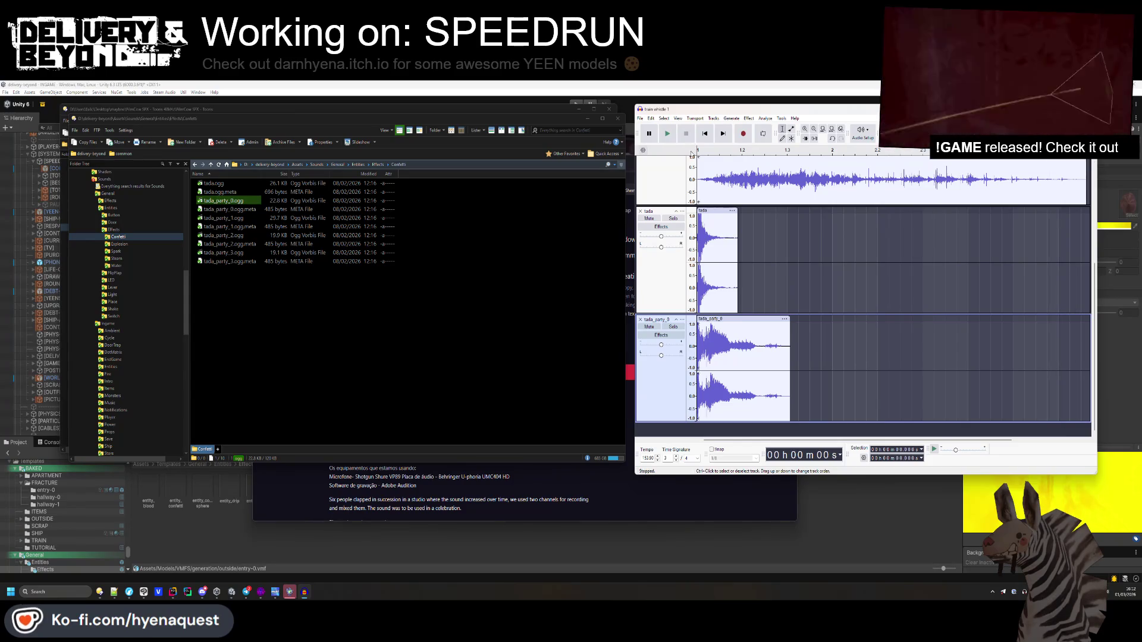
click(640, 212)
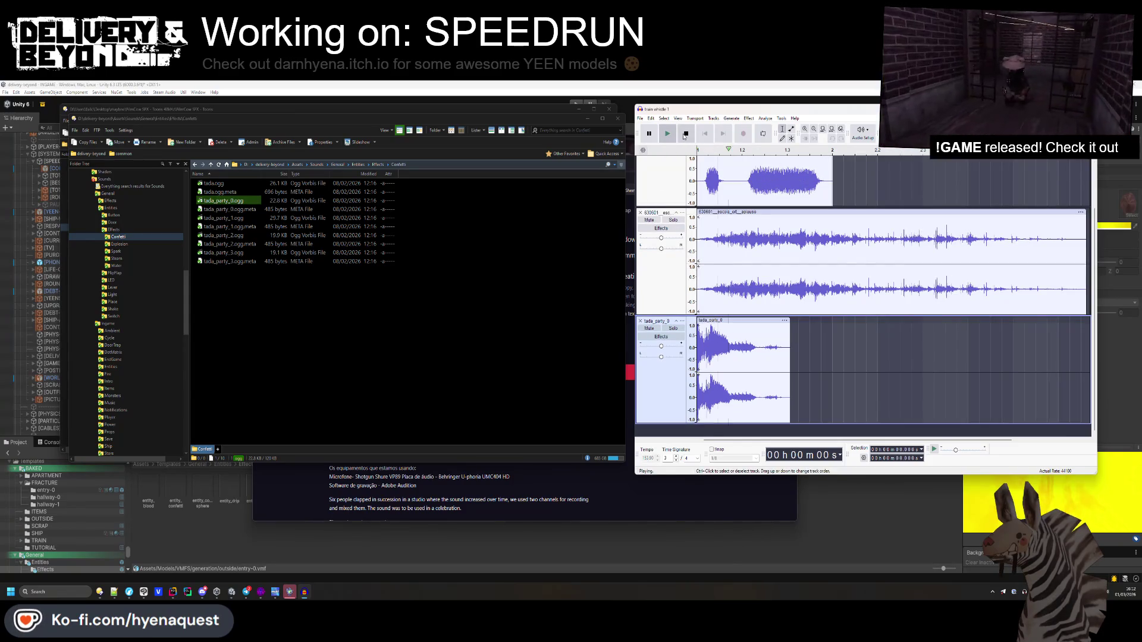
- Mute the train whistle track and stop the mix playback
scroll(790, 252, up, 2)
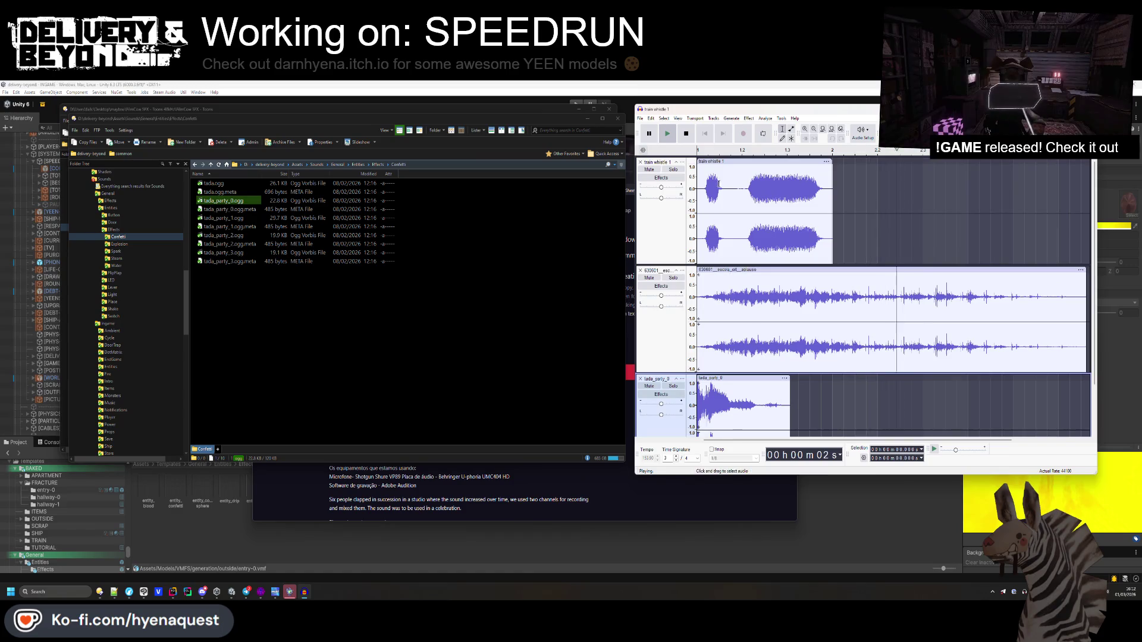
click(649, 170)
click(685, 134)
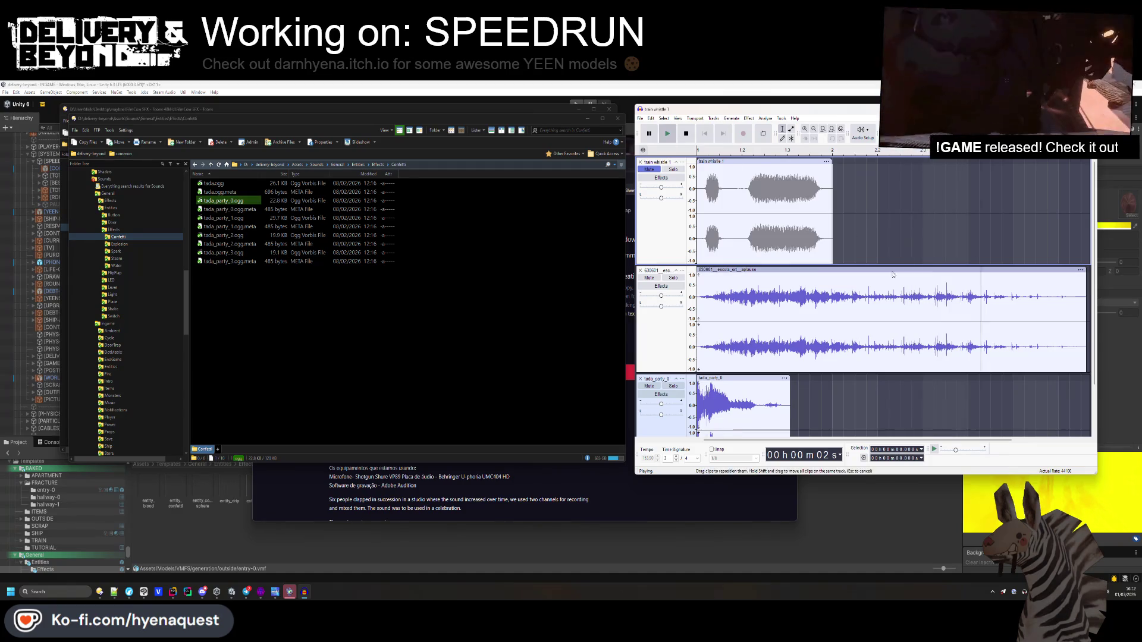
scroll(866, 268, down, 2)
scroll(866, 271, up, 2)
key(space)
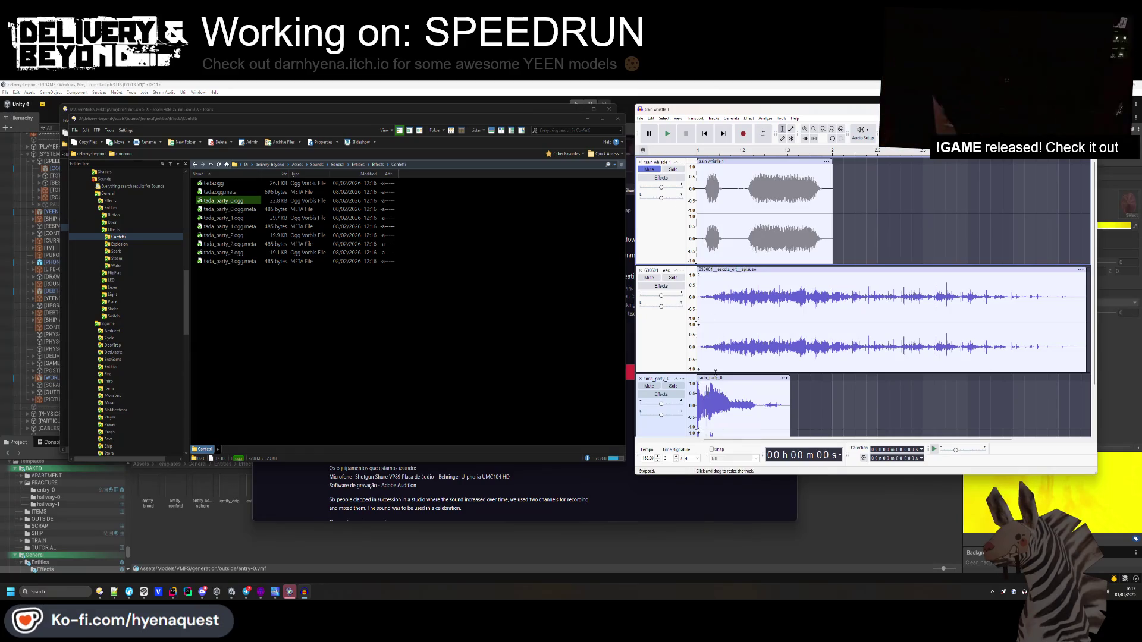
- Cut the short burst from the whistle's start, audition it, then undo the trim
scroll(678, 179, down, 1)
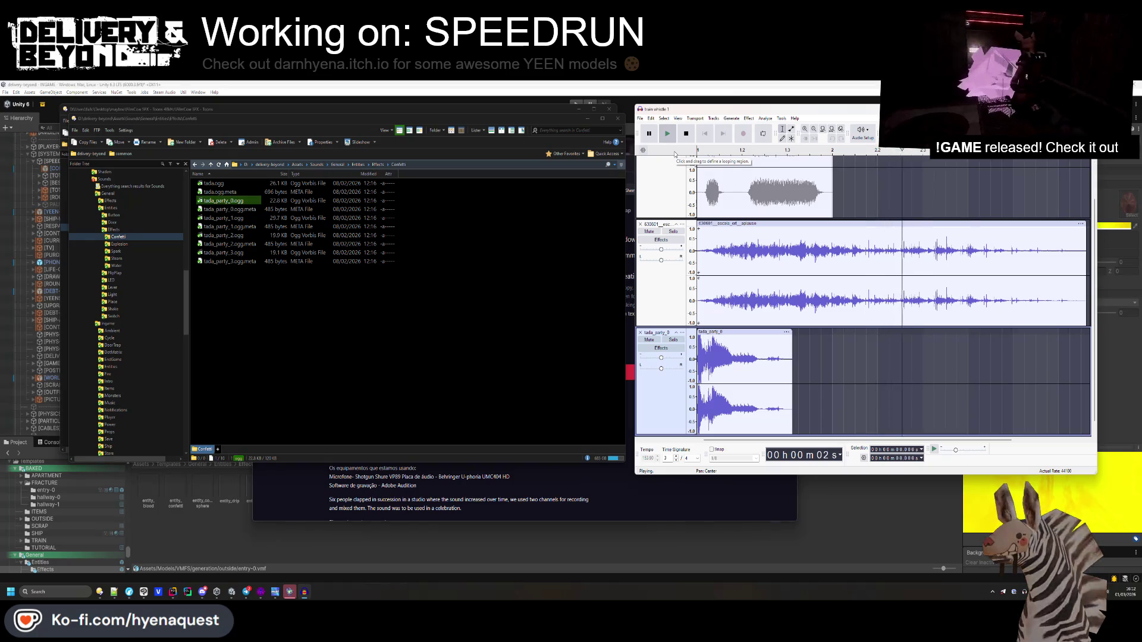
scroll(703, 235, up, 1)
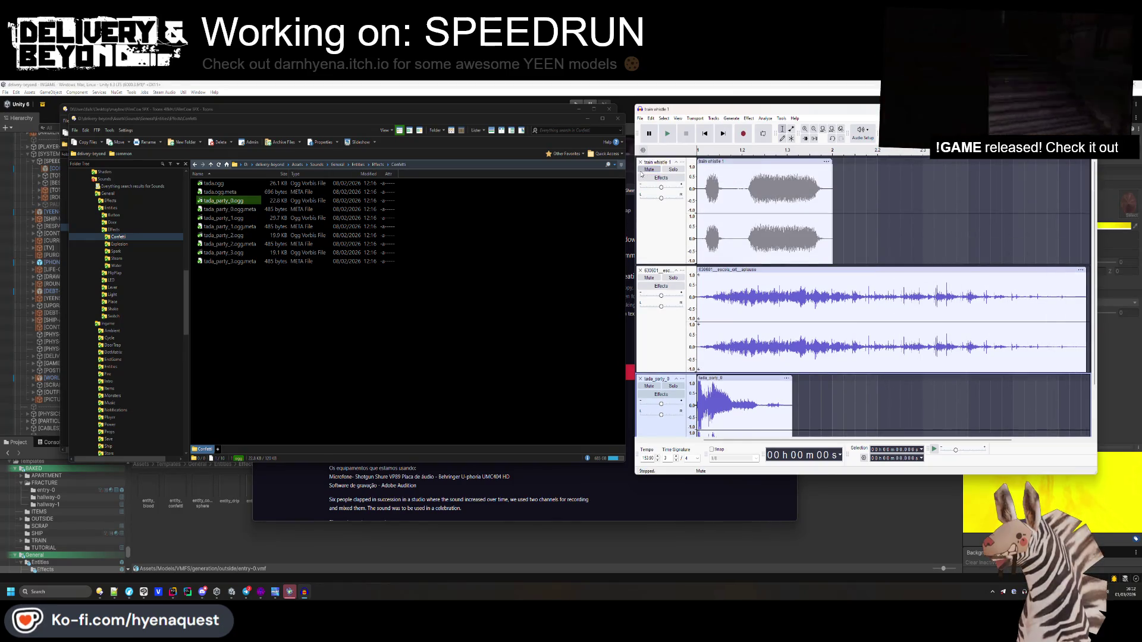
drag(701, 190, 737, 190)
key(Delete)
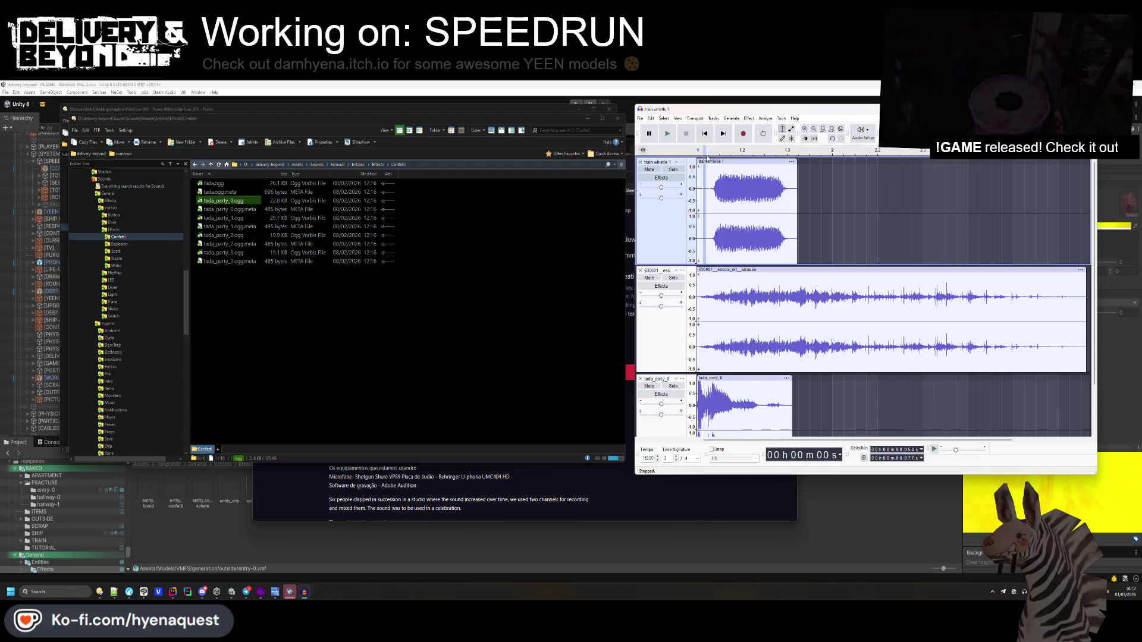
key(space)
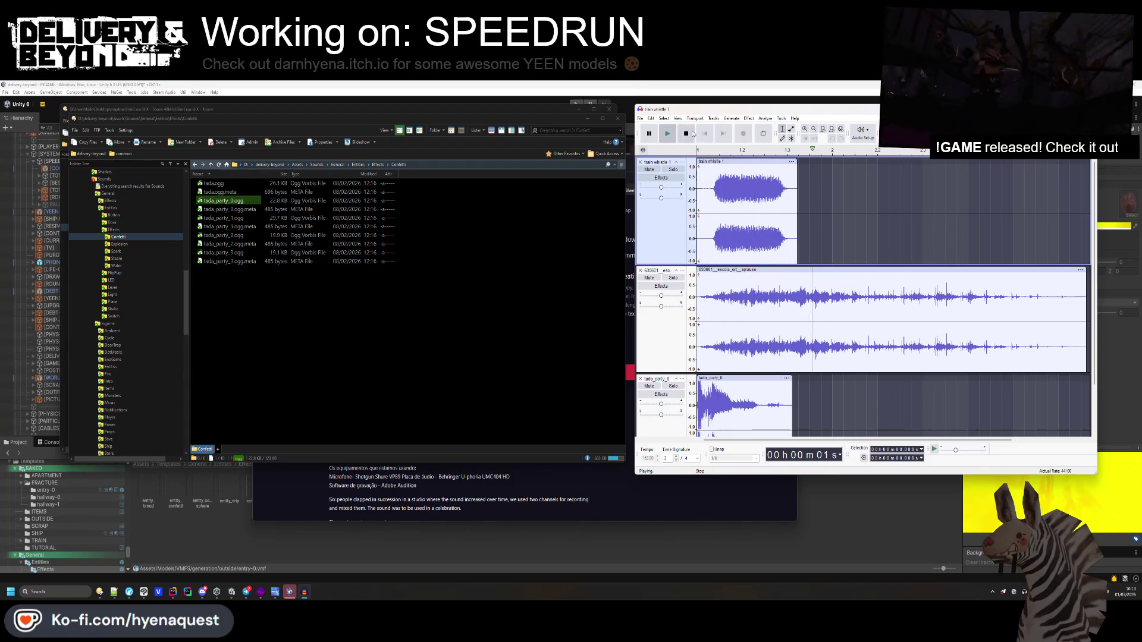
key(space)
key(Delete)
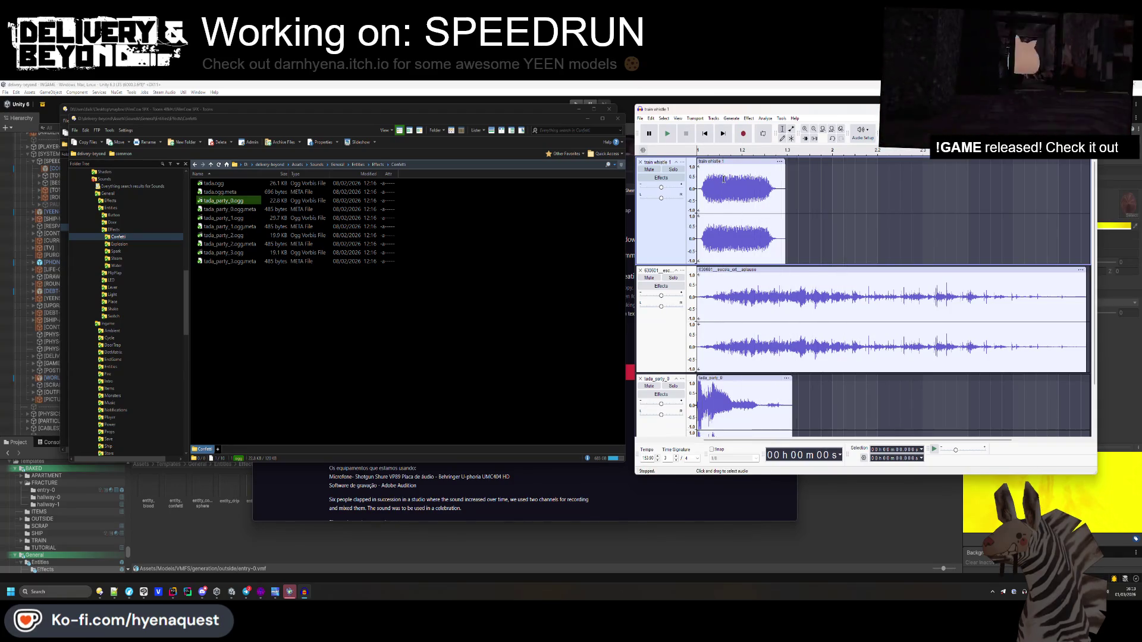
key(ctrl+z)
key(ctrl+z)
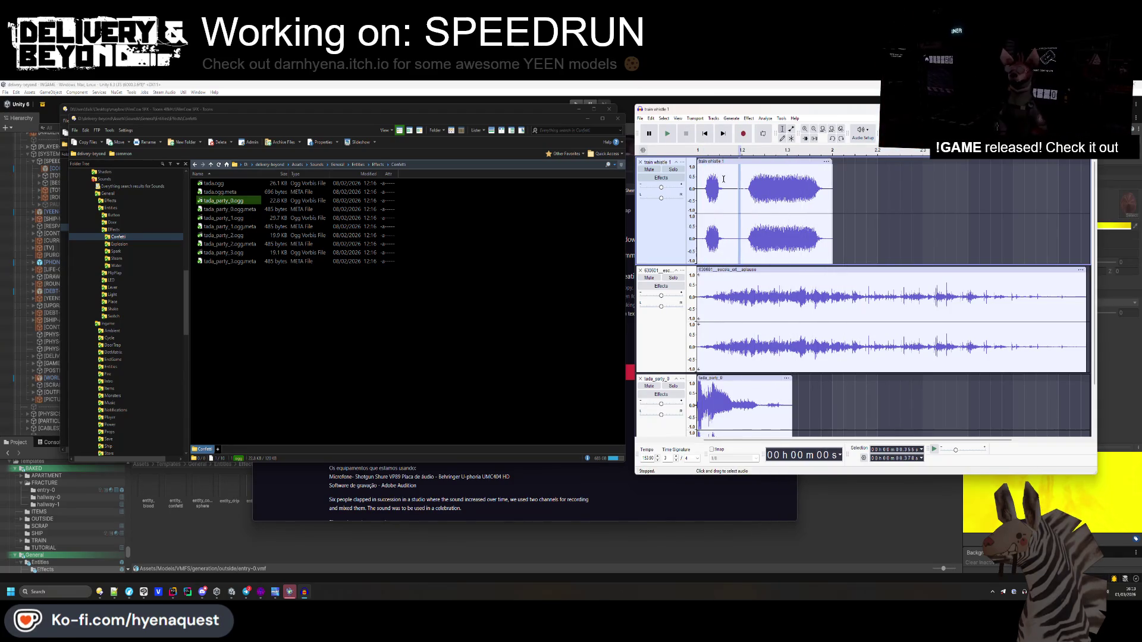
key(Home)
key(space)
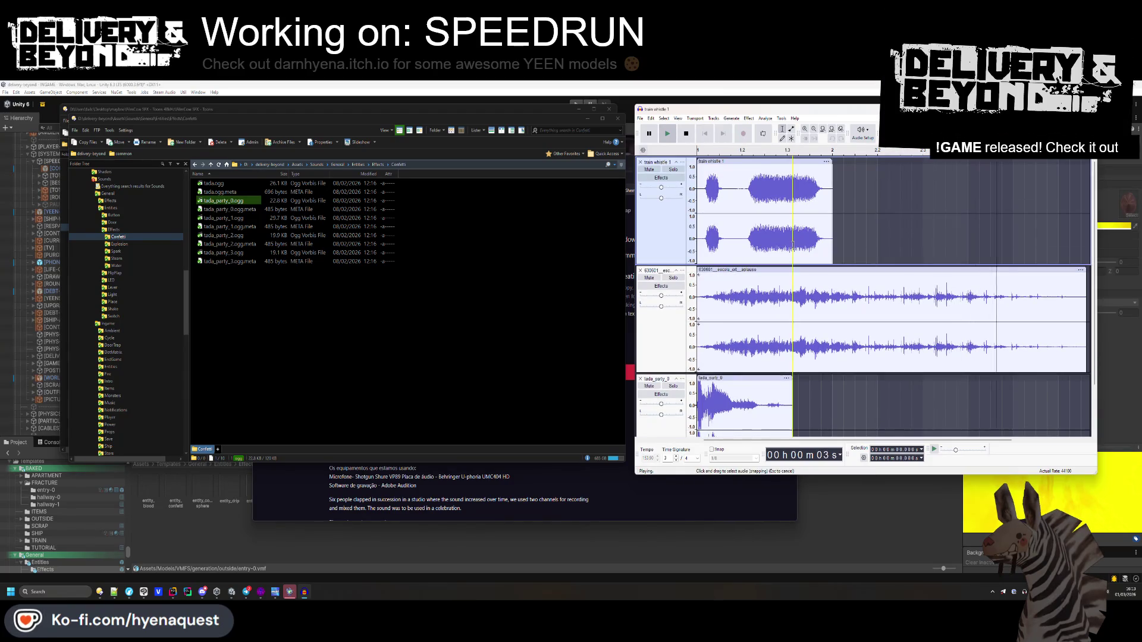
- Remove the train whistle track from the project
click(649, 170)
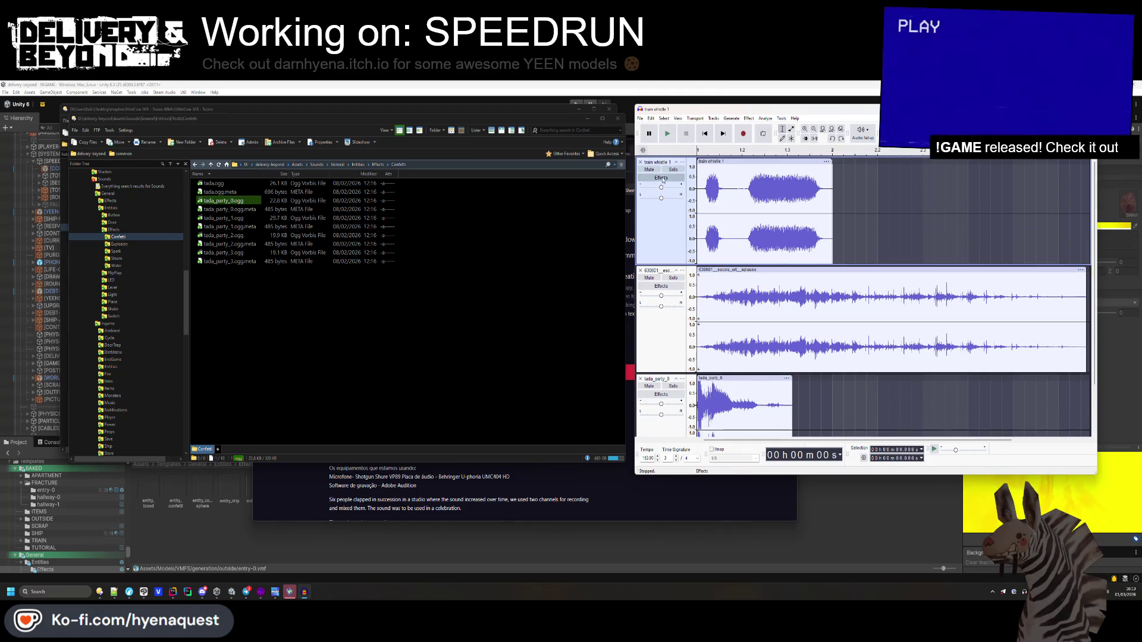
click(684, 135)
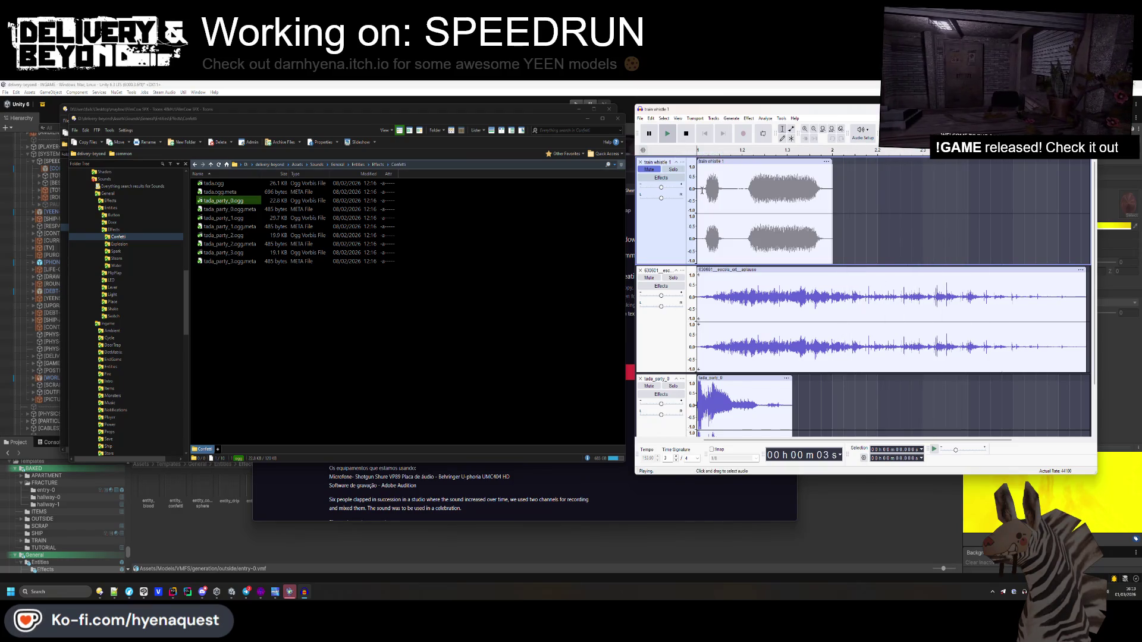
click(686, 134)
click(641, 161)
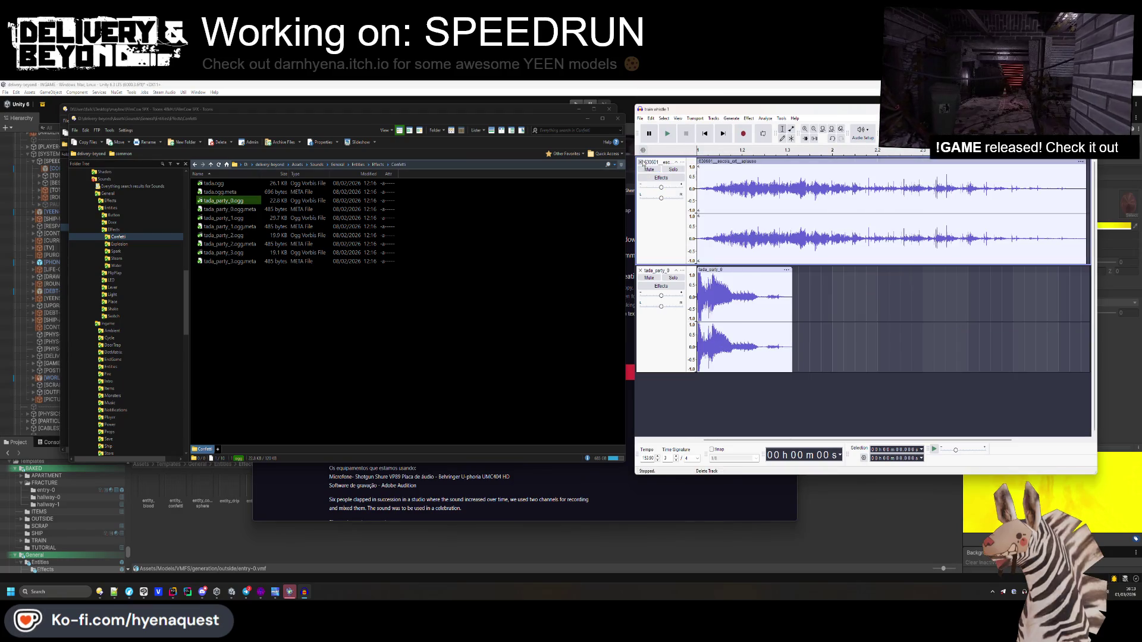
- Start an audio export and browse to the game's Ingame sounds folder
click(640, 118)
click(660, 190)
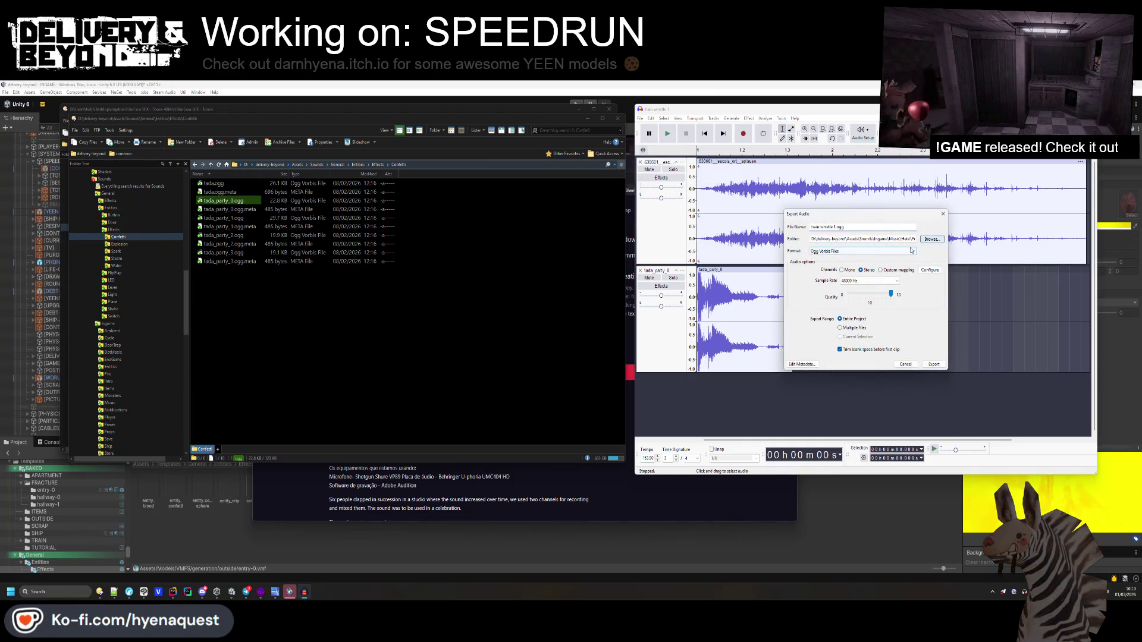
click(932, 239)
click(942, 240)
mouse_move(952, 226)
mouse_down()
mouse_move(639, 188)
mouse_move(519, 189)
mouse_up()
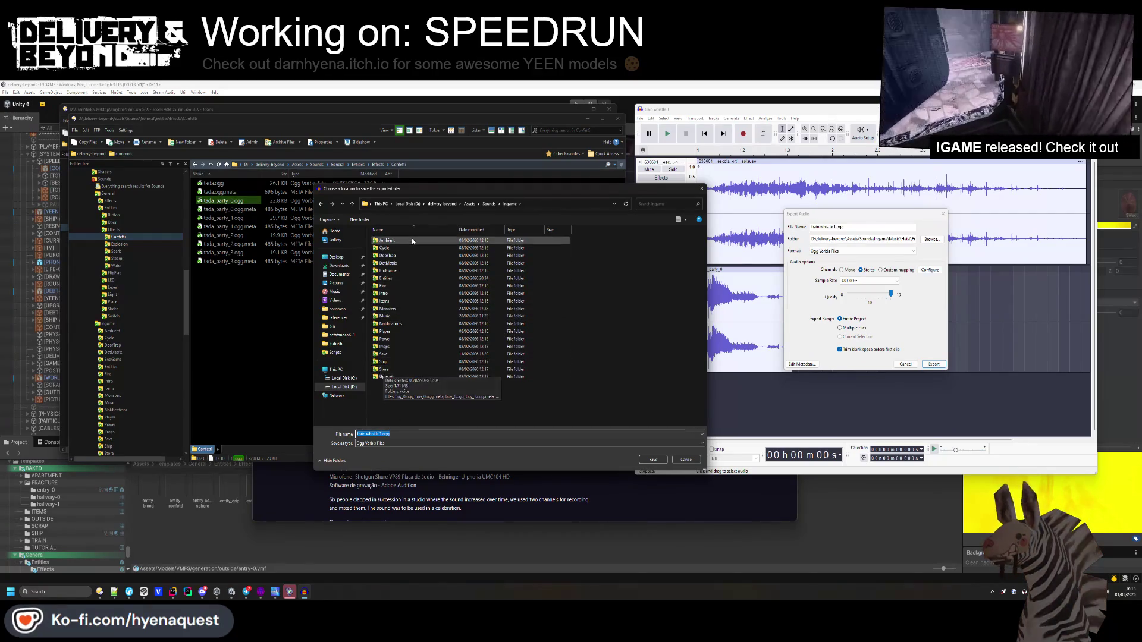
- Create a new Speedrun folder inside Entities and open it
double_click(400, 280)
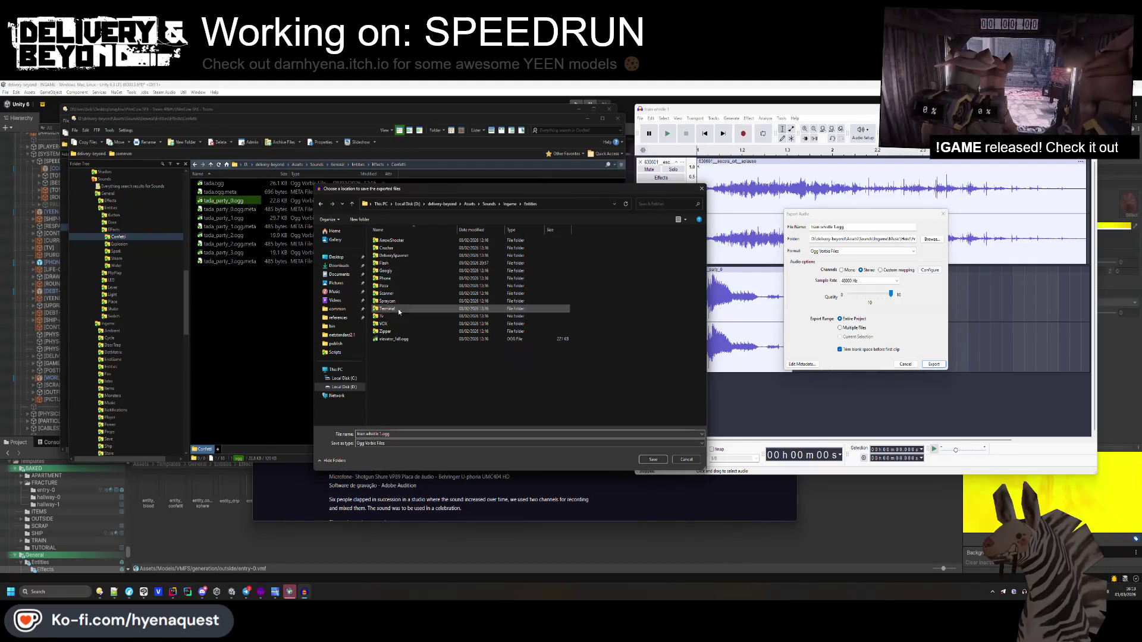
right_click(384, 356)
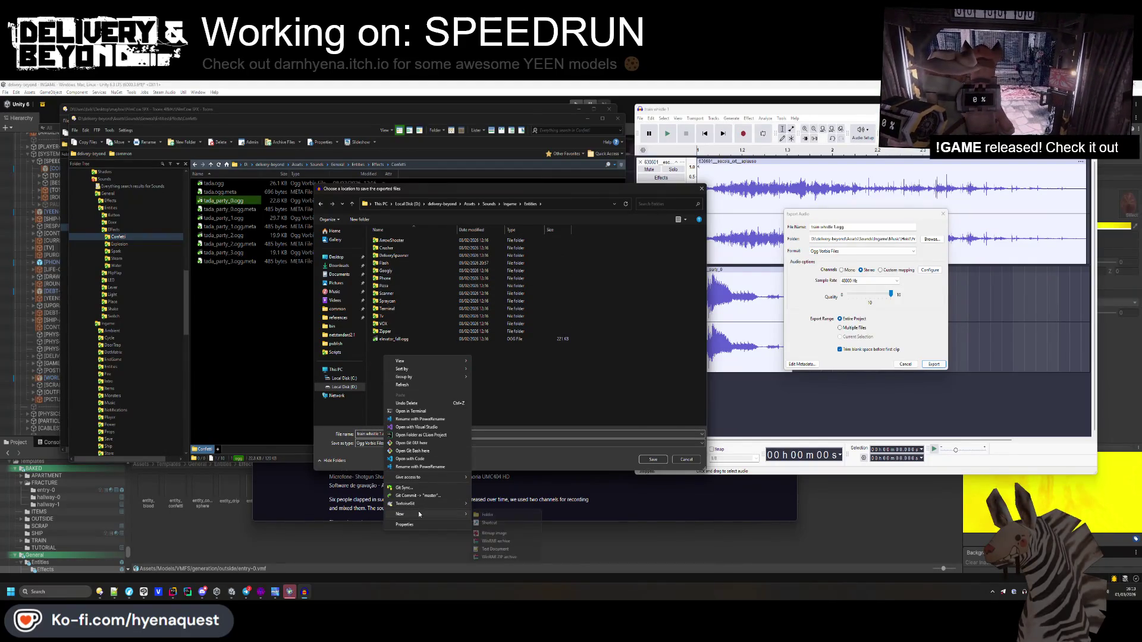
click(487, 514)
text(Speedrun)
key(Return)
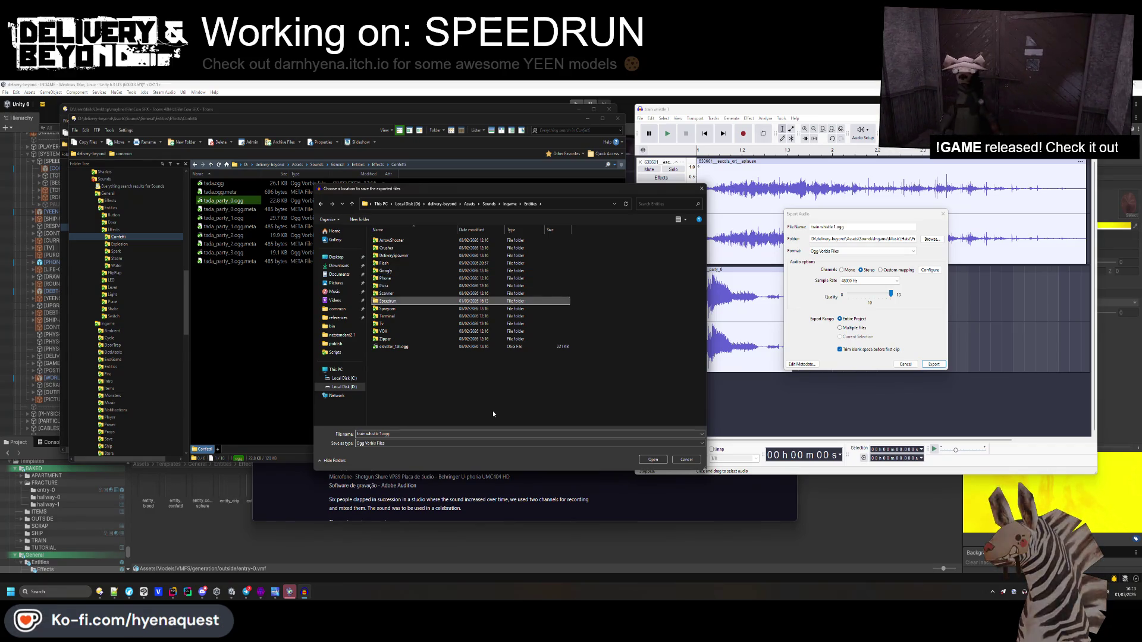
key(Return)
- Name the file new_best_0.ogg, check the metadata tags, and export
click(400, 433)
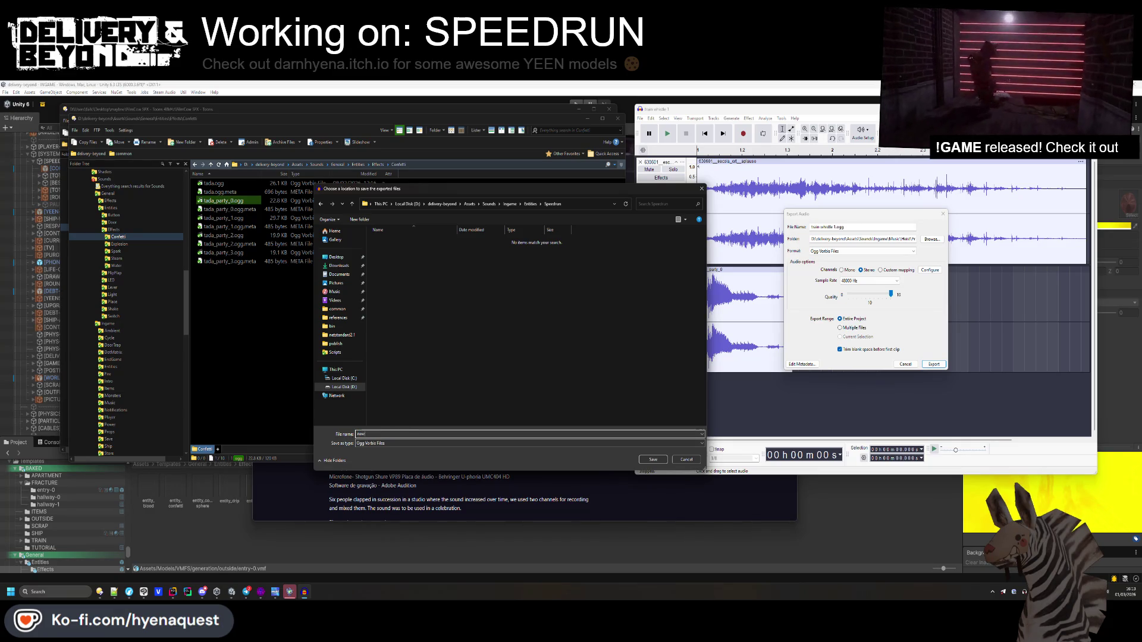
text(new)
key(Return)
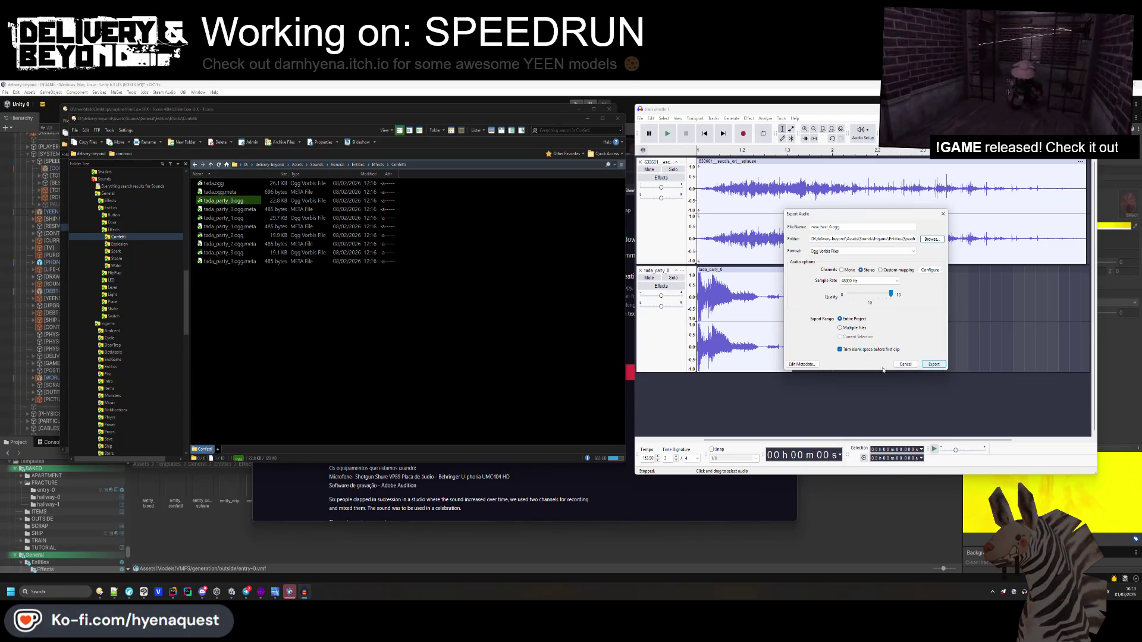
click(801, 364)
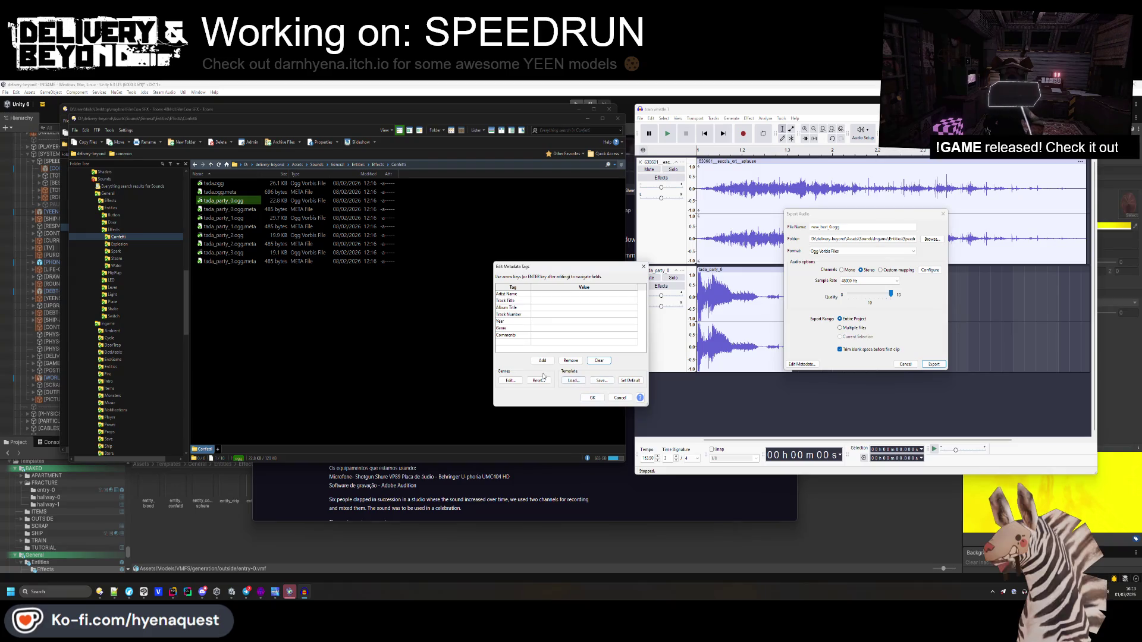
click(593, 397)
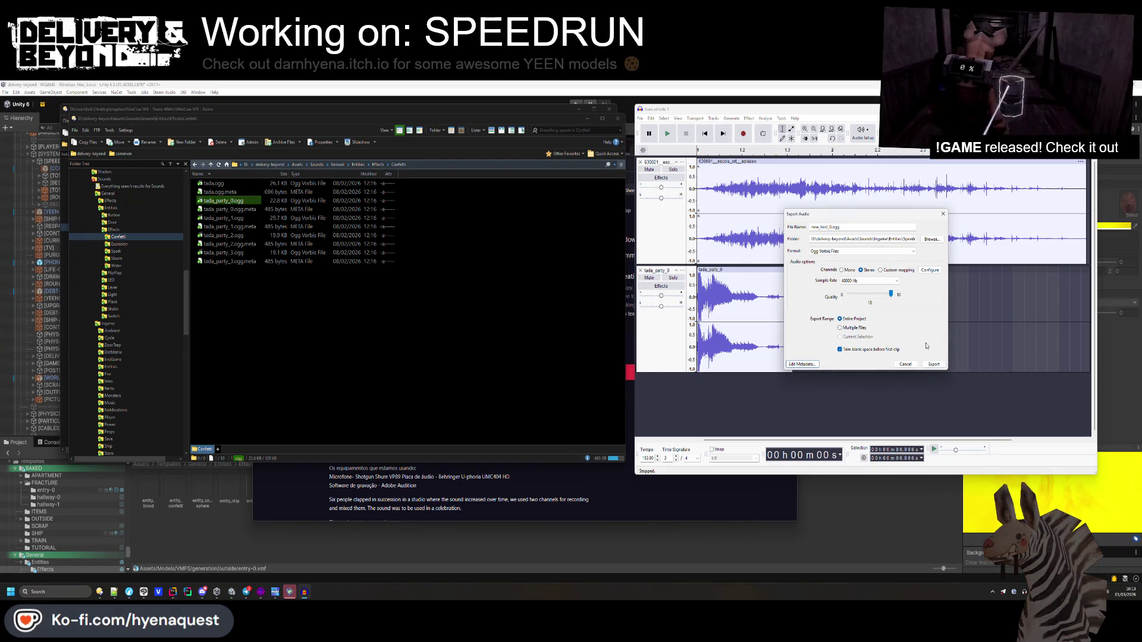
click(932, 364)
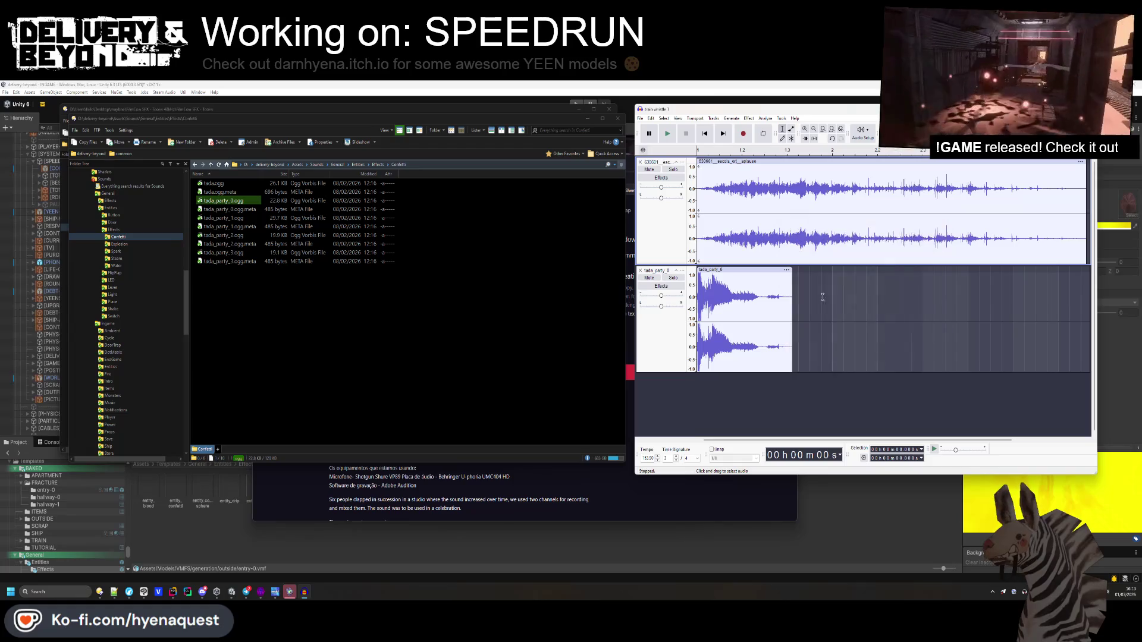
- Save the project as speedrun_new_test
click(640, 119)
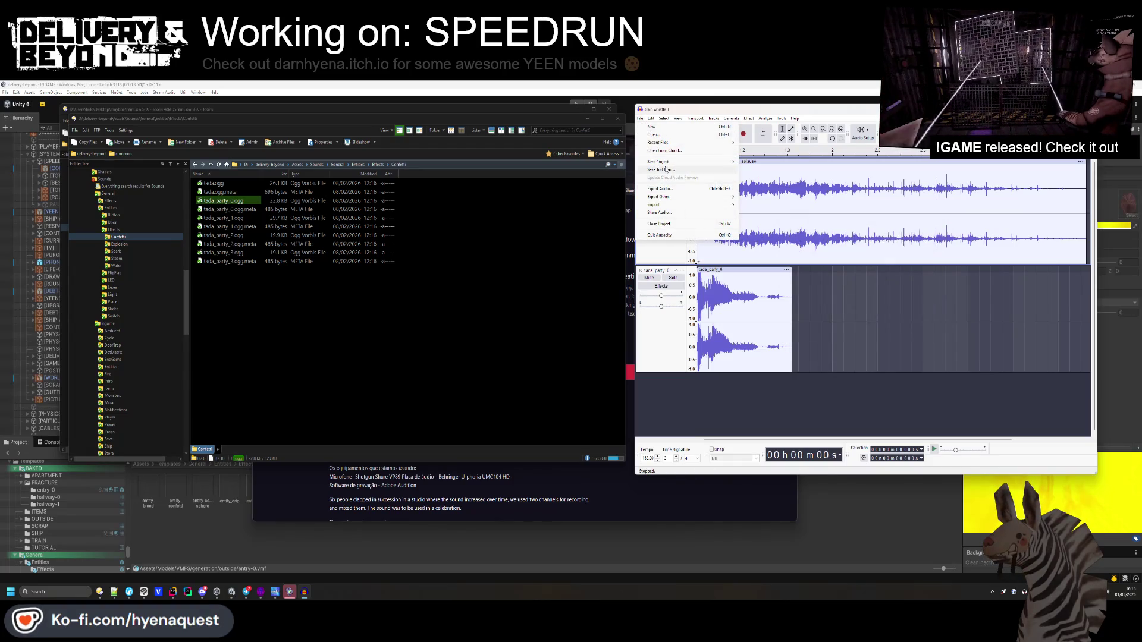
mouse_move(666, 165)
click(796, 163)
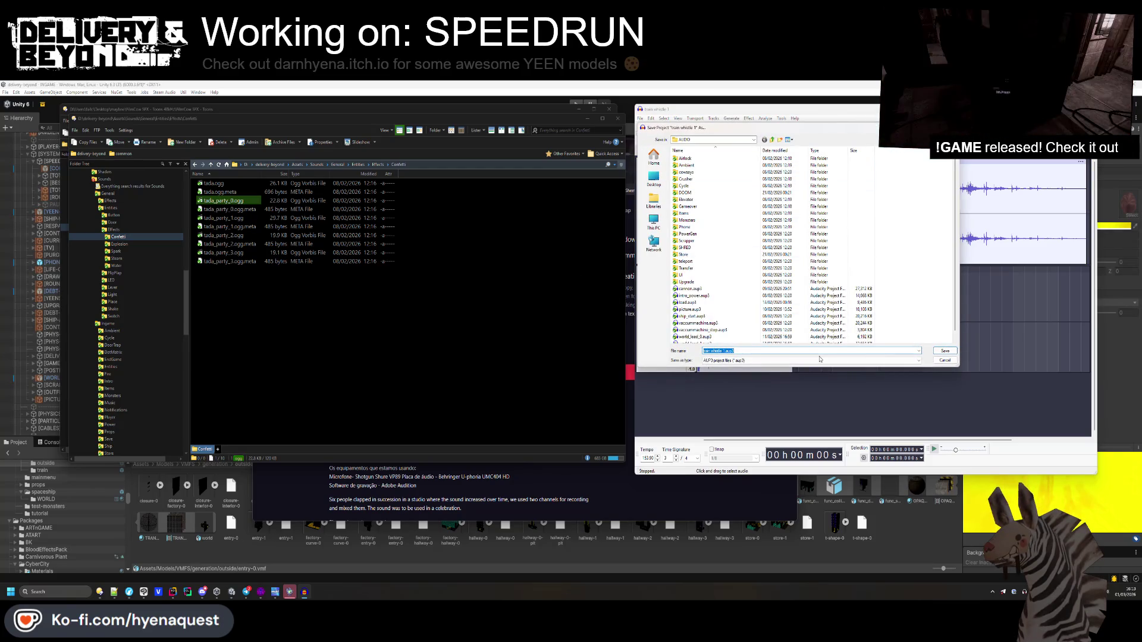
text(spee)
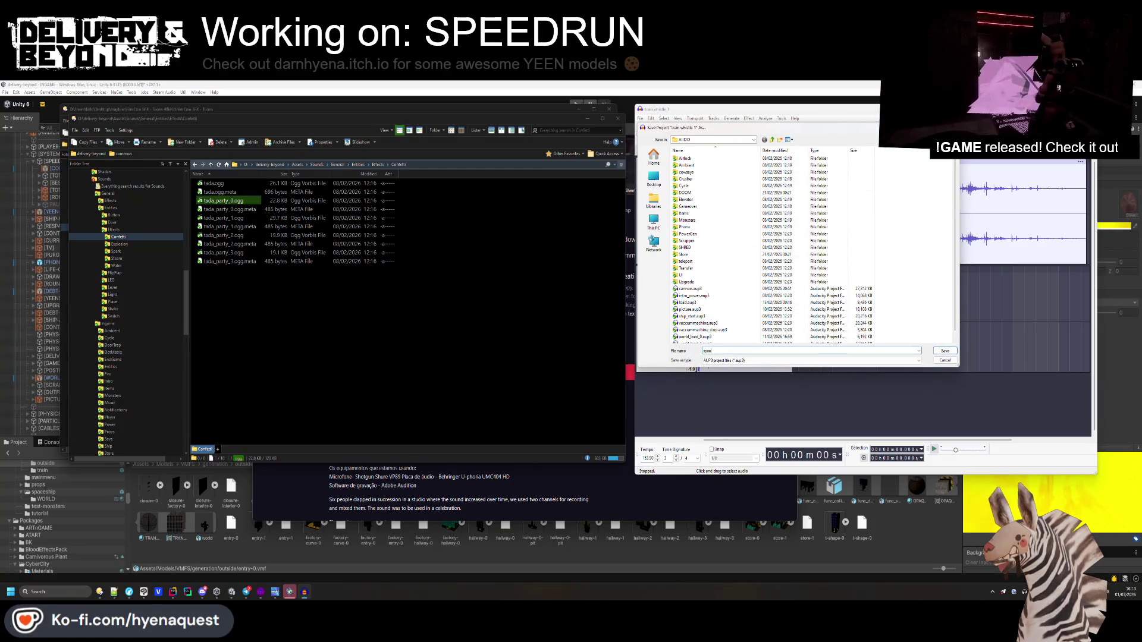
text(drun_new_test)
key(Return)
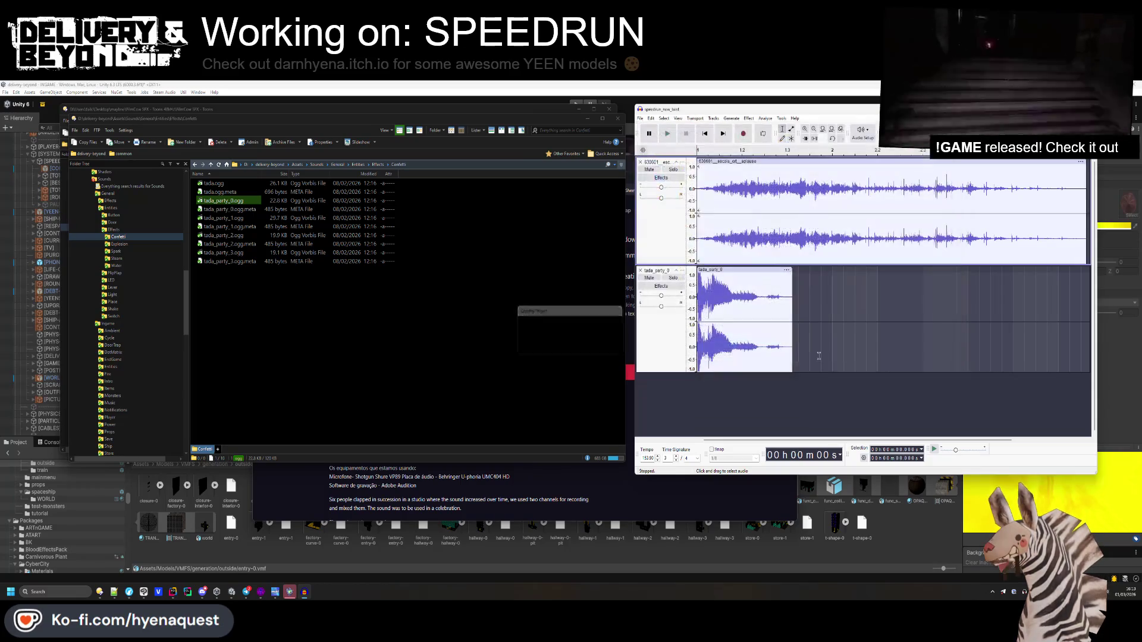
- Mute tada_party_0, add tada_party_2.ogg as a new track, and play the mix
click(650, 277)
drag(223, 236, 699, 393)
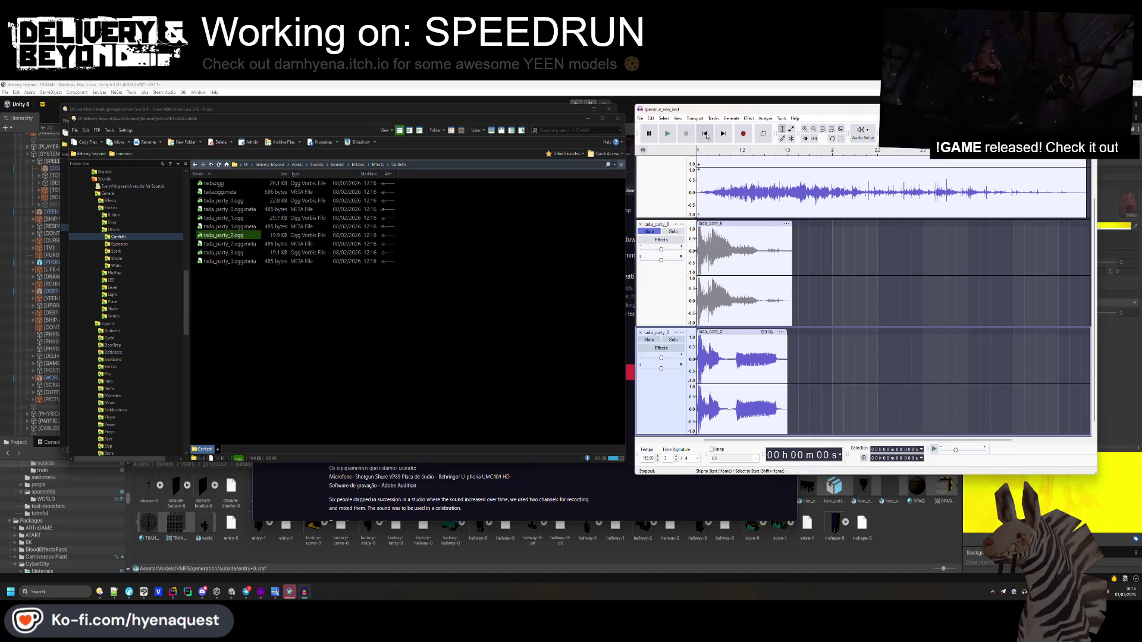
click(666, 134)
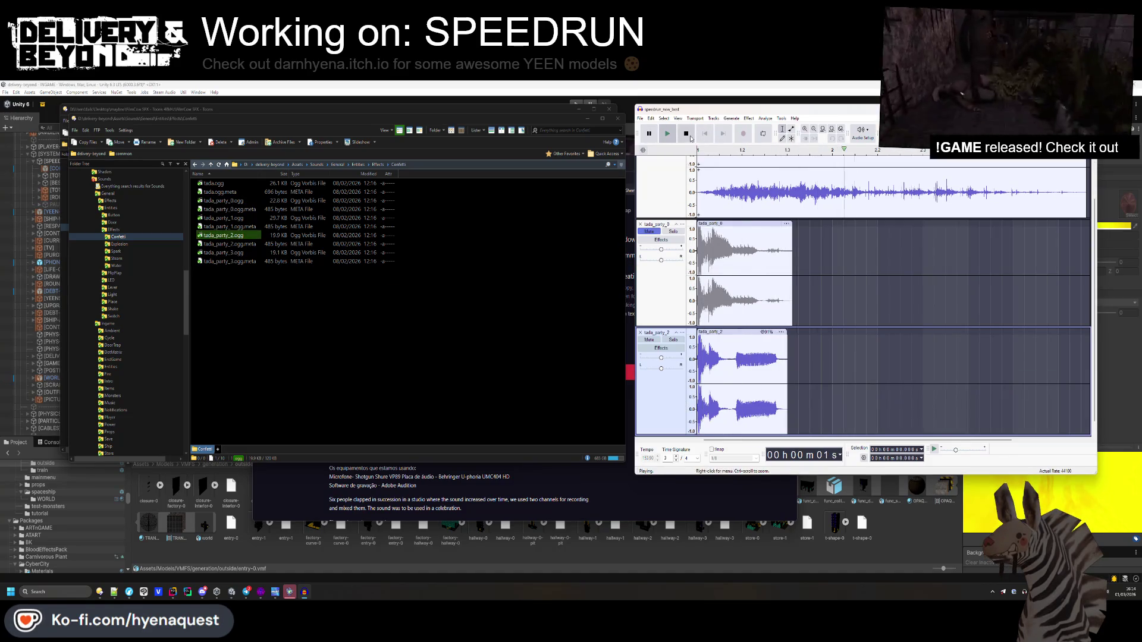
- Export the mix as another OGG into Speedrun, then add tada_party_3.ogg as a track
click(687, 134)
click(643, 120)
click(660, 178)
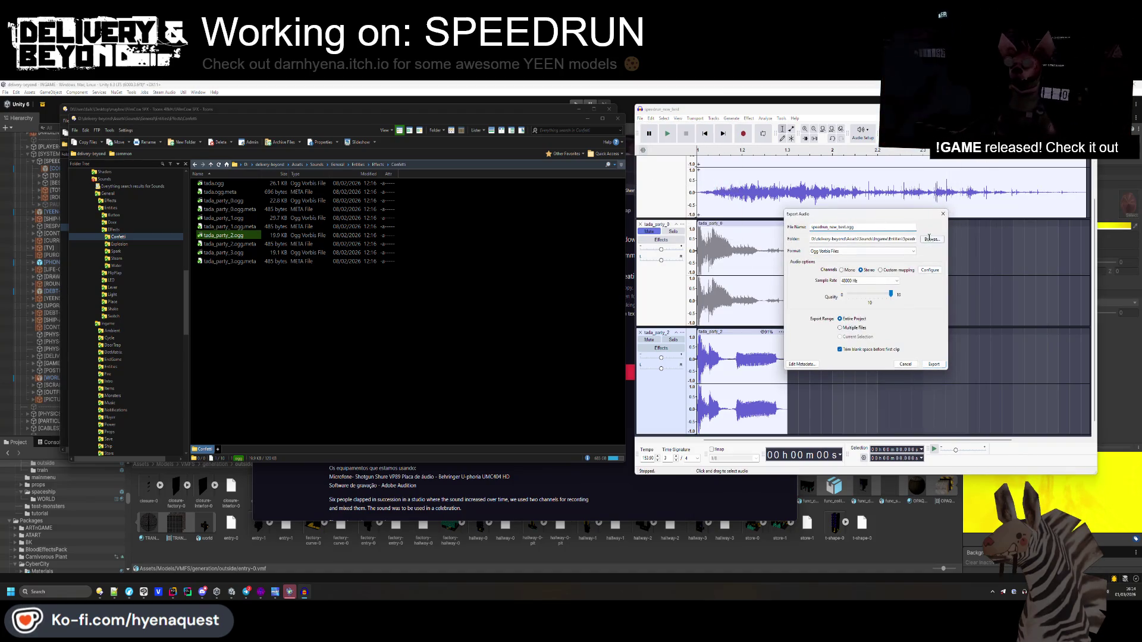
click(930, 239)
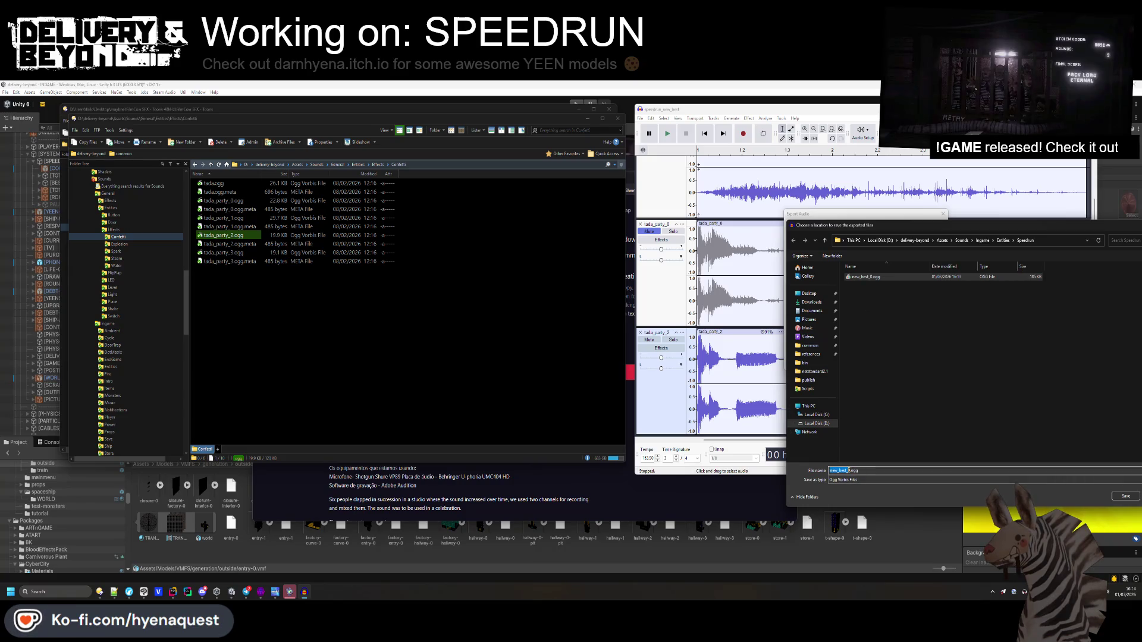
key(Return)
key(Return)
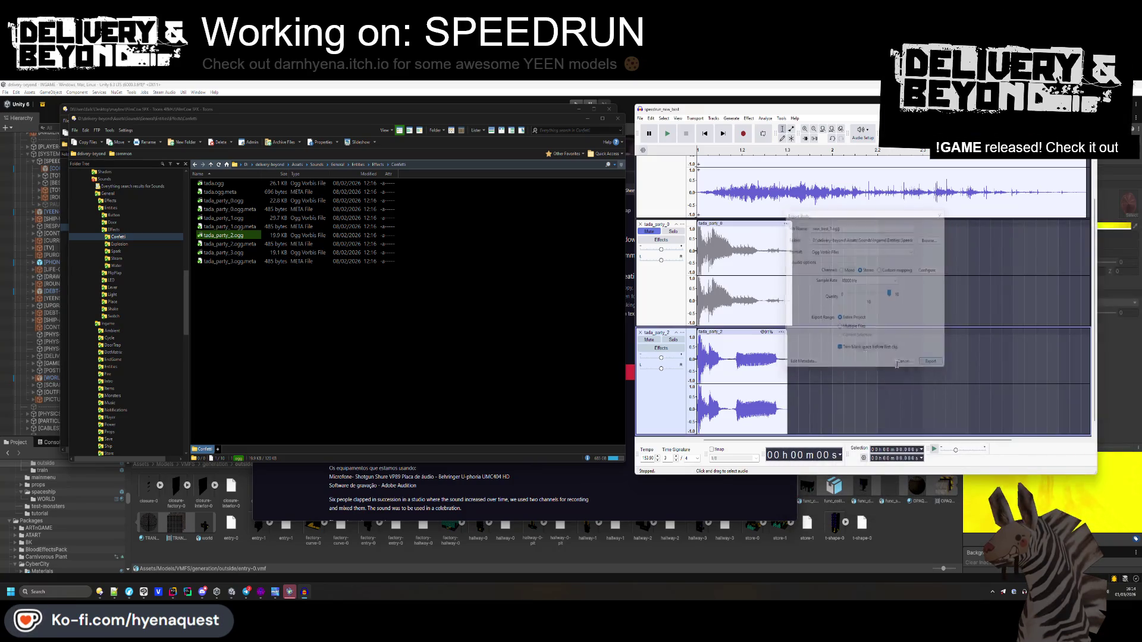
scroll(650, 340, down, 1)
mouse_move(222, 253)
mouse_down()
mouse_move(714, 380)
mouse_move(722, 433)
mouse_up()
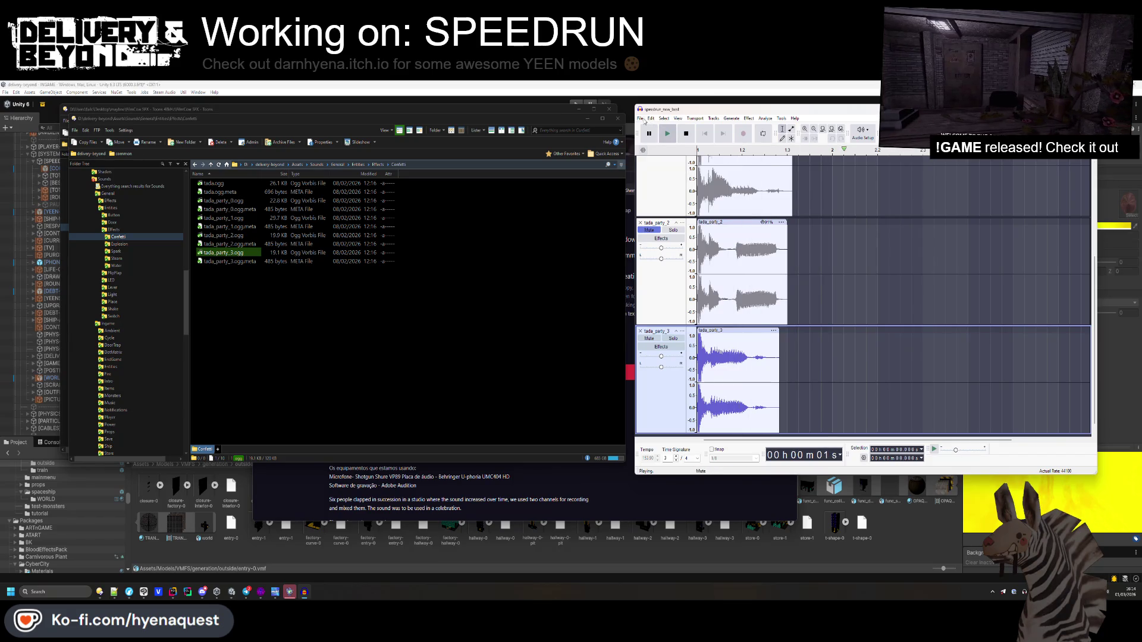
- Shift the applause clip along the timeline and preview the start of the mix
click(664, 118)
click(684, 202)
scroll(859, 291, up, 1)
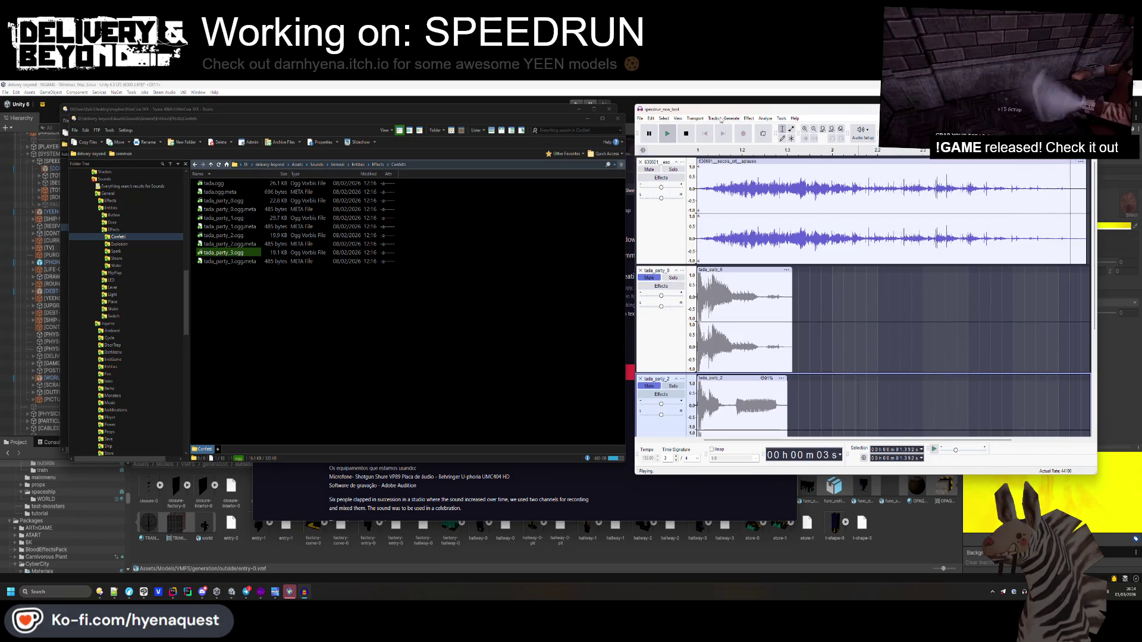
mouse_move(866, 161)
mouse_down()
mouse_move(785, 162)
mouse_move(797, 163)
mouse_up()
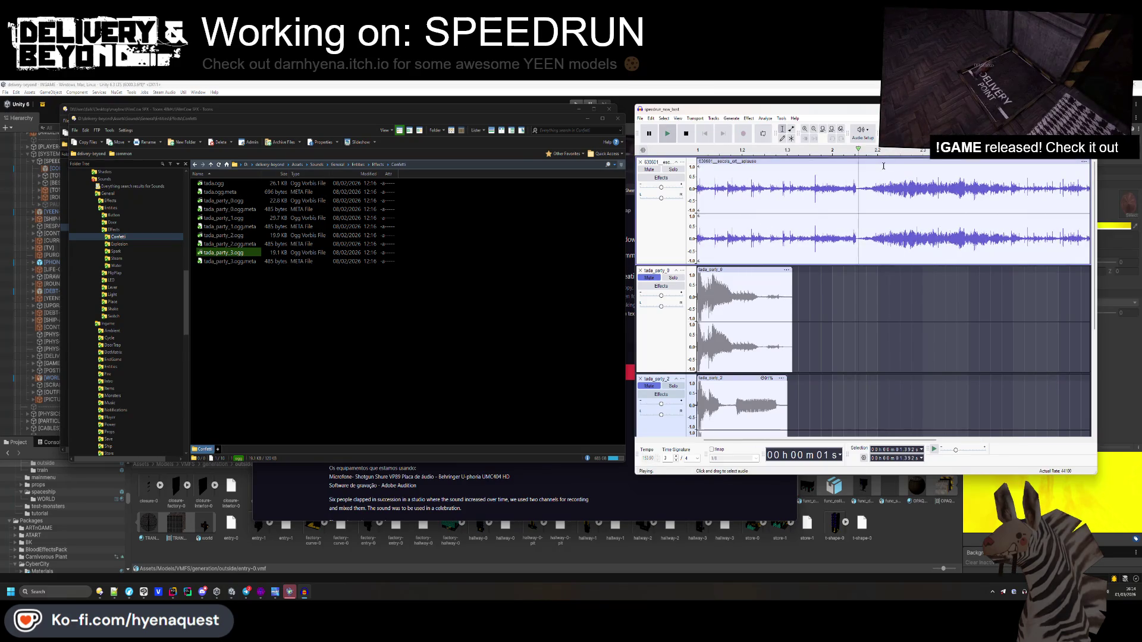
click(703, 134)
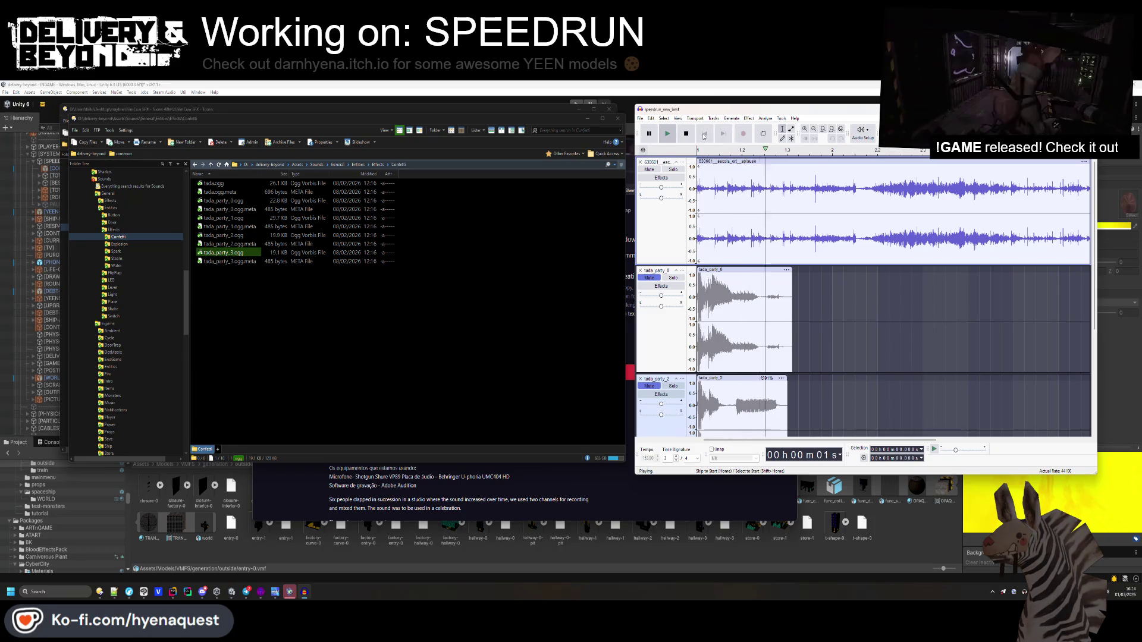
click(851, 207)
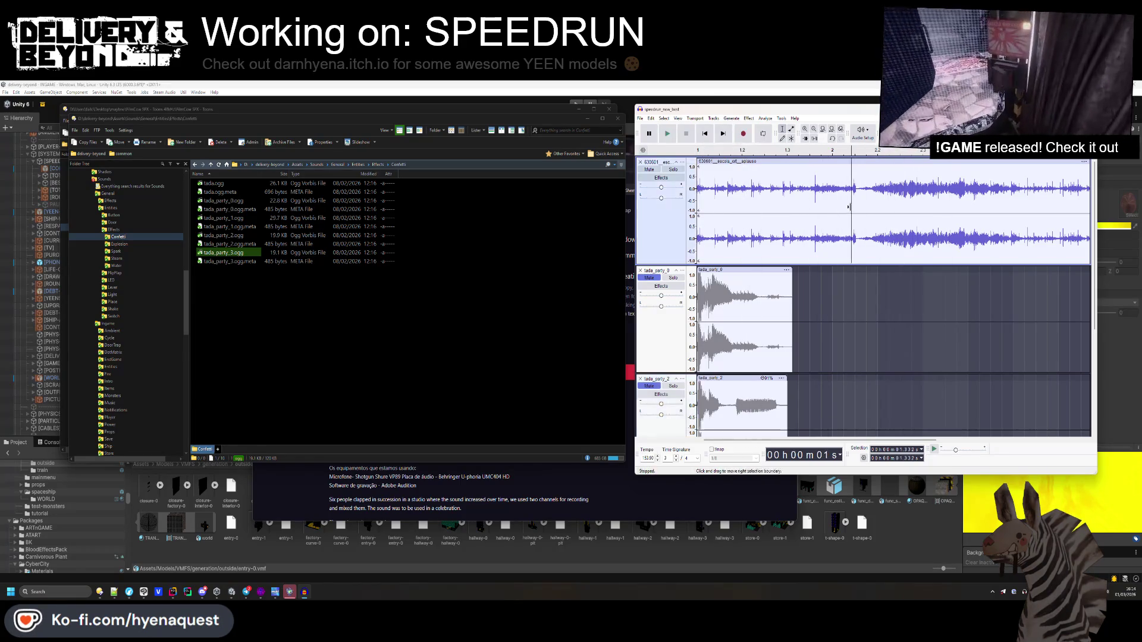
scroll(927, 300, right, 10)
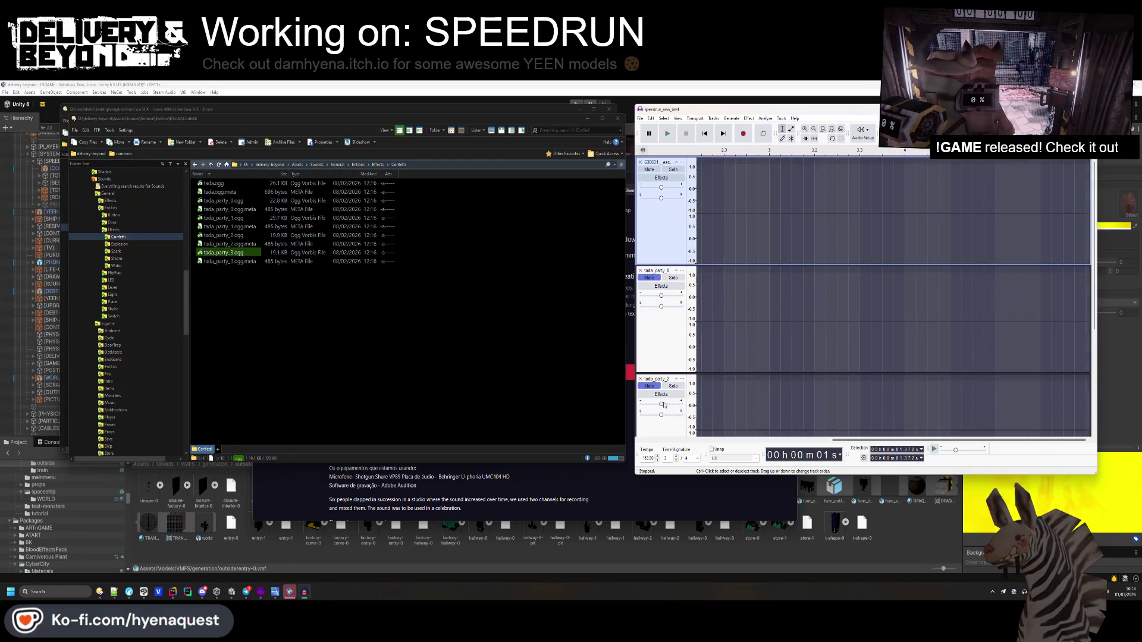
scroll(818, 443, left, 8)
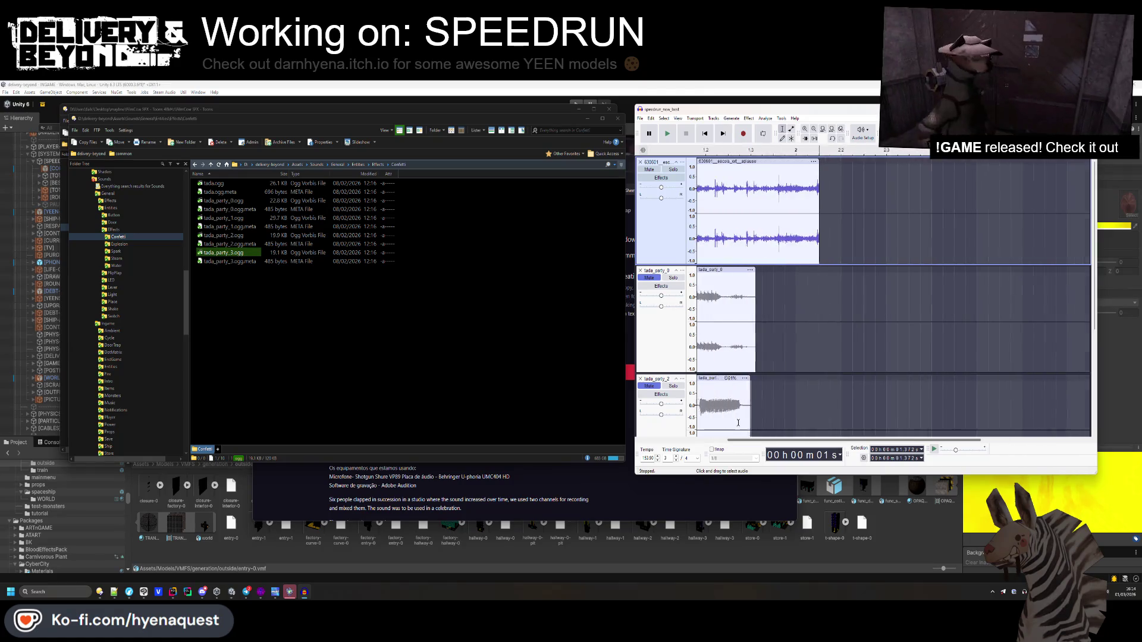
- Look through the pitch/tempo and fading effects without applying any, then play
click(748, 118)
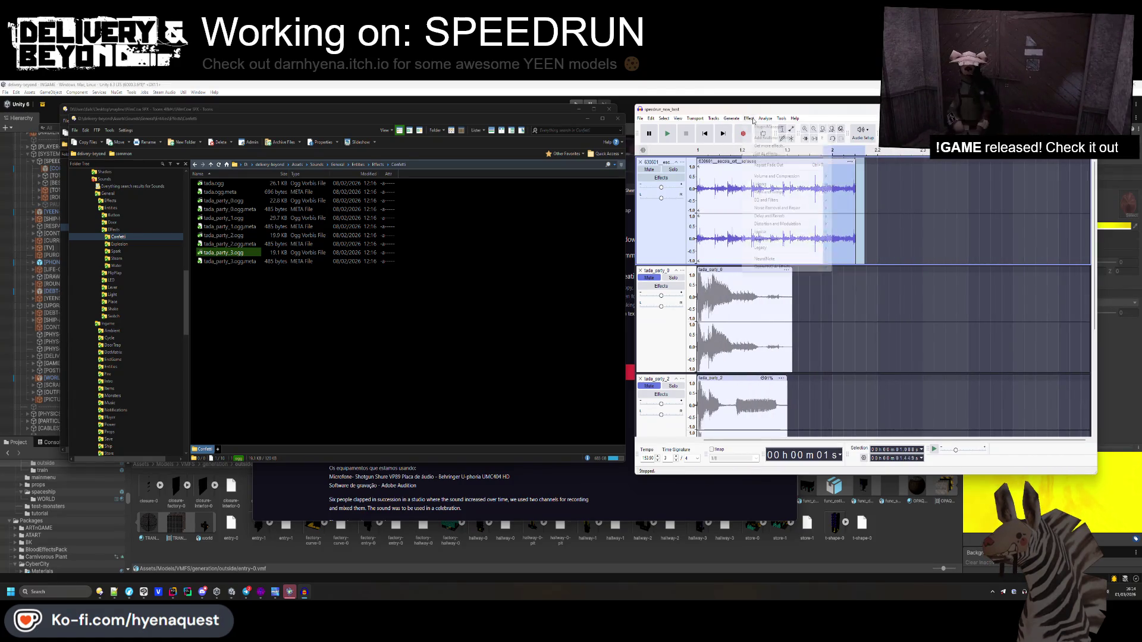
mouse_move(773, 192)
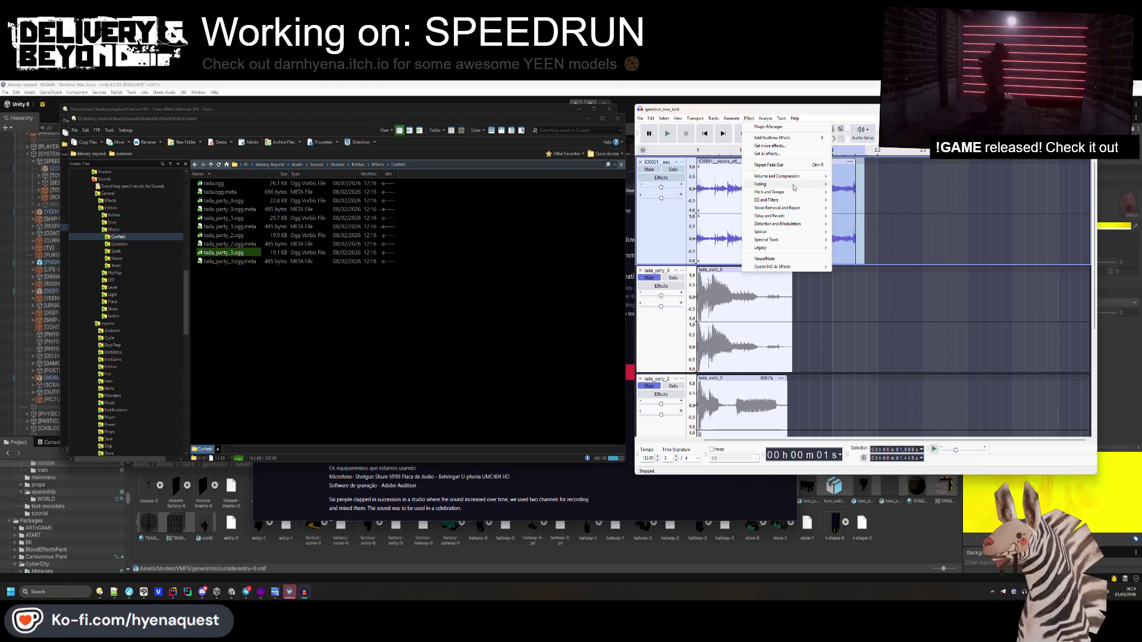
click(714, 141)
click(713, 140)
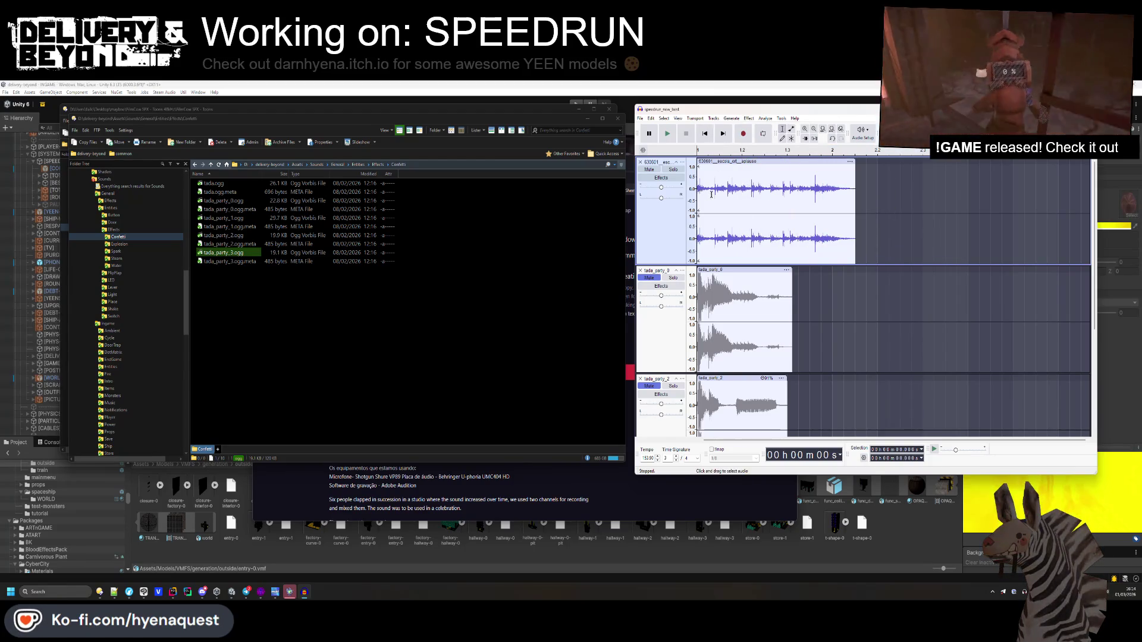
click(748, 118)
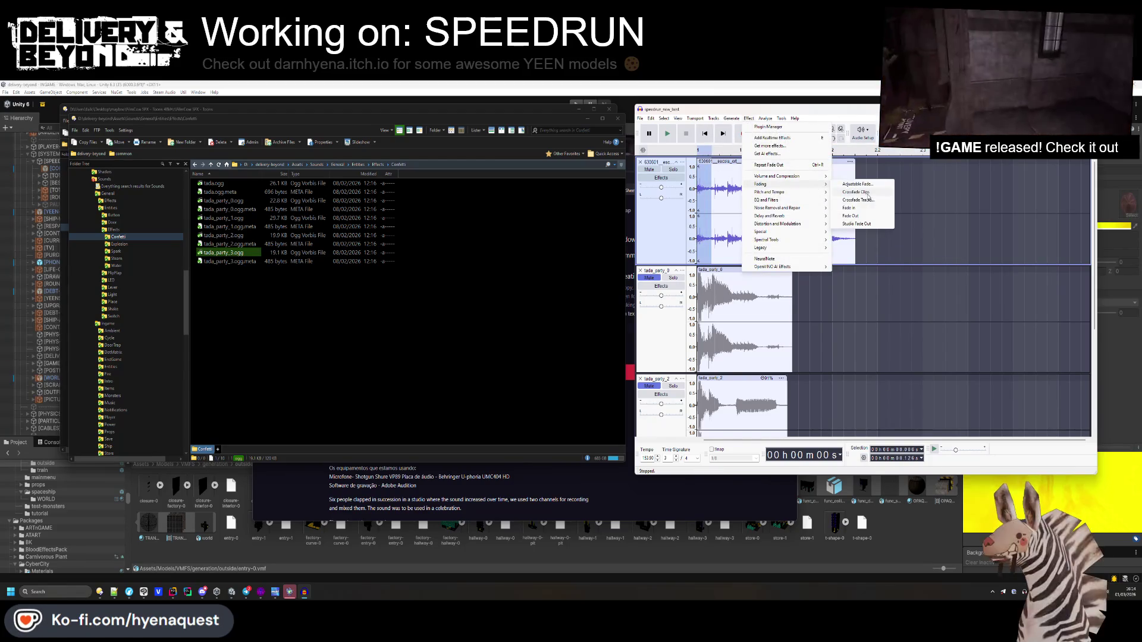
click(700, 136)
key(space)
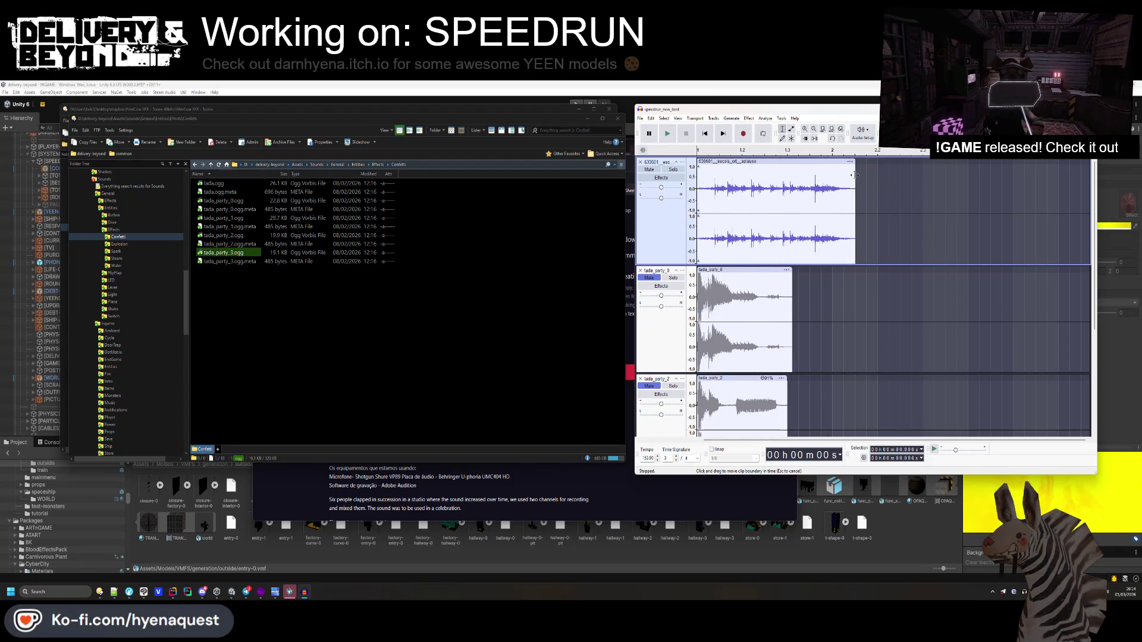
- Compare a shorter applause clip against the longer one by trimming, undoing and replaying
drag(854, 175, 807, 174)
key(space)
drag(836, 208, 767, 208)
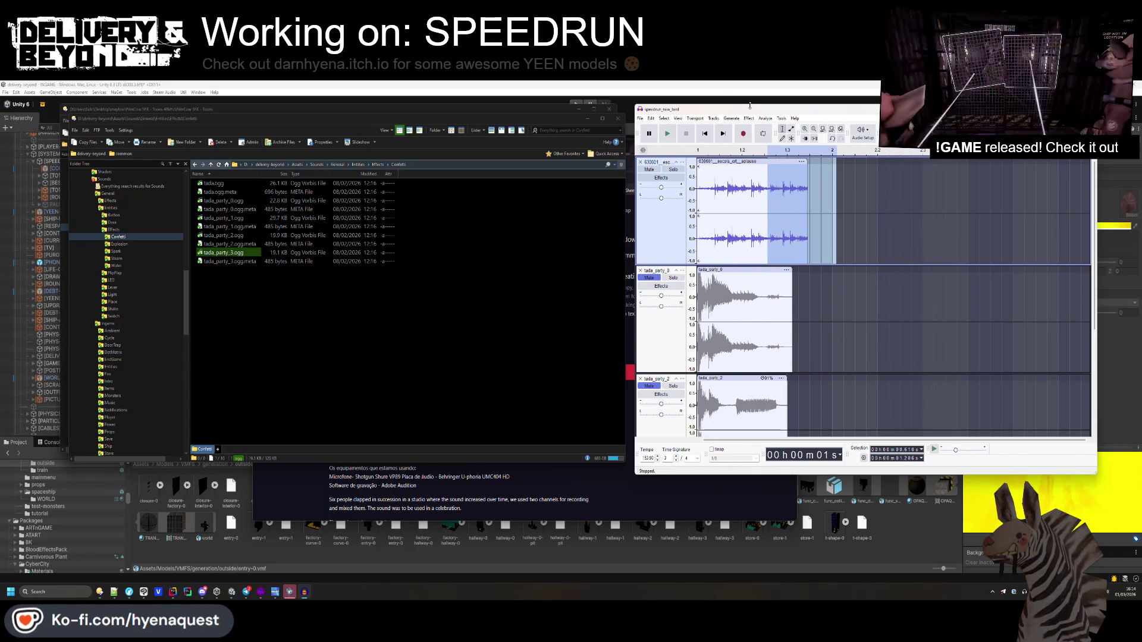
key(ctrl+z)
key(ctrl+z)
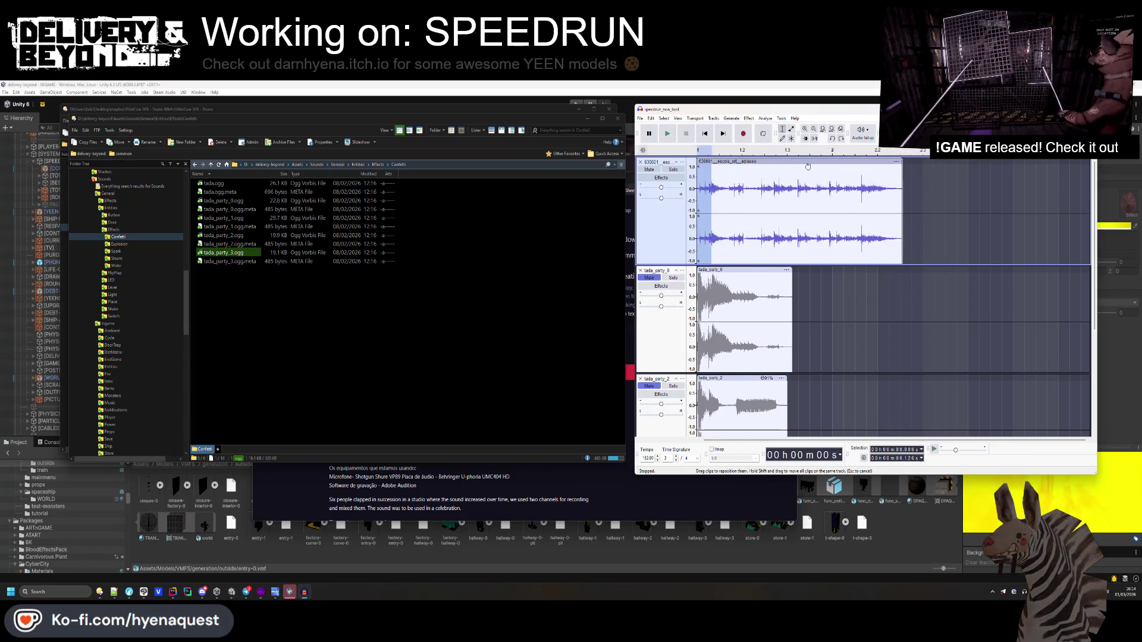
click(706, 133)
key(space)
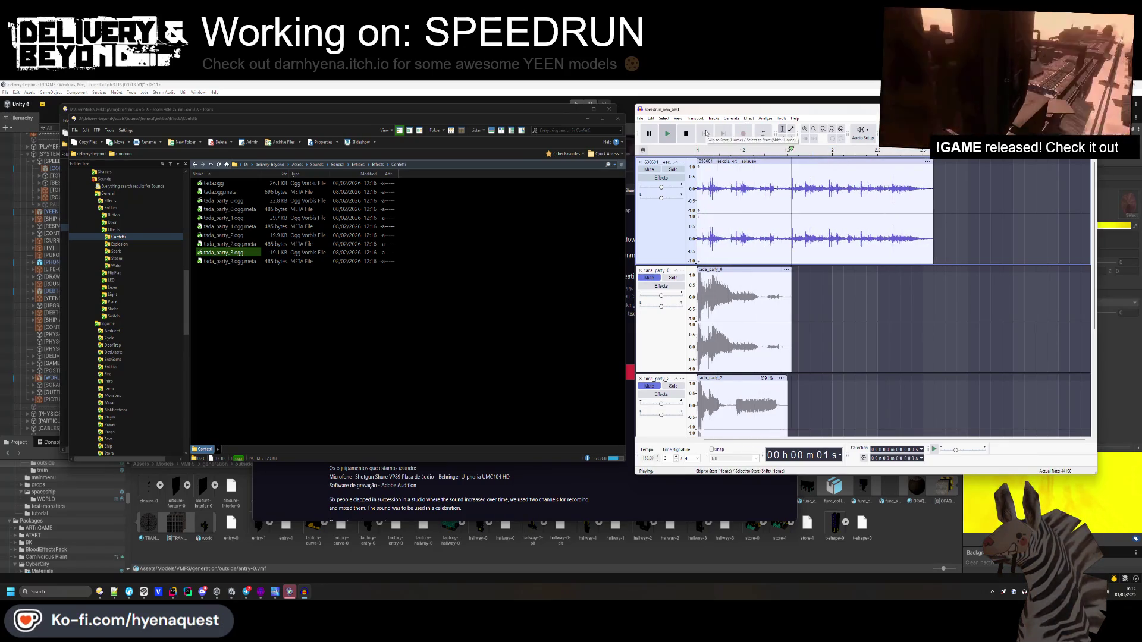
key(space)
key(ctrl+z)
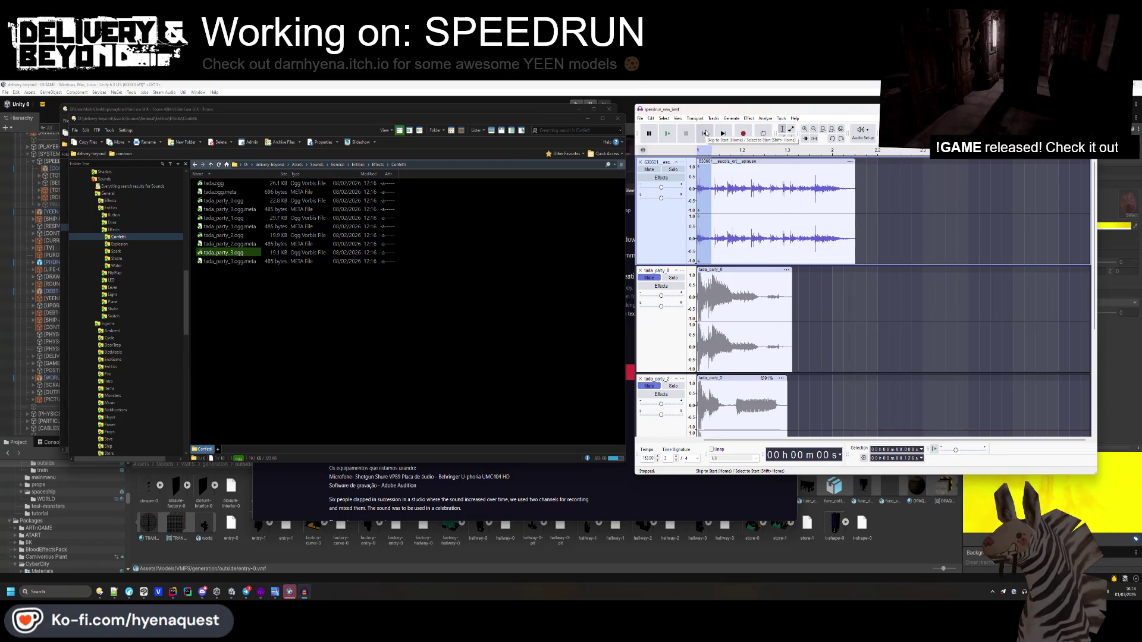
key(ctrl+z)
key(space)
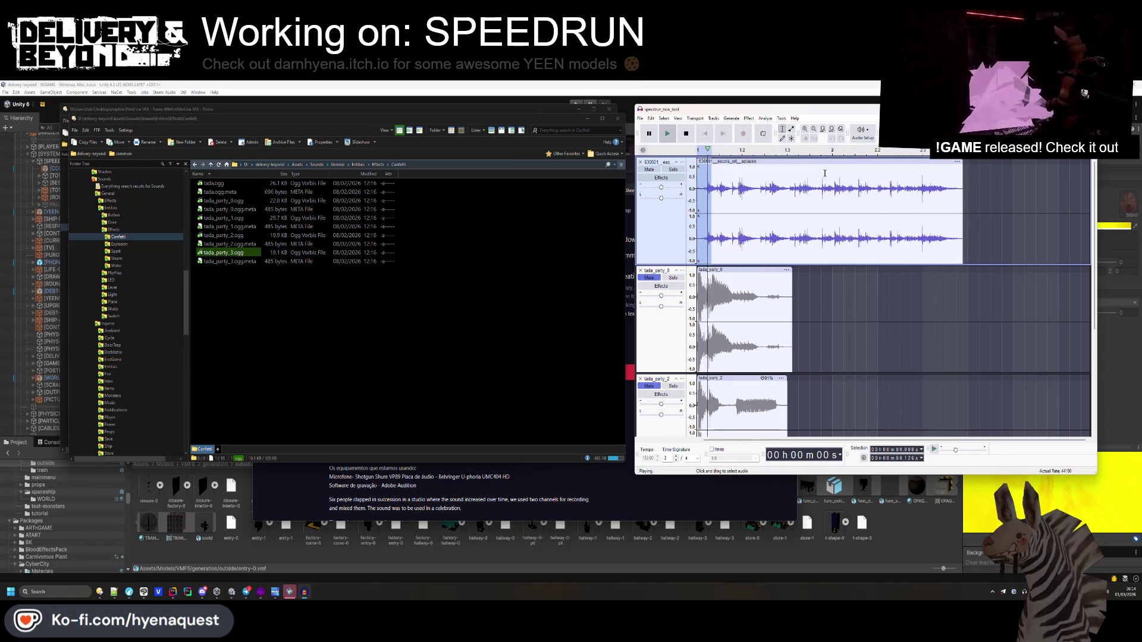
click(706, 133)
key(space)
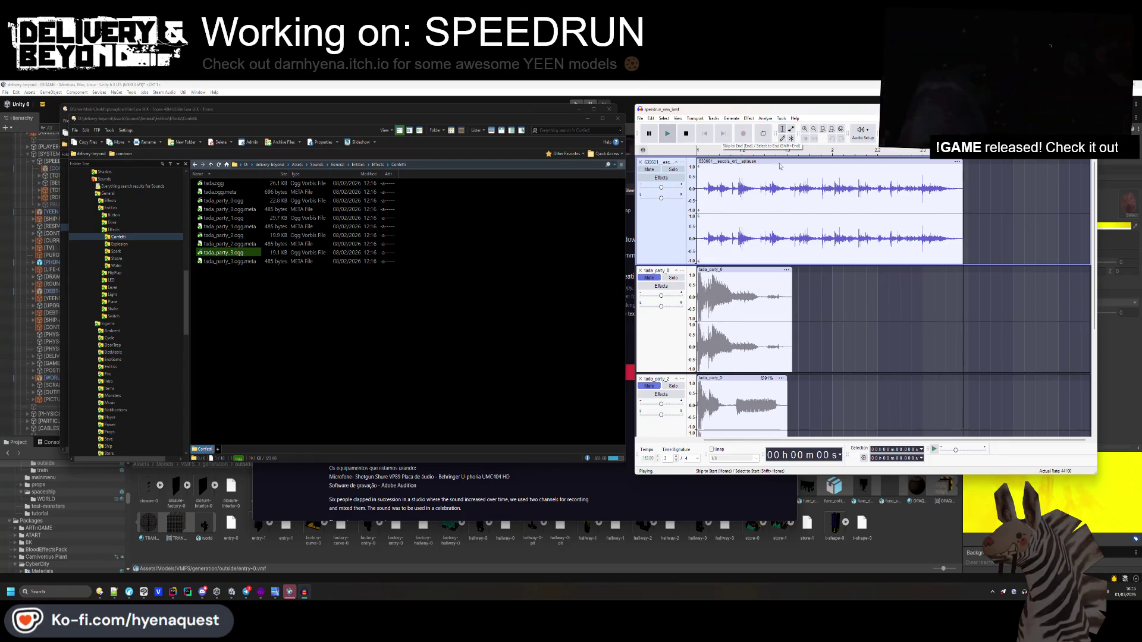
- Trim the applause clip's end to about 2 seconds and apply Fade Out to it
drag(961, 177, 810, 181)
click(750, 118)
mouse_move(773, 184)
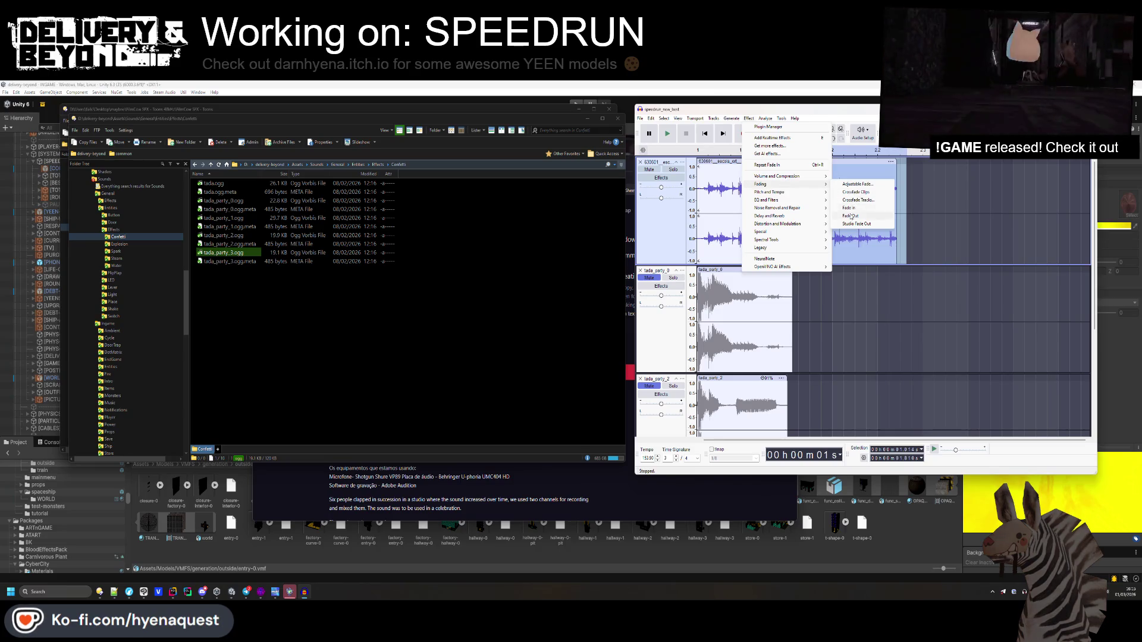
click(851, 217)
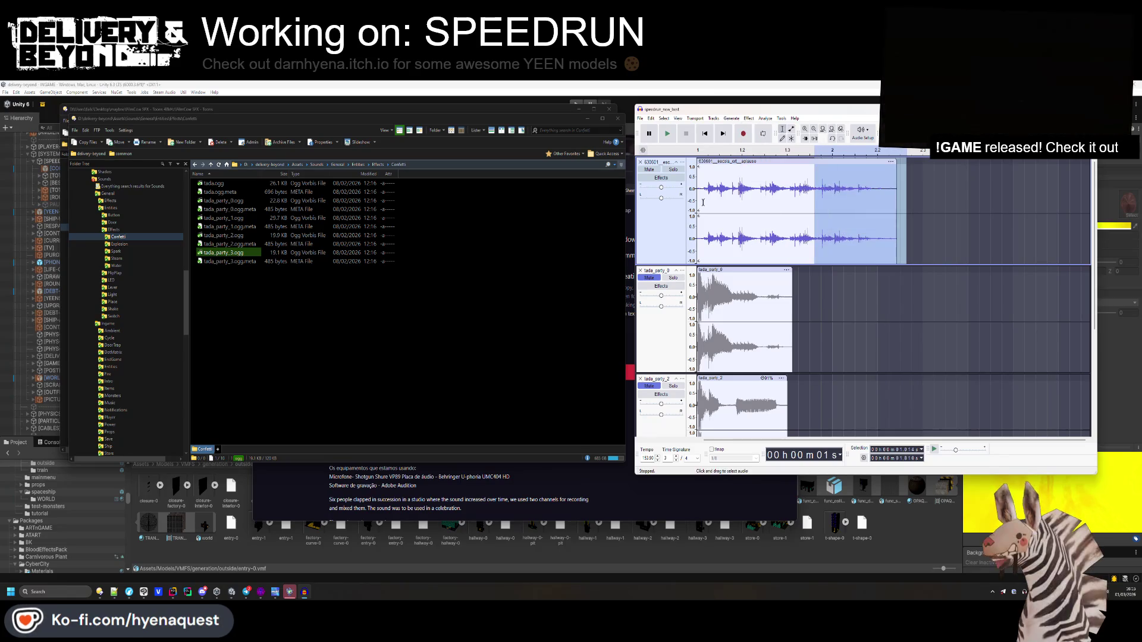
click(700, 175)
key(space)
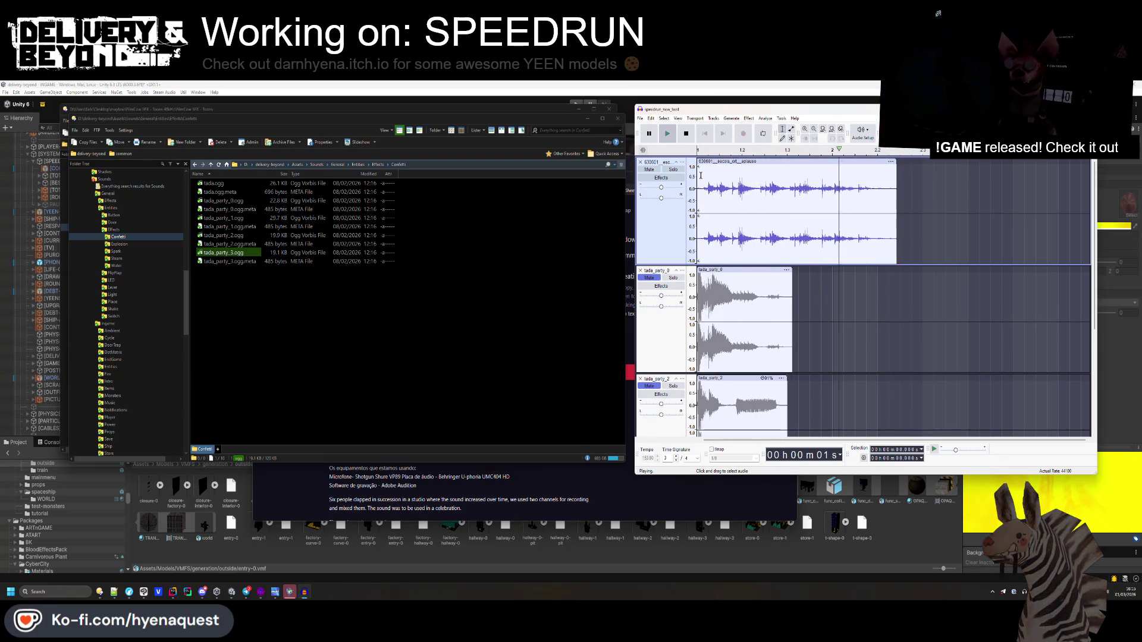
click(640, 118)
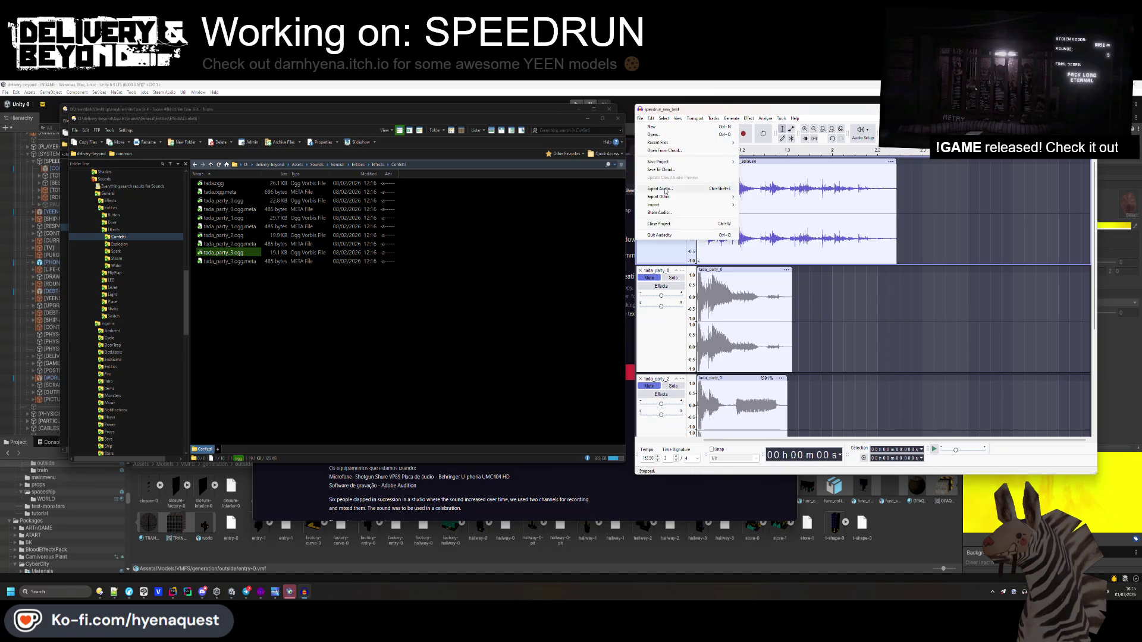
- Export the mix as new_best_2.ogg into the Speedrun folder
click(661, 196)
click(931, 240)
click(827, 284)
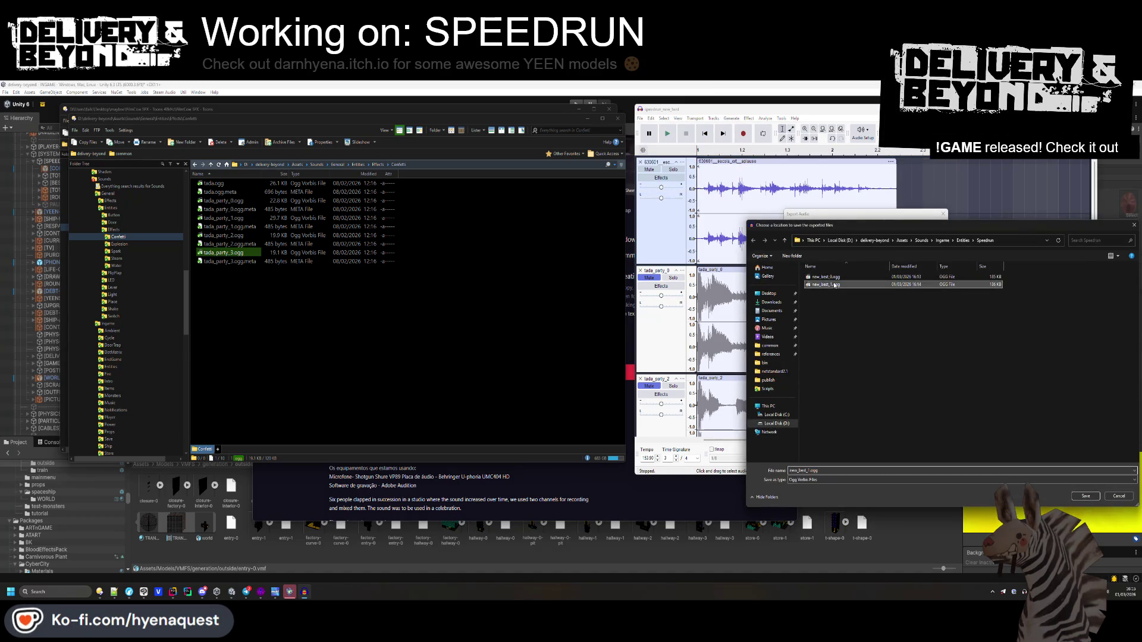
click(809, 471)
key(Delete)
text(2)
key(Return)
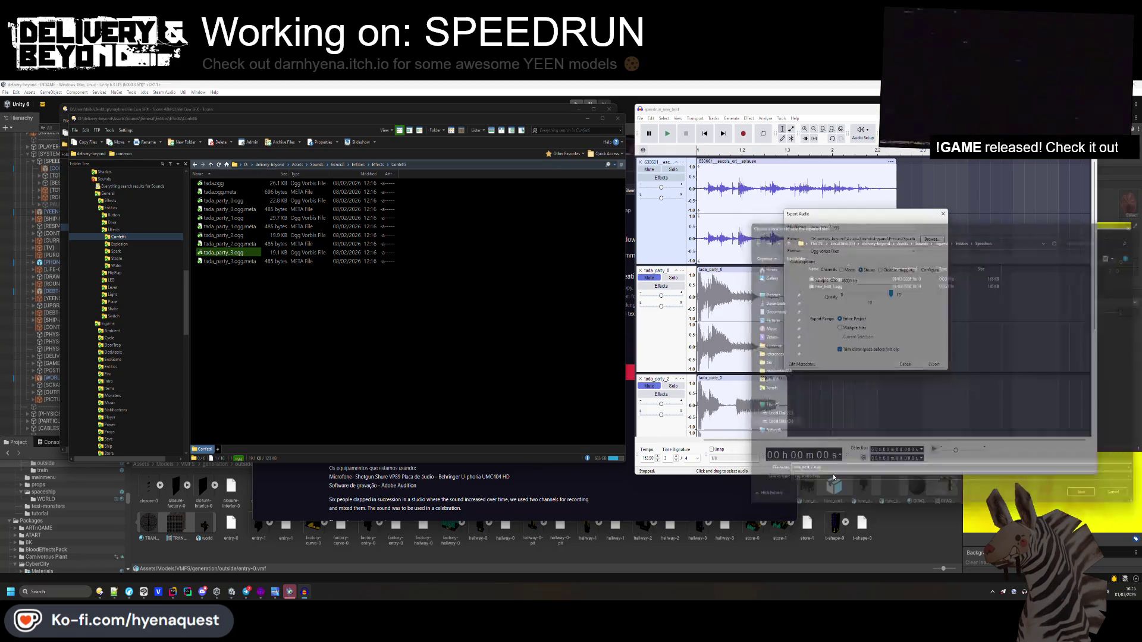
click(930, 361)
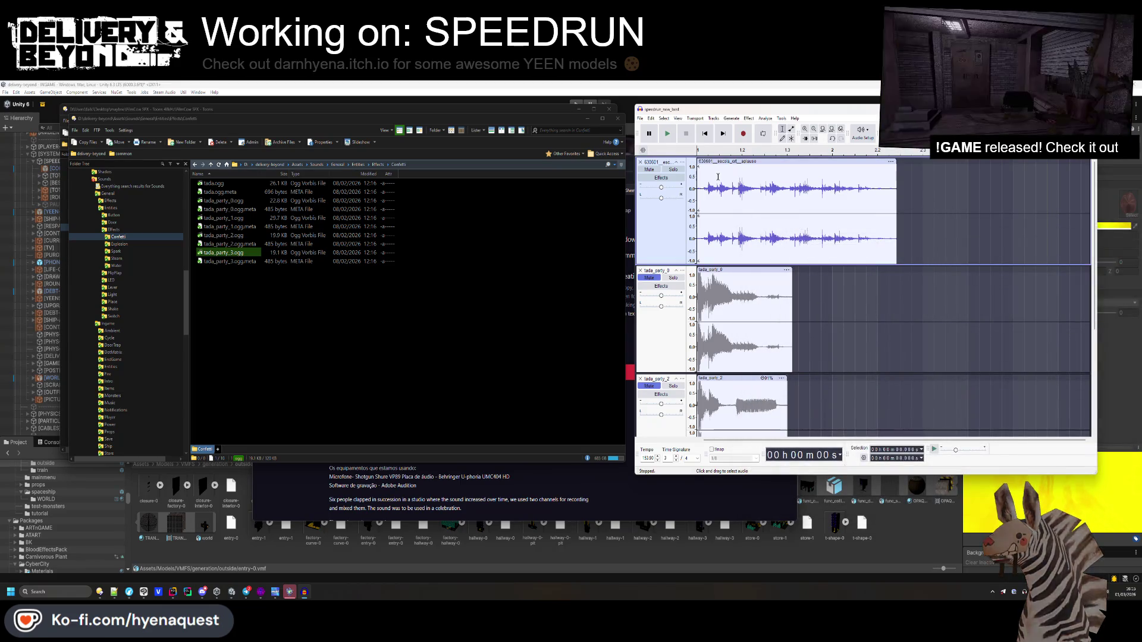
- Delete the applause clip and return to the Confetti folder listing
mouse_move(730, 161)
mouse_down()
mouse_move(928, 162)
mouse_move(753, 161)
mouse_up()
key(Delete)
click(269, 297)
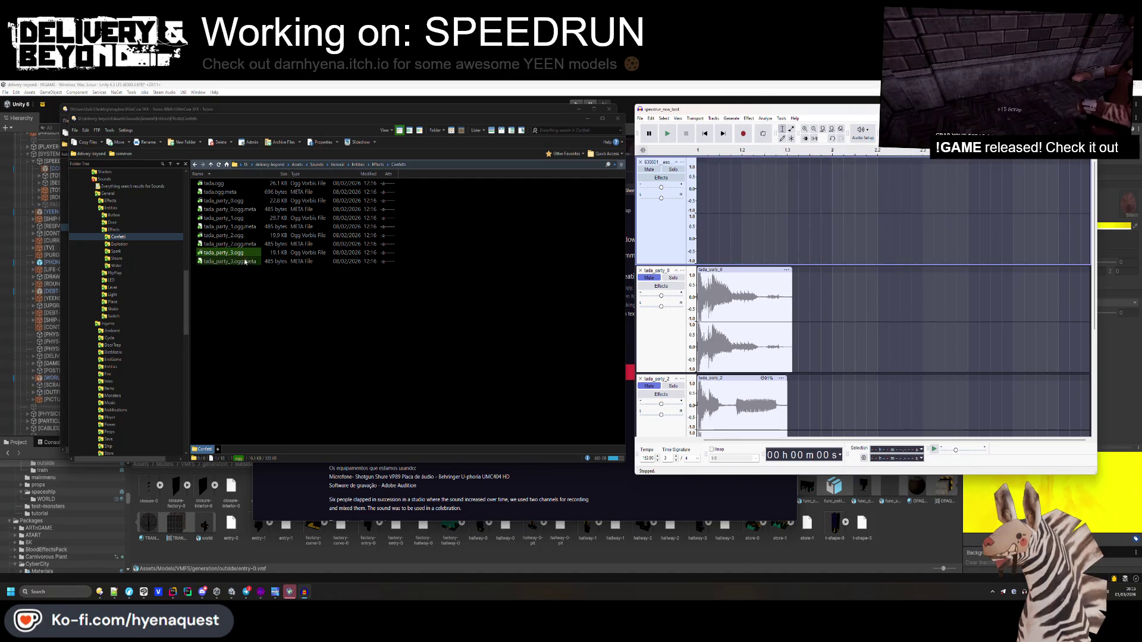
key(alt+Left)
key(alt+Right)
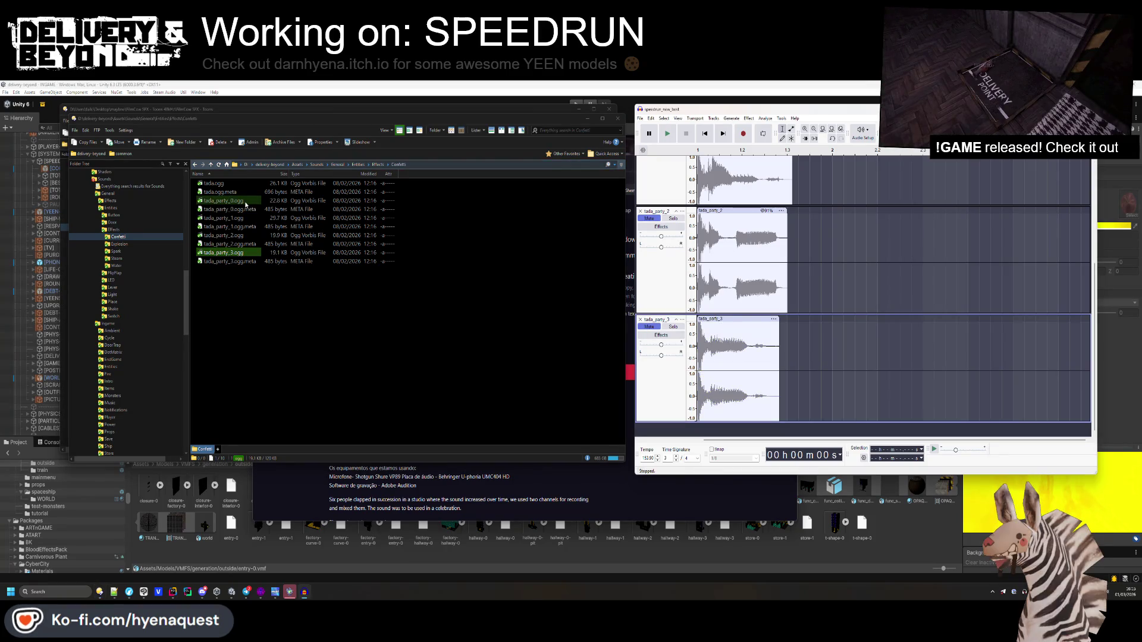
- Add tada_party_1.ogg as a new track, then go to the Downloads folder
mouse_move(235, 217)
mouse_down()
mouse_move(319, 252)
mouse_move(738, 332)
mouse_up()
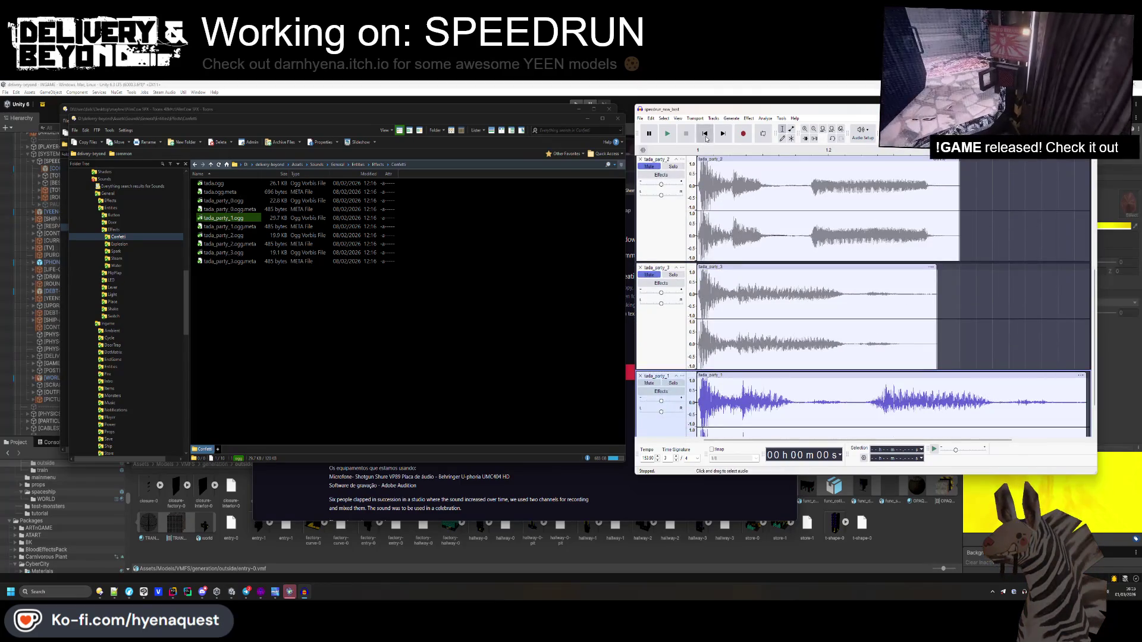
click(707, 134)
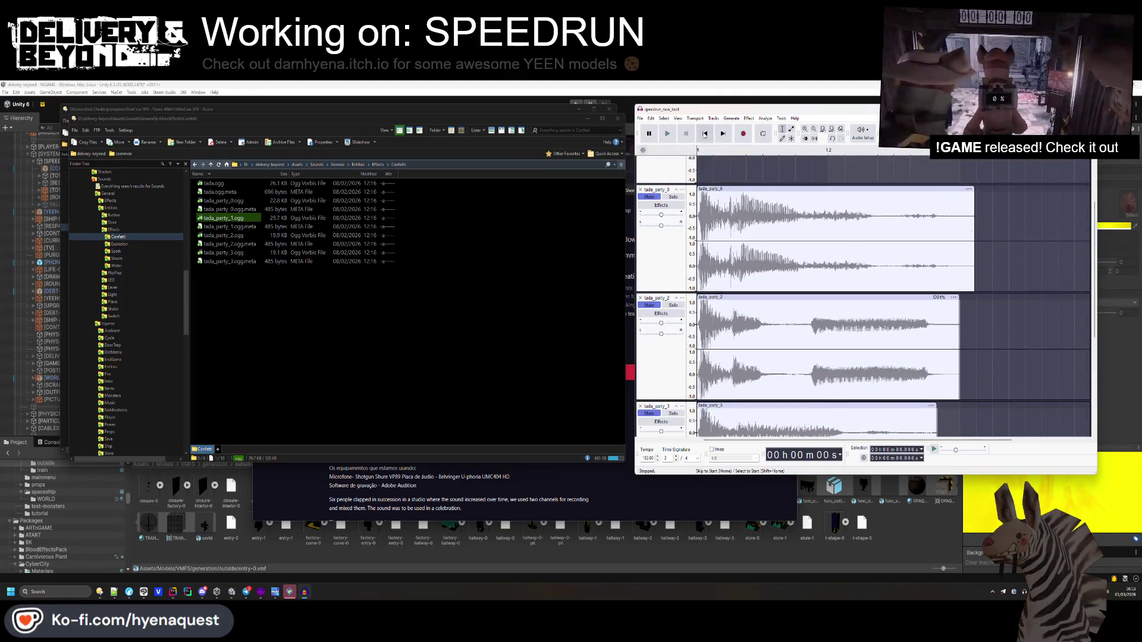
scroll(713, 243, up, 2)
scroll(101, 238, up, 10)
click(94, 186)
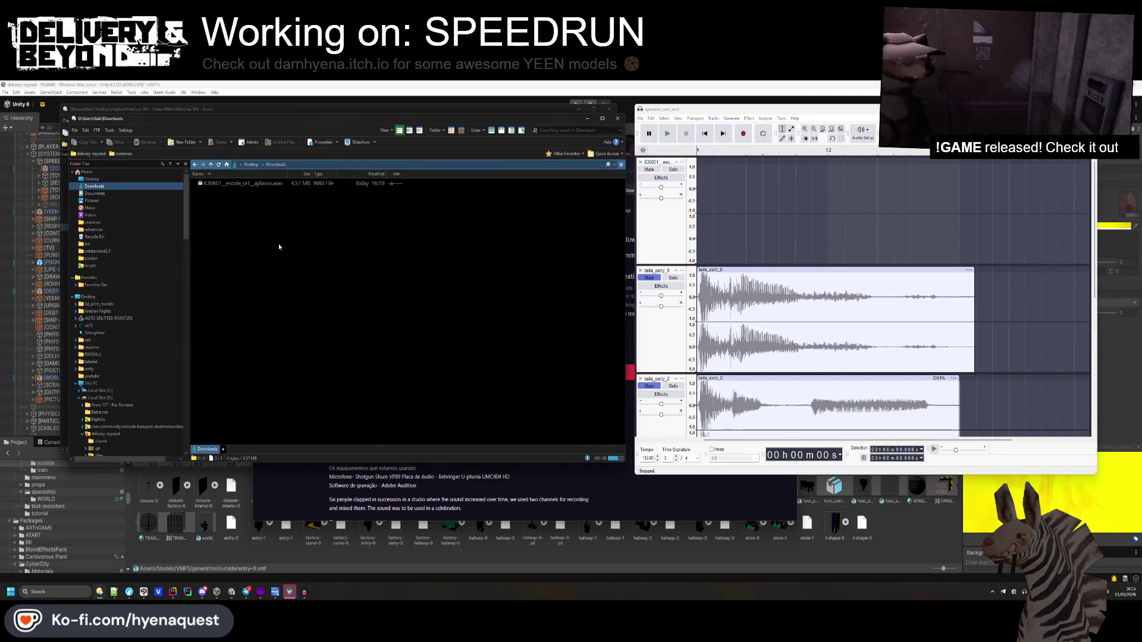
- Import aplauso.wav as a new track and squeeze it shorter in two passes
drag(249, 183, 684, 205)
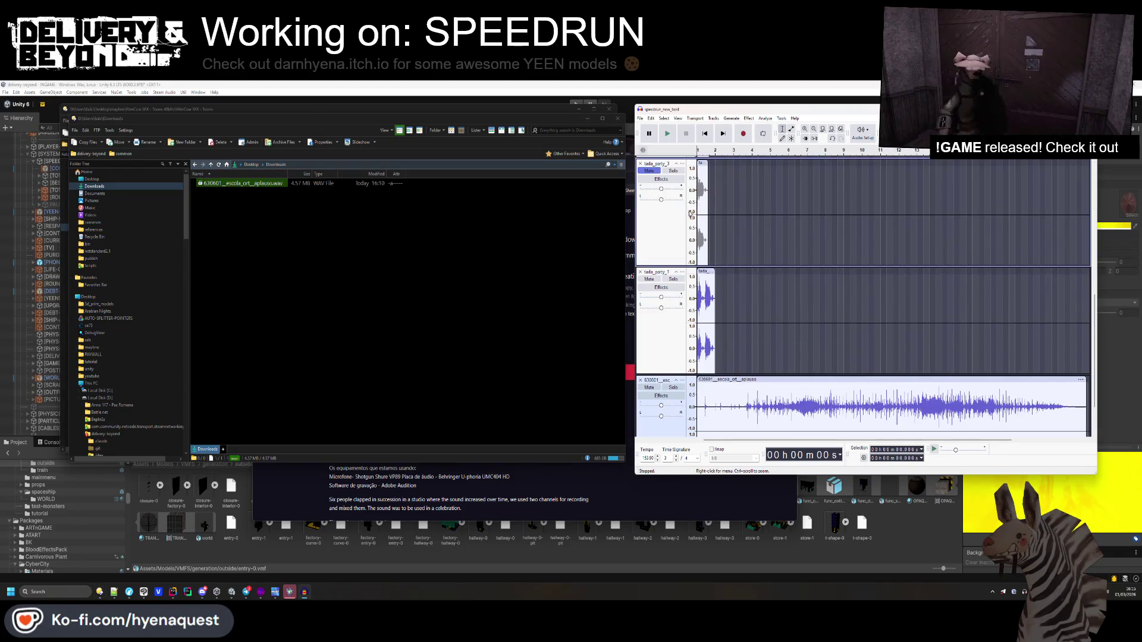
click(925, 329)
key(space)
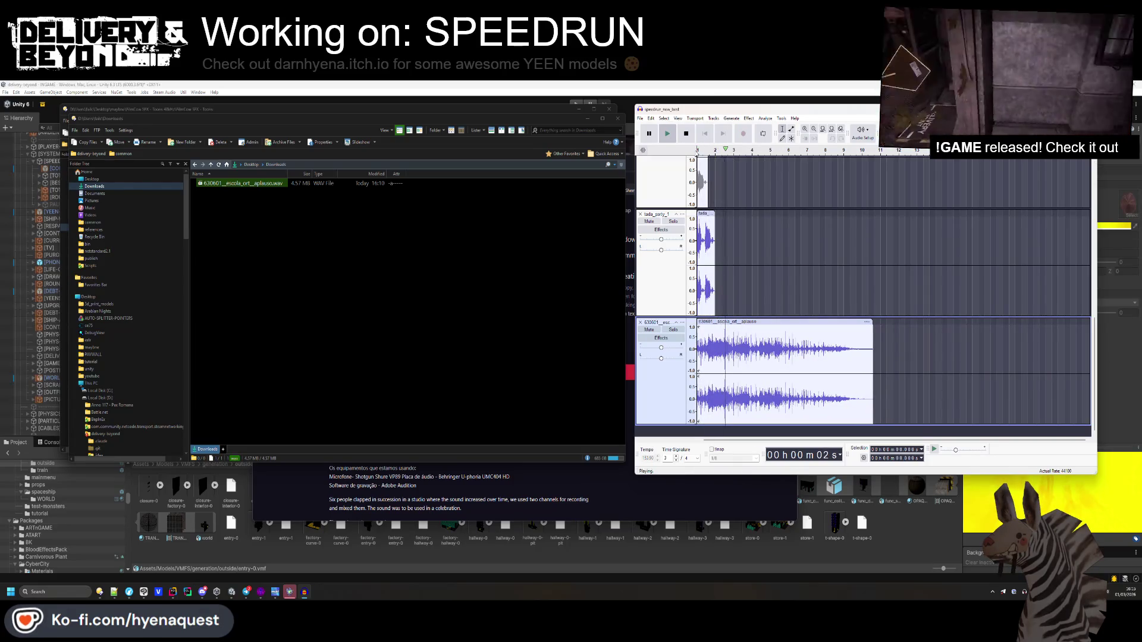
key(space)
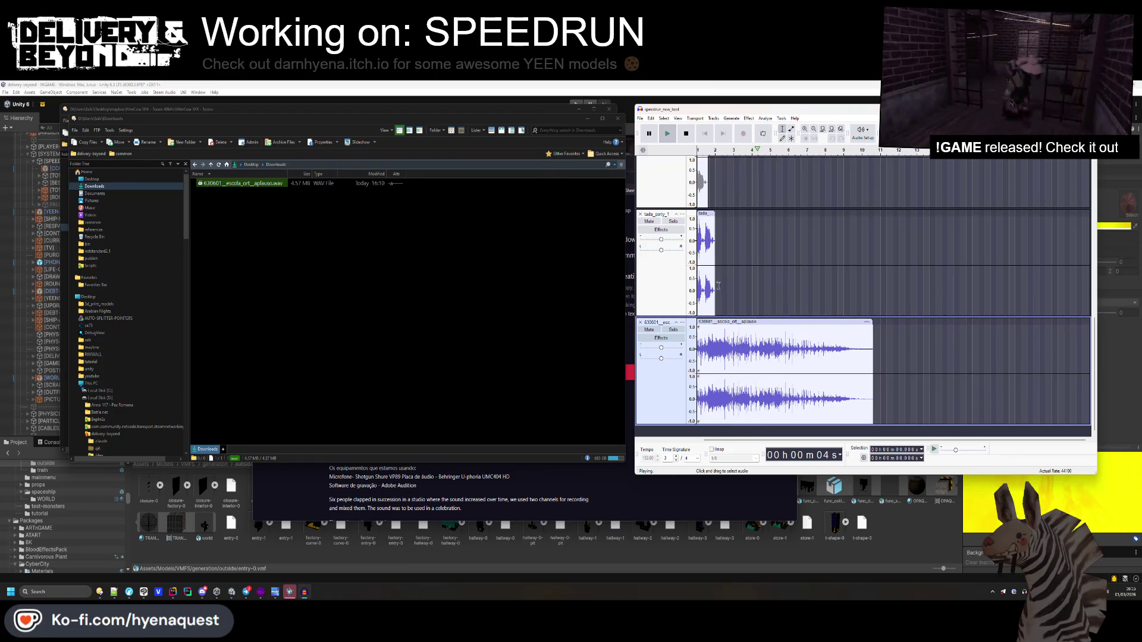
drag(872, 333, 840, 333)
key(space)
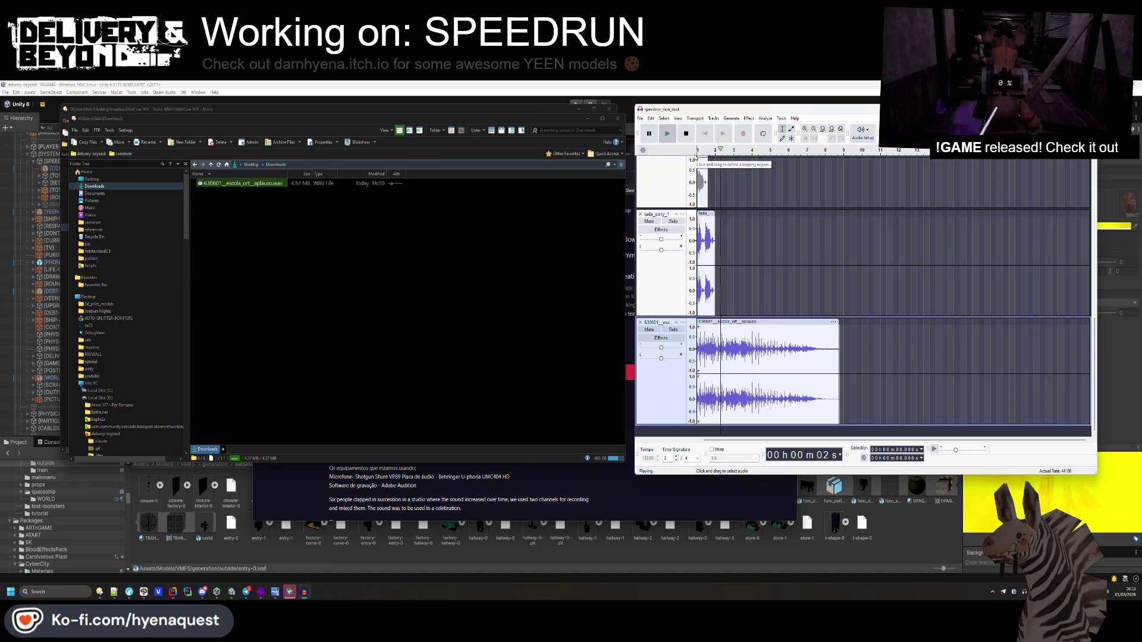
key(space)
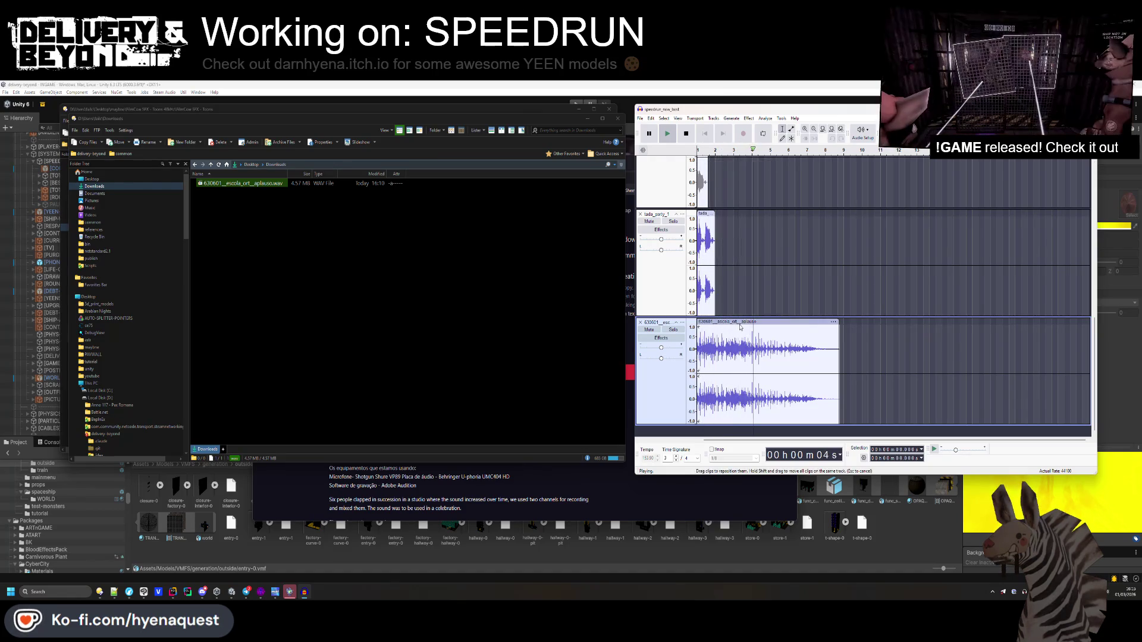
drag(839, 333, 810, 333)
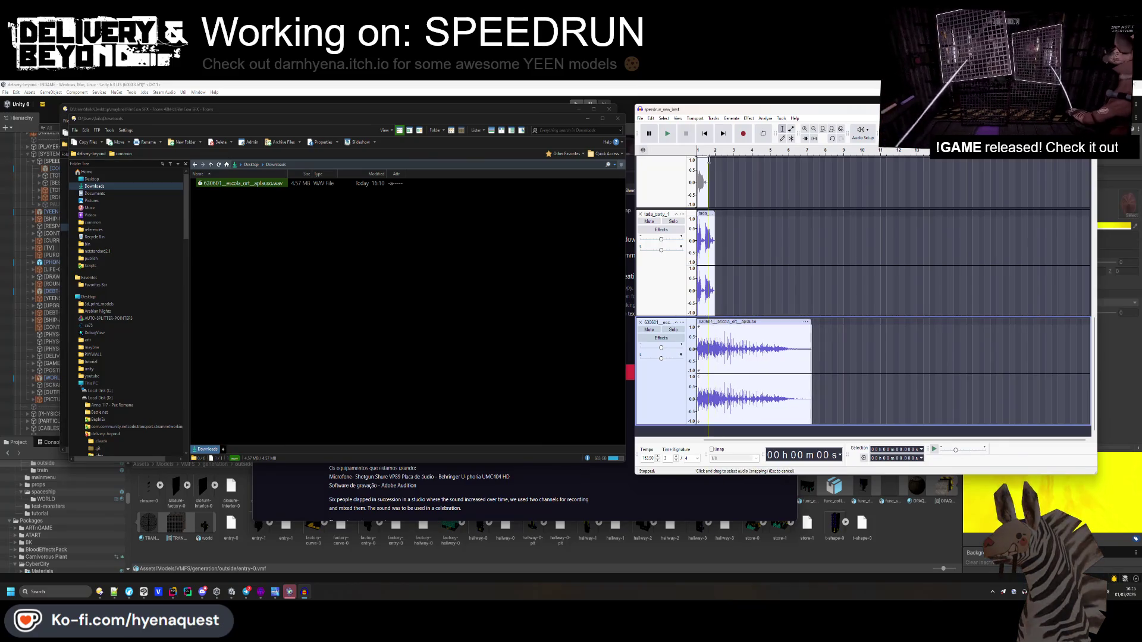
key(space)
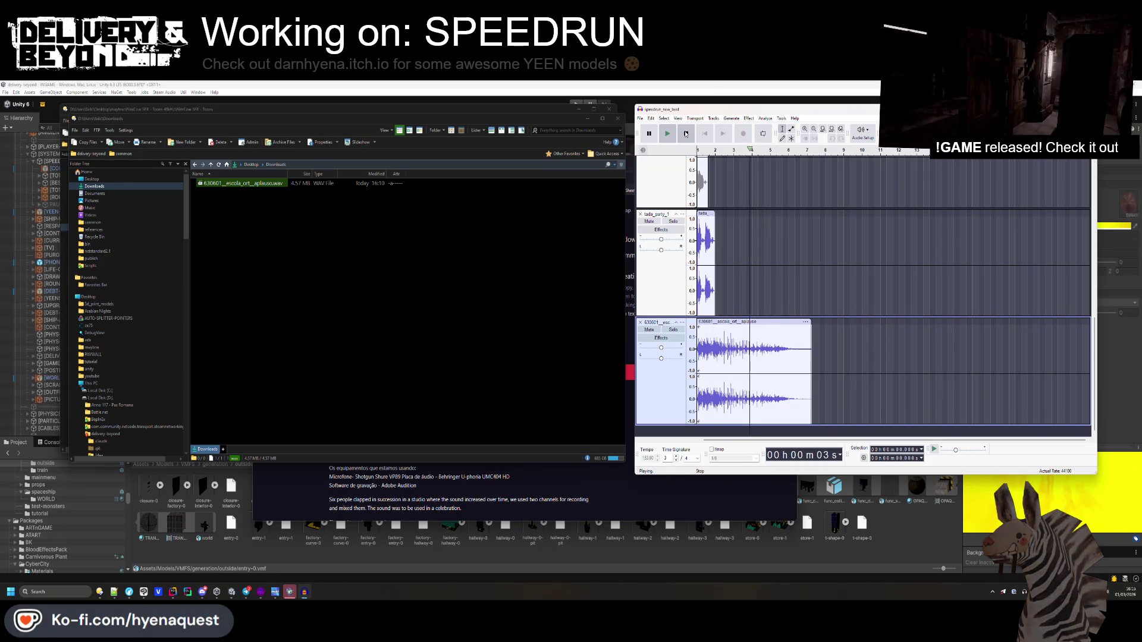
key(space)
- Trim the applause clip's end and apply Fade Out to its final stretch
drag(812, 329, 773, 329)
drag(788, 368, 736, 369)
click(753, 120)
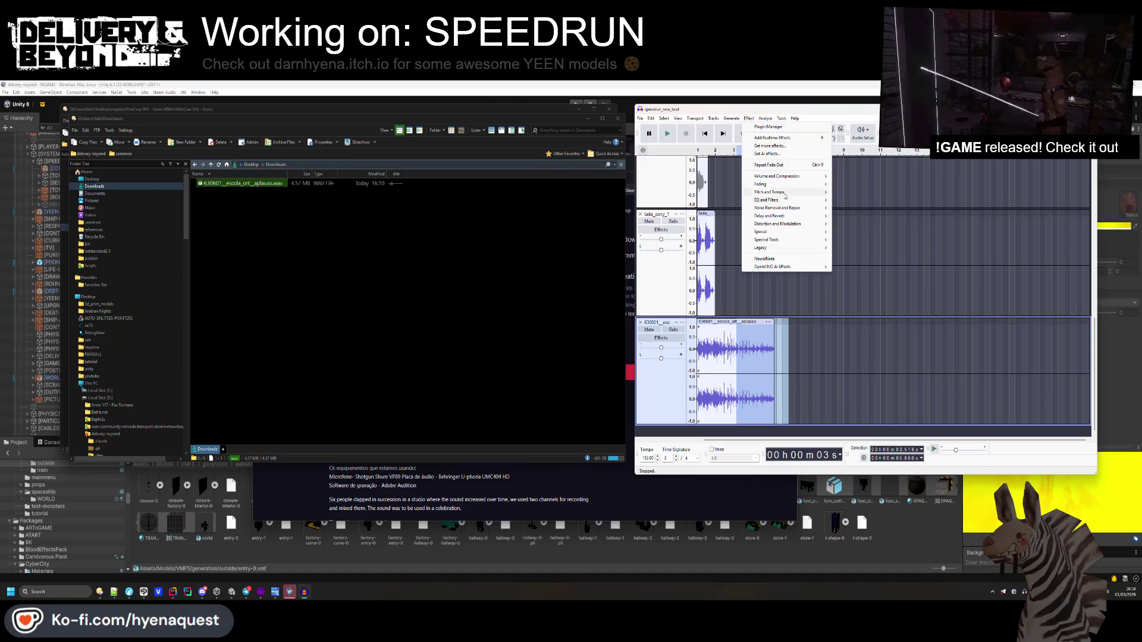
mouse_move(826, 185)
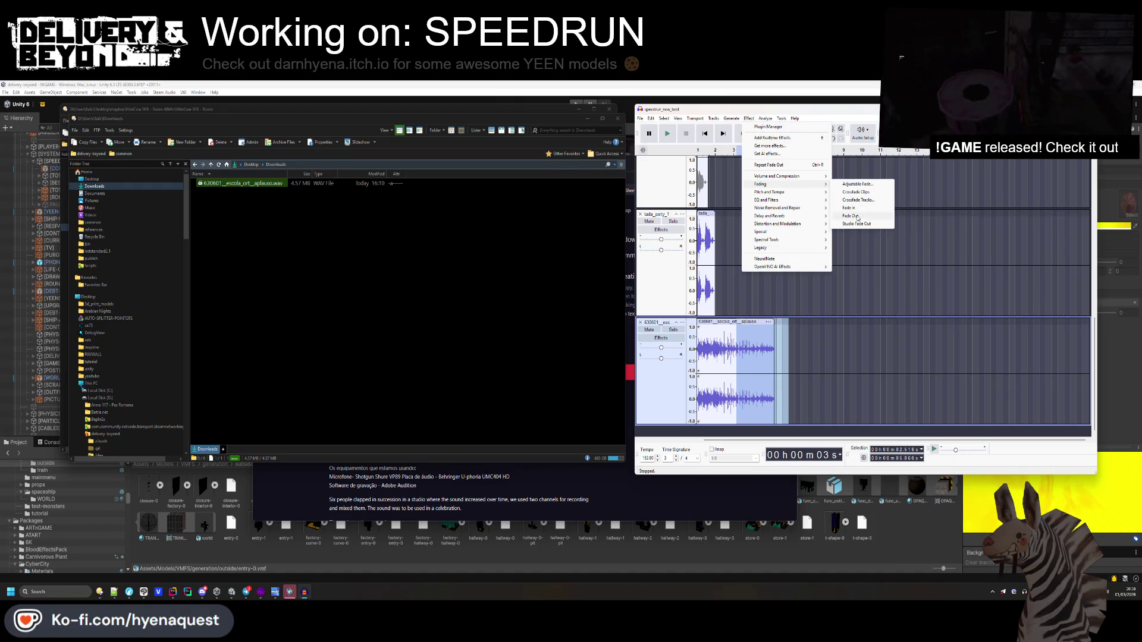
click(857, 217)
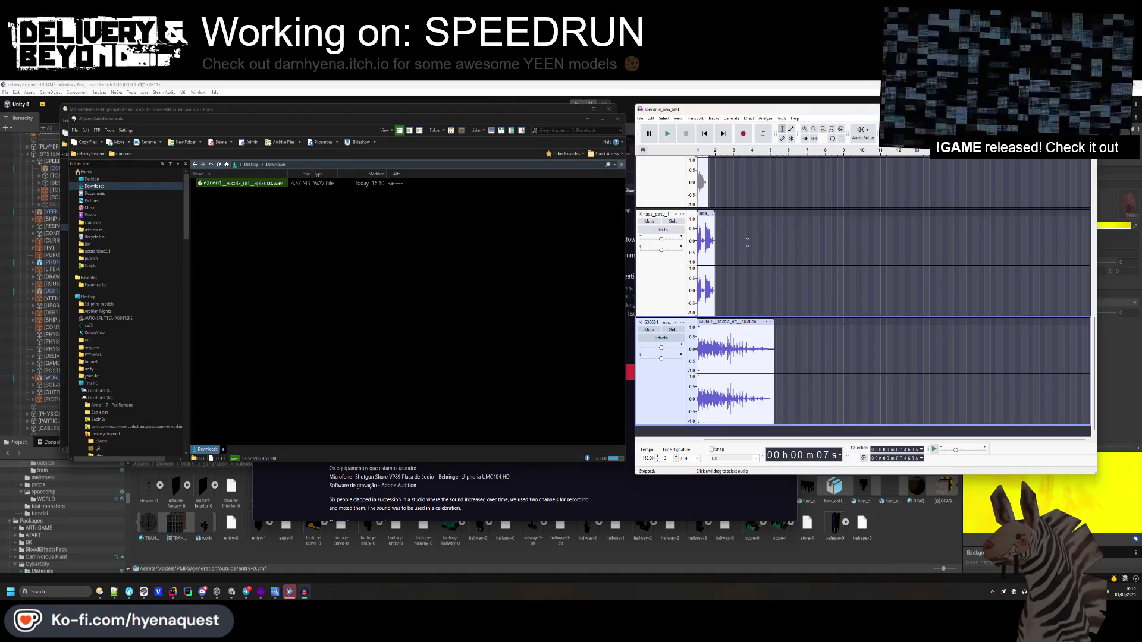
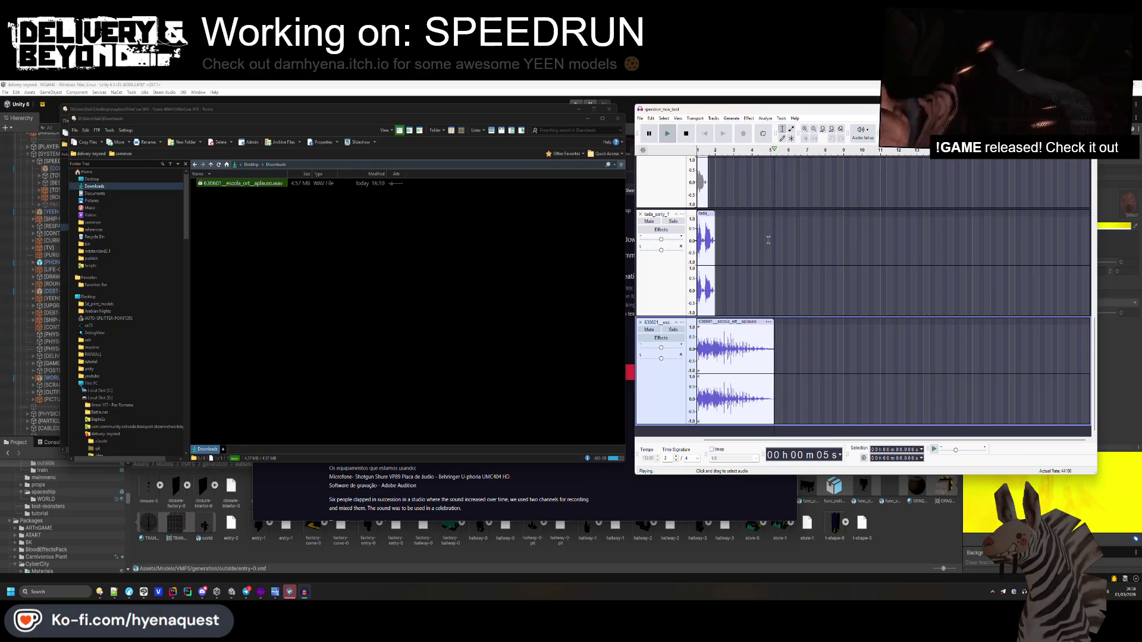
- Start an audio export named new_best_3.ogg in the Speedrun sounds folder
click(641, 118)
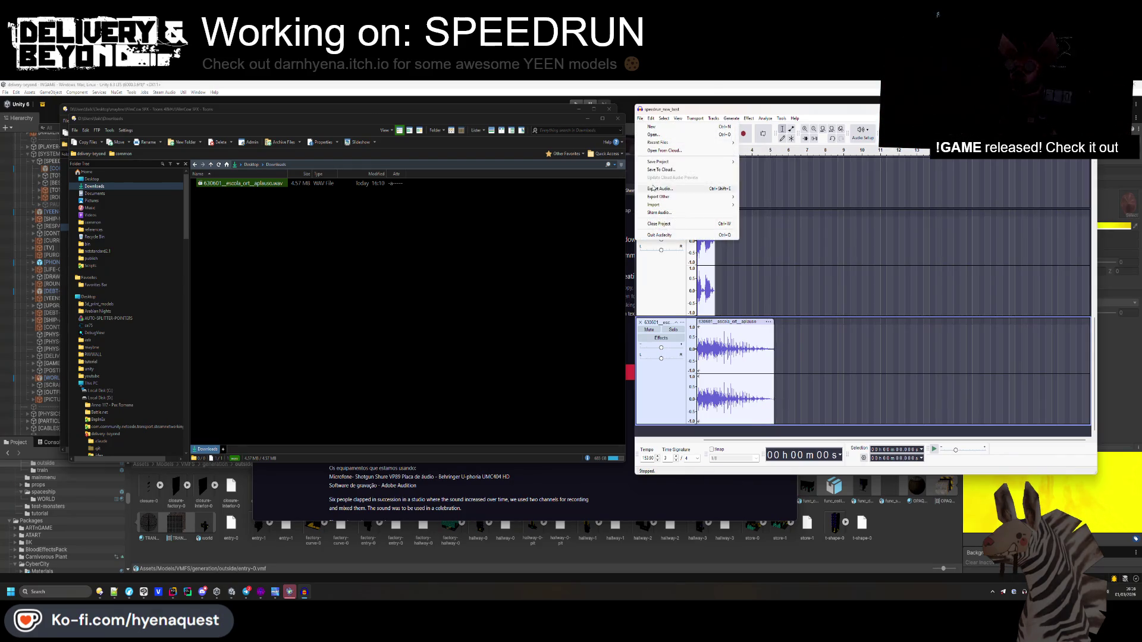
click(653, 187)
click(943, 239)
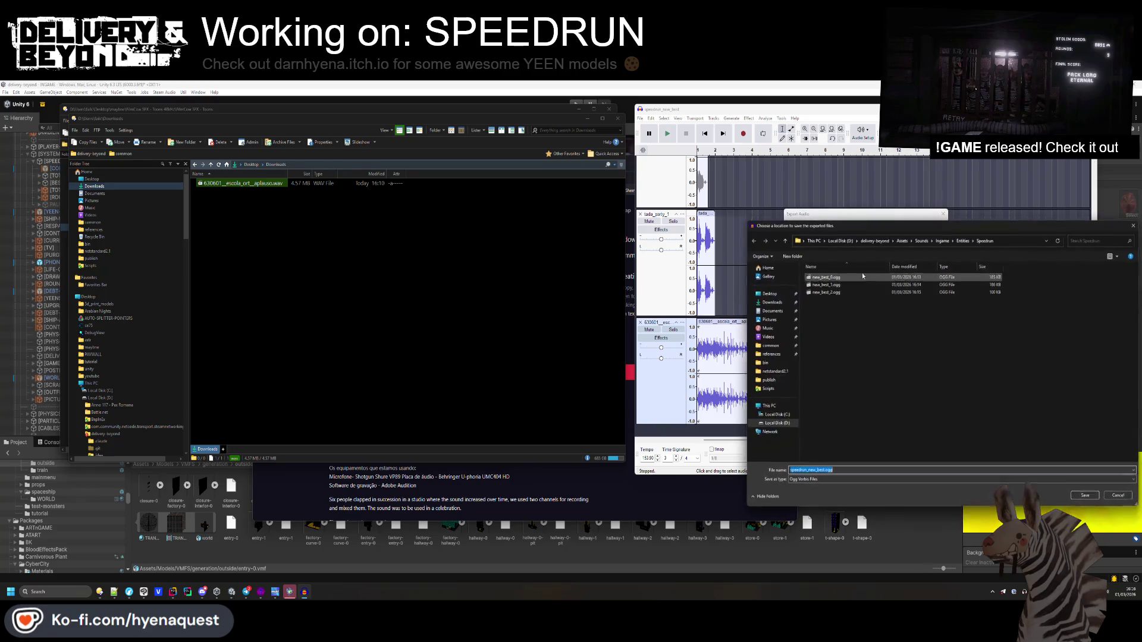
click(825, 292)
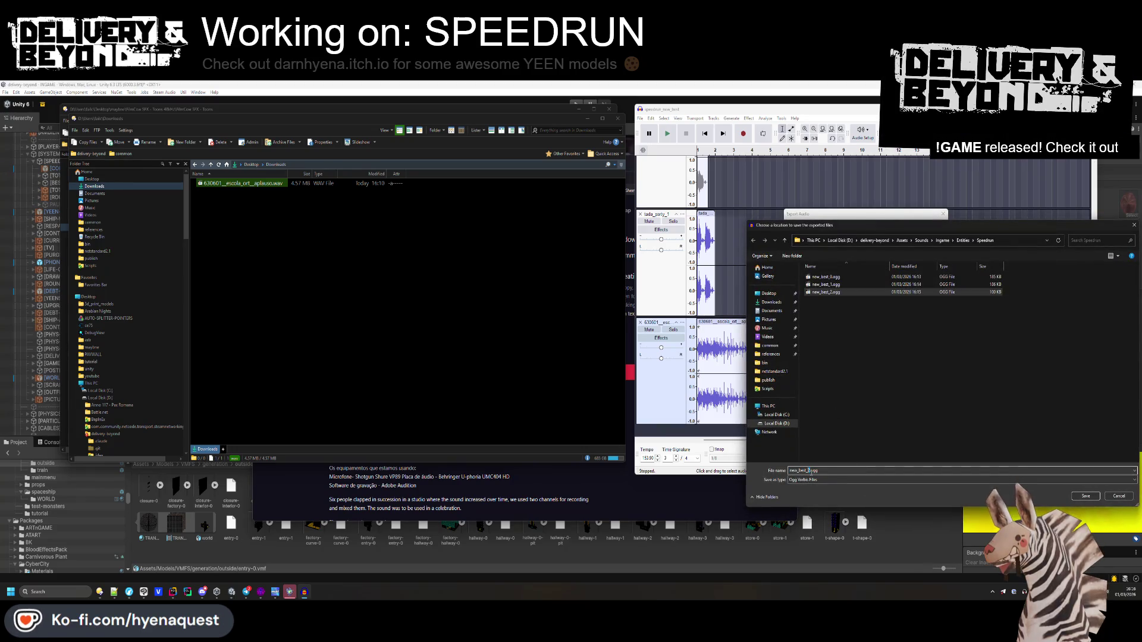
key(BackSpace)
text(3)
key(Return)
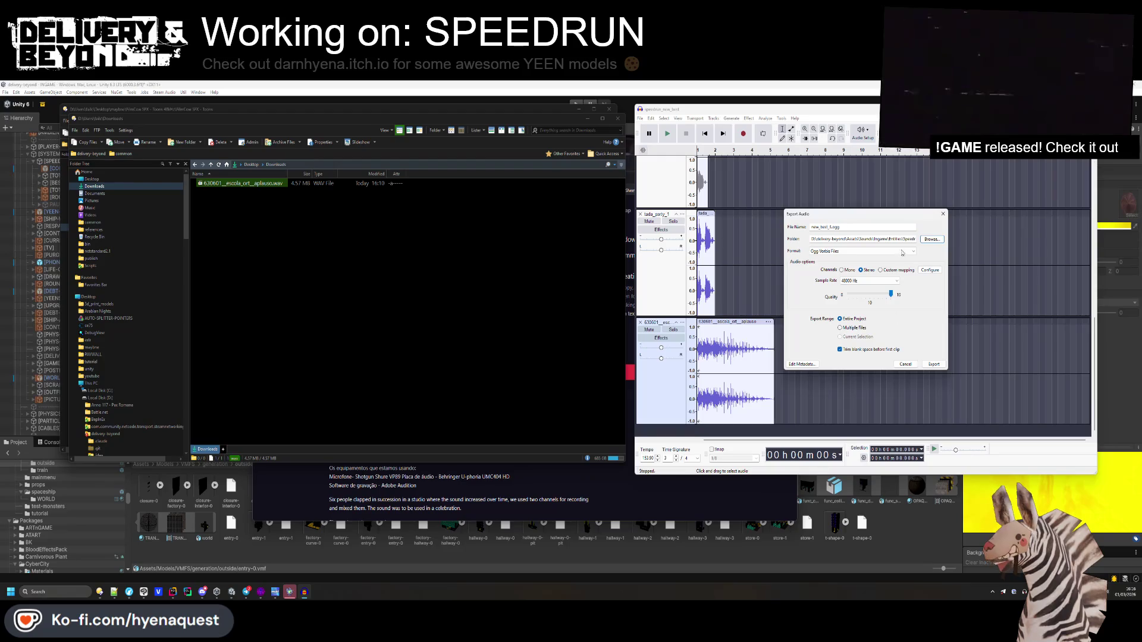
- Clear all metadata tags, run the export, and select the [CONTROLLERS] group in Unity
click(801, 364)
click(598, 361)
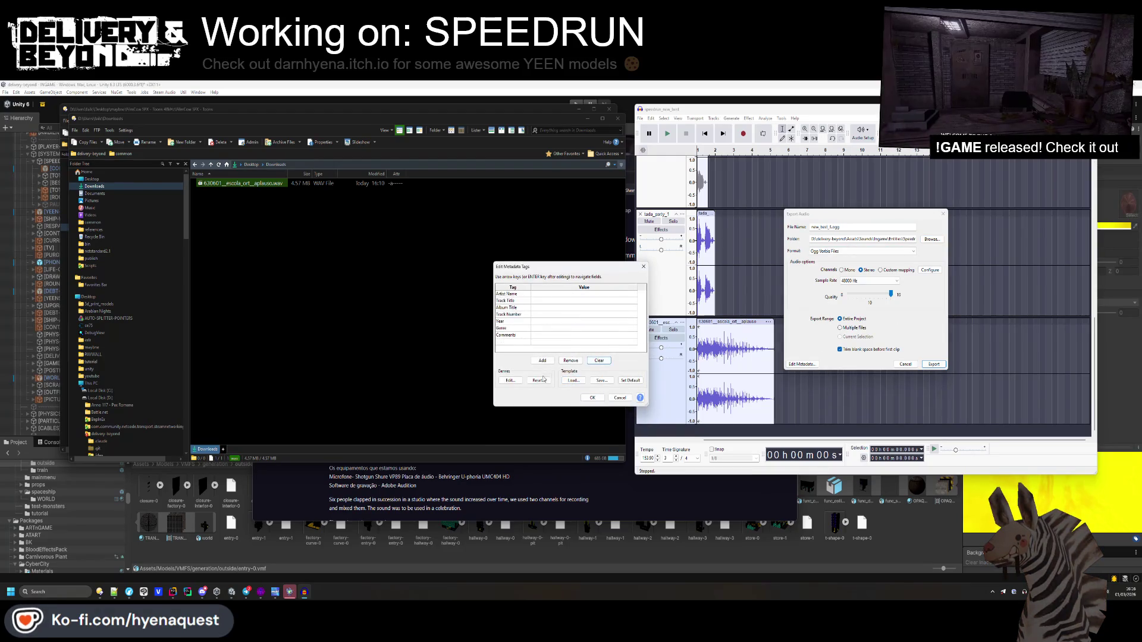
click(592, 397)
click(933, 364)
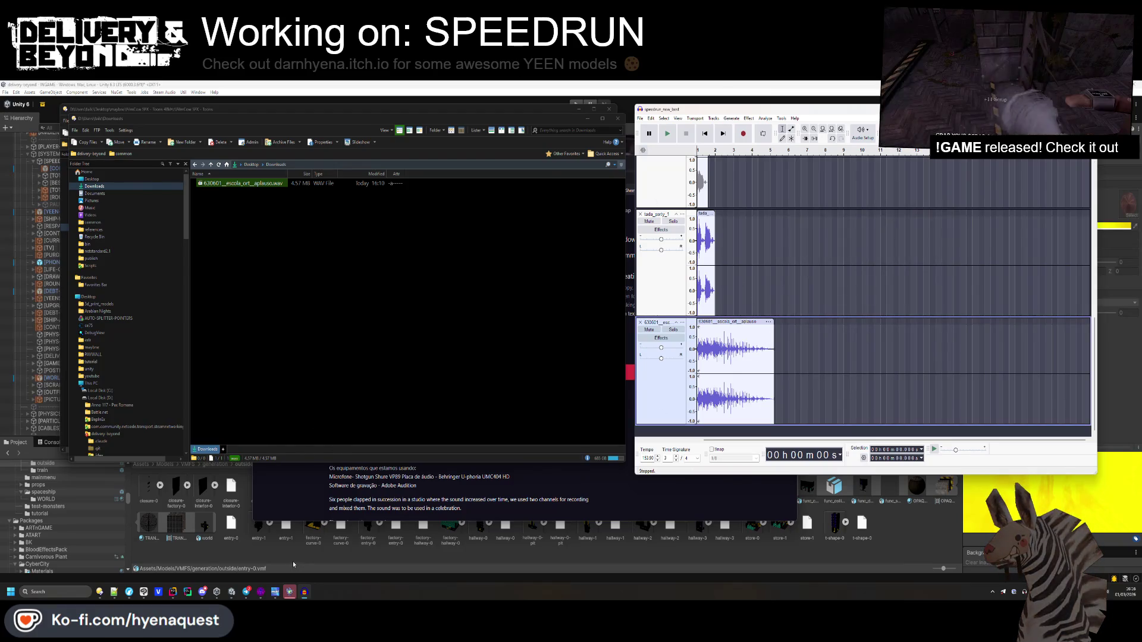
key(alt+Tab)
click(52, 165)
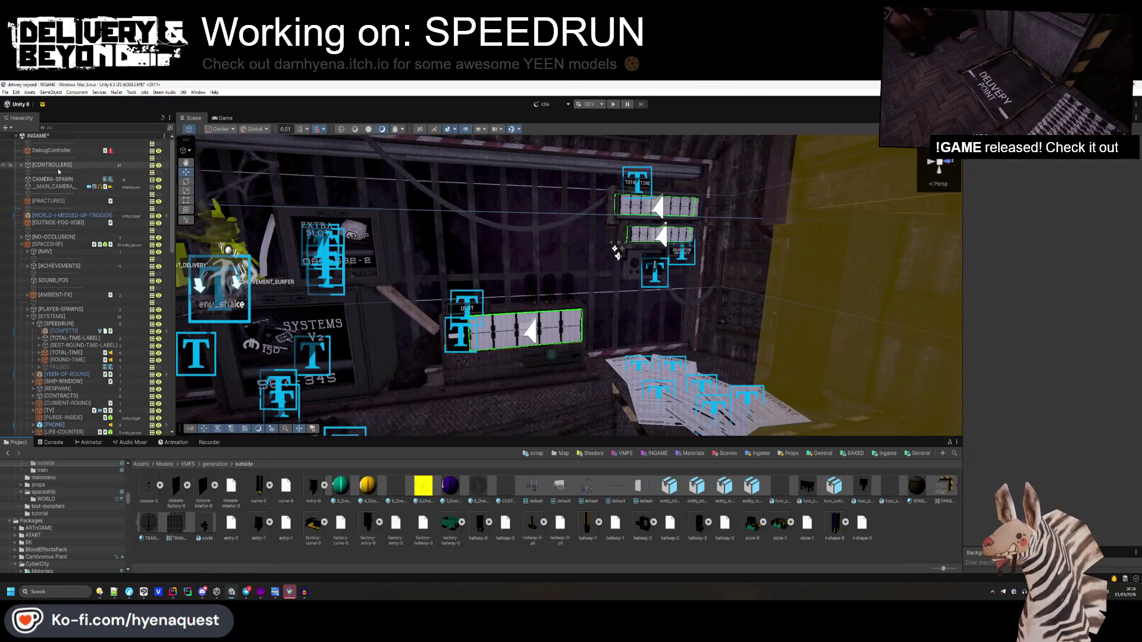
- Collect the new sounds into the database from the SoundController object
click(21, 165)
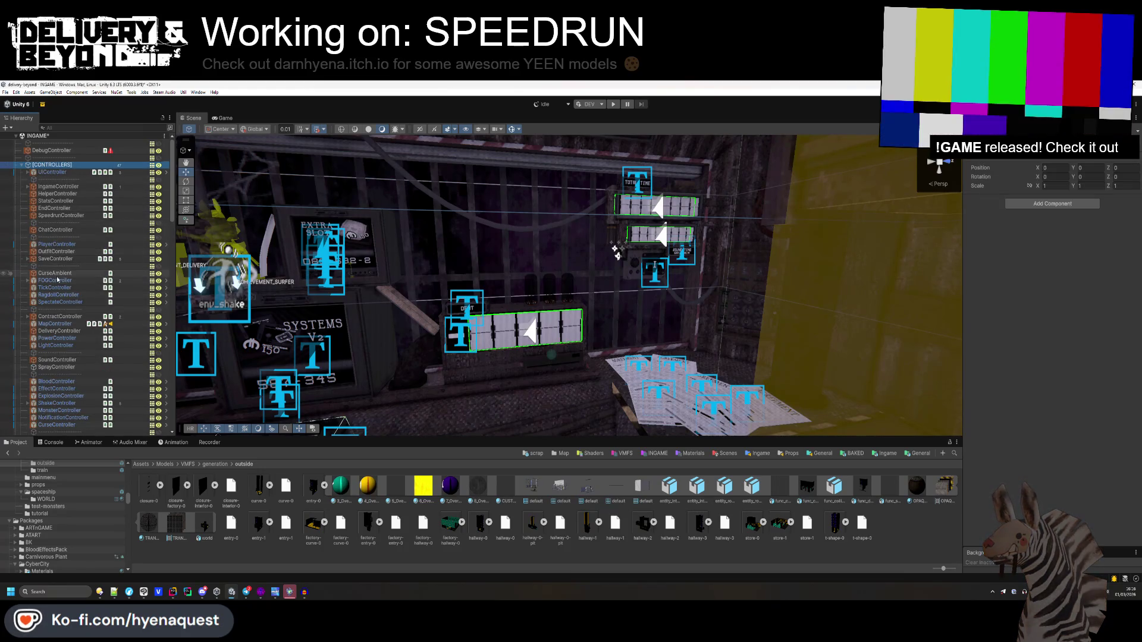
click(57, 360)
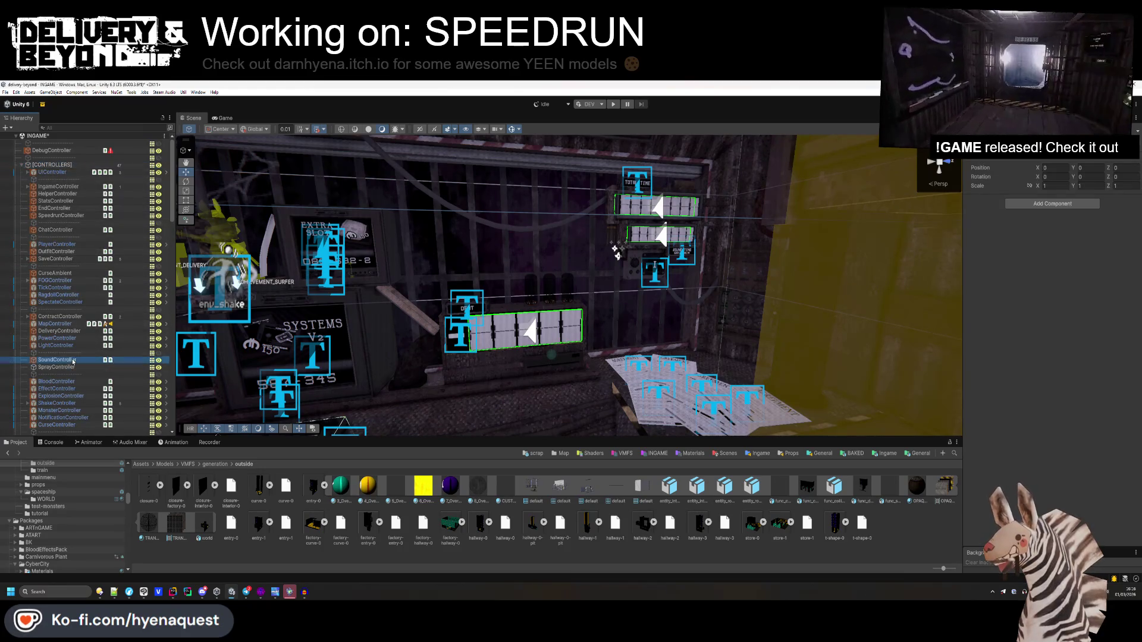
click(1039, 230)
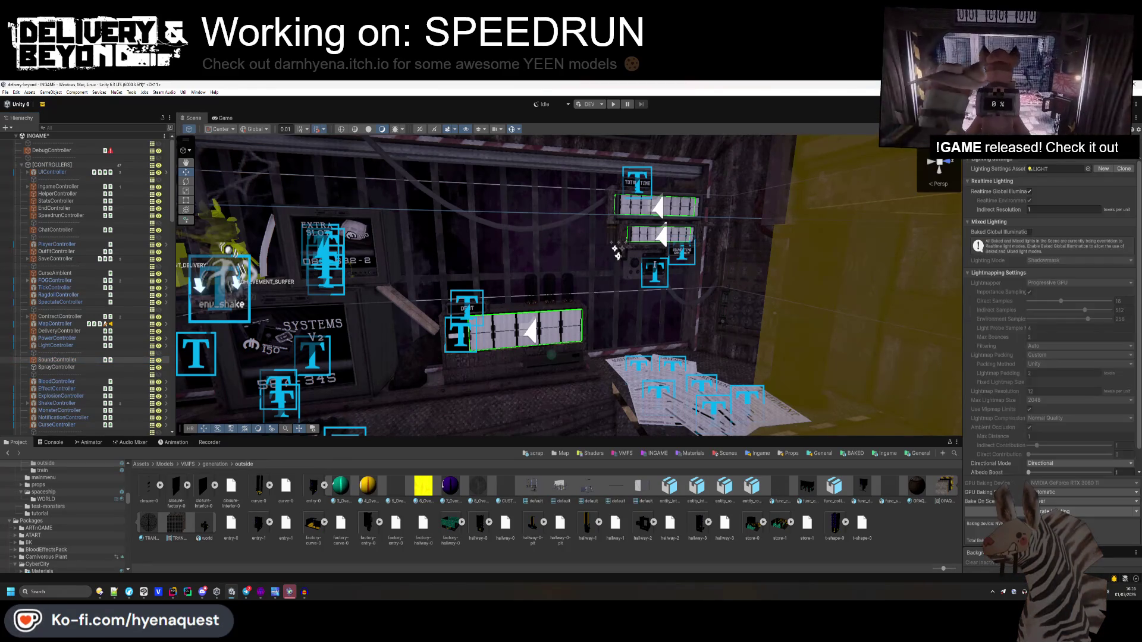
- Set a dark environment ambient colour, save the INGAME scene, and show the Ingame sounds folder
click(1011, 158)
click(1081, 221)
drag(1083, 226, 1083, 262)
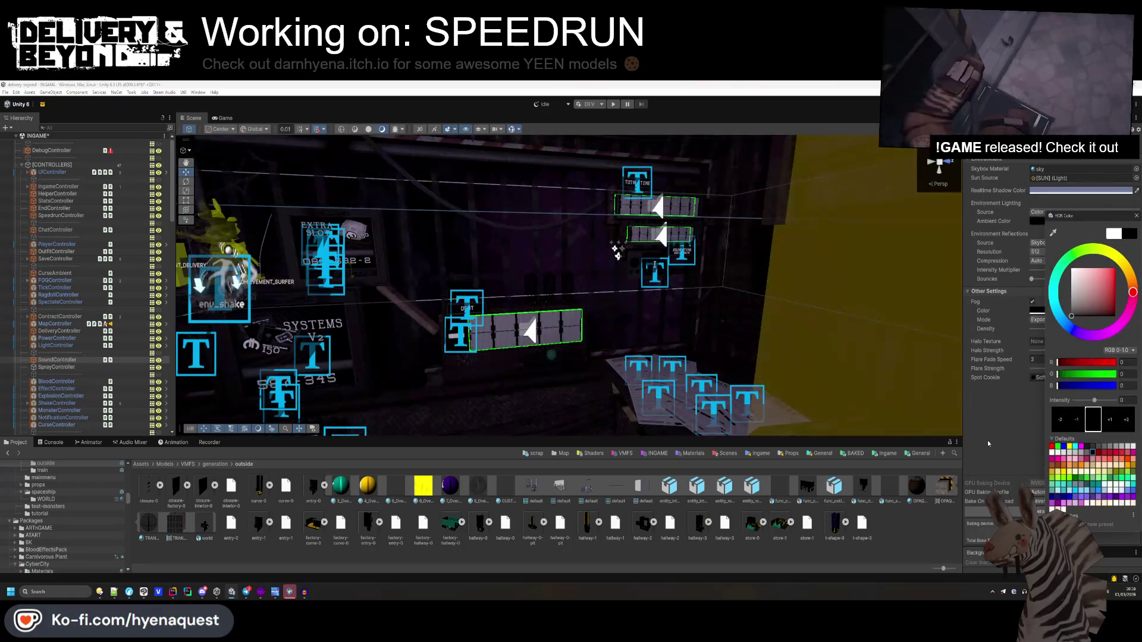
click(952, 409)
click(369, 129)
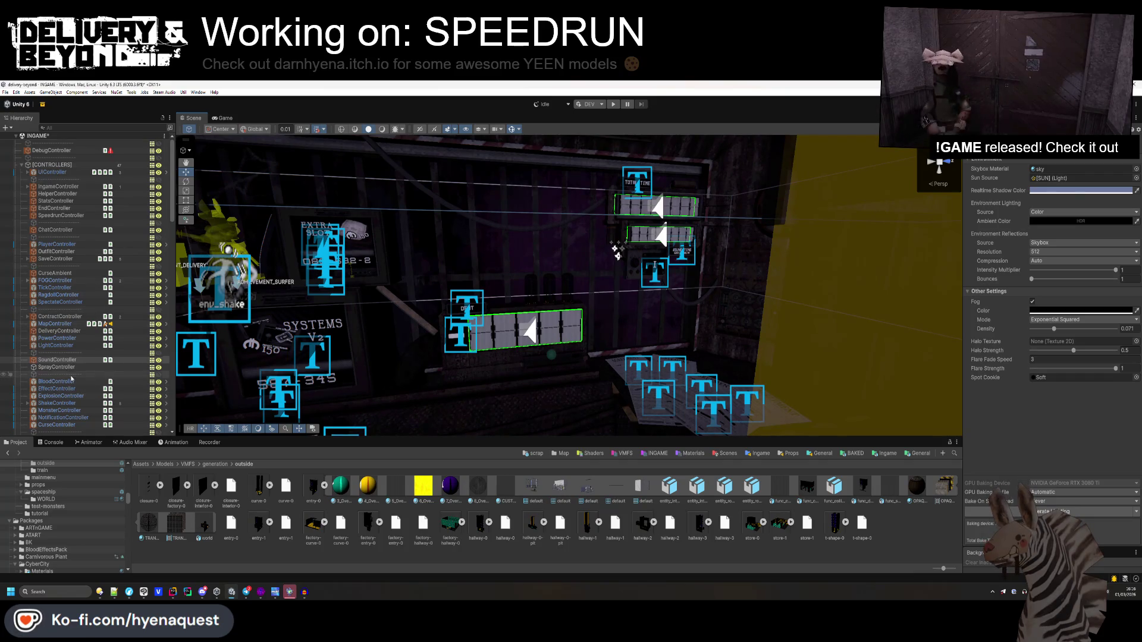
key(ctrl+s)
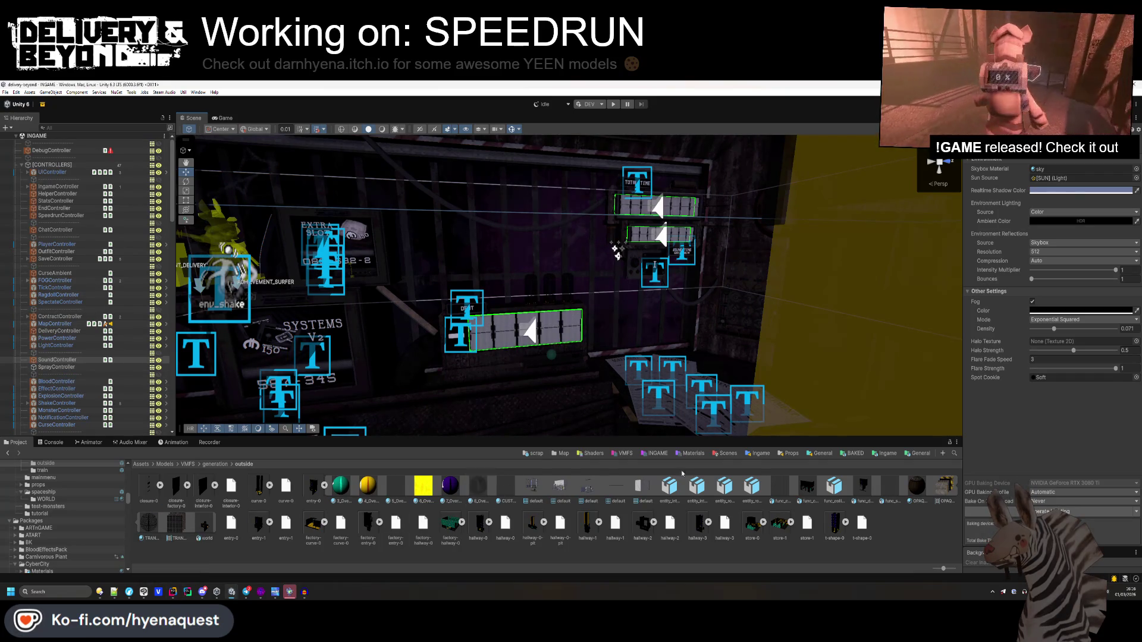
click(769, 454)
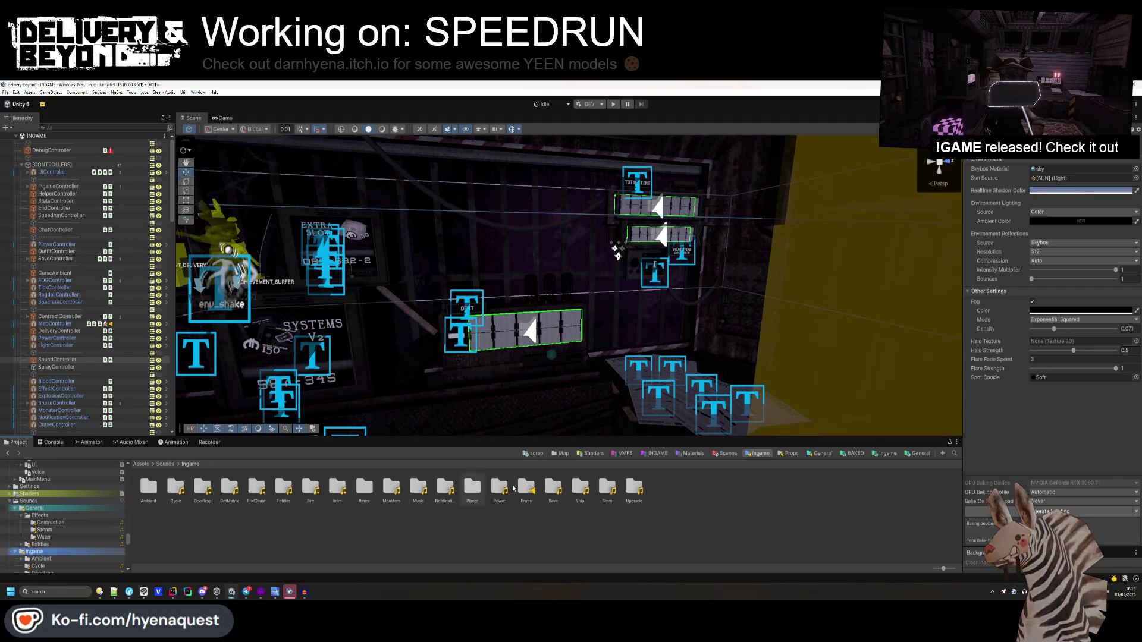
- Open Entities > Speedrun and select all four new_best clips
double_click(284, 488)
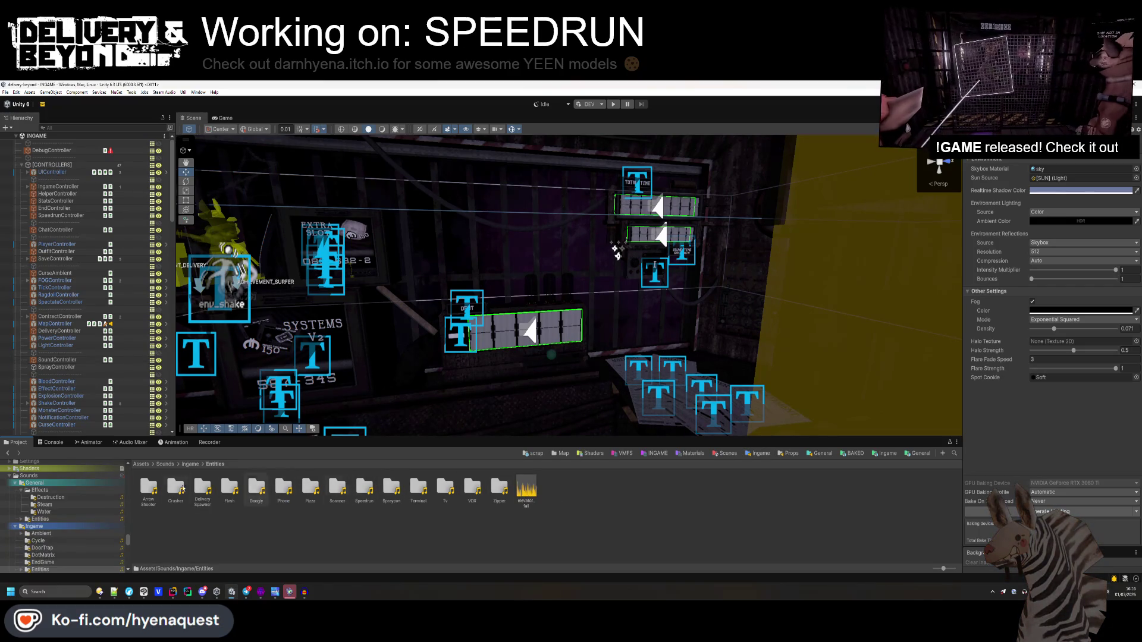
double_click(369, 494)
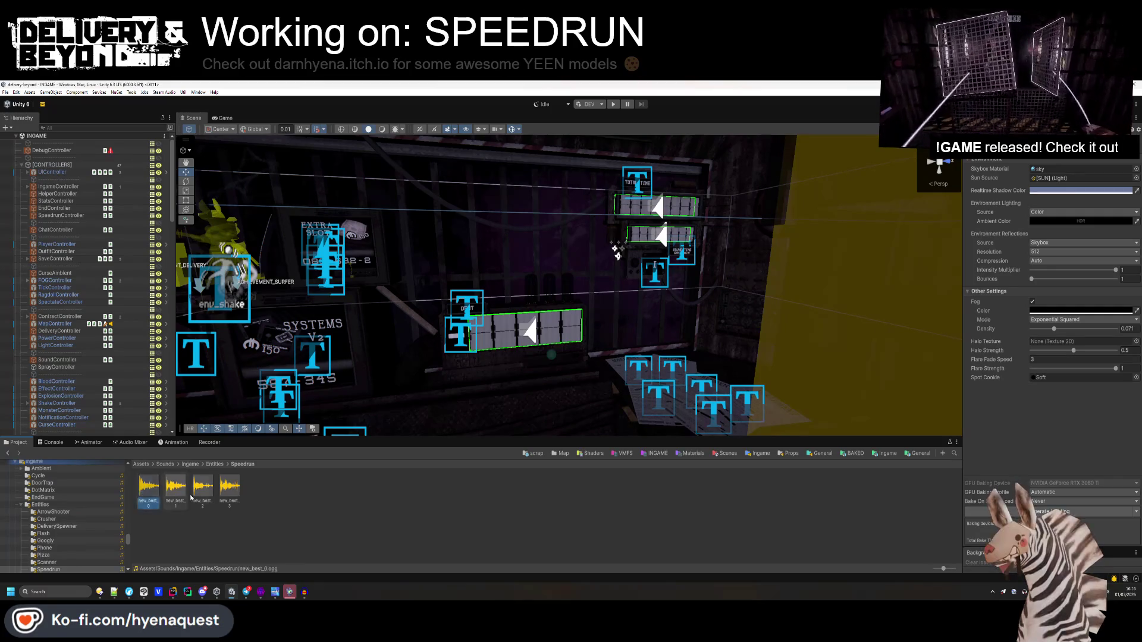
click(140, 497)
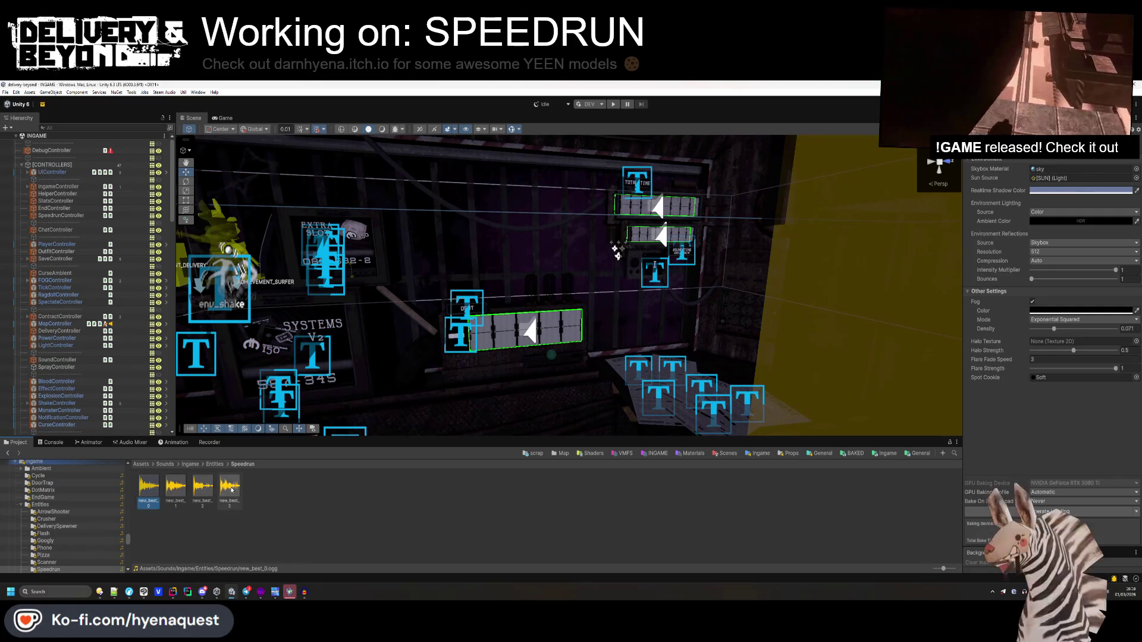
shift+click(230, 487)
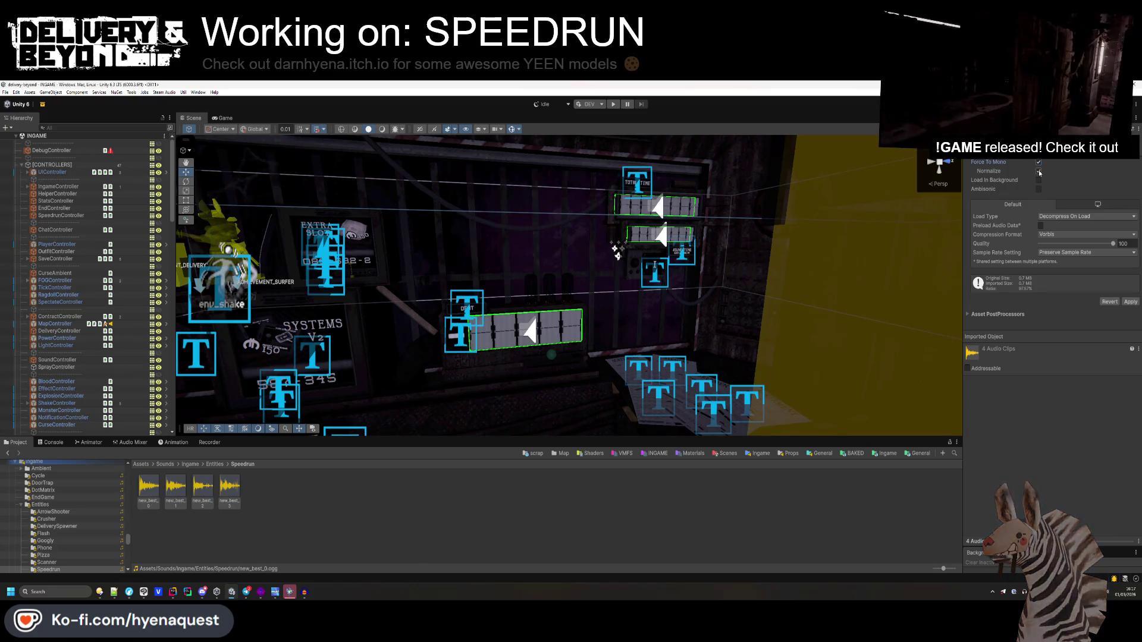
- Switch the clips to PCM compression, keeping Decompress On Load, and copy new_best_0's path
click(1057, 217)
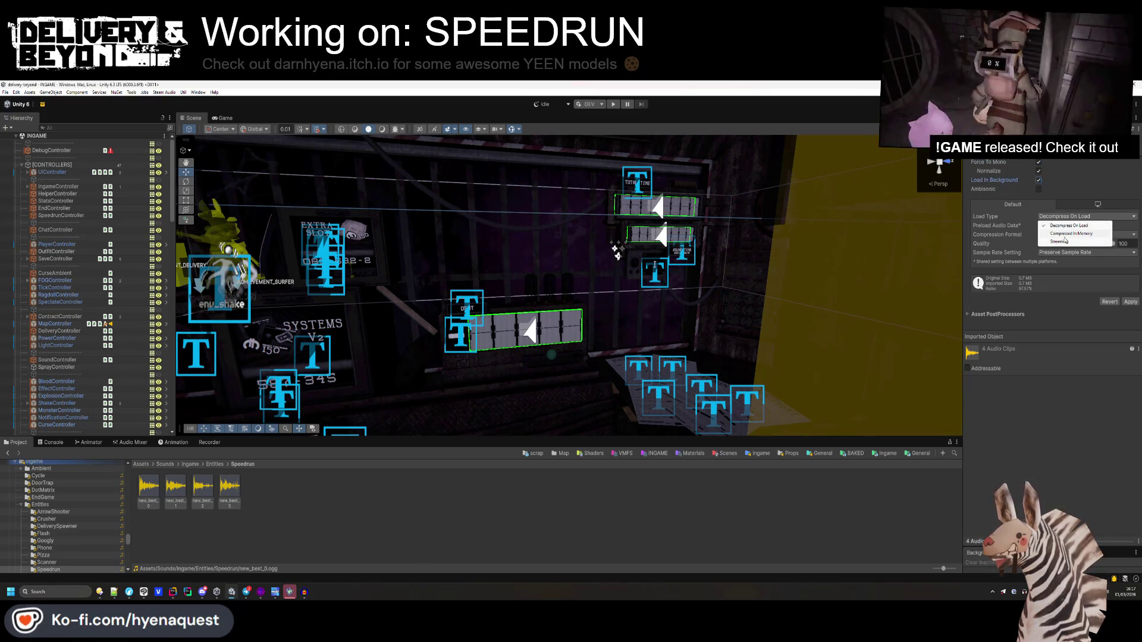
click(1069, 226)
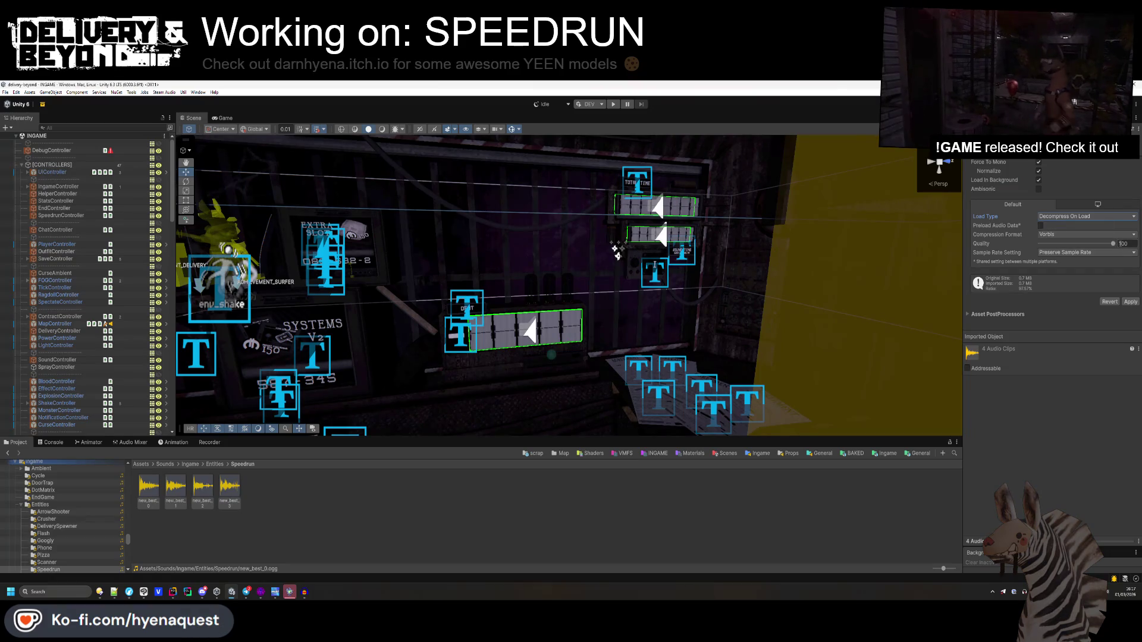
click(1055, 244)
click(1130, 292)
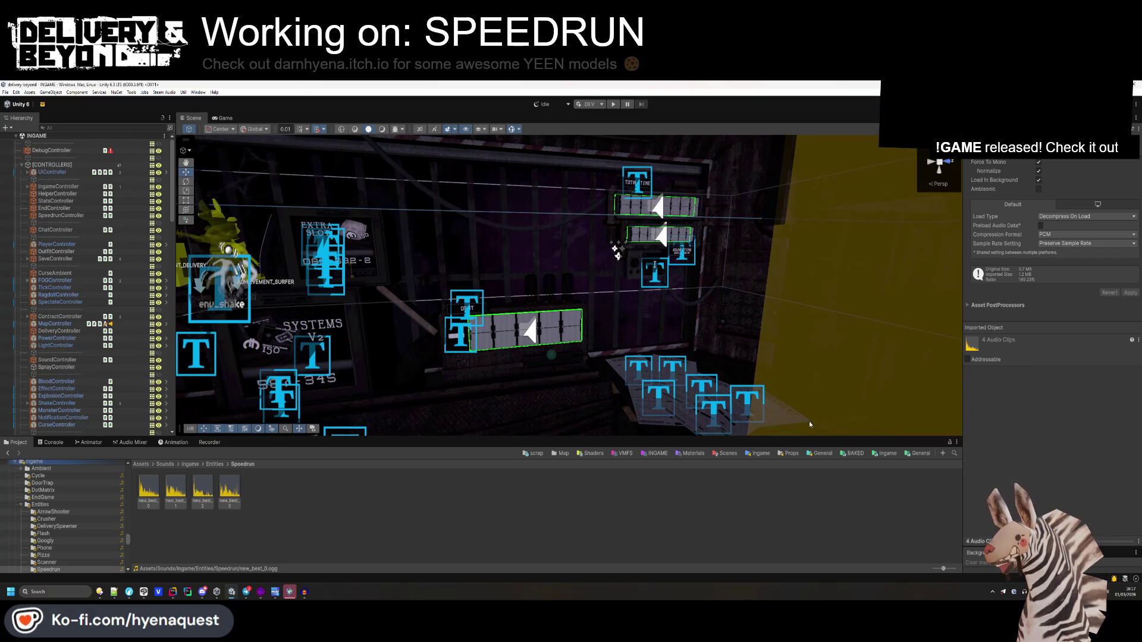
right_click(149, 489)
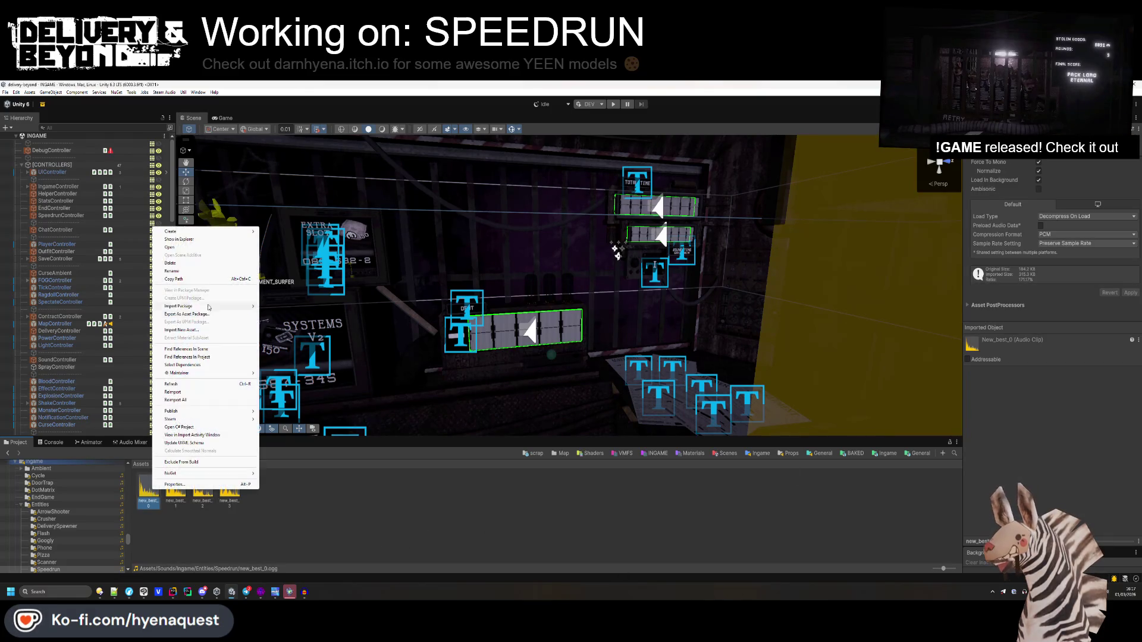
click(209, 248)
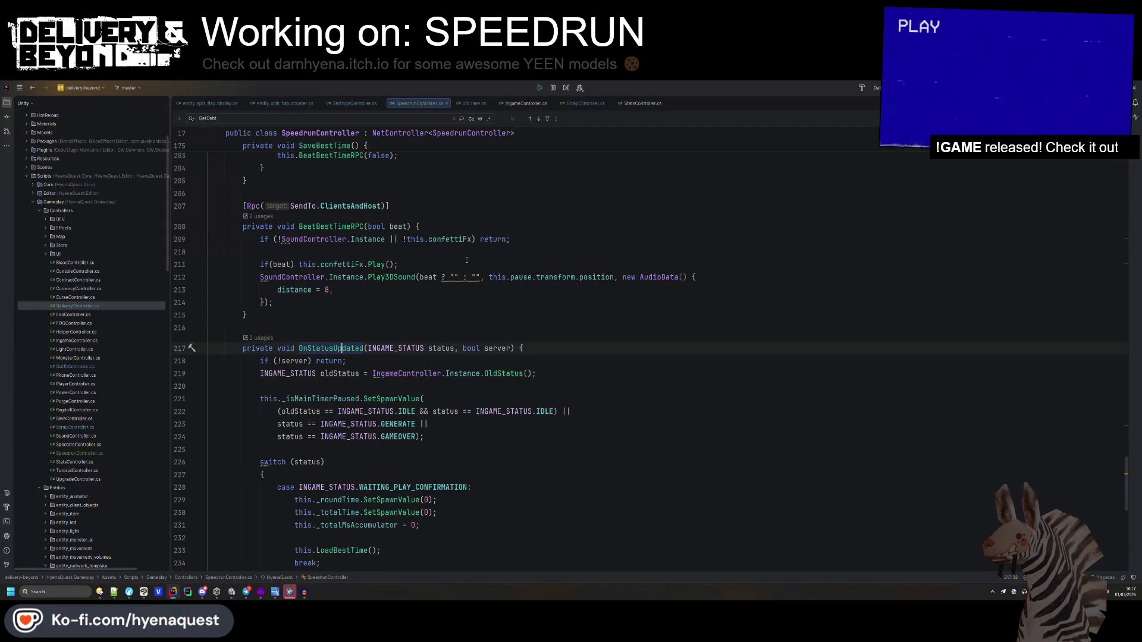
- Paste the new_best_0 path into the sound string, drop Assets/Sounds/, and randomize the clip number with Random.Range(0,4)
click(453, 277)
text(Assets/Sounds/Ingame/Entities/Speedrun/new_best_0.ogg)
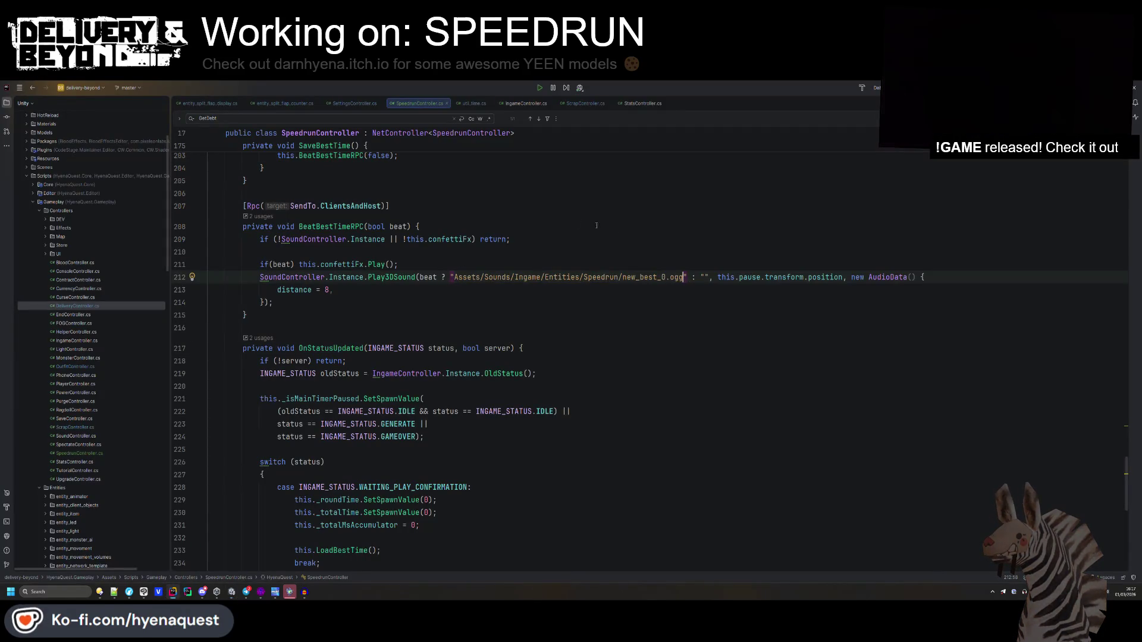
scroll(662, 296, up, 3)
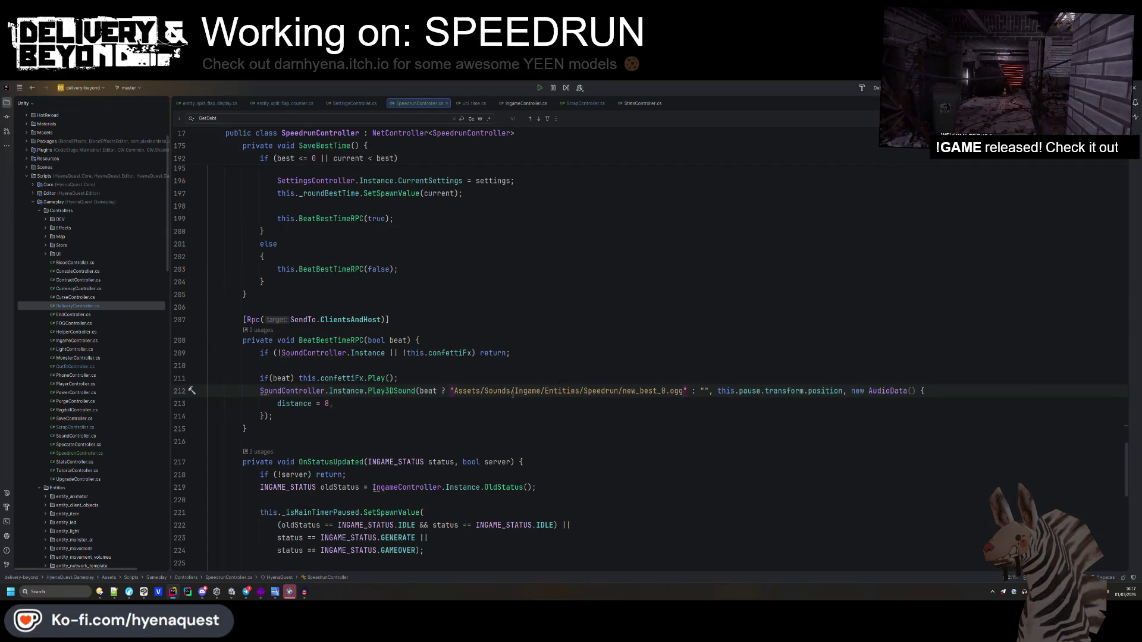
key(BackSpace)
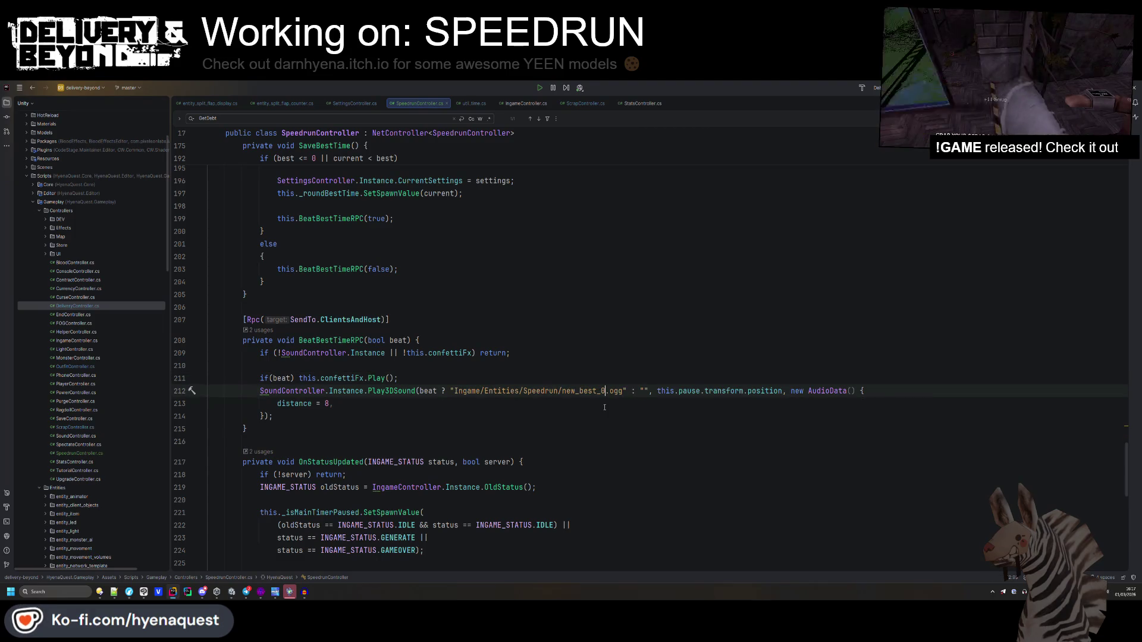
click(606, 391)
key(BackSpace)
text({})
click(451, 391)
text($)
text(andom.Range(0,)
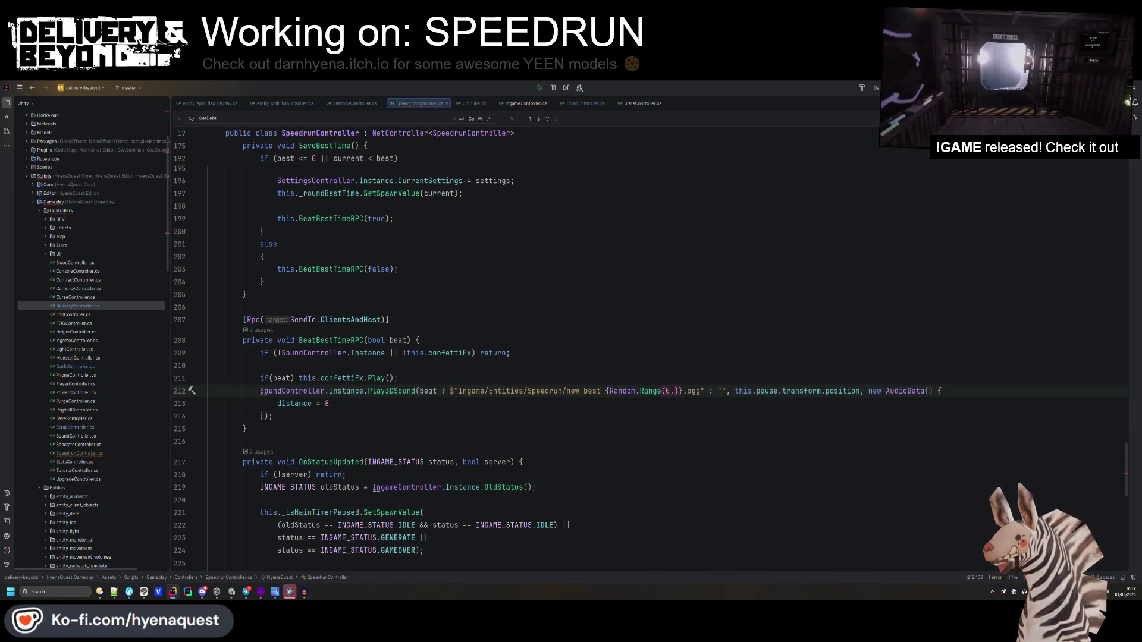
text(4)
- Try wrapping the if(beat) confetti call in braces, then undo back to the one-line form
key(alt+Tab)
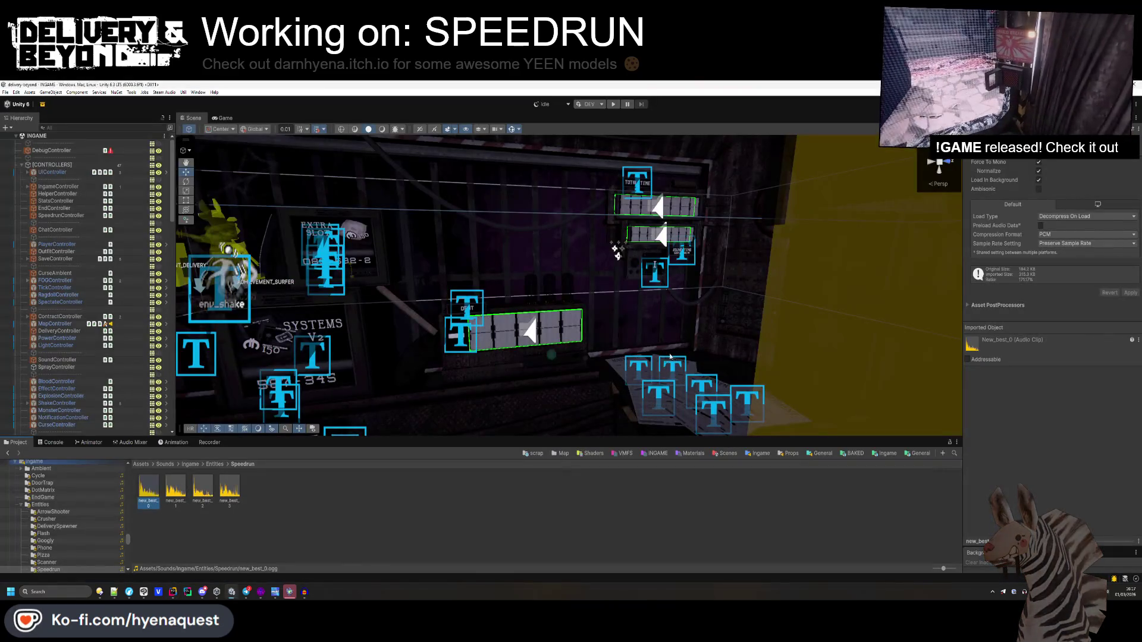
key(alt+Tab)
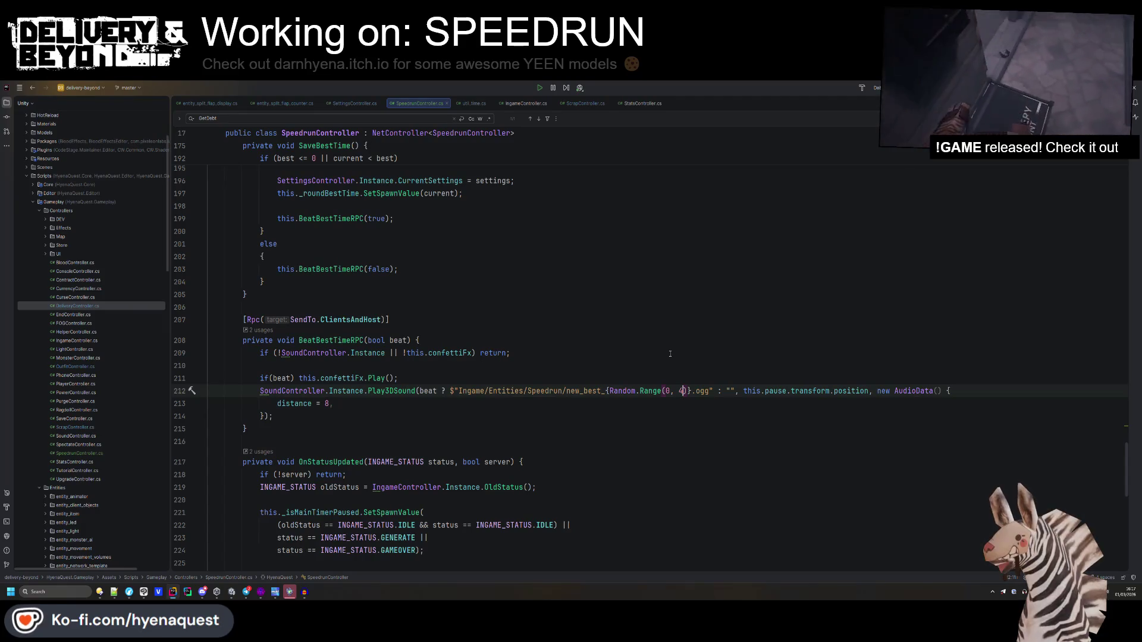
key(alt+Tab)
key(alt+Tab)
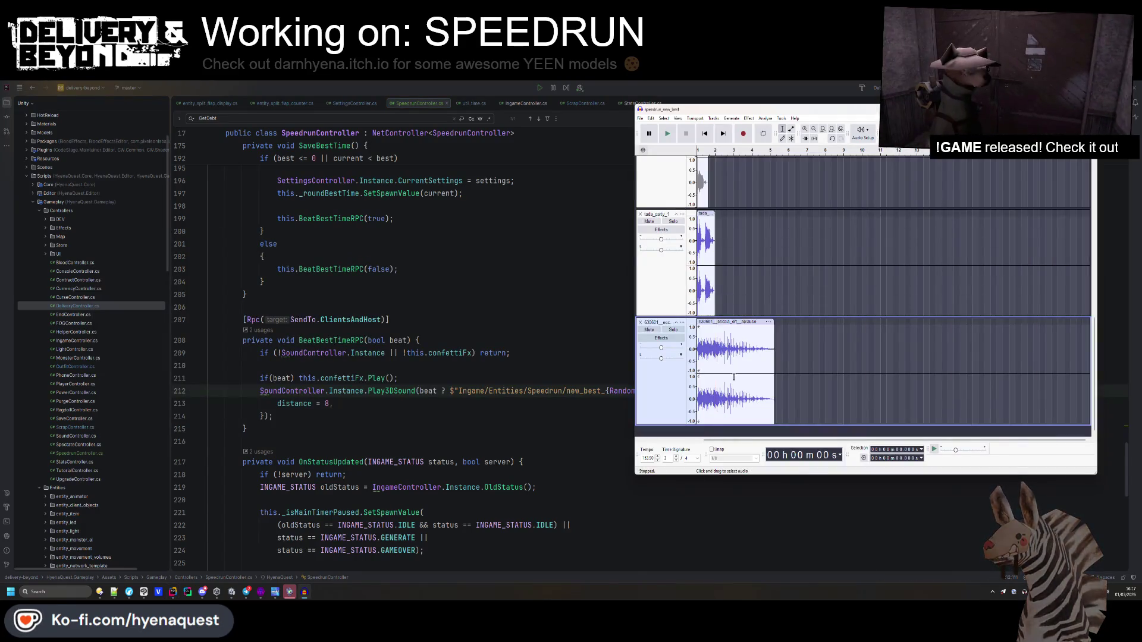
click(491, 437)
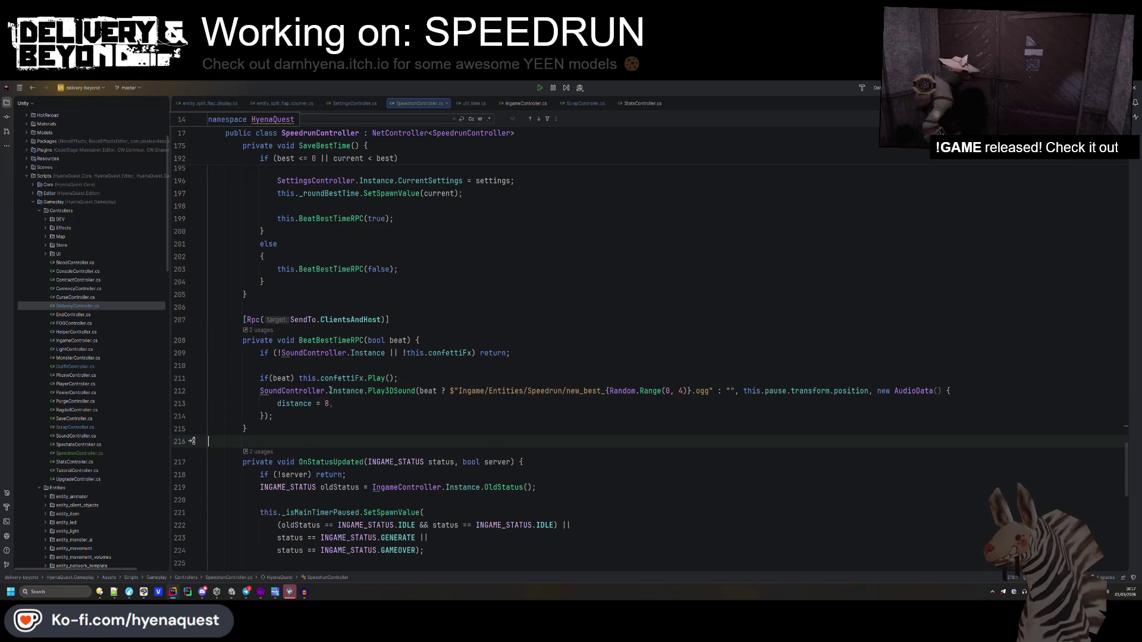
click(299, 378)
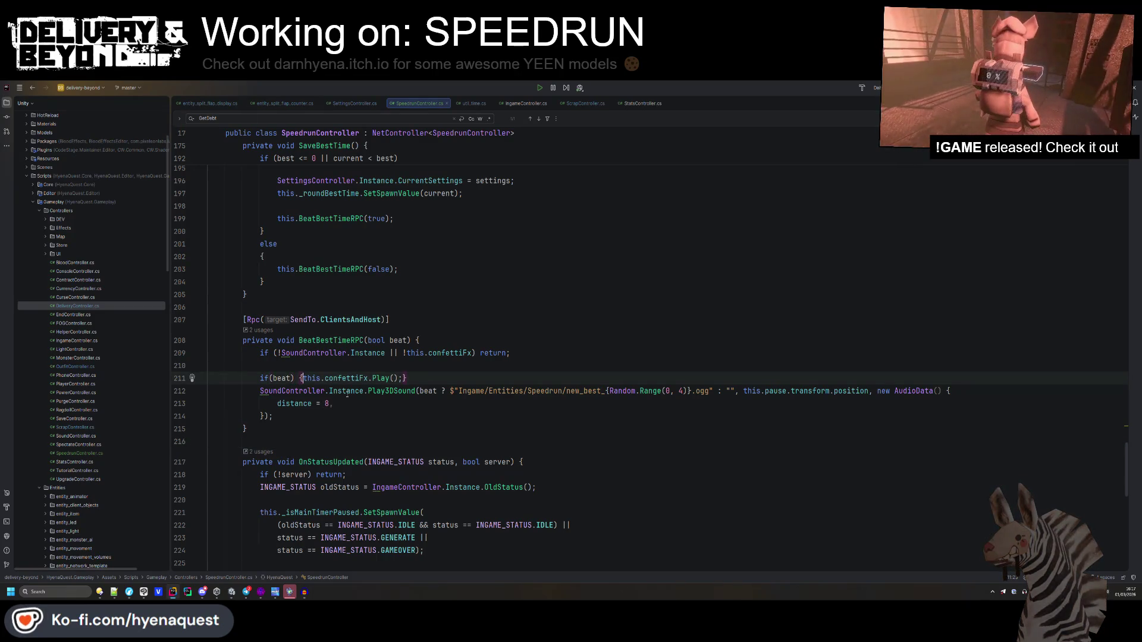
click(325, 416)
key(Return)
text(})
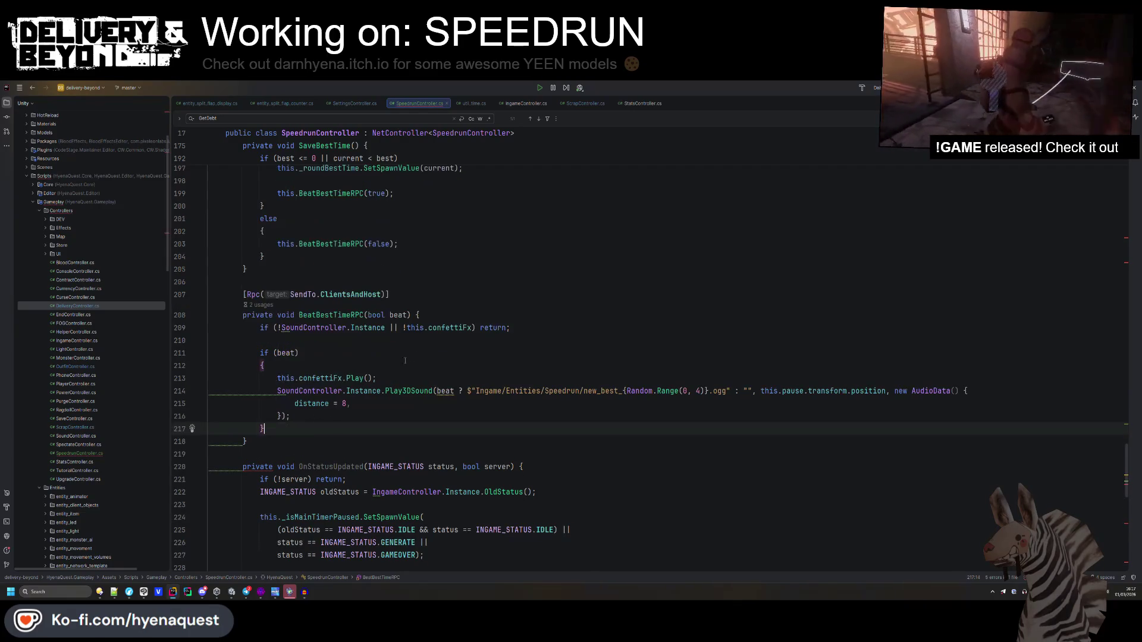
key(ctrl+z)
key(ctrl+z)
key(ctrl+z)
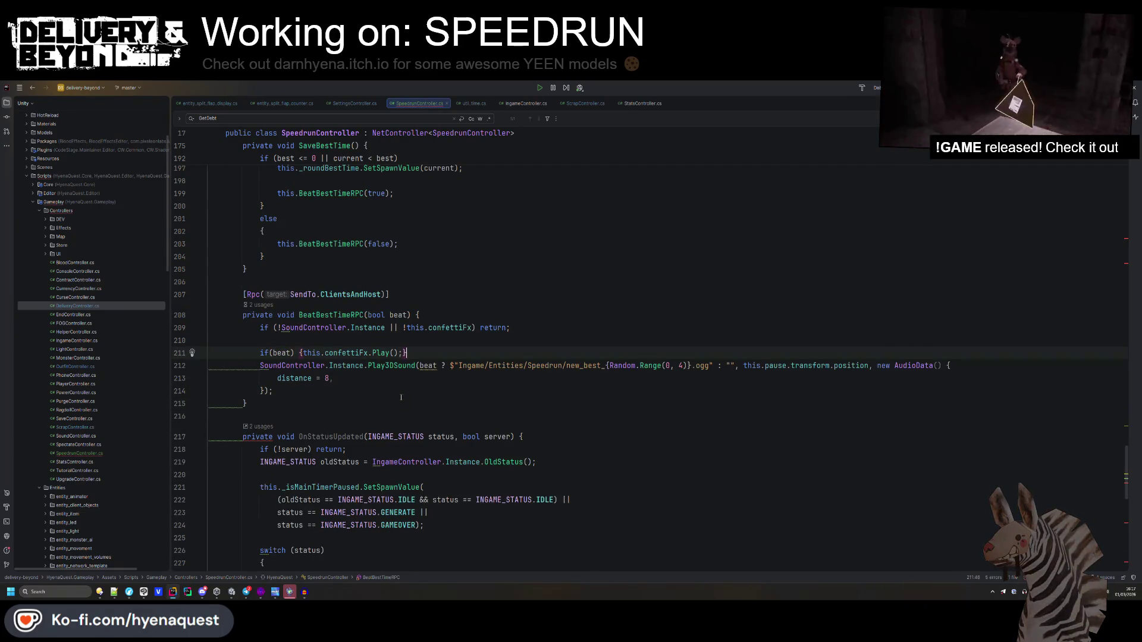
key(alt+Tab)
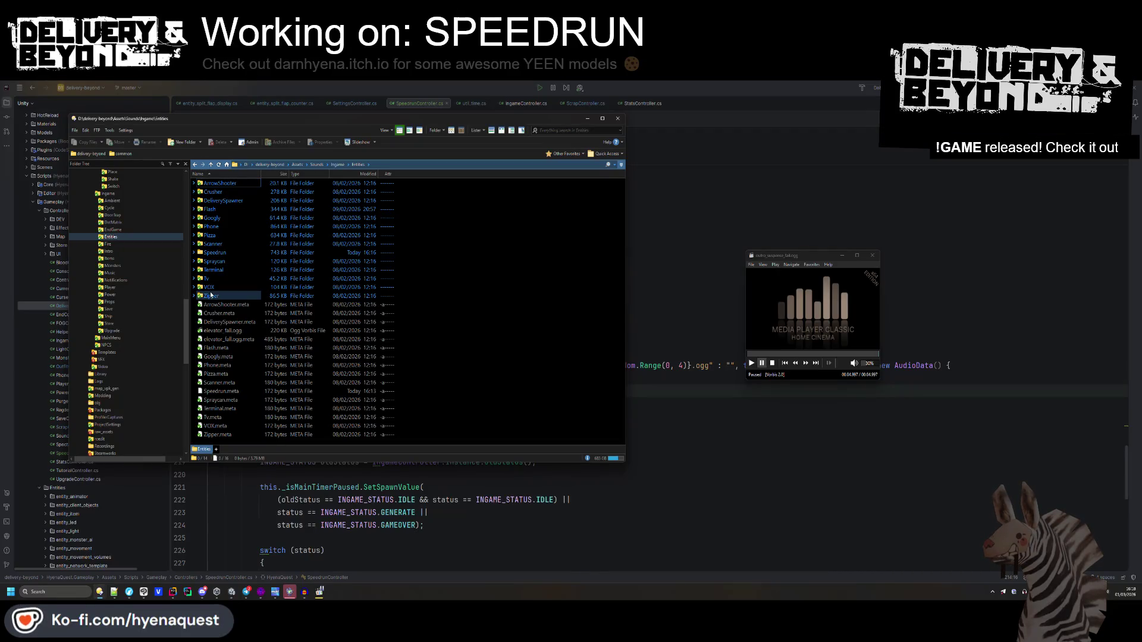
- Open the Notifications folder and audition the annulet-of-rage, gasp ui reject and game-reward sounds
double_click(214, 183)
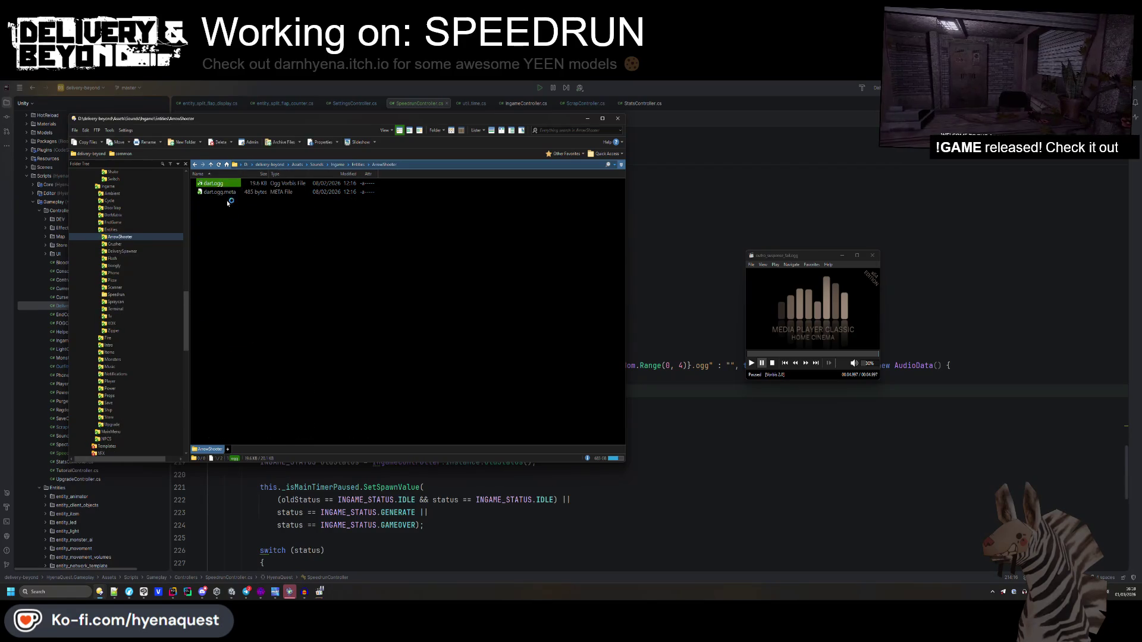
key(BackSpace)
key(BackSpace)
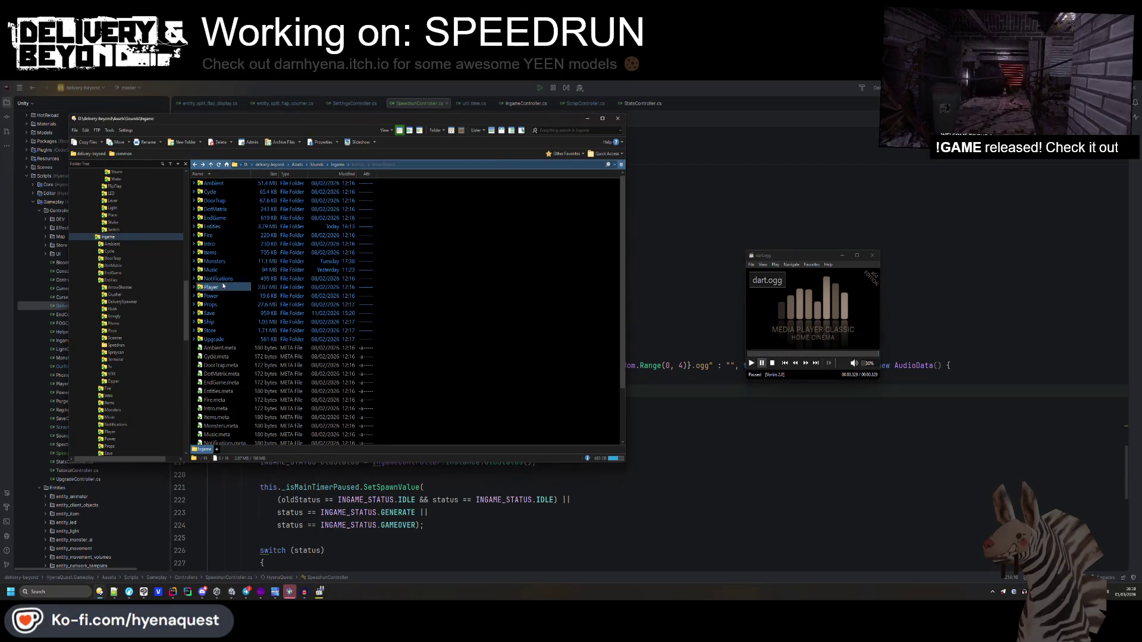
double_click(222, 278)
double_click(232, 183)
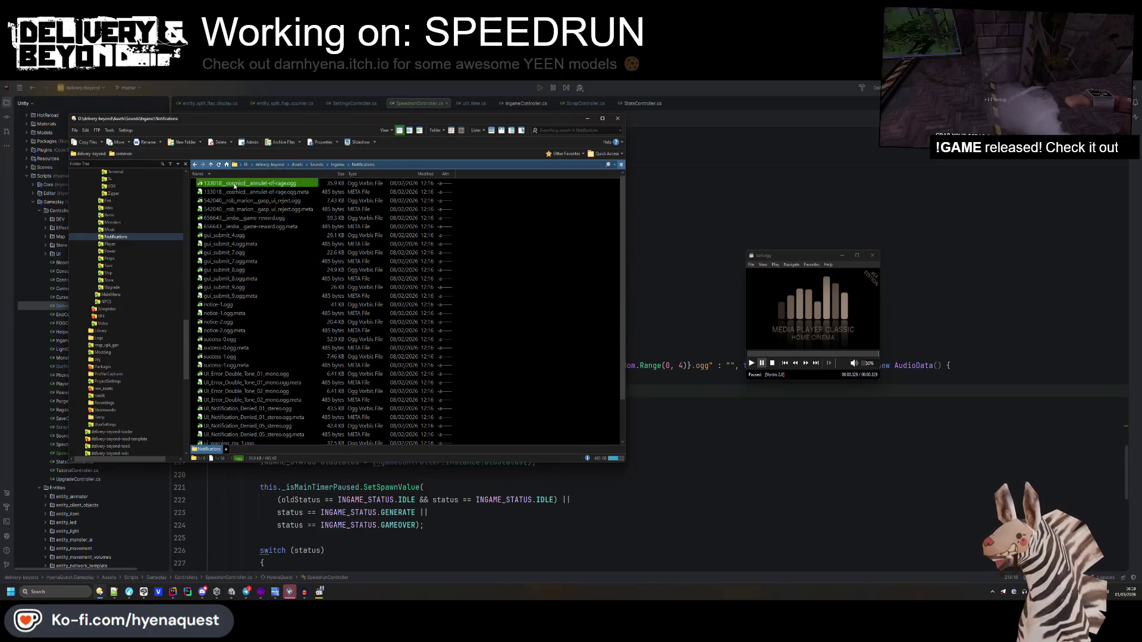
click(236, 202)
double_click(236, 202)
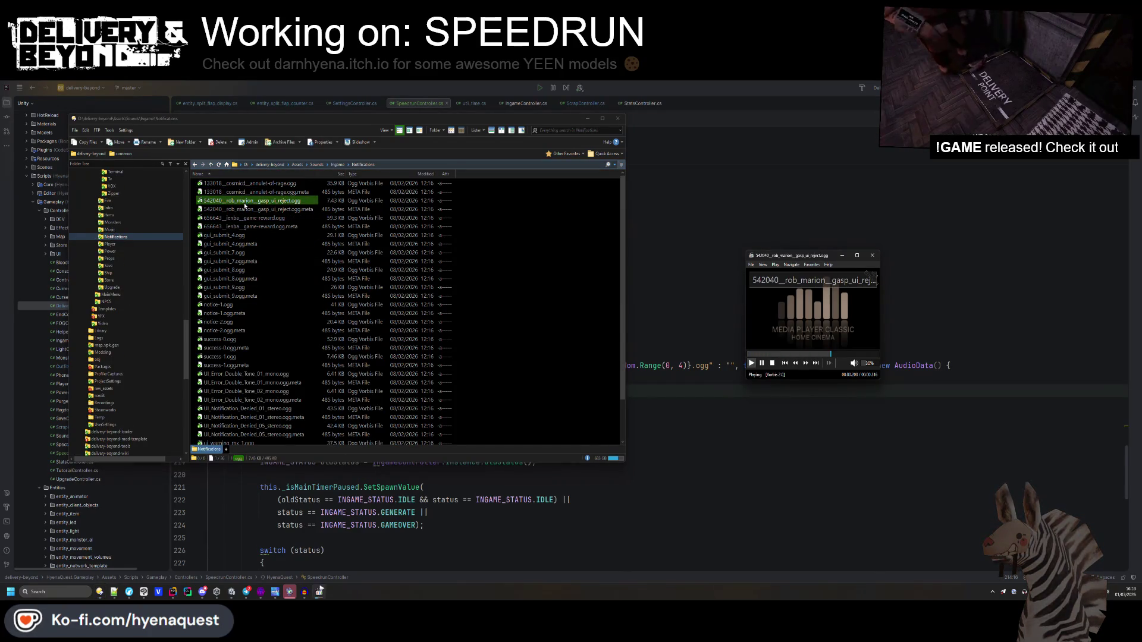
double_click(238, 217)
- Preview gui_submit_4, notice-1 and the following error tones at higher volume
double_click(232, 236)
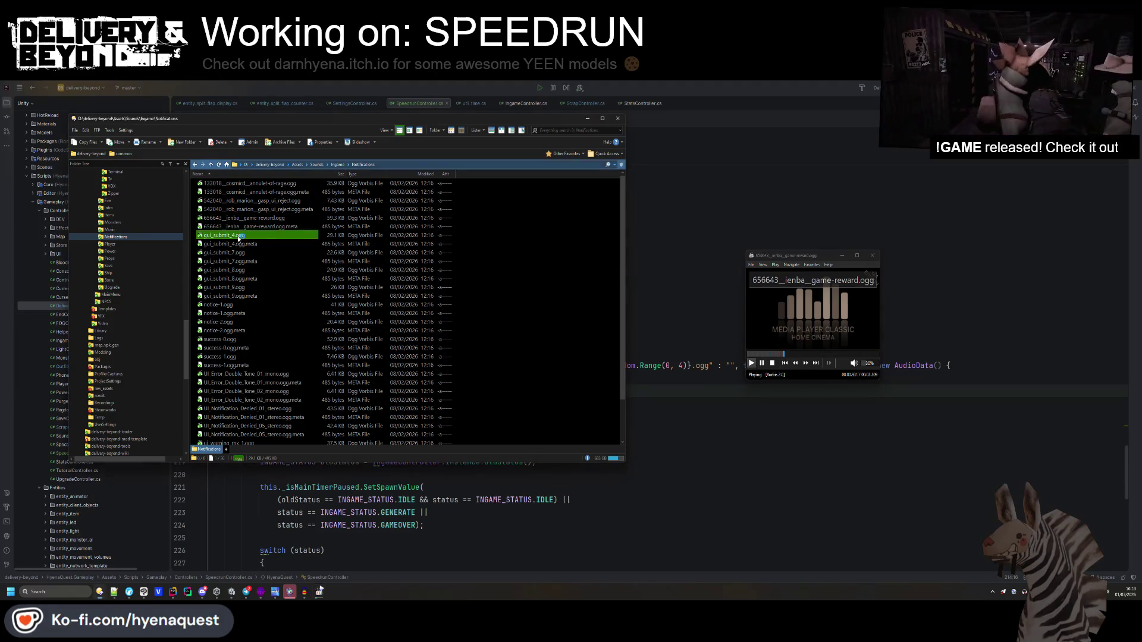
click(870, 364)
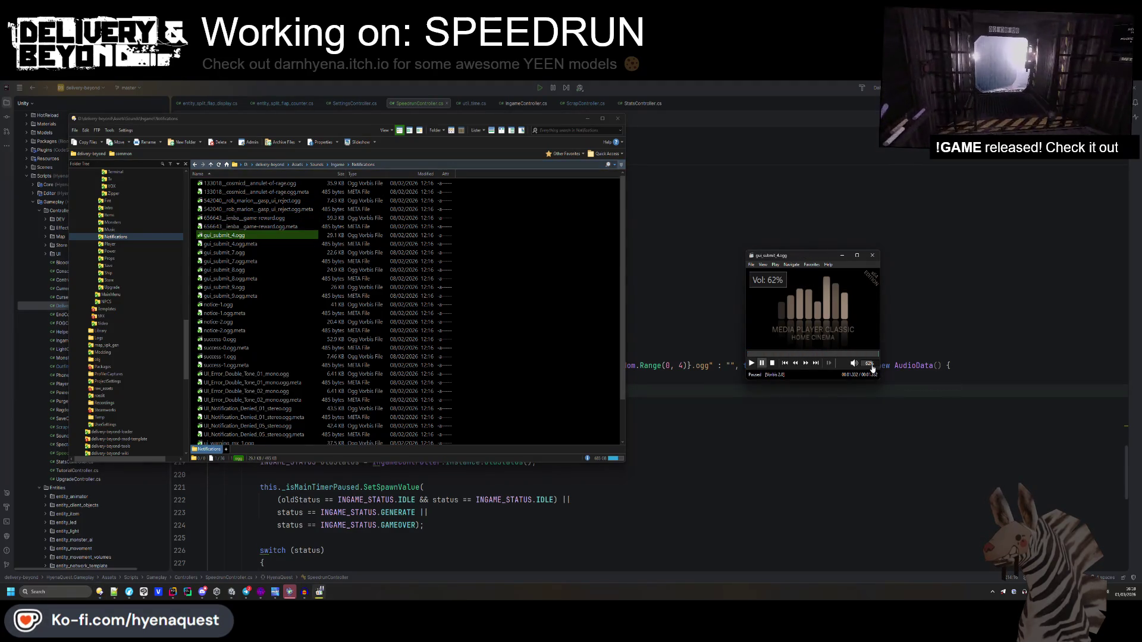
double_click(218, 304)
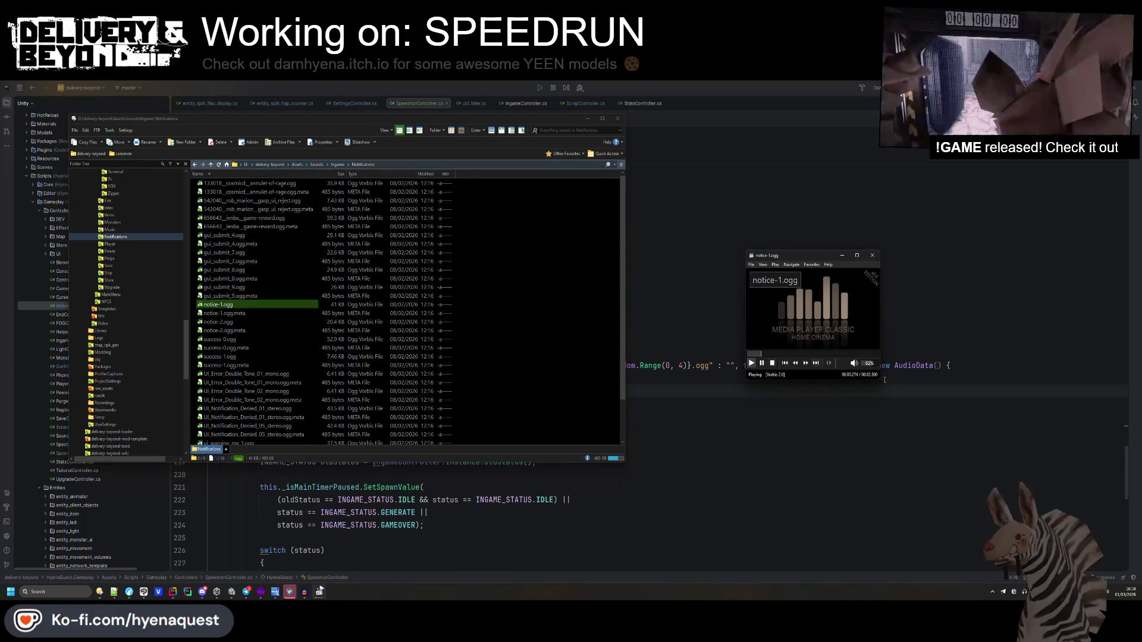
click(873, 364)
click(816, 363)
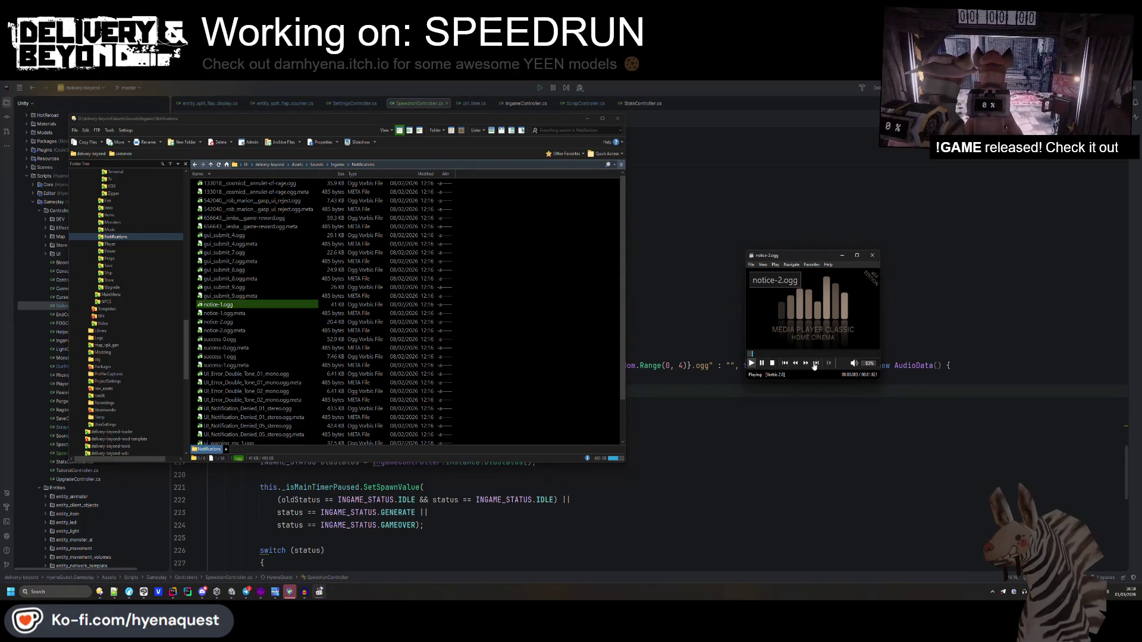
click(816, 363)
click(815, 363)
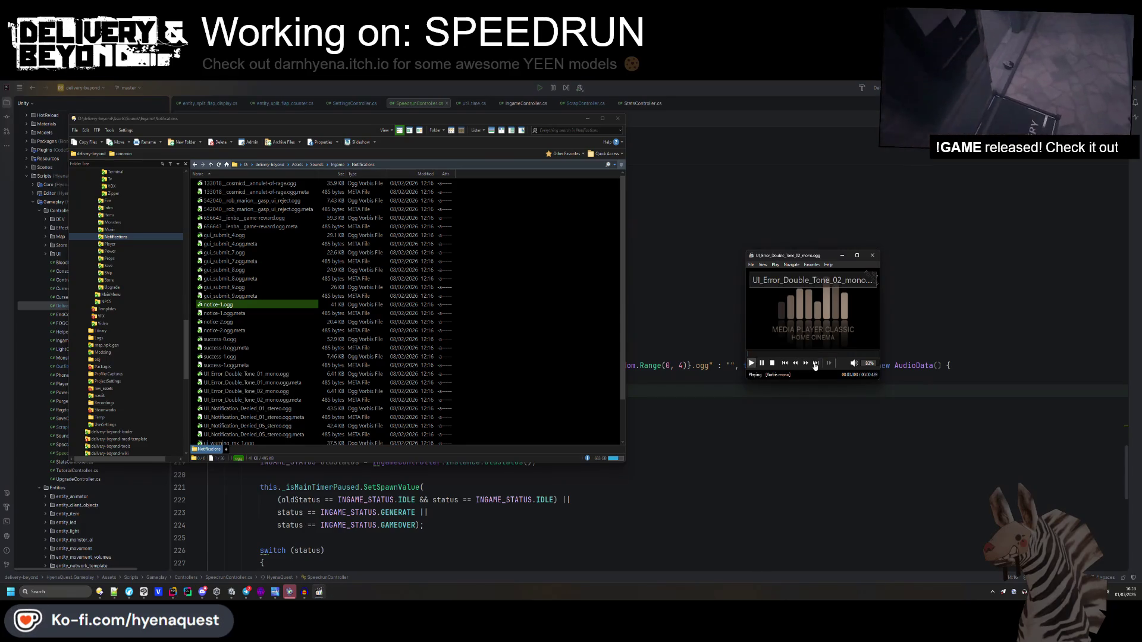
click(816, 362)
click(816, 364)
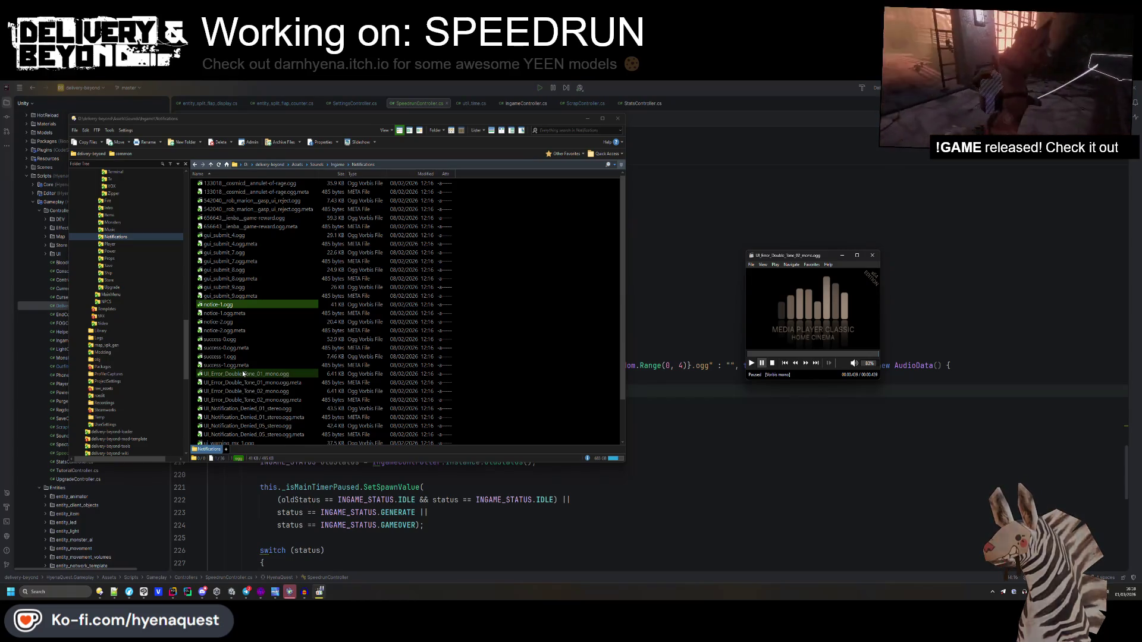
- Select UI_Error_Double_Tone_01_mono.ogg and bring up its context menu
click(252, 374)
right_click(244, 372)
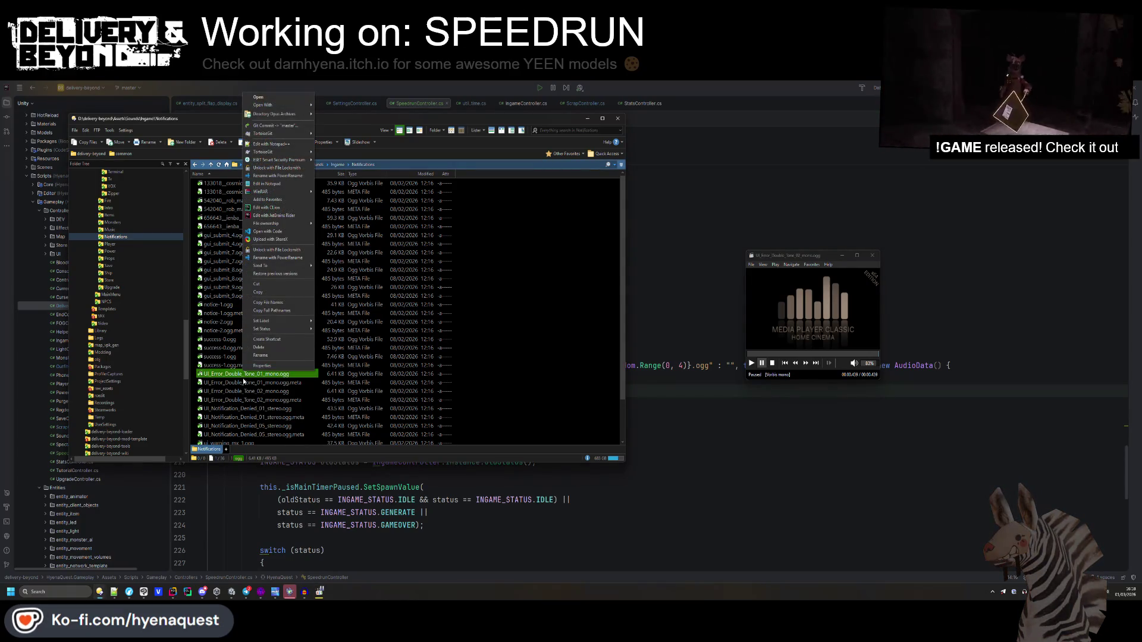
click(230, 592)
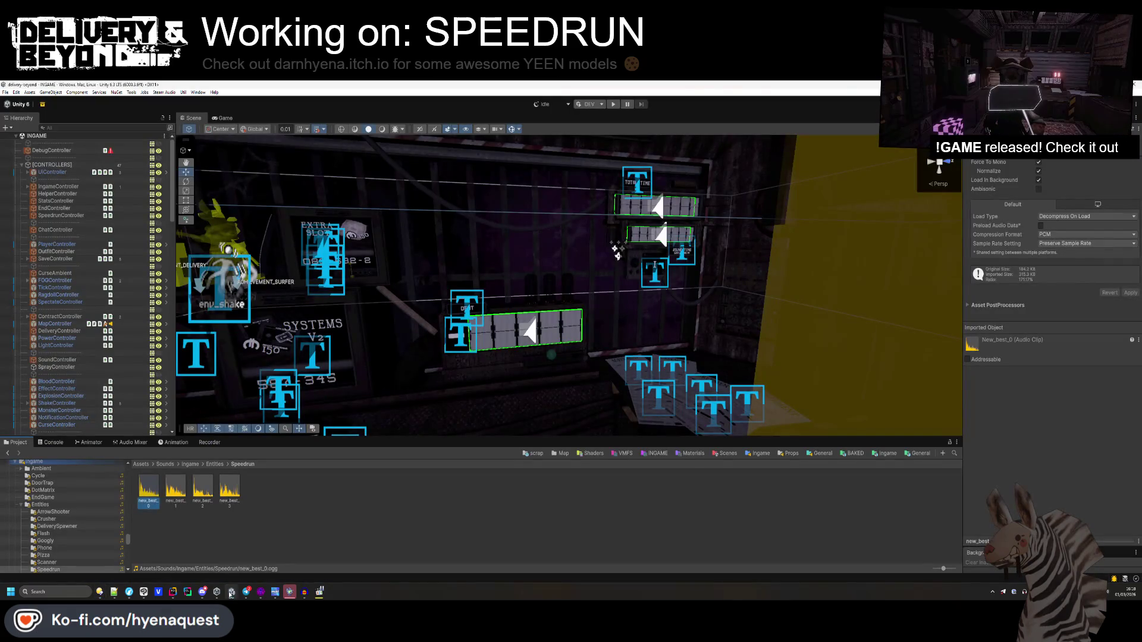
- Copy the UI_Error_Double_Tone_01_mono clip path from Notifications and paste it into the empty sound string
click(178, 464)
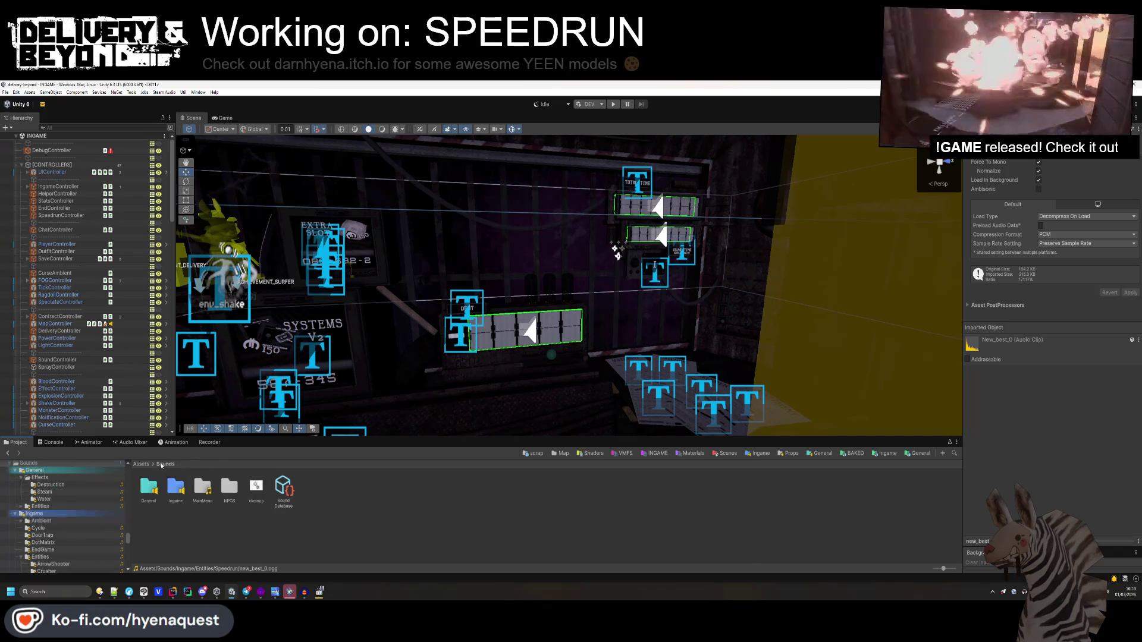
click(242, 528)
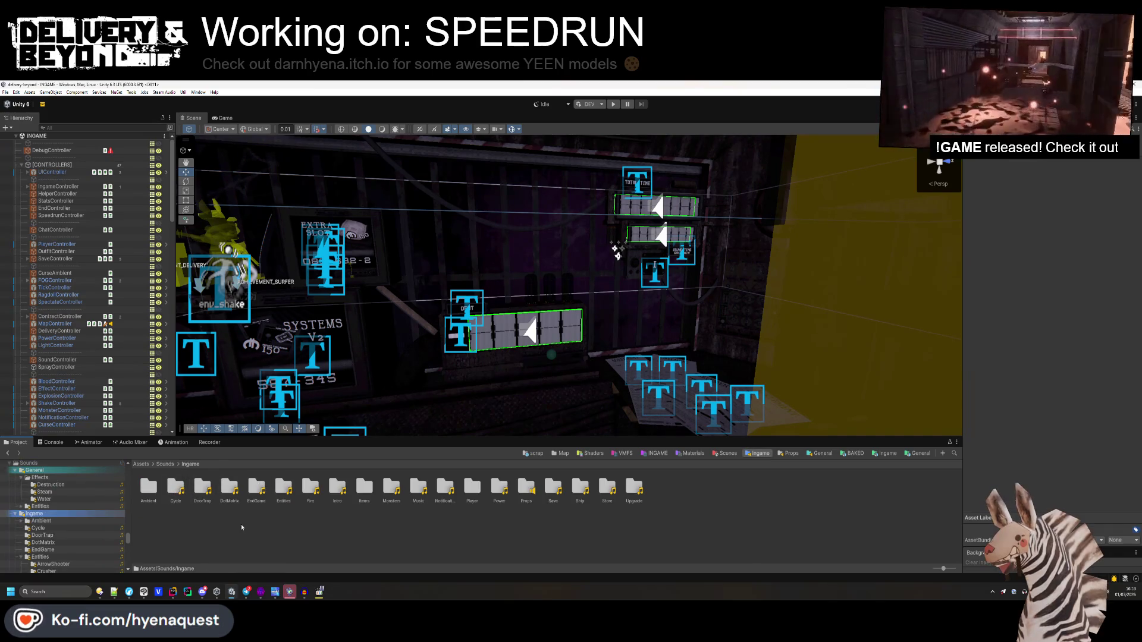
double_click(439, 490)
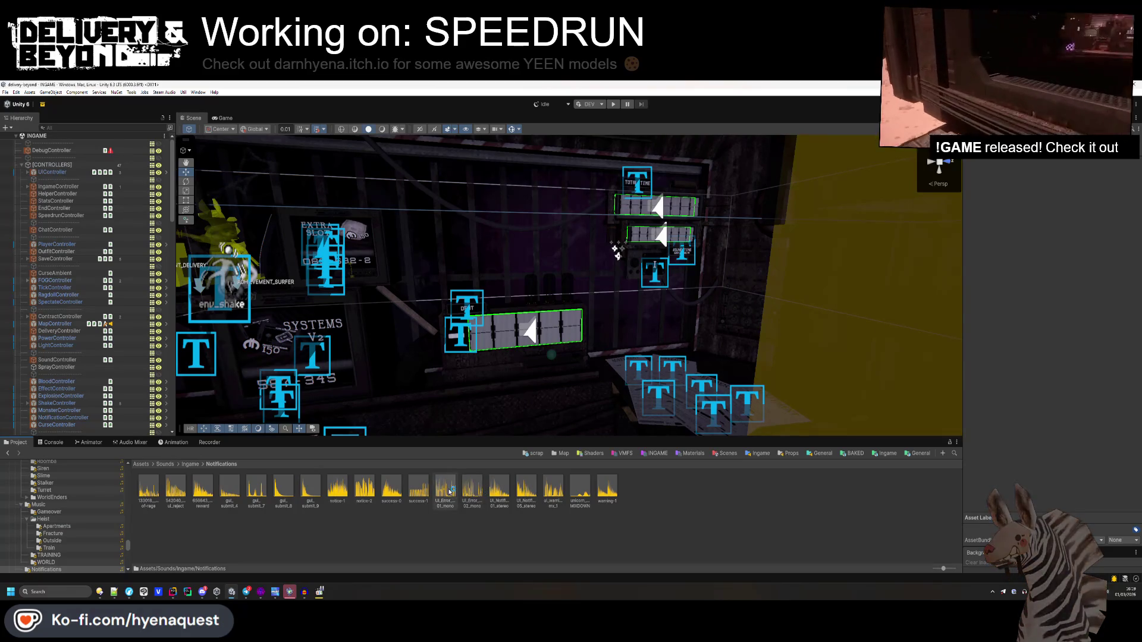
right_click(450, 492)
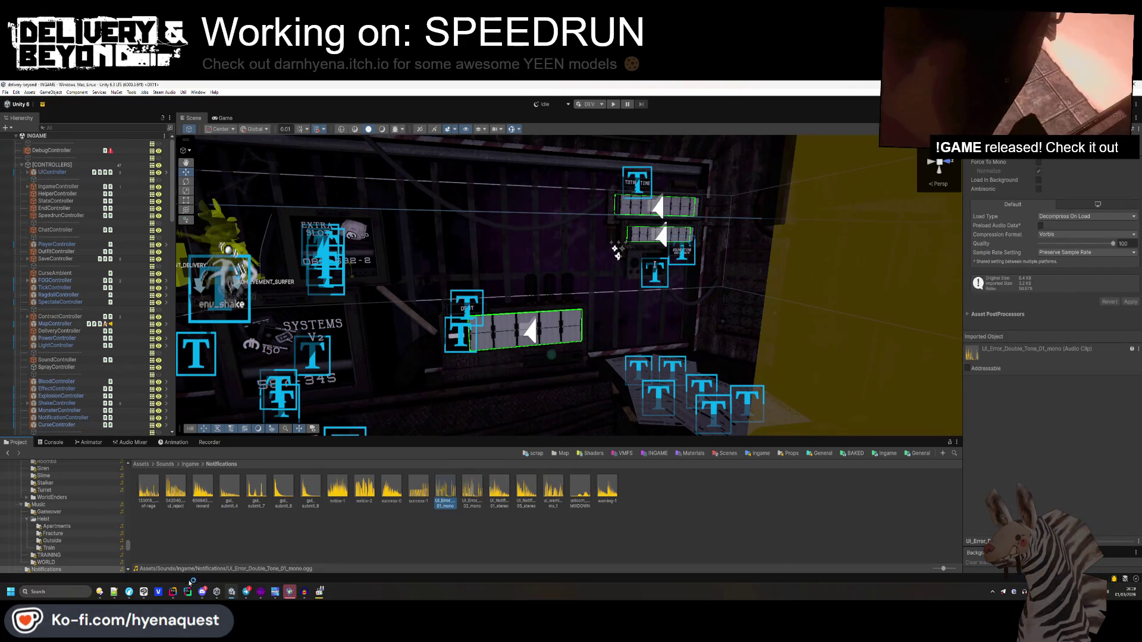
key(alt+Tab)
click(730, 366)
text(Assets/Sounds/Ingame/Notifications/UI_Error_Double_Tone_01_mono.ogg)
text(4)
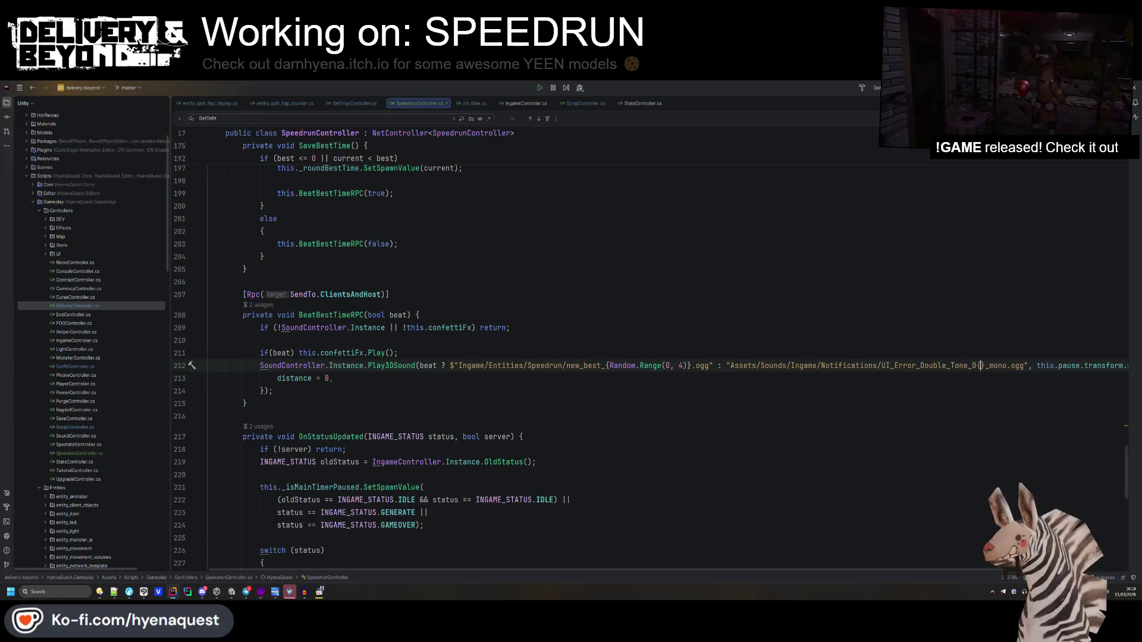
- Make the error path an interpolated string without Assets/Sounds/, inserting Random.Range after Tone_0
click(727, 365)
text($)
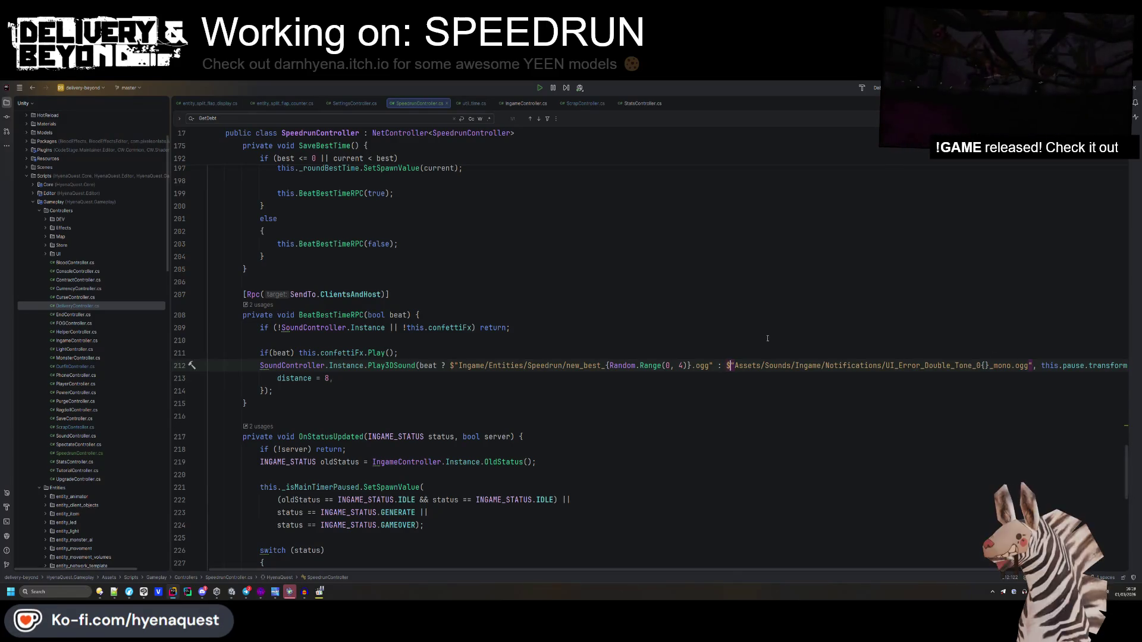
drag(735, 366, 795, 365)
key(BackSpace)
click(926, 365)
text(Rand)
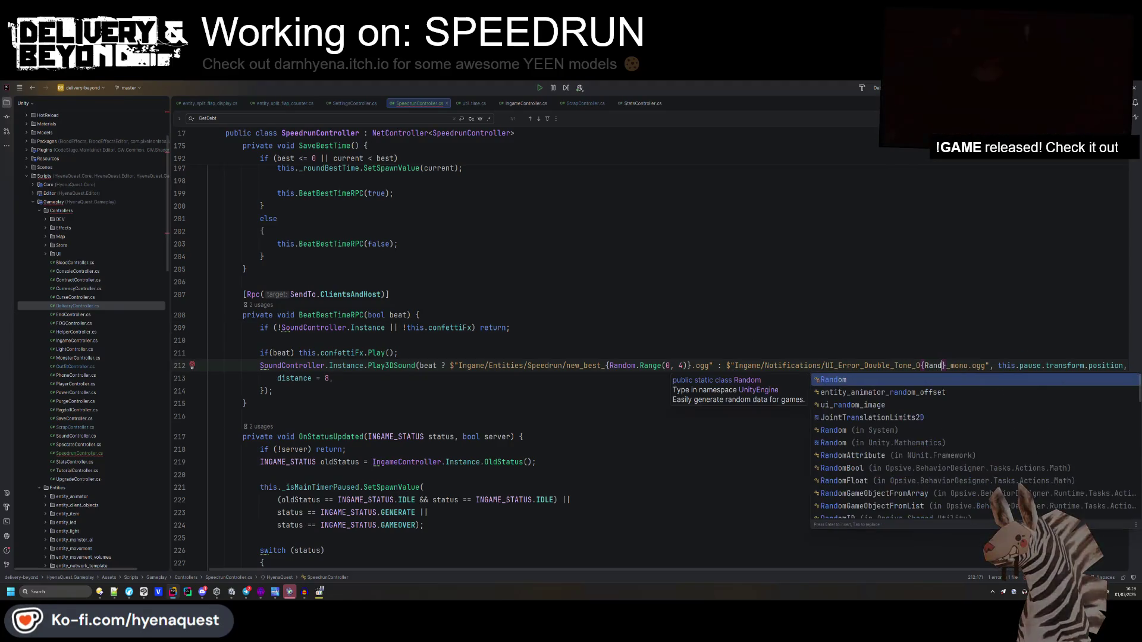
key(Return)
text(.Range(0,2)
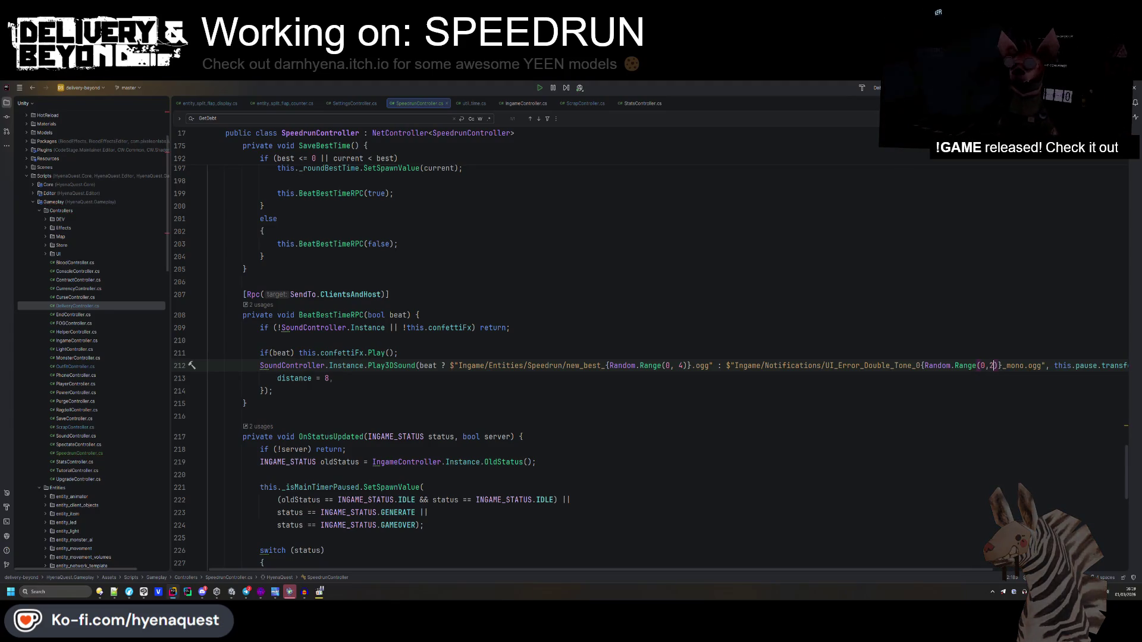
- Set the error tone variant range to Random.Range(1, 3)
key(alt+Tab)
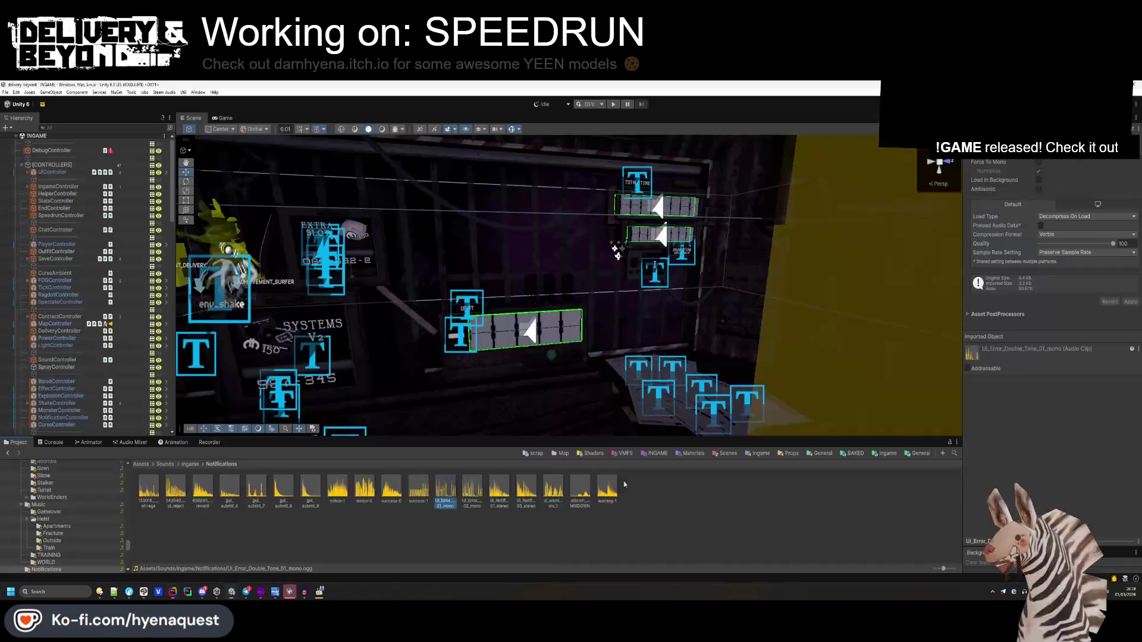
key(alt+Tab)
text(2)
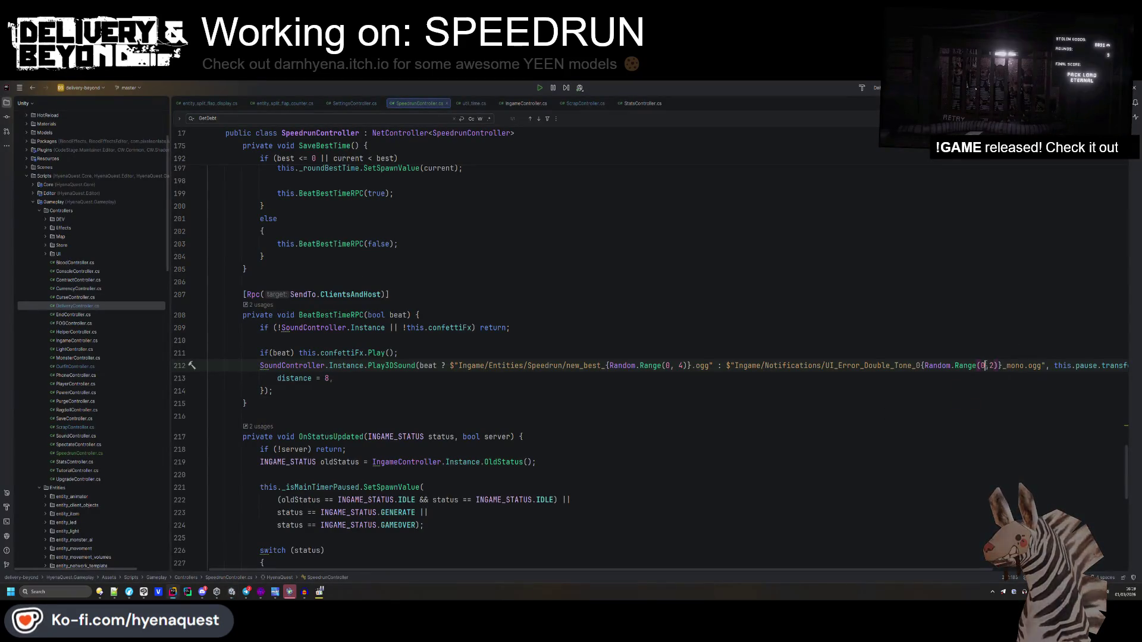
key(BackSpace)
text(1)
key(Delete)
key(Delete)
text(, 3)
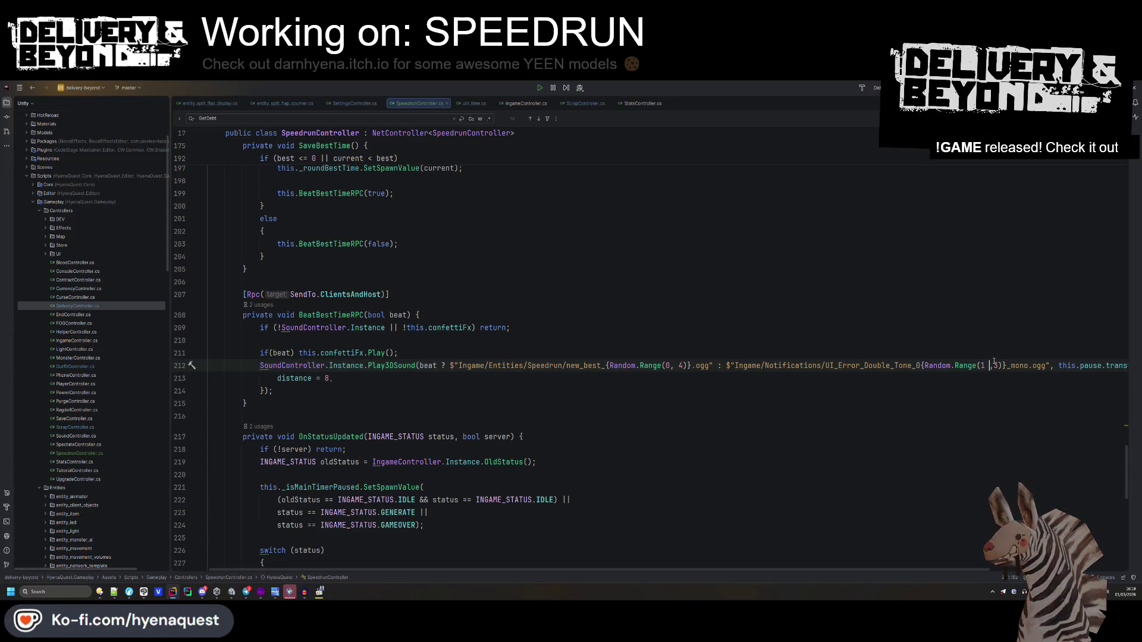
- Add a volume = 0.6F setting on a new line after distance
key(Down)
key(Return)
text(volume = 9,.)
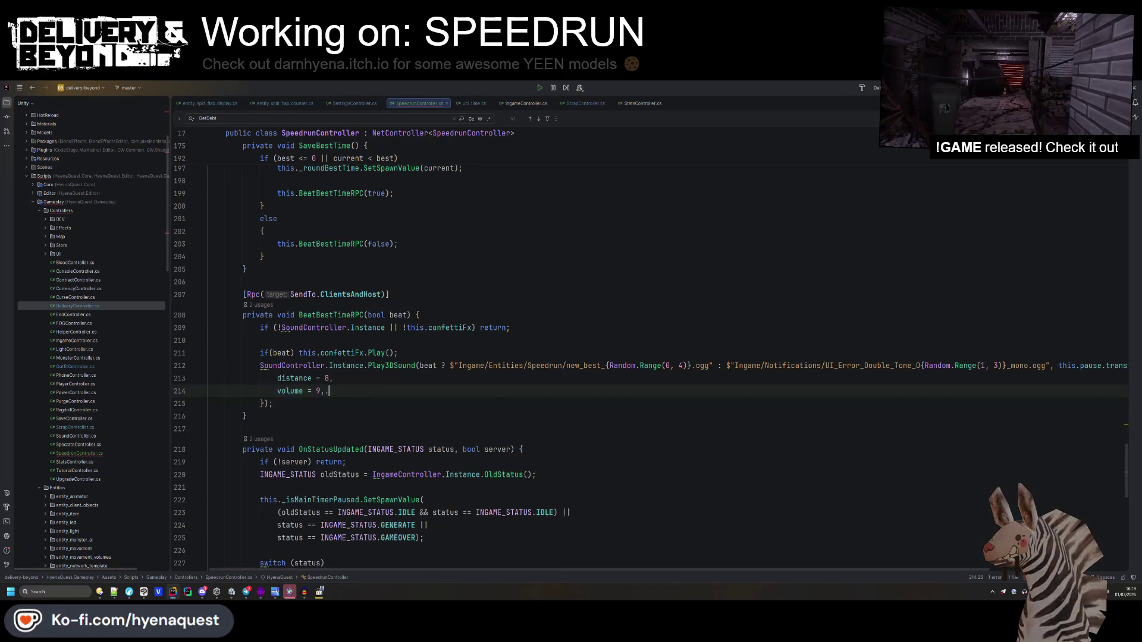
key(BackSpace)
key(BackSpace)
key(BackSpace)
text(0.6F,)
- Add a pitch line reading beat ? 1 : Random.Range(...)
key(Return)
text(E)
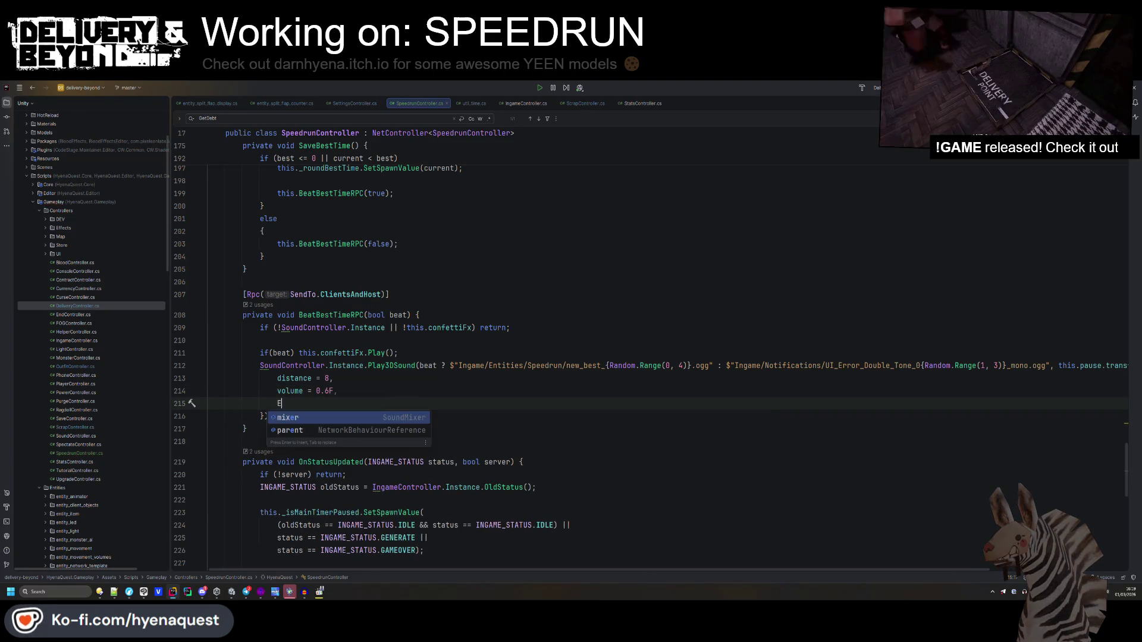
key(BackSpace)
text(pitch = )
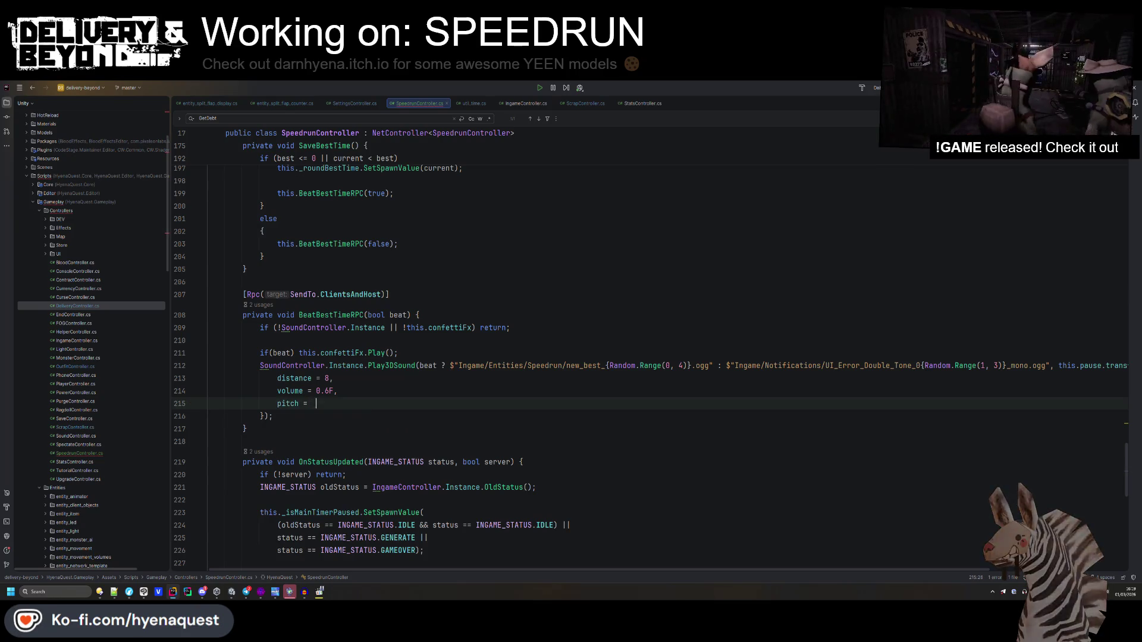
text(Random.)
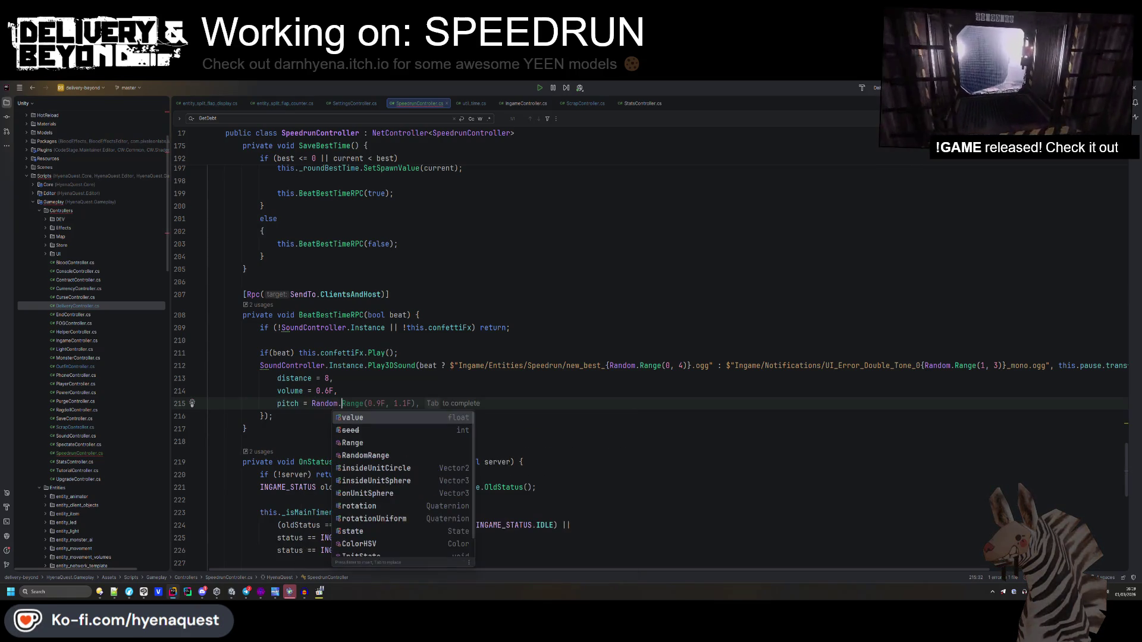
key(Tab)
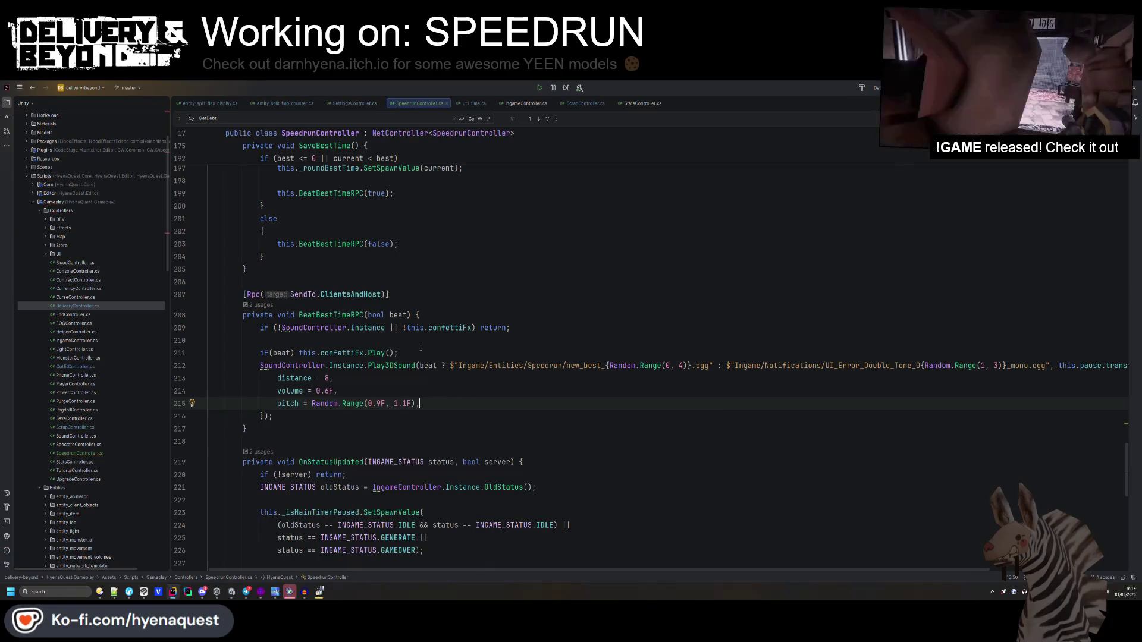
click(306, 403)
text(beat ? 1:)
key(BackSpace)
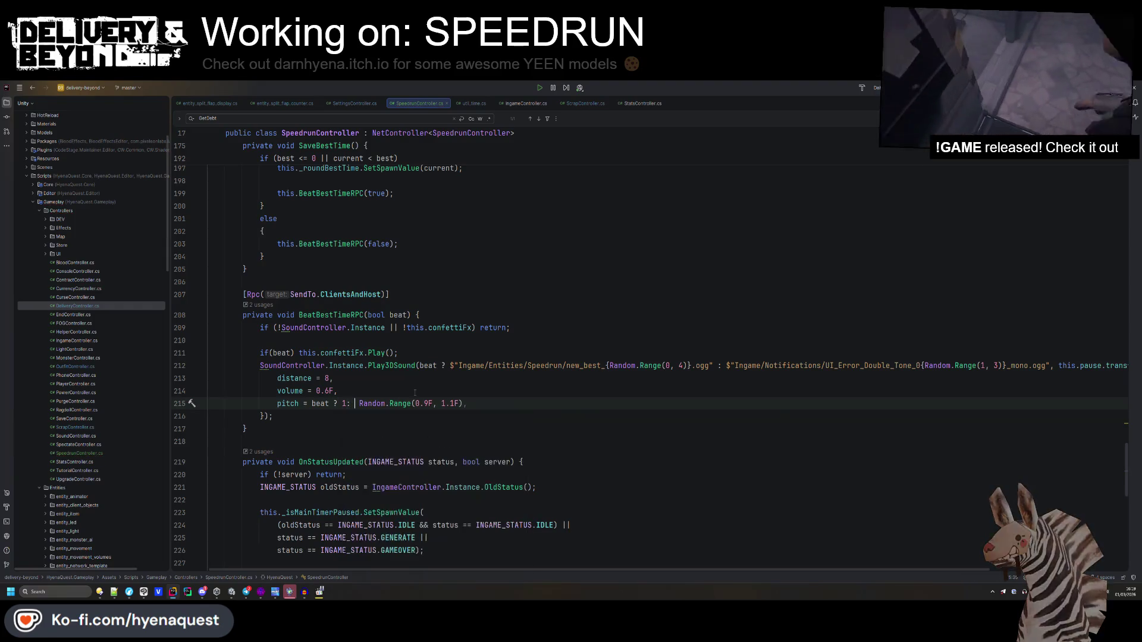
- Change the pitch range's lower bound to 0.8 and tidy the spacing around the colon
click(423, 403)
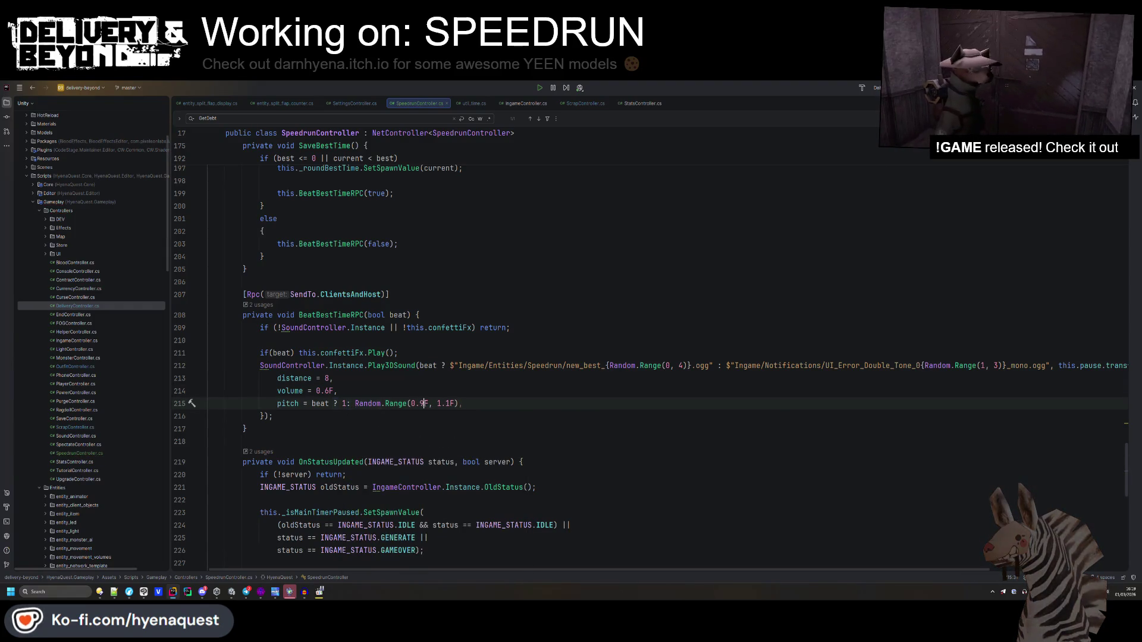
key(BackSpace)
text(8)
key(Down)
key(Down)
click(345, 404)
click(328, 426)
click(417, 344)
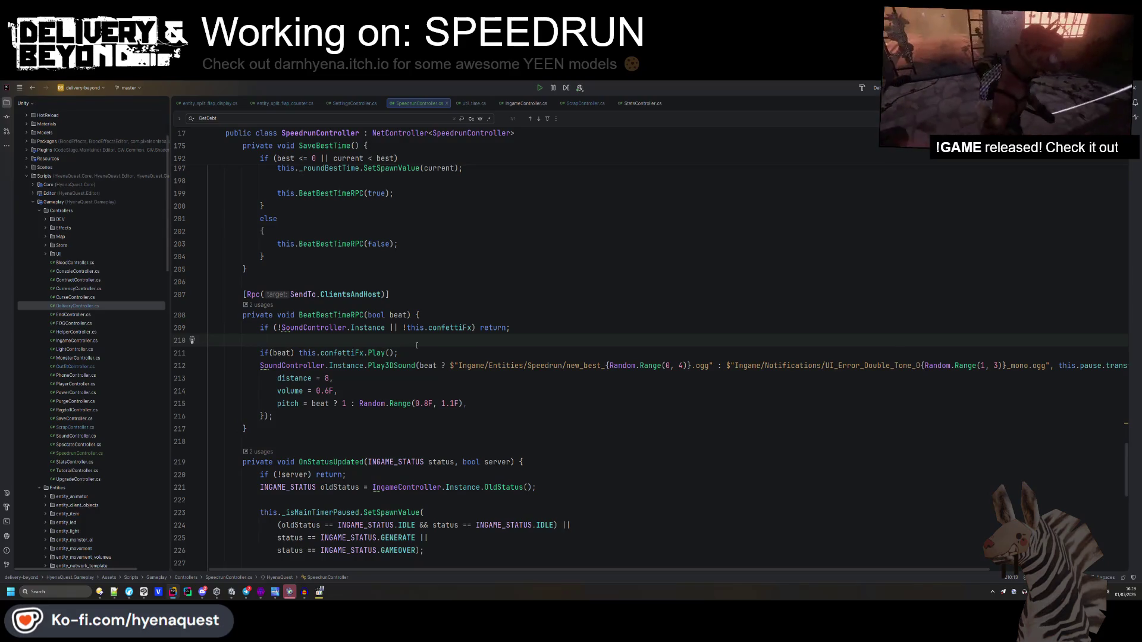
key(ctrl+alt+Left)
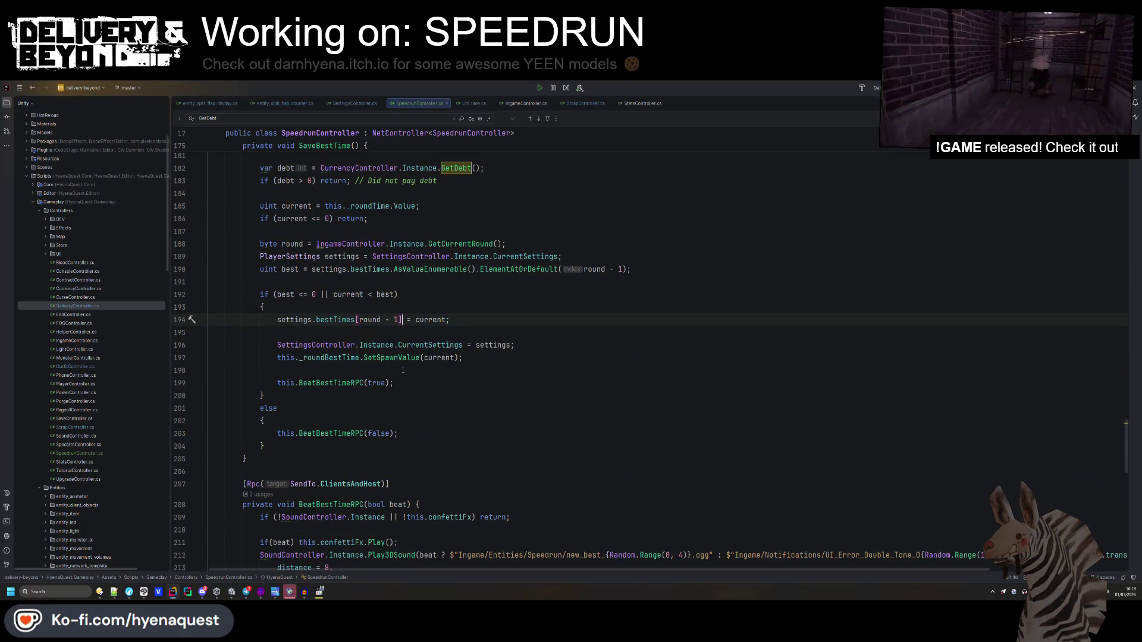
- Move the new-best condition out of the if into a 'bool beatTime = …;' declaration
drag(397, 294, 277, 297)
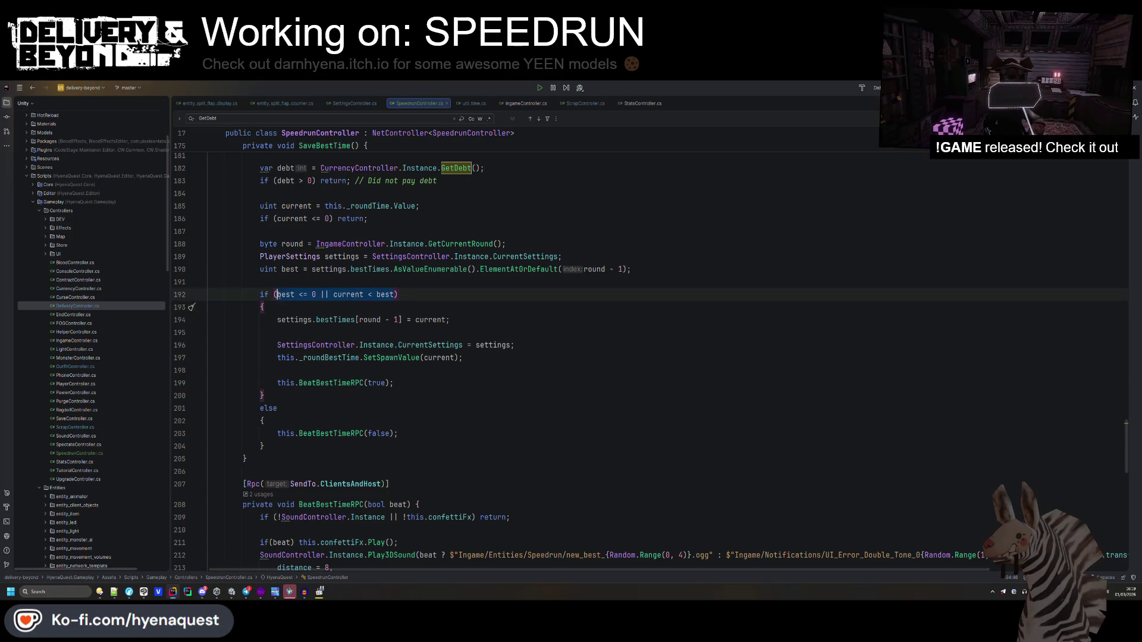
key(ctrl+x)
key(ctrl+alt+Return)
text(b)
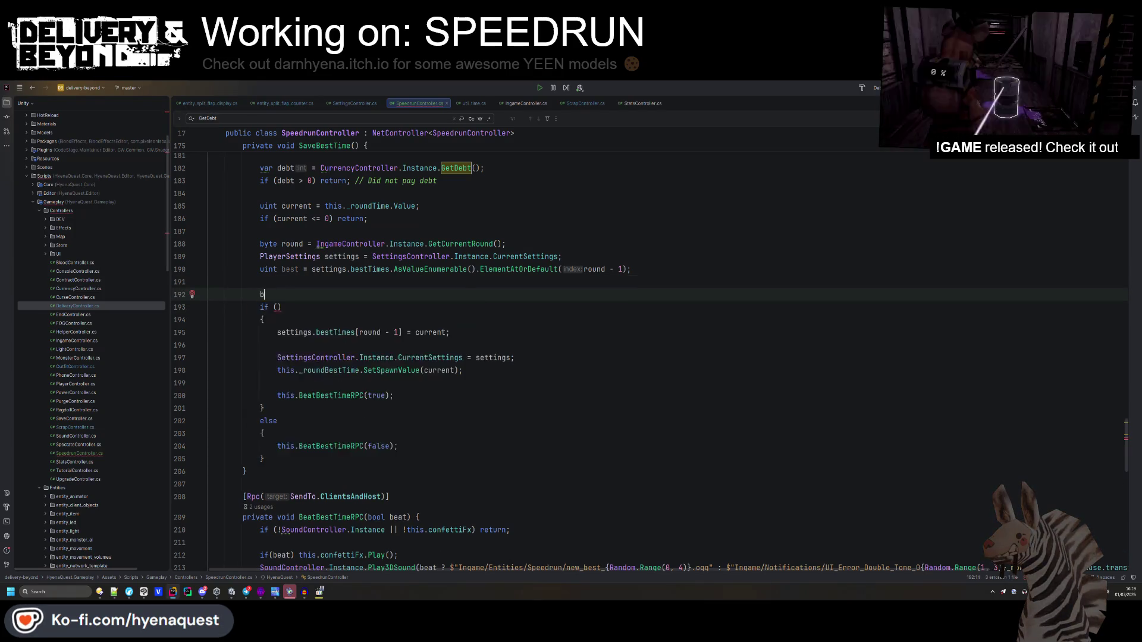
text(ool beat)
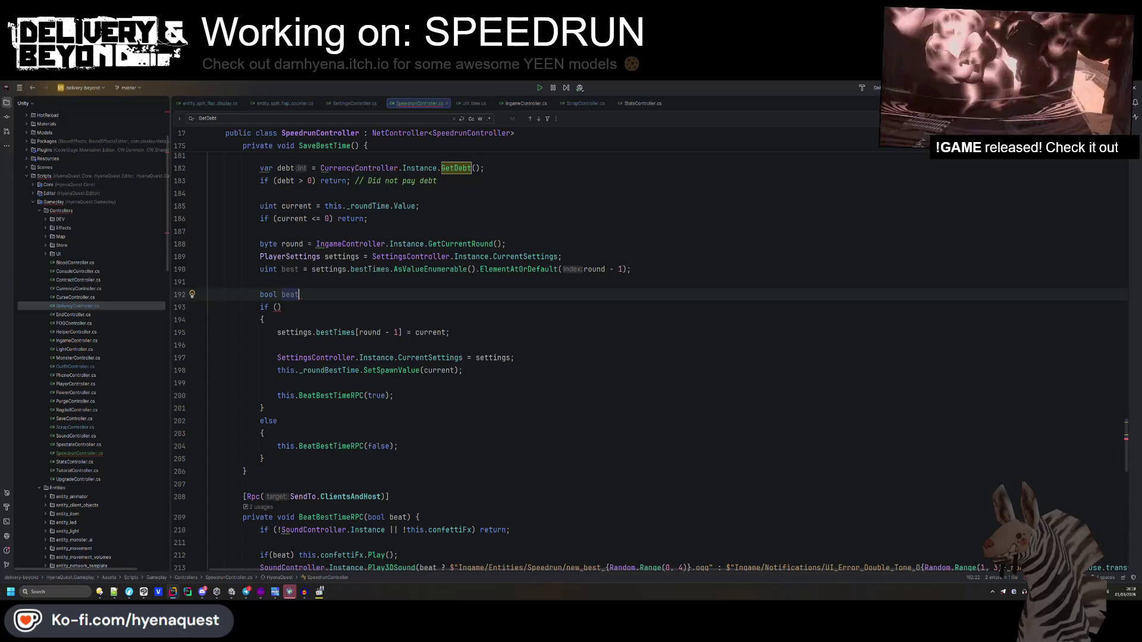
text(Time =)
key(ctrl+v)
text(;)
key(Return)
- Use beatTime as the if condition and as BeatBestTimeRPC's argument, moving that call above the if
click(298, 282)
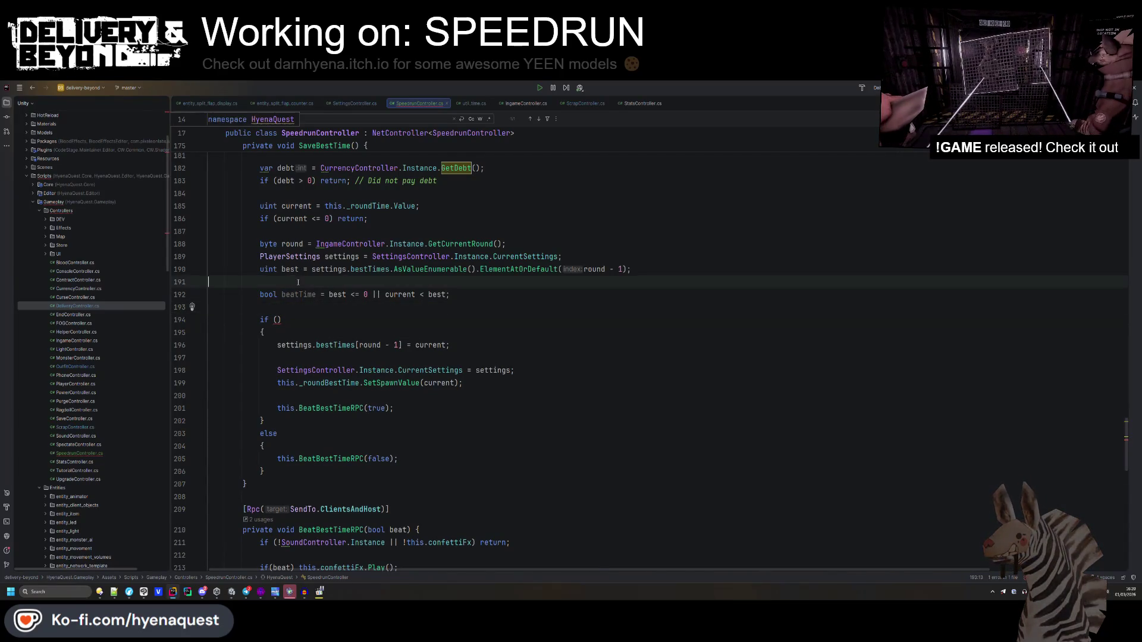
key(alt+shift+Up)
double_click(298, 294)
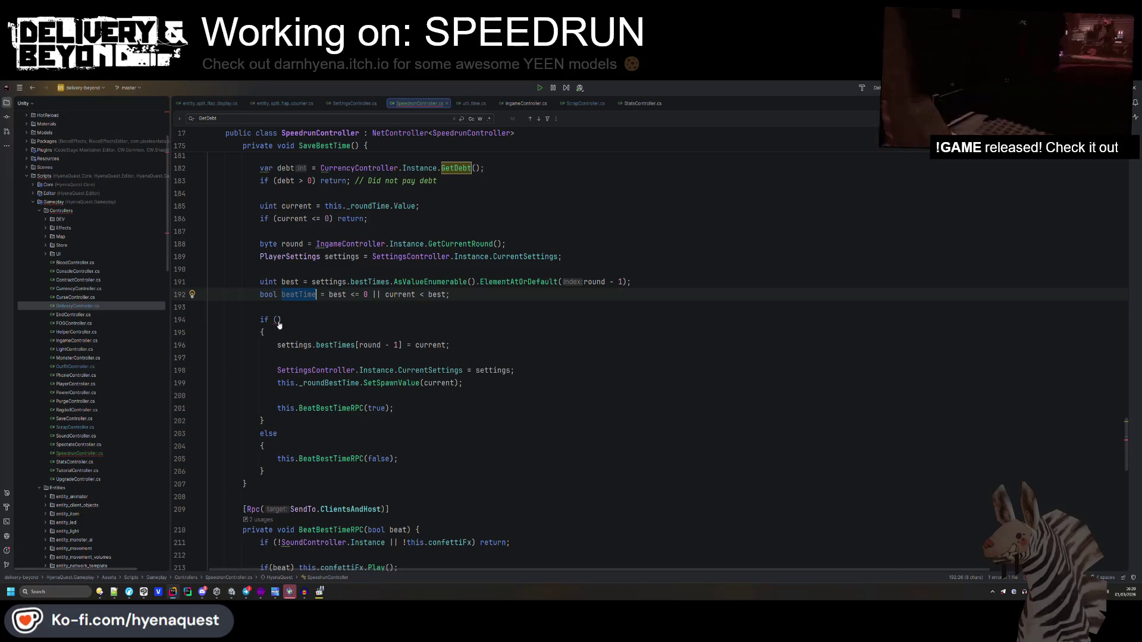
key(ctrl+c)
click(277, 320)
key(ctrl+v)
double_click(376, 408)
key(ctrl+v)
drag(410, 408, 421, 398)
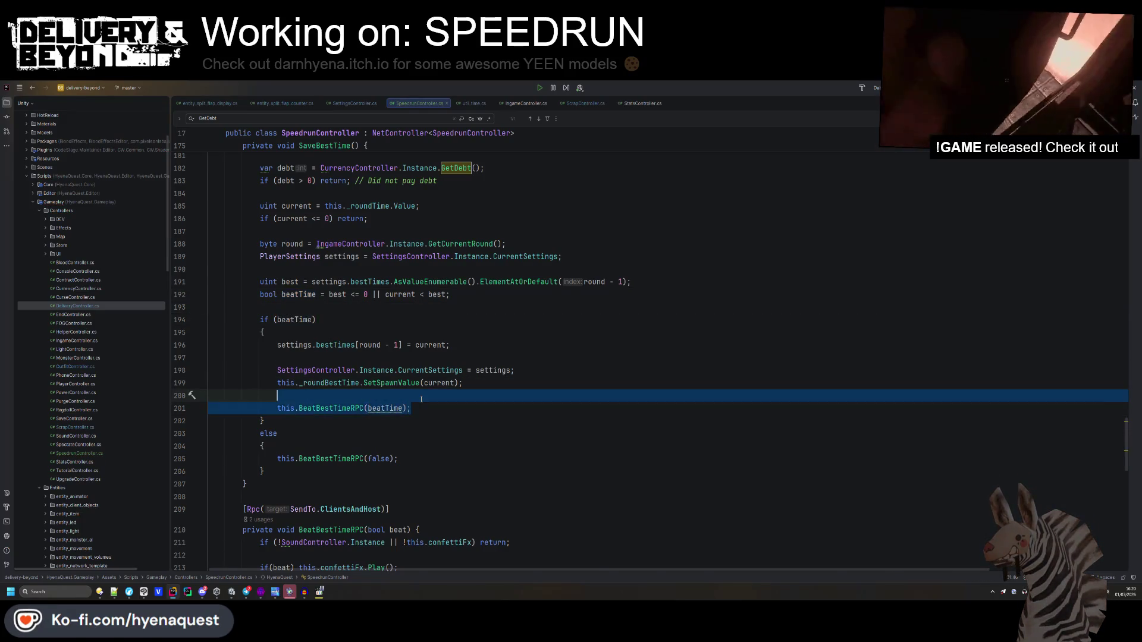
key(ctrl+shift+Up)
key(ctrl+shift+Up)
key(ctrl+shift+Up)
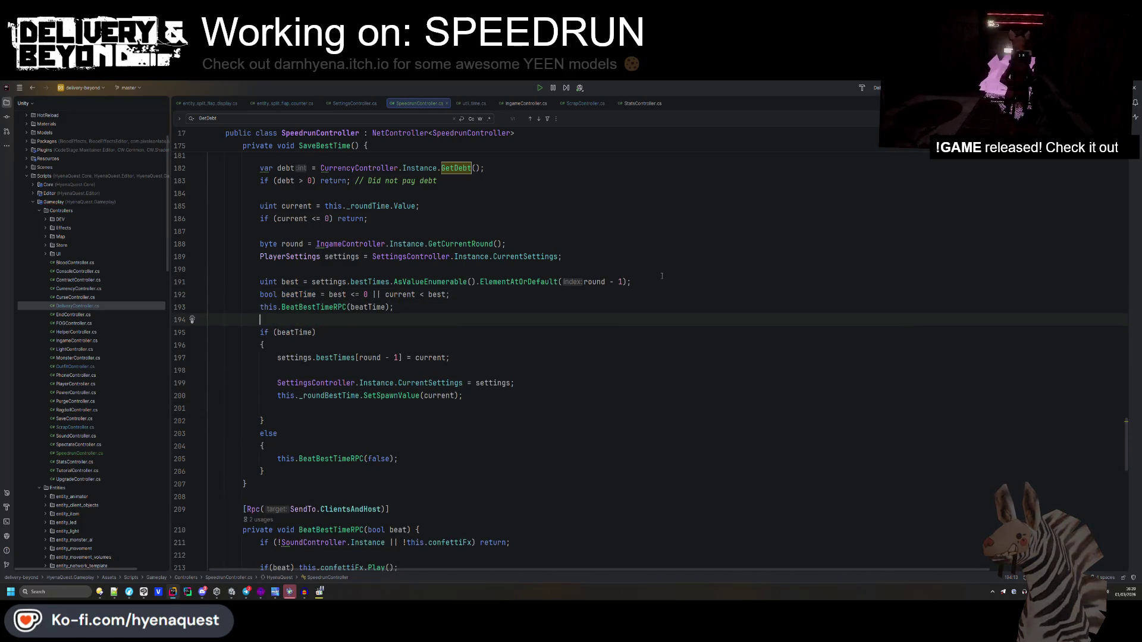
- Delete the now-redundant else block and tidy the surrounding blank lines
click(662, 276)
key(Return)
key(Down)
key(Down)
key(Down)
click(295, 479)
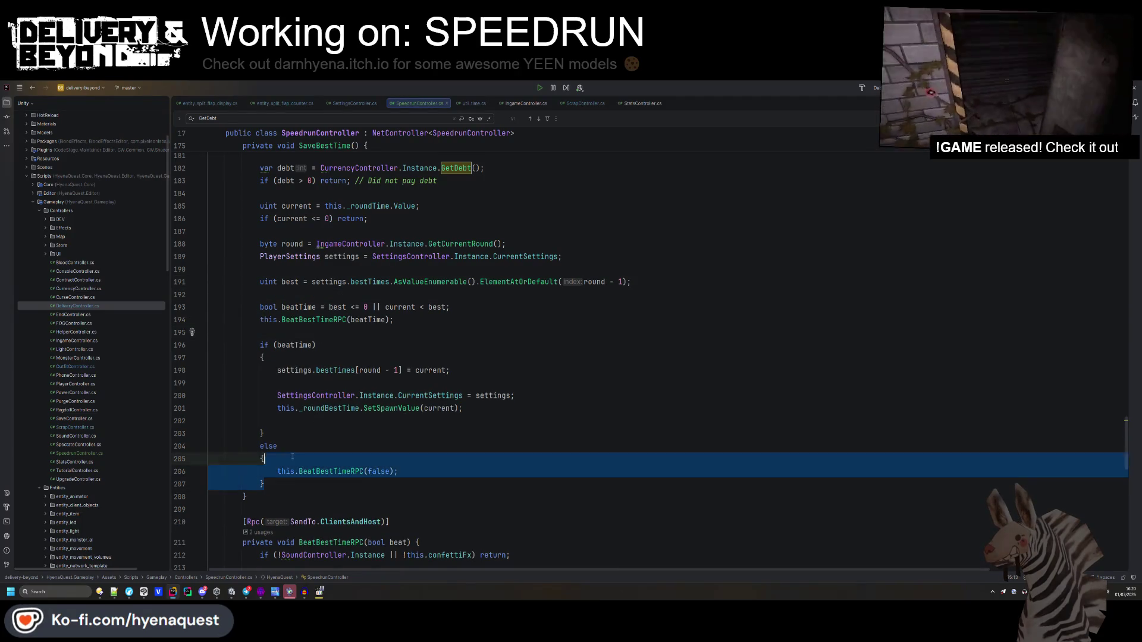
key(shift+Up)
key(shift+Up)
key(shift+Up)
key(Delete)
key(BackSpace)
key(Up)
key(Up)
key(Up)
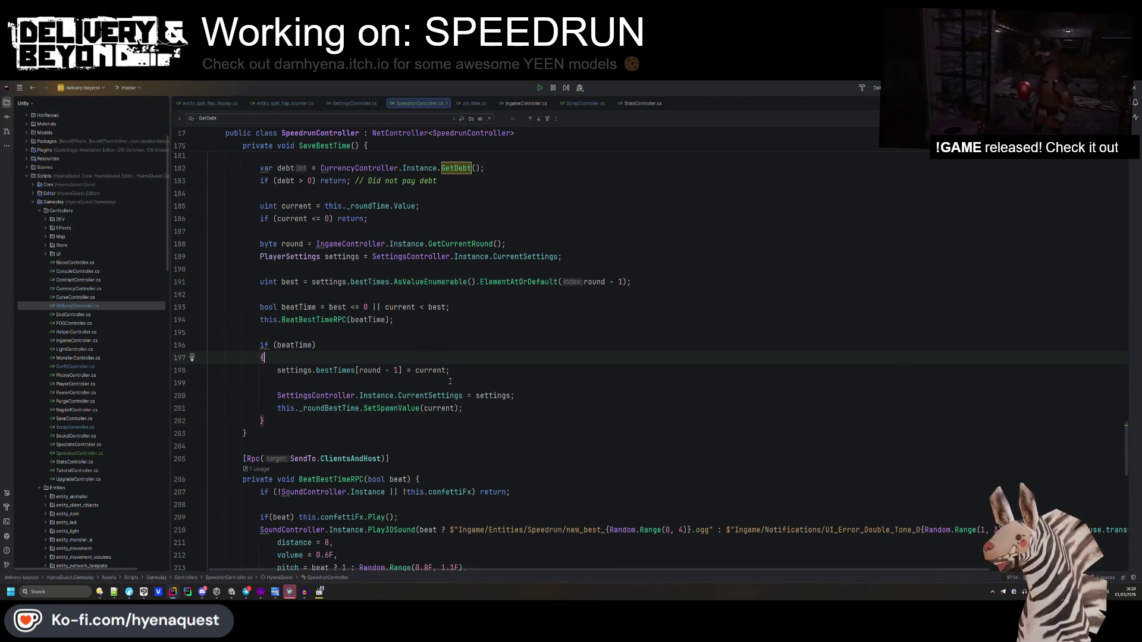
key(Down)
key(Down)
key(Down)
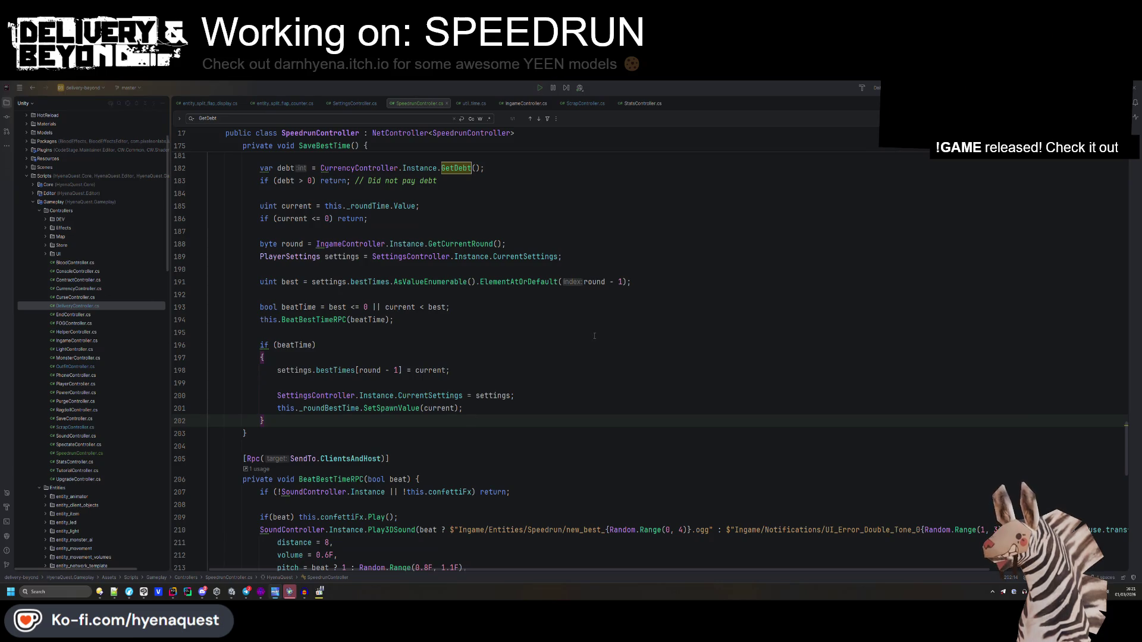
- Rebuild the sound database with Collect sounds on the SoundController object
key(Up)
key(Up)
key(Up)
key(alt+Tab)
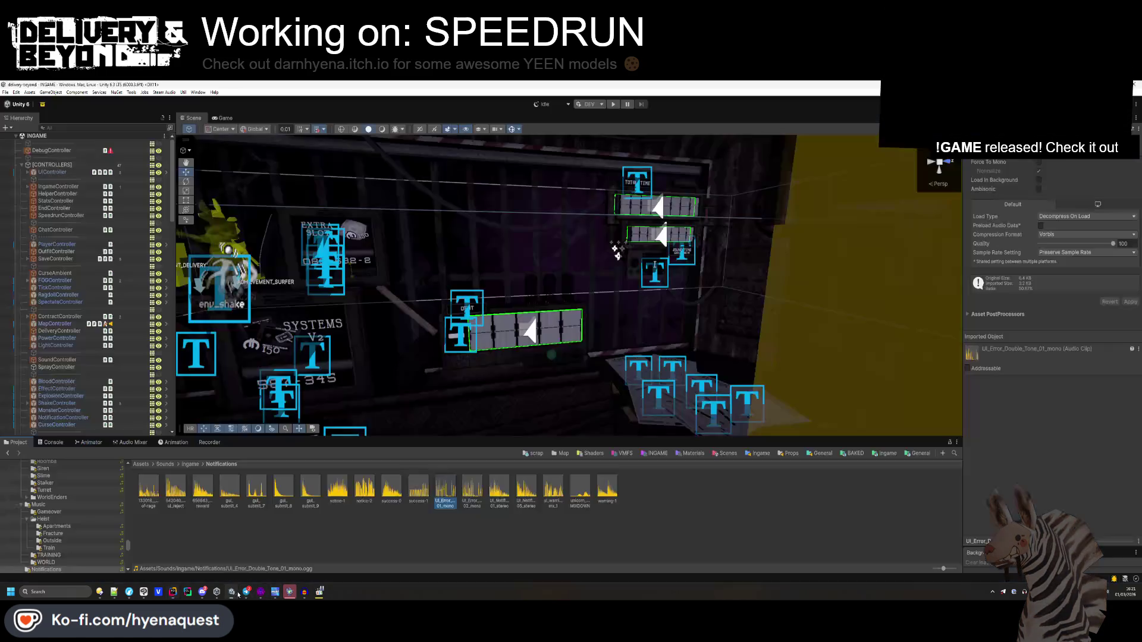
click(146, 467)
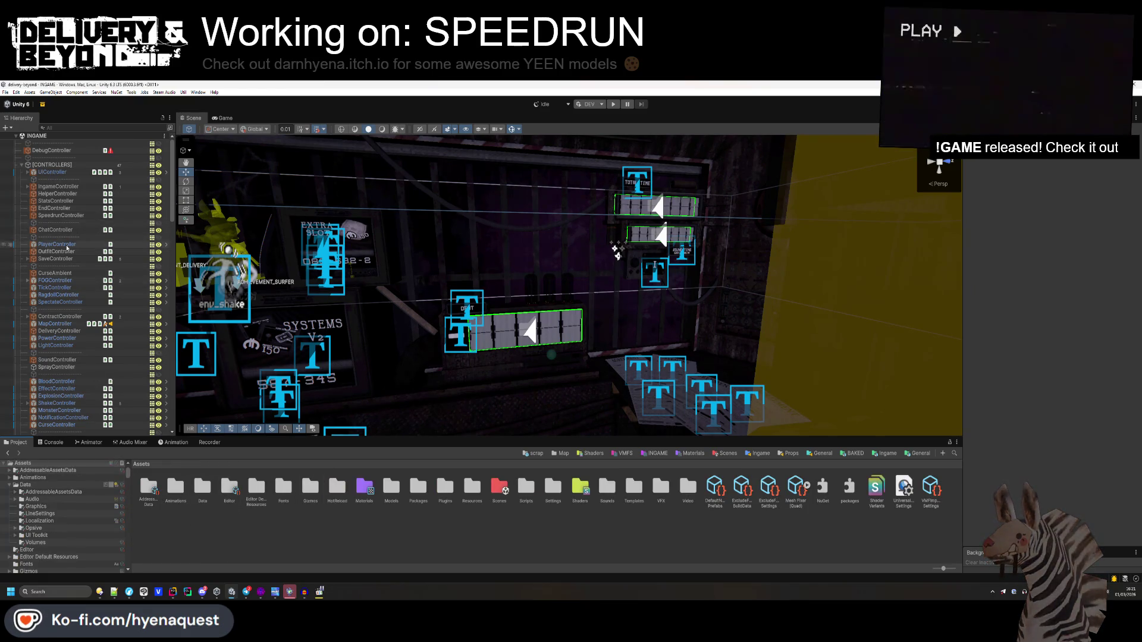
click(57, 360)
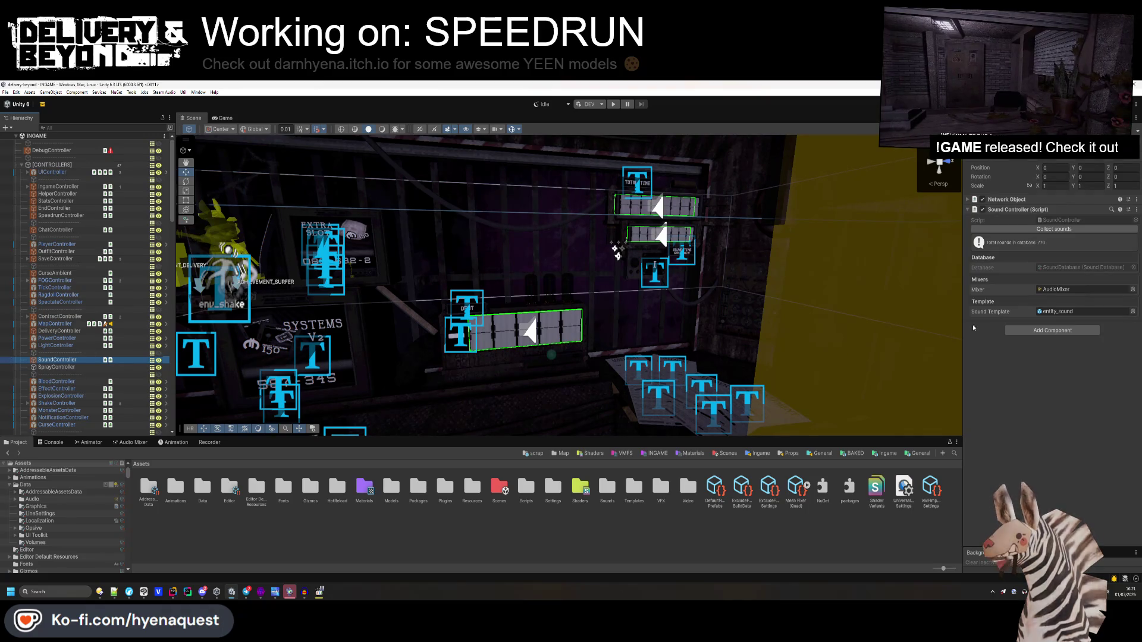
click(1076, 232)
- Assign the [CONFETTI] object to the Speedrun Controller's Confetti Fx field
scroll(90, 283, down, 10)
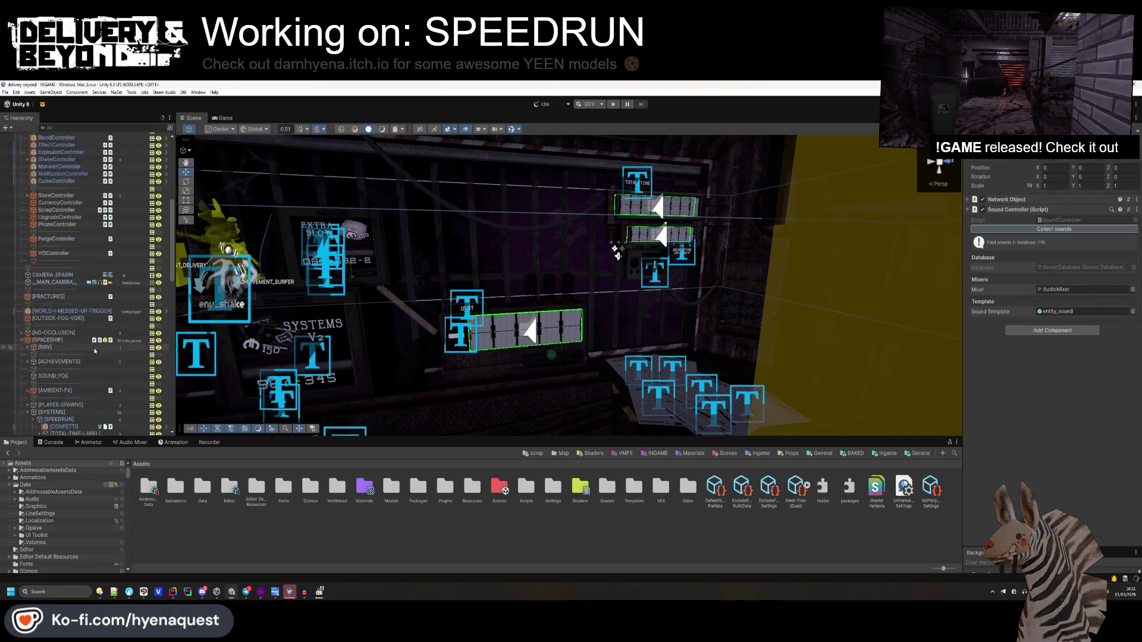
click(27, 412)
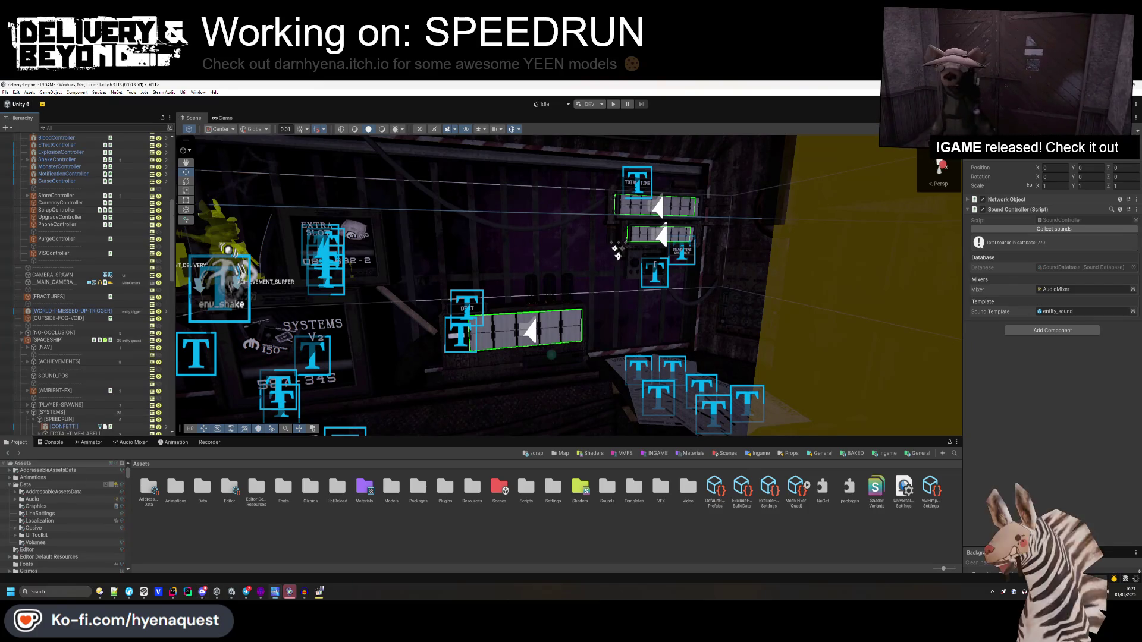
scroll(67, 266, up, 10)
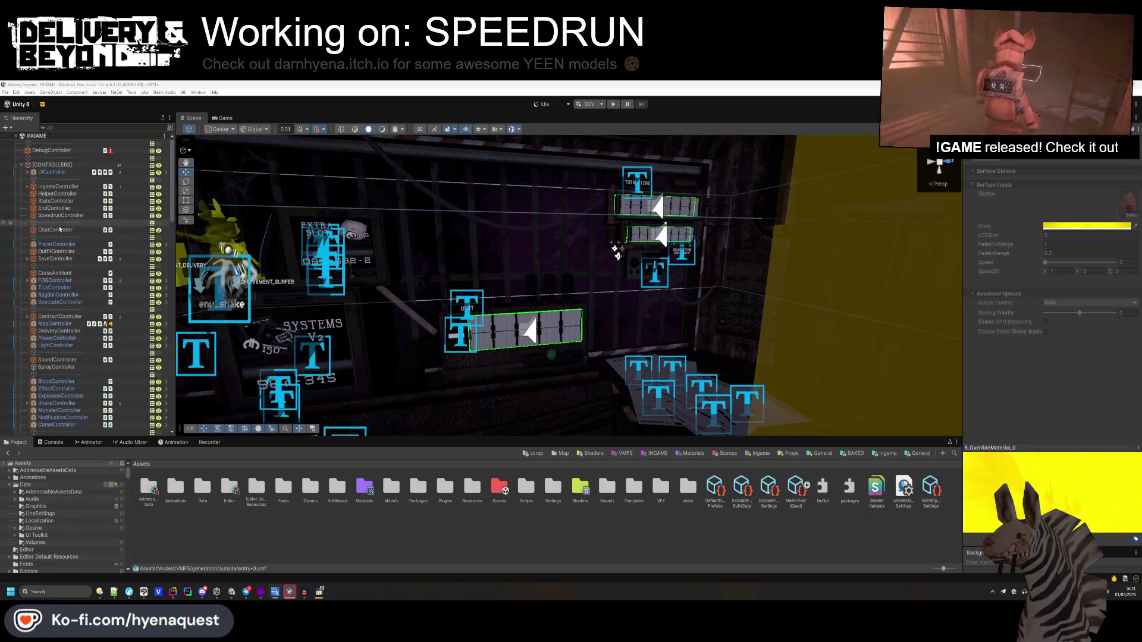
scroll(100, 315, down, 10)
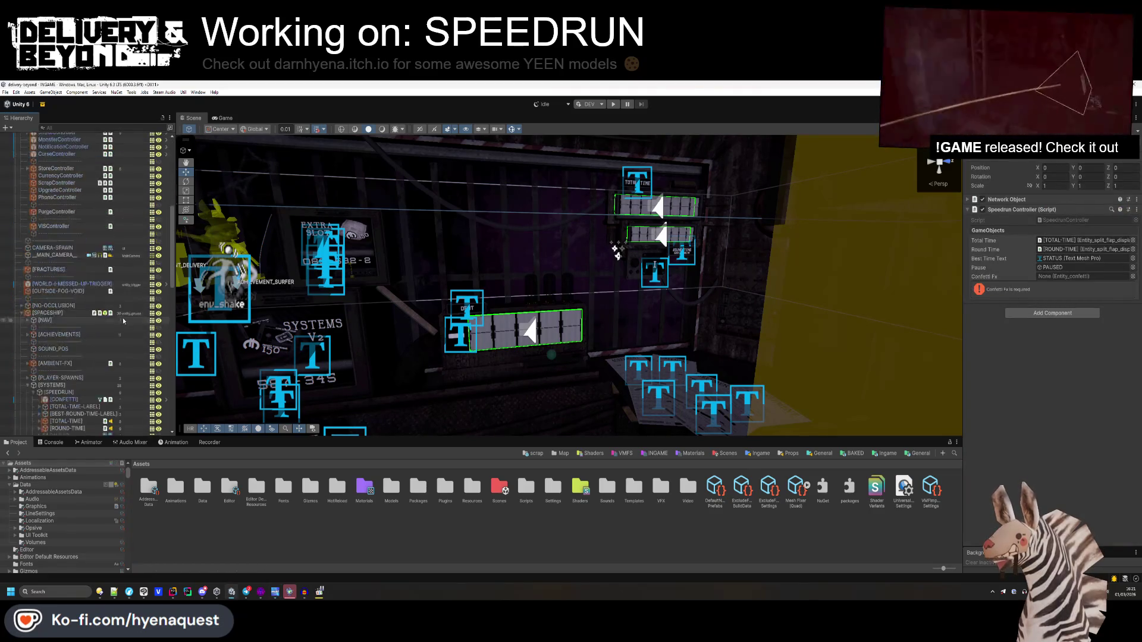
drag(975, 276, 1070, 276)
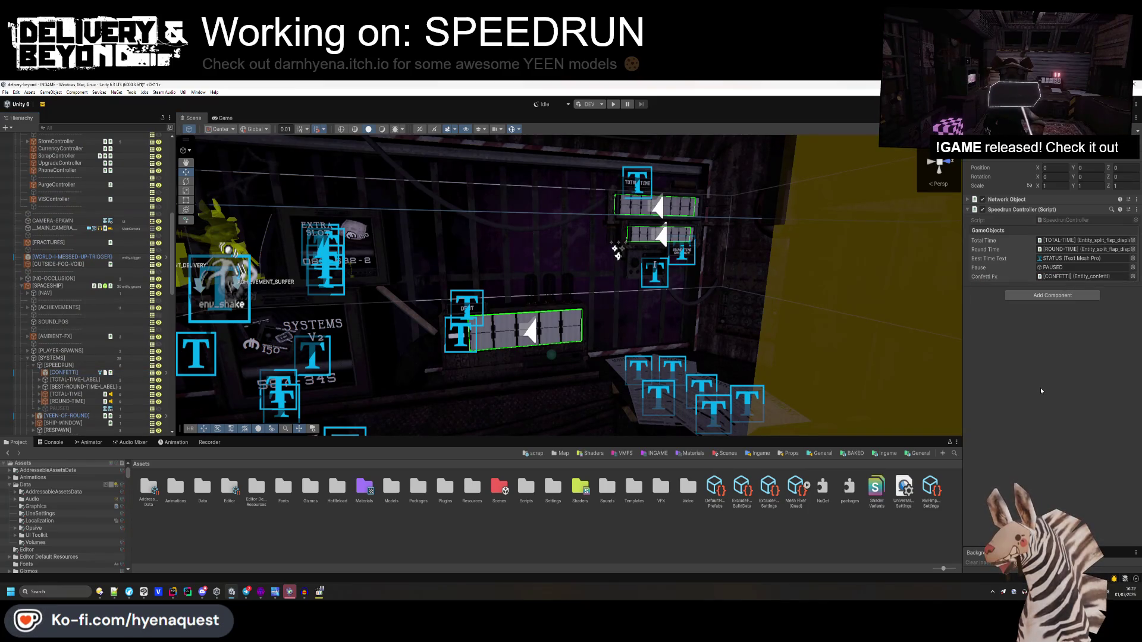
key(alt+Tab)
key(alt+Tab)
key(alt+Tab)
- Duplicate the GameObjects LayoutStart attribute with '/Display' appended and drop Required from the first one
scroll(424, 355, up, 10)
scroll(424, 355, up, 5)
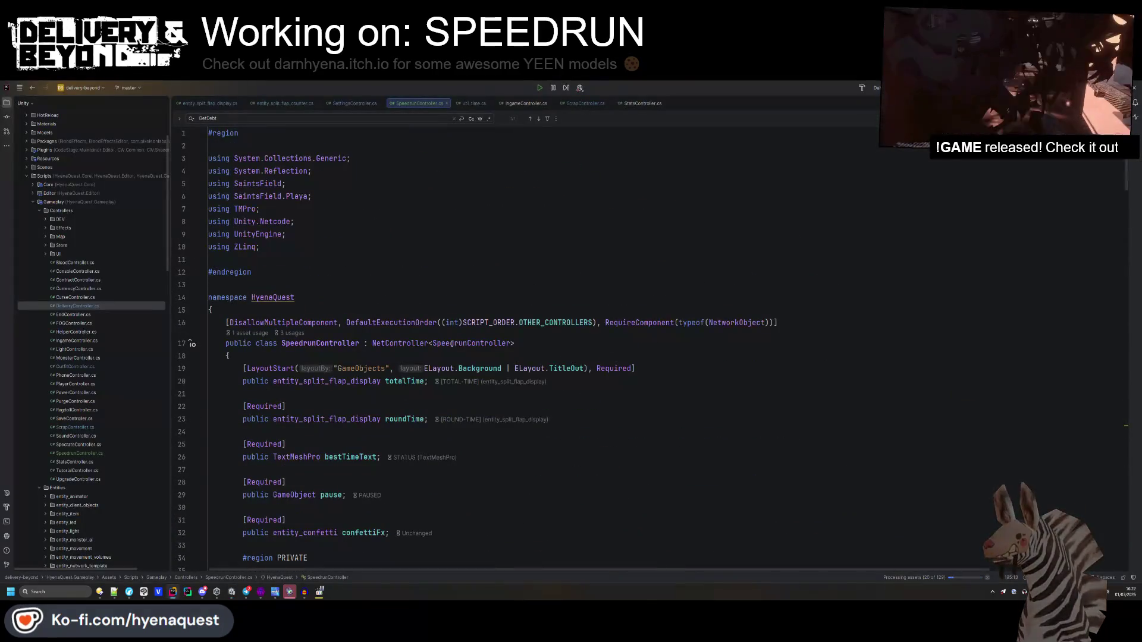
triple_click(424, 369)
scroll(507, 282, down, 6)
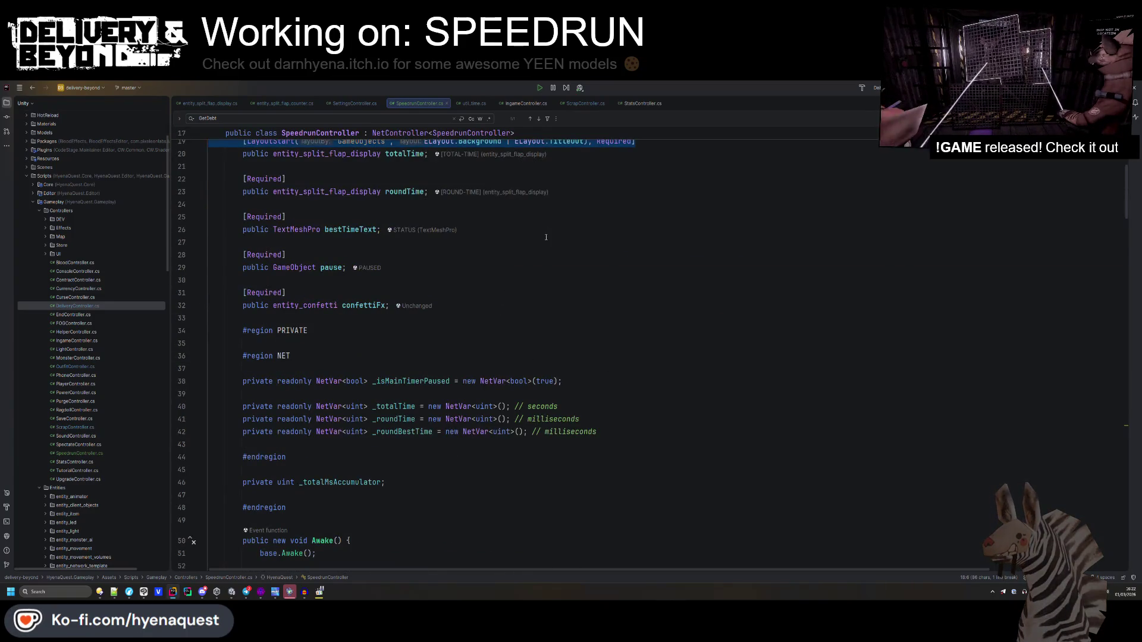
scroll(545, 241, up, 3)
click(351, 254)
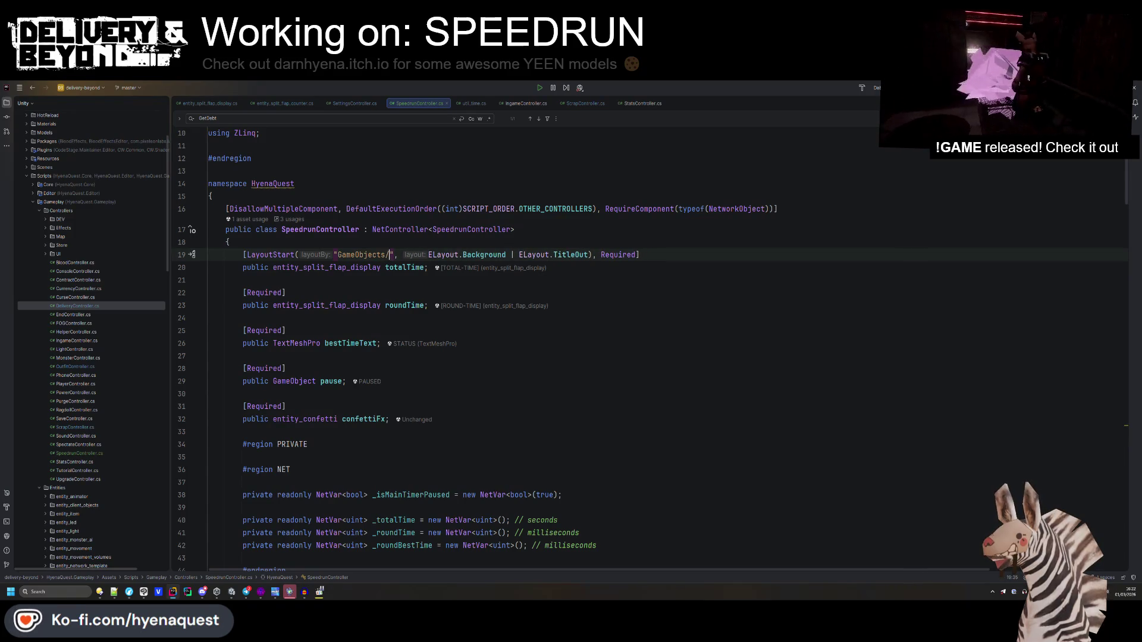
key(End)
key(ctrl+d)
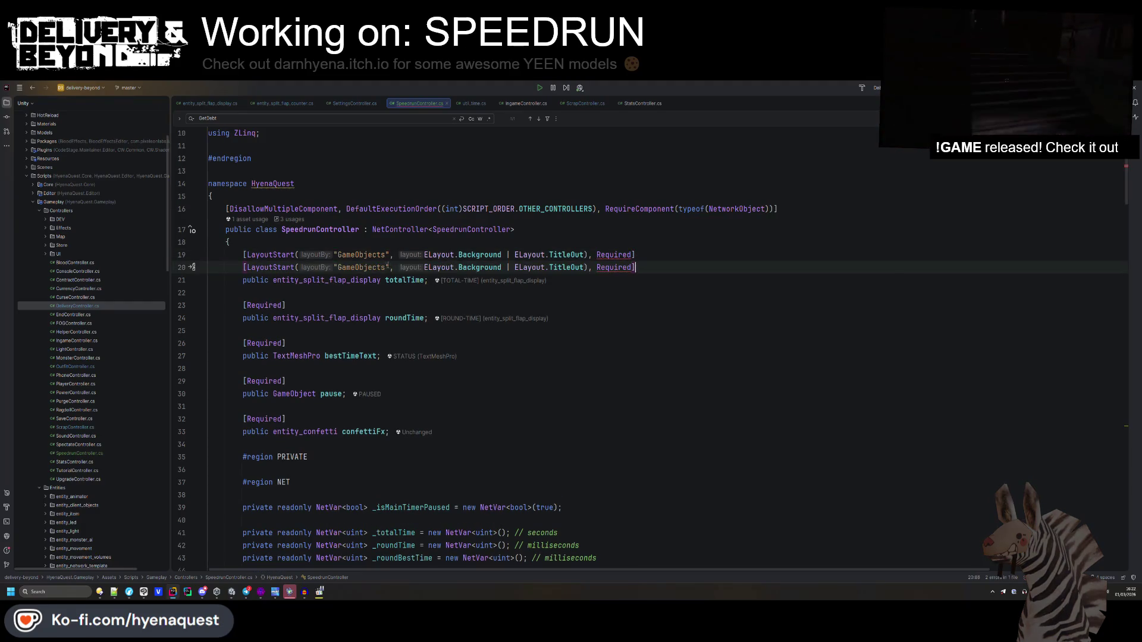
text(/Display)
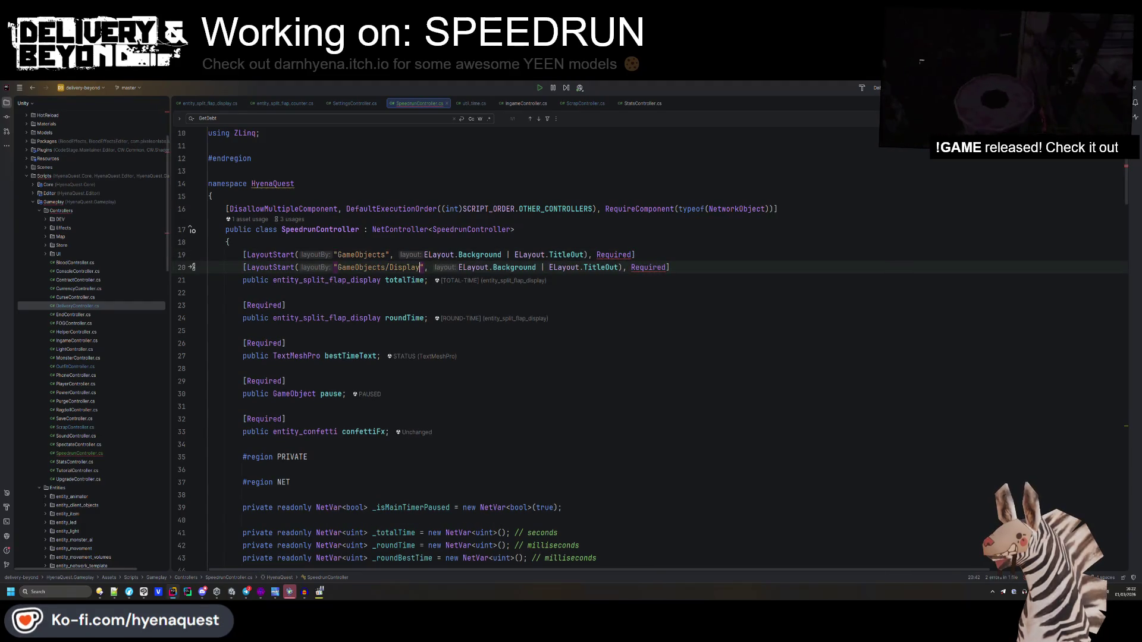
key(Up)
key(End)
key(Left)
key(BackSpace)
key(BackSpace)
key(BackSpace)
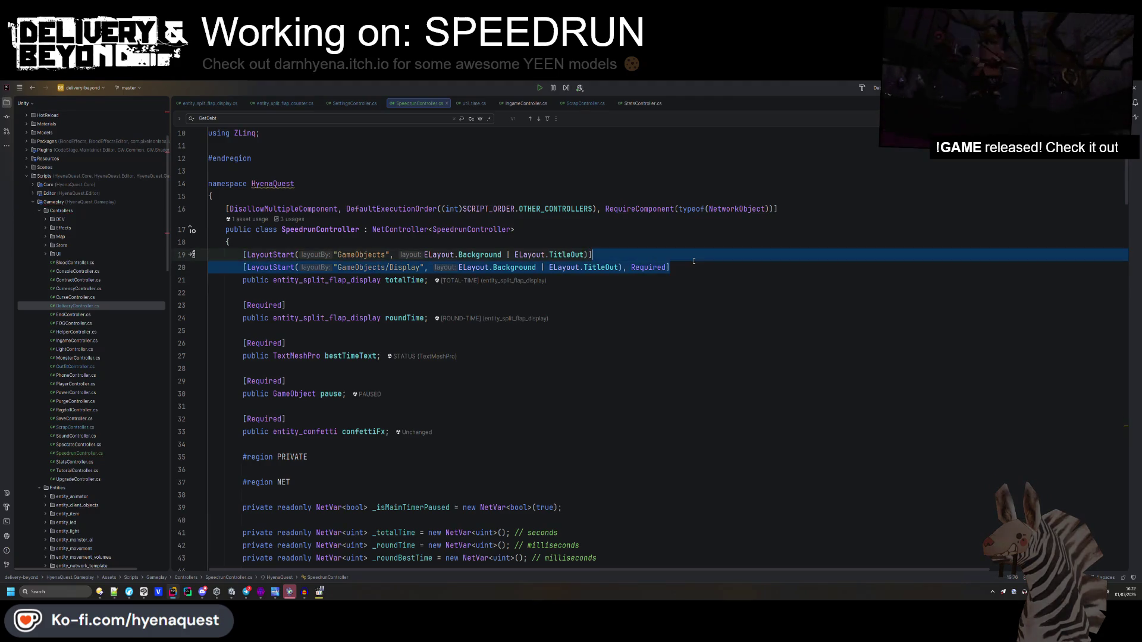
key(Down)
key(End)
key(shift+Up)
key(ctrl+c)
click(672, 332)
- Add a 'GameObjects/Effects' LayoutStart attribute, without Required, above the confetti field
click(351, 355)
click(620, 331)
click(447, 419)
key(ctrl+v)
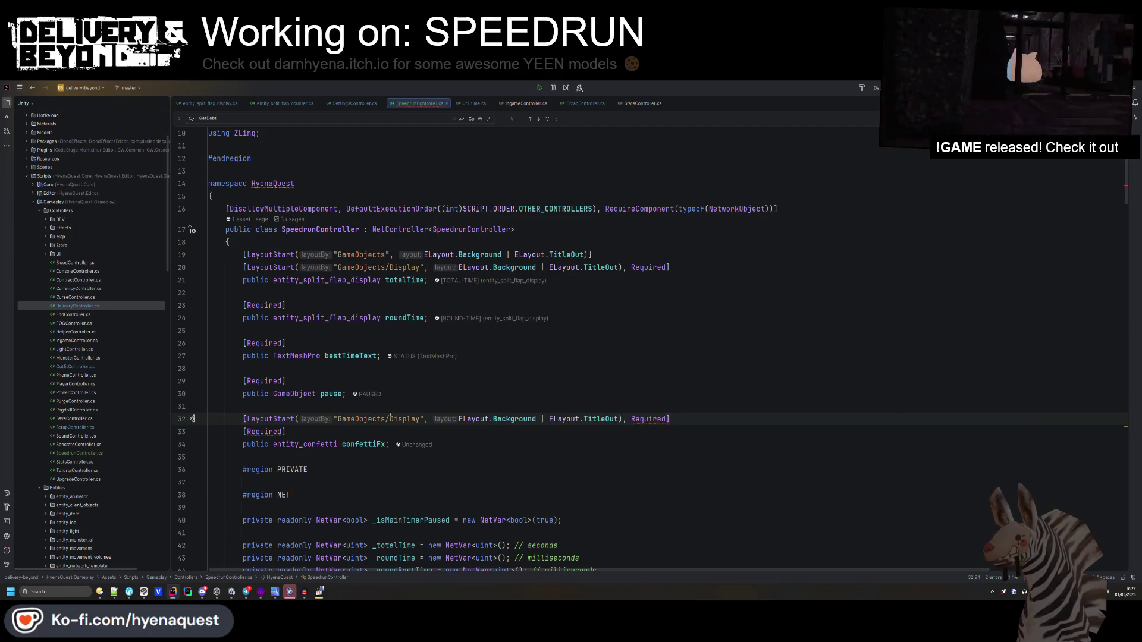
double_click(374, 418)
text(Effects)
click(654, 419)
key(Left)
key(BackSpace)
key(BackSpace)
key(BackSpace)
- Add a 'GameObjects/Other' LayoutStart attribute, without Required, above the pause field
click(660, 396)
click(489, 345)
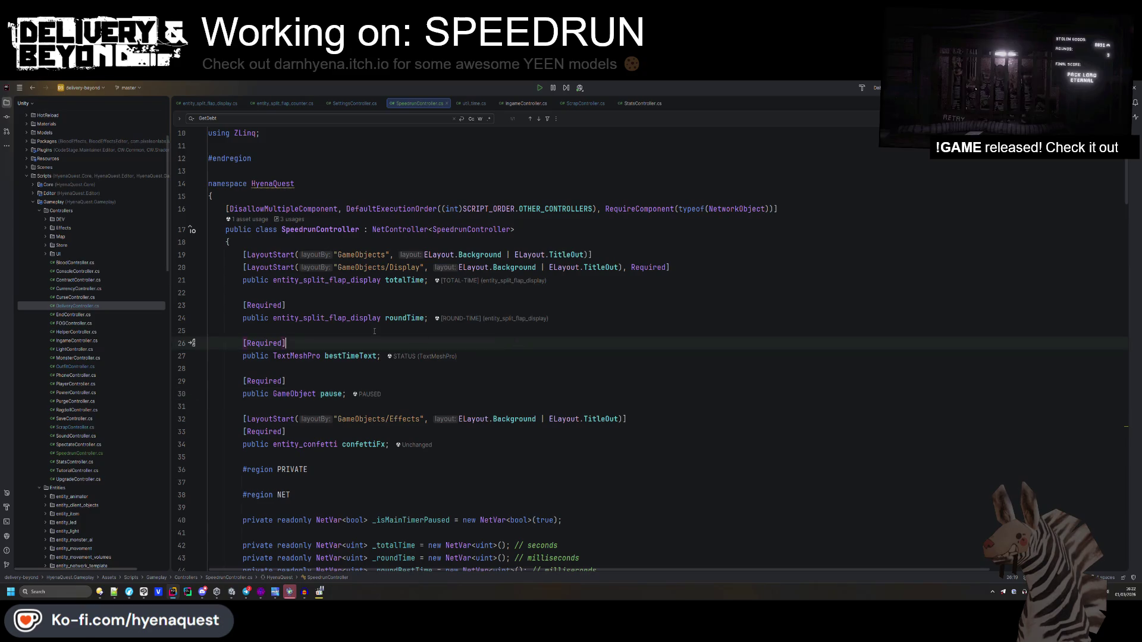
key(ctrl+v)
key(alt+shift+Down)
key(alt+shift+Down)
key(alt+shift+Down)
double_click(385, 381)
text(Other)
click(665, 380)
key(BackSpace)
key(BackSpace)
key(BackSpace)
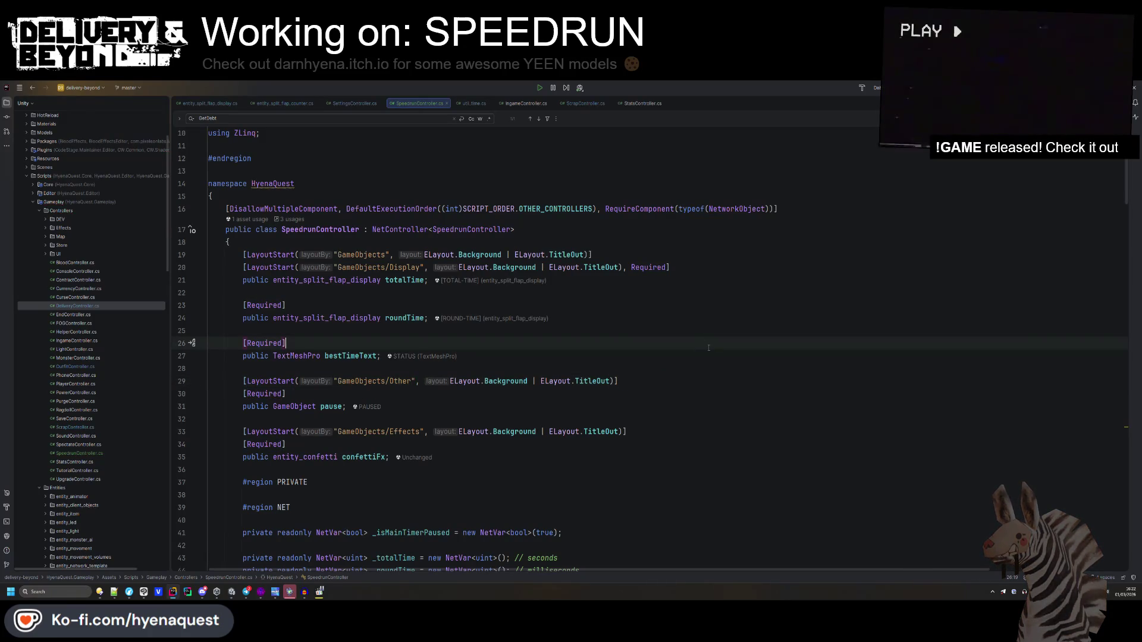
click(623, 377)
key(alt+Tab)
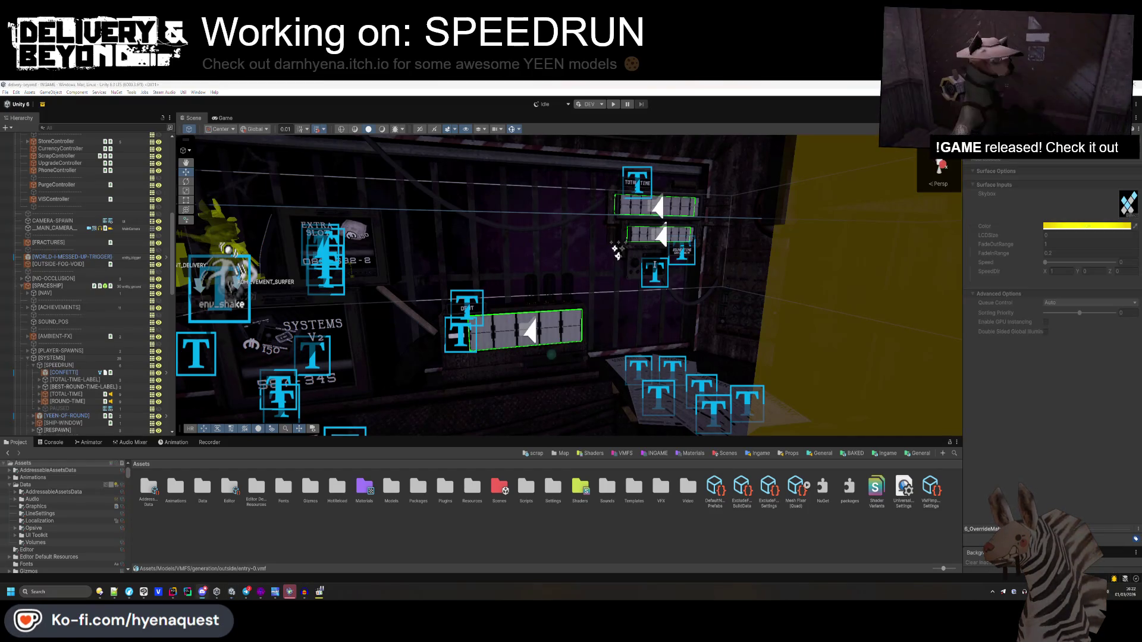
- Collapse [MDL], unhide the [CITY] object, and zoom the Scene view out over the room
click(410, 406)
drag(410, 407, 267, 250)
scroll(83, 268, down, 15)
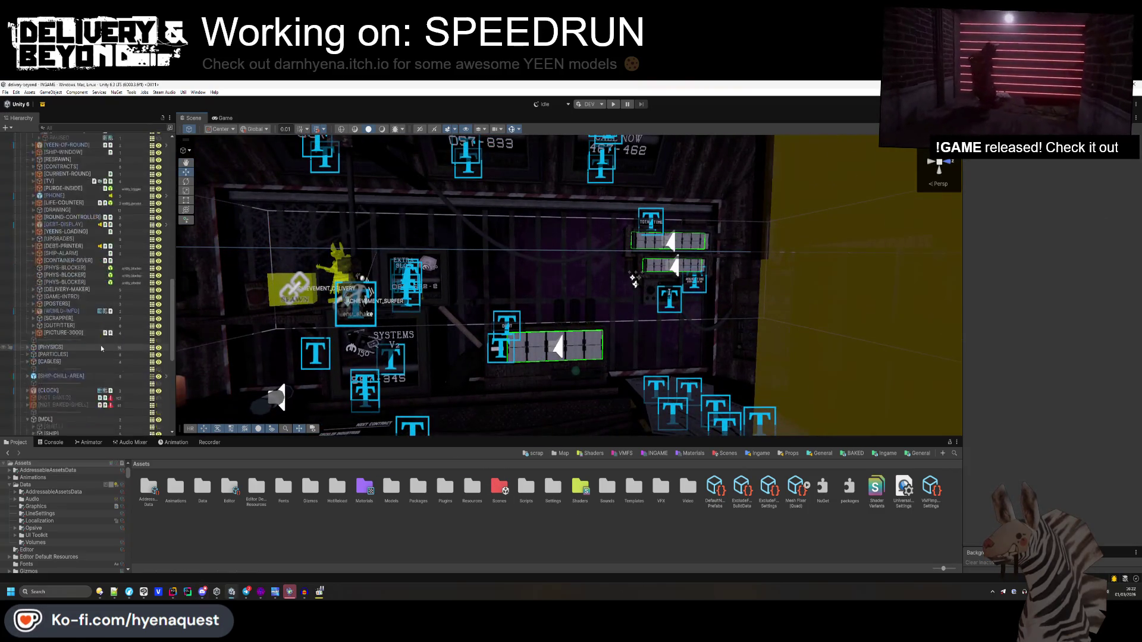
click(28, 177)
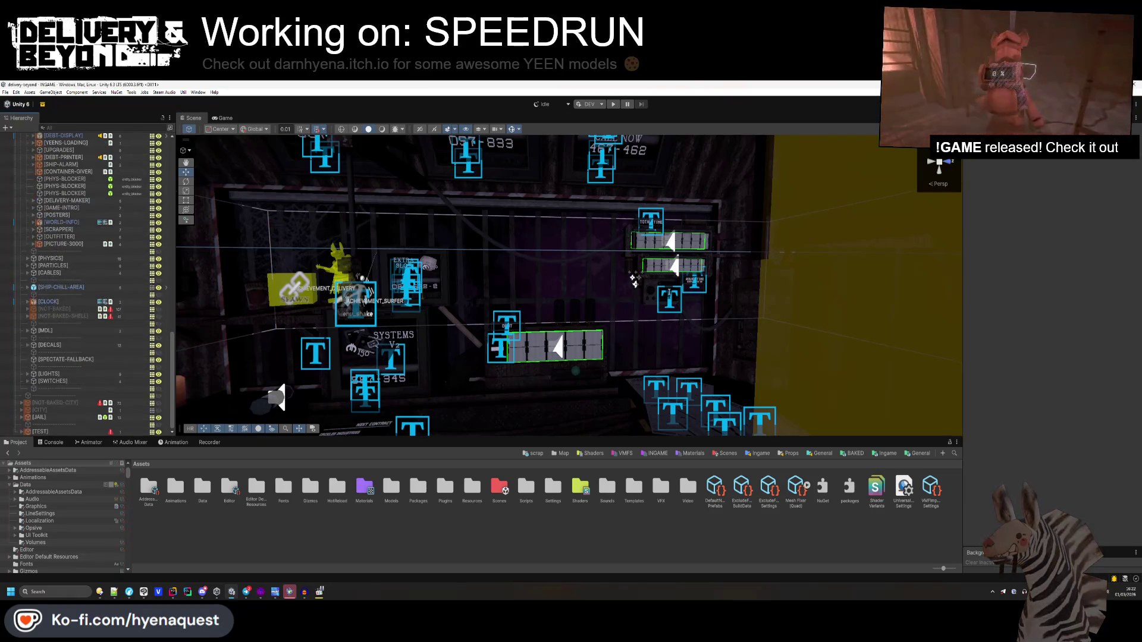
click(158, 411)
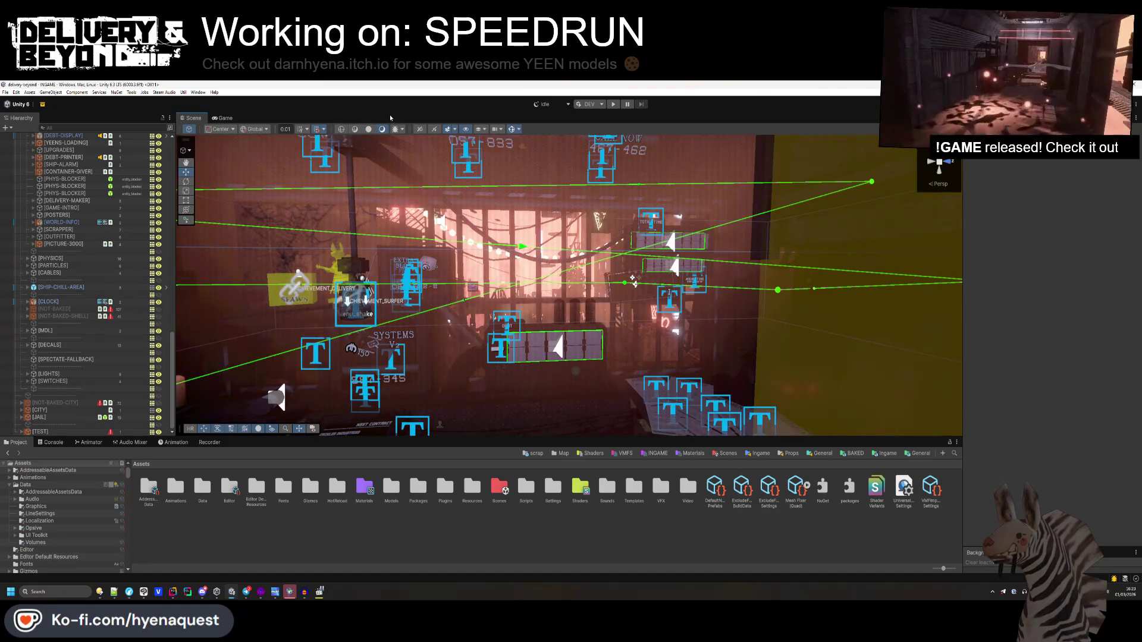
scroll(560, 325, down, 5)
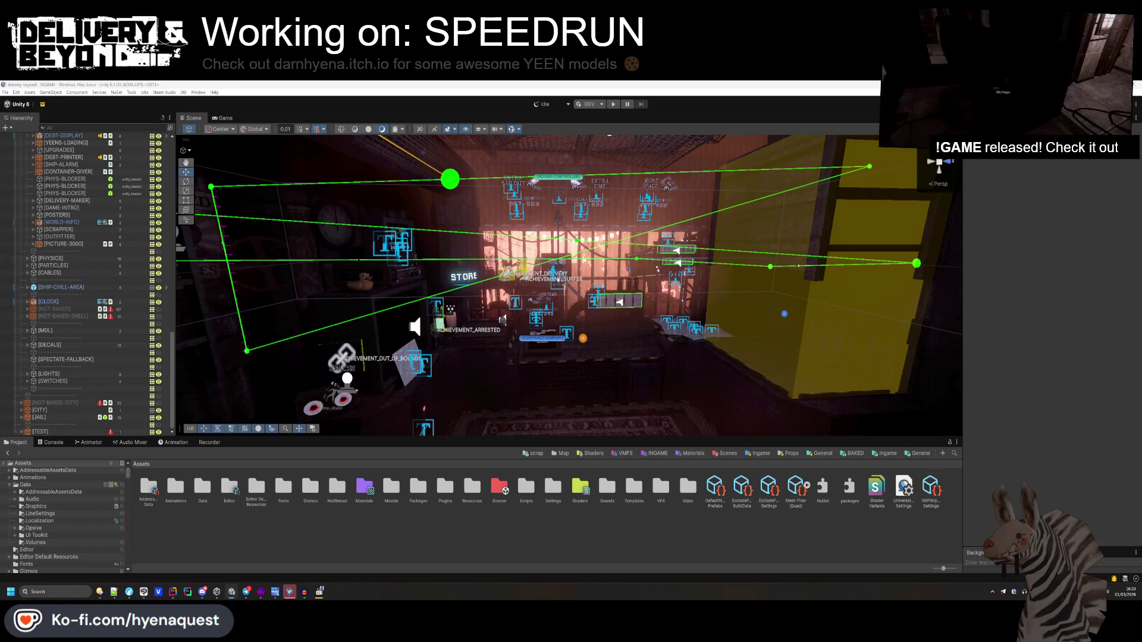
key(alt+Tab)
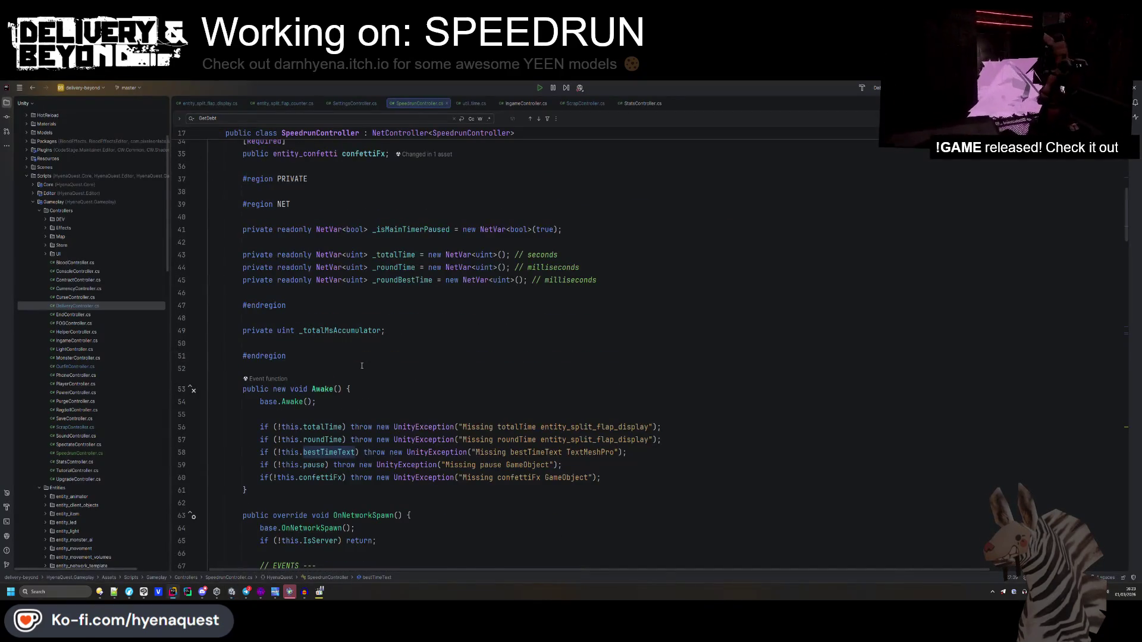
key(ctrl+f)
scroll(393, 292, down, 4)
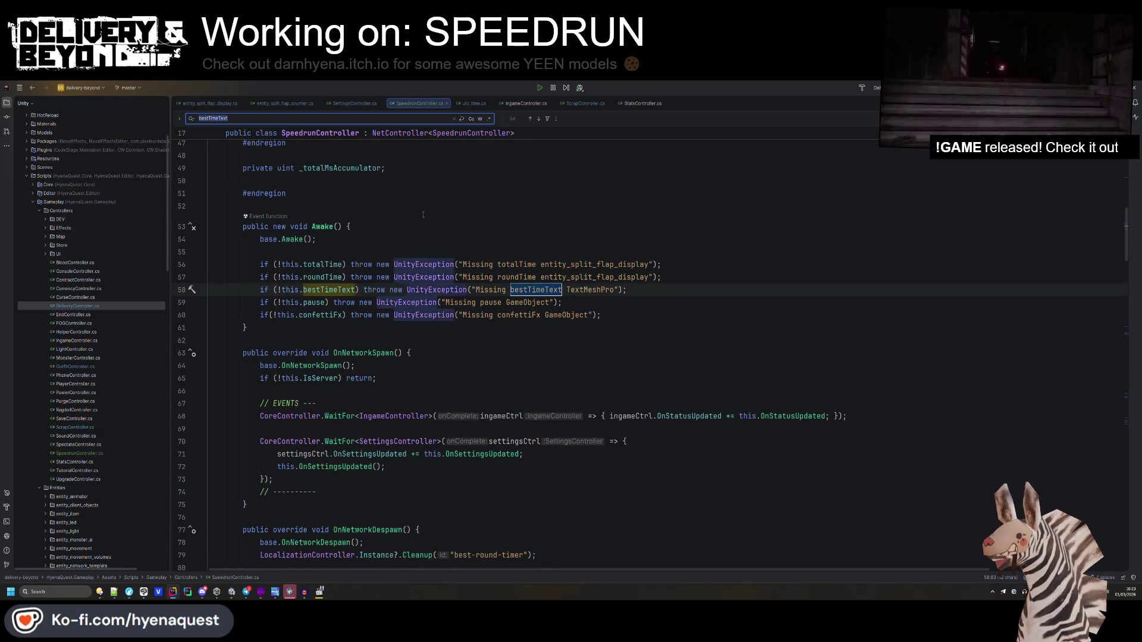
key(Return)
key(Return)
key(Return)
key(Return)
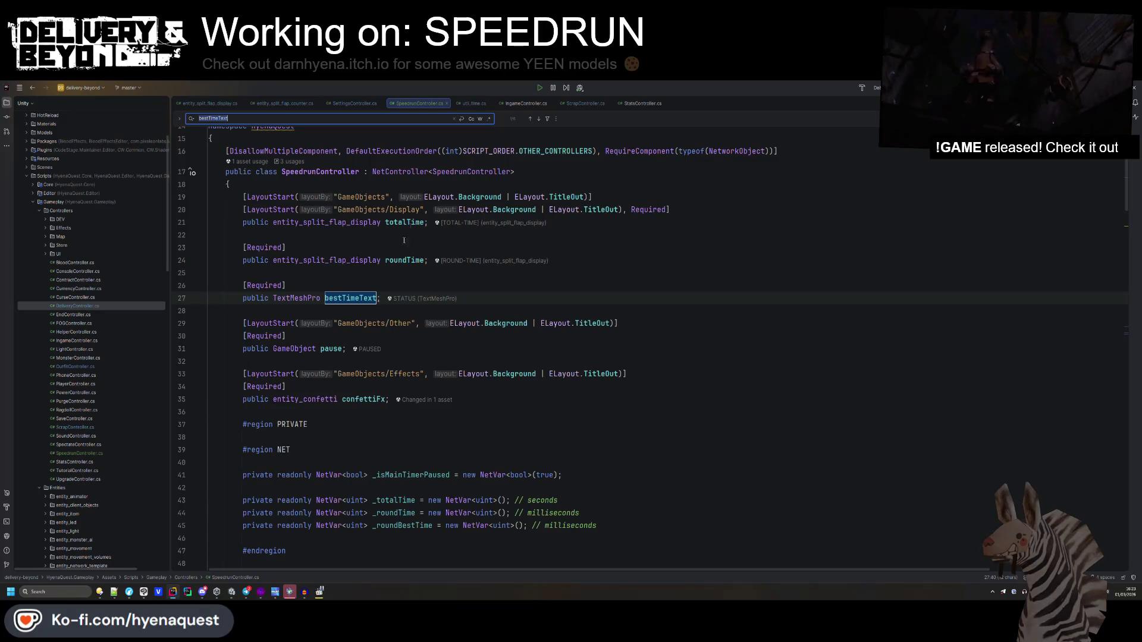
scroll(402, 384, down, 4)
double_click(396, 372)
key(ctrl+f)
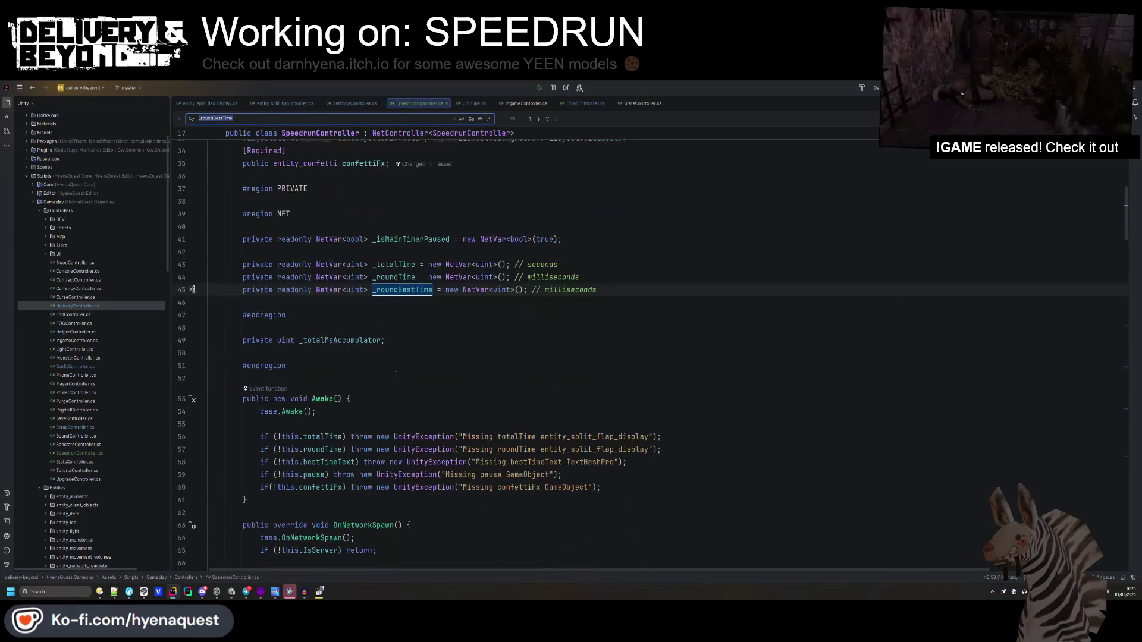
key(Return)
key(Return)
key(Return)
key(Return)
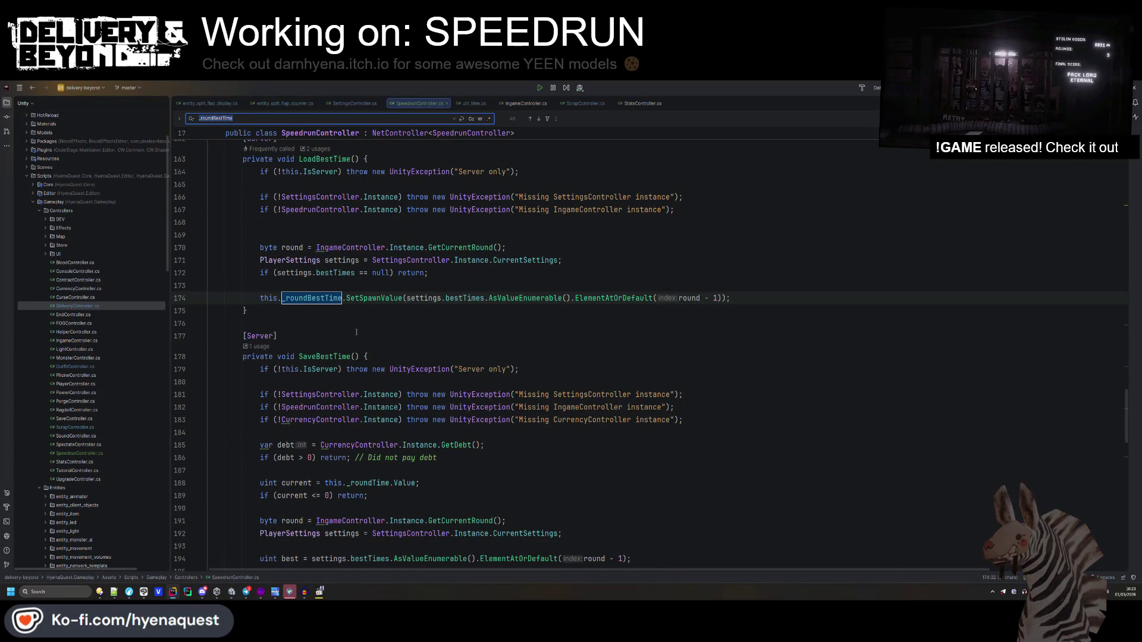
scroll(349, 238, up, 1)
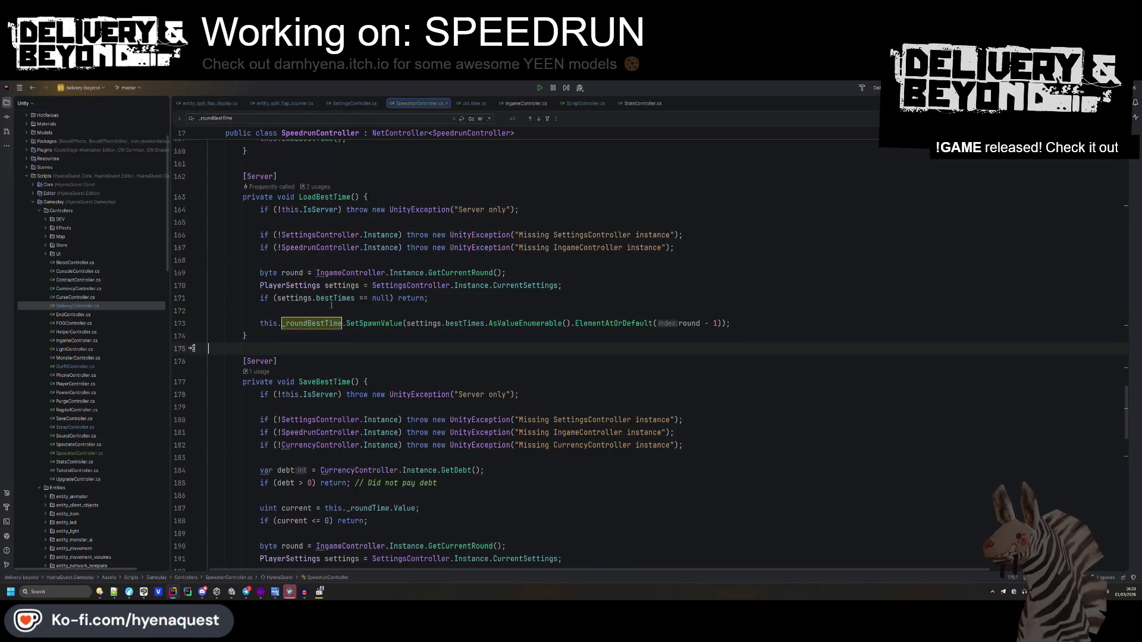
key(alt+Tab)
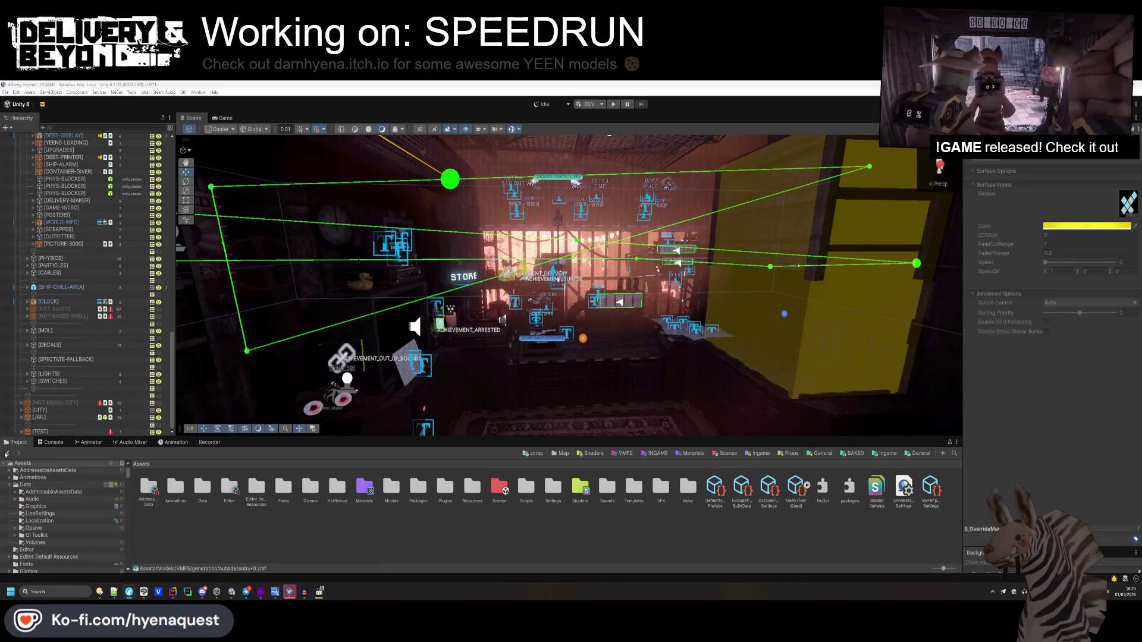
- Check the Console for compile errors, then start the game in play mode
click(52, 444)
click(17, 443)
drag(647, 268, 491, 331)
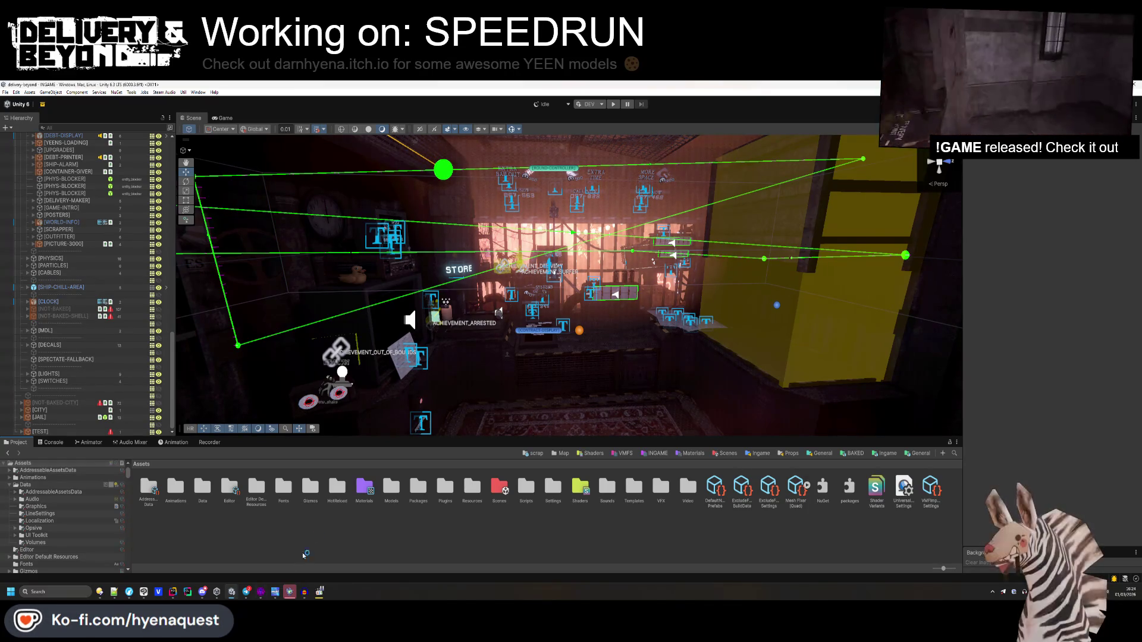
click(614, 105)
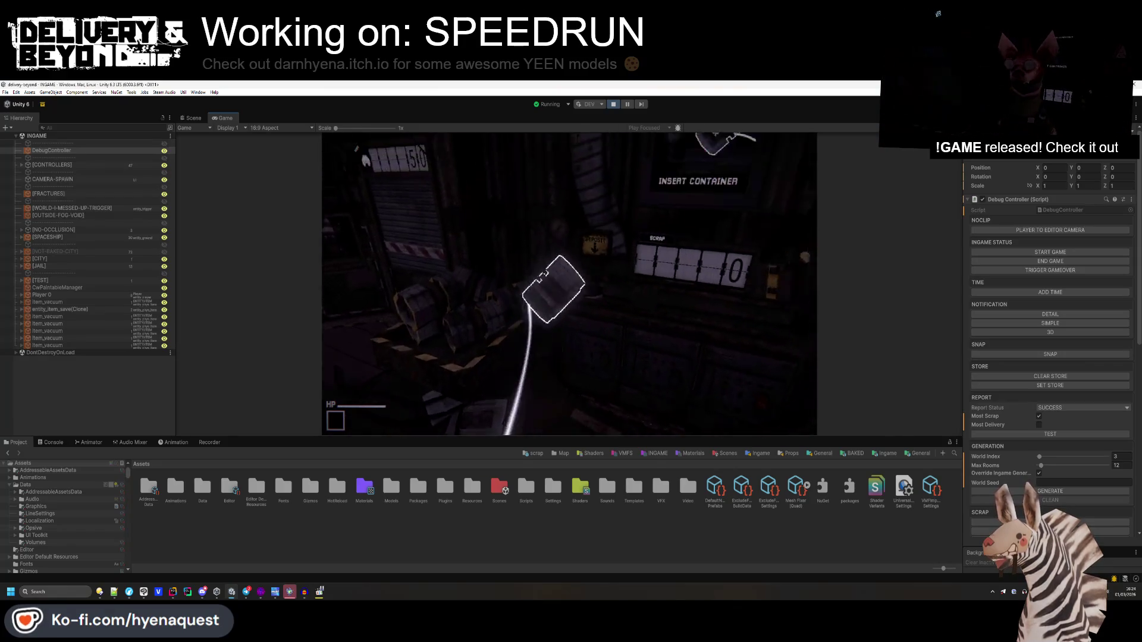
- Enlarge the Game view, walk to the round timer machine, then switch to the Scene view
click(108, 187)
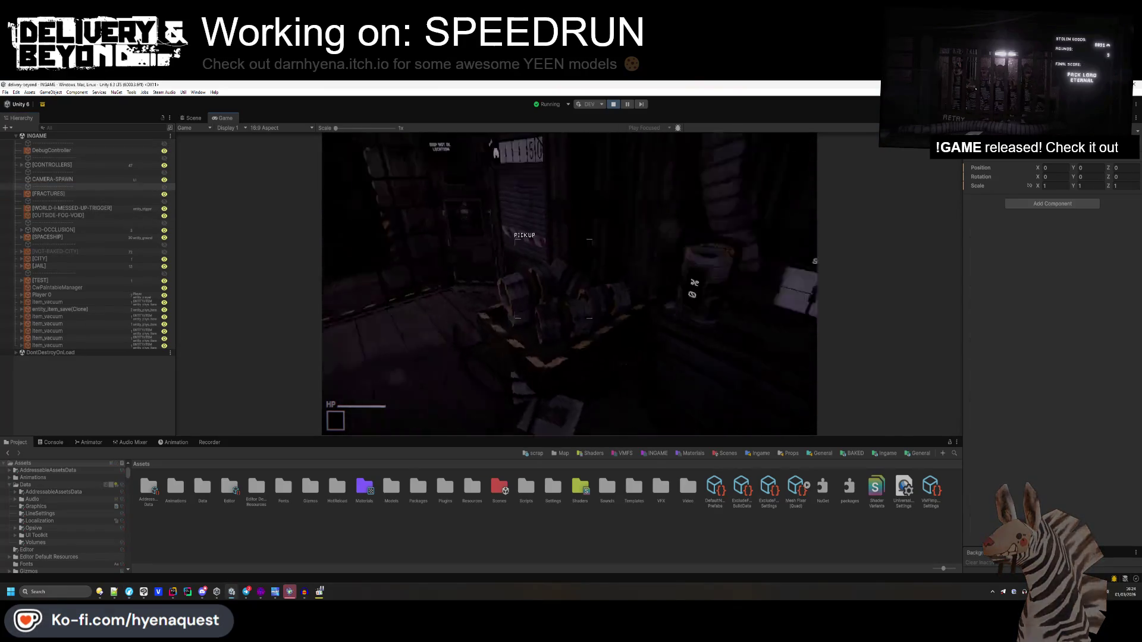
key(super)
click(611, 434)
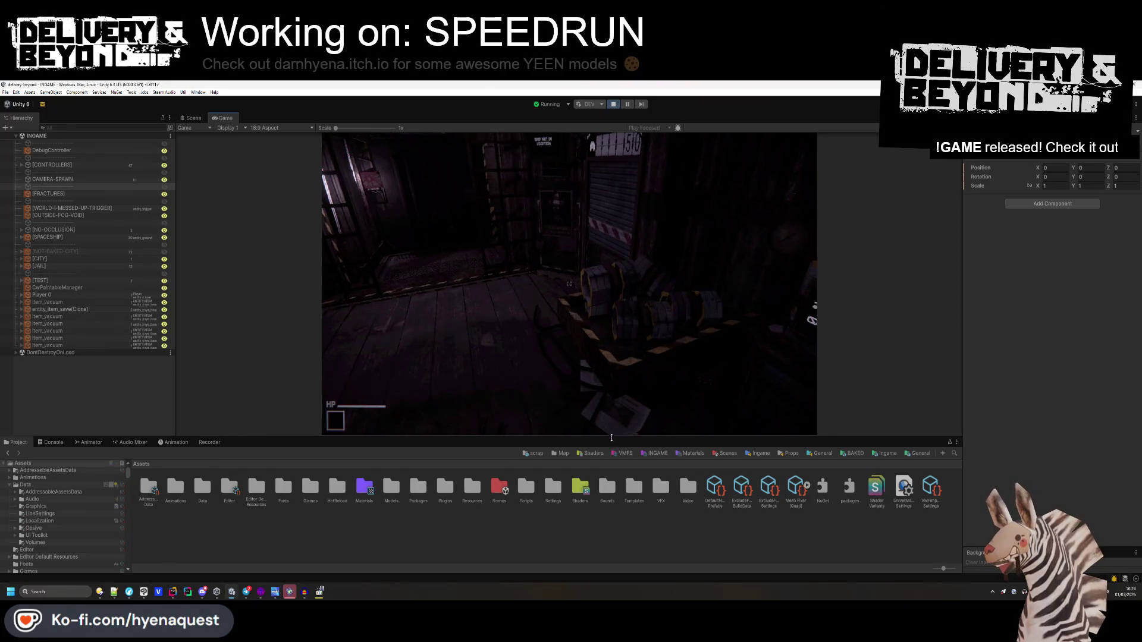
drag(612, 435, 612, 538)
key(w)
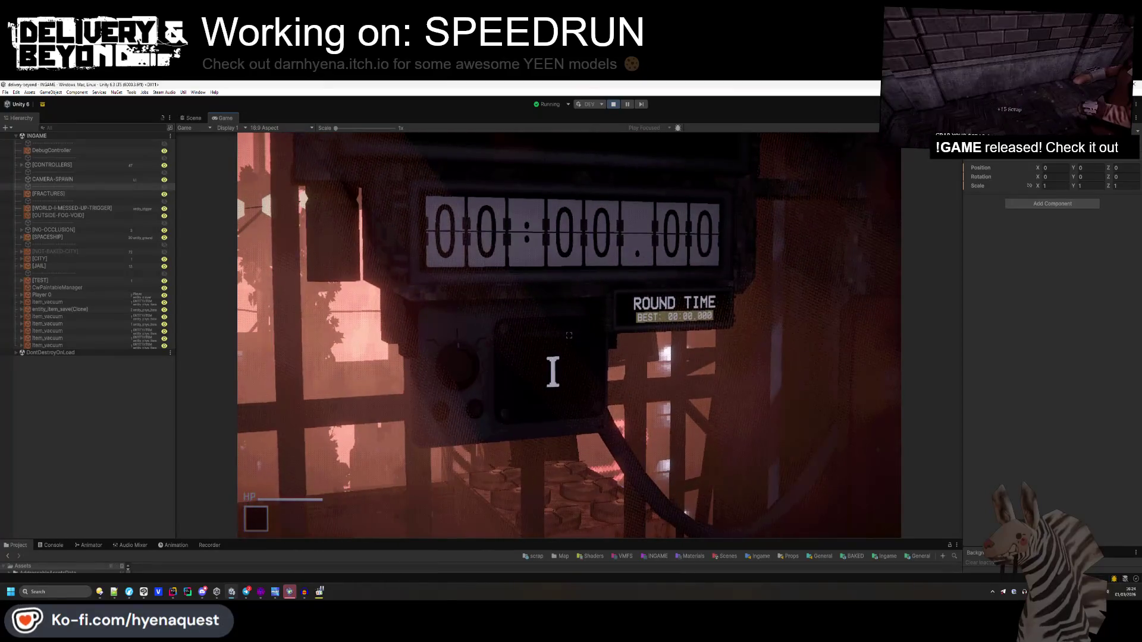
key(super)
click(191, 118)
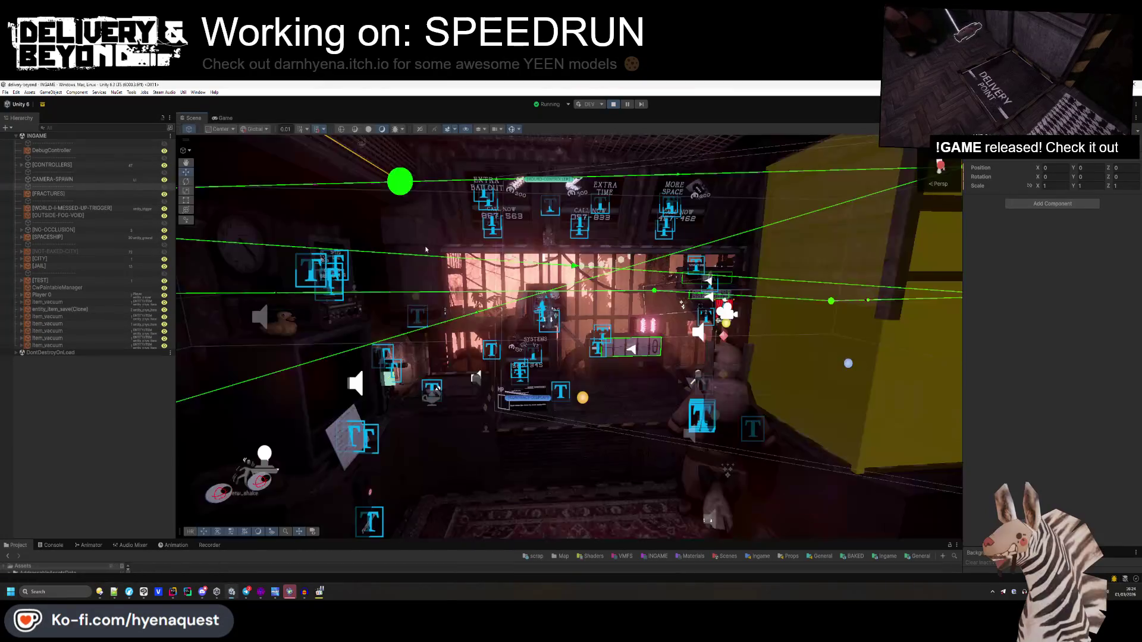
scroll(602, 285, down, 3)
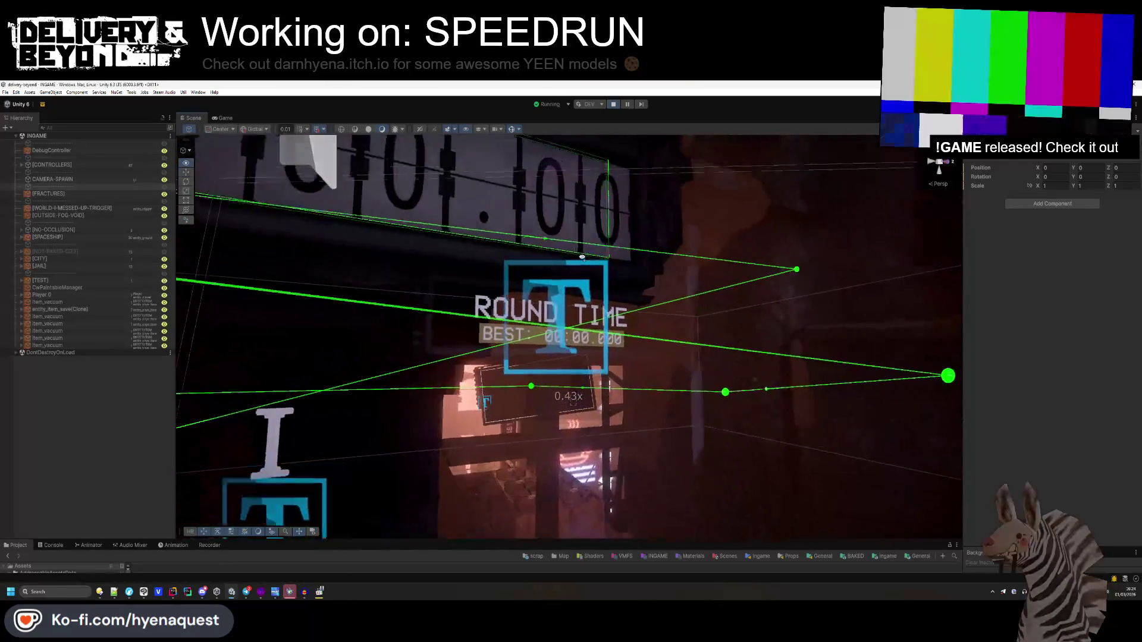
- Select the ROUND TIME label and open its TextMeshPro Text Input for editing
click(536, 333)
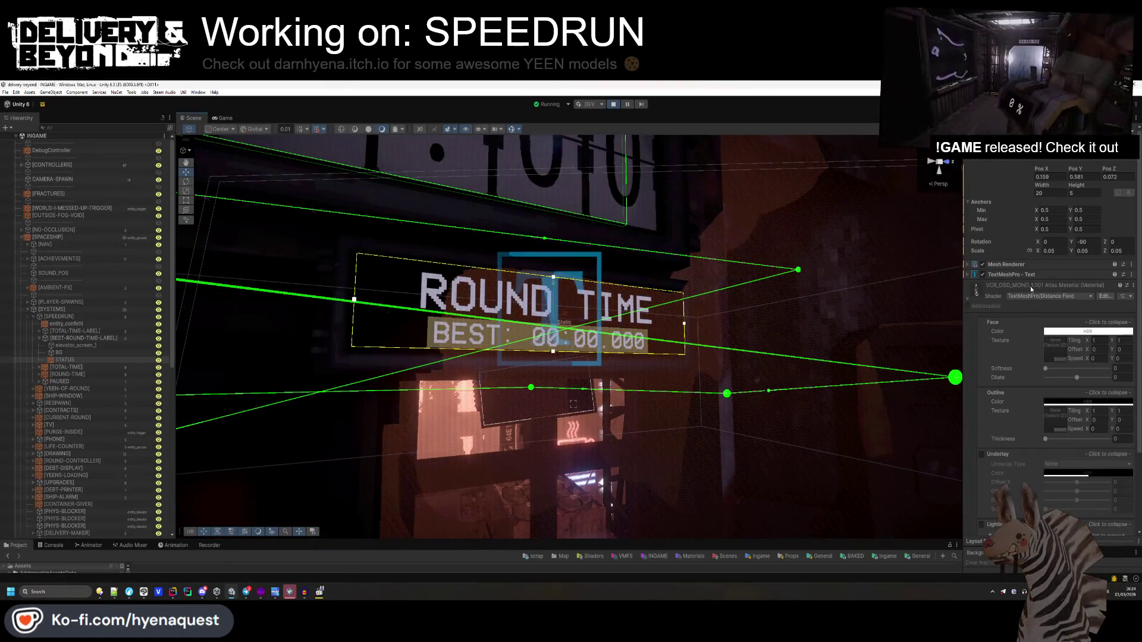
click(1028, 275)
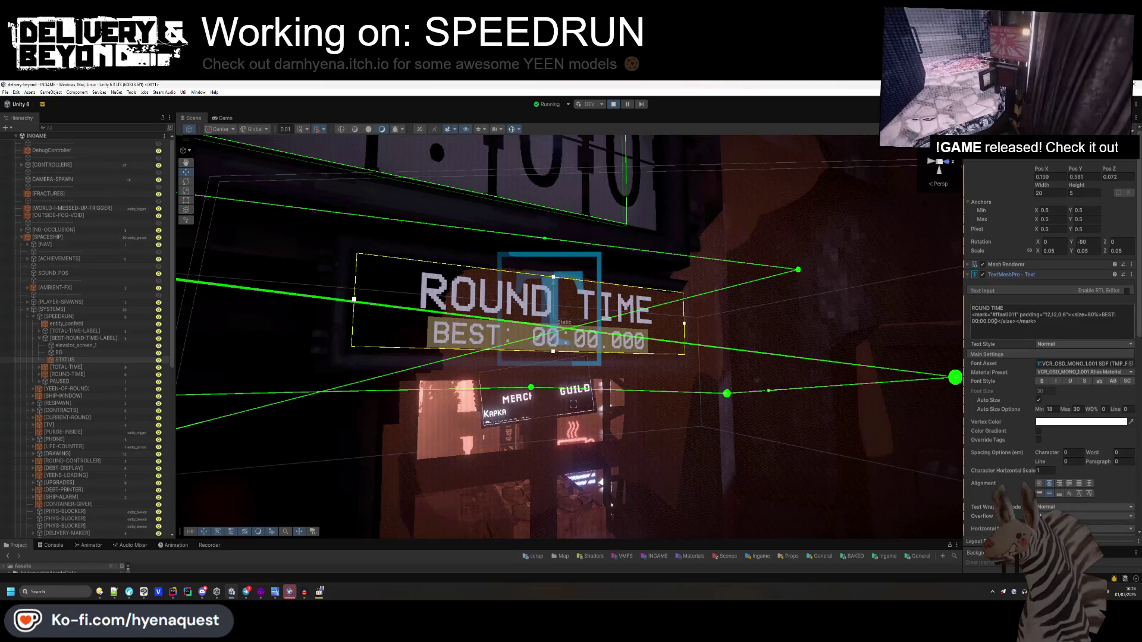
click(1000, 322)
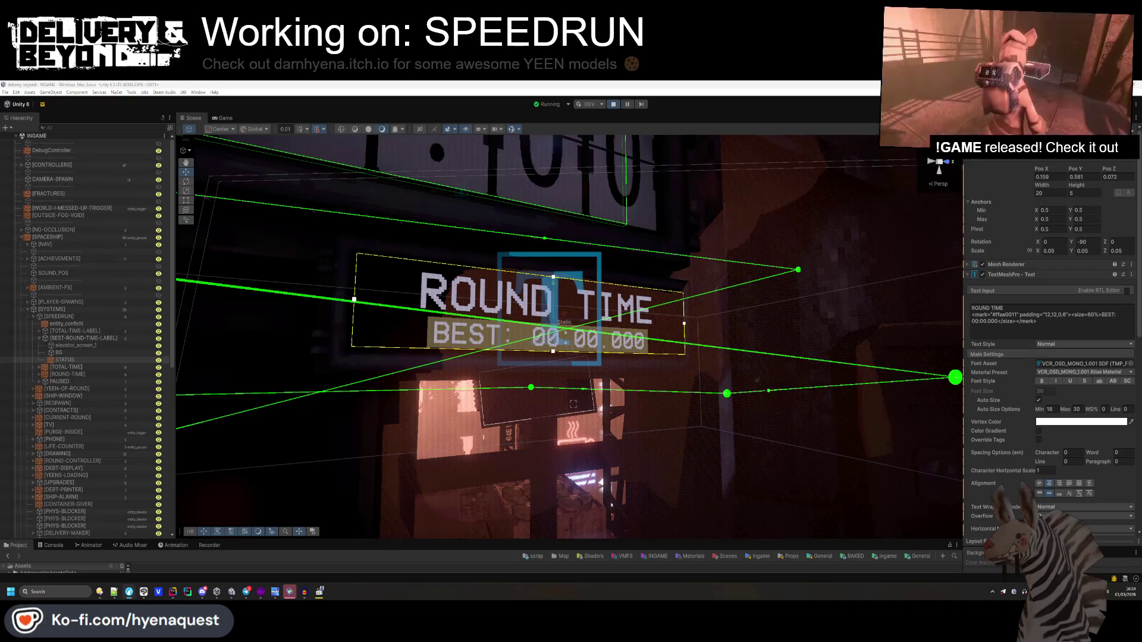
key(alt+Tab)
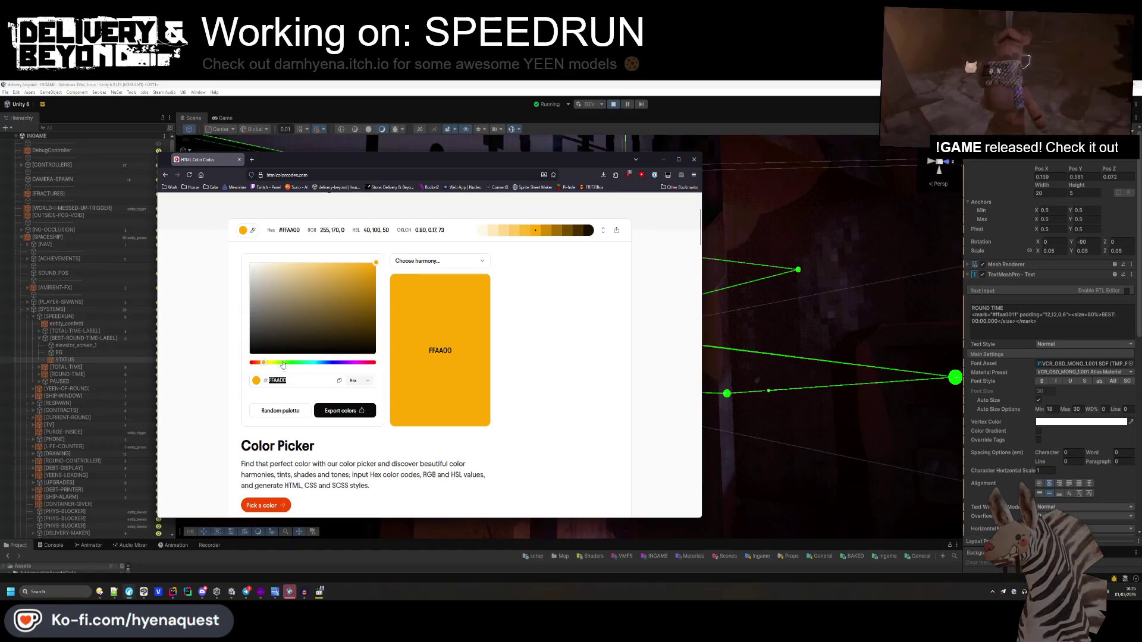
- Pick orange FF8400 in the colour picker and put it in the label's mark tag
click(260, 363)
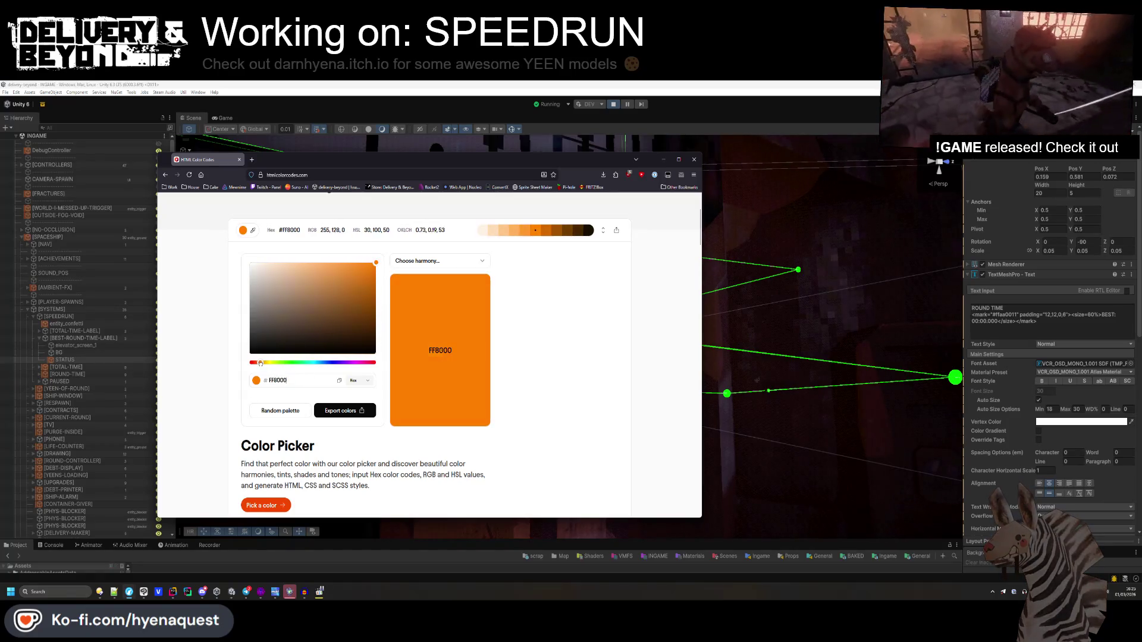
double_click(287, 380)
click(1017, 316)
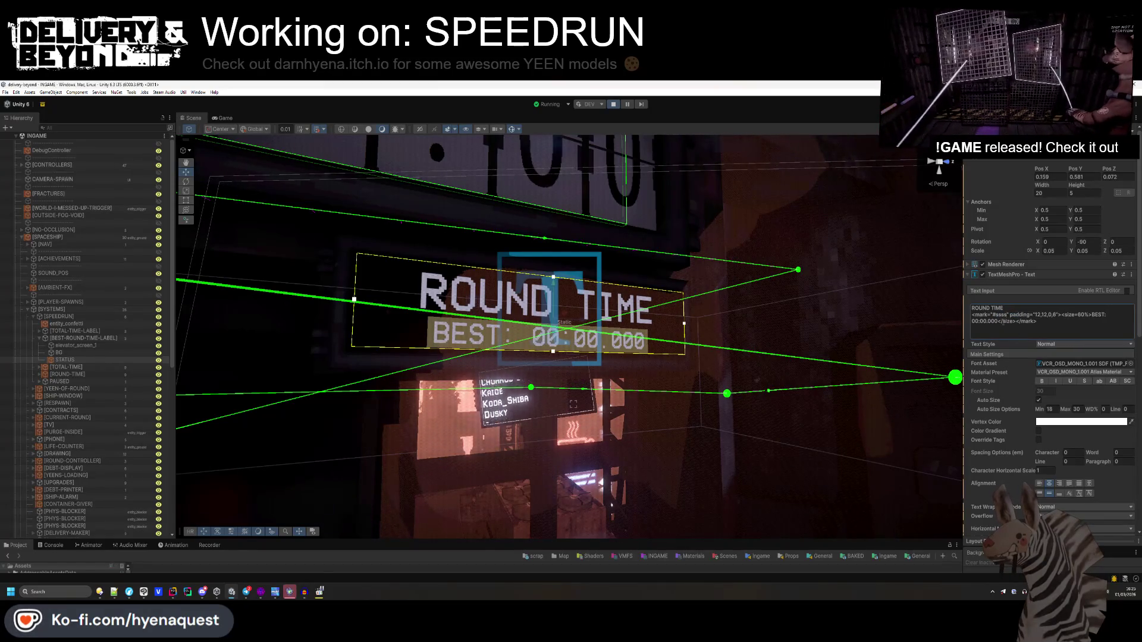
- Delete the stray quote after FF8400 in the label's mark tag
click(1002, 326)
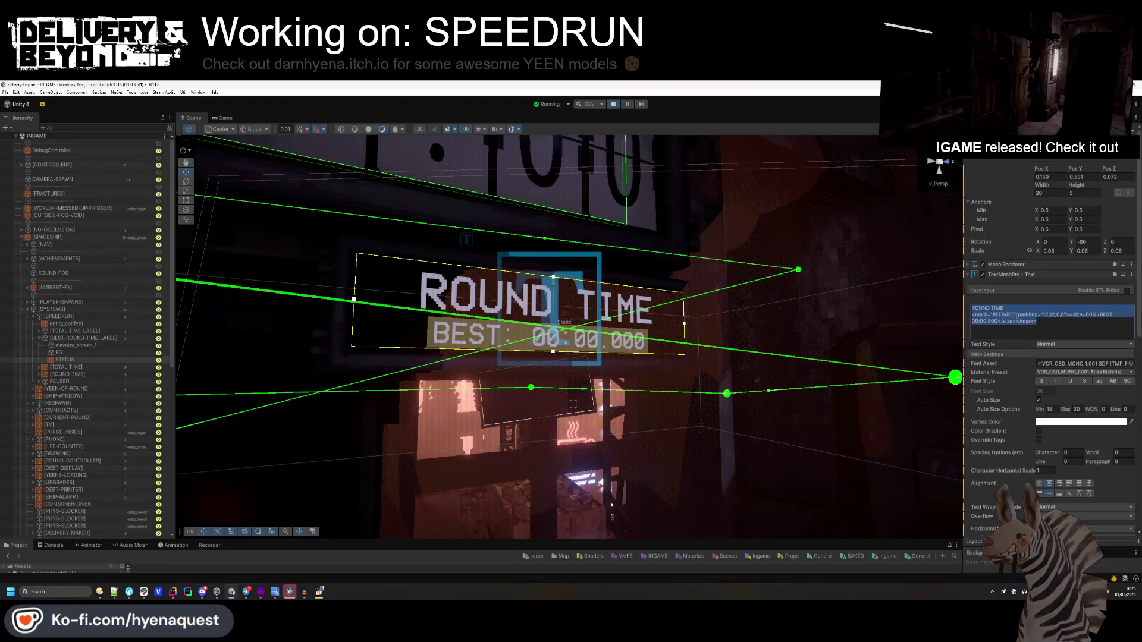
click(1015, 315)
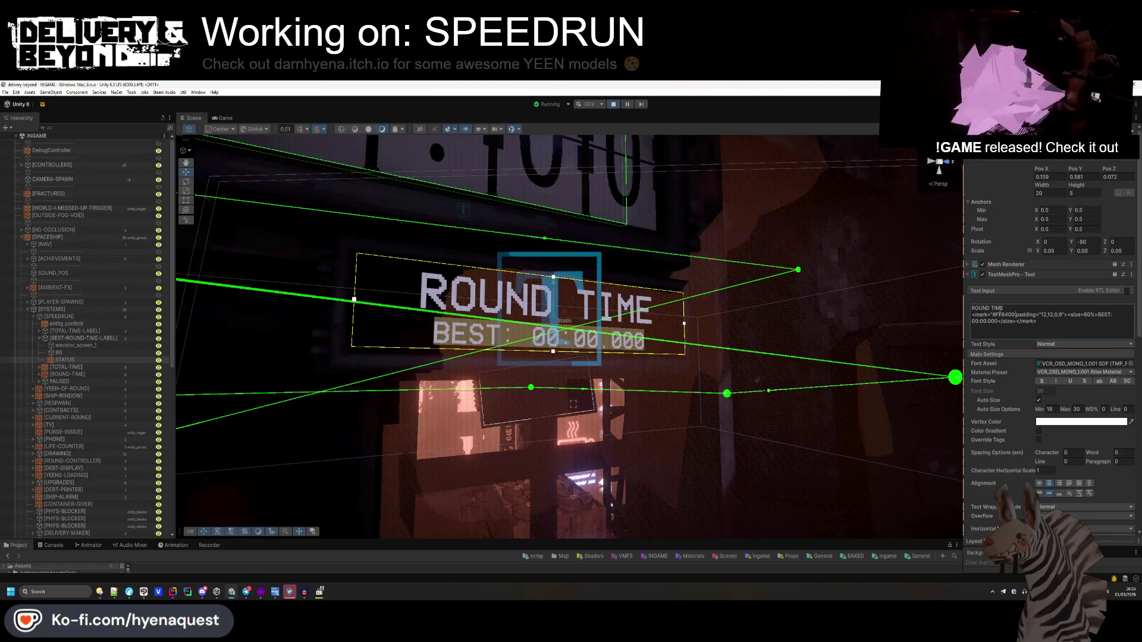
key(BackSpace)
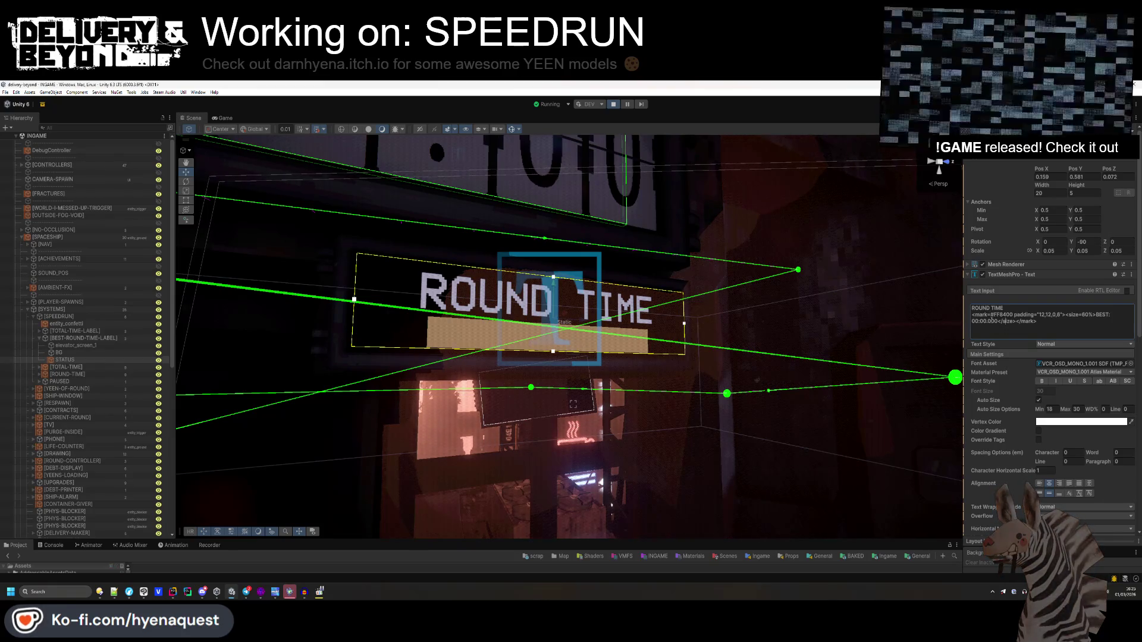
scroll(735, 352, down, 3)
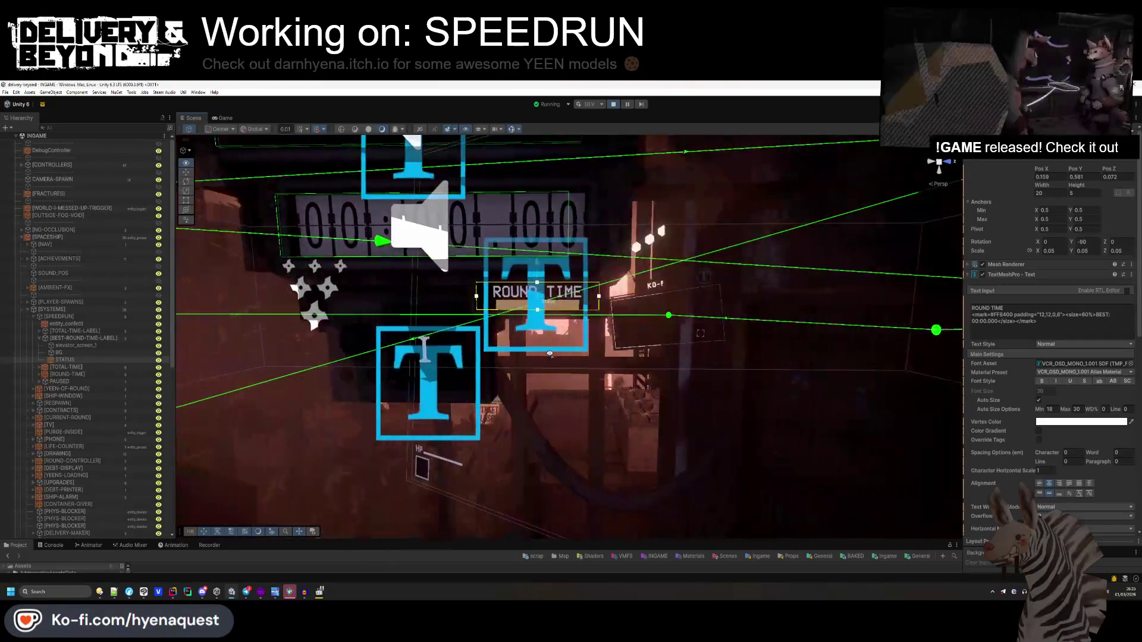
scroll(634, 303, up, 5)
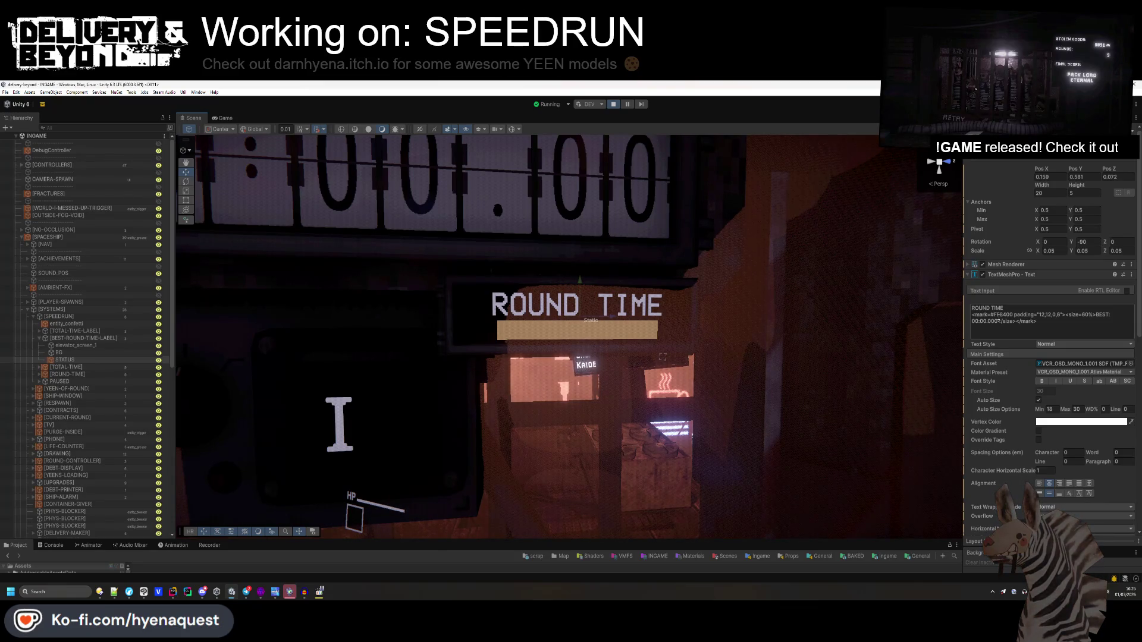
- Try darker hex shades 8C4C0A and 854301 in the colour picker
key(alt+Tab)
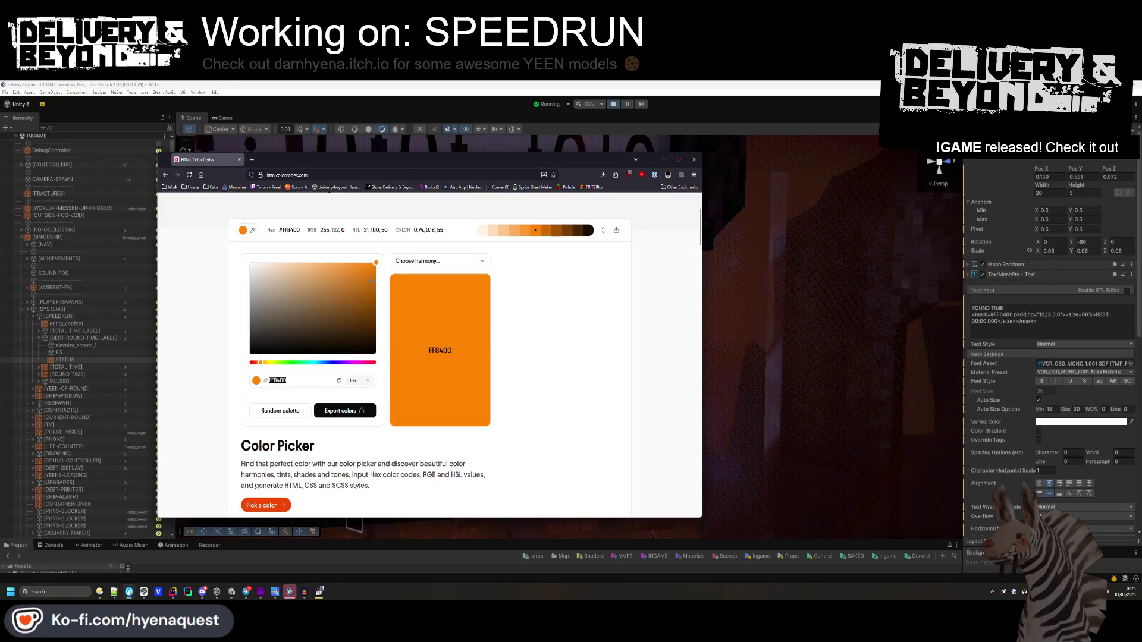
text(8C4C0A)
key(ctrl+a)
text(854301)
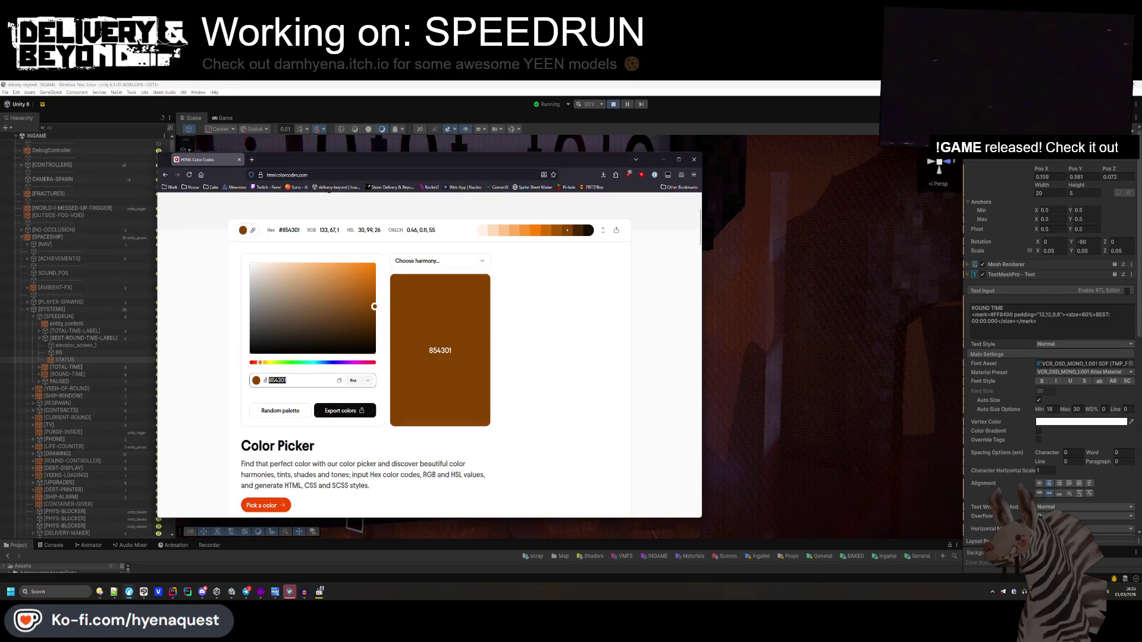
click(663, 159)
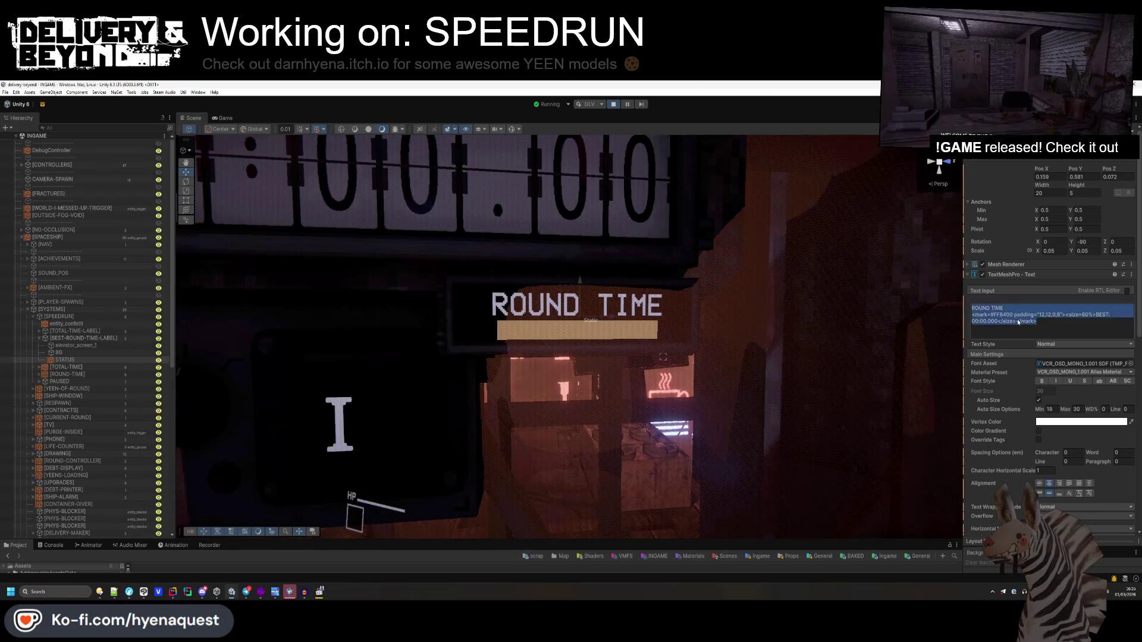
- Try 00FF and 854301 as the mark colour, then restore FF8400
key(BackSpace)
key(BackSpace)
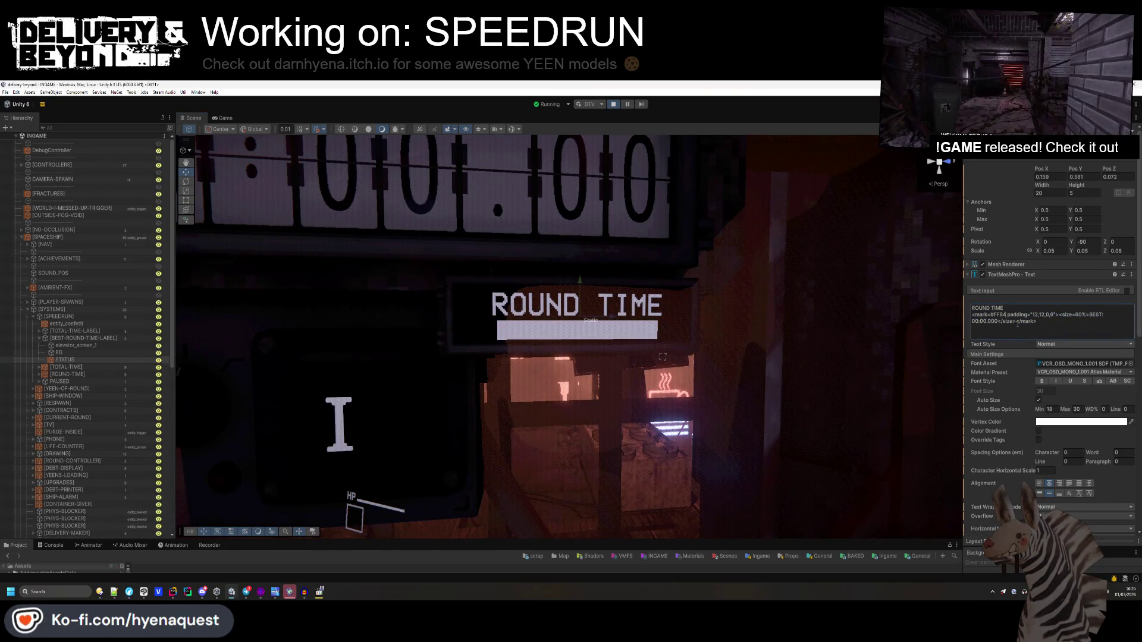
text(00FF)
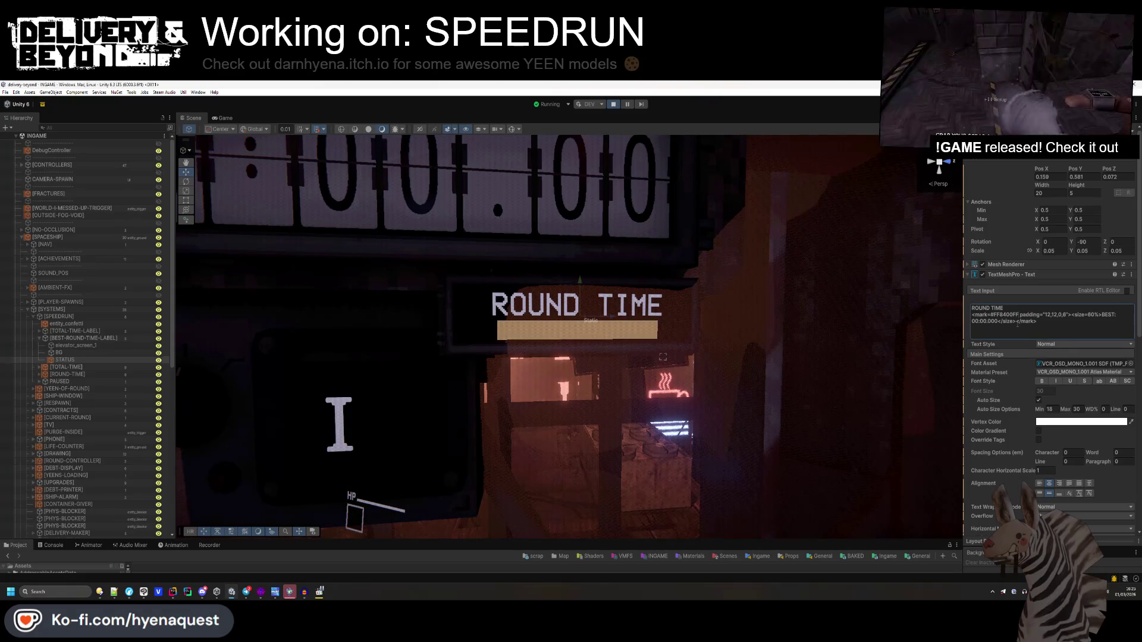
key(BackSpace)
key(BackSpace)
key(BackSpace)
text(854301)
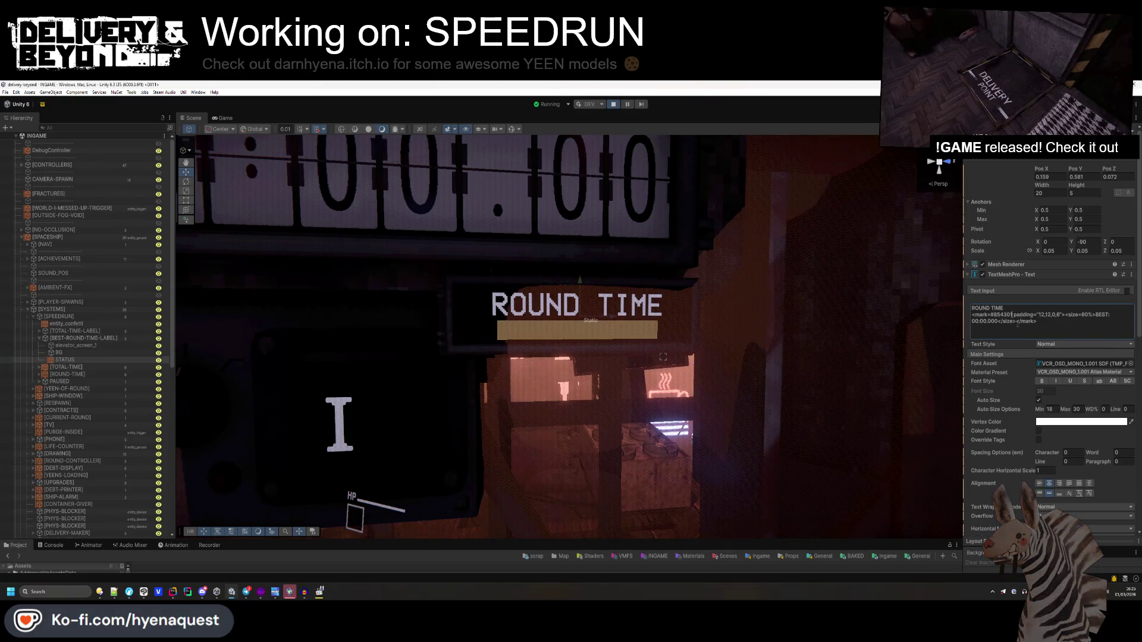
key(BackSpace)
key(BackSpace)
key(BackSpace)
text(FF8400)
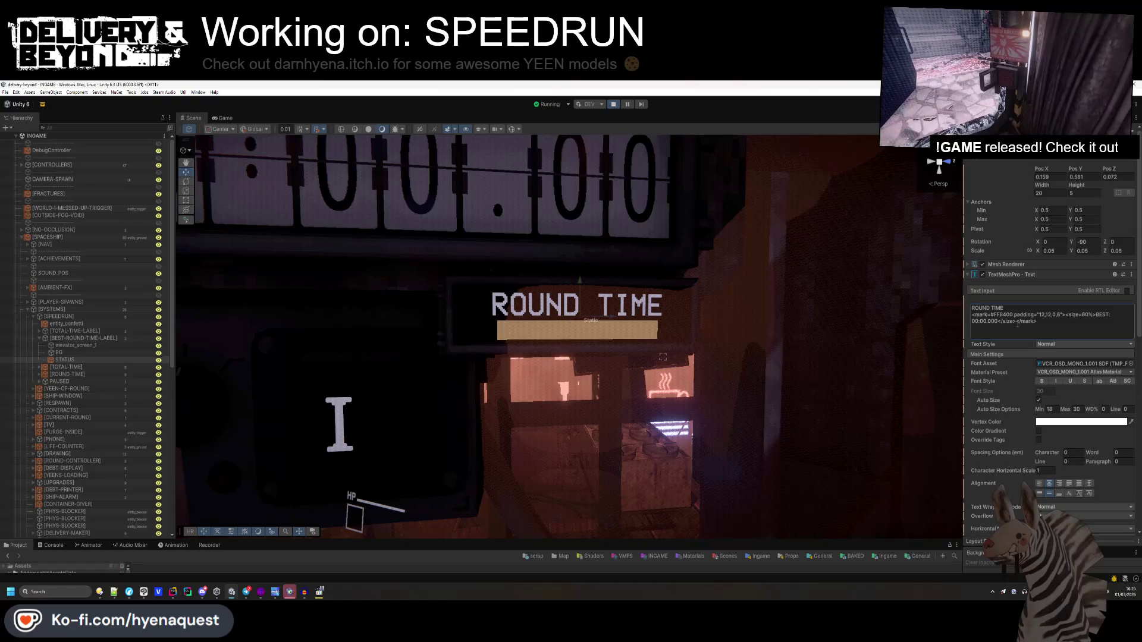
- Remove the colour value from the mark tag and fly closer to the ROUND TIME label
key(BackSpace)
key(BackSpace)
key(BackSpace)
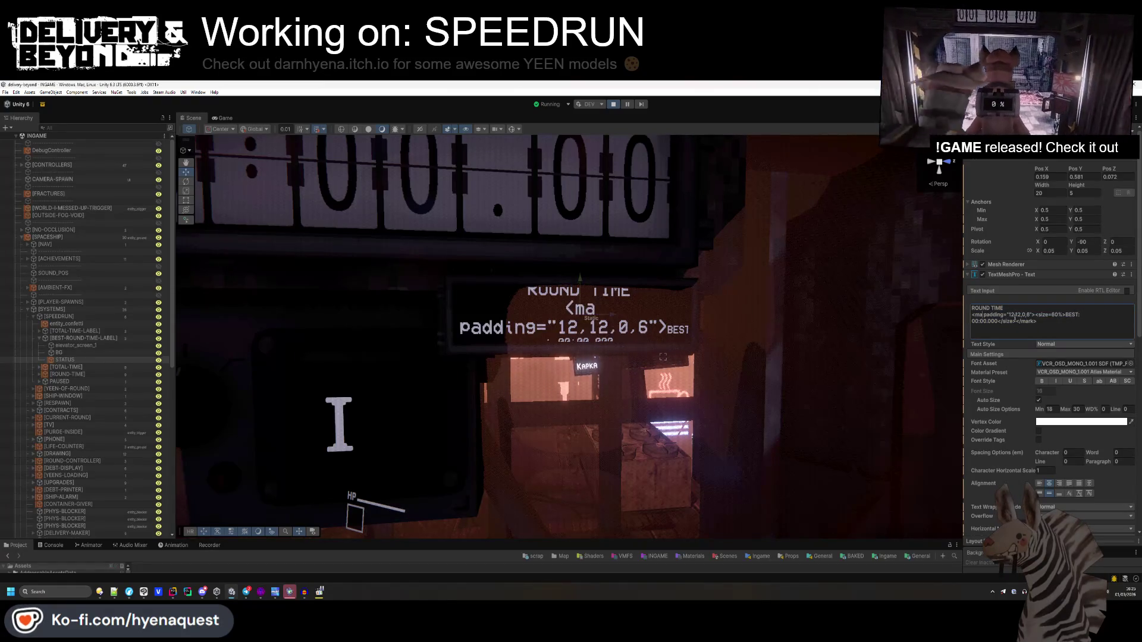
text(rk)
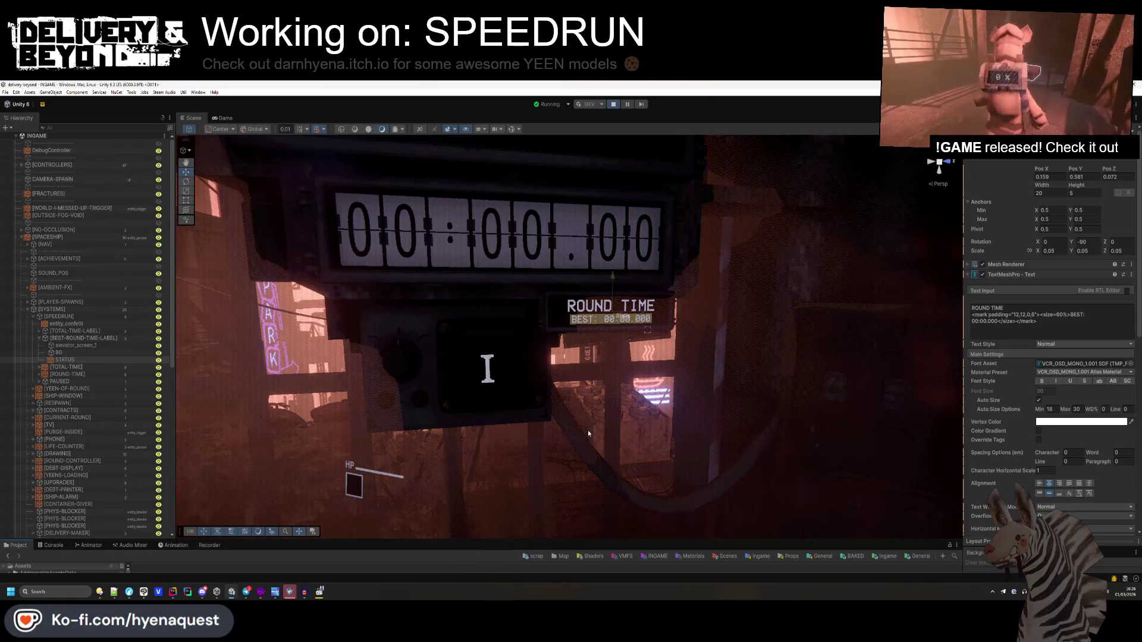
mouse_move(588, 430)
mouse_down()
mouse_move(587, 414)
mouse_move(625, 442)
mouse_move(564, 415)
mouse_move(545, 427)
mouse_move(863, 455)
mouse_move(864, 474)
mouse_move(843, 467)
mouse_up()
click(1001, 325)
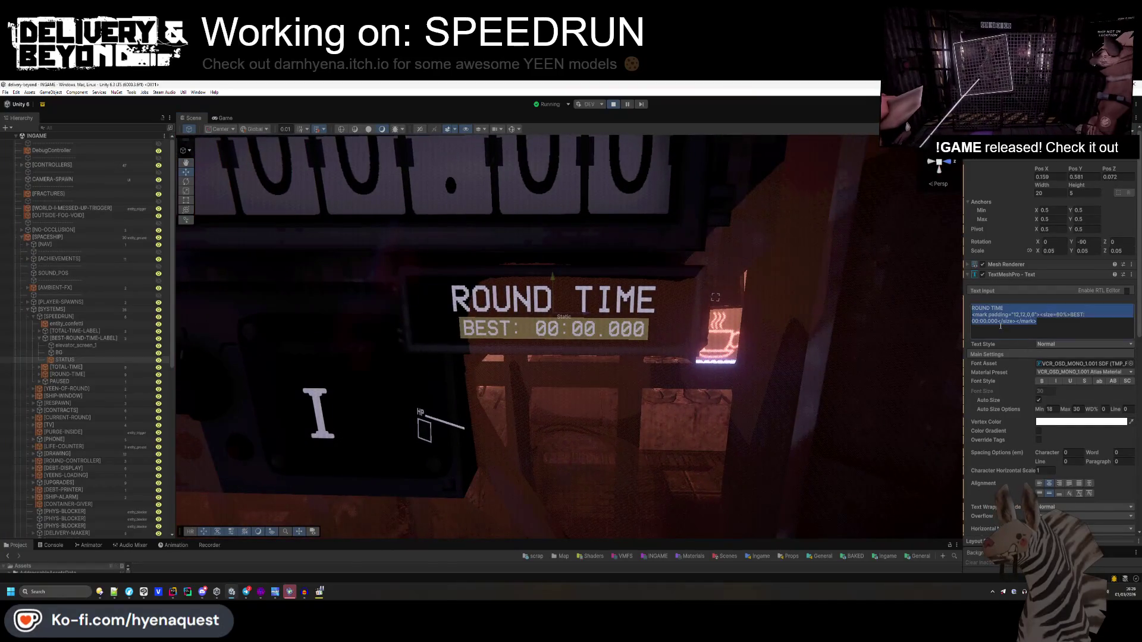
- Add '=#000000FF' after '<mark' in the label text, trying blue #0000ff briefly before settling on black
click(1004, 332)
text(=)
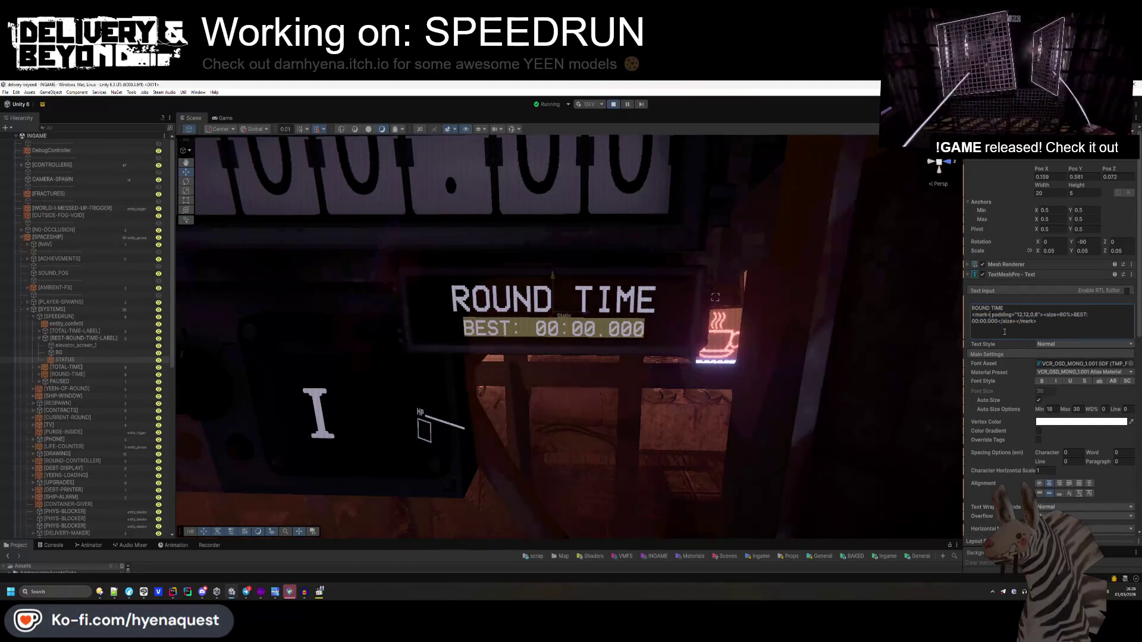
text(#)
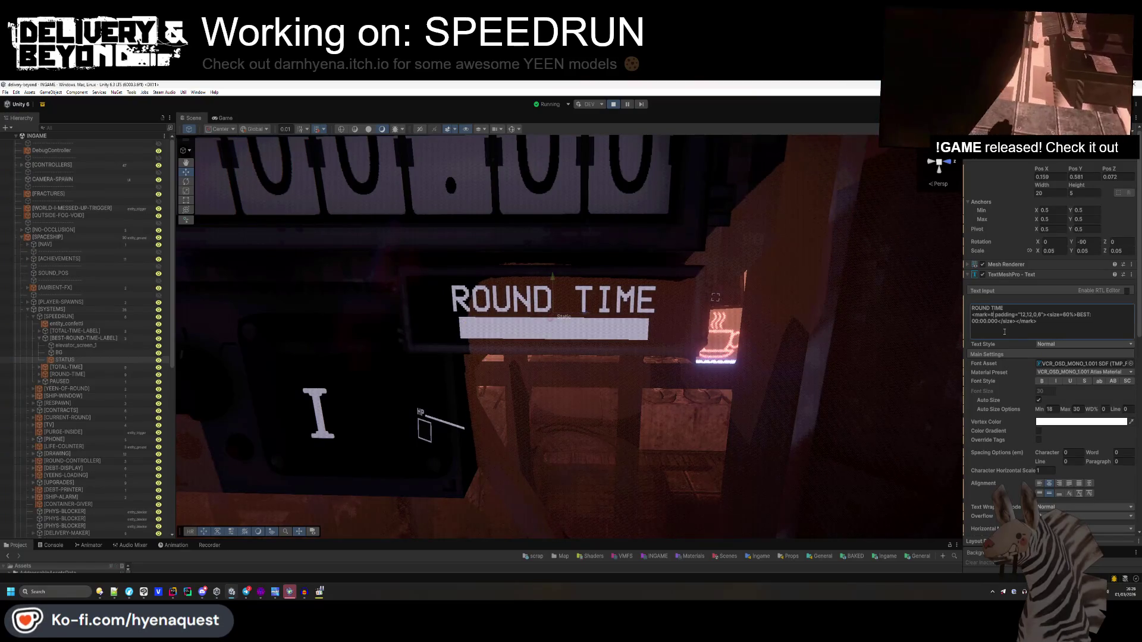
text(000)
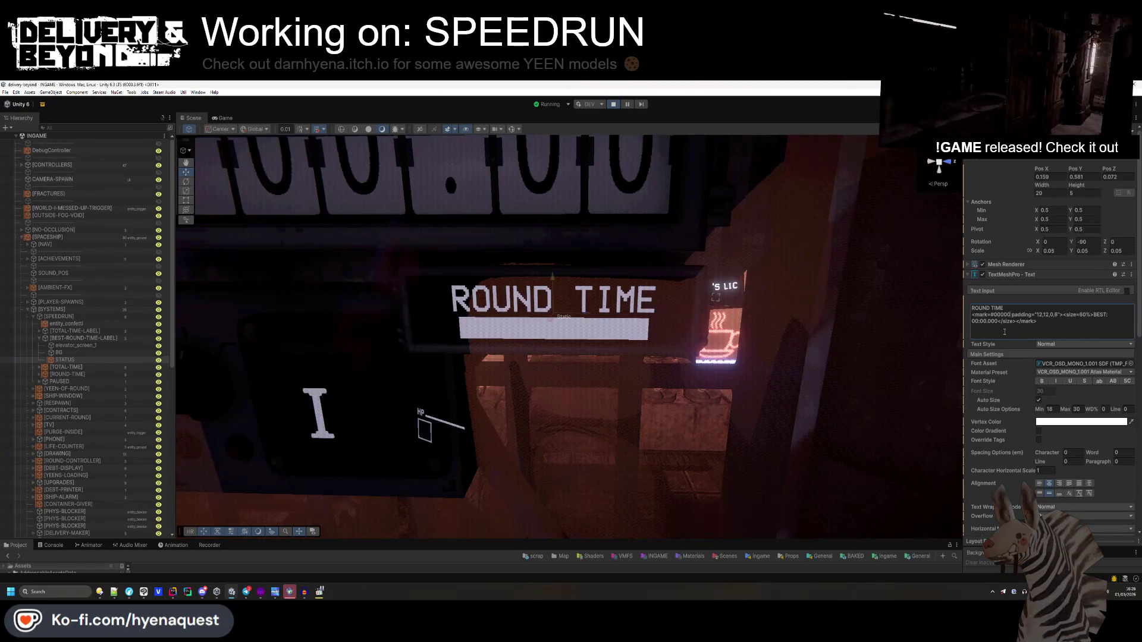
text(0)
key(BackSpace)
key(BackSpace)
text(ff)
key(BackSpace)
key(BackSpace)
text(00FF)
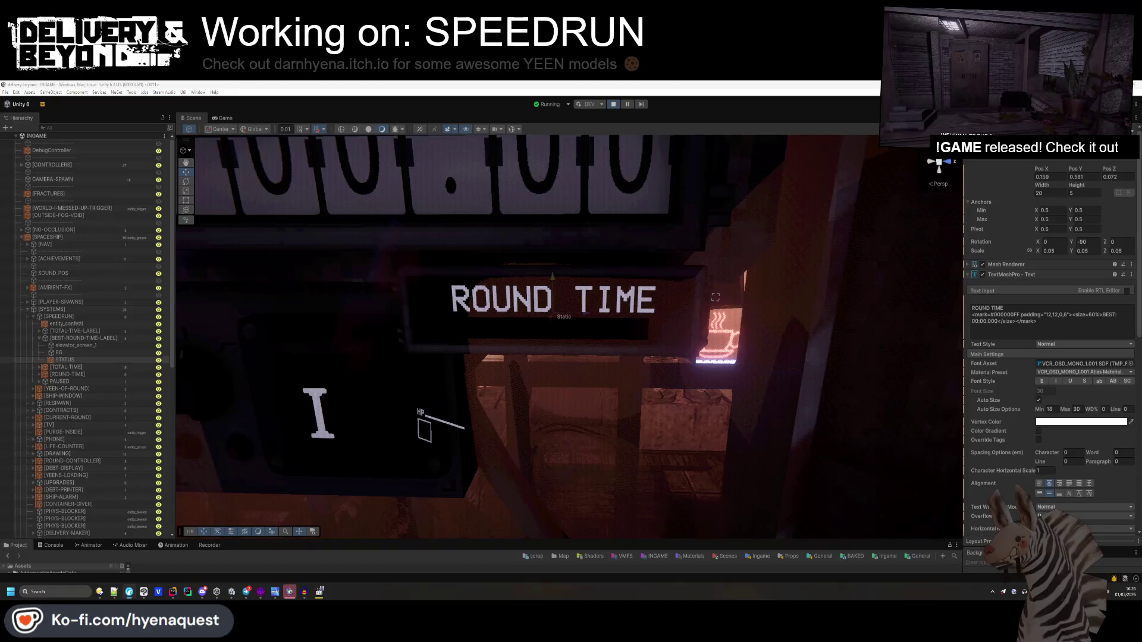
- Try a yellow #ffff00 mark highlight with alpha values aa, 44, 55, 88 and 11
click(1015, 321)
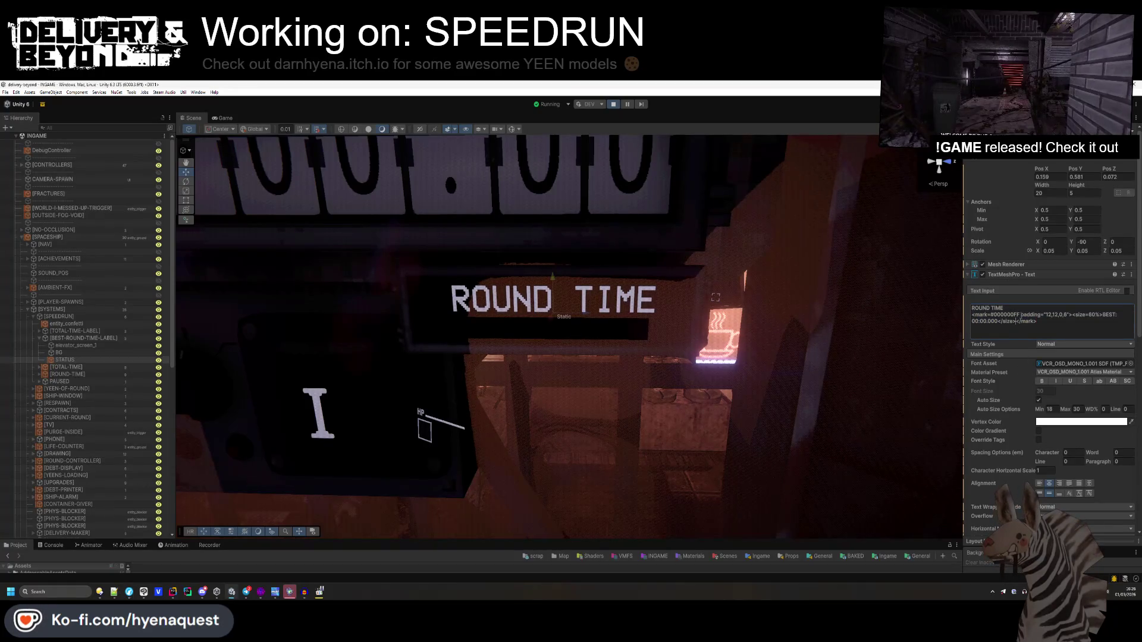
text(ffff00aa)
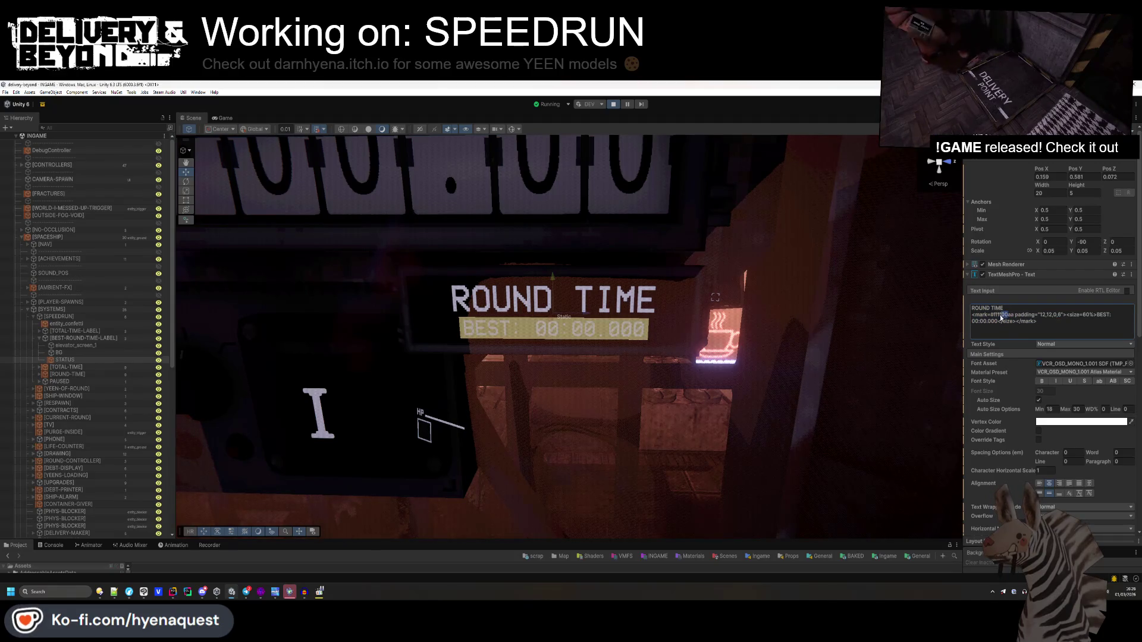
text(ff)
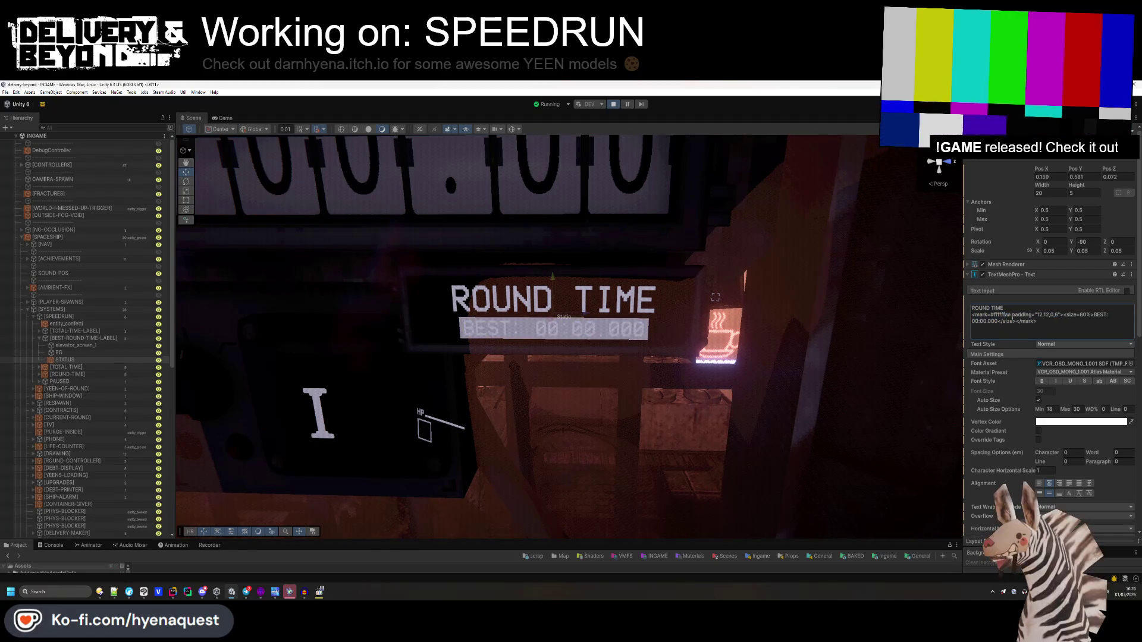
drag(1008, 316, 1005, 317)
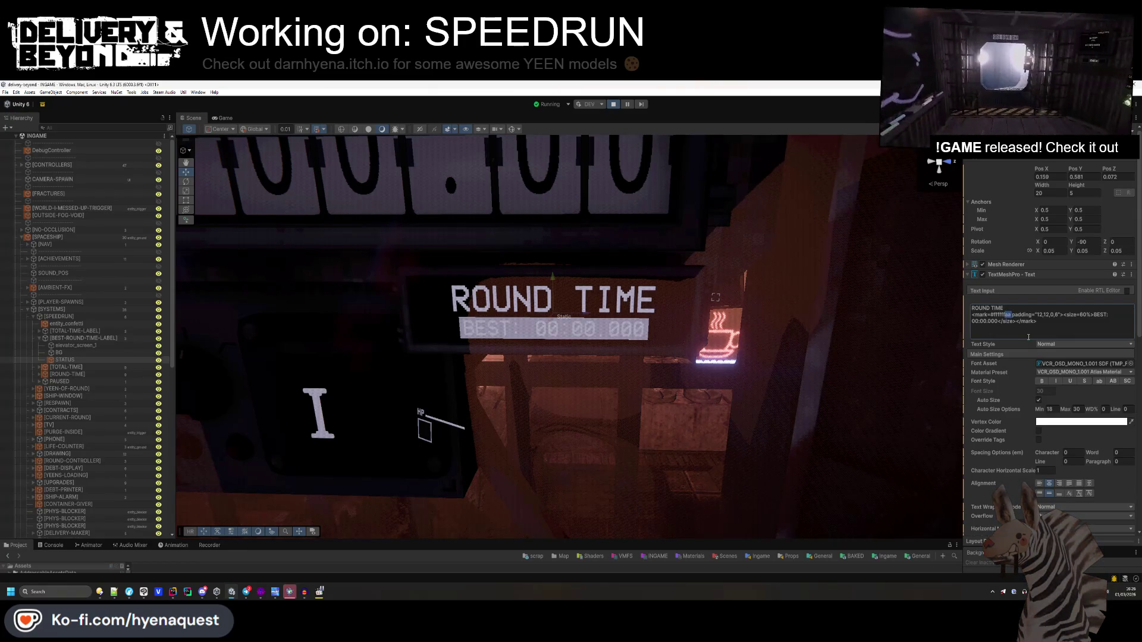
key(BackSpace)
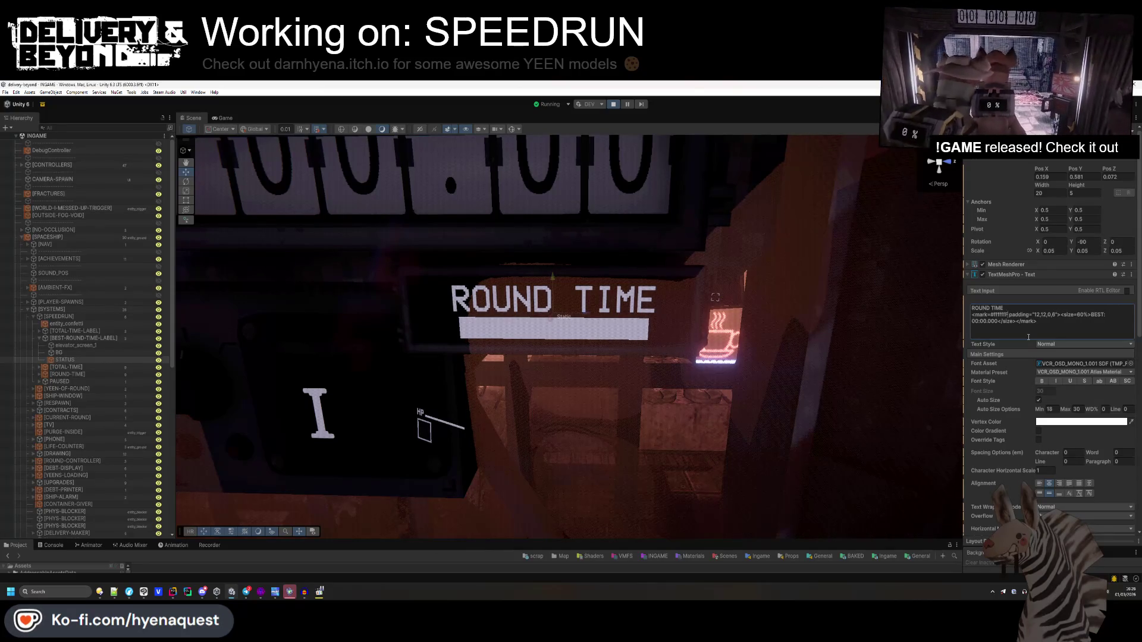
text(aa)
key(BackSpace)
key(BackSpace)
text(44)
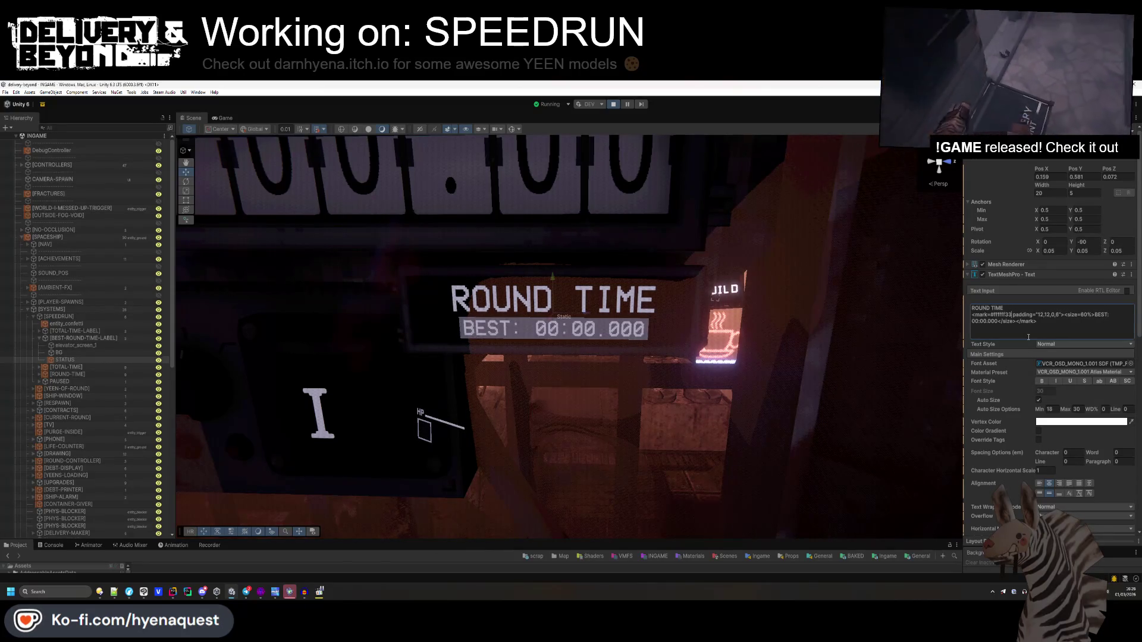
key(BackSpace)
key(BackSpace)
text(5)
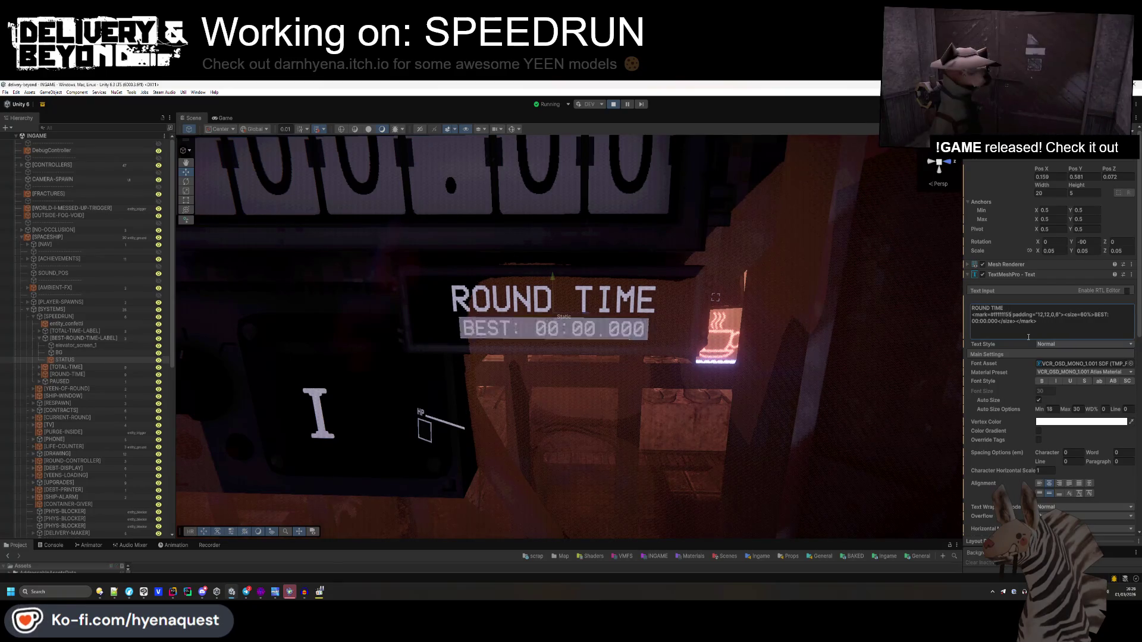
text(5)
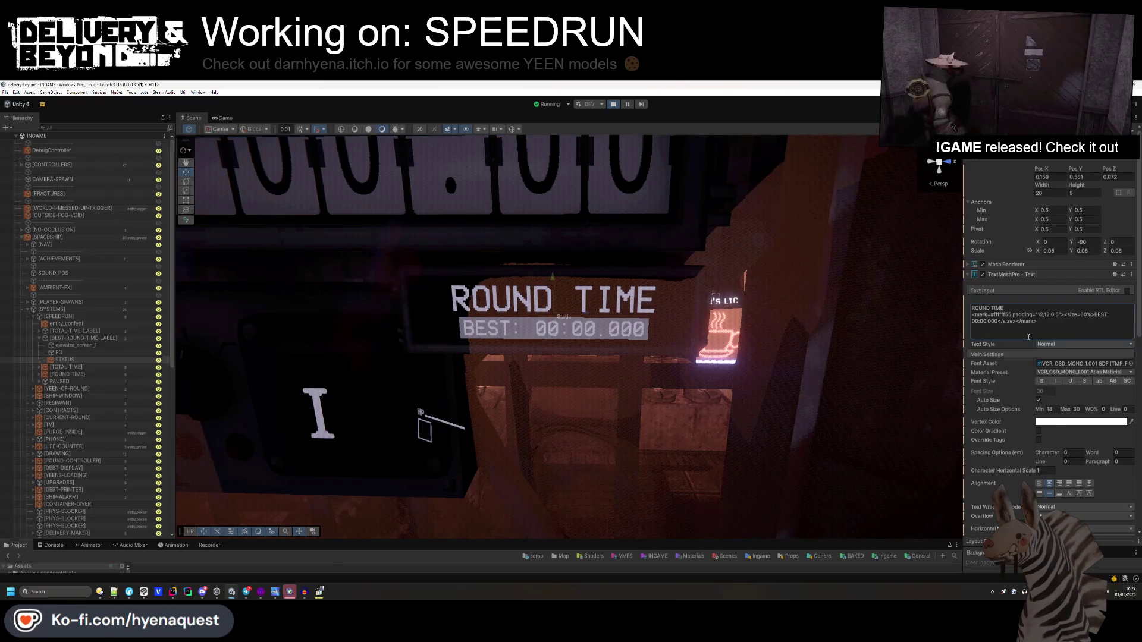
key(BackSpace)
key(BackSpace)
text(88)
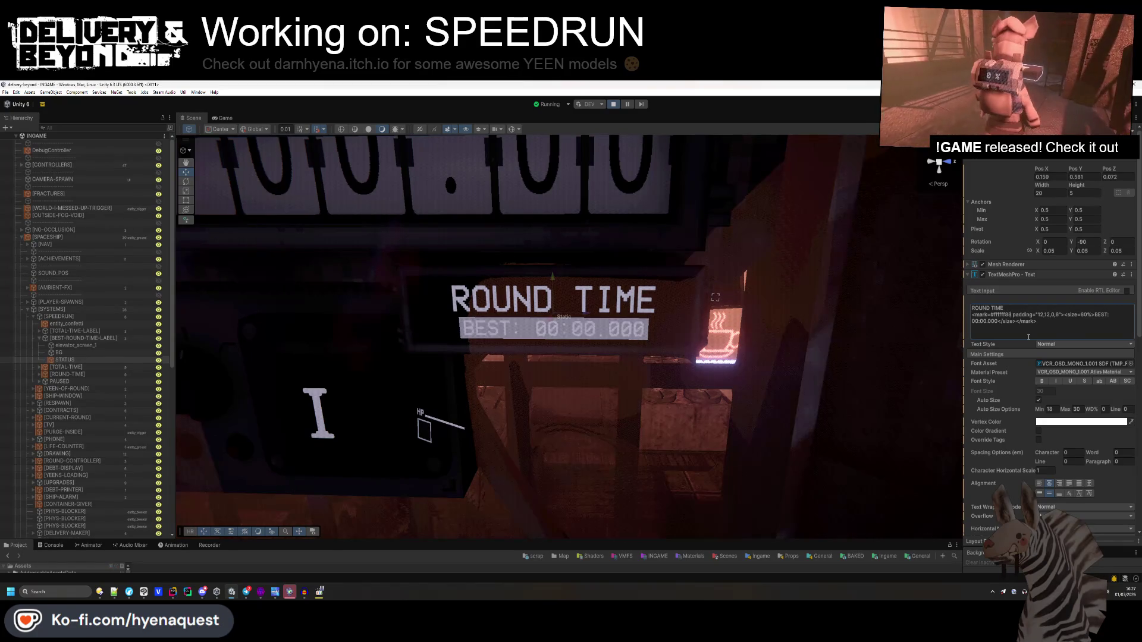
key(BackSpace)
key(BackSpace)
text(1)
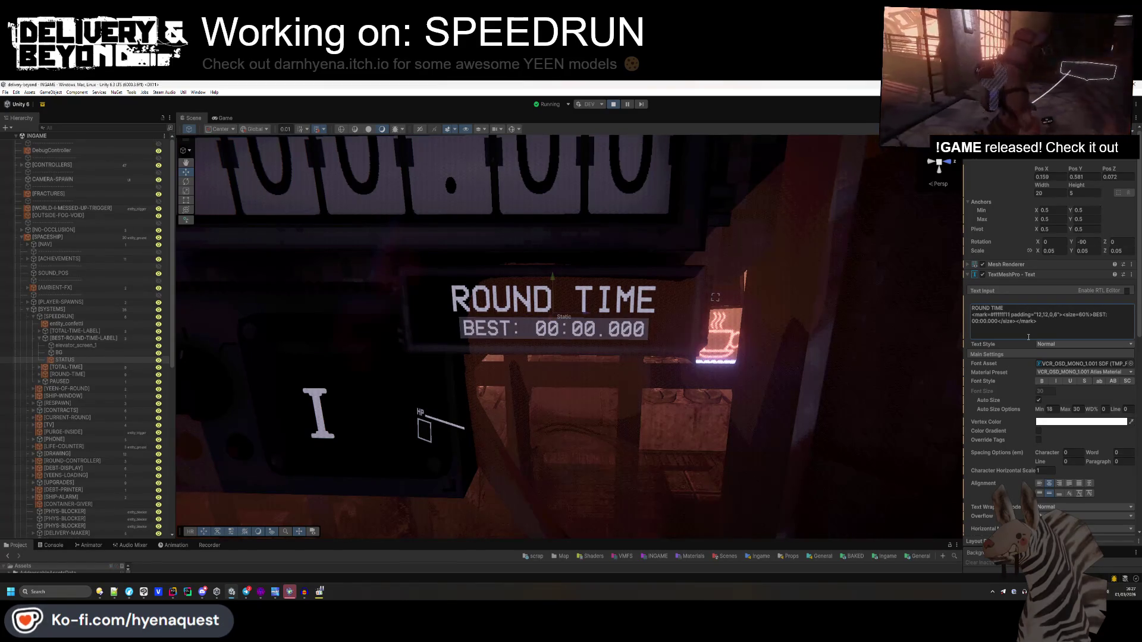
text(1)
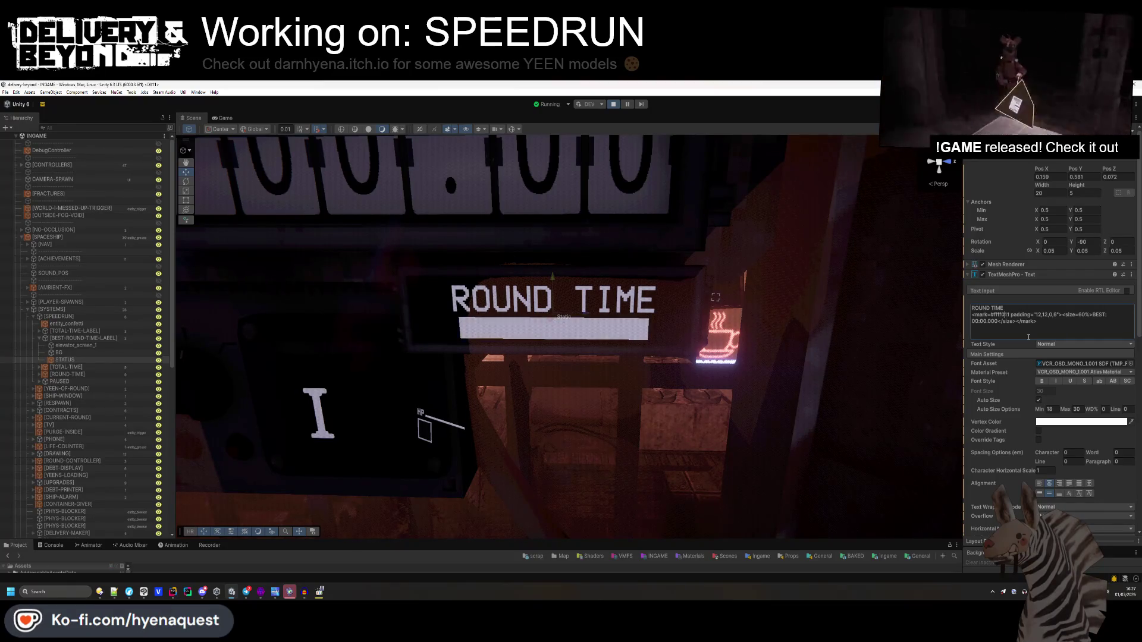
text(00)
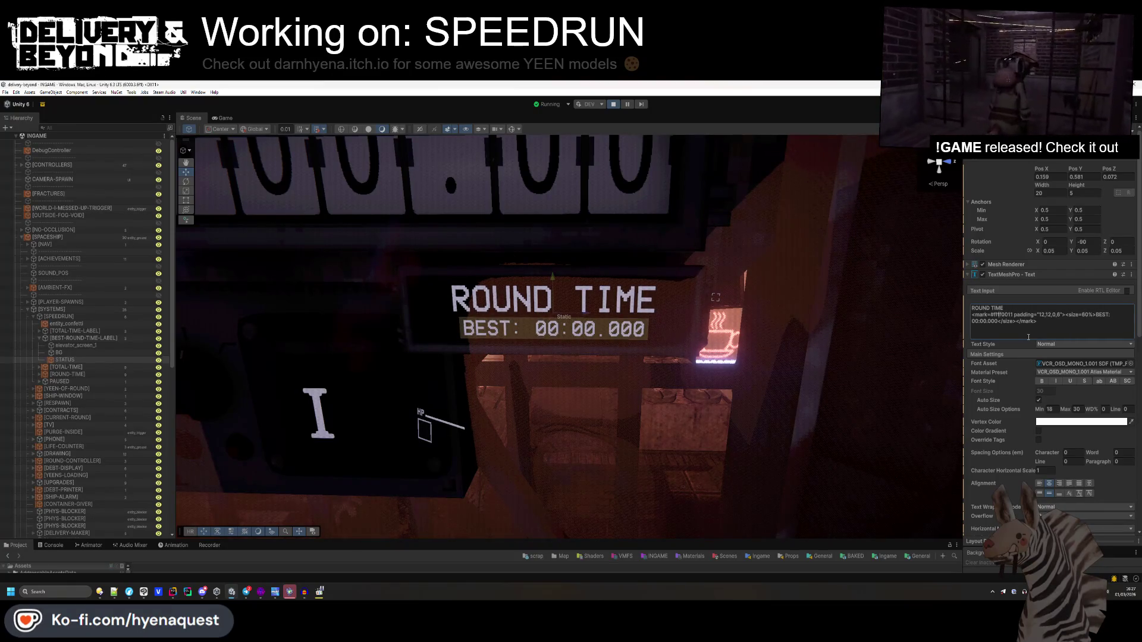
- Make the mark a faint red #FF000022 and check the scoreboard in the running Game view
key(BackSpace)
key(BackSpace)
text(00)
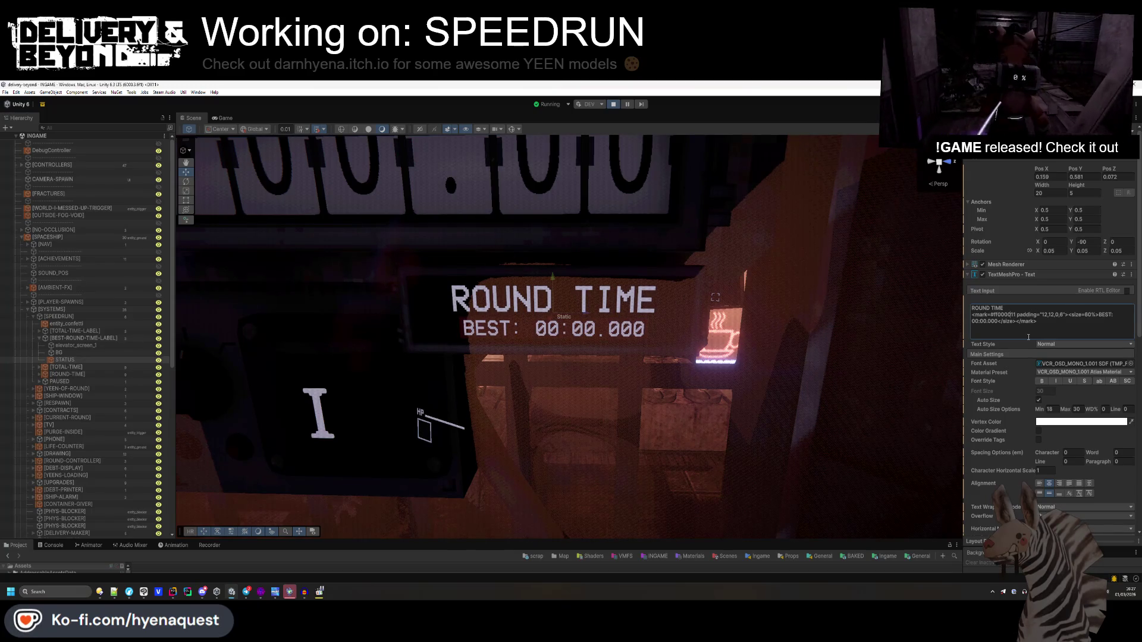
key(BackSpace)
key(BackSpace)
text(ff)
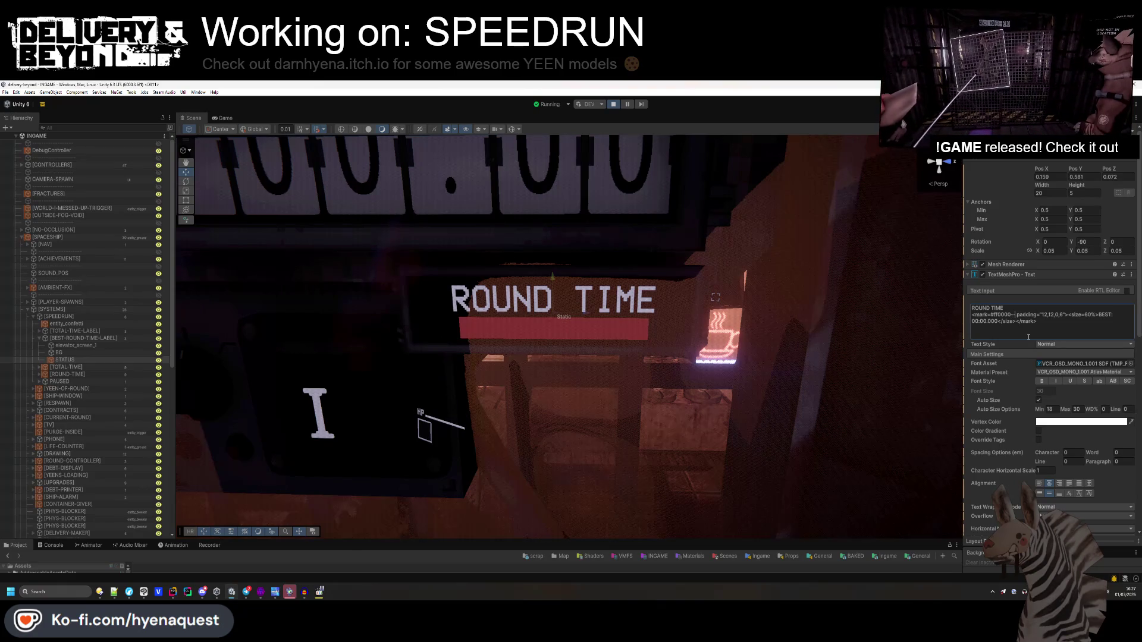
text(00)
key(BackSpace)
key(BackSpace)
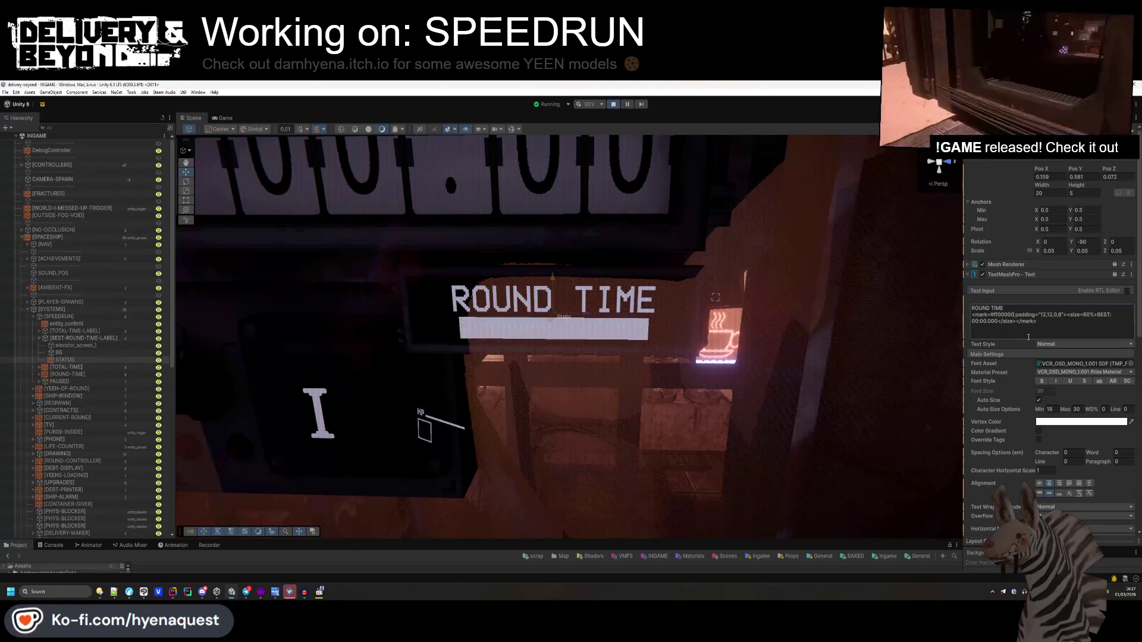
text(1)
key(BackSpace)
text(22)
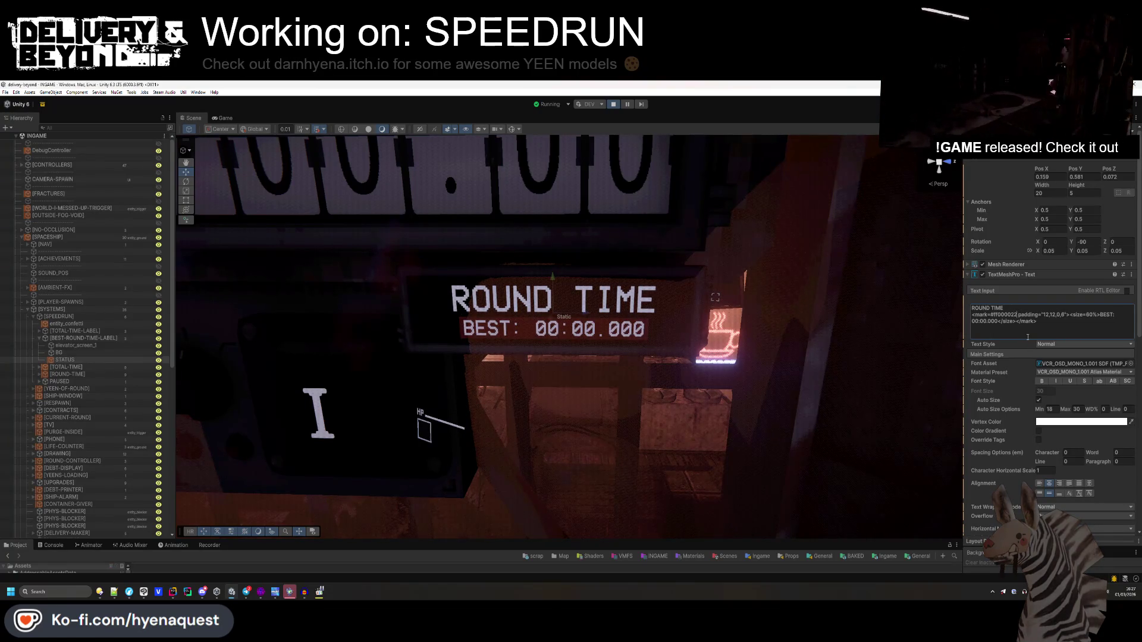
click(988, 322)
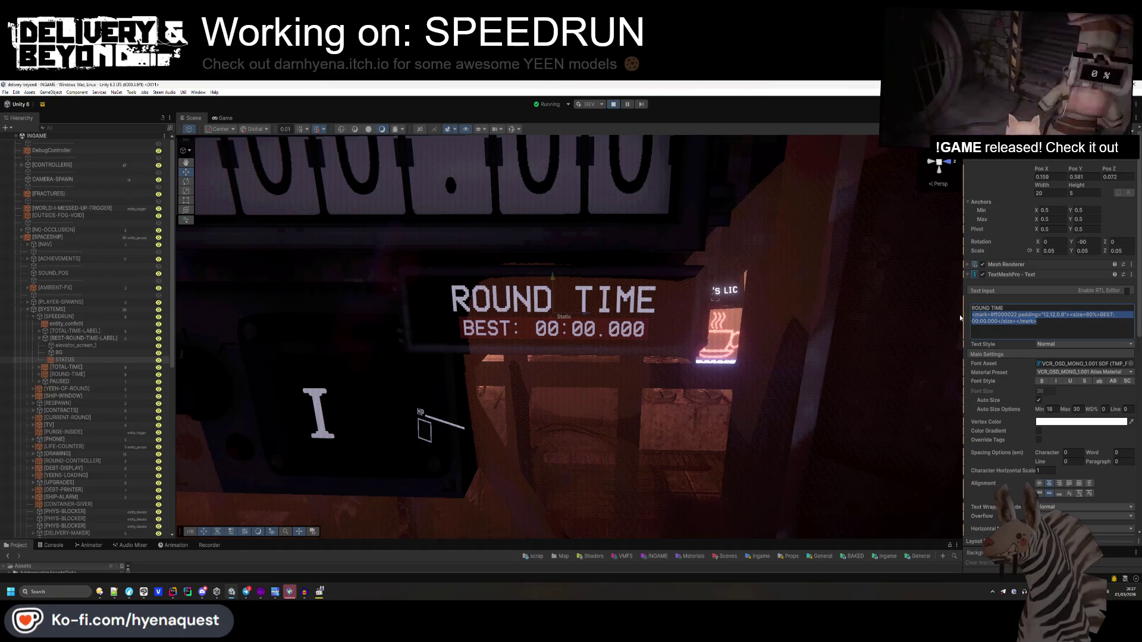
click(223, 117)
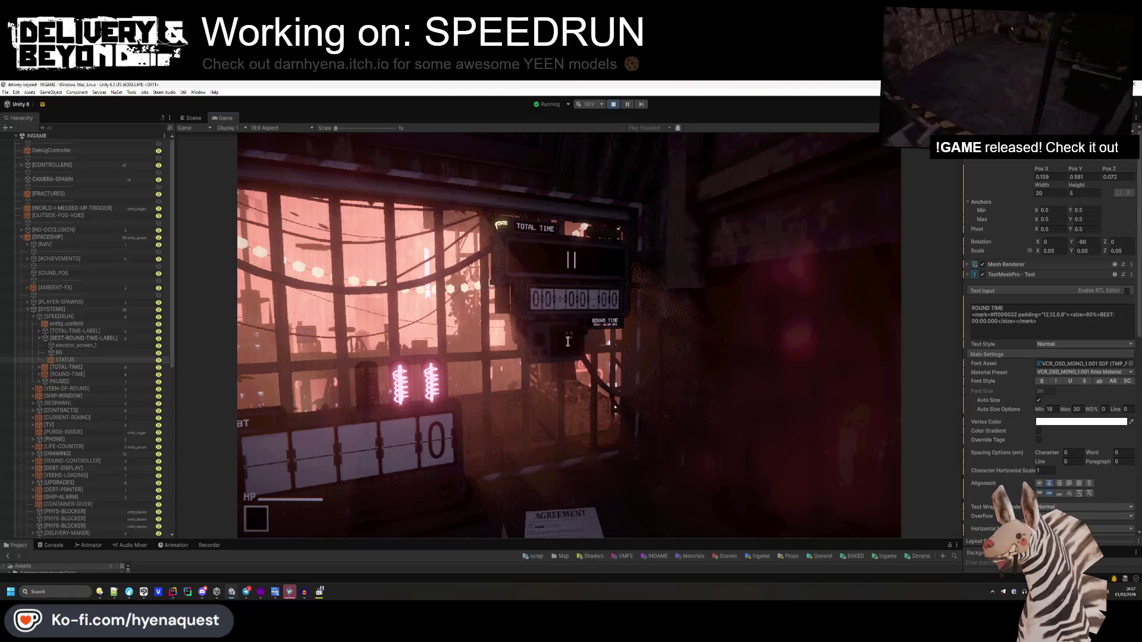
- Make the Project panel taller and exit Play mode
drag(437, 540, 437, 453)
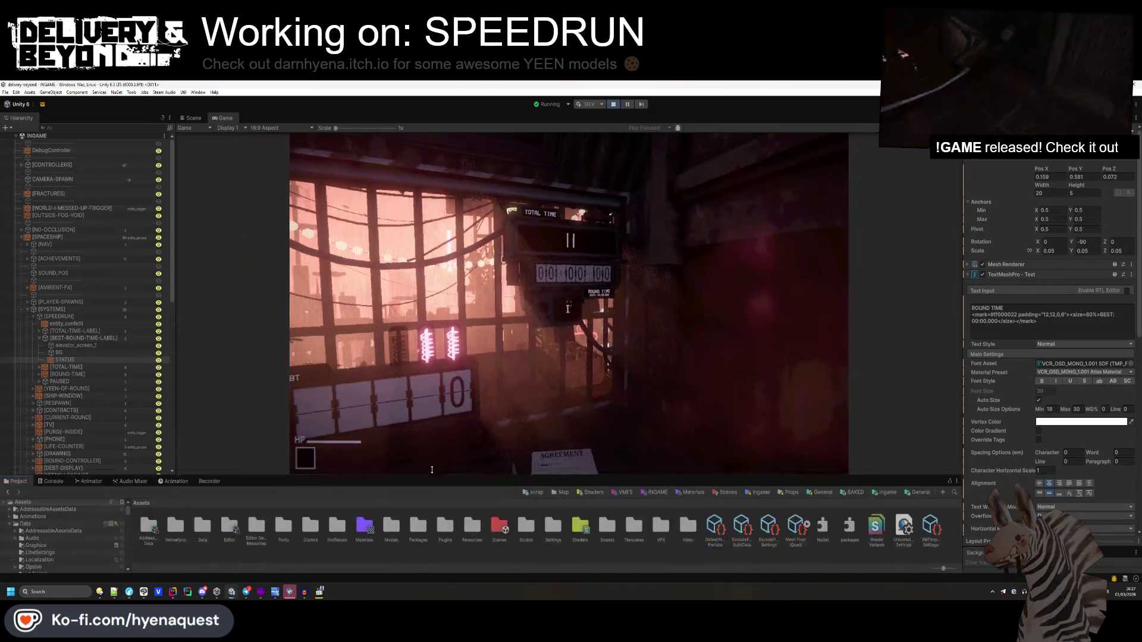
click(616, 105)
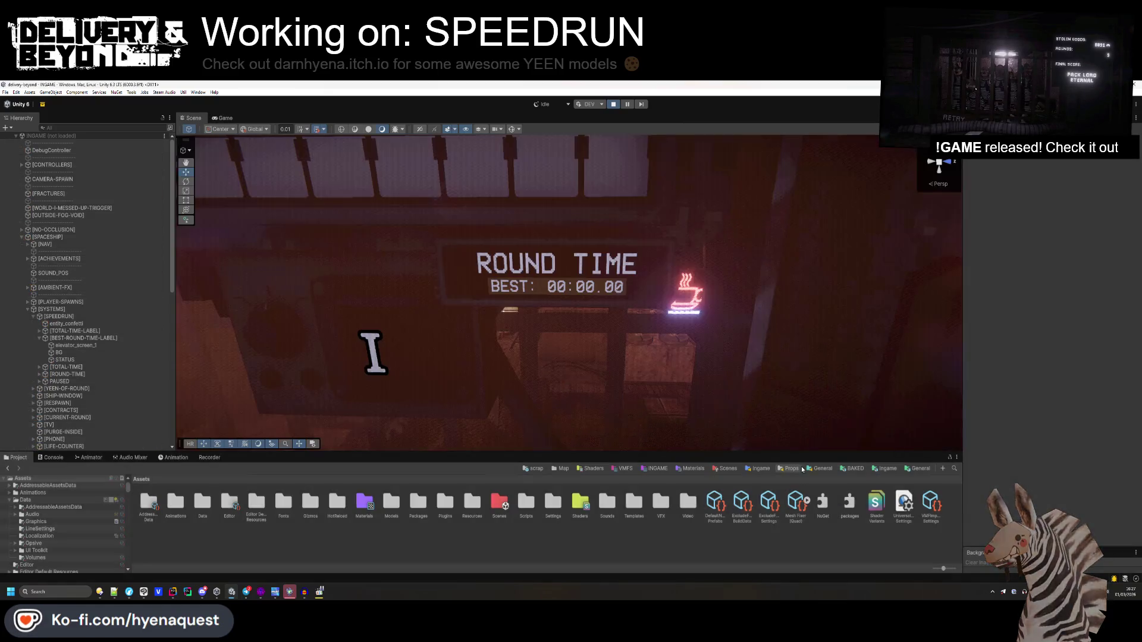
click(791, 468)
- Browse to Assets > Data > Localization and open LOCALE-STRING in the Table Editor
click(560, 468)
click(141, 479)
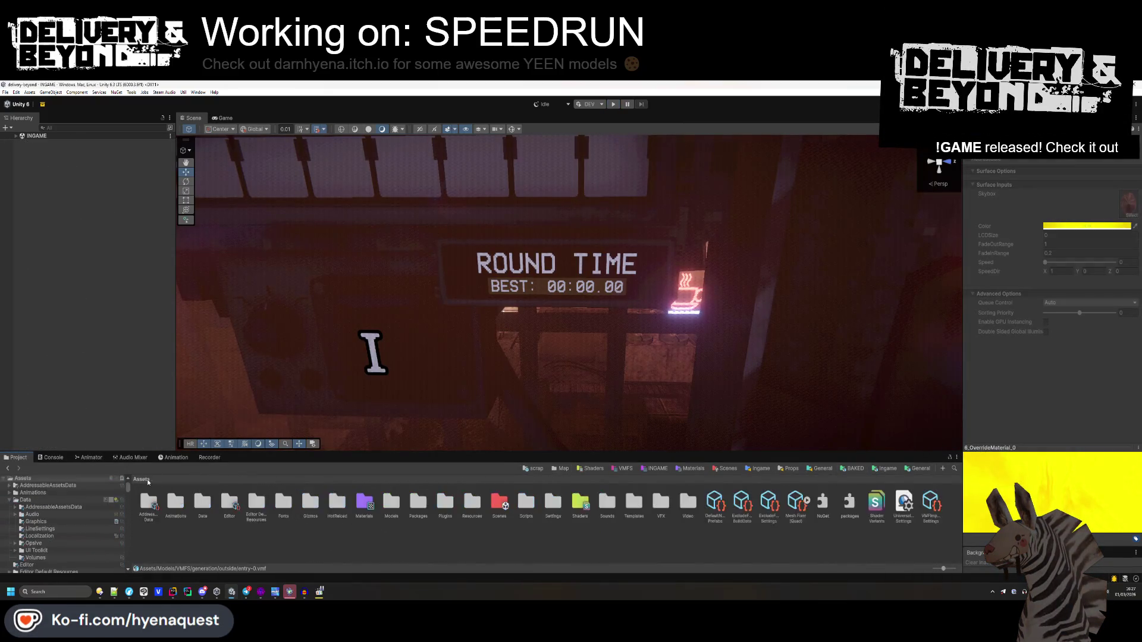
double_click(203, 505)
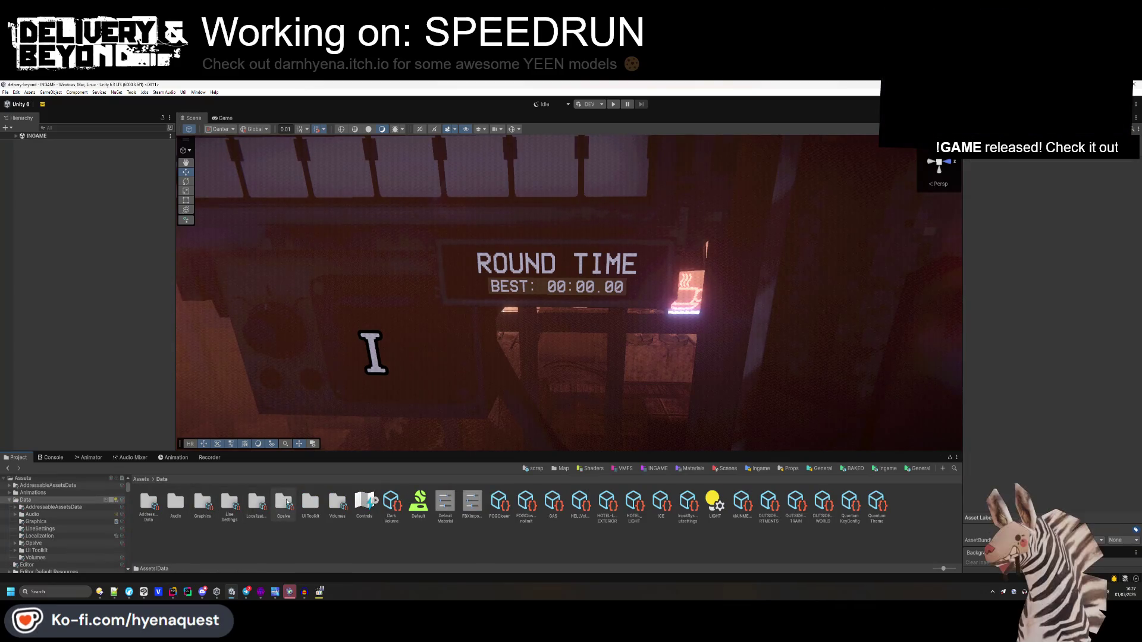
double_click(256, 505)
click(479, 502)
click(505, 502)
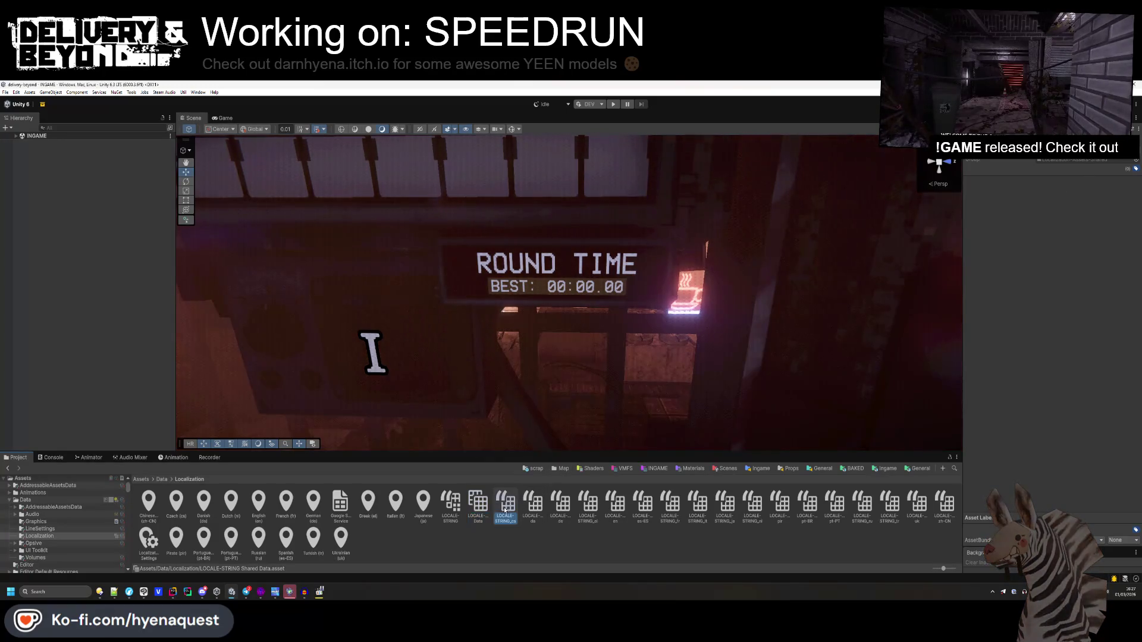
click(453, 507)
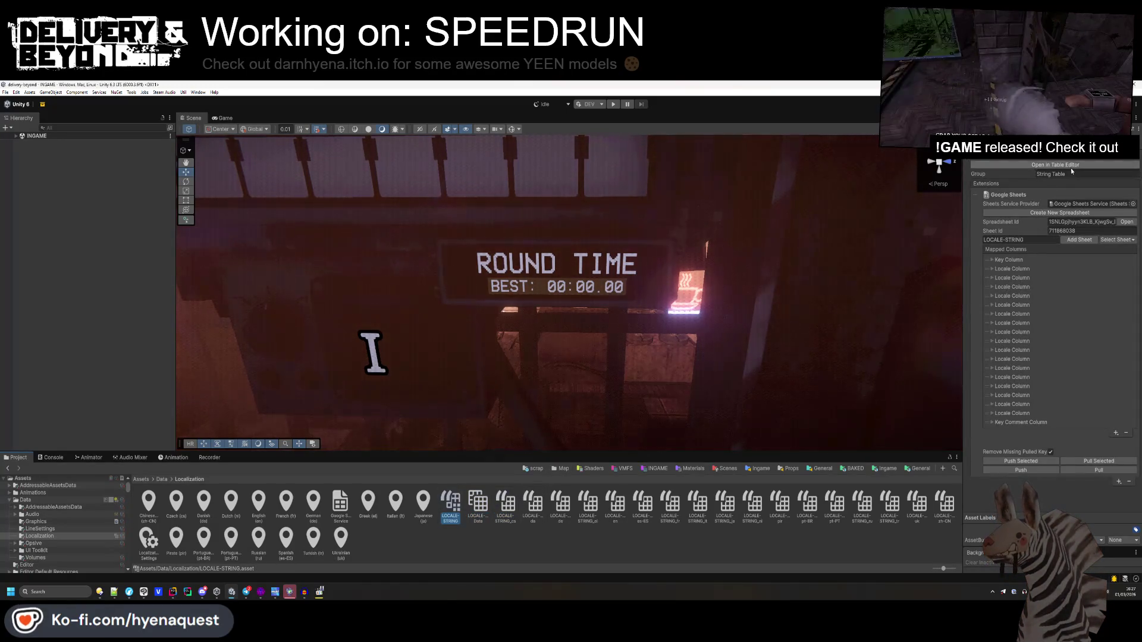
click(1070, 166)
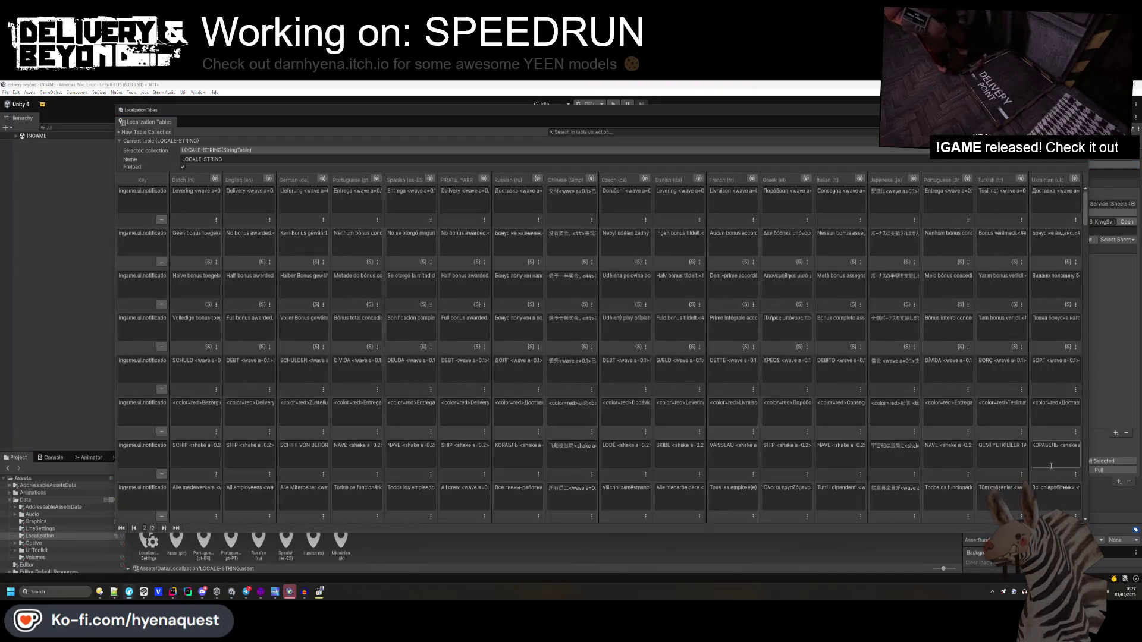
- Paste the Dutch round-time translation on a new Notepad++ line, then reselect the BEST label in Unity
scroll(374, 375, down, 15)
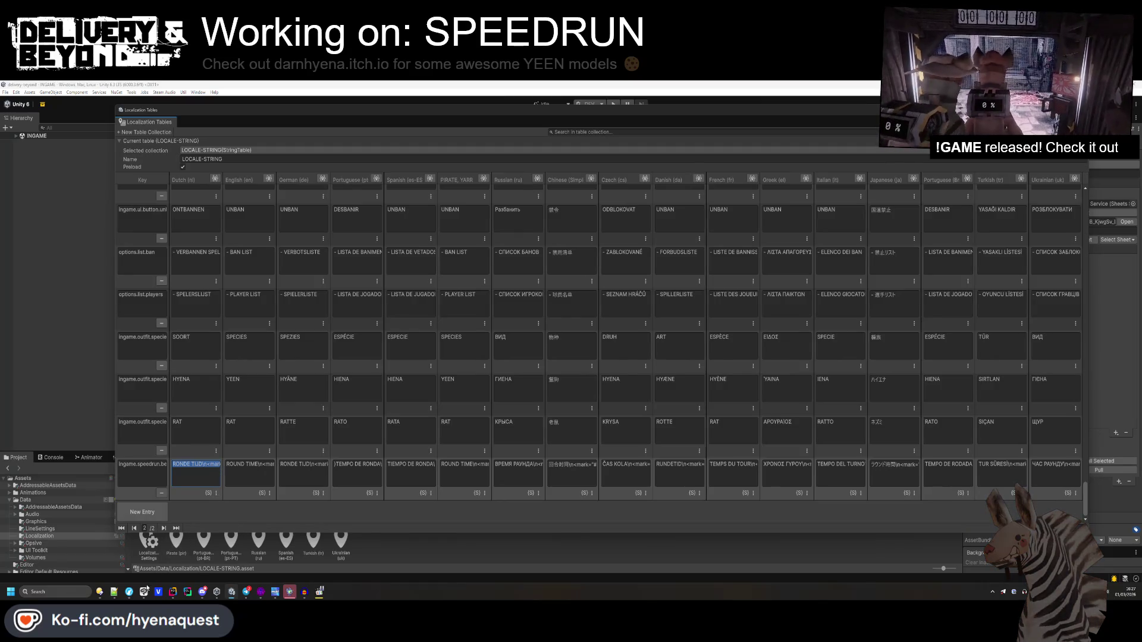
click(129, 591)
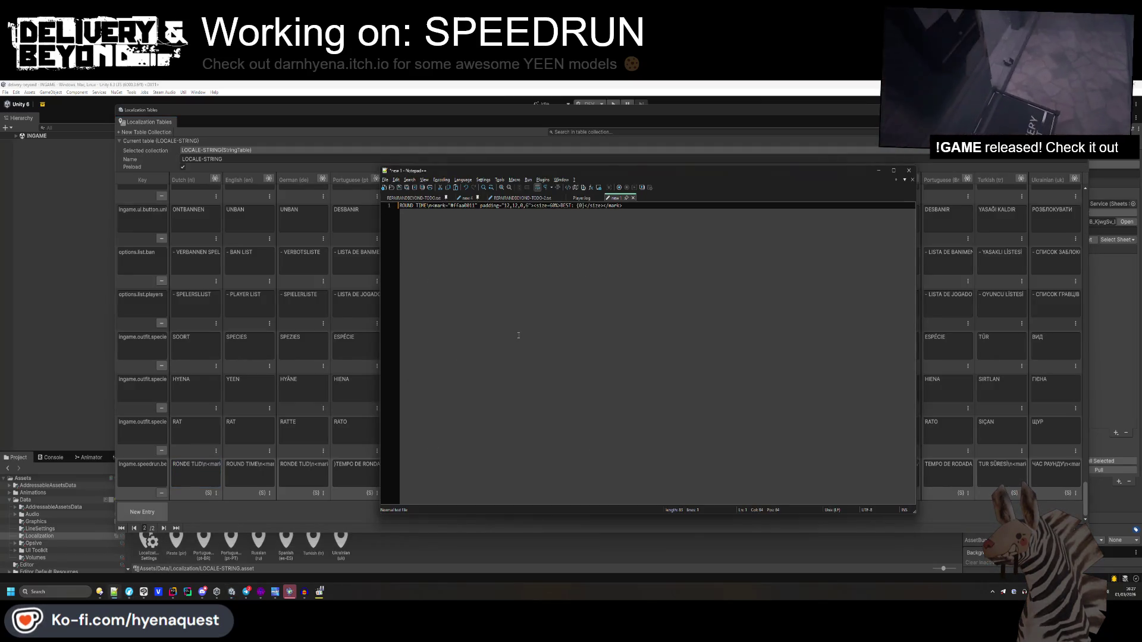
key(Return)
key(Return)
text(RONDE TIJD\n<mark="#ffaa0011" padding="12,12,0,0"><size=60%>BESTE: {0}</size></mark>)
key(alt+Tab)
key(Tab)
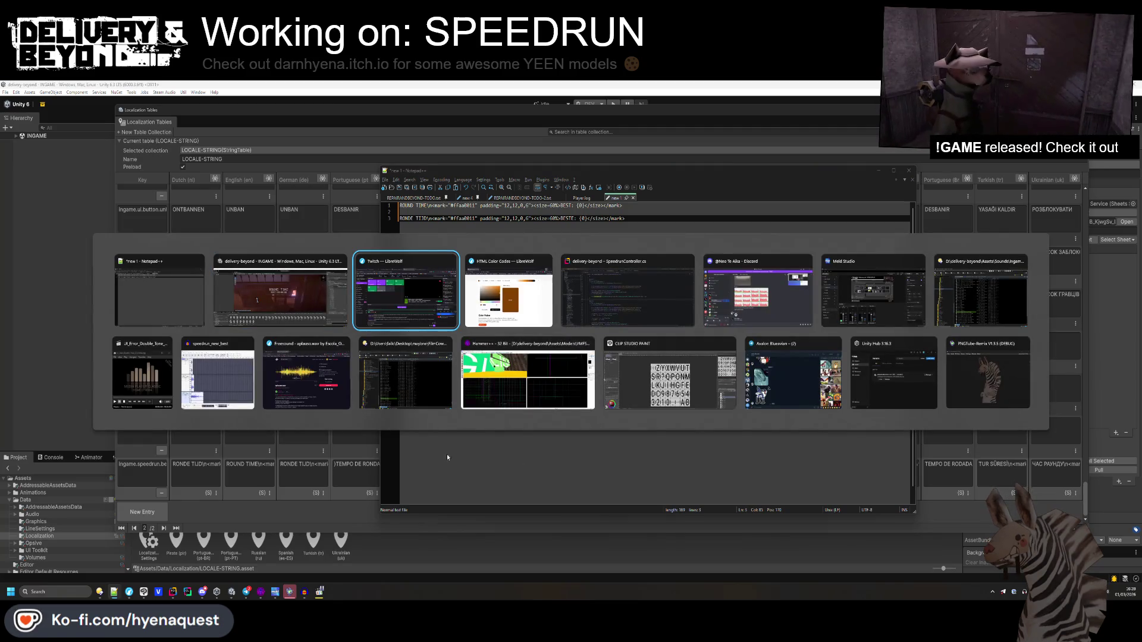
key(shift+Tab)
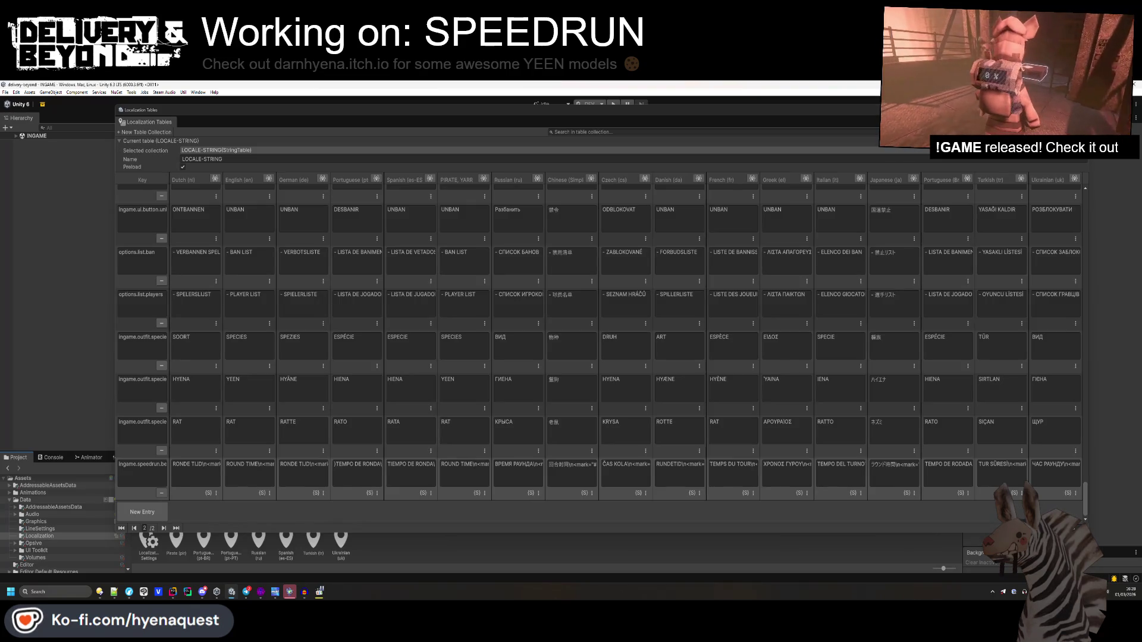
click(560, 288)
click(560, 288)
- Select the ROUND-TIME text and change its mark colour to #ff000011
click(560, 288)
click(560, 288)
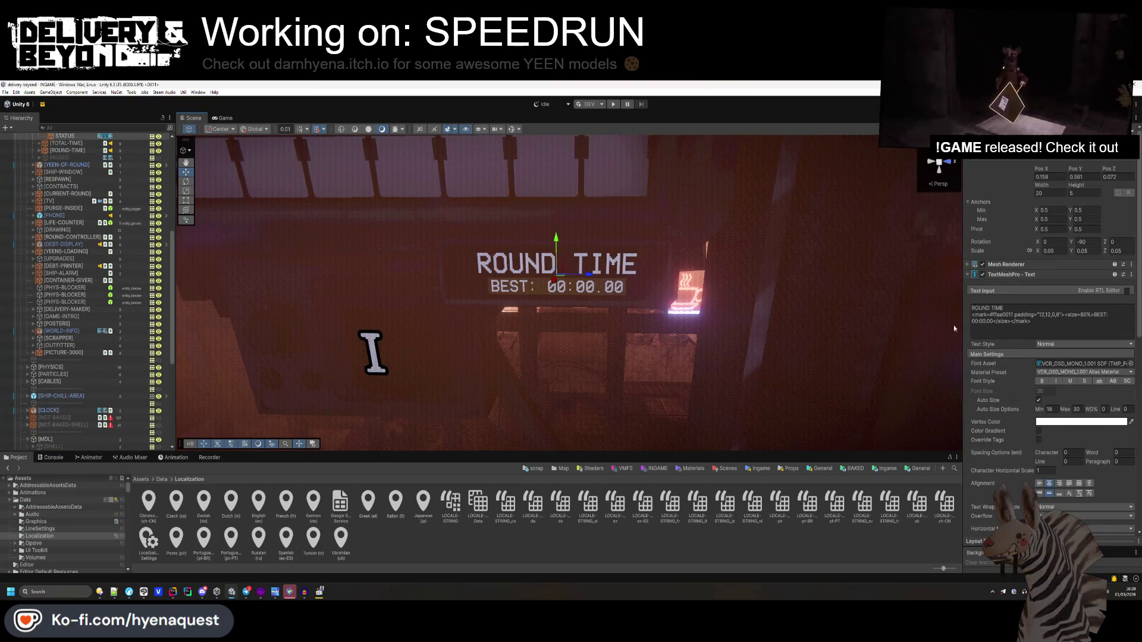
click(1009, 315)
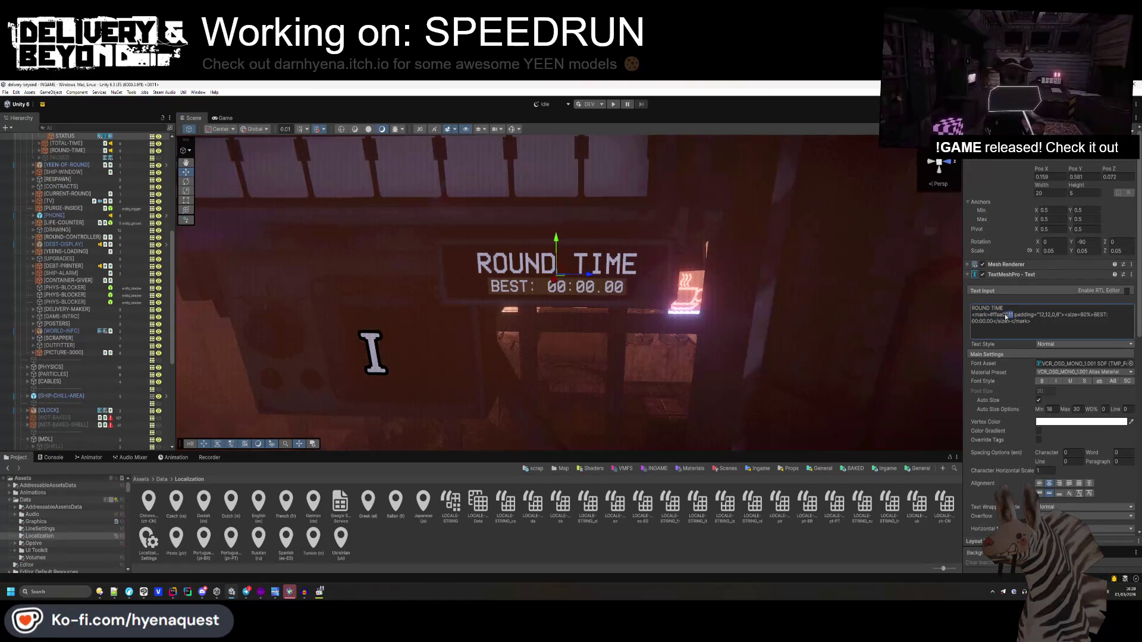
click(1011, 317)
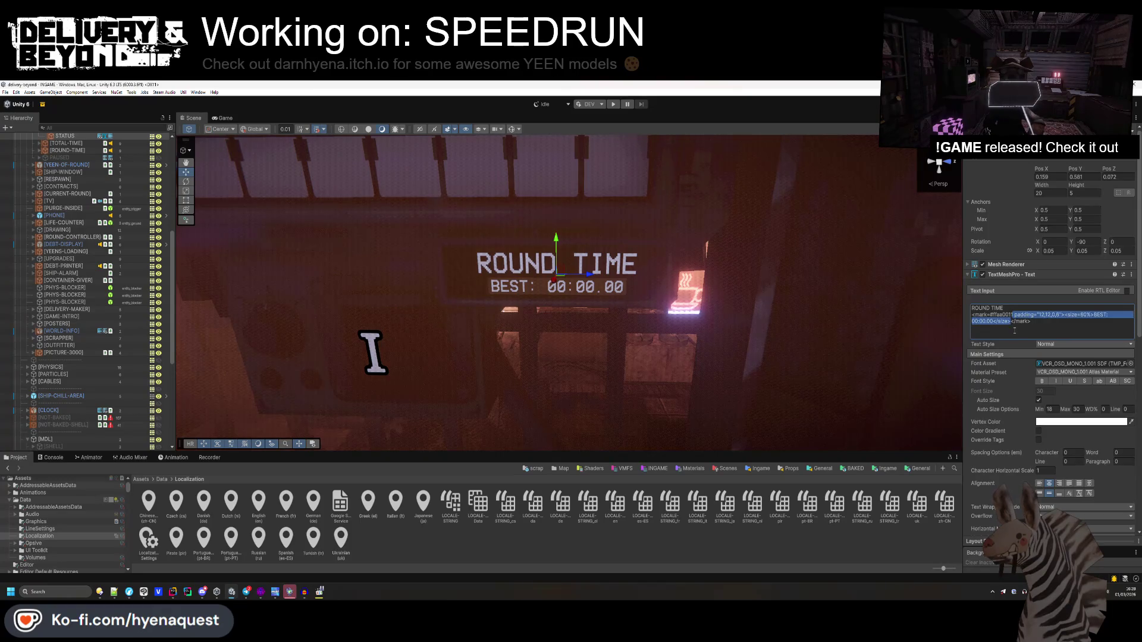
key(BackSpace)
key(BackSpace)
text(00)
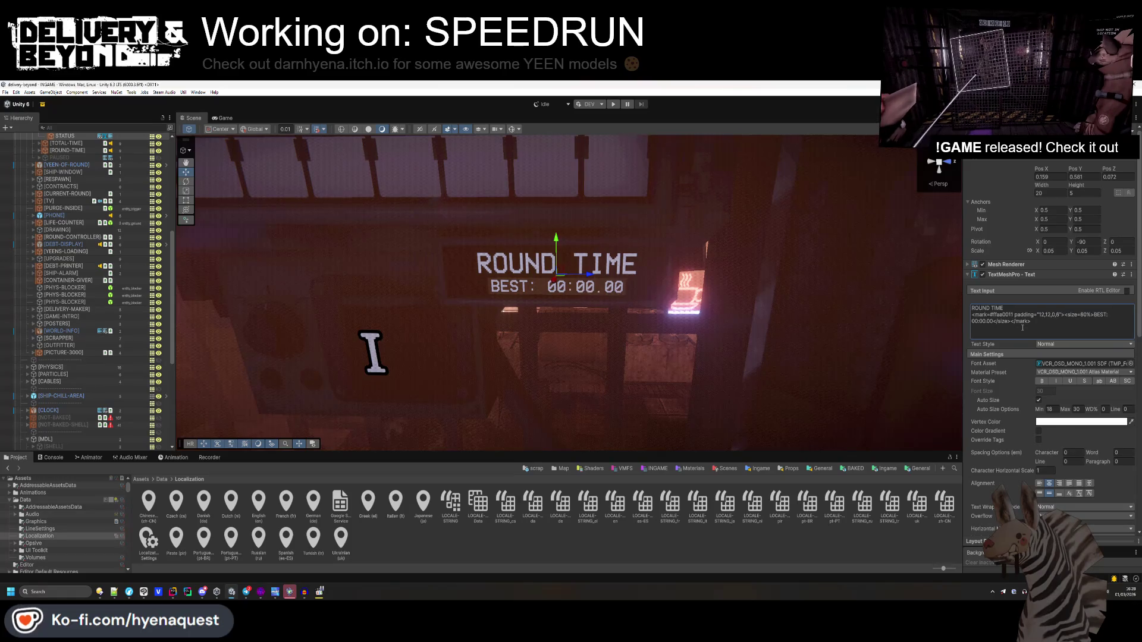
key(ctrl+z)
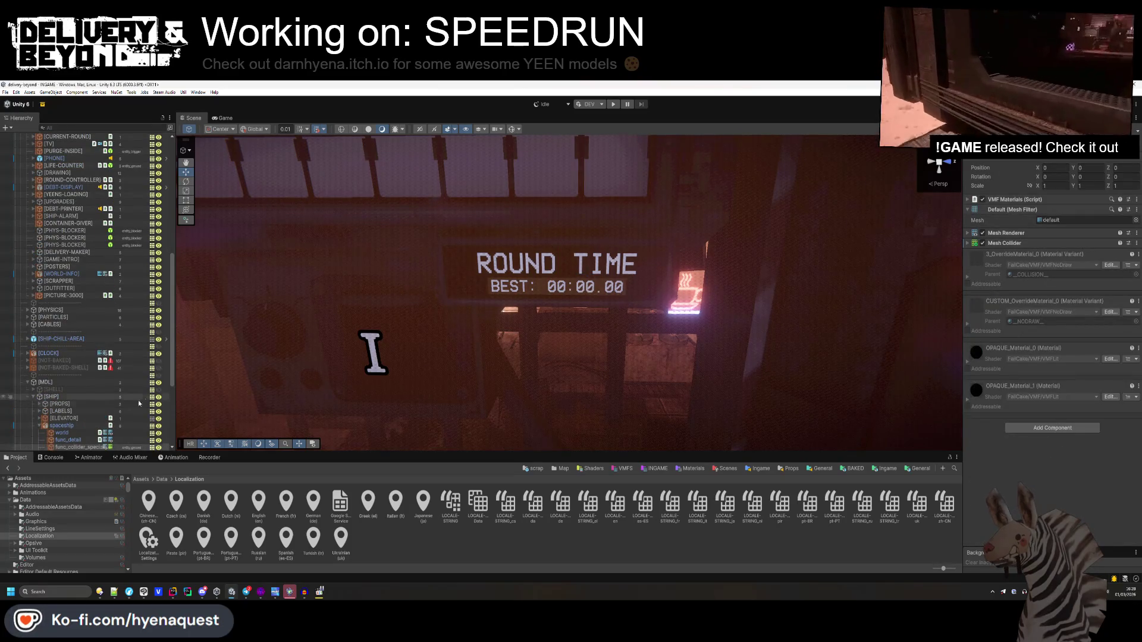
click(601, 291)
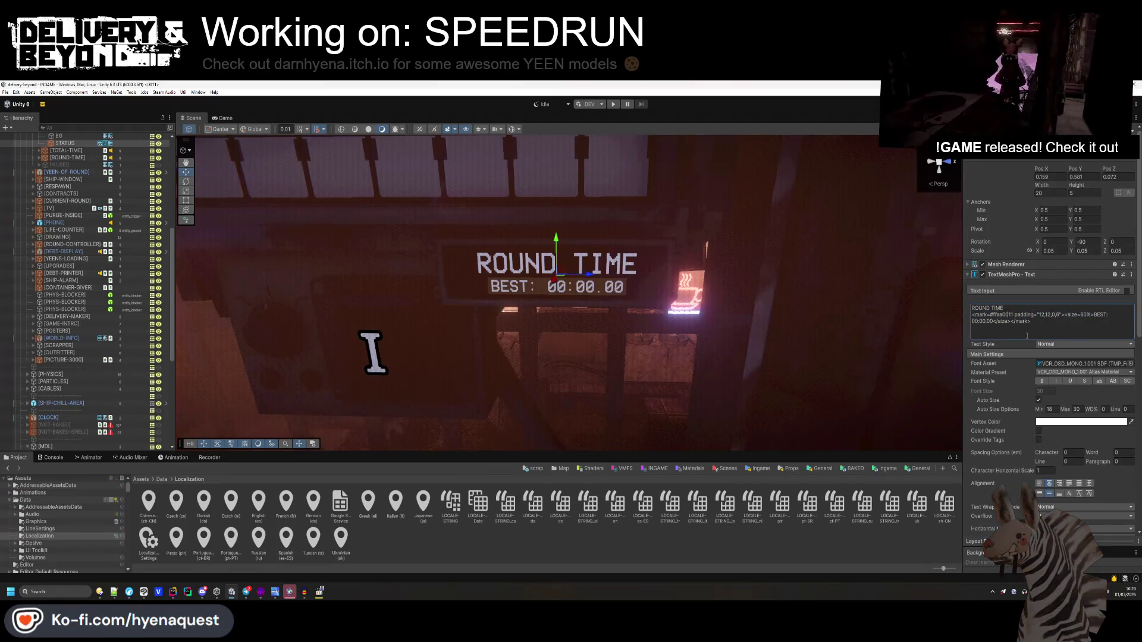
key(BackSpace)
key(BackSpace)
text(00)
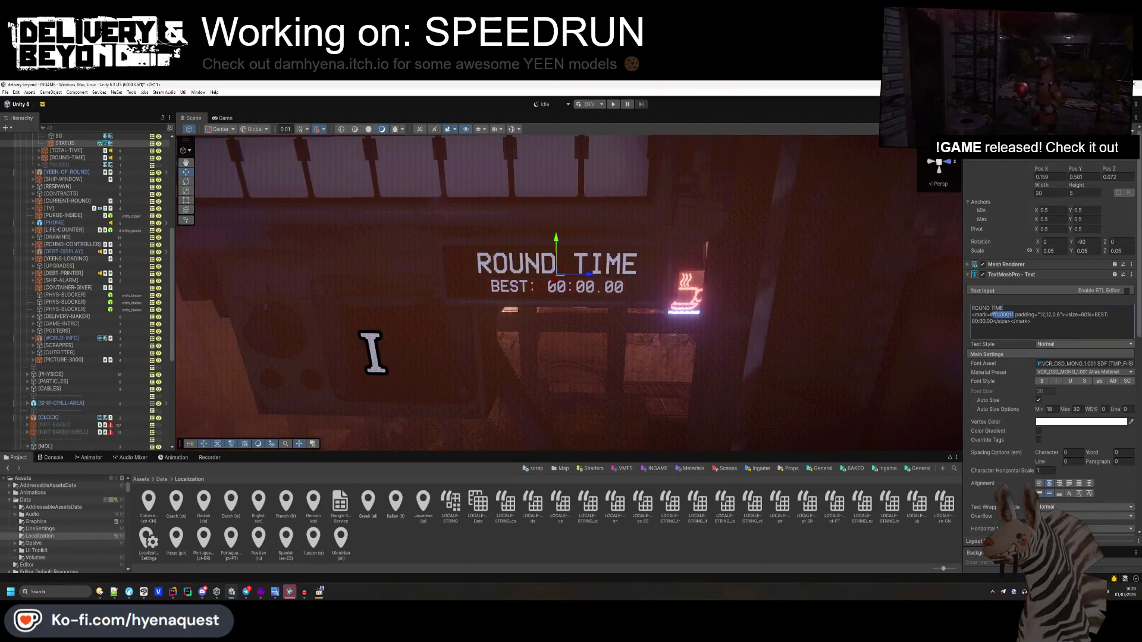
click(1009, 316)
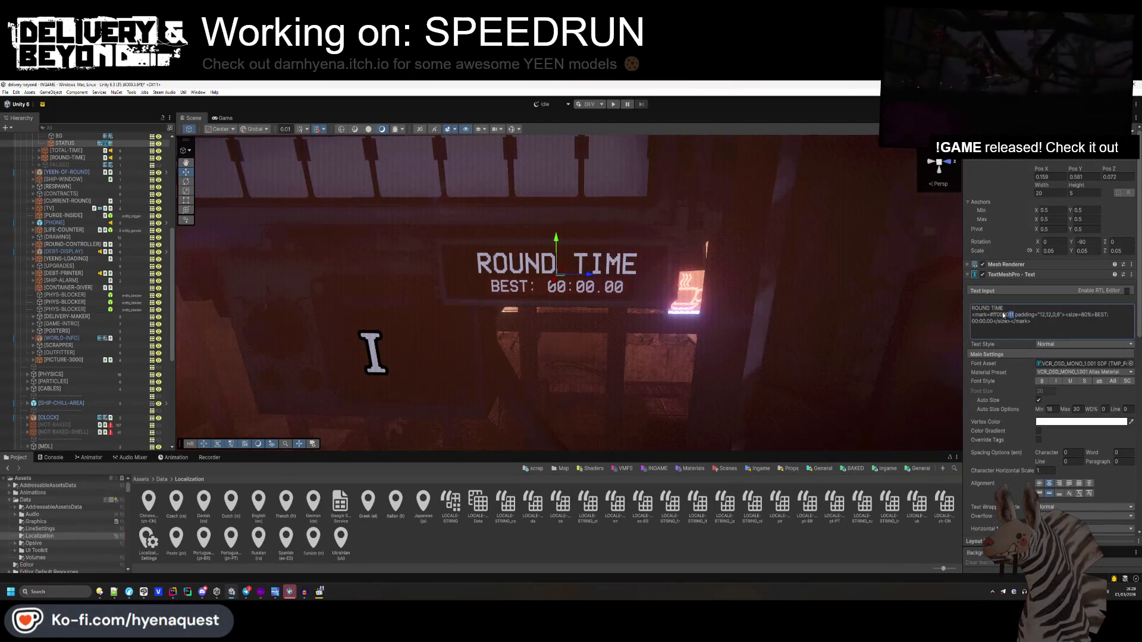
- Empty the Notepad++ scratch note
key(alt+Tab)
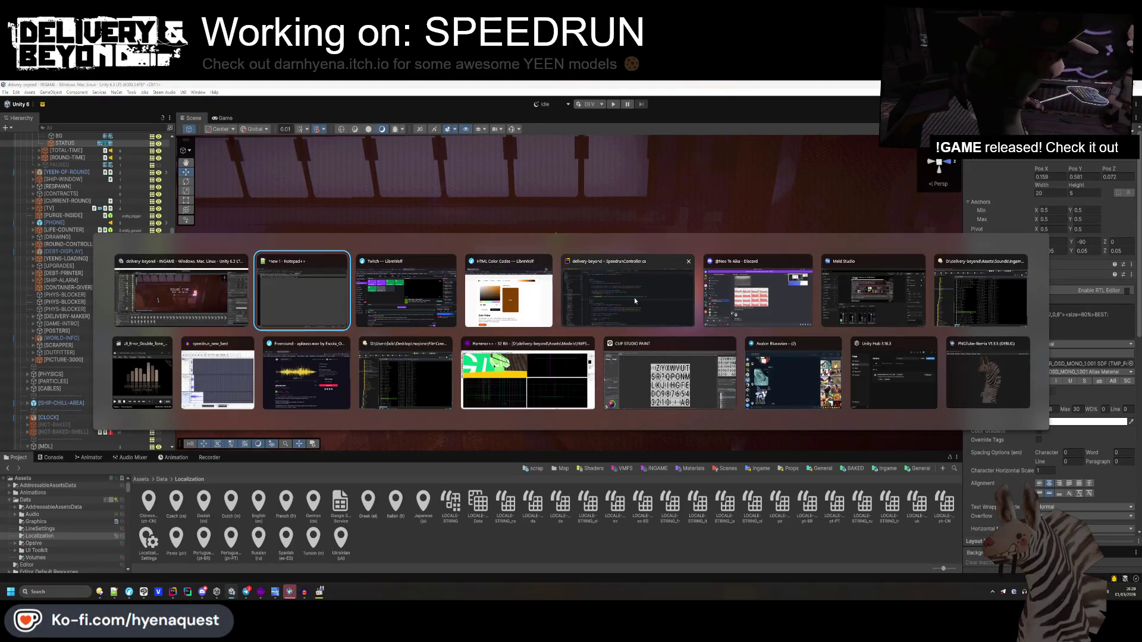
key(ctrl+a)
key(Delete)
key(alt+Tab)
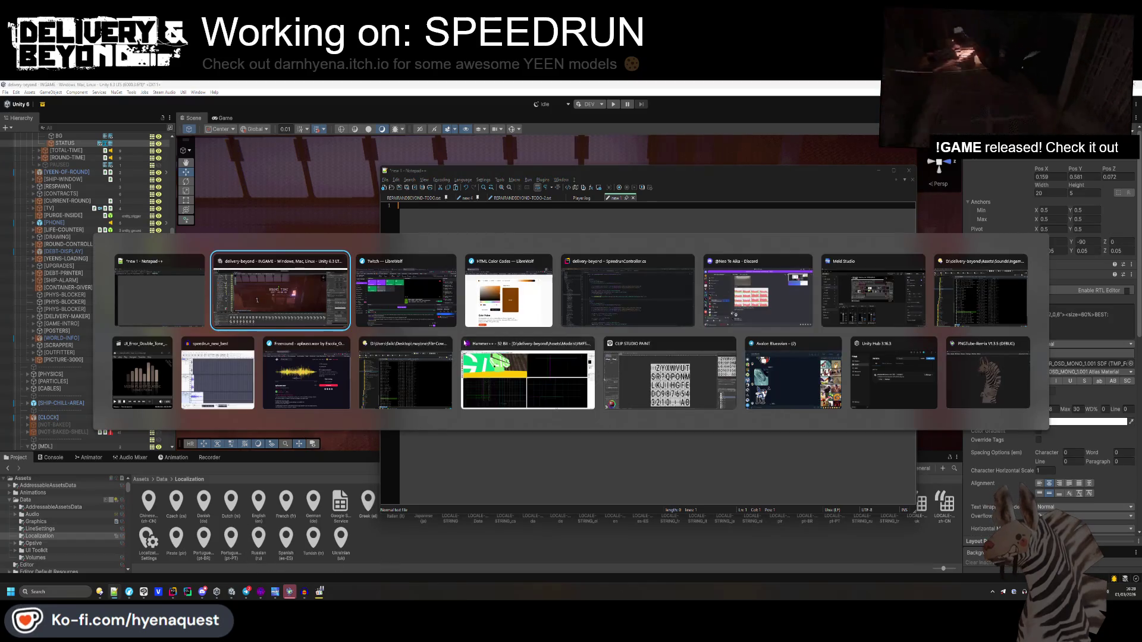
- Reopen the LOCALE-STRING collection in the Table Editor
click(499, 506)
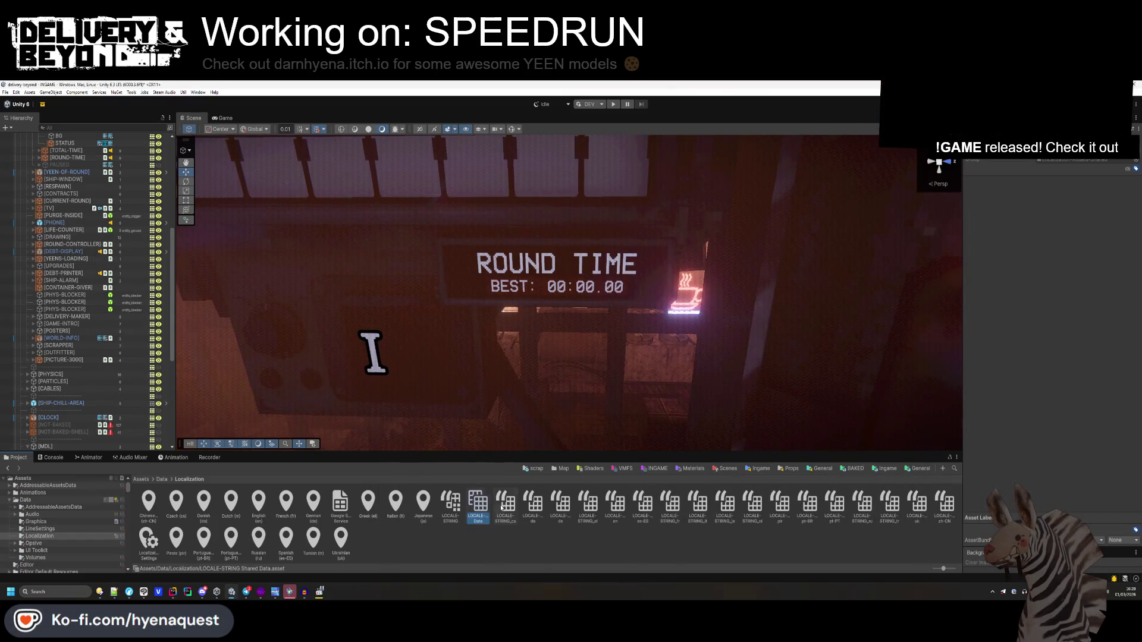
click(450, 503)
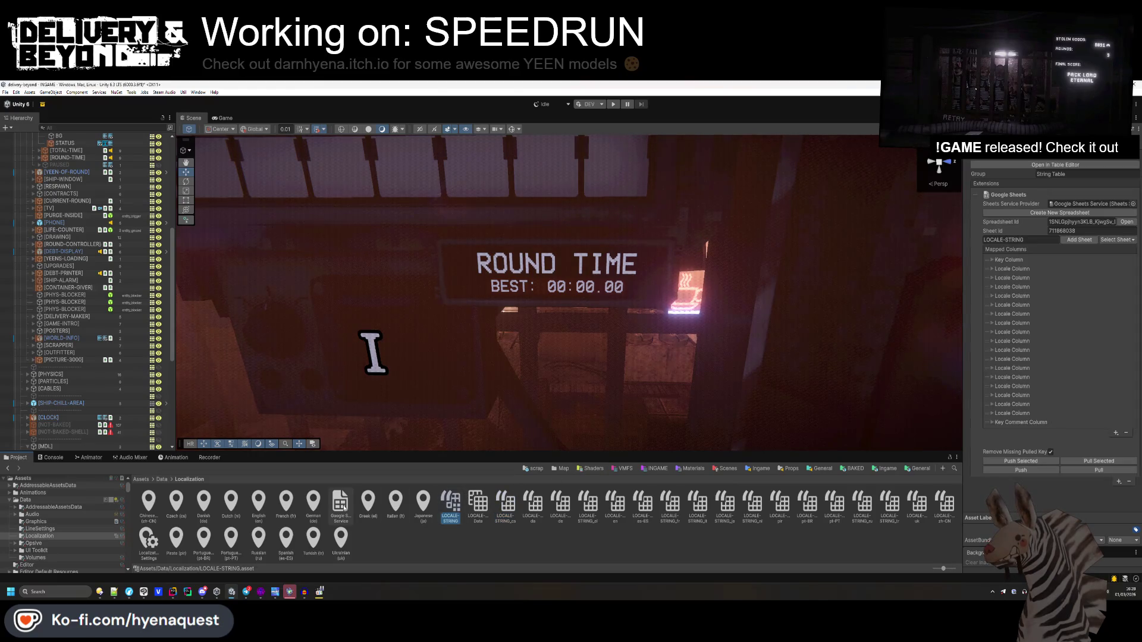
click(340, 502)
click(731, 539)
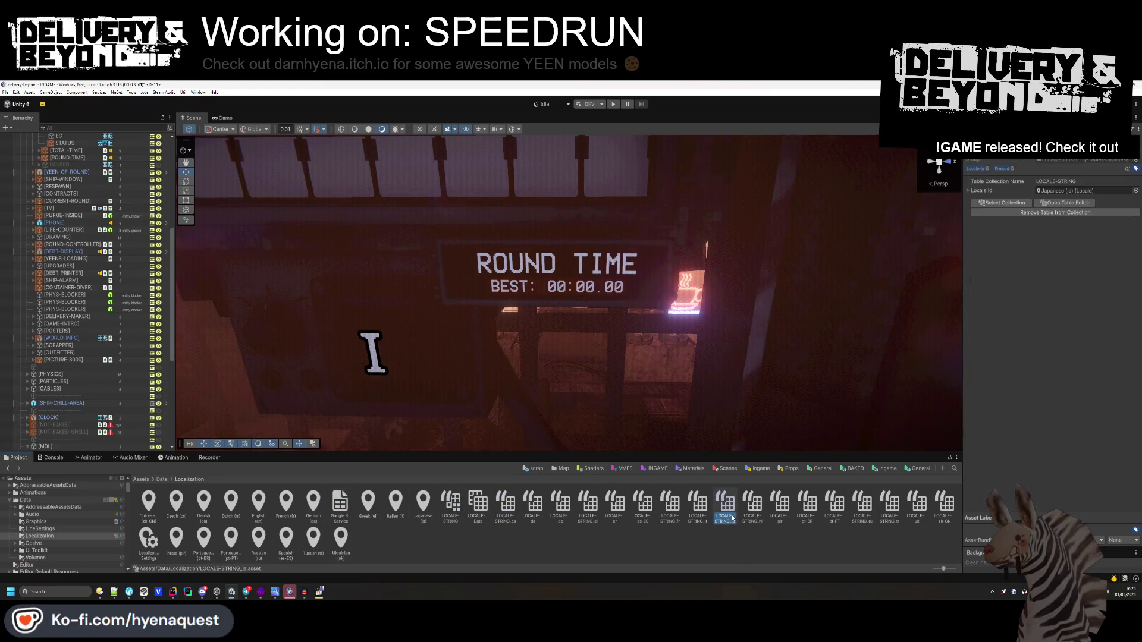
click(479, 505)
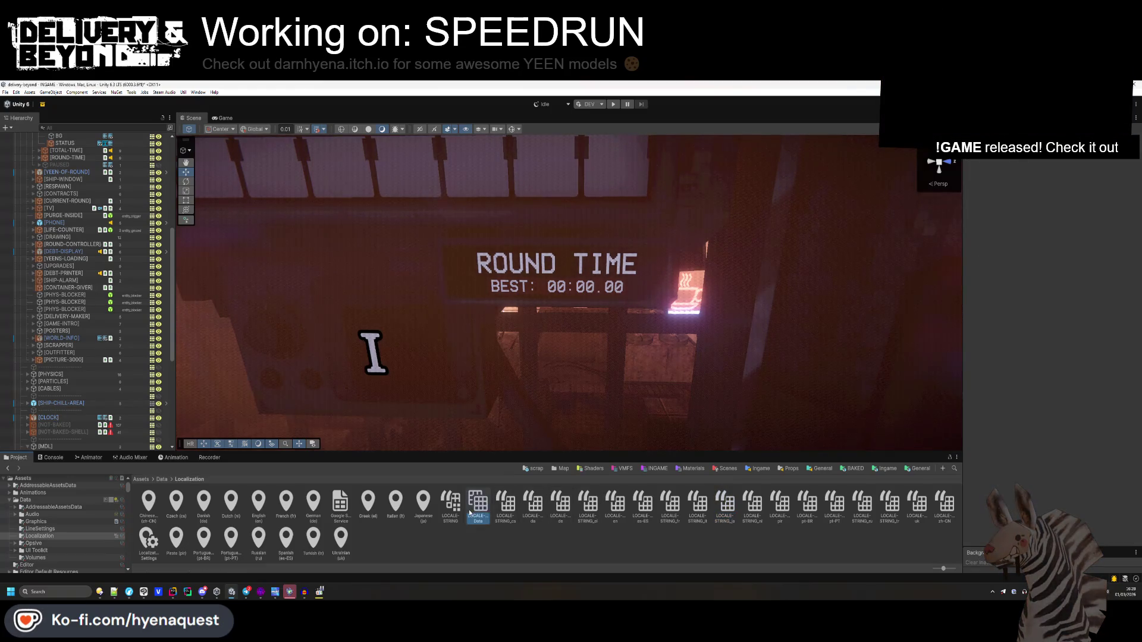
click(505, 517)
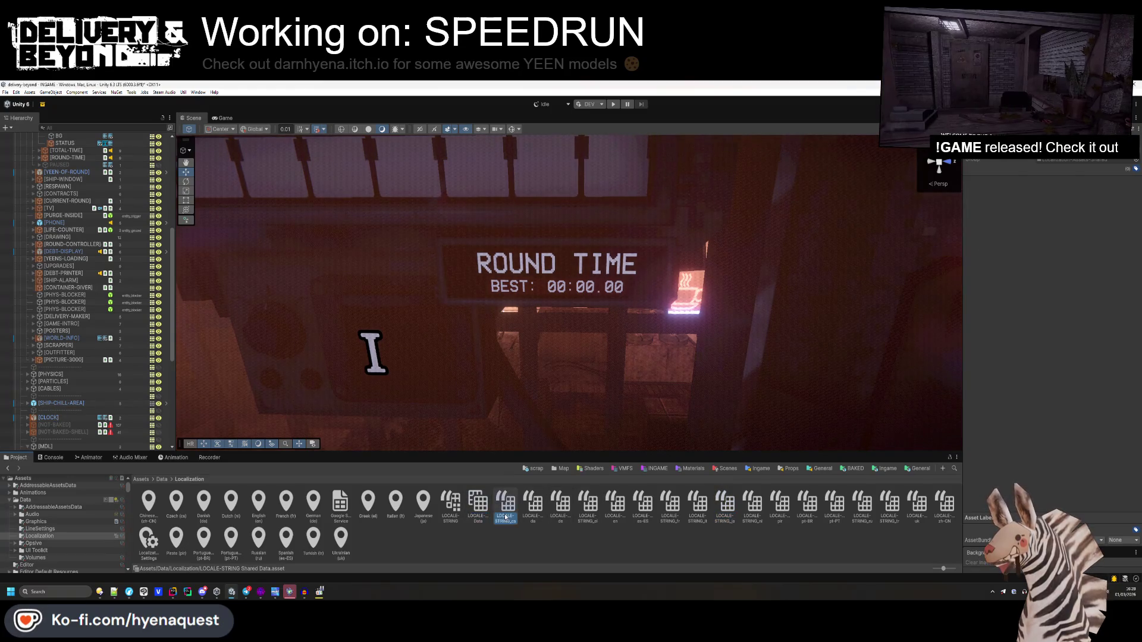
click(450, 505)
double_click(450, 505)
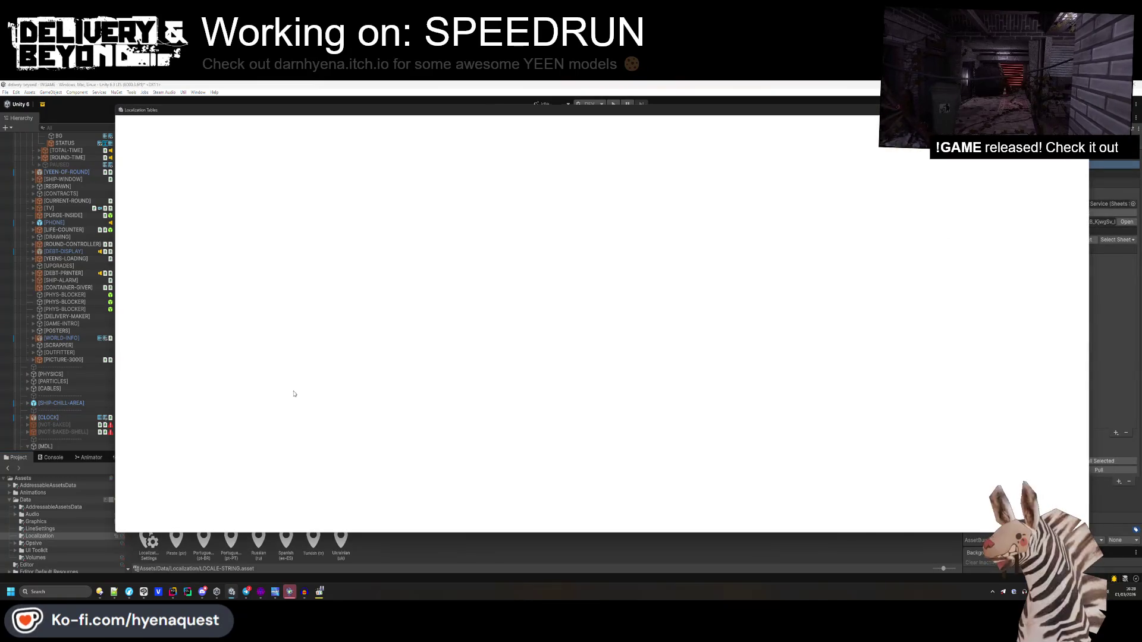
- Paste the red mark tag and the Dutch round-time entry into the Notepad++ note
scroll(318, 361, down, 10)
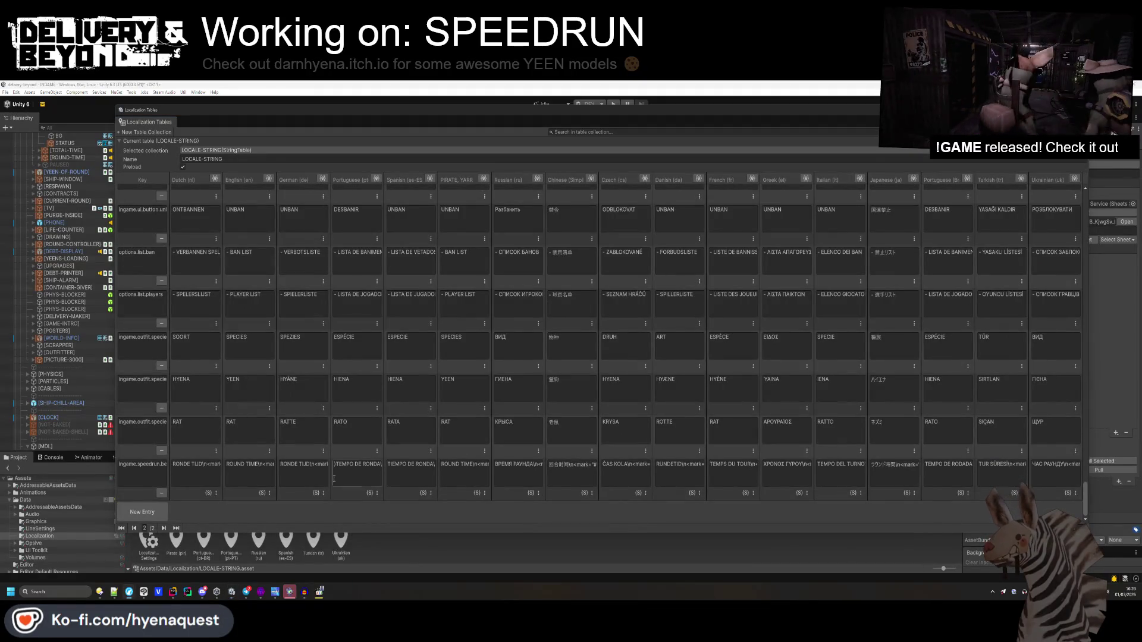
click(202, 478)
click(143, 591)
text(<mark=#ff000011)
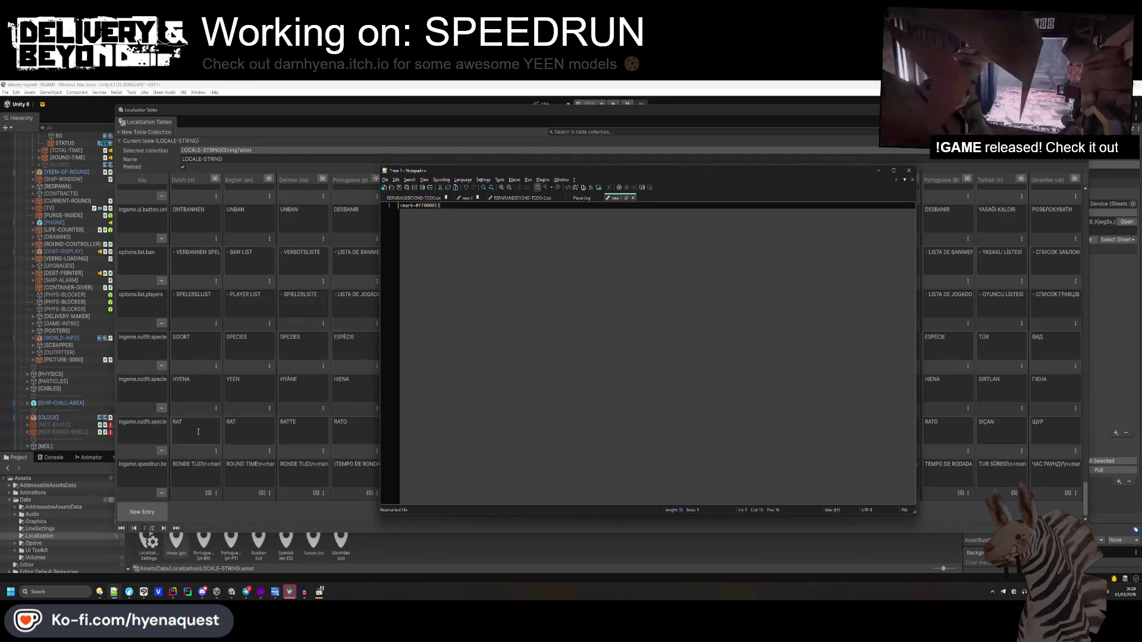
key(Return)
key(Return)
key(ctrl+v)
key(alt+Tab)
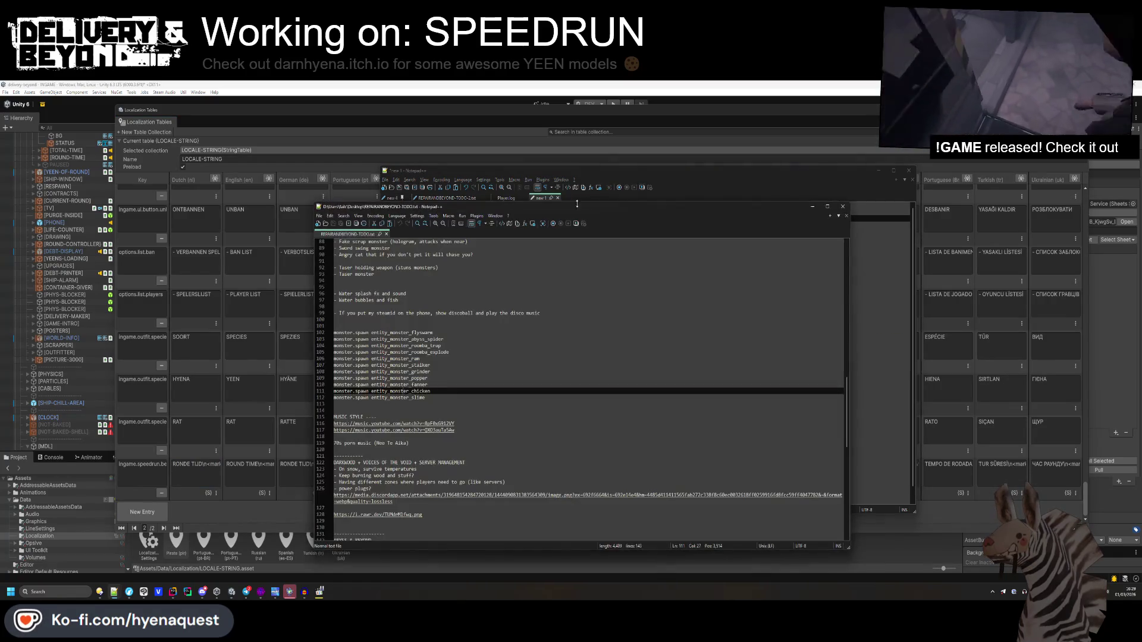
- Replace '#ffaa0011' with '<mark=#ff000011' on line 3 and delete the helper line 1
mouse_move(351, 234)
mouse_down()
mouse_move(493, 200)
mouse_move(541, 207)
mouse_up()
click(540, 198)
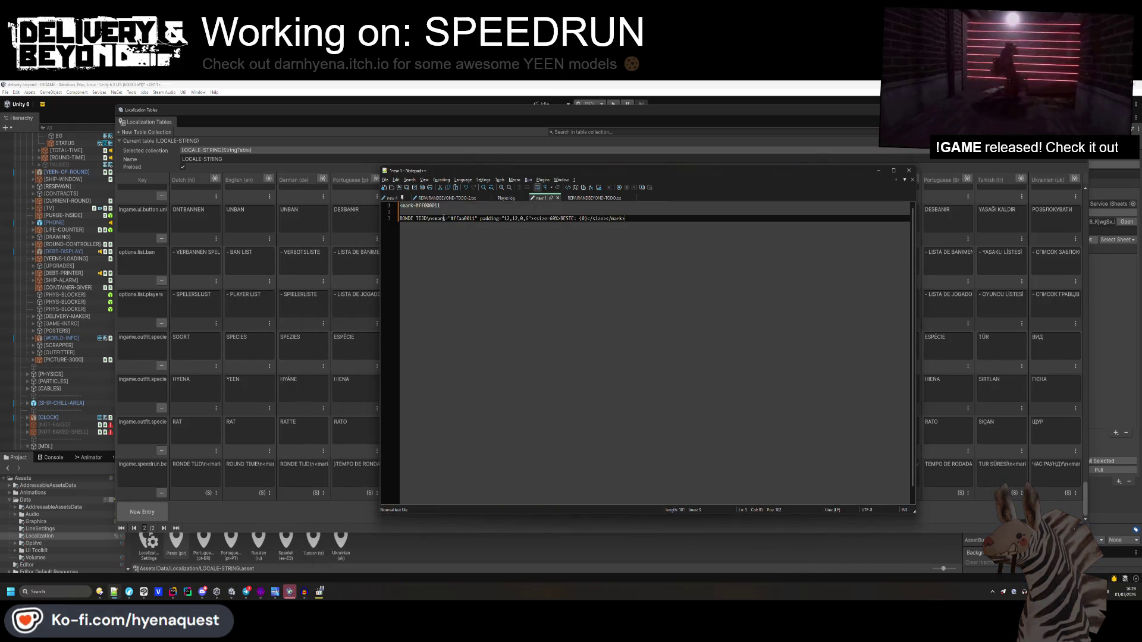
drag(447, 206, 400, 205)
key(ctrl+c)
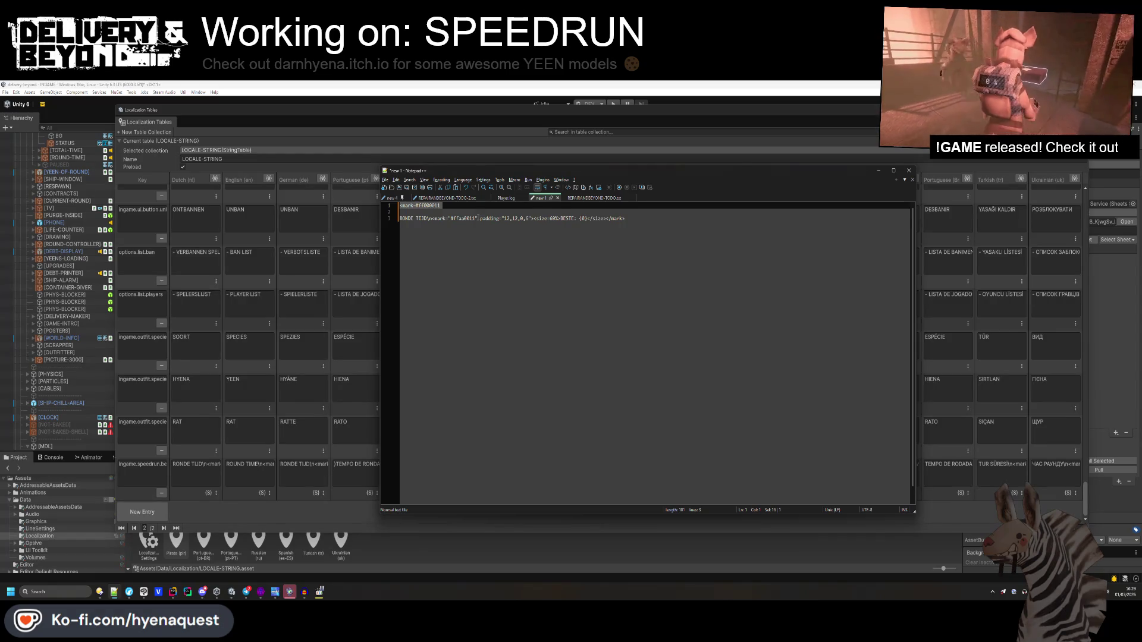
drag(477, 218, 430, 218)
key(ctrl+v)
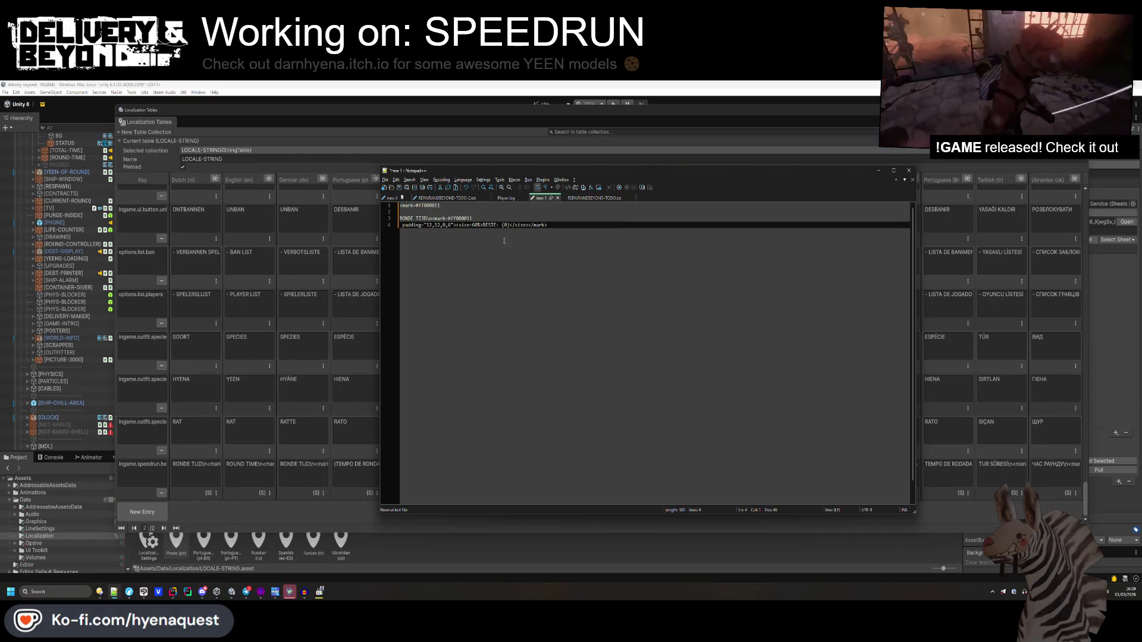
key(BackSpace)
click(440, 205)
key(ctrl+l)
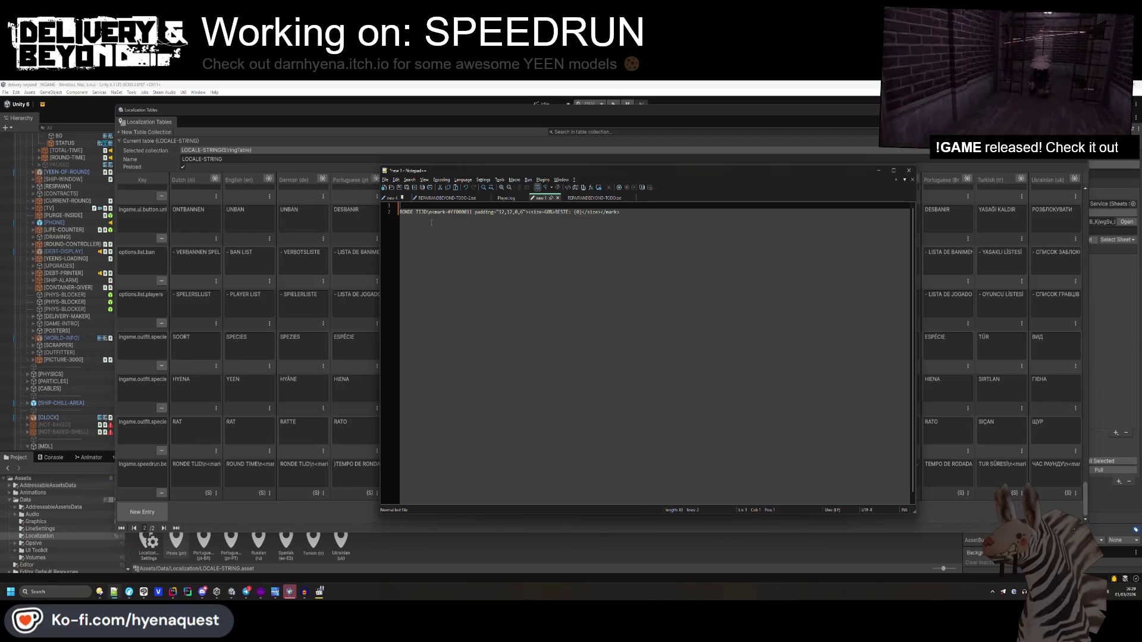
key(ctrl+End)
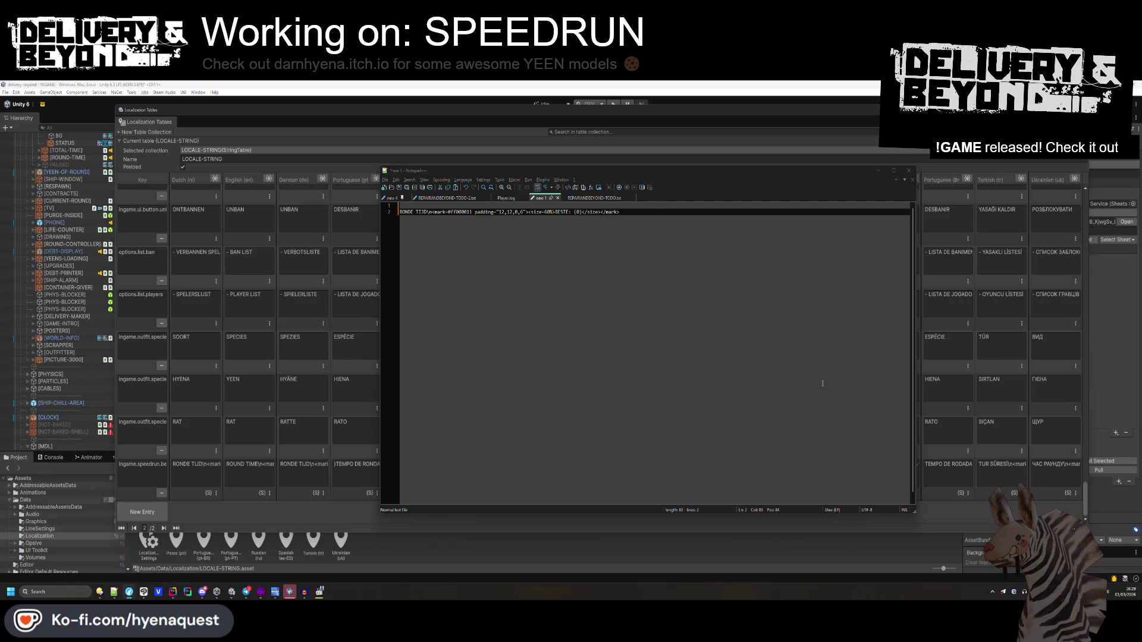
click(533, 250)
- Tidy and copy the corrected Dutch string, then paste the English ROUND TIME string below it
key(ctrl+Home)
key(Delete)
key(ctrl+a)
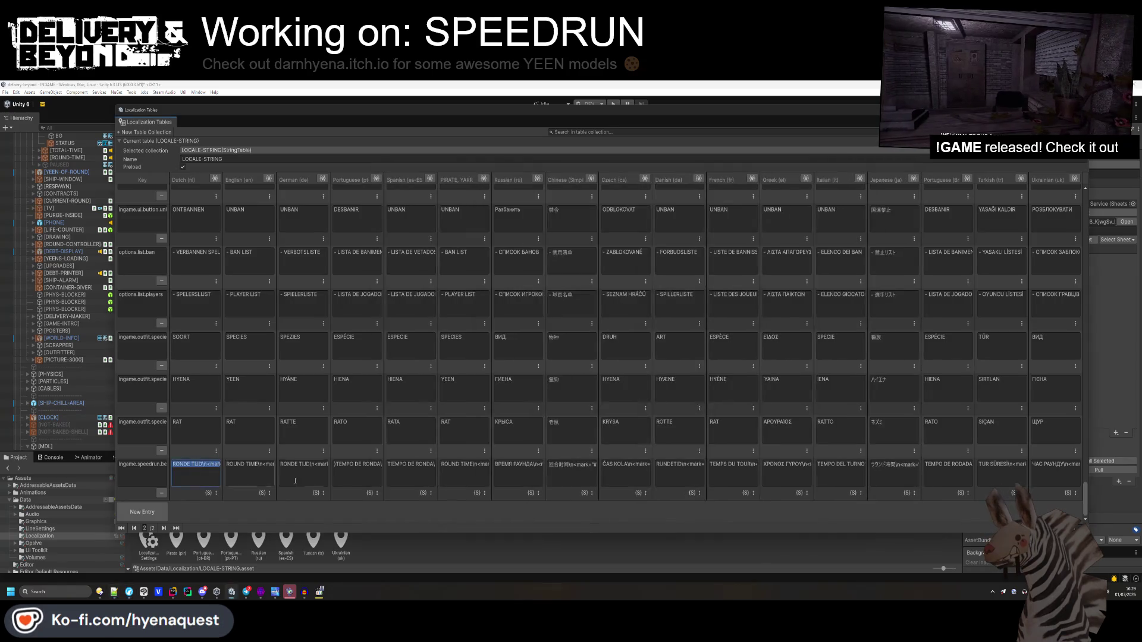
click(262, 473)
key(alt+Tab)
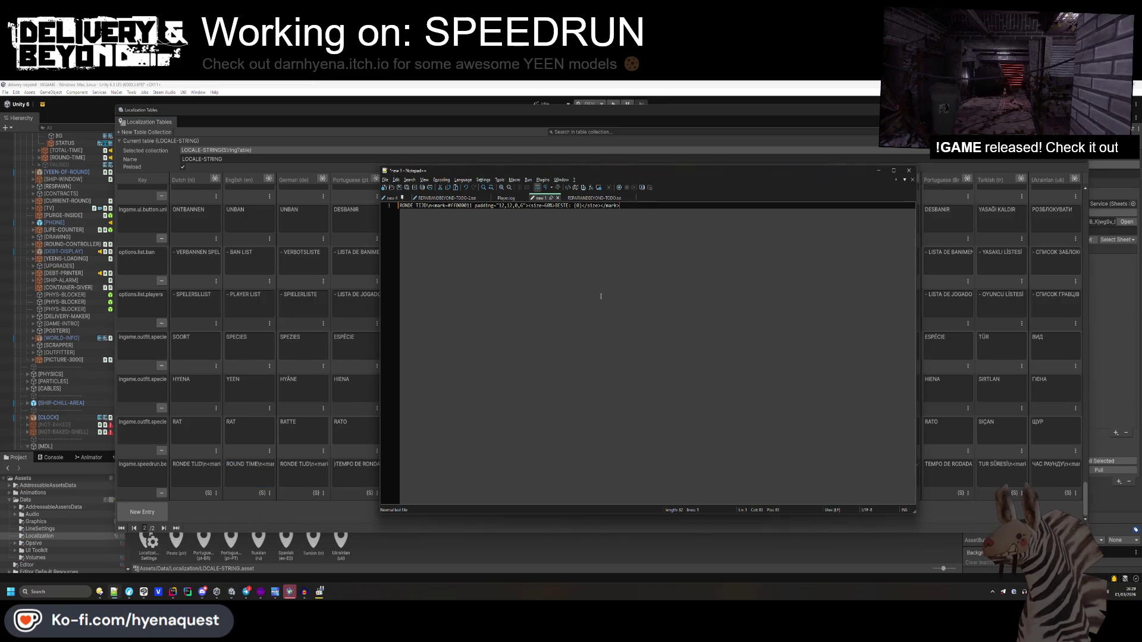
click(601, 295)
key(Return)
key(Return)
key(ctrl+v)
- Swap the English string's quoted orange colour for #ff000011 and put it back in the English cell
double_click(455, 206)
drag(477, 219, 448, 219)
text(#ff000011)
drag(618, 219, 354, 223)
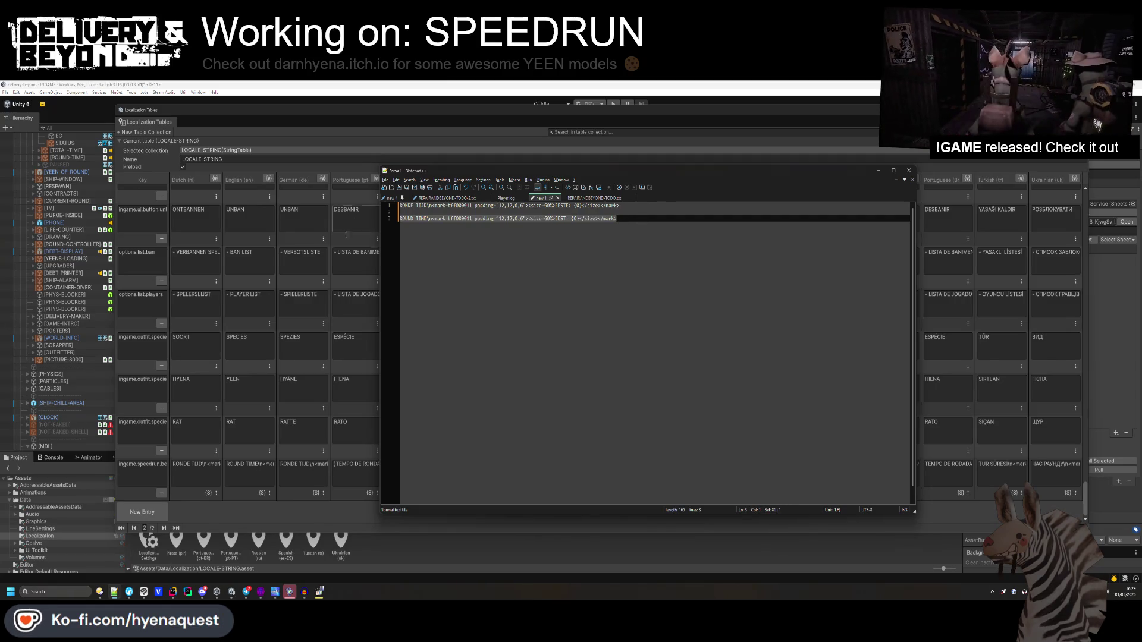
click(253, 468)
click(314, 479)
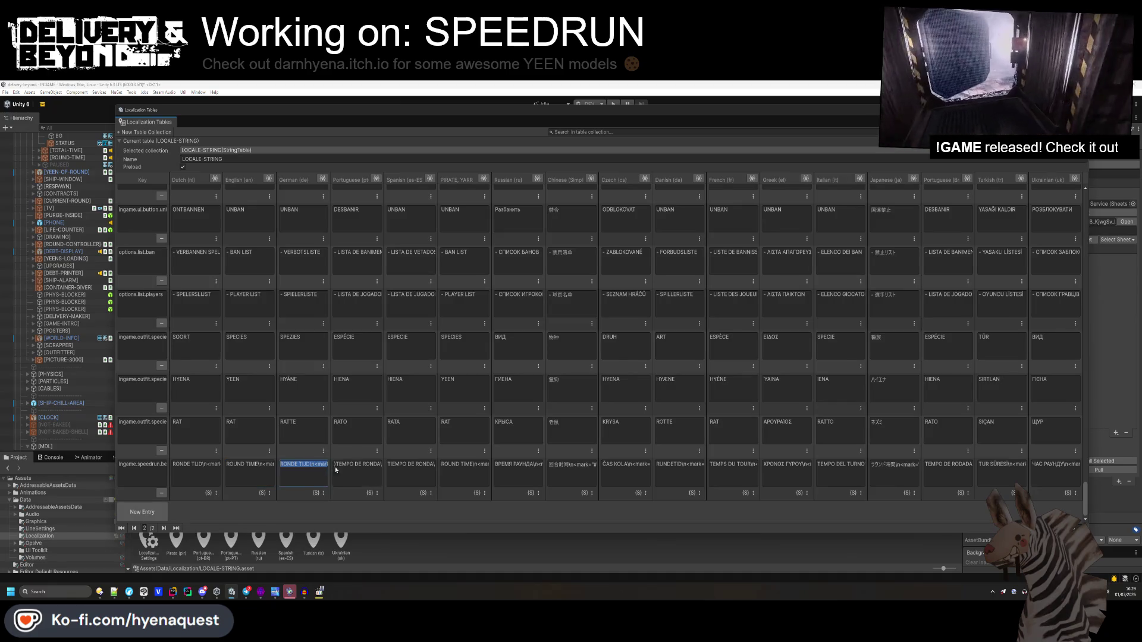
key(alt+Tab)
- Add the German speedrun string as line 4 and recolour it to #ff000011 without quotes
click(528, 287)
key(Return)
text(RONDE TIJD\n<mark="#ffaa0011" padding="12,12,0,6"><size=60%>BESTE: {0}</size></mark>)
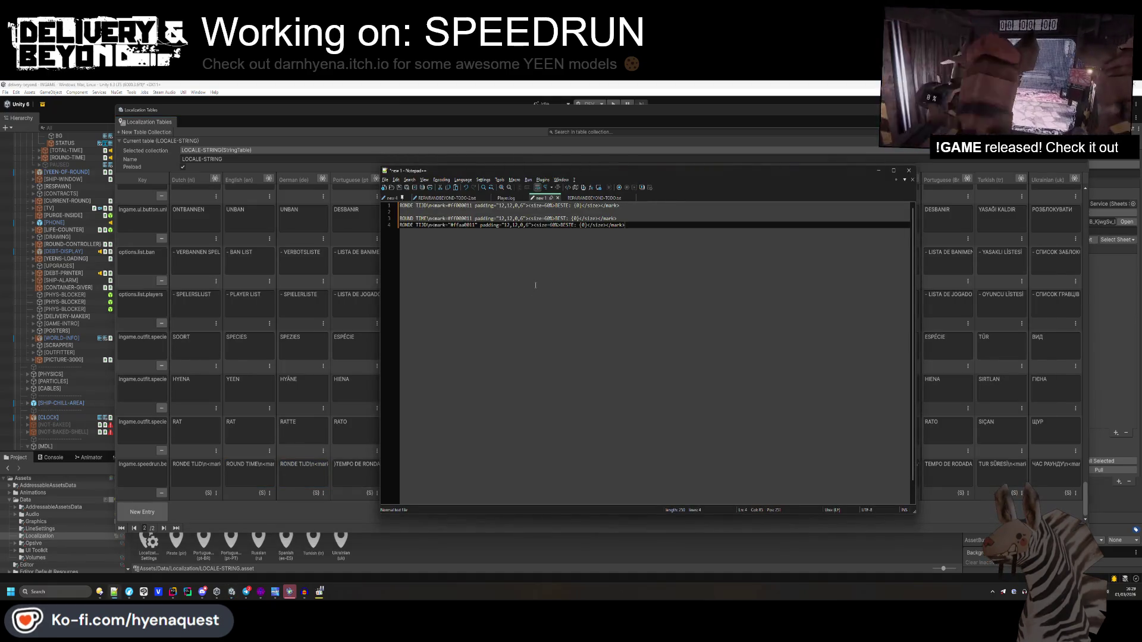
click(477, 226)
key(BackSpace)
click(450, 226)
key(BackSpace)
double_click(461, 218)
ctrl+click(462, 227)
drag(659, 224, 399, 225)
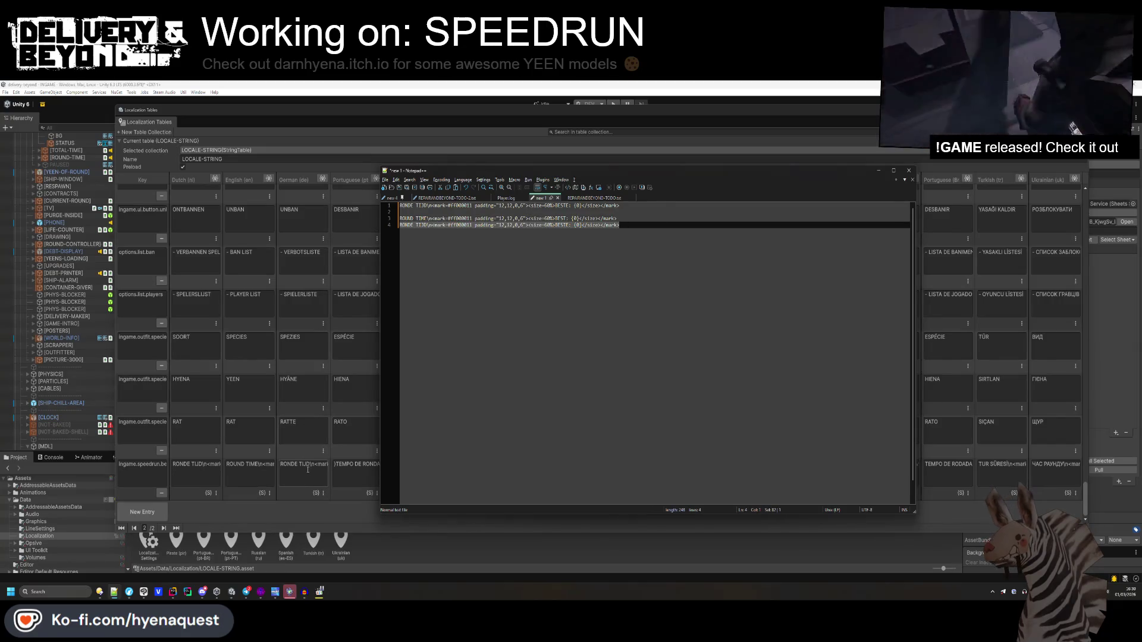
- Copy the Portuguese speedrun string into the note as line 5
click(355, 475)
key(ctrl+c)
key(alt+Tab)
key(End)
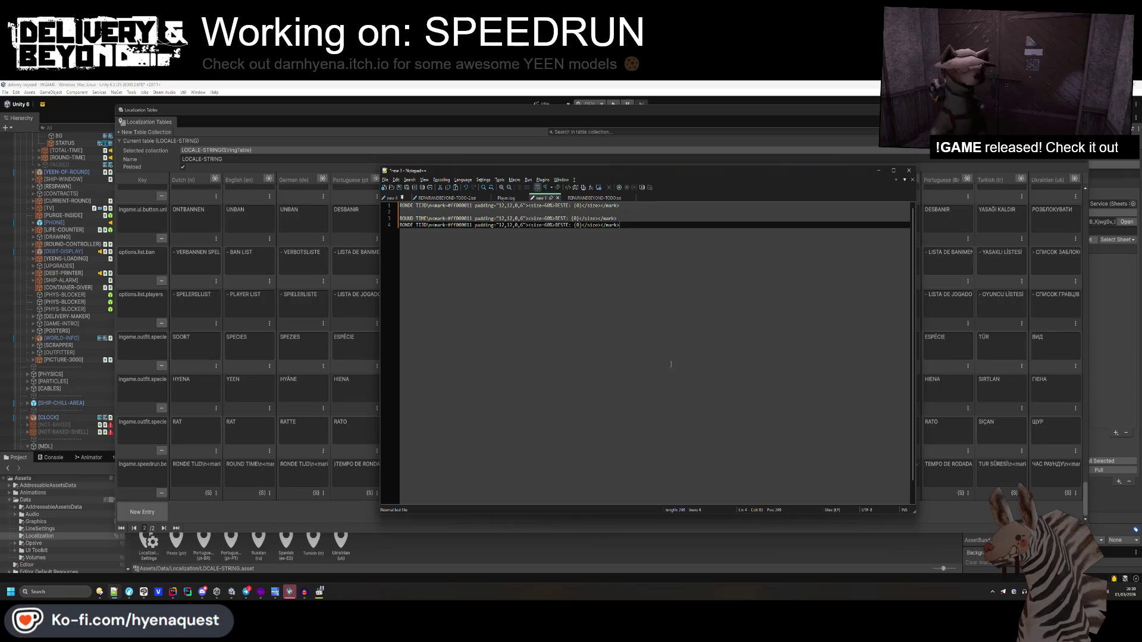
key(Return)
key(ctrl+v)
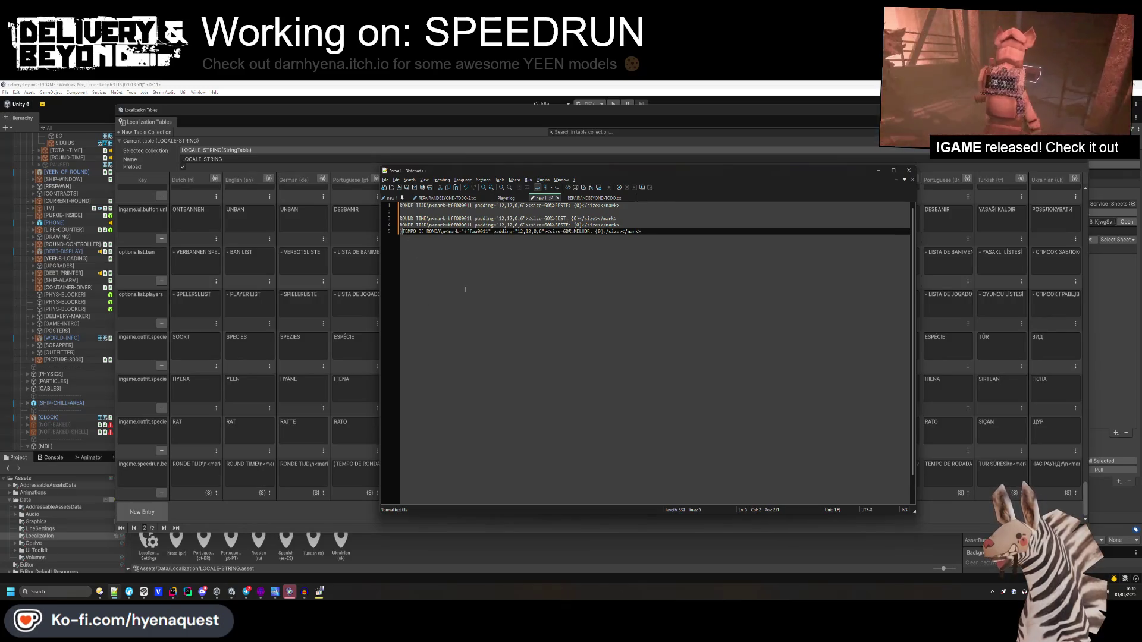
- Fix the Portuguese line's stray brace and colour quote, then copy the corrected string
key(BackSpace)
key(End)
click(471, 231)
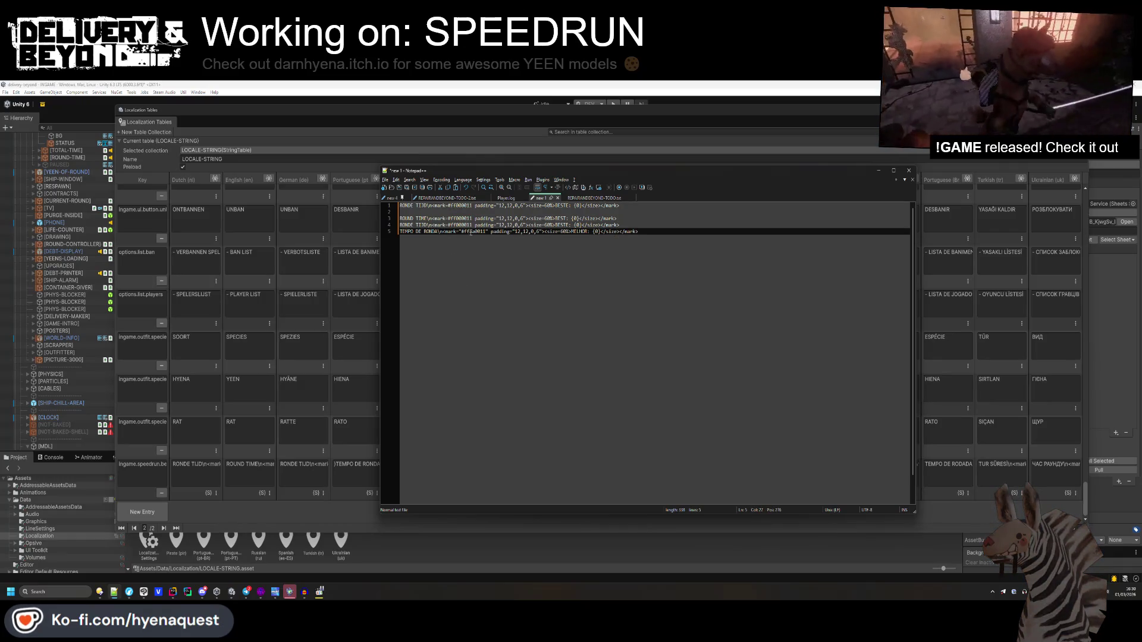
key(Right)
key(Delete)
drag(634, 231, 402, 231)
key(ctrl+c)
key(alt+Tab)
- Paste the Spanish speedrun string as line 6 and change its colour to the red code
click(410, 467)
key(ctrl+c)
key(alt+Tab)
click(670, 315)
key(Return)
key(ctrl+v)
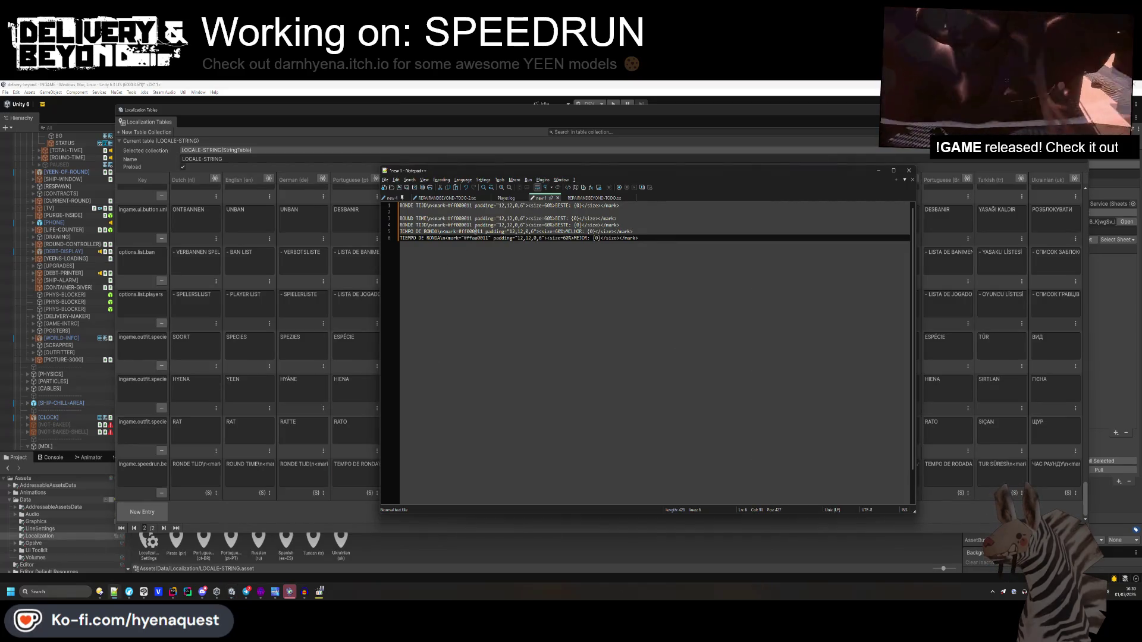
drag(462, 231, 480, 238)
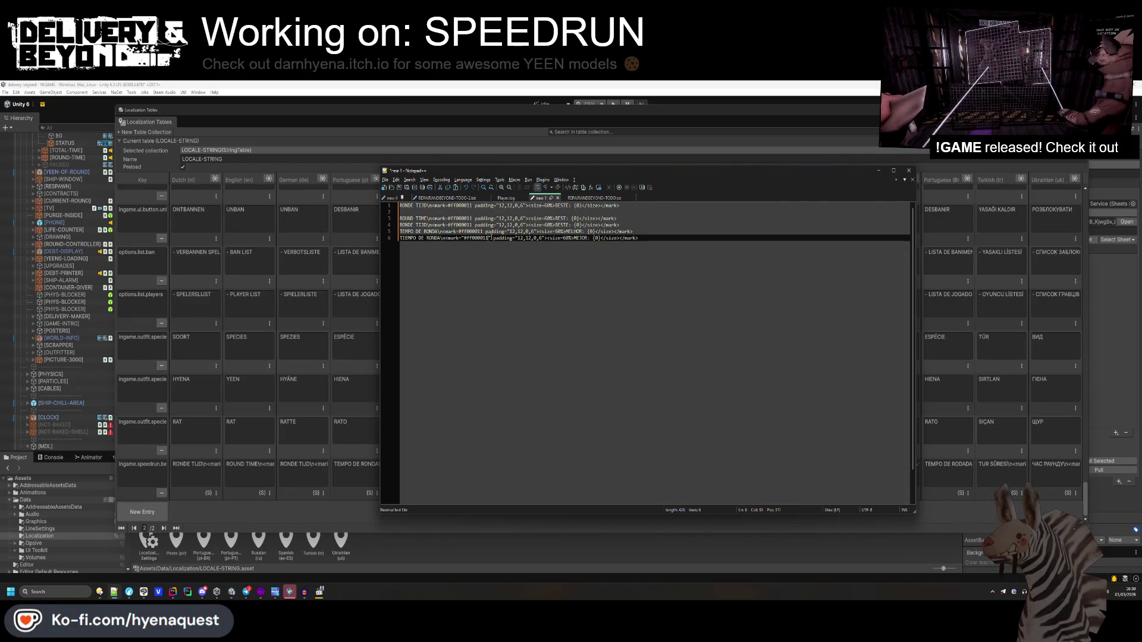
key(ctrl+z)
key(ctrl+z)
click(392, 237)
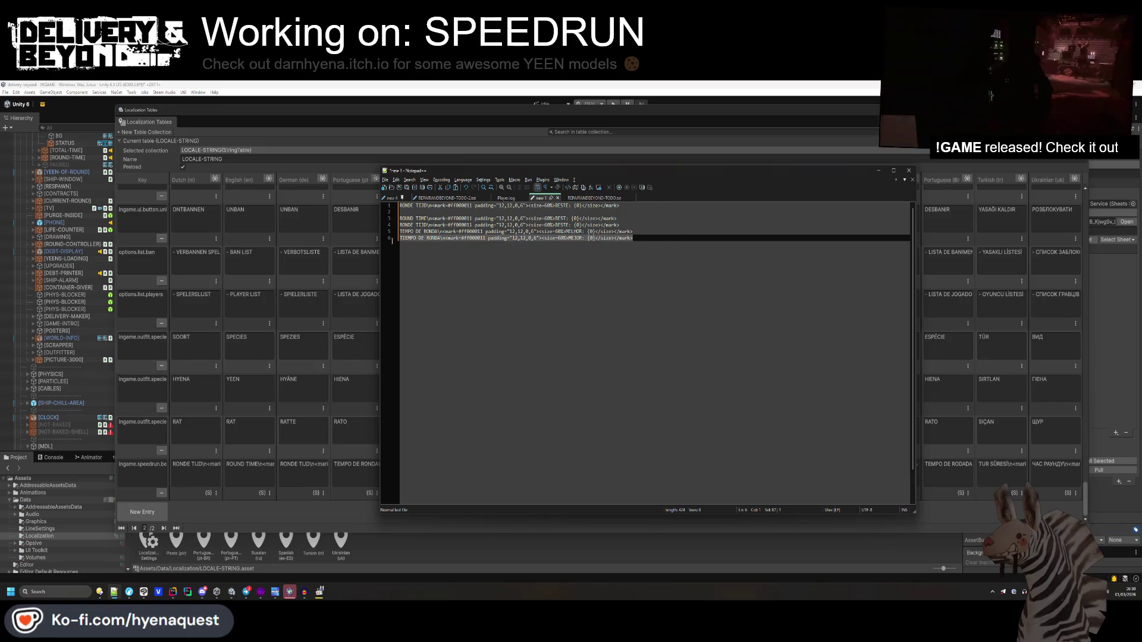
key(alt+Tab)
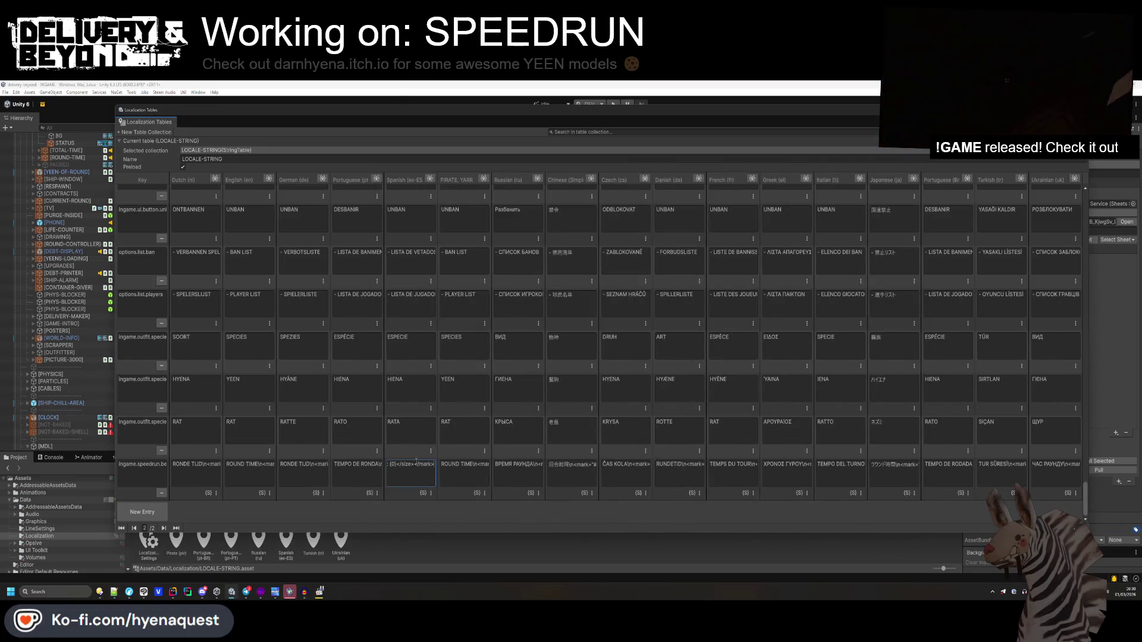
- Paste the PIRATE speedrun string as line 7, recolour it to red and copy the corrected line
click(464, 473)
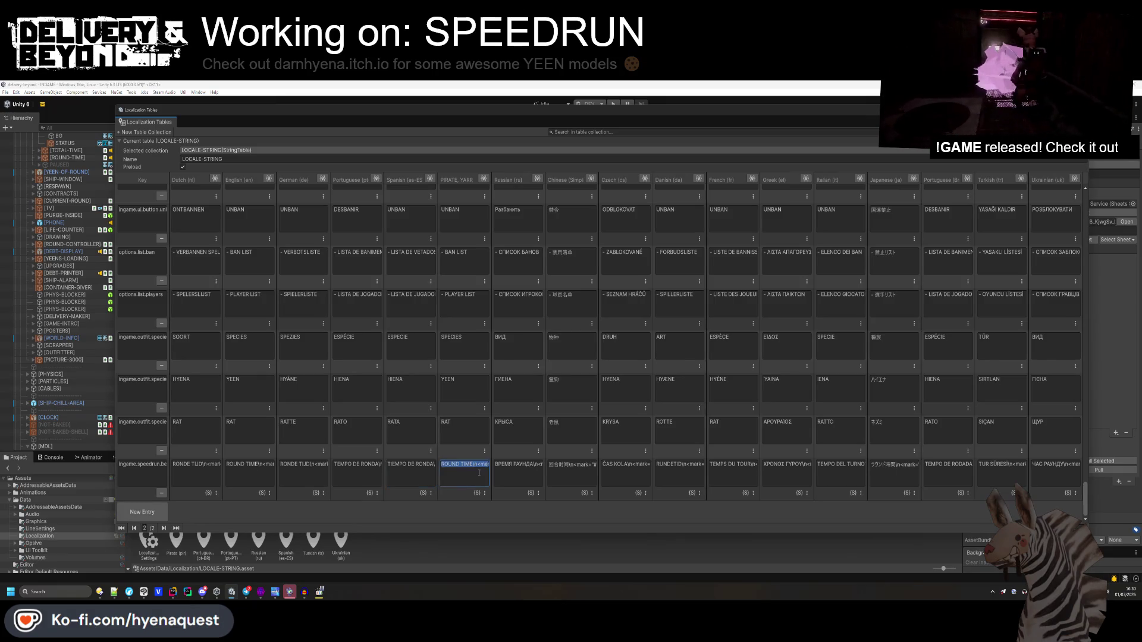
key(ctrl+c)
key(alt+Tab)
click(587, 299)
key(Return)
key(ctrl+v)
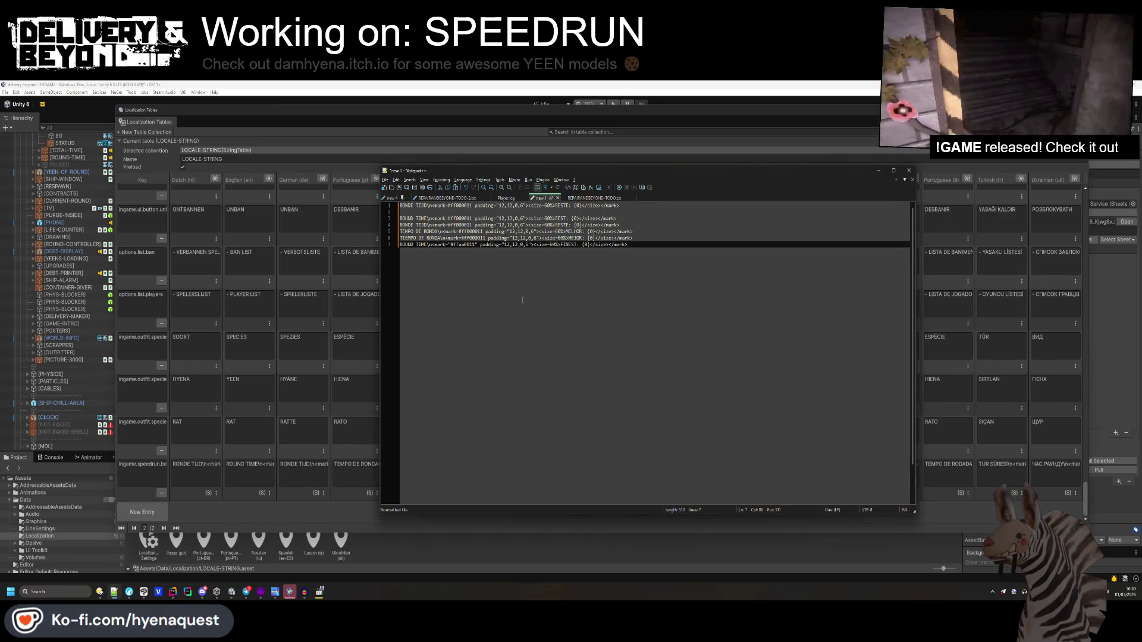
double_click(464, 244)
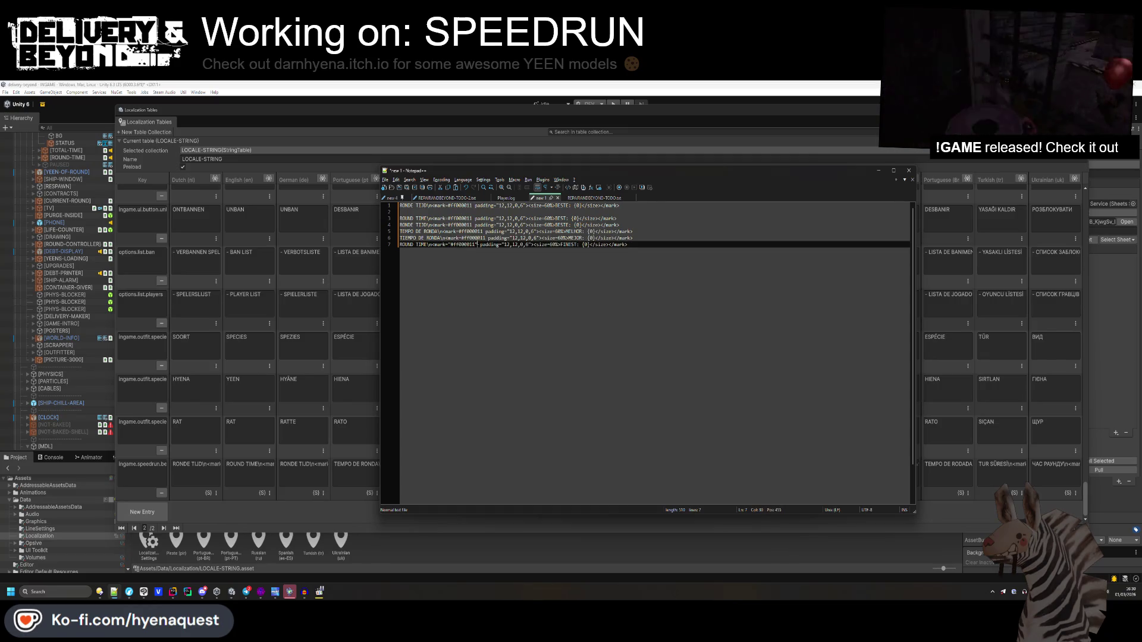
click(451, 244)
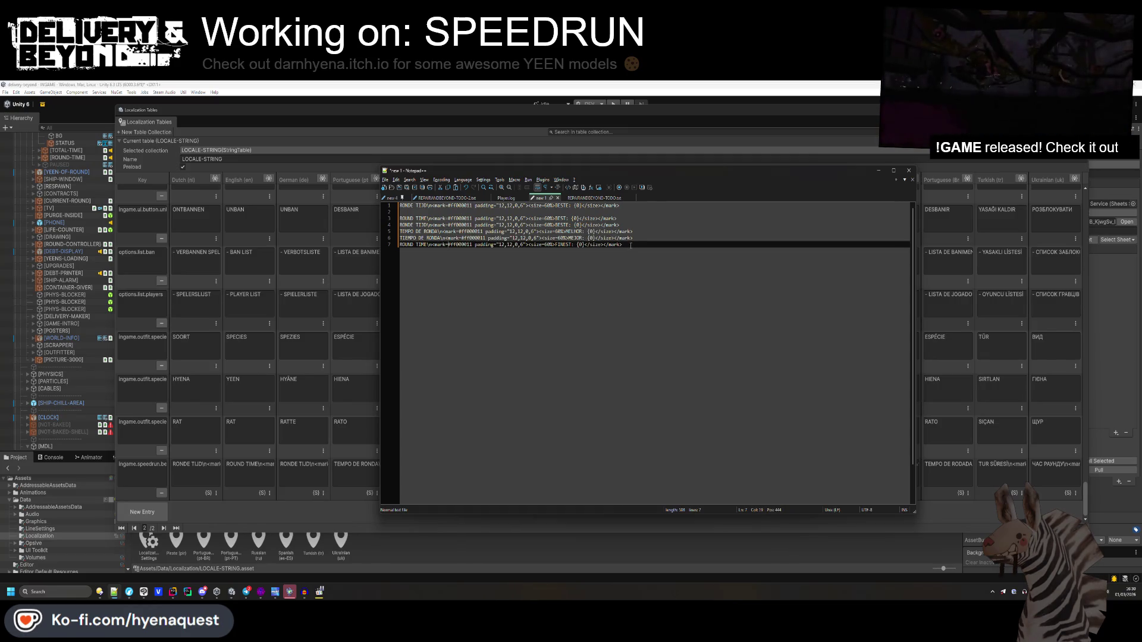
key(shift+Home)
key(ctrl+c)
key(alt+Tab)
click(414, 475)
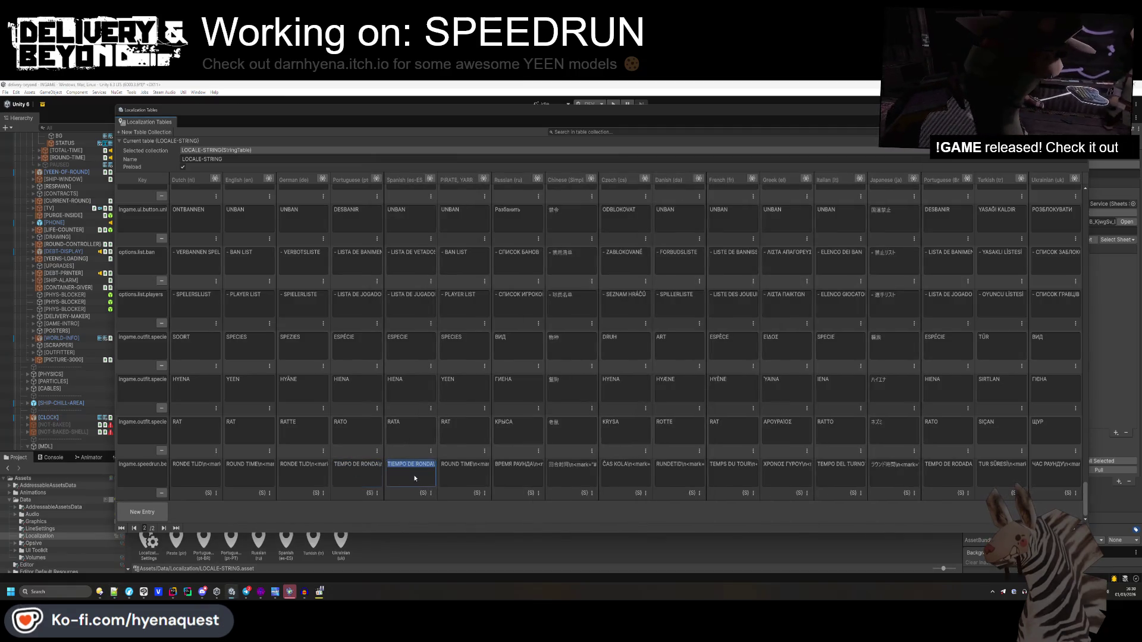
click(442, 475)
- Paste the Russian speedrun string into the note as line 8
click(499, 476)
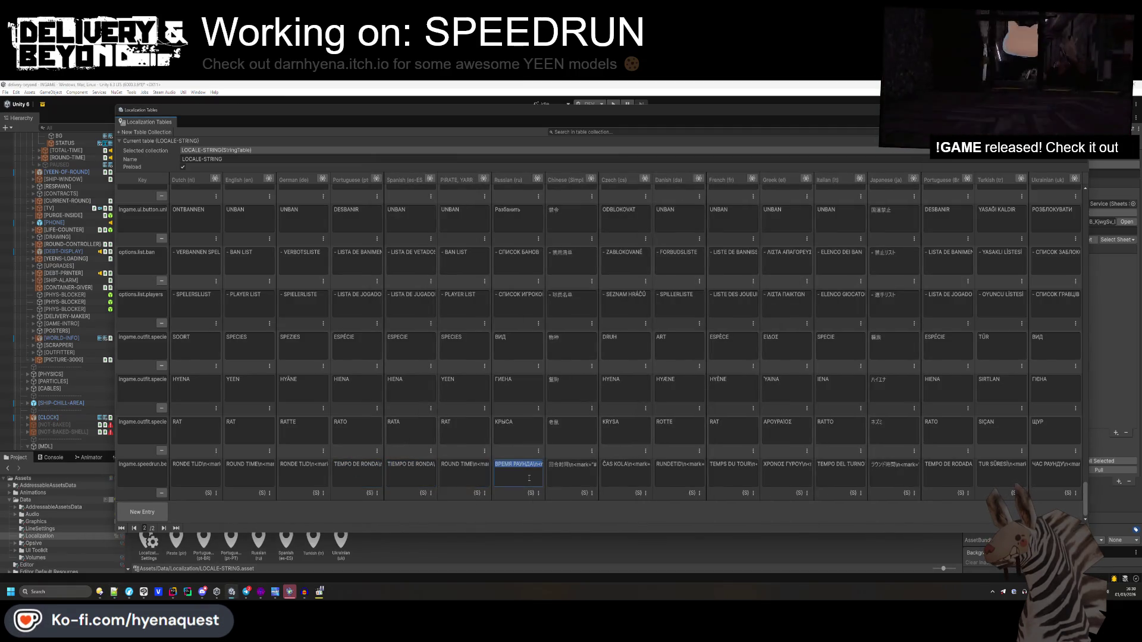
key(ctrl+c)
key(alt+Tab)
key(End)
key(Return)
key(ctrl+v)
click(593, 197)
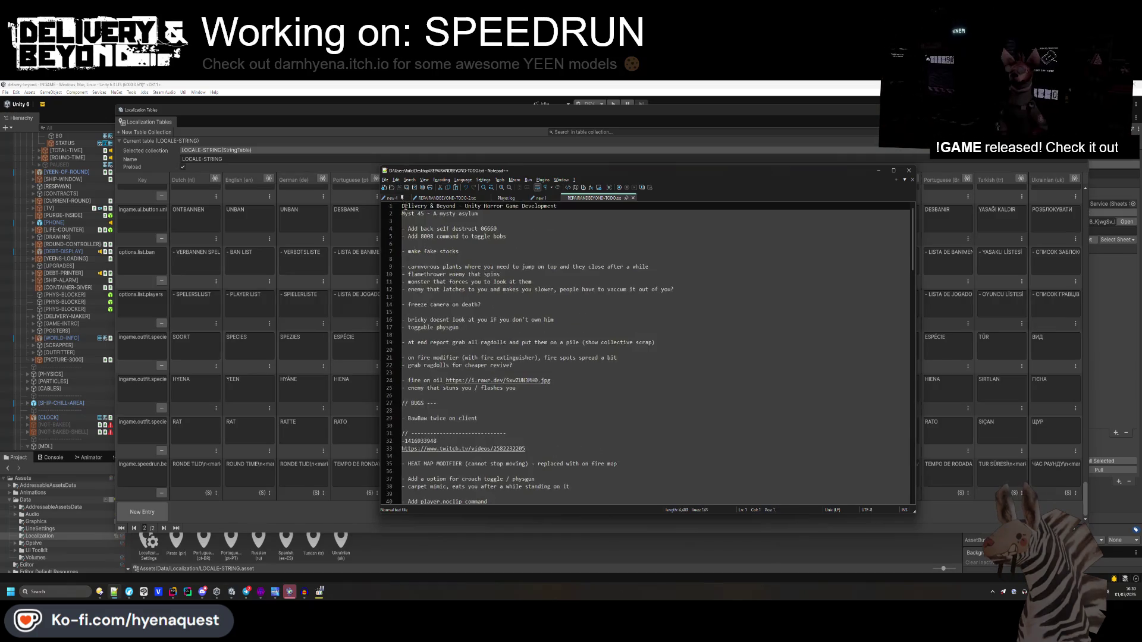
click(535, 198)
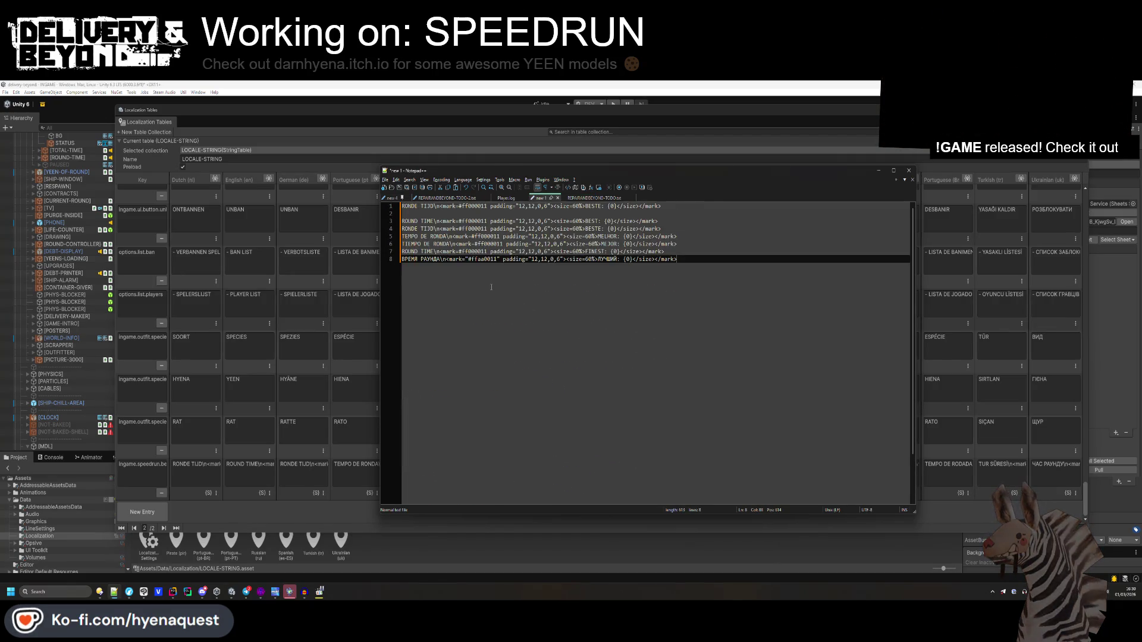
ctrl+scroll(470, 333, up, 3)
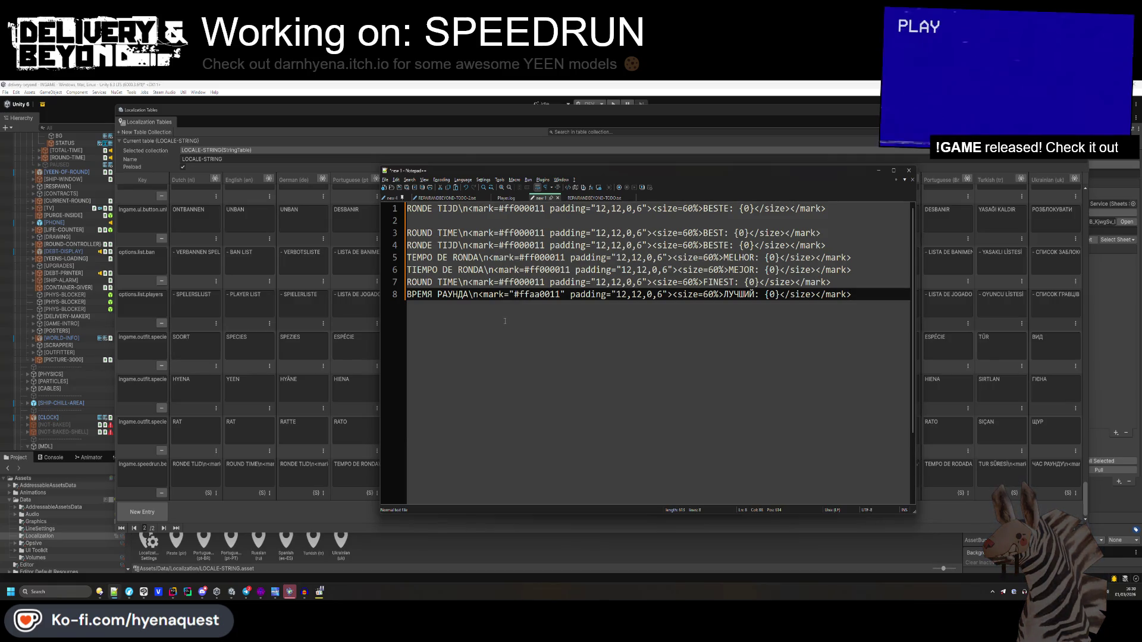
- Change the Russian line's colour to red and delete the stray quote after it
double_click(536, 294)
click(537, 294)
drag(566, 294, 560, 293)
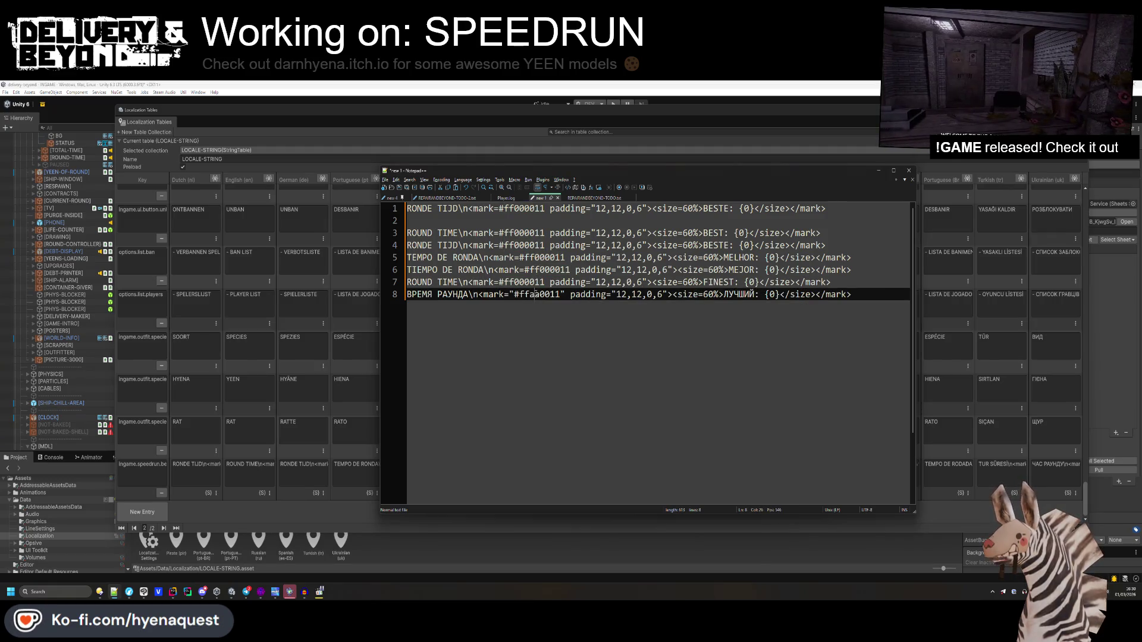
text(00)
key(ctrl+z)
key(BackSpace)
mouse_move(841, 294)
mouse_down()
mouse_move(535, 282)
mouse_move(407, 293)
mouse_up()
click(351, 459)
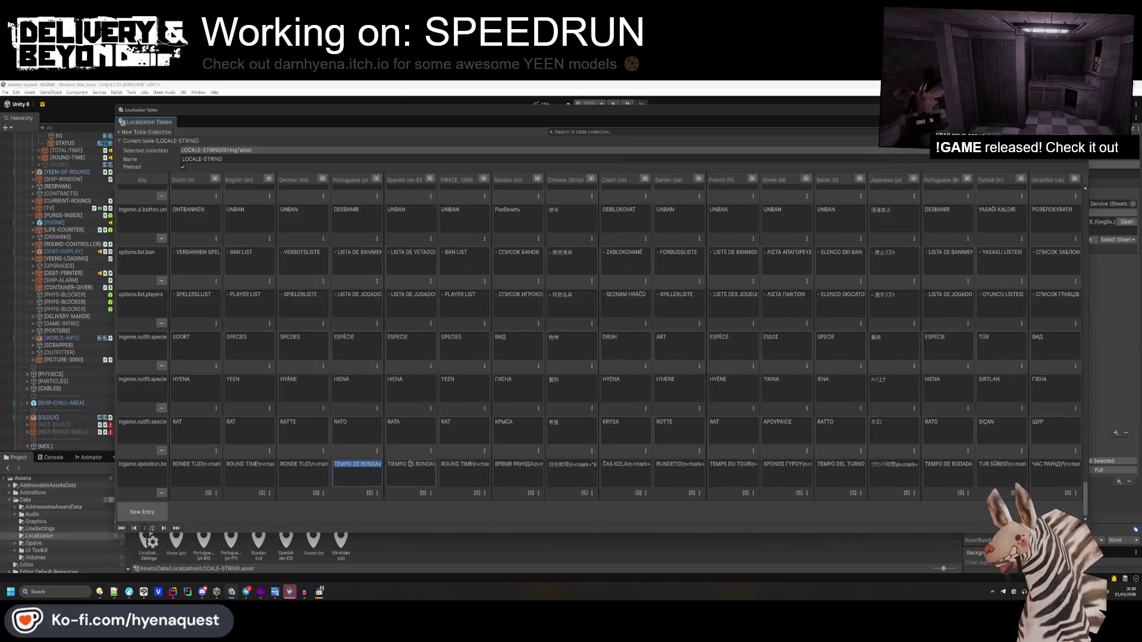
- Recolour the Chinese speedrun string on line 9 to #ff000011 and copy it
click(585, 475)
key(ctrl+c)
key(alt+Tab)
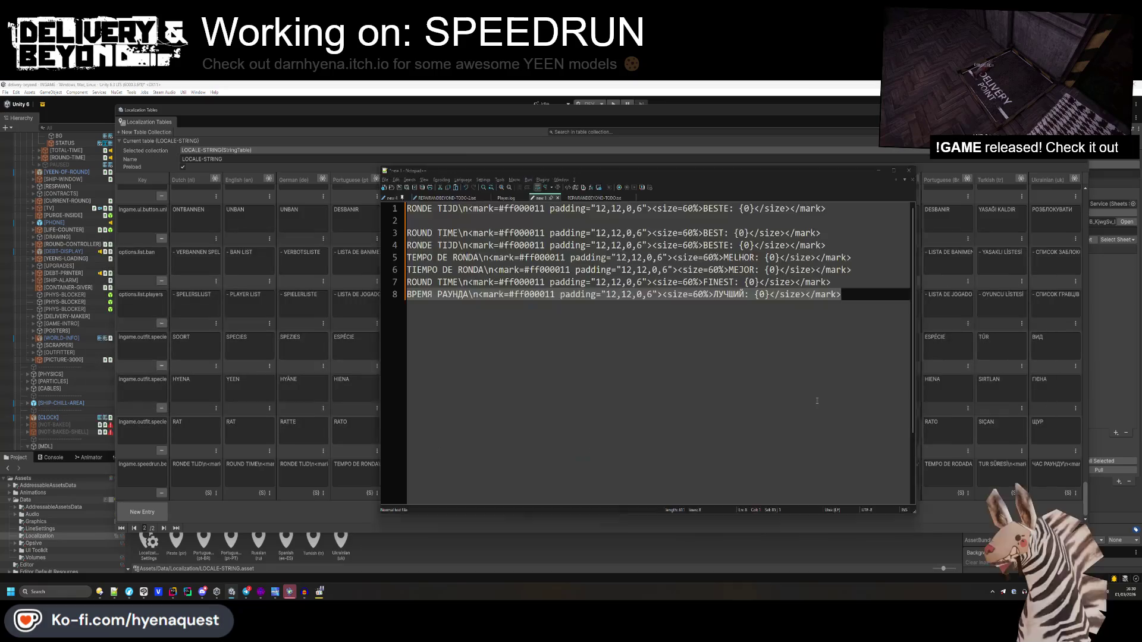
key(End)
key(Return)
key(ctrl+v)
drag(540, 307, 485, 306)
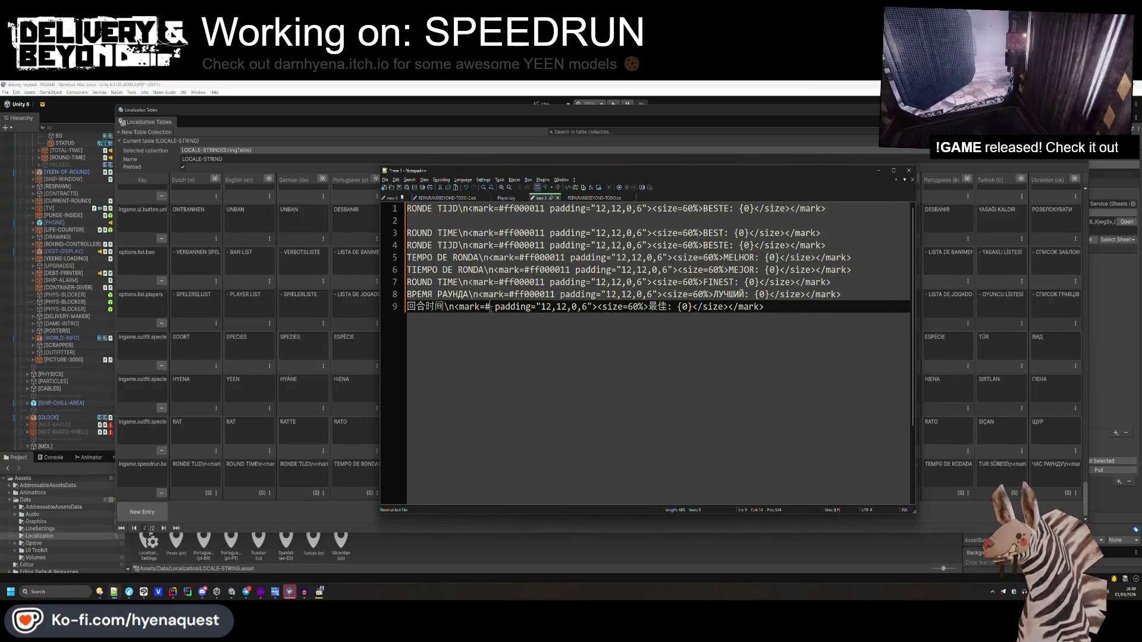
text(#ff000011)
drag(806, 306, 379, 307)
key(ctrl+c)
key(alt+Tab)
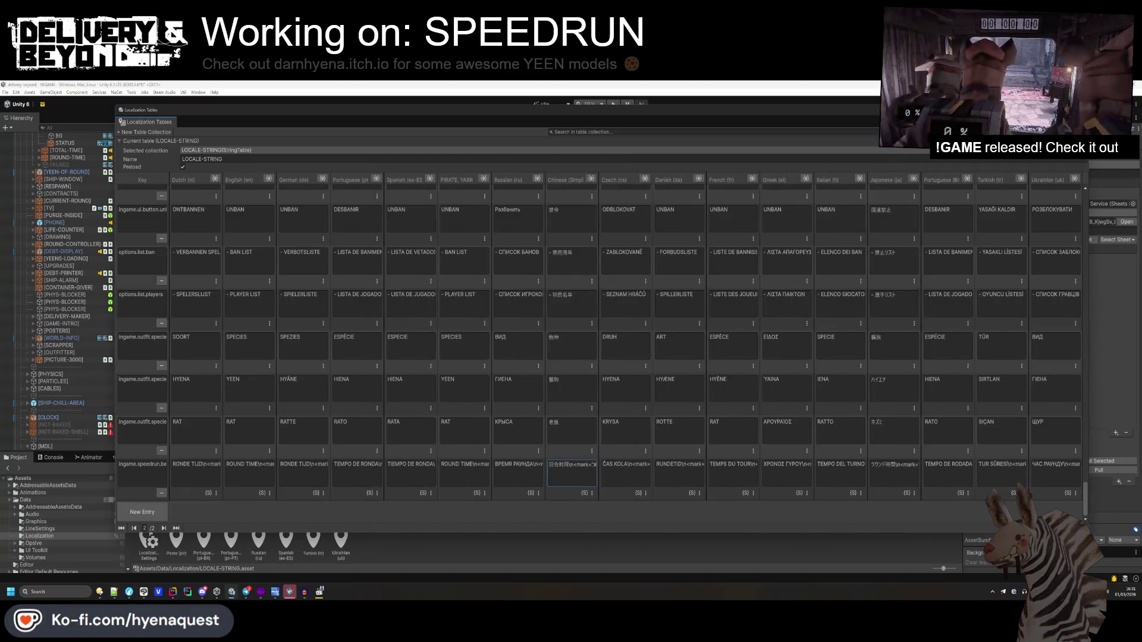
- Recolour the Czech ČAS KOLA string to #ff000011 and copy the corrected line
click(619, 470)
key(ctrl+c)
key(alt+Tab)
click(544, 326)
key(Return)
key(ctrl+v)
mouse_move(543, 307)
mouse_down()
mouse_move(488, 307)
mouse_move(510, 319)
mouse_move(488, 319)
mouse_up()
key(ctrl+v)
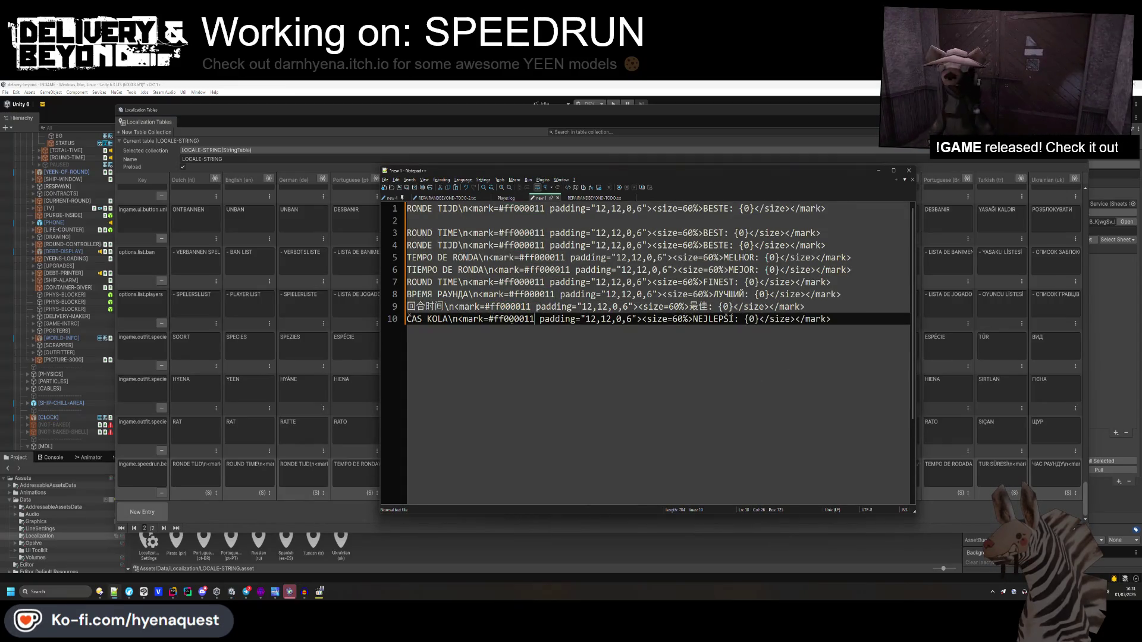
triple_click(813, 320)
key(ctrl+c)
key(alt+Tab)
- Paste the Danish round-time string onto a new line in the note
click(676, 475)
key(ctrl+c)
key(alt+Tab)
key(End)
key(Return)
key(ctrl+v)
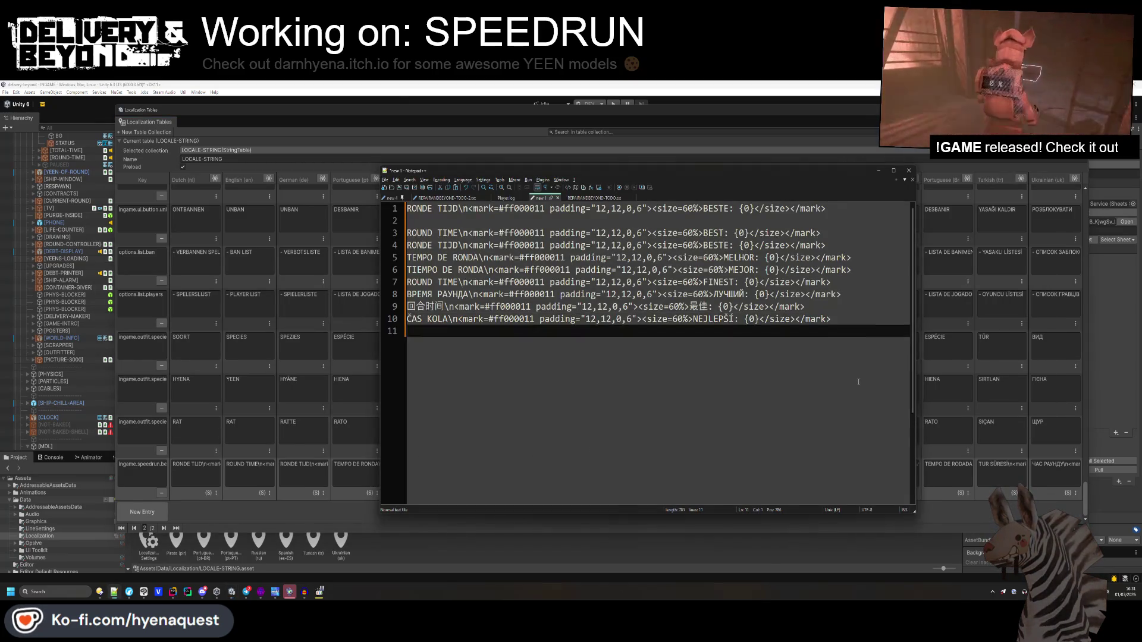
- Replace the Danish RUNDETID colour with #ff000011, strip its quotes and select the line
double_click(526, 319)
drag(543, 332, 489, 331)
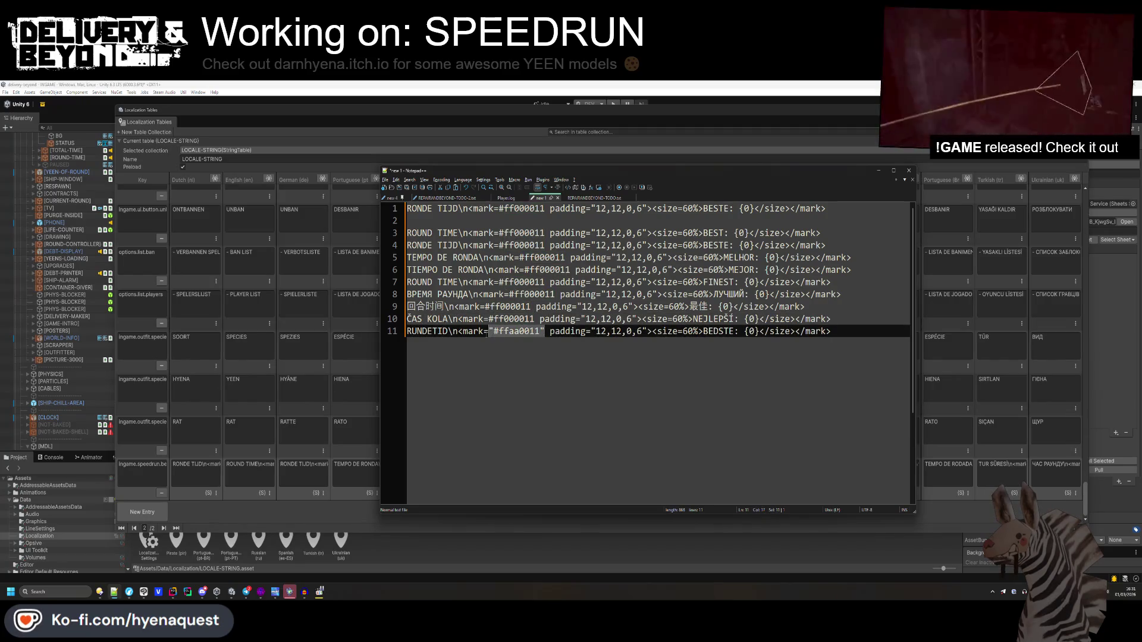
key(End)
key(BackSpace)
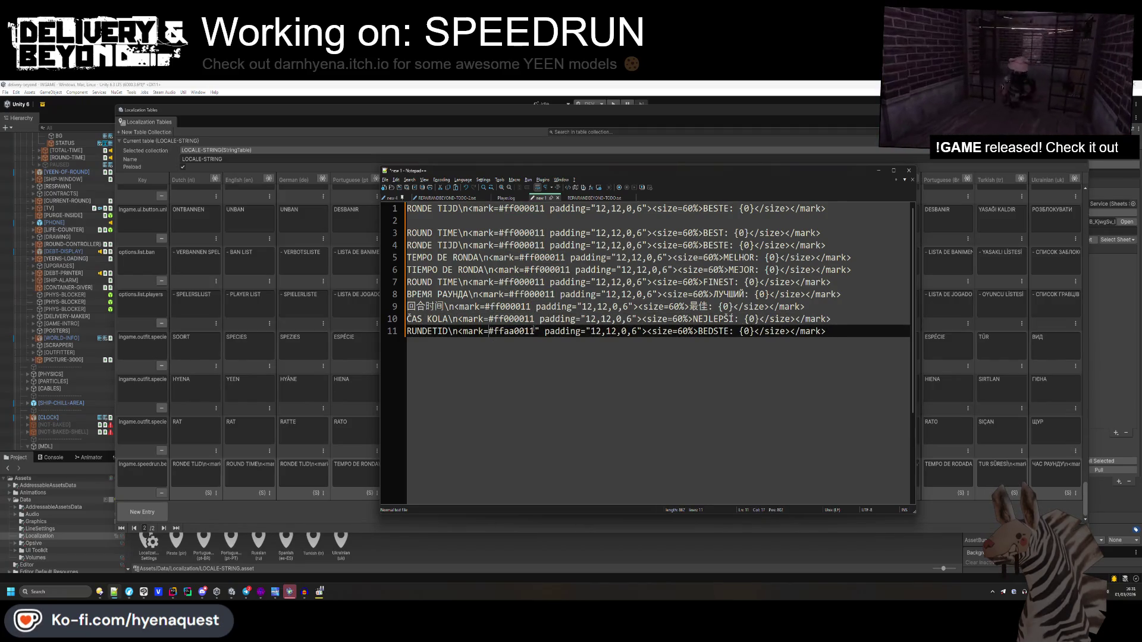
double_click(523, 331)
key(ctrl+v)
key(Delete)
drag(821, 331, 406, 331)
key(alt+Tab)
click(725, 469)
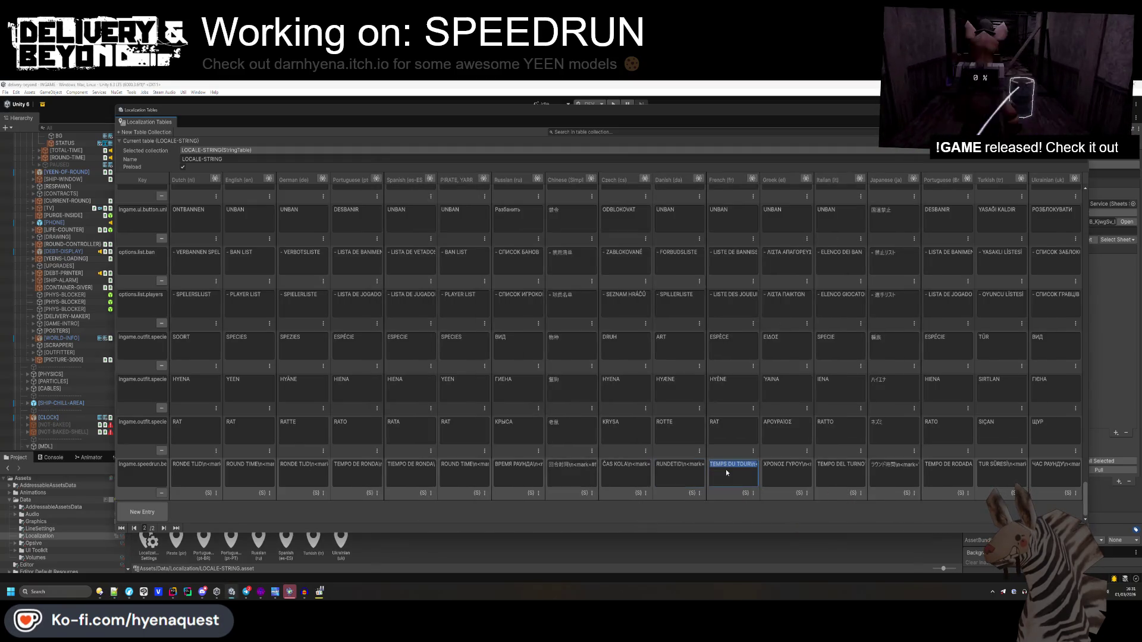
- In Notepad++, recolour the French round-time string to ff000011 and remove the quotes around the colour
key(alt+Tab)
click(745, 409)
key(ctrl+v)
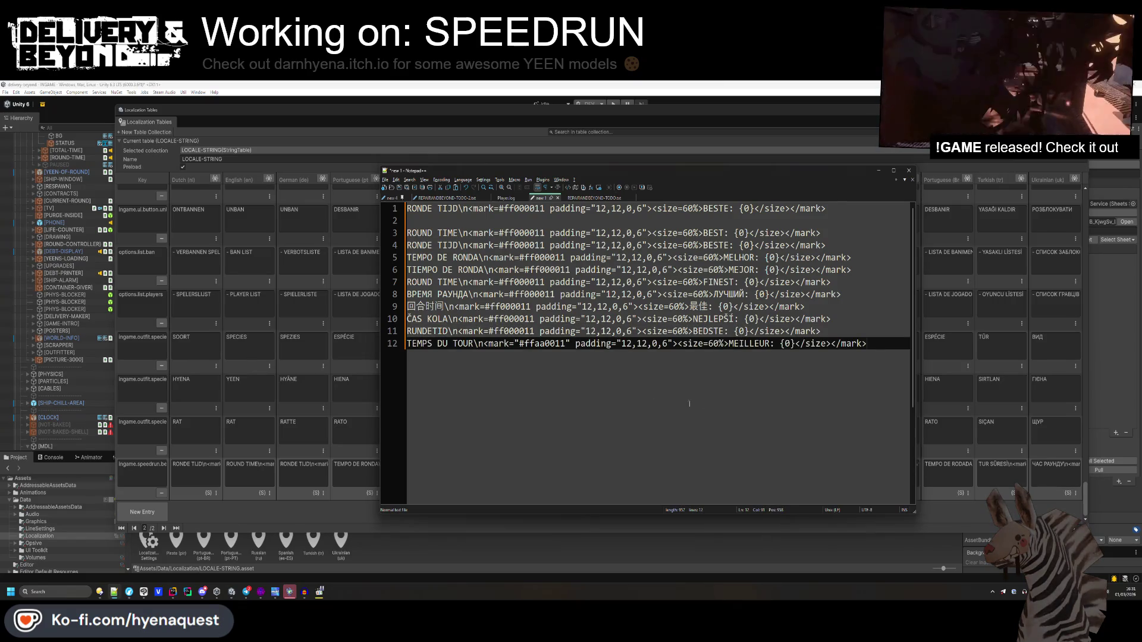
double_click(514, 332)
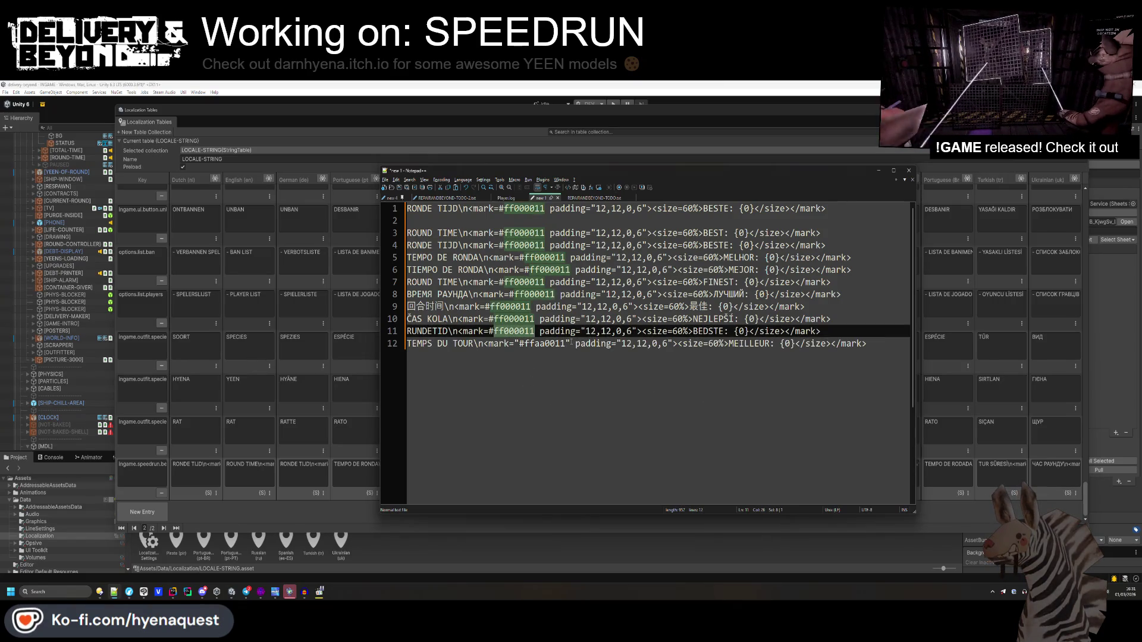
double_click(544, 343)
key(ctrl+v)
key(BackSpace)
click(521, 344)
key(BackSpace)
- Copy the corrected French string into Unity's French round-time entry
key(End)
key(shift+Home)
key(ctrl+c)
key(alt+Tab)
click(726, 480)
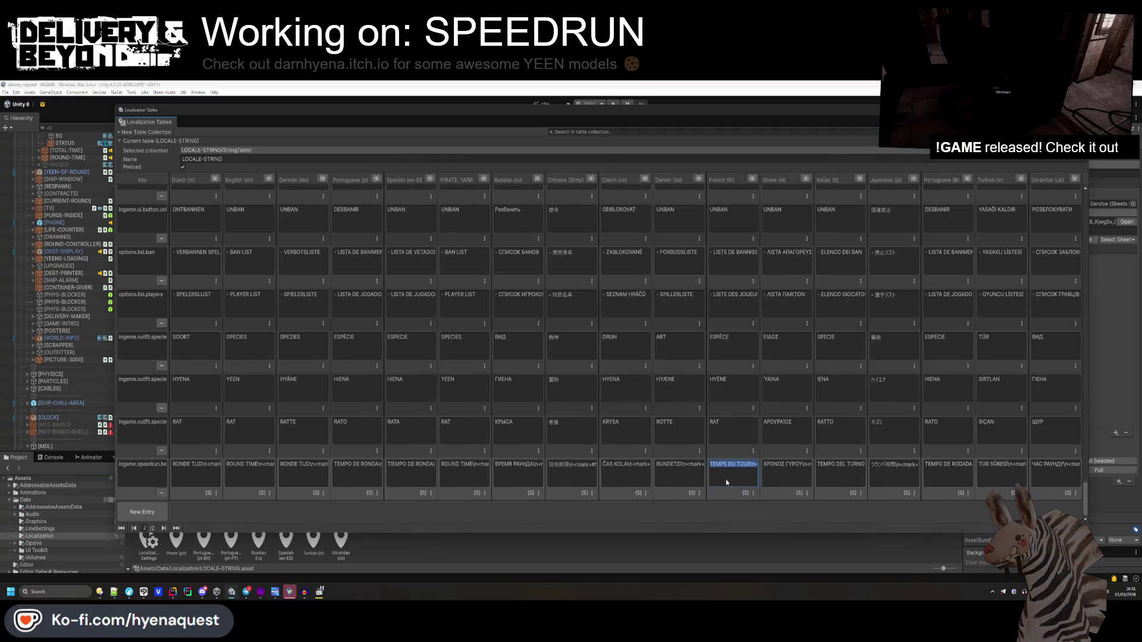
- Copy the Greek round-time text onto a new line in Notepad++
click(778, 475)
key(ctrl+c)
key(alt+Tab)
key(End)
key(Return)
key(ctrl+v)
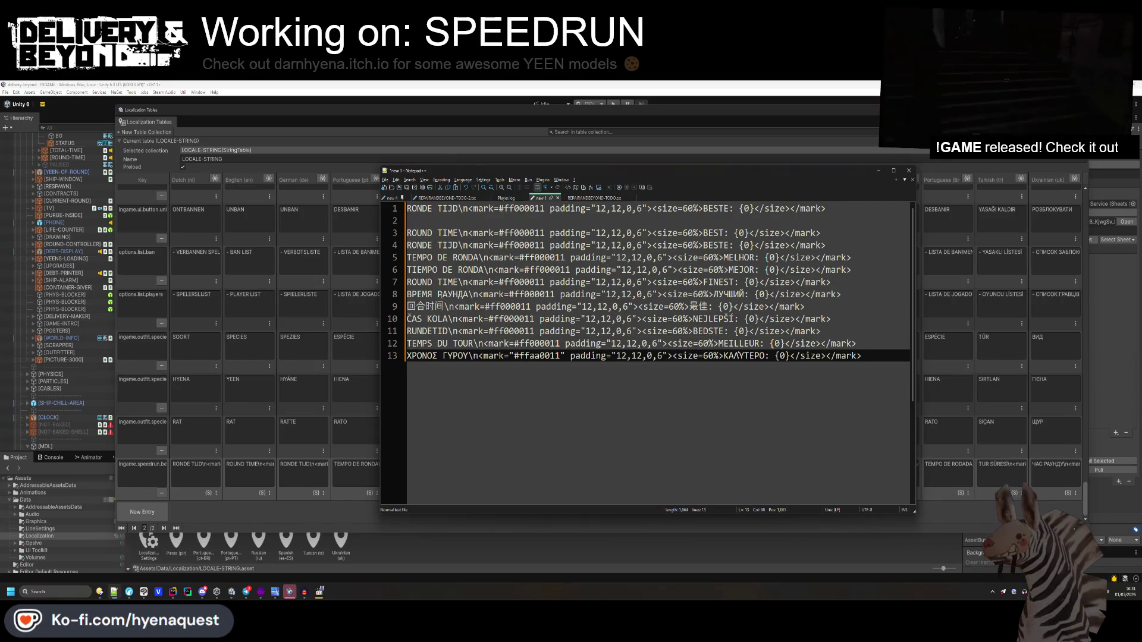
key(alt+Tab)
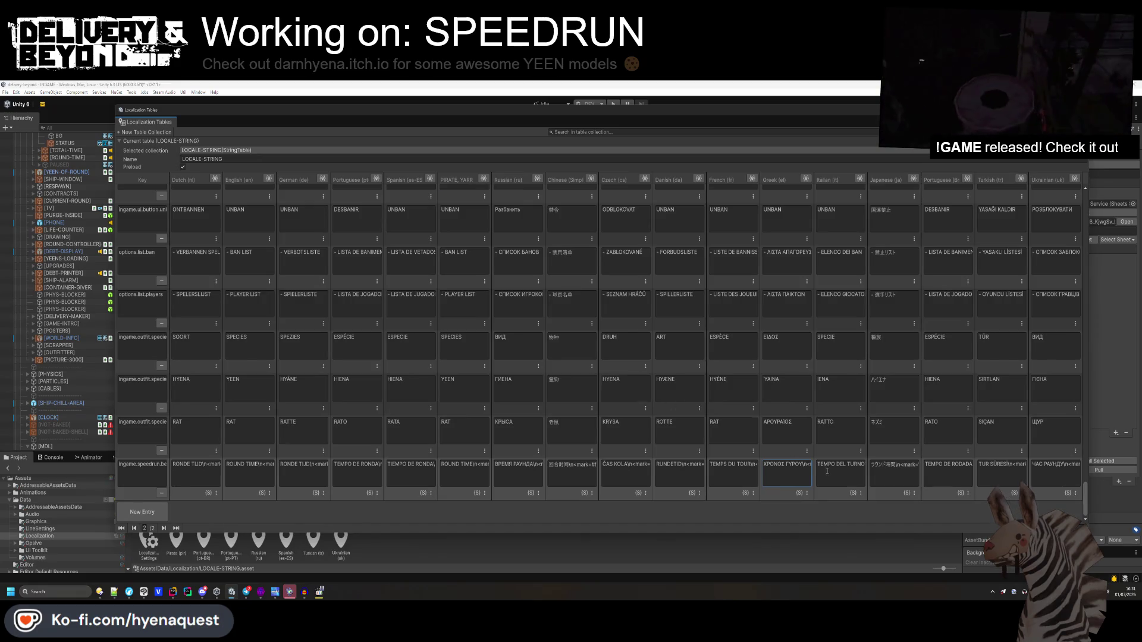
key(alt+Tab)
key(ctrl+v)
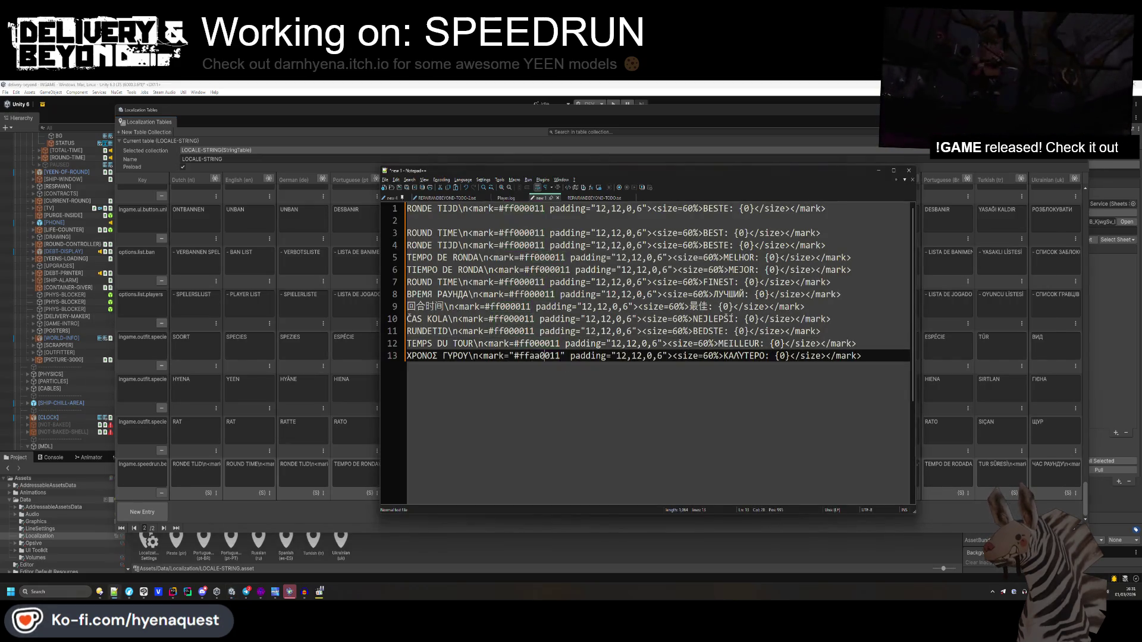
- Change the Greek line's colour code to ff000011, strip its quotes and select the line
double_click(539, 355)
text(ff000011)
key(BackSpace)
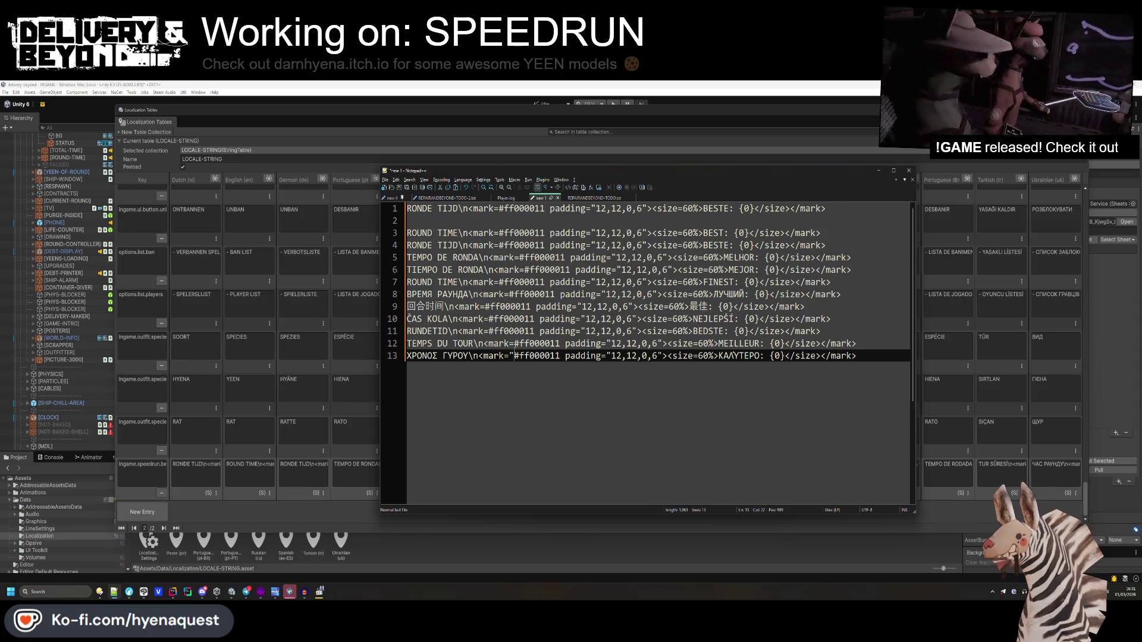
key(Left)
key(Left)
key(Left)
key(BackSpace)
key(End)
key(shift+Home)
key(alt+Tab)
- Copy the Italian round-time text to Notepad++, set its colour to ff000011 without quotes, and copy it back
click(788, 469)
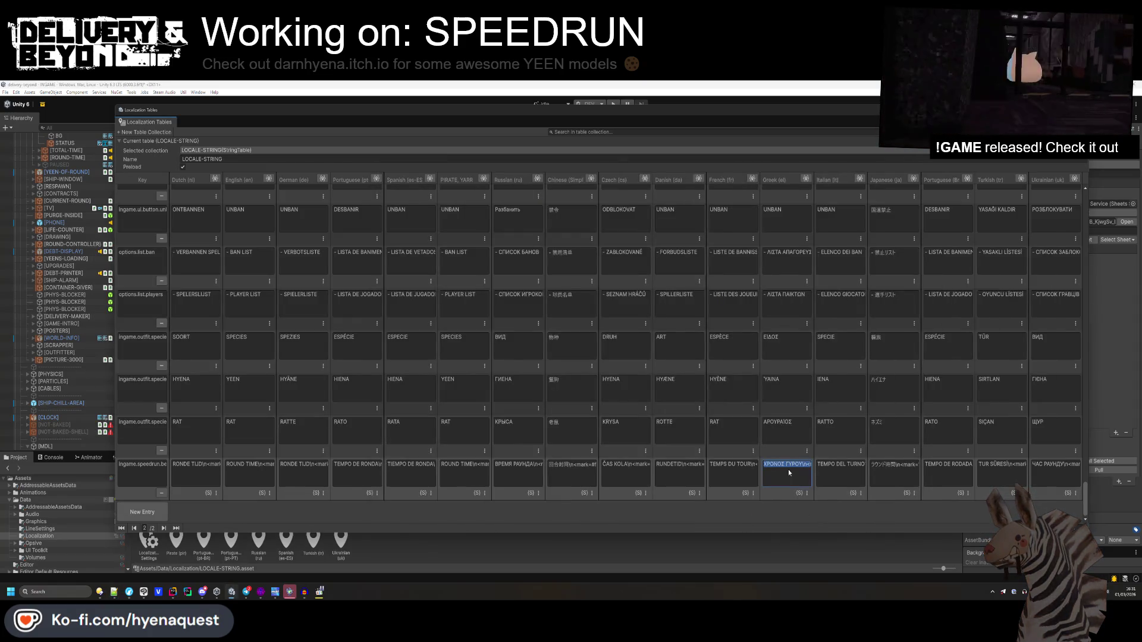
key(ctrl+c)
key(alt+Tab)
key(End)
key(Return)
key(ctrl+v)
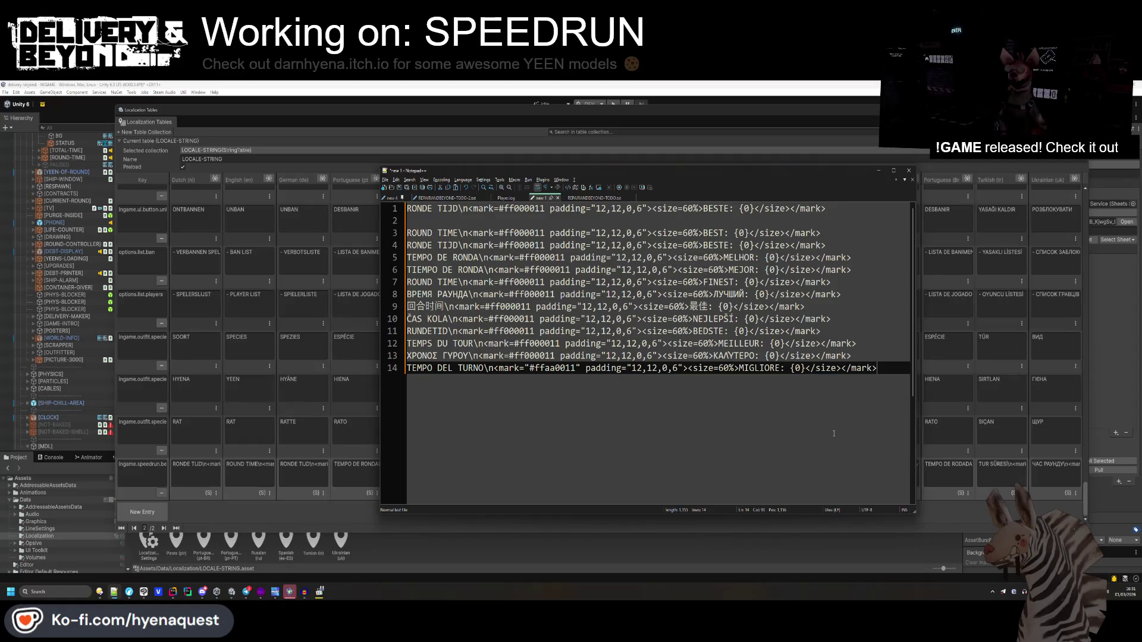
click(571, 368)
text(00)
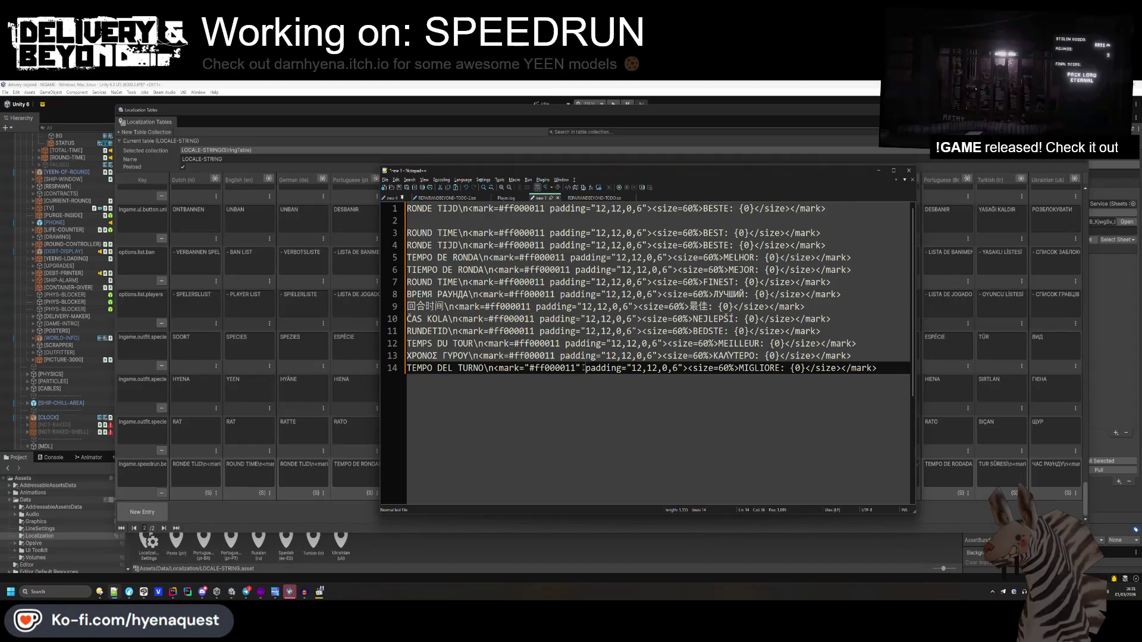
key(BackSpace)
key(Left)
key(Left)
key(Left)
key(BackSpace)
key(End)
key(shift+Home)
key(ctrl+c)
key(alt+Tab)
- In Notepad++, change the Japanese line's colour code to ff000011 and remove its quotes
key(ctrl+c)
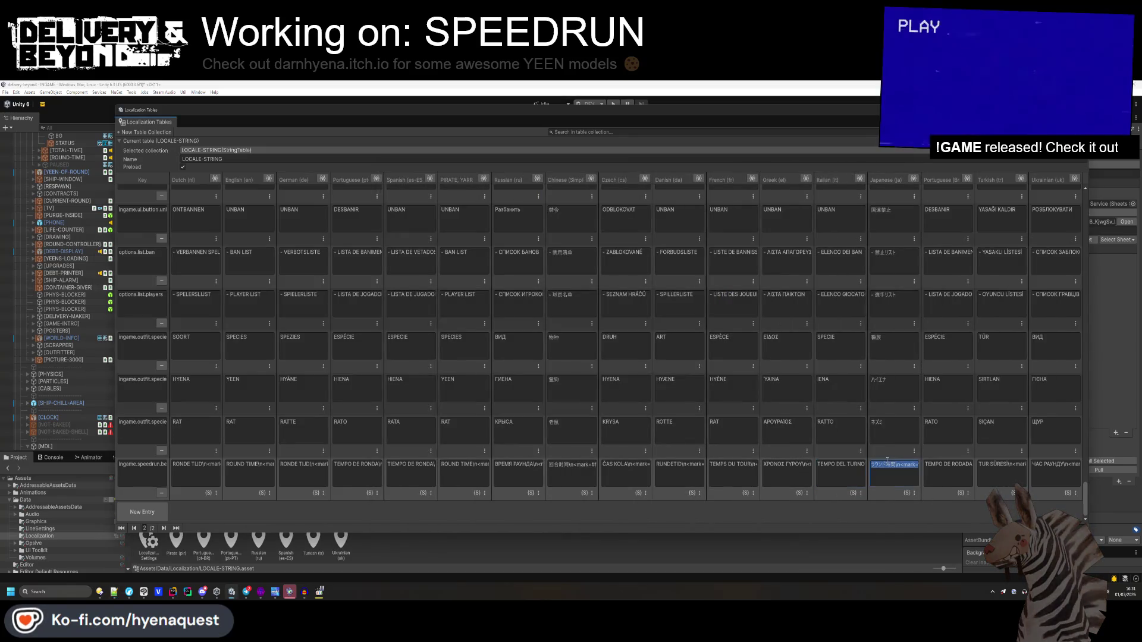
key(alt+Tab)
click(867, 381)
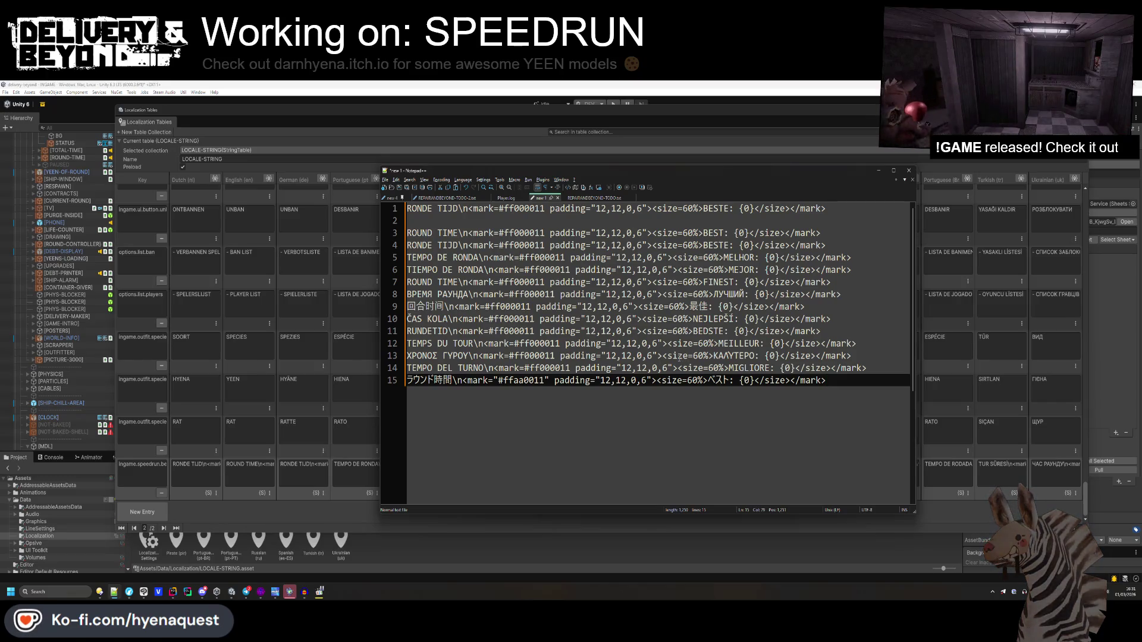
double_click(544, 380)
text(ff000011)
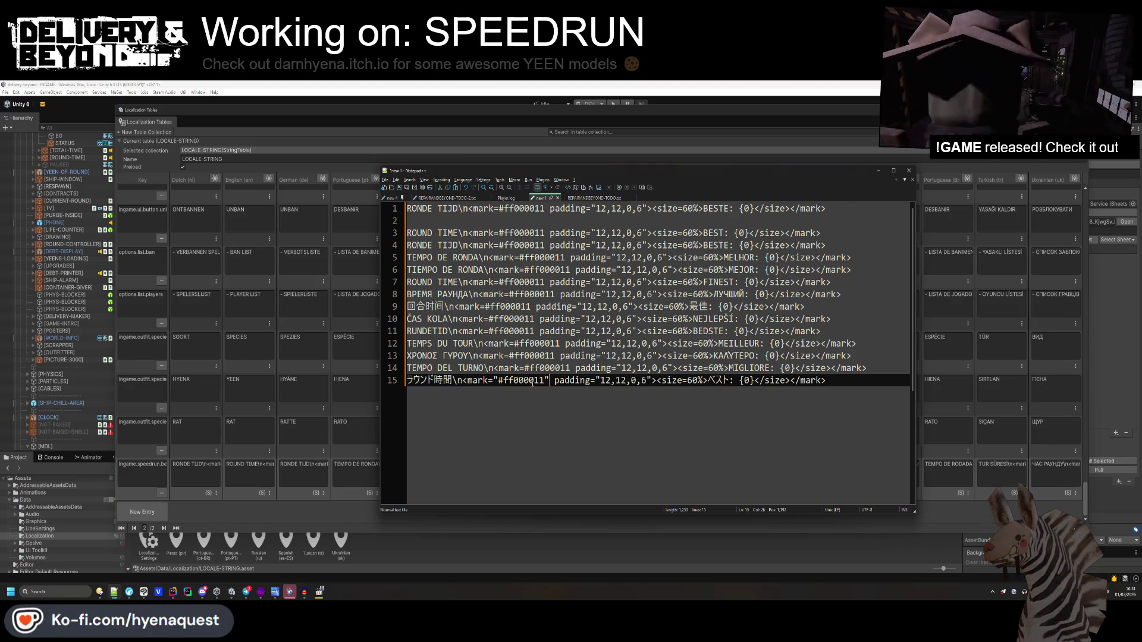
key(BackSpace)
click(458, 380)
- Paste the corrected Japanese string into Unity's Japanese round-time entry
key(BackSpace)
key(End)
key(shift+Home)
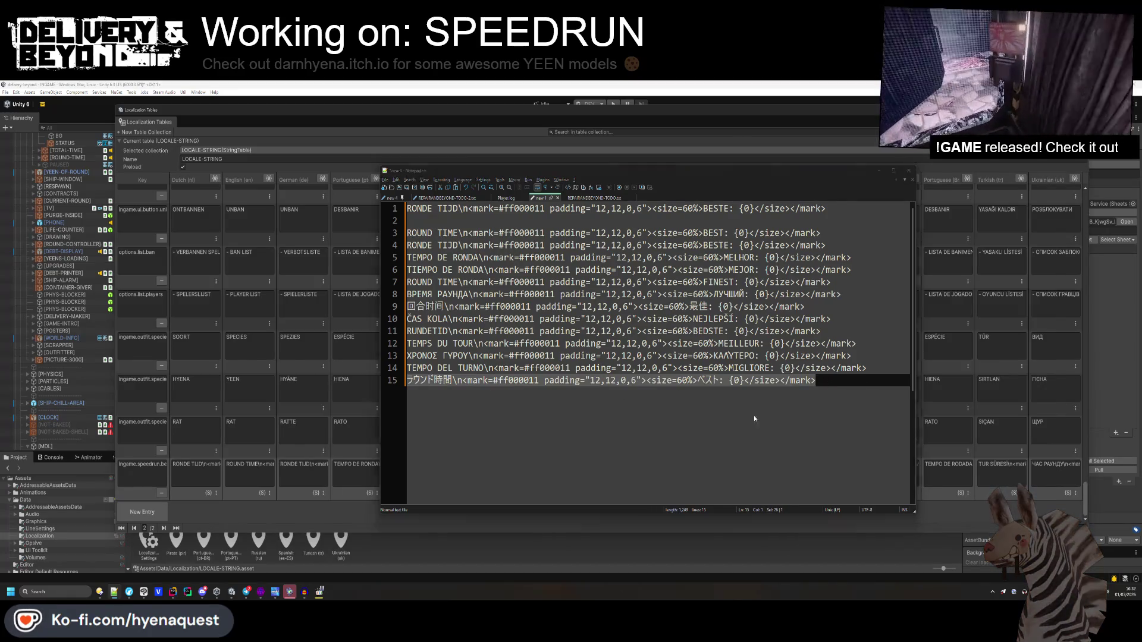
key(ctrl+c)
key(alt+Tab)
click(871, 467)
key(ctrl+v)
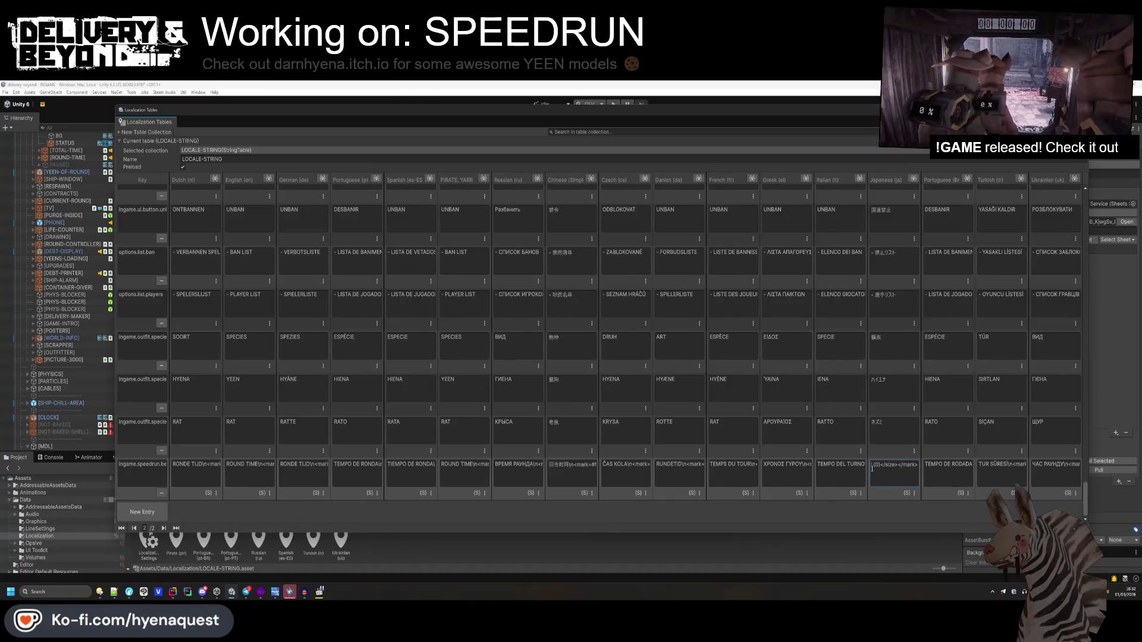
- Recolour the Brazilian Portuguese round-time string to ff000011 and paste it into its Unity entry
click(937, 472)
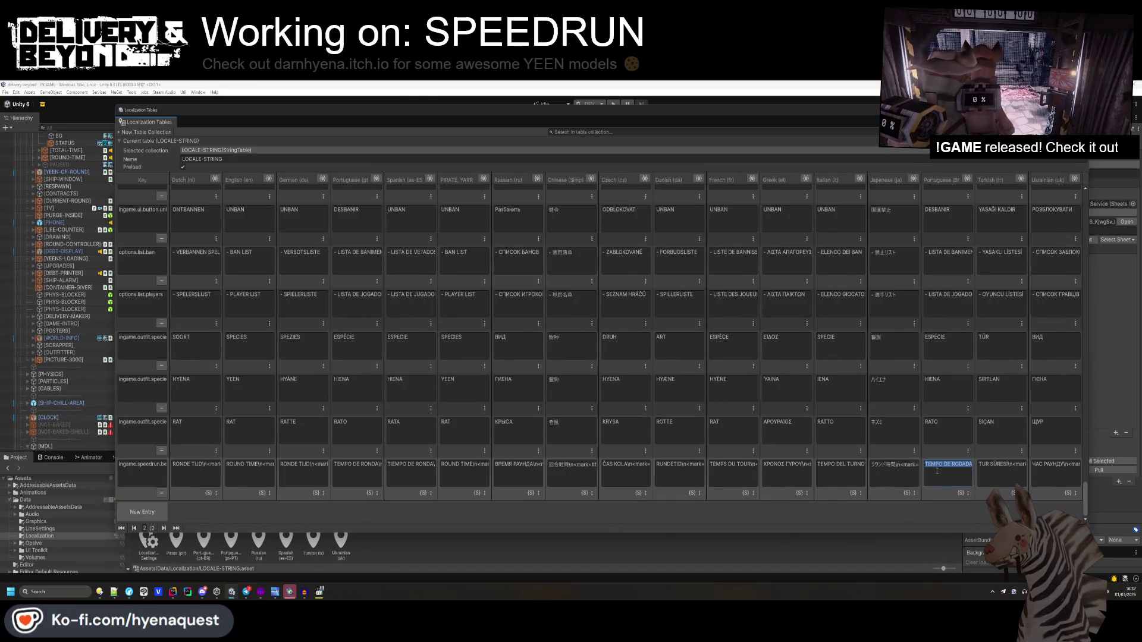
key(alt+Tab)
key(Return)
key(ctrl+v)
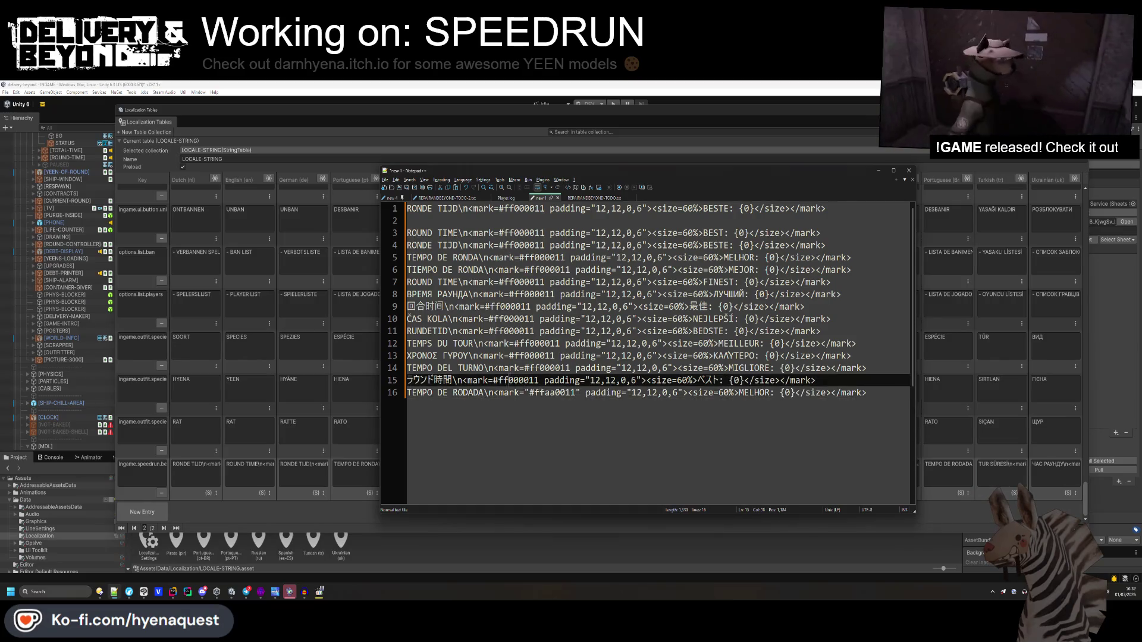
click(576, 393)
text(00)
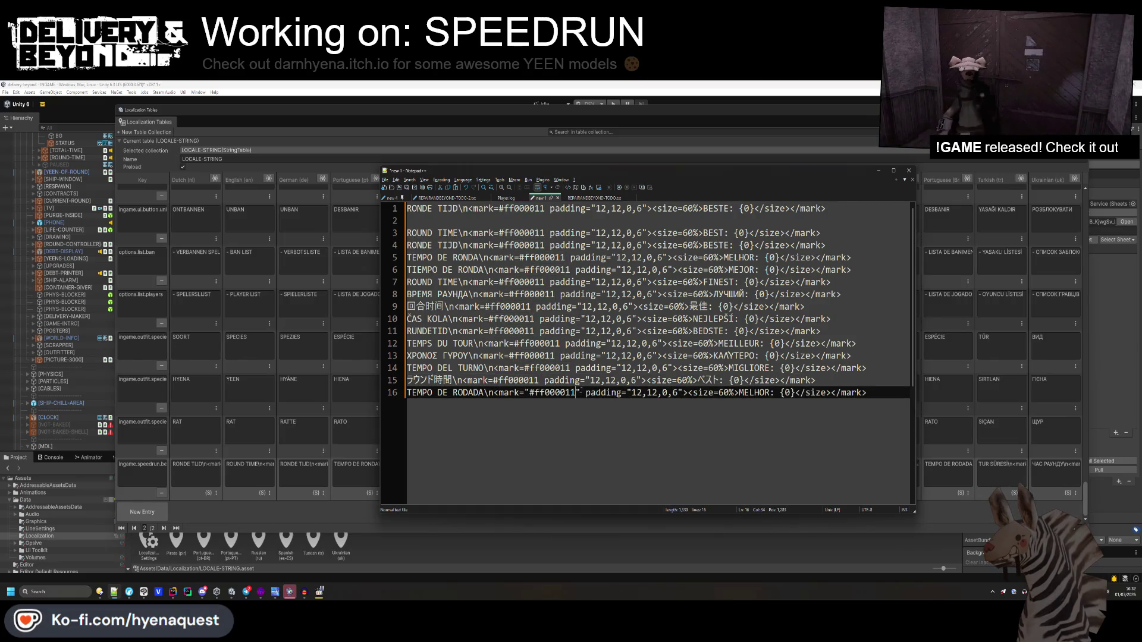
key(BackSpace)
key(ctrl+Left)
key(ctrl+Left)
key(Delete)
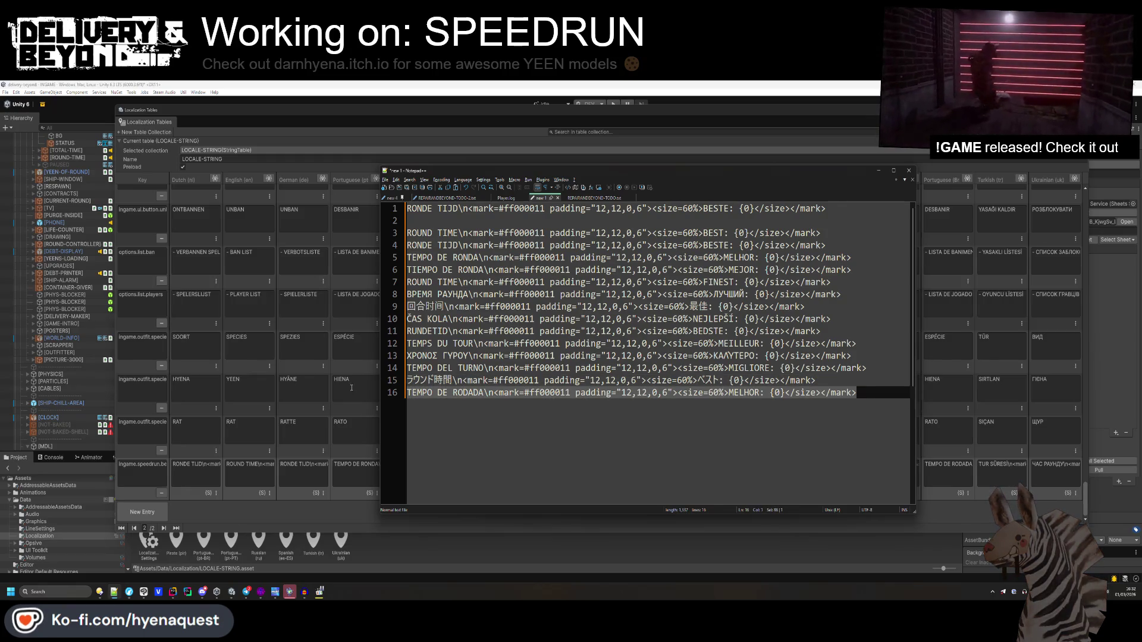
click(947, 473)
key(ctrl+v)
- Copy the Turkish round-time text to Notepad++ and recolour it to ff000011
click(993, 472)
key(ctrl+c)
key(alt+Tab)
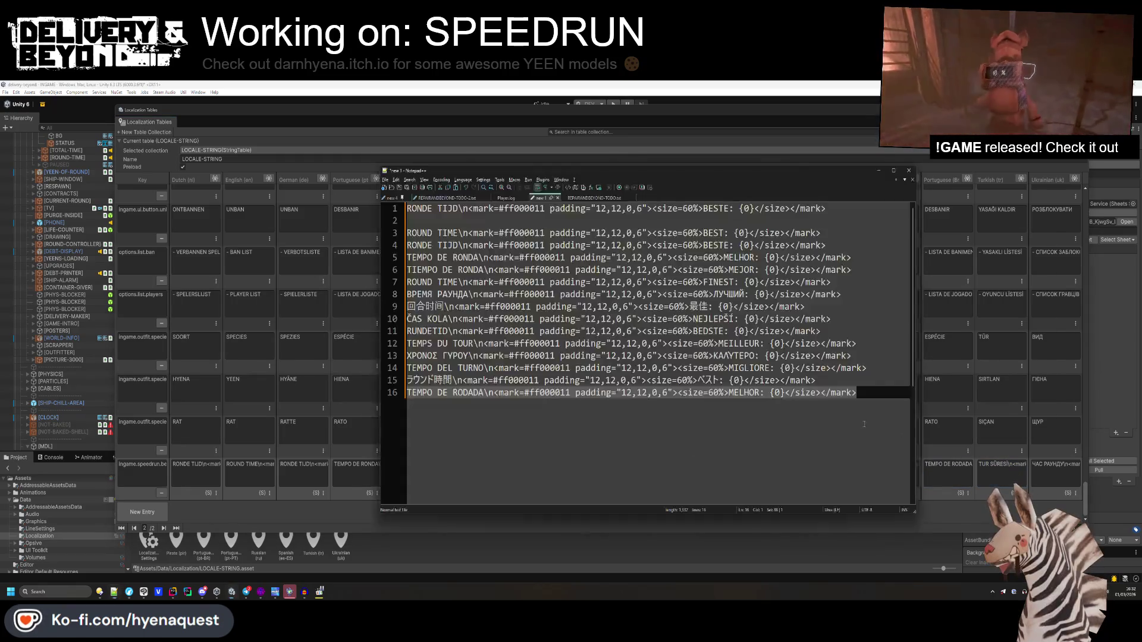
key(End)
key(Return)
key(ctrl+v)
key(BackSpace)
key(BackSpace)
key(BackSpace)
text(000011)
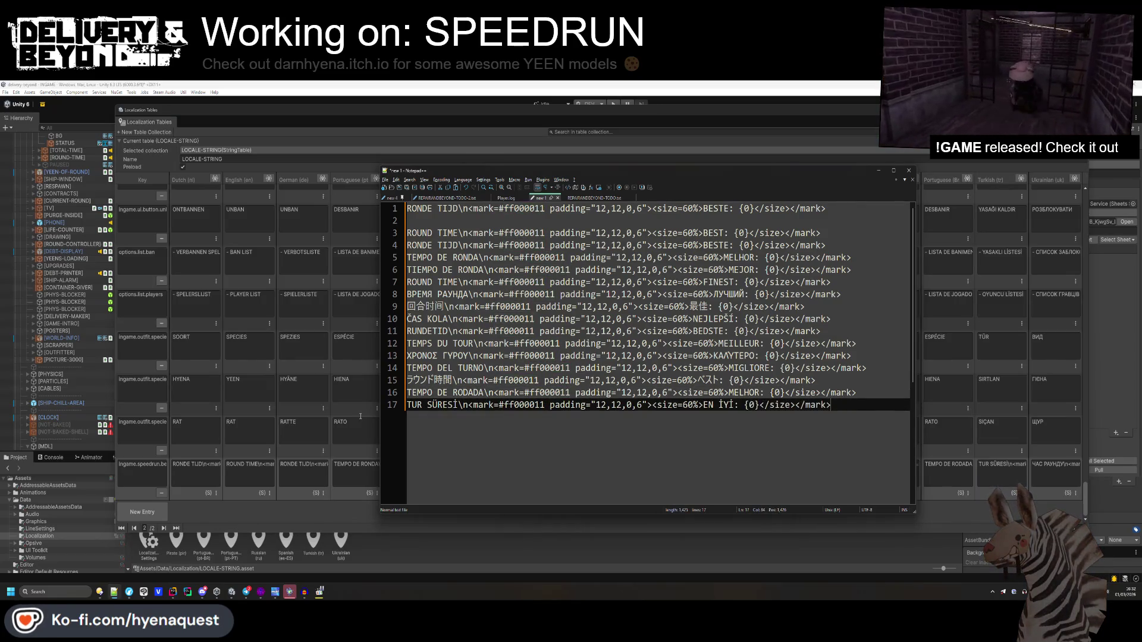
click(974, 473)
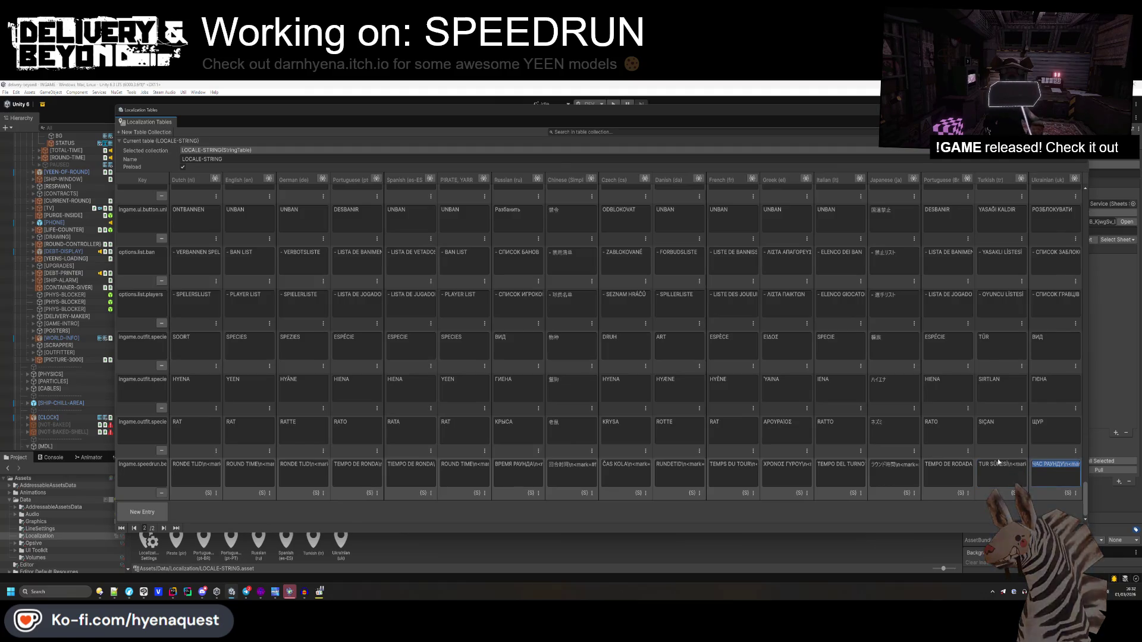